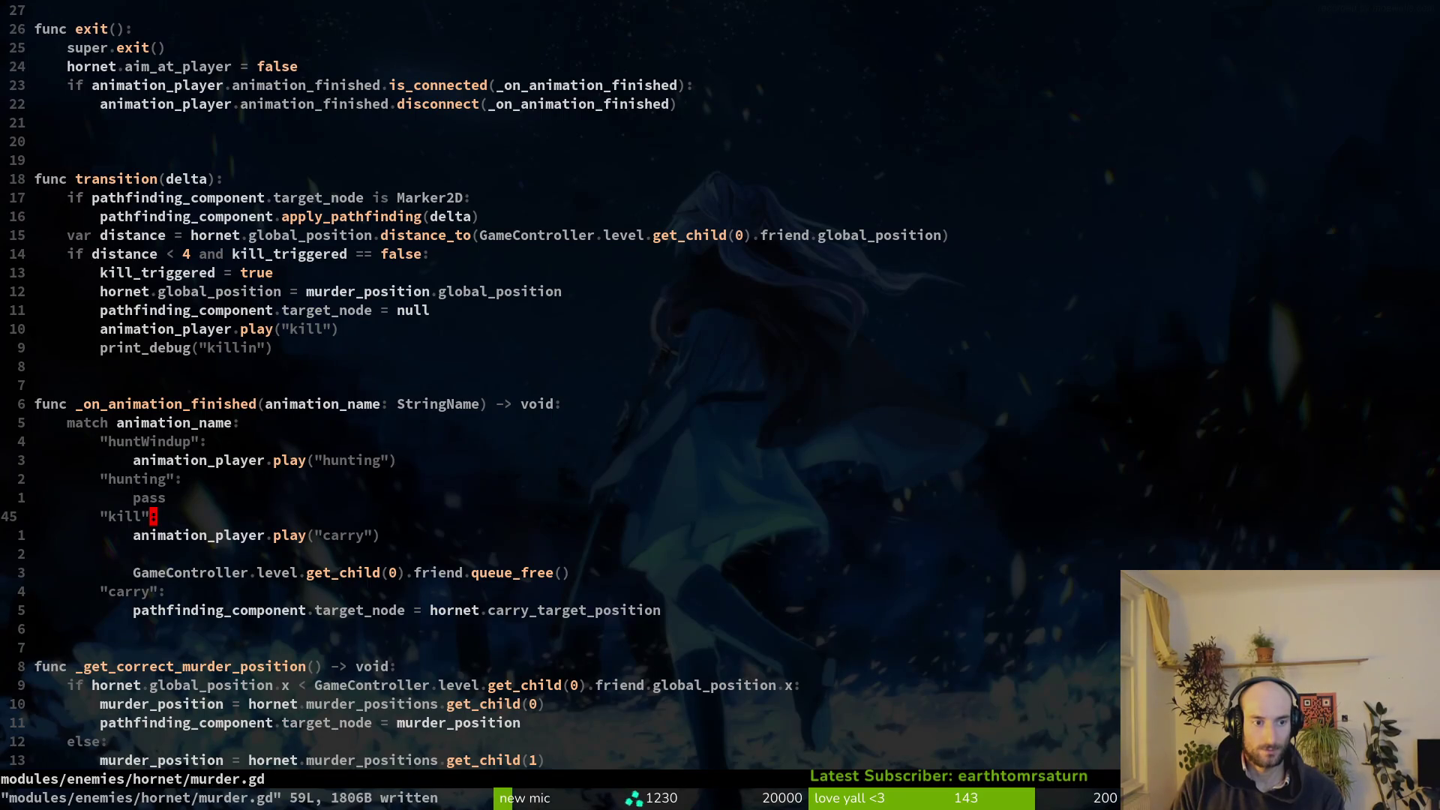
# Delete the empty "hunting": pass case and the blank line after play("carry") in murder.gd.
pyautogui.press('V')
pyautogui.press('k')
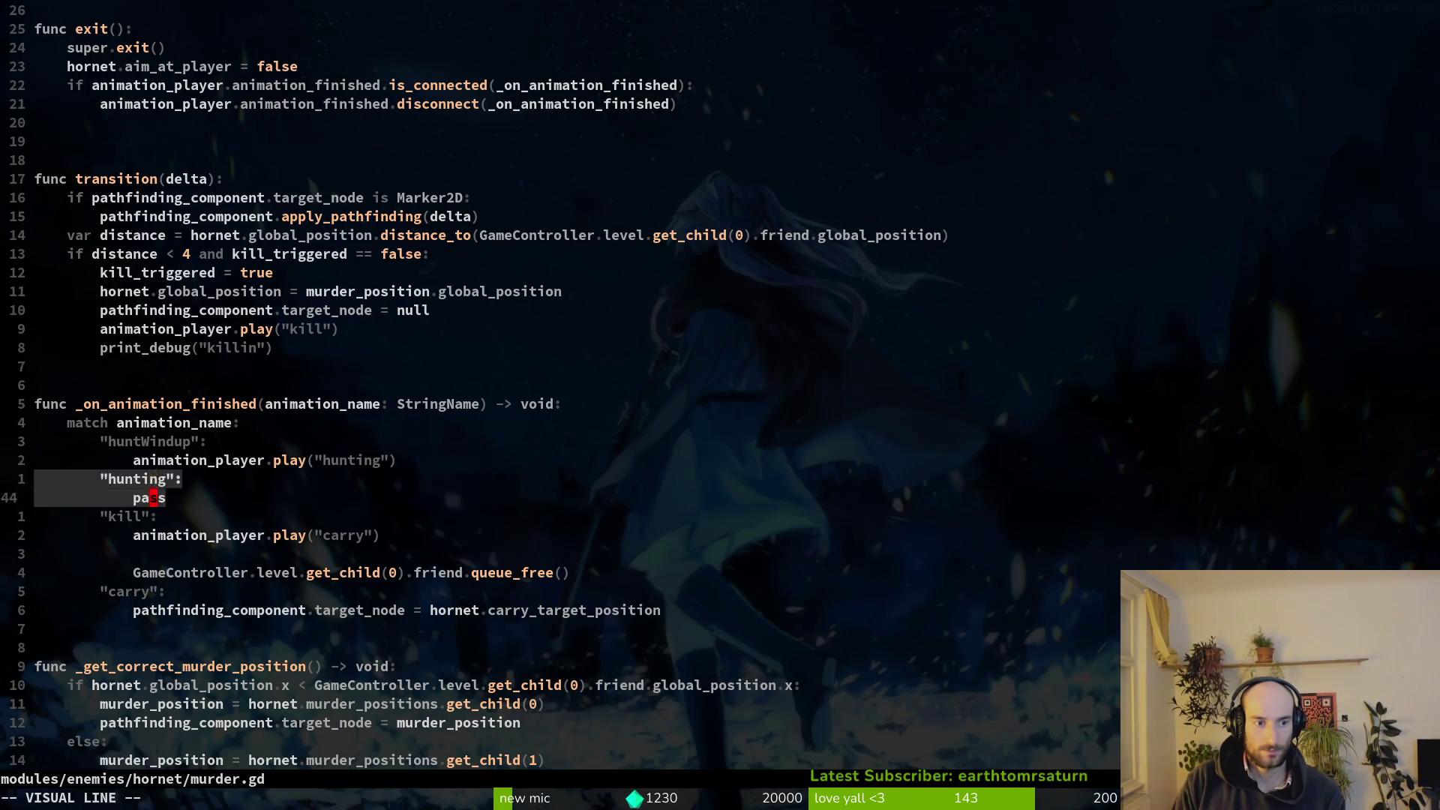
pyautogui.press('d')
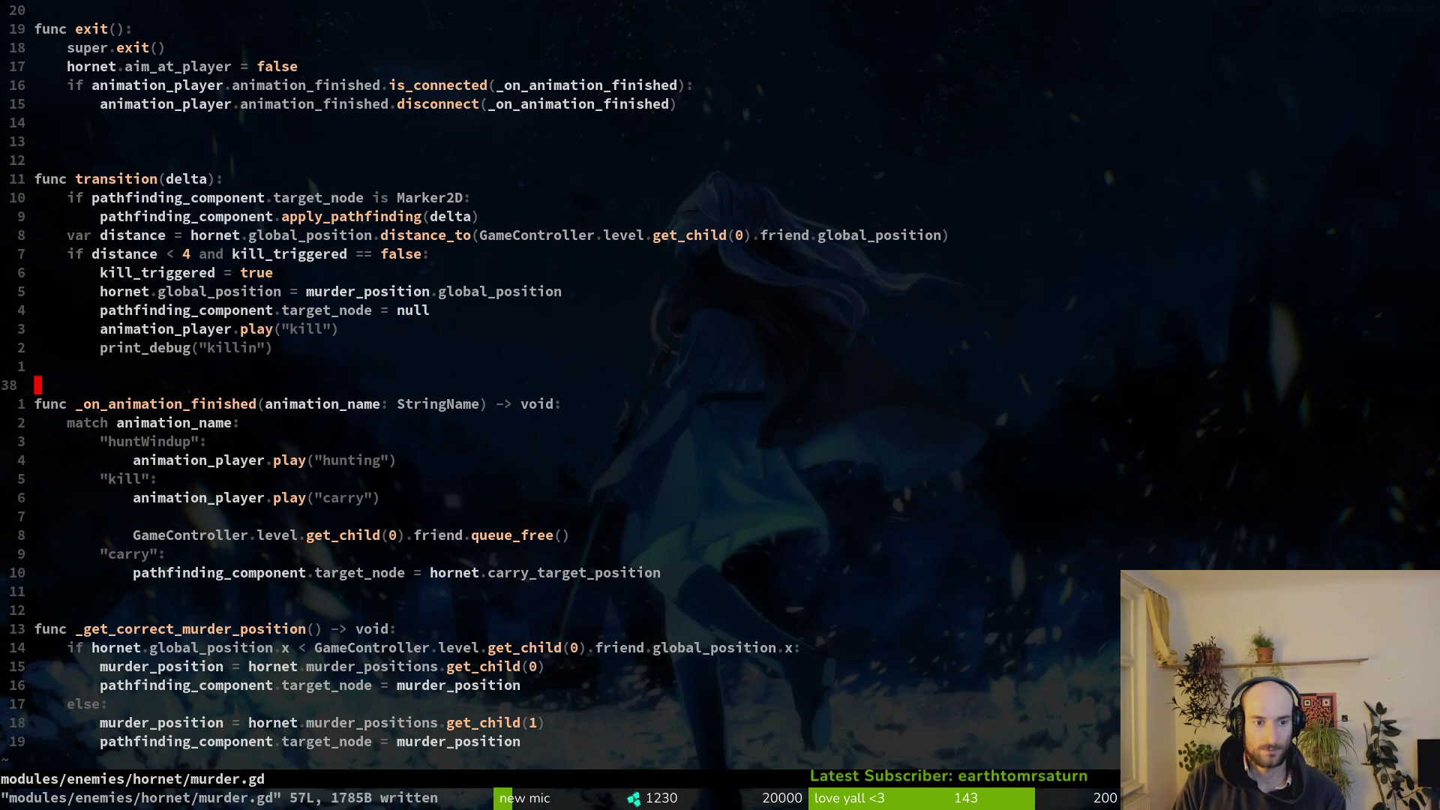
pyautogui.press('j')
pyautogui.press('d')
pyautogui.press('d')
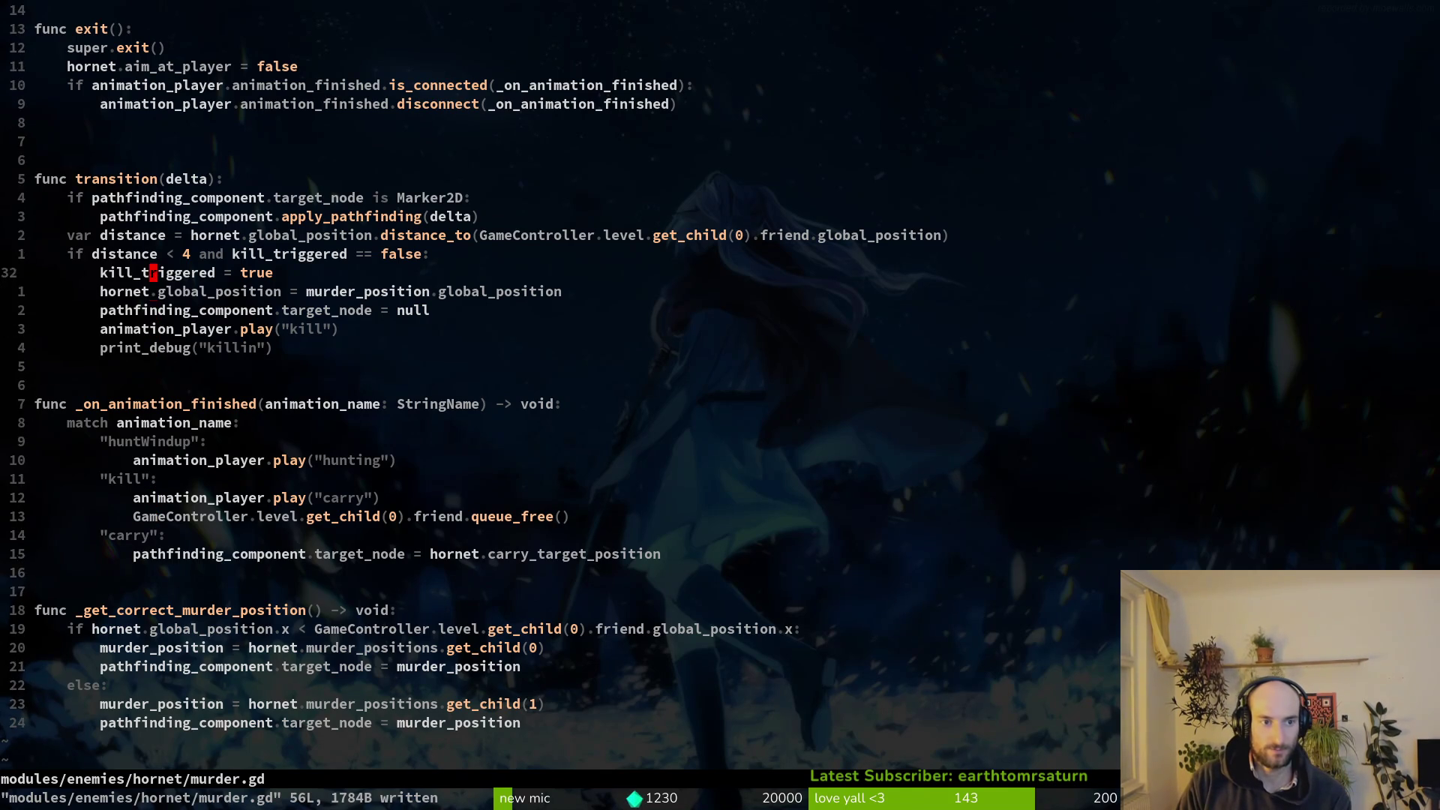
# Raise the kill distance threshold from 4 to 16 and save murder.gd.
pyautogui.press('w')
pyautogui.press('c')
pyautogui.press('w')
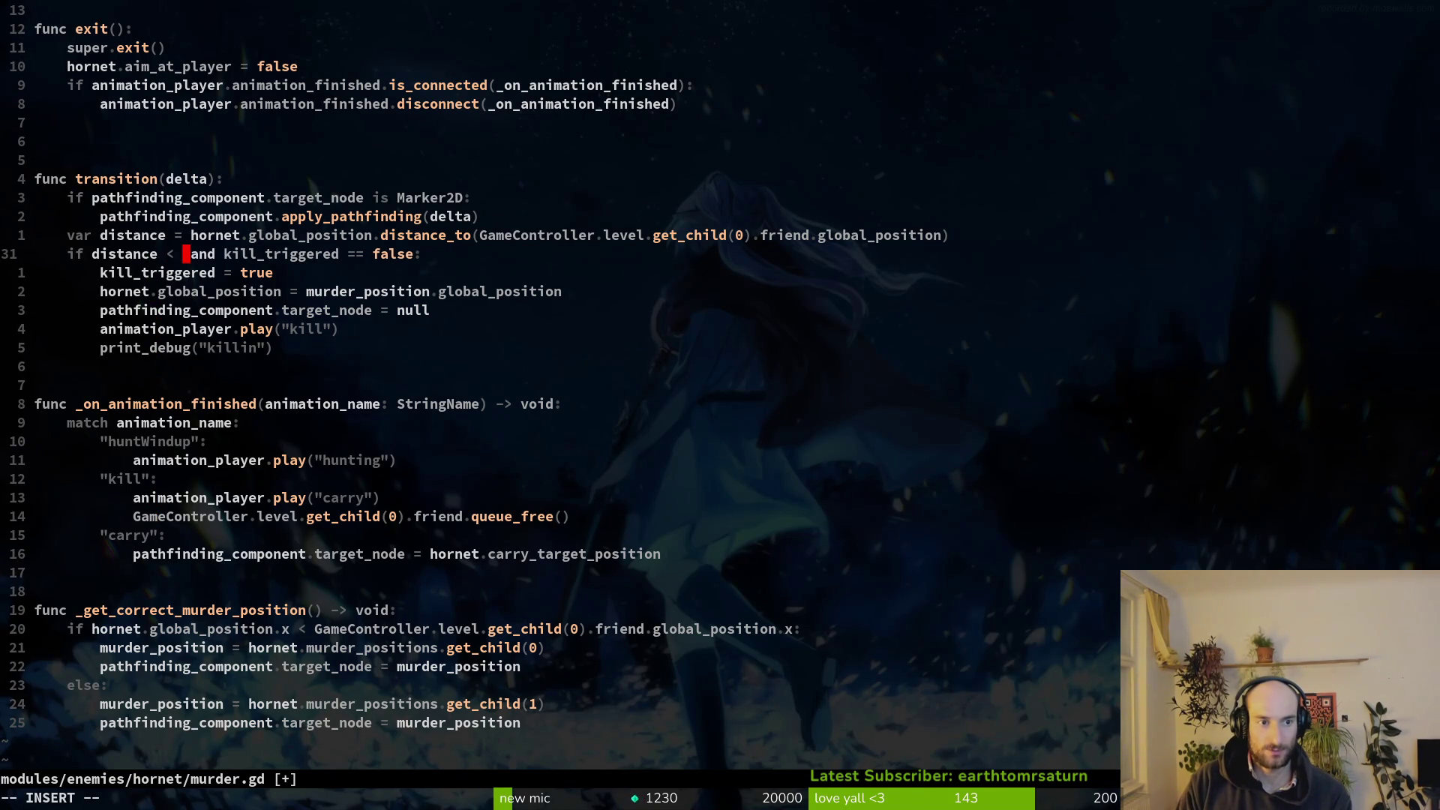
pyautogui.press('Return')
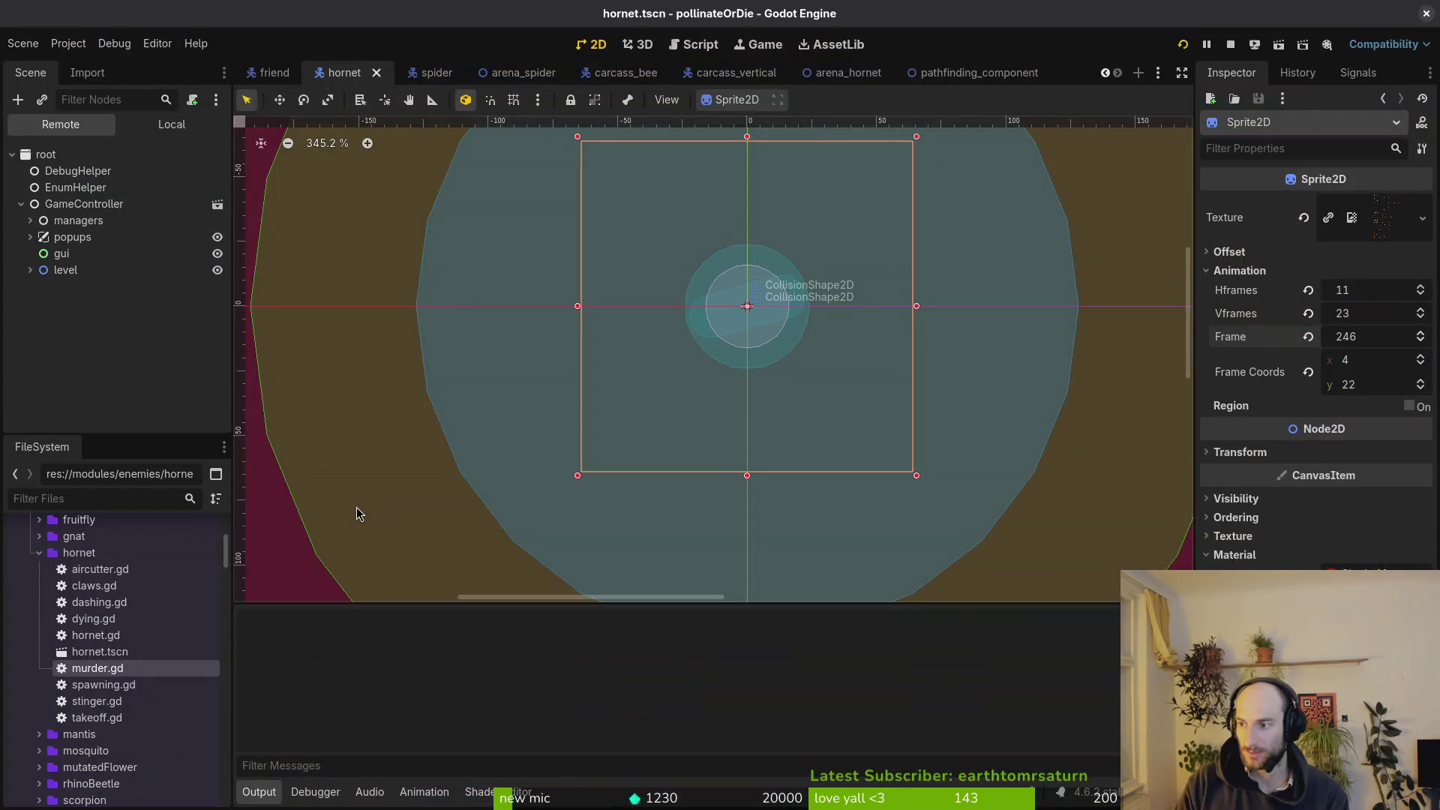
# Load the hornet level from the debug menu and play until the hornet kills the friend bee.
pyautogui.press('Return')
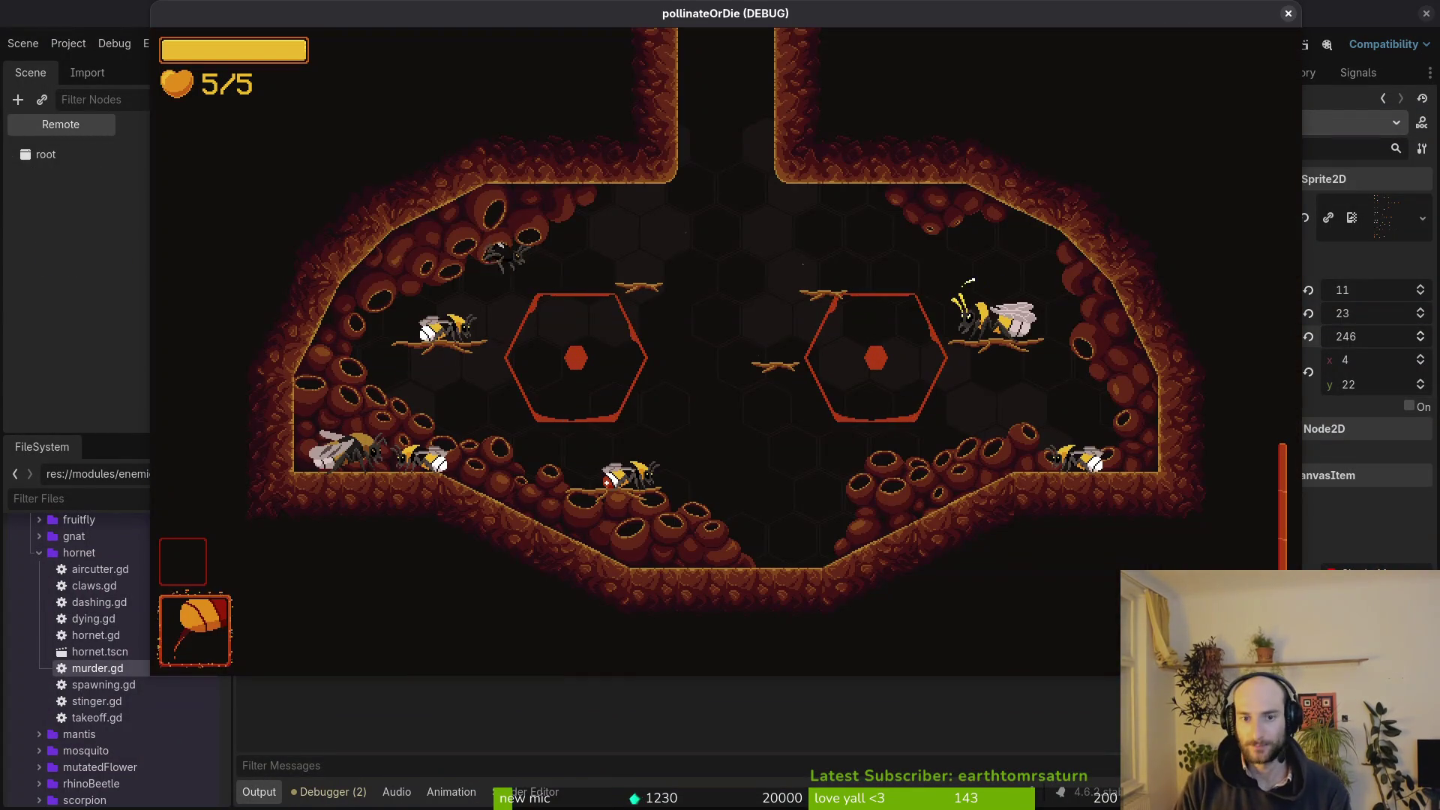
pyautogui.press('Escape')
pyautogui.press('Up')
pyautogui.press('Return')
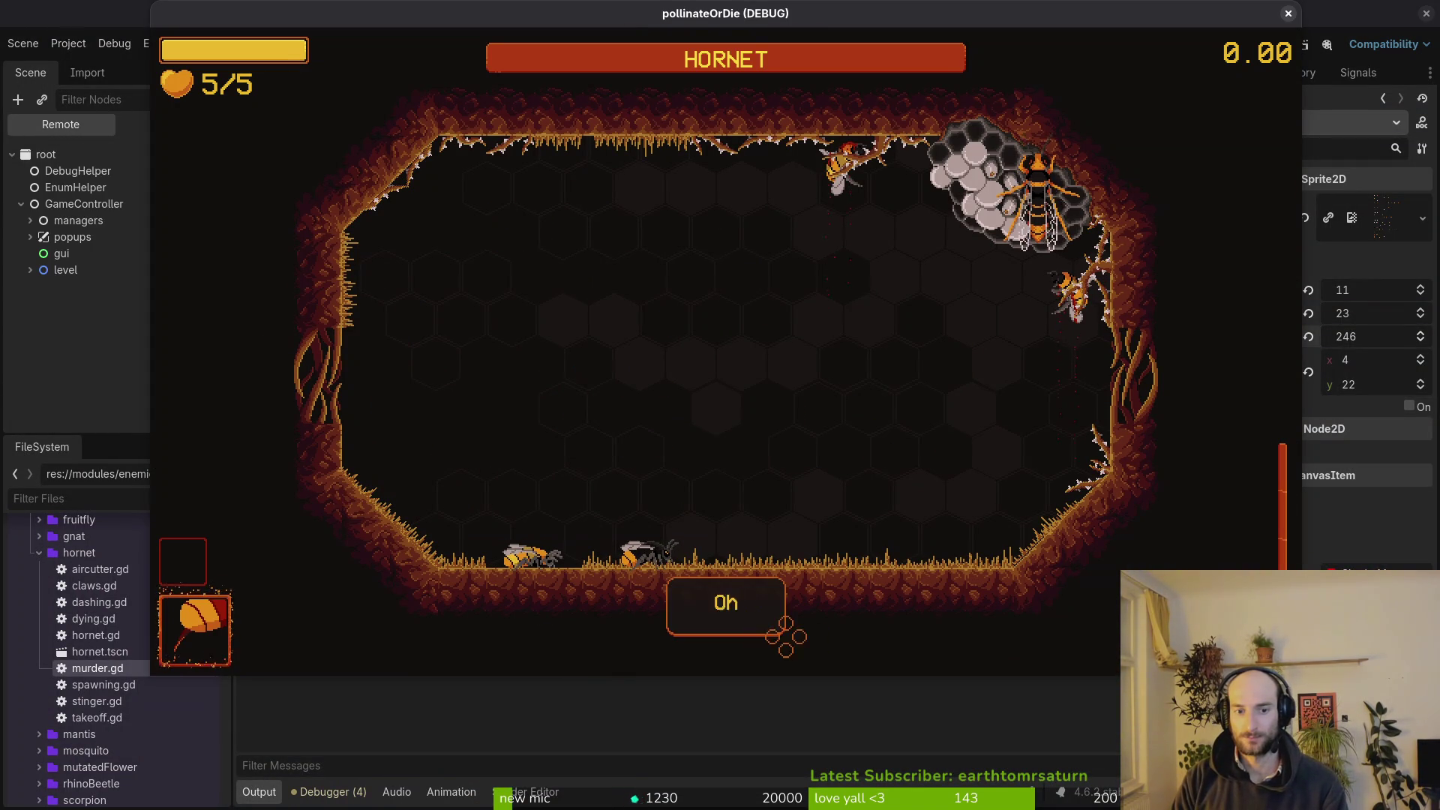
pyautogui.press('space')
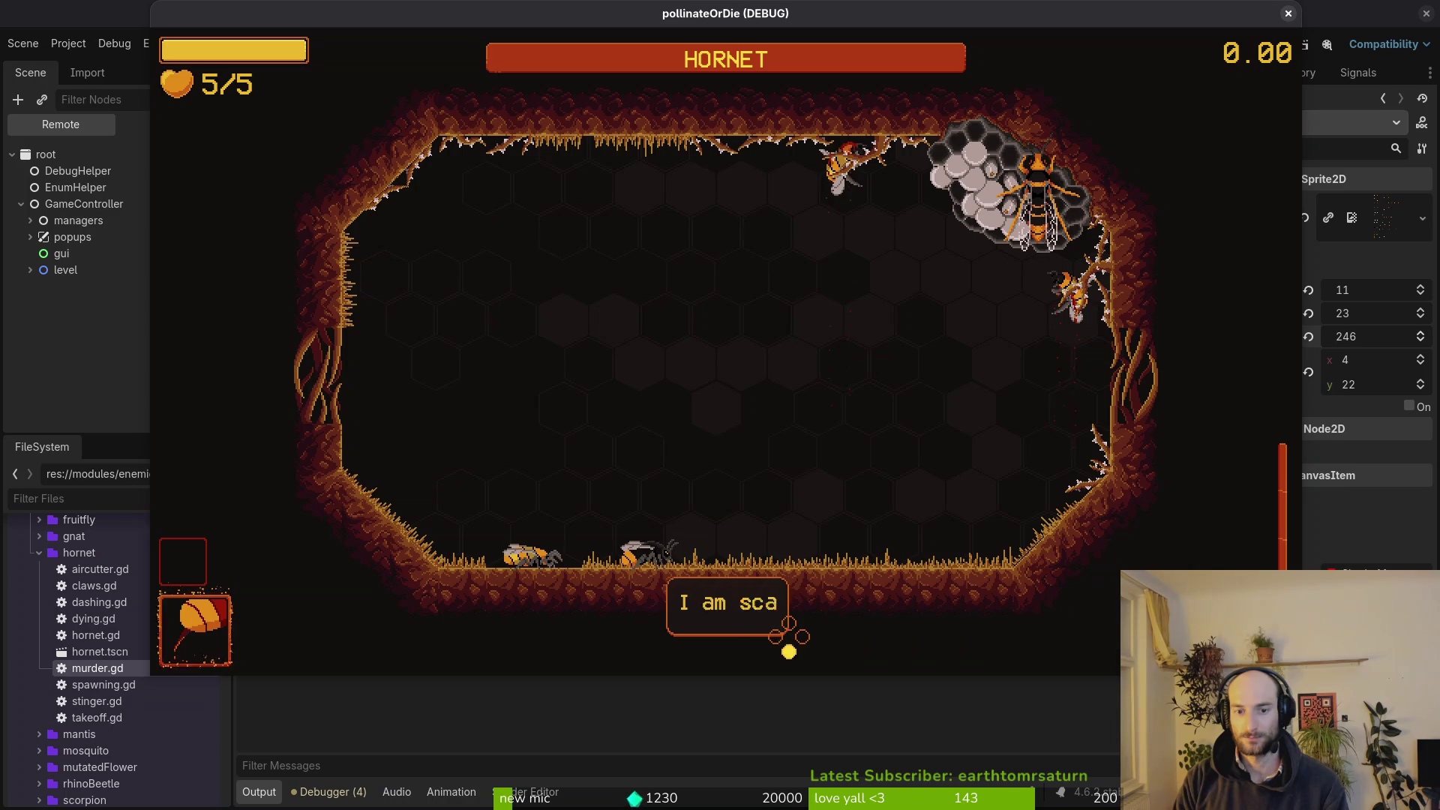
pyautogui.press('space')
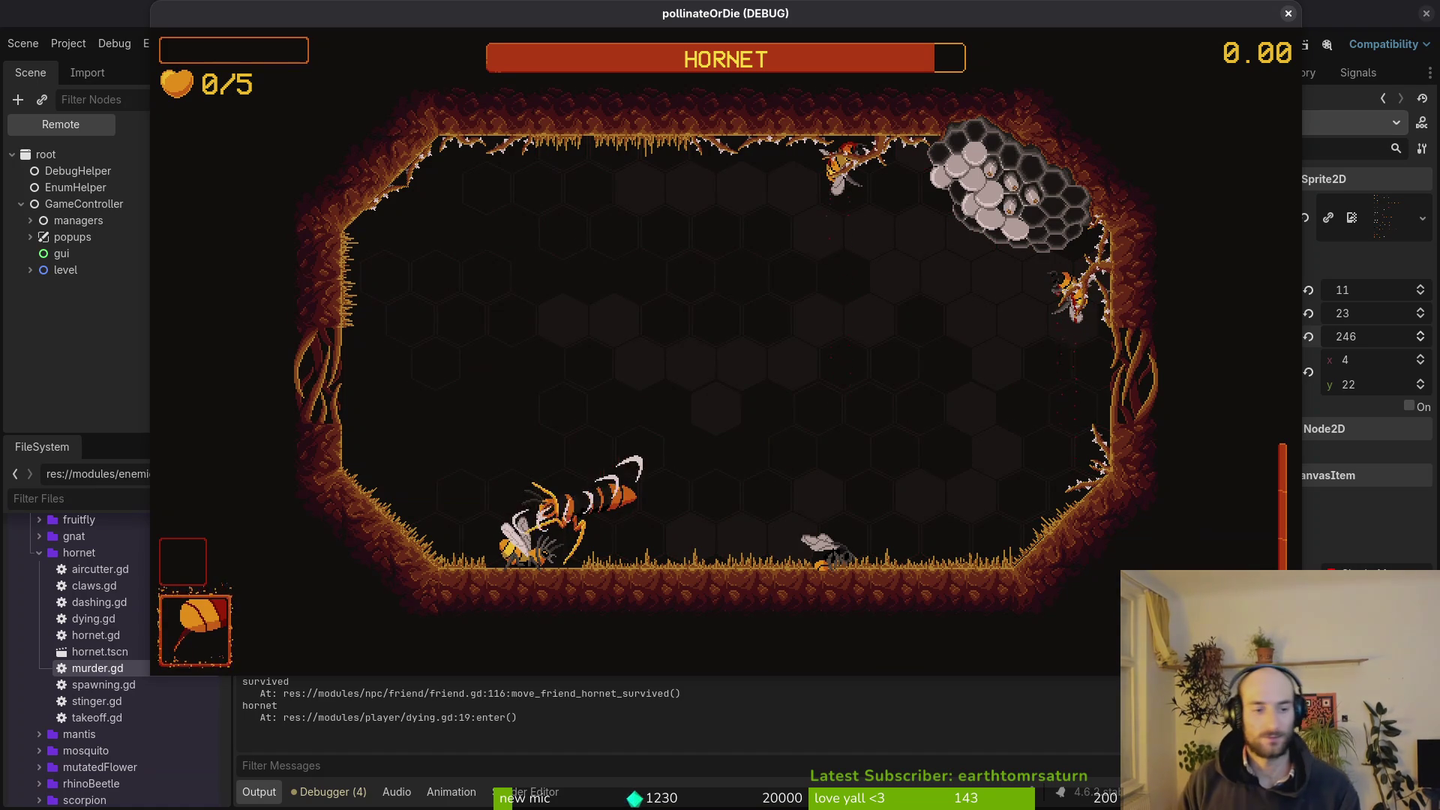
pyautogui.hotkey('alt', 'Tab')
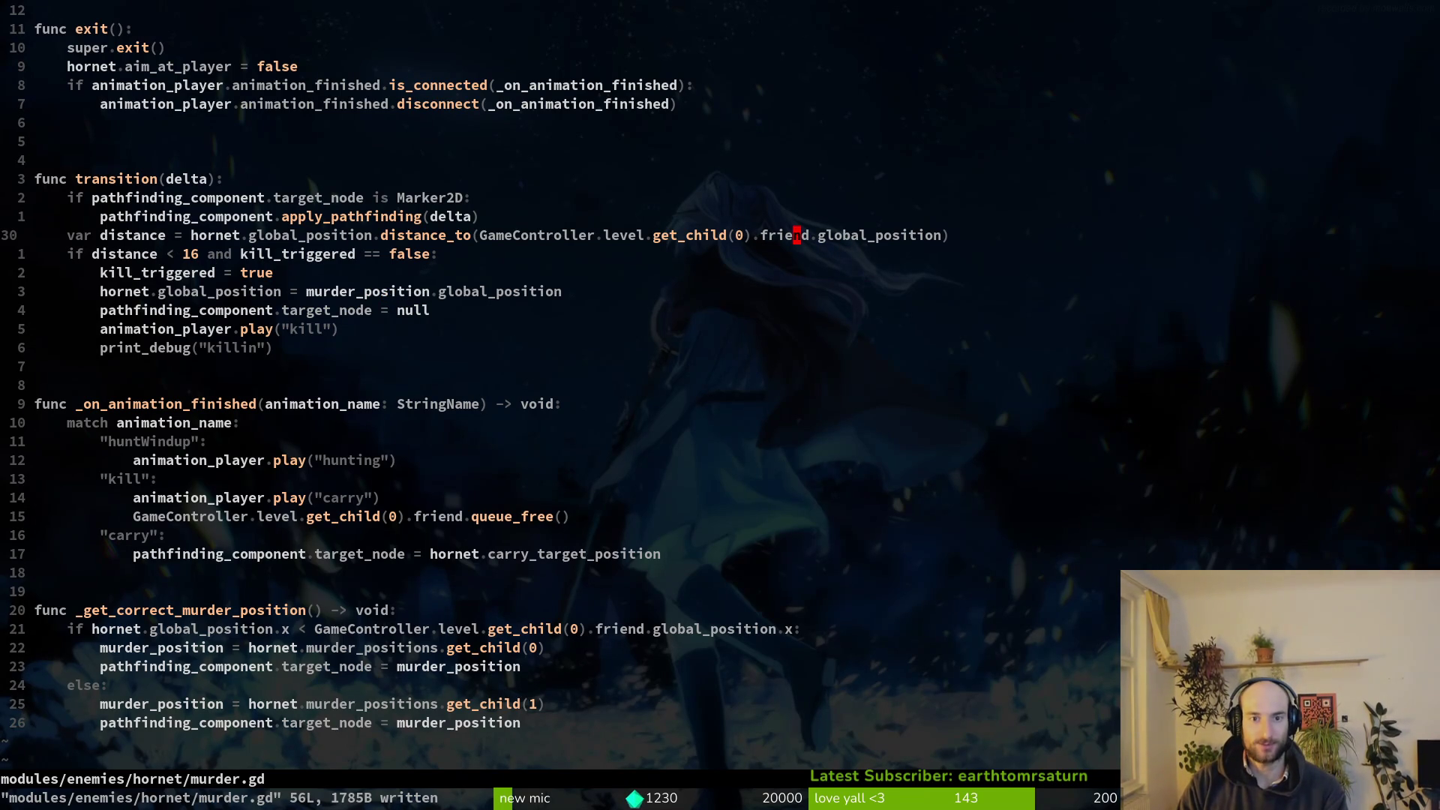
# Make distance_to() measure to murder_position instead of the friend bee, save murder.gd, and relaunch the game.
pyautogui.press('c')
pyautogui.press('i')
pyautogui.press('w')
pyautogui.press('BackSpace')
pyautogui.press('BackSpace')
pyautogui.press('BackSpace')
pyautogui.press('BackSpace')
pyautogui.press('BackSpace')
pyautogui.press('BackSpace')
pyautogui.write('murder_position')
pyautogui.press('Escape')
pyautogui.write(':w')
pyautogui.press('Return')
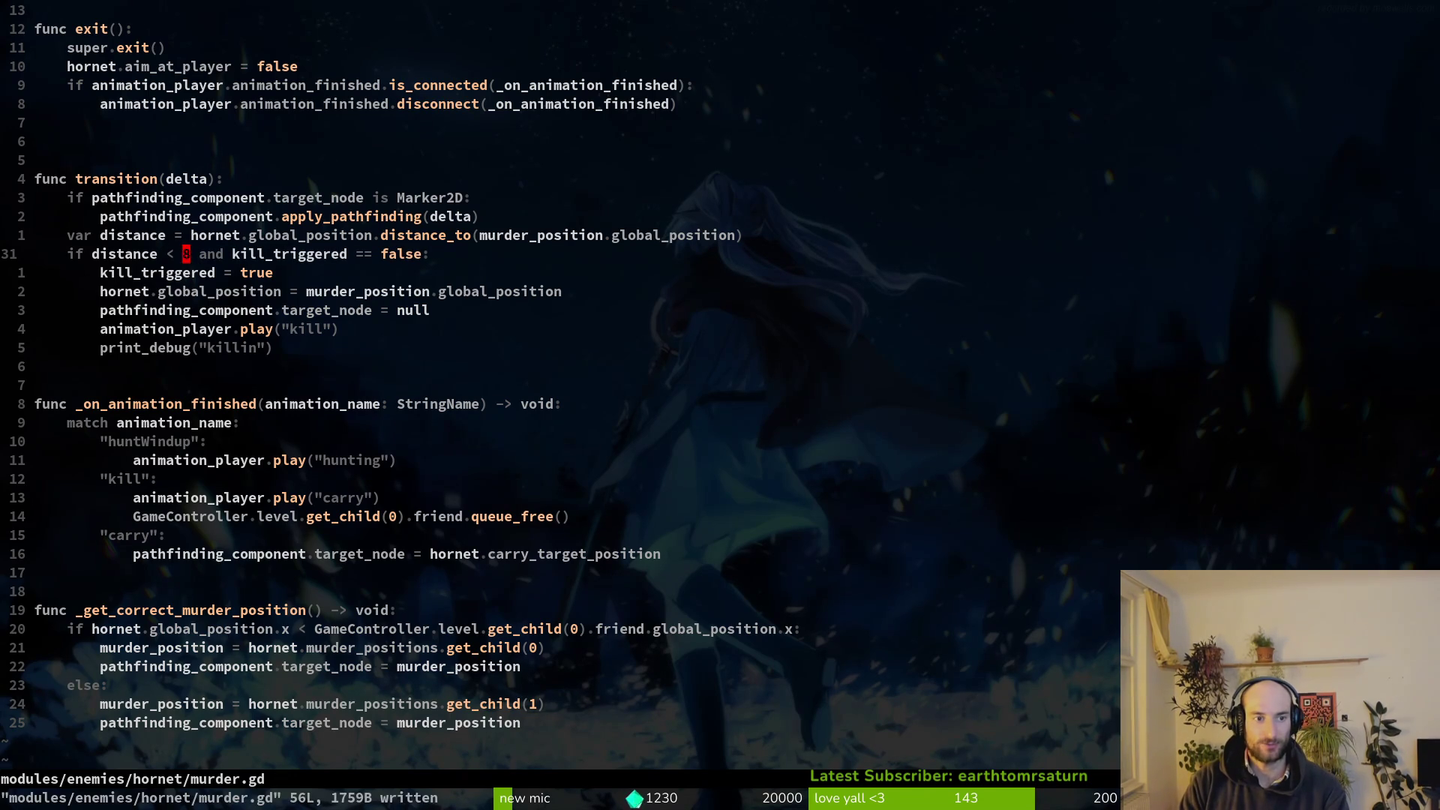
pyautogui.hotkey('alt', 'Tab')
pyautogui.press('F5')
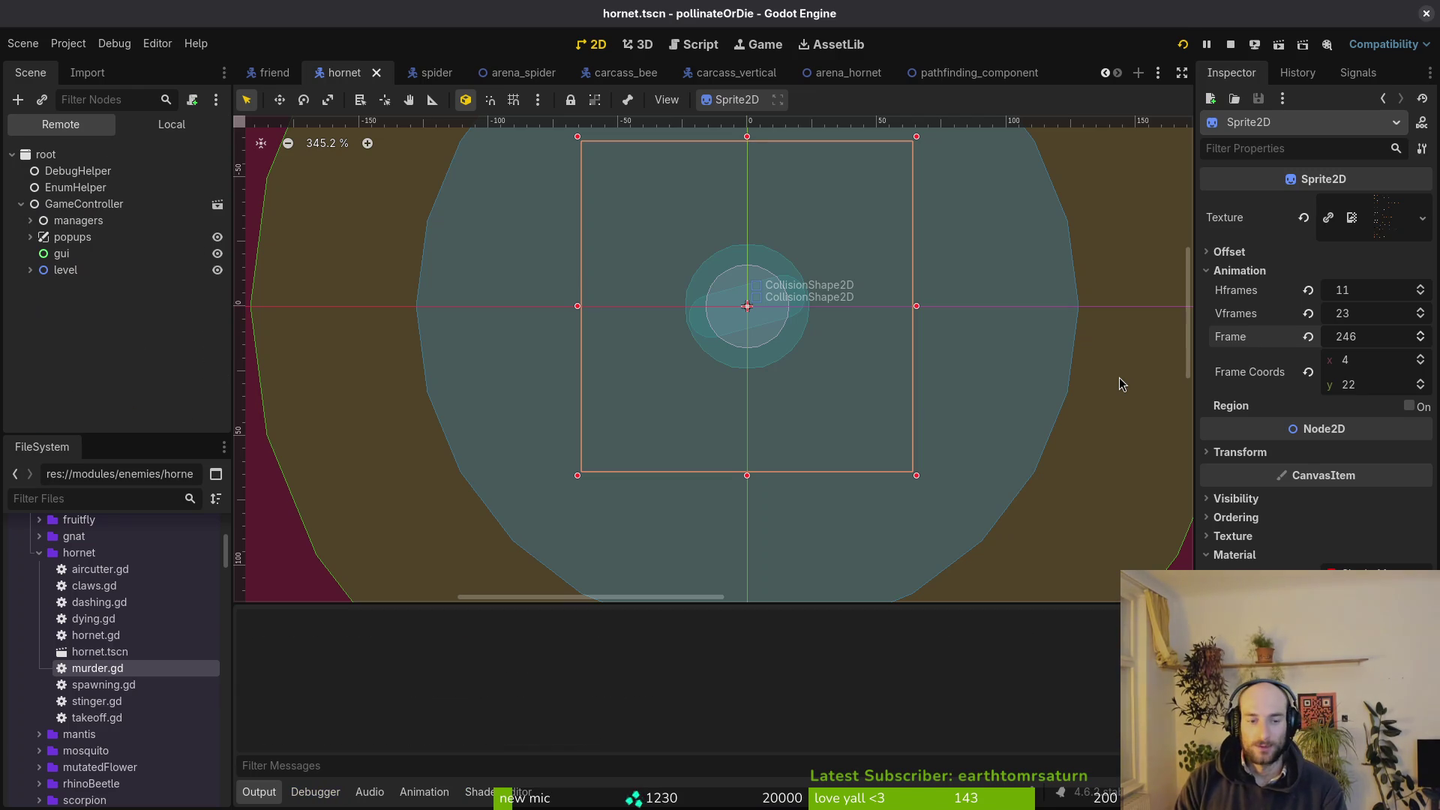
# Continue, load the hornet level from the debug menu, and play until the hornet reaches the friend bee.
pyautogui.press('Return')
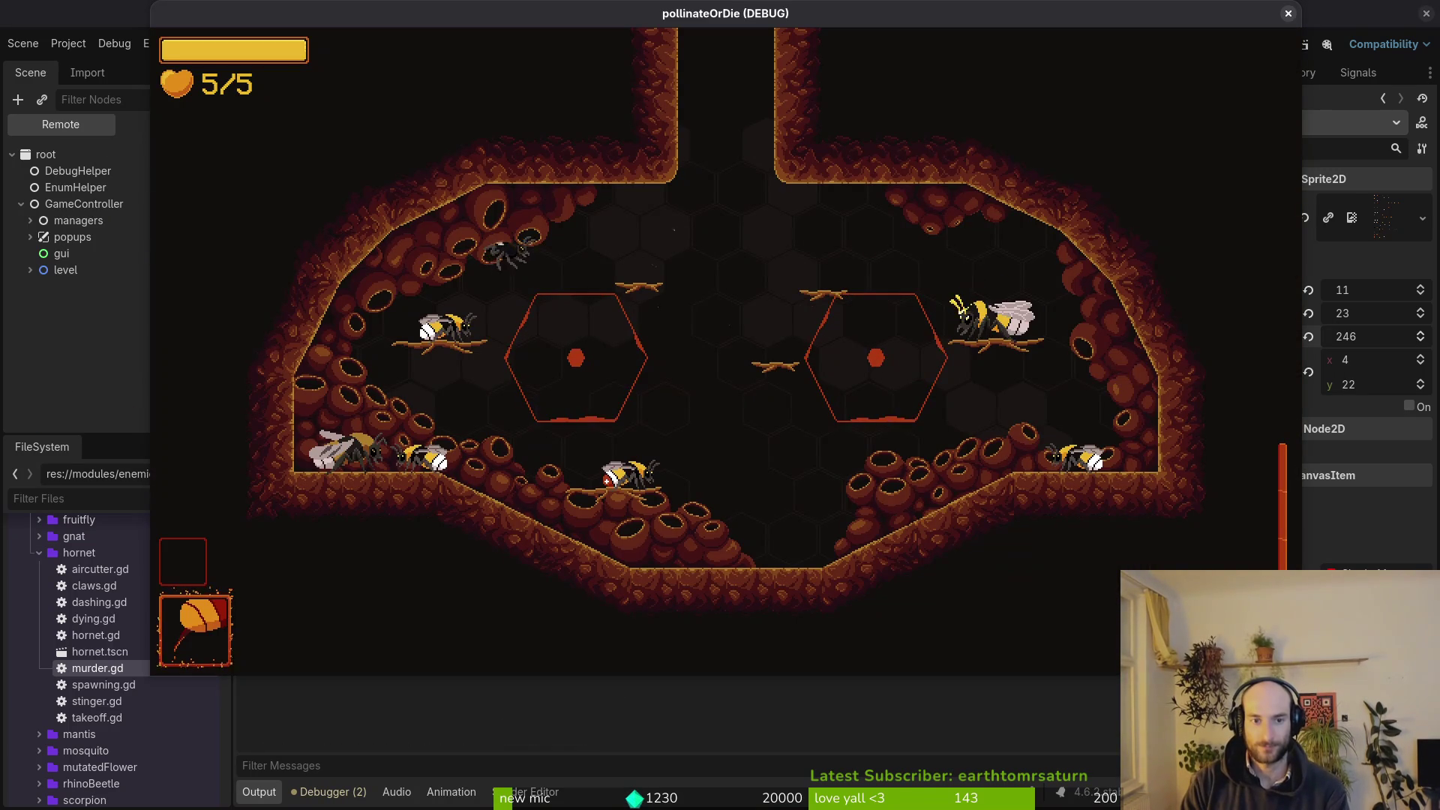
pyautogui.press('Escape')
pyautogui.press('Down')
pyautogui.press('Down')
pyautogui.press('Return')
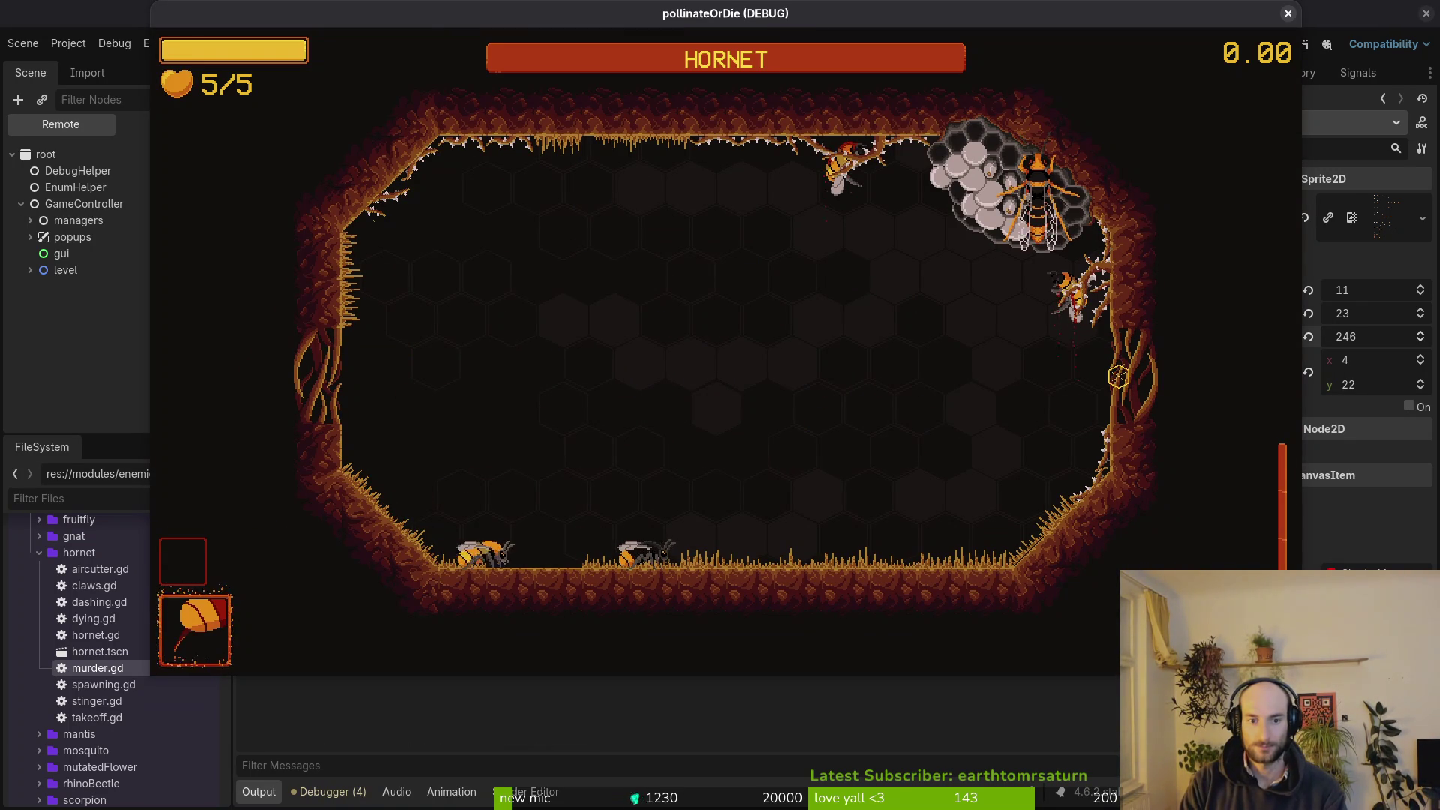
pyautogui.press('space')
pyautogui.press('space')
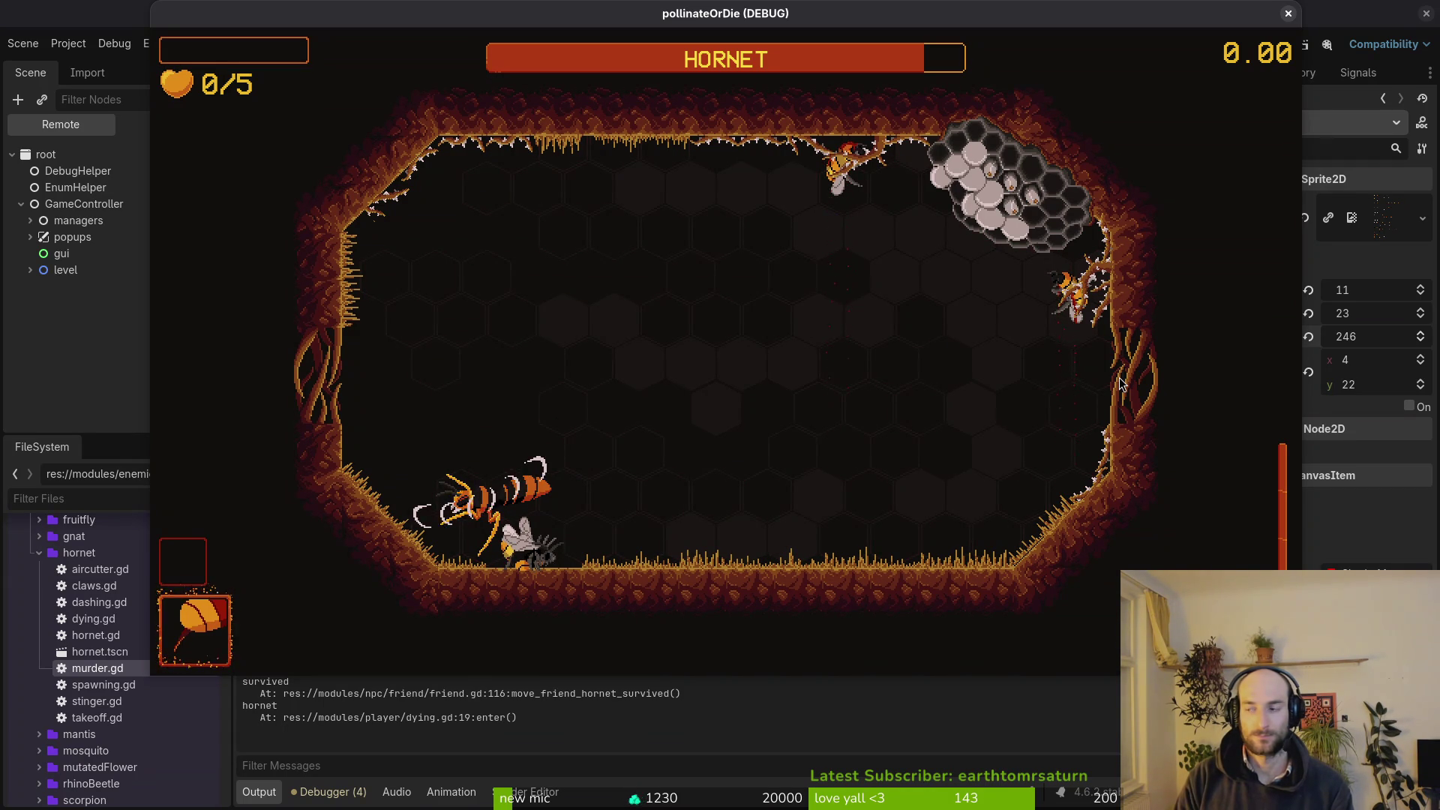
pyautogui.hotkey('alt', 'Tab')
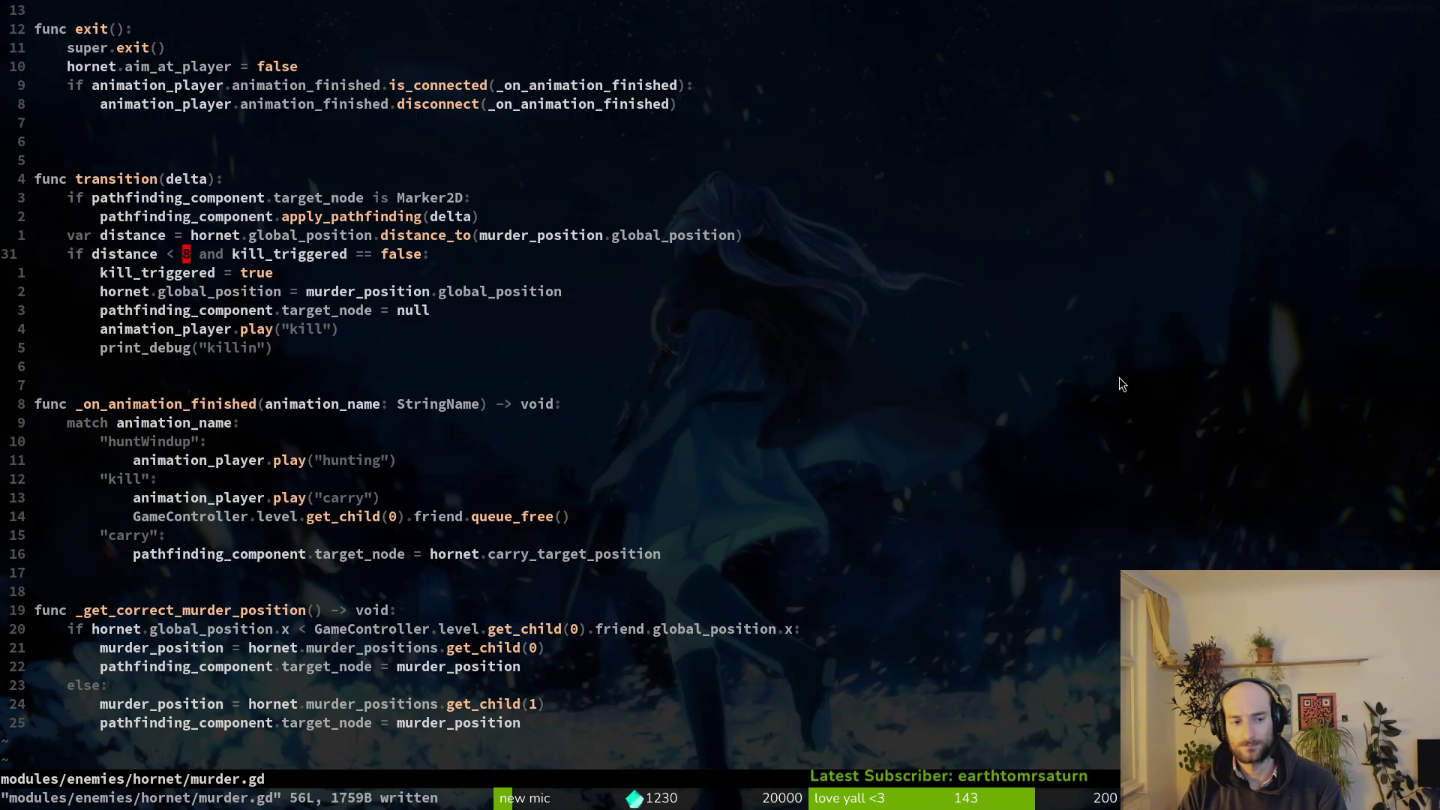
# Reload the hornet level in the running game and fly up-right until the hornet makes its kill.
pyautogui.hotkey('alt', 'Tab')
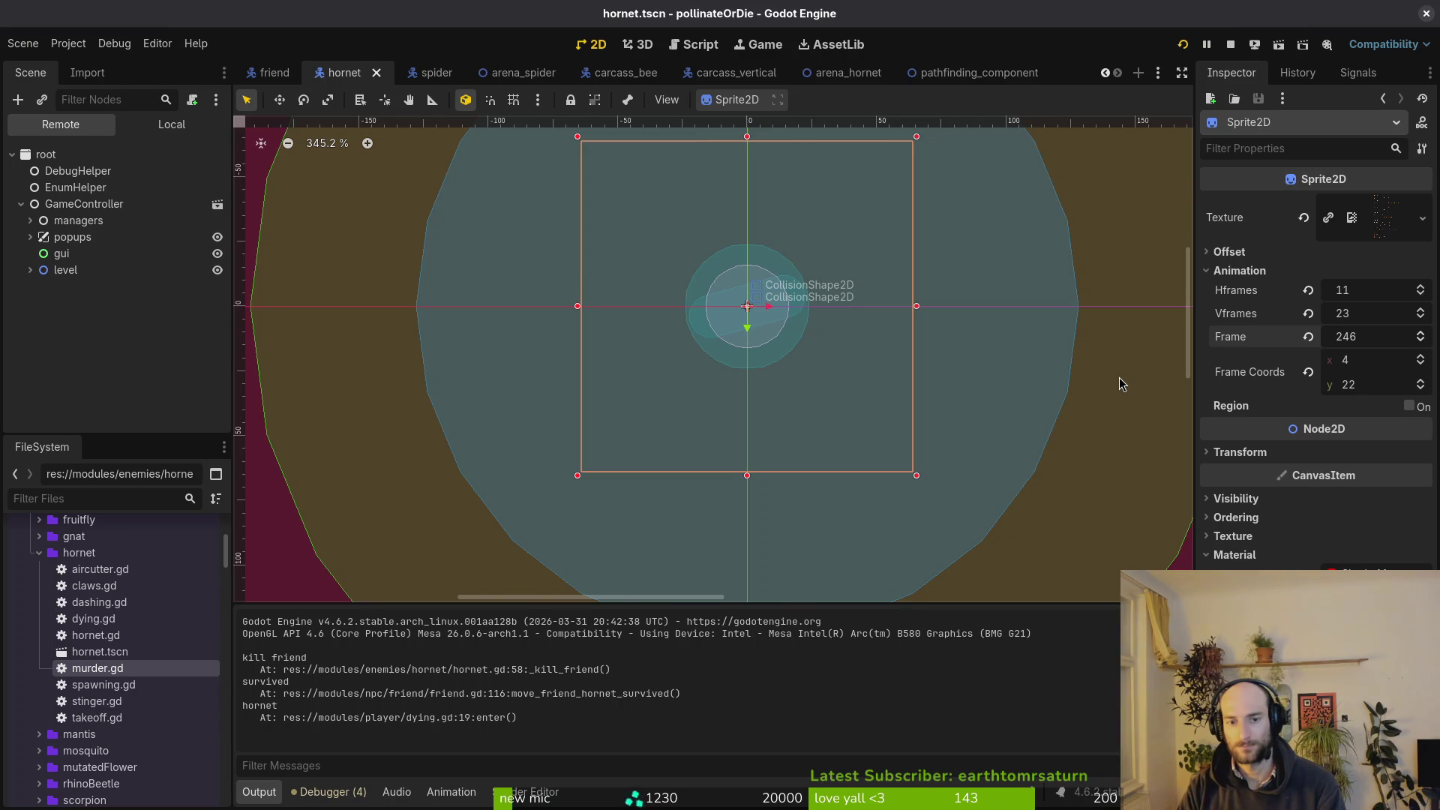
pyautogui.hotkey('alt', 'Tab')
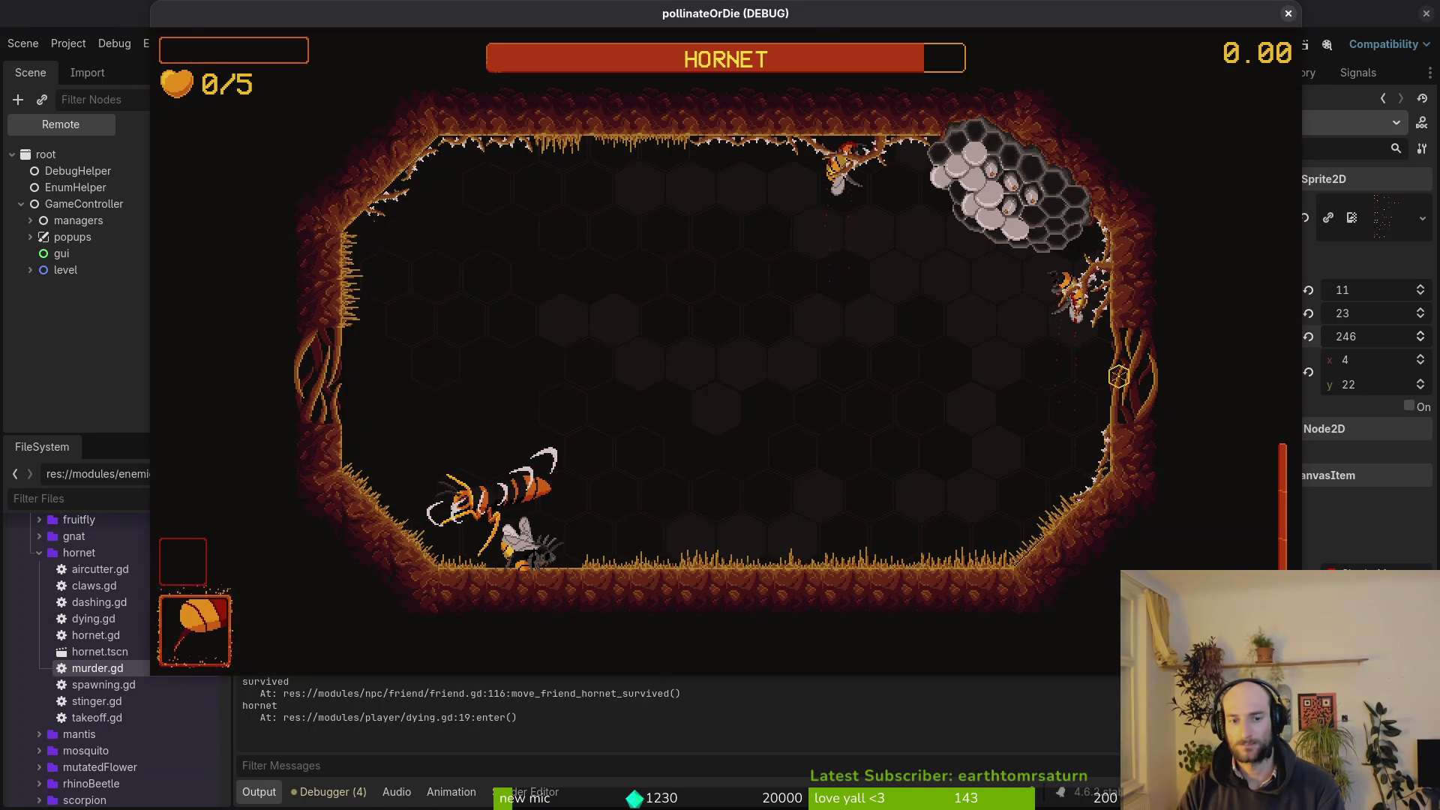
pyautogui.press('Escape')
pyautogui.press('Up')
pyautogui.press('Return')
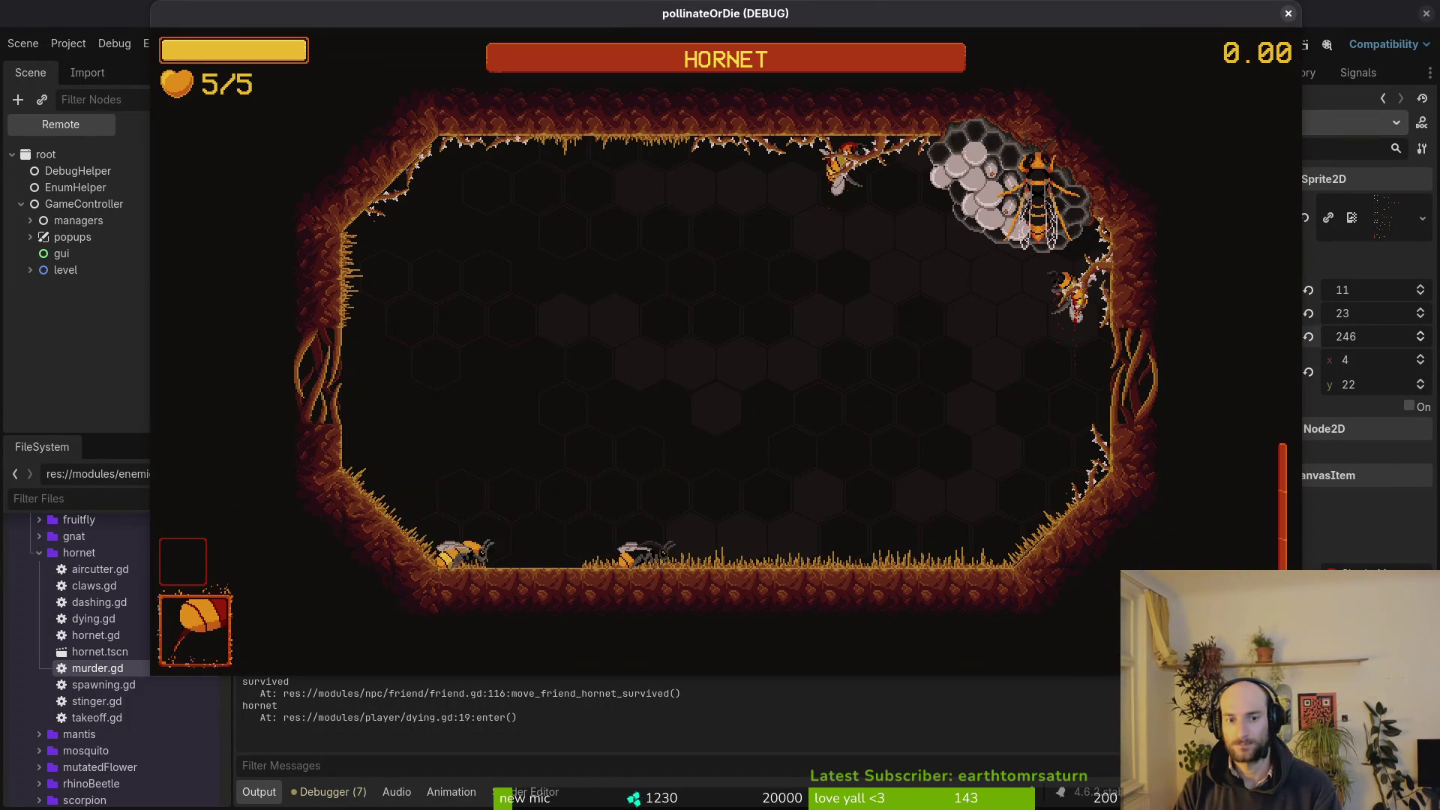
pyautogui.press('space')
pyautogui.press('space')
pyautogui.press('w')
pyautogui.press('d')
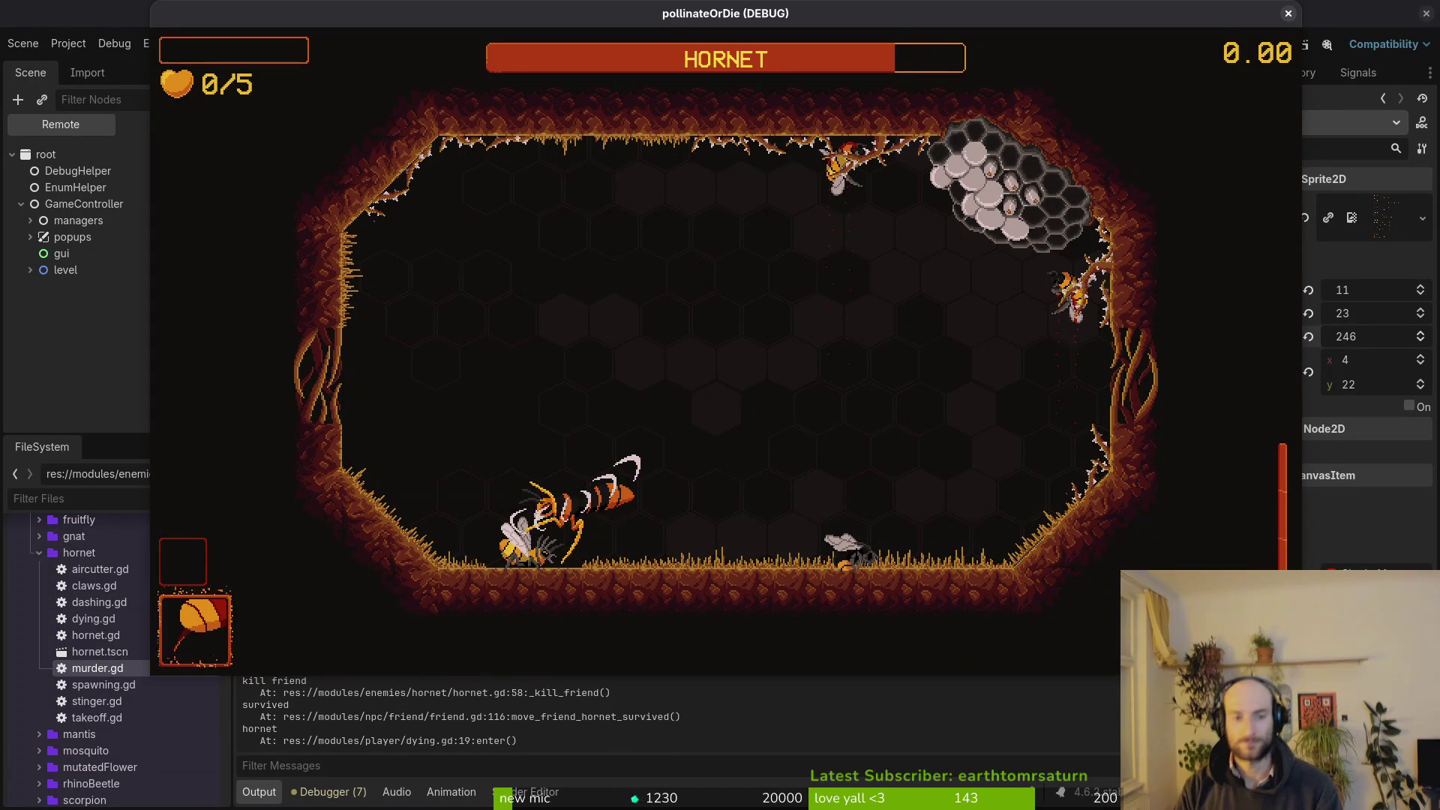
pyautogui.press('super+1')
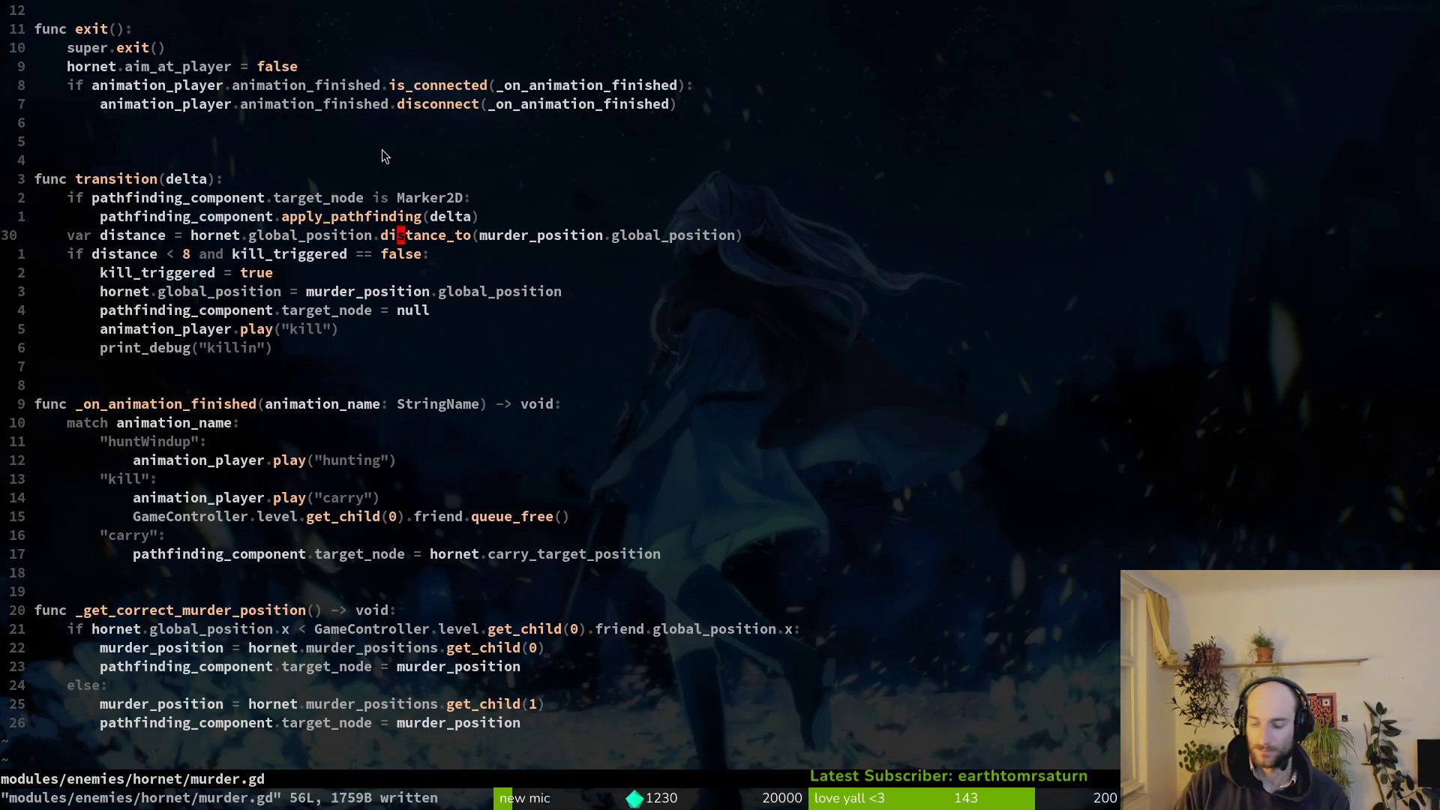
# Add a print_debug(distance) line to murder.gd and save it.
pyautogui.write('oprint_debug(distance)')
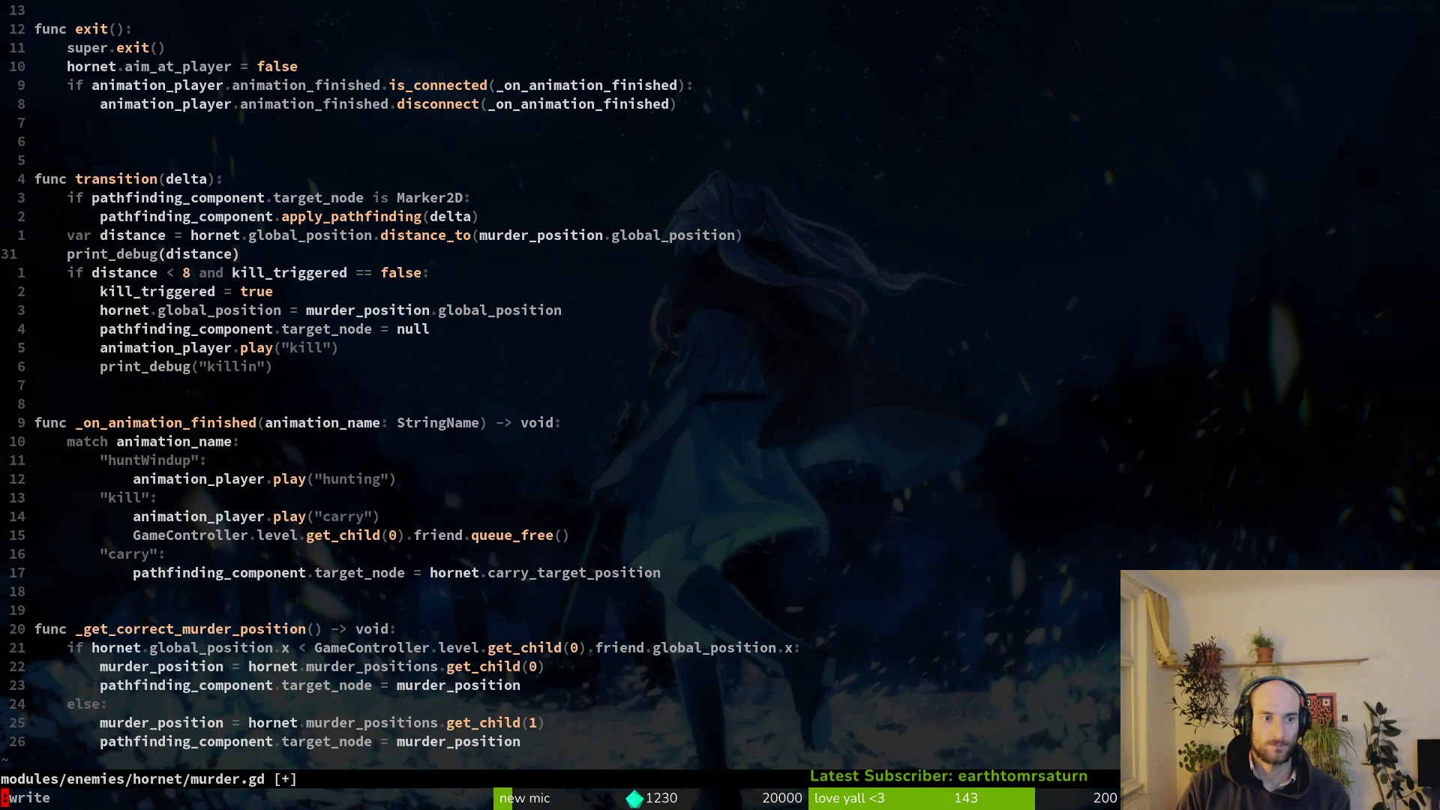
pyautogui.press('Return')
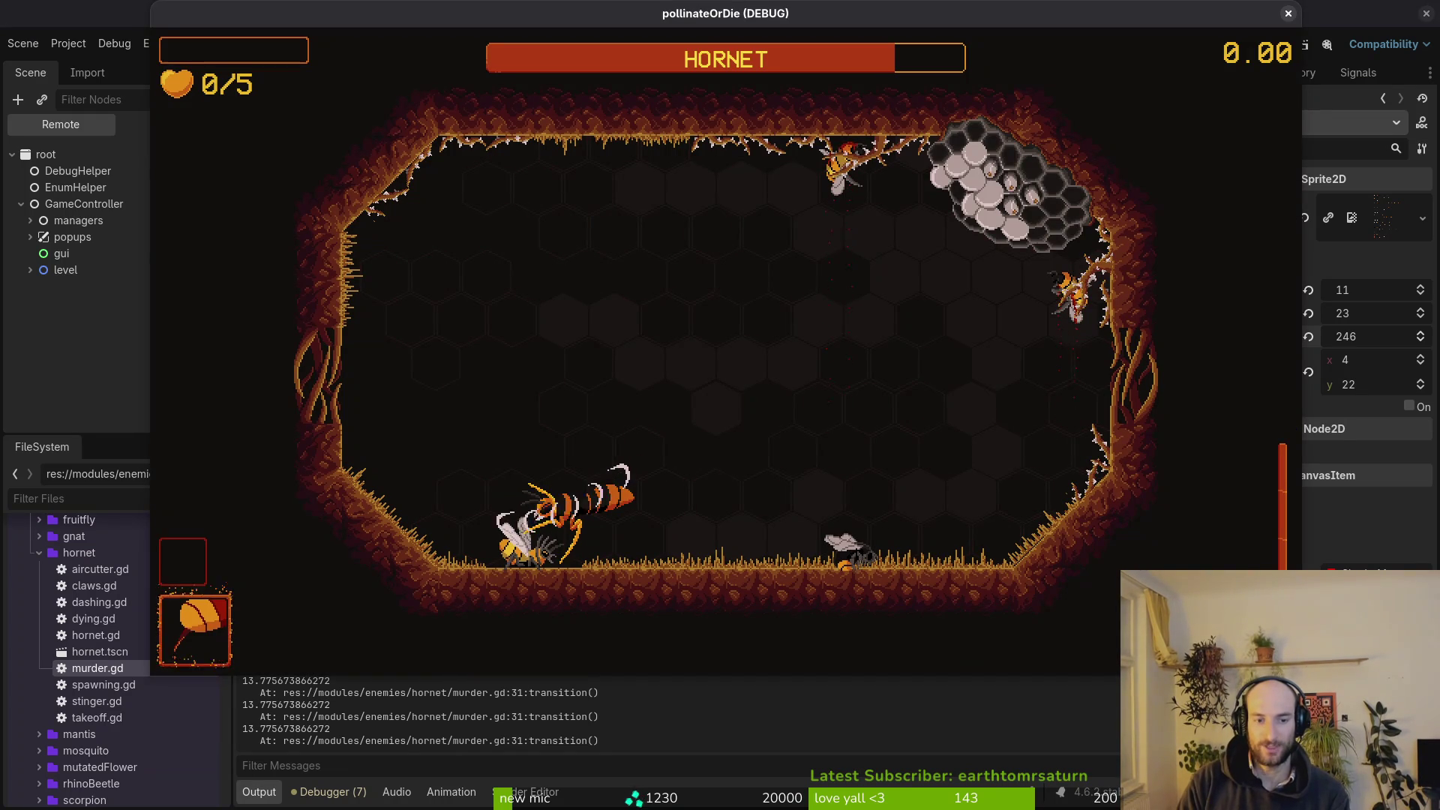
pyautogui.hotkey('alt', 'Tab')
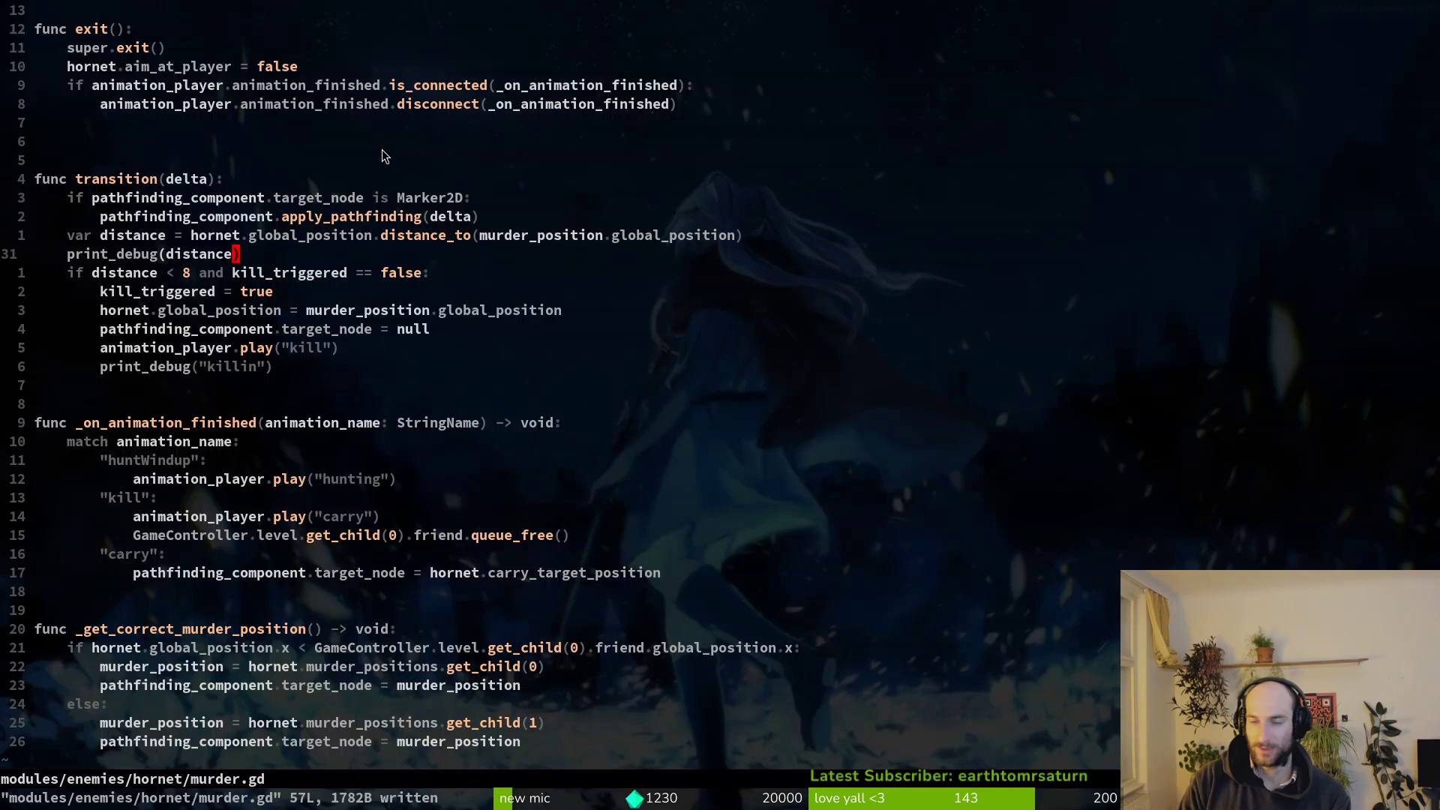
# Add print_debug of pathfinding_component.nav_agent.path_desired_distance below it, write the file, and return to Godot.
pyautogui.press('o')
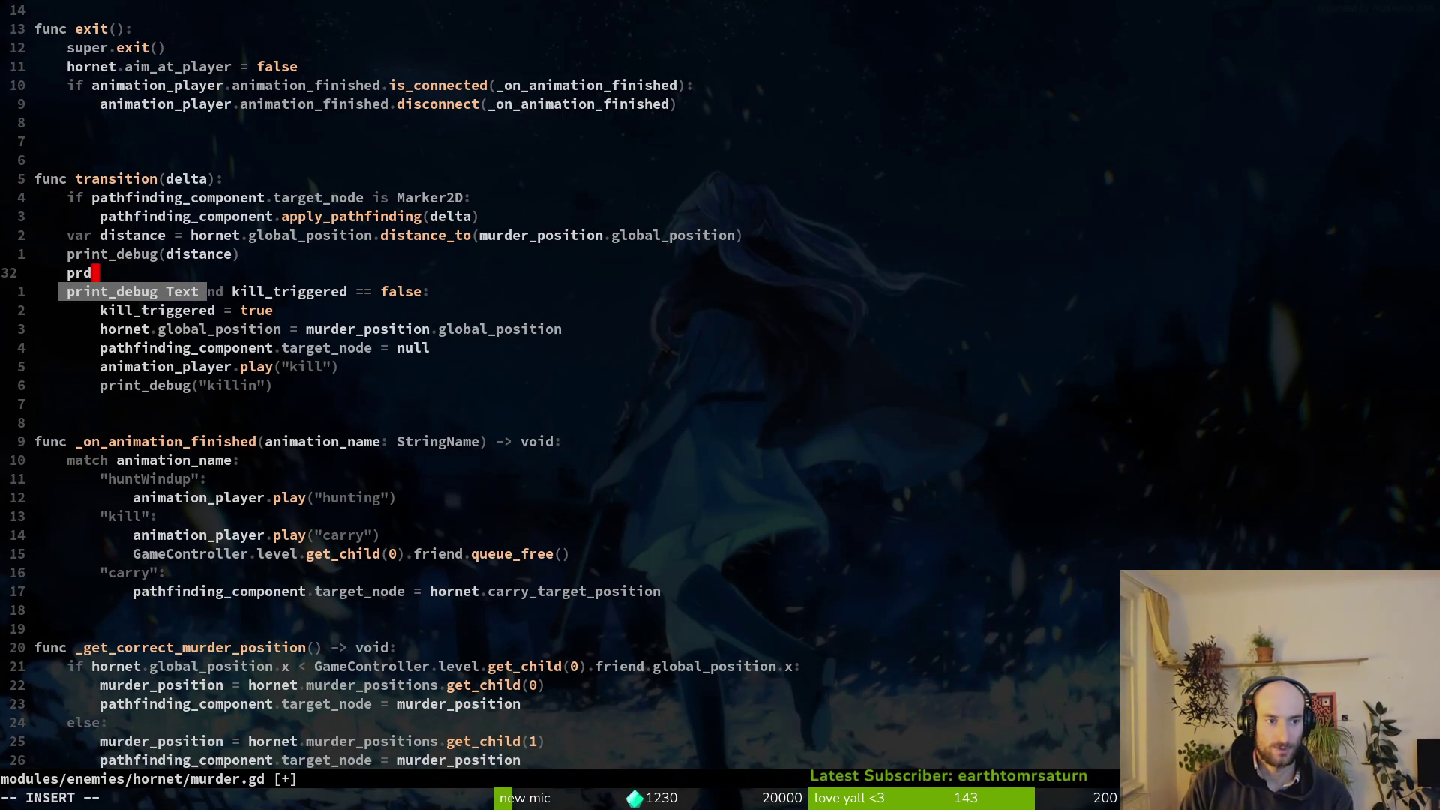
pyautogui.write('pathfinding_component.na')
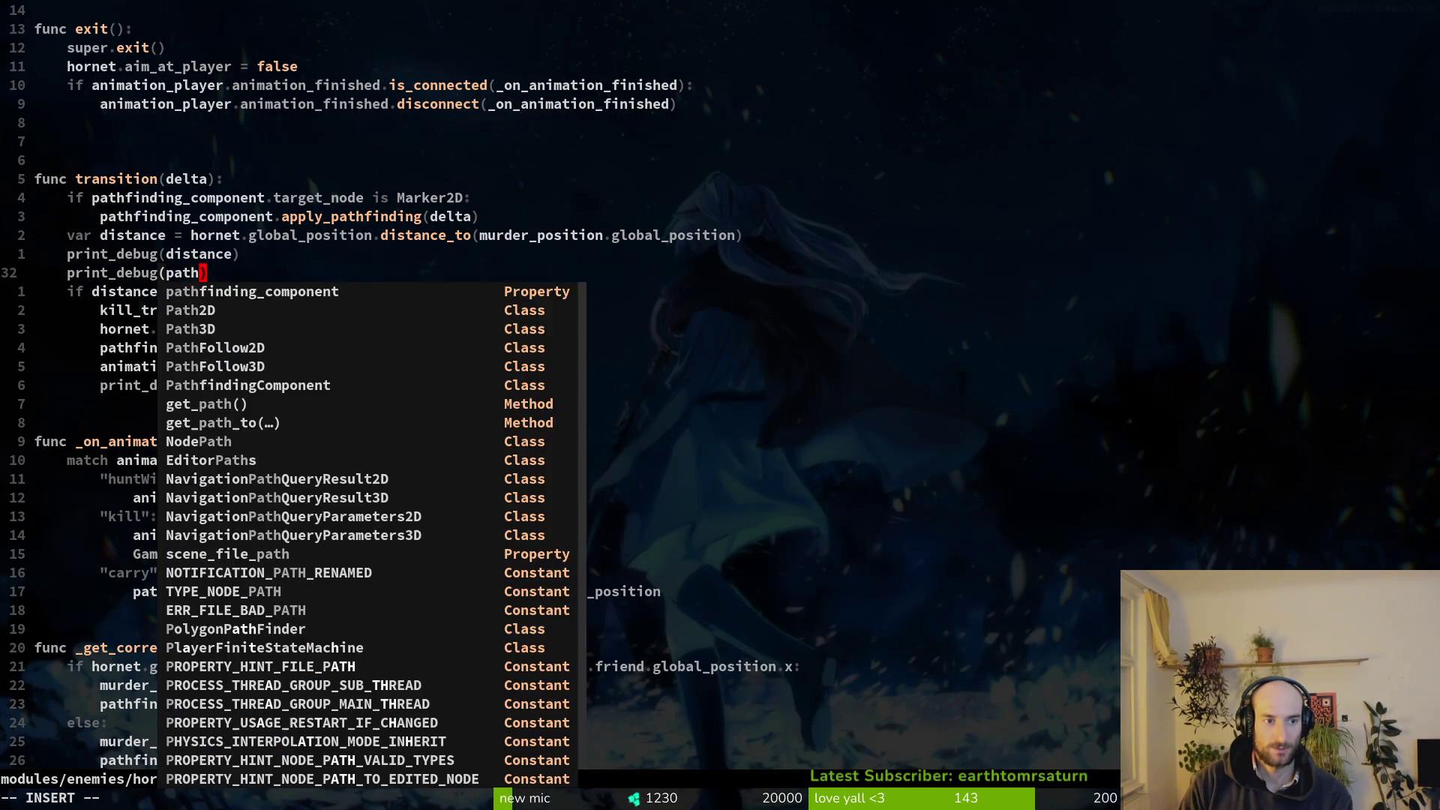
pyautogui.write('v_agent.path')
pyautogui.press('Tab')
pyautogui.press('Tab')
pyautogui.press('Tab')
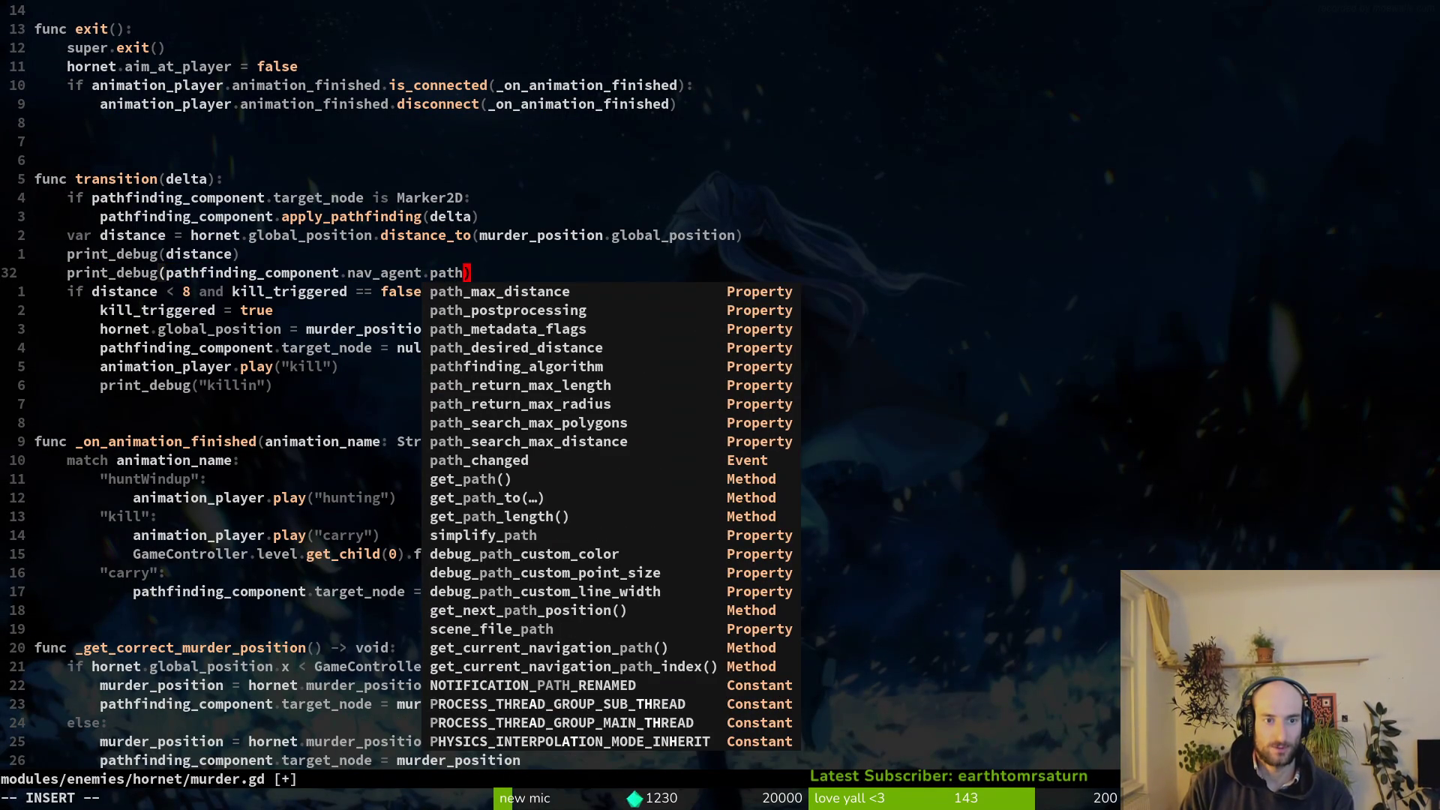
pyautogui.press('Return')
pyautogui.press('Escape')
pyautogui.write(':write')
pyautogui.press('Return')
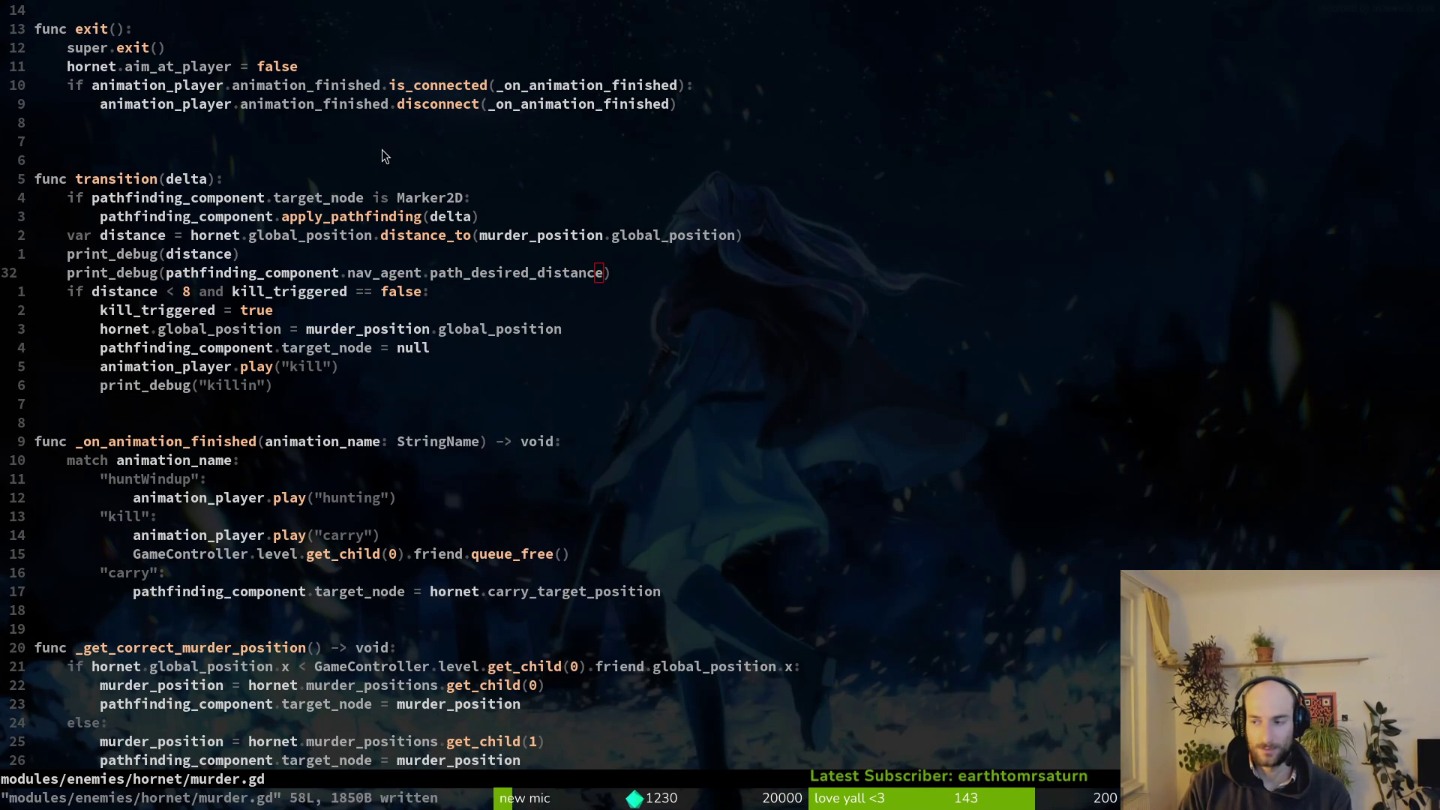
pyautogui.hotkey('alt', 'Tab')
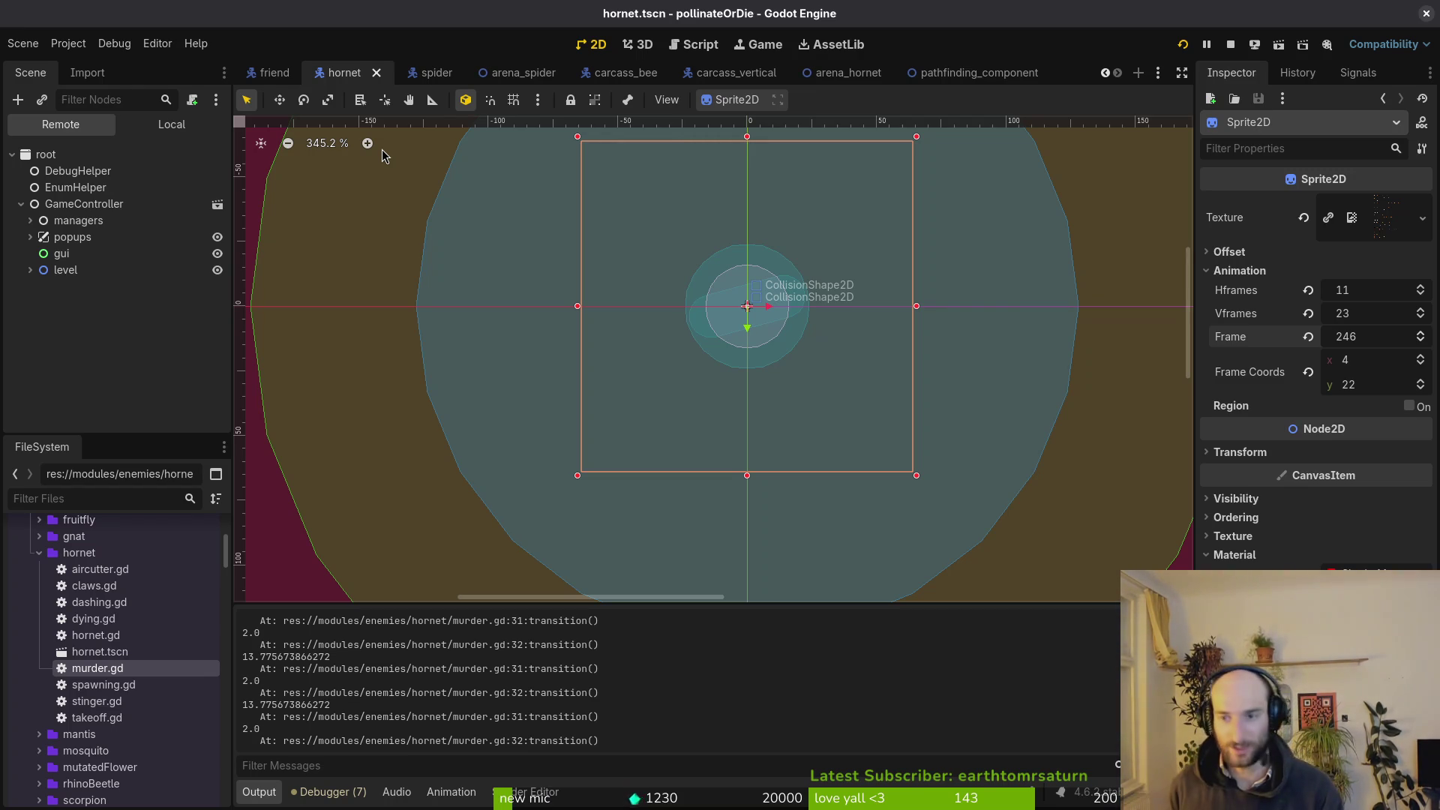
# Open the pathfinding_component scene and read the NavigationAgent2D Target Desired Distance tooltip.
pyautogui.moveTo(734, 78)
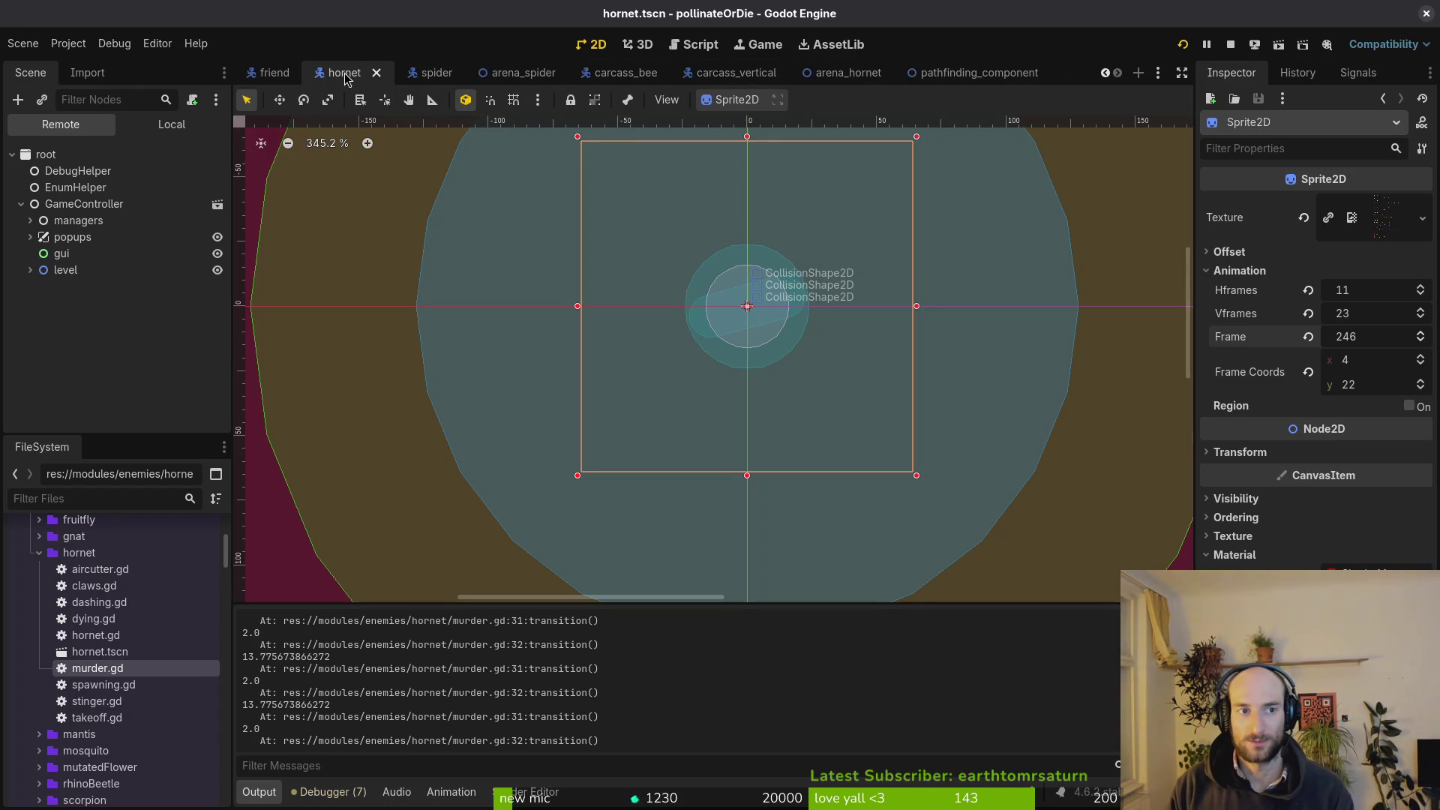
pyautogui.click(148, 129)
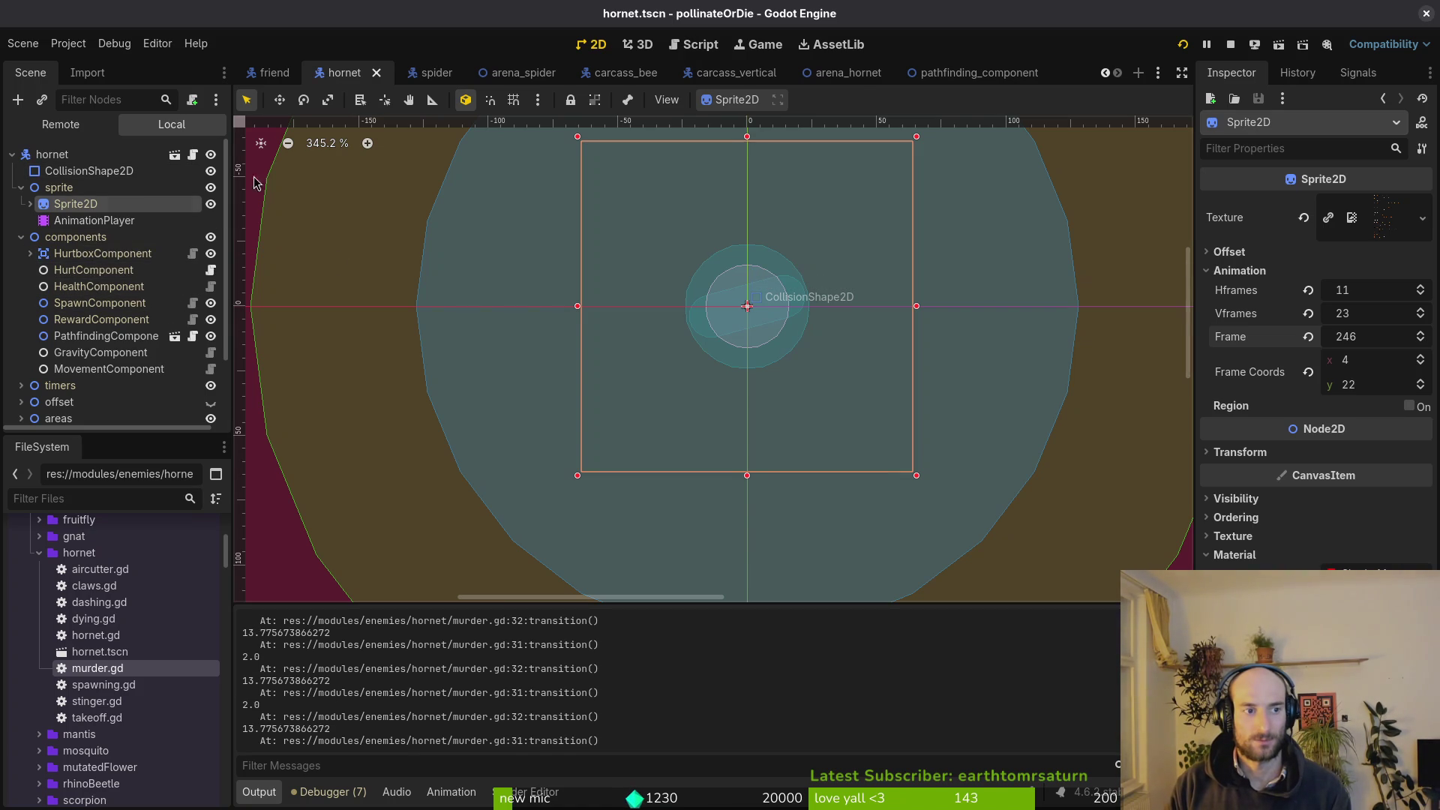
pyautogui.click(943, 81)
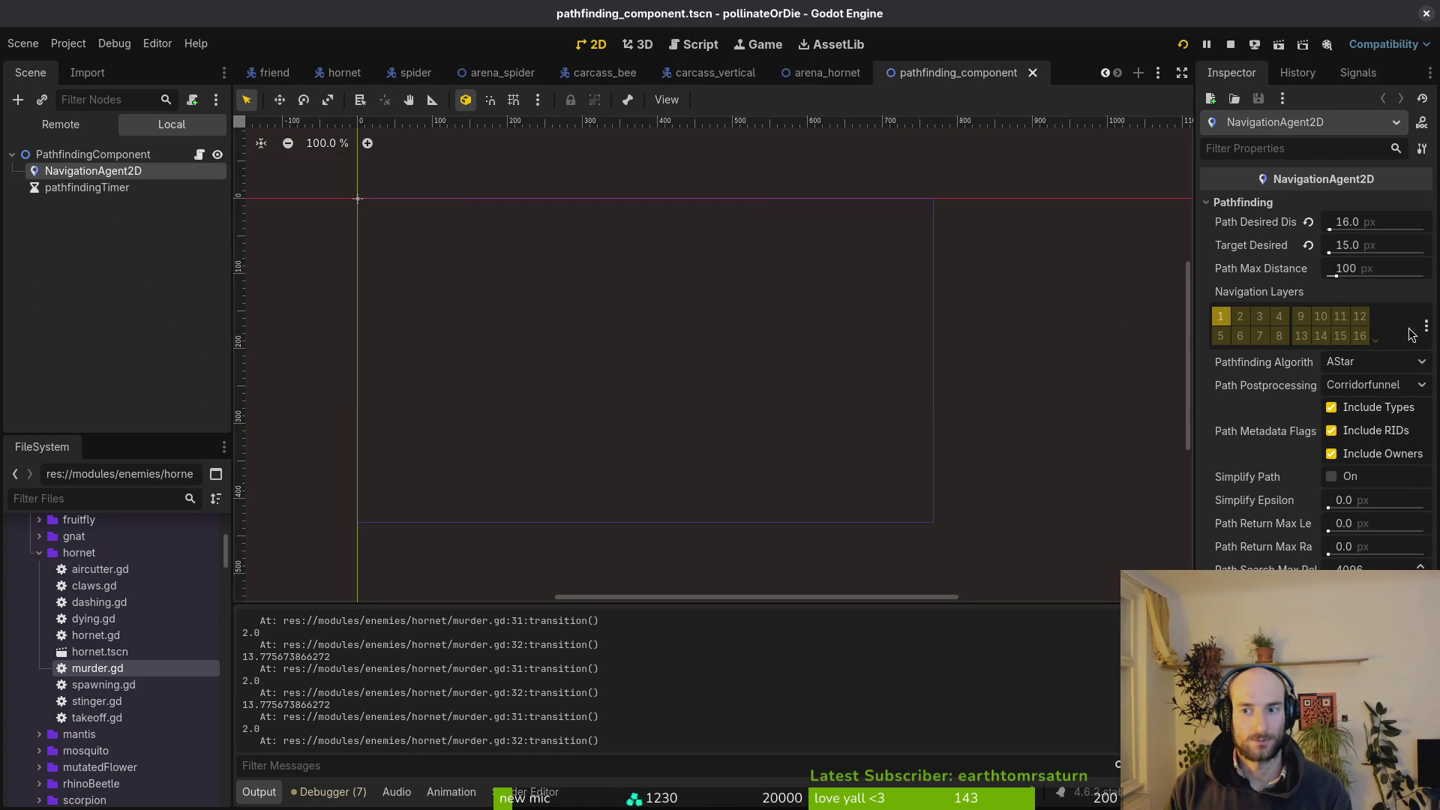
pyautogui.moveTo(1248, 248)
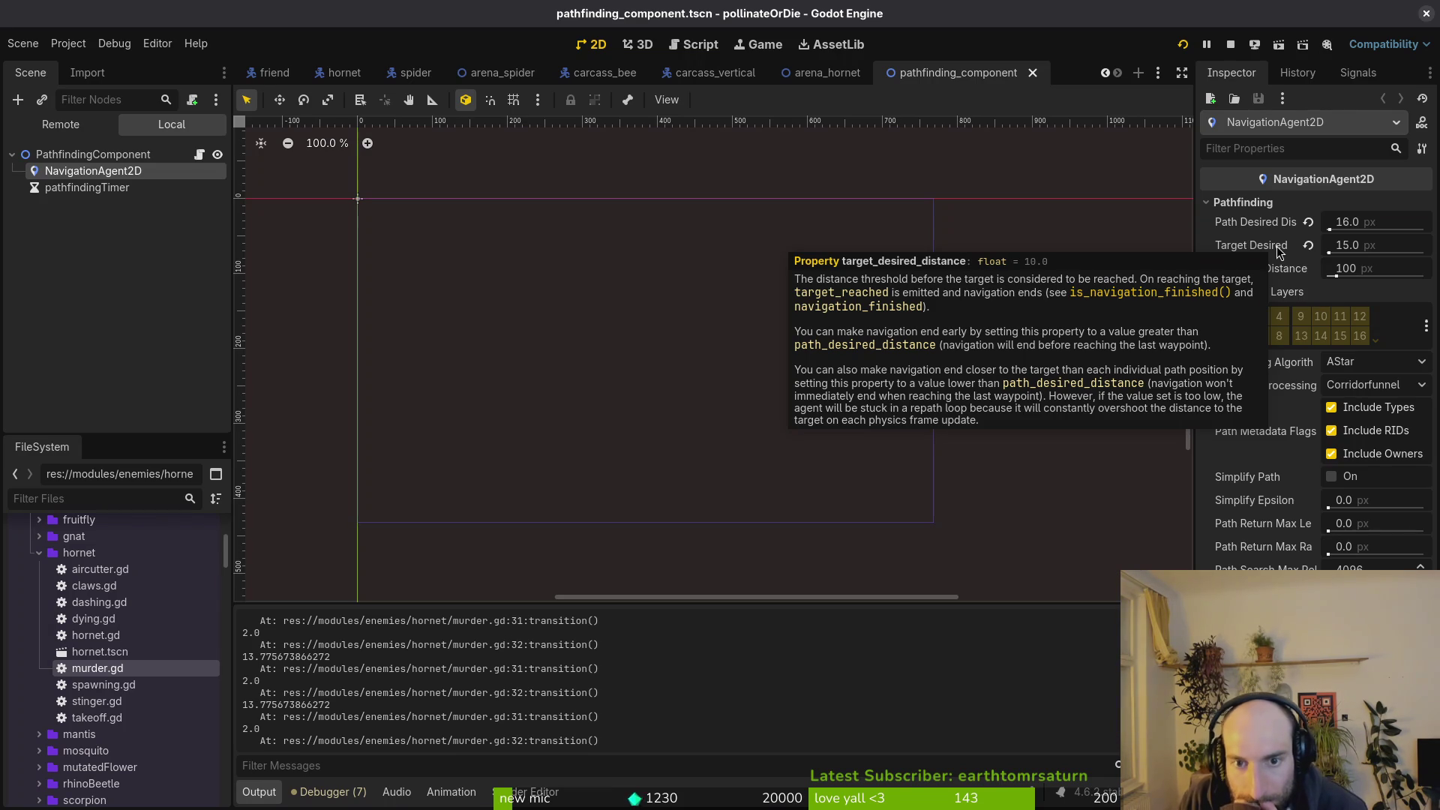
pyautogui.hotkey('alt', 'Tab')
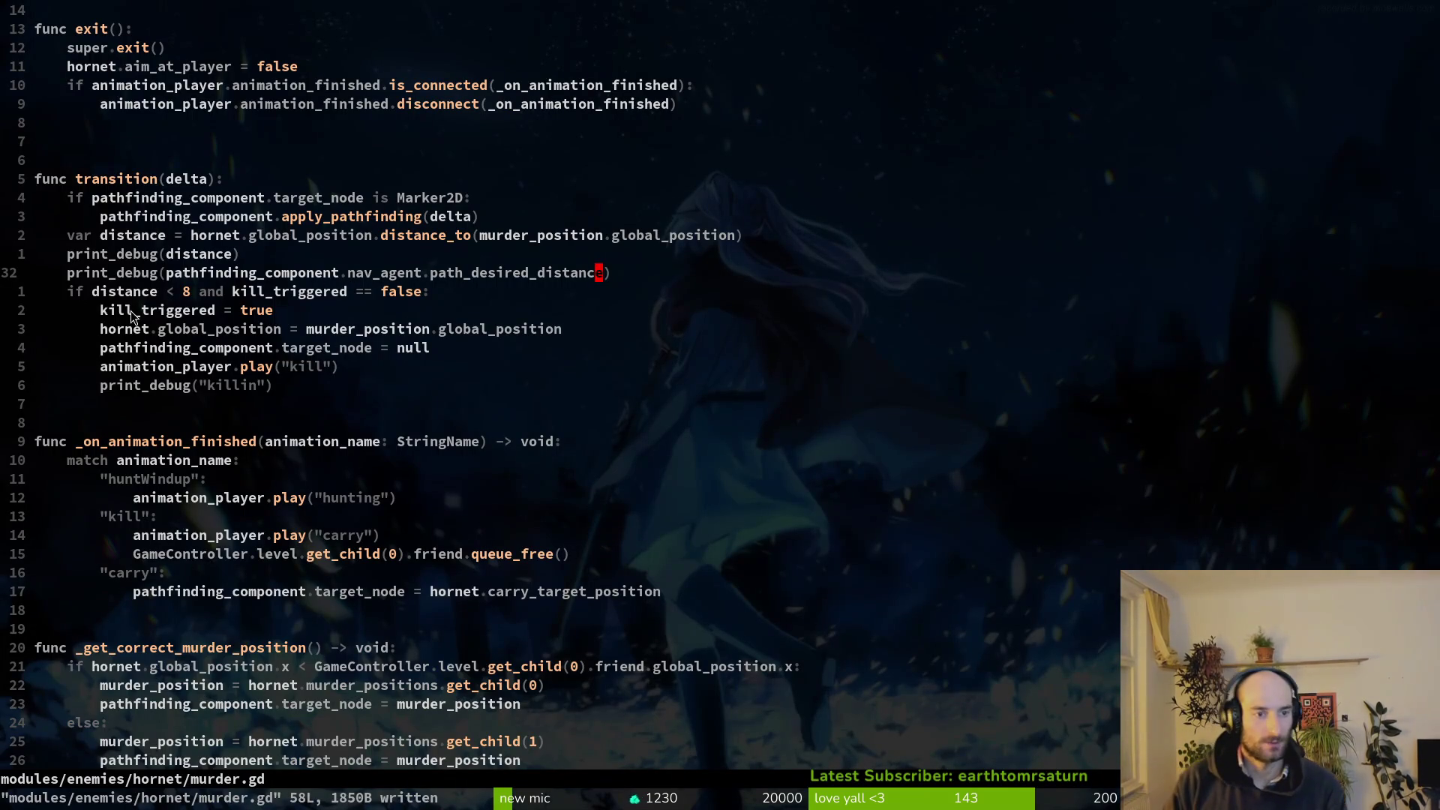
# Duplicate the print_debug(distance) line in murder.gd.
pyautogui.click(286, 349)
pyautogui.press('V')
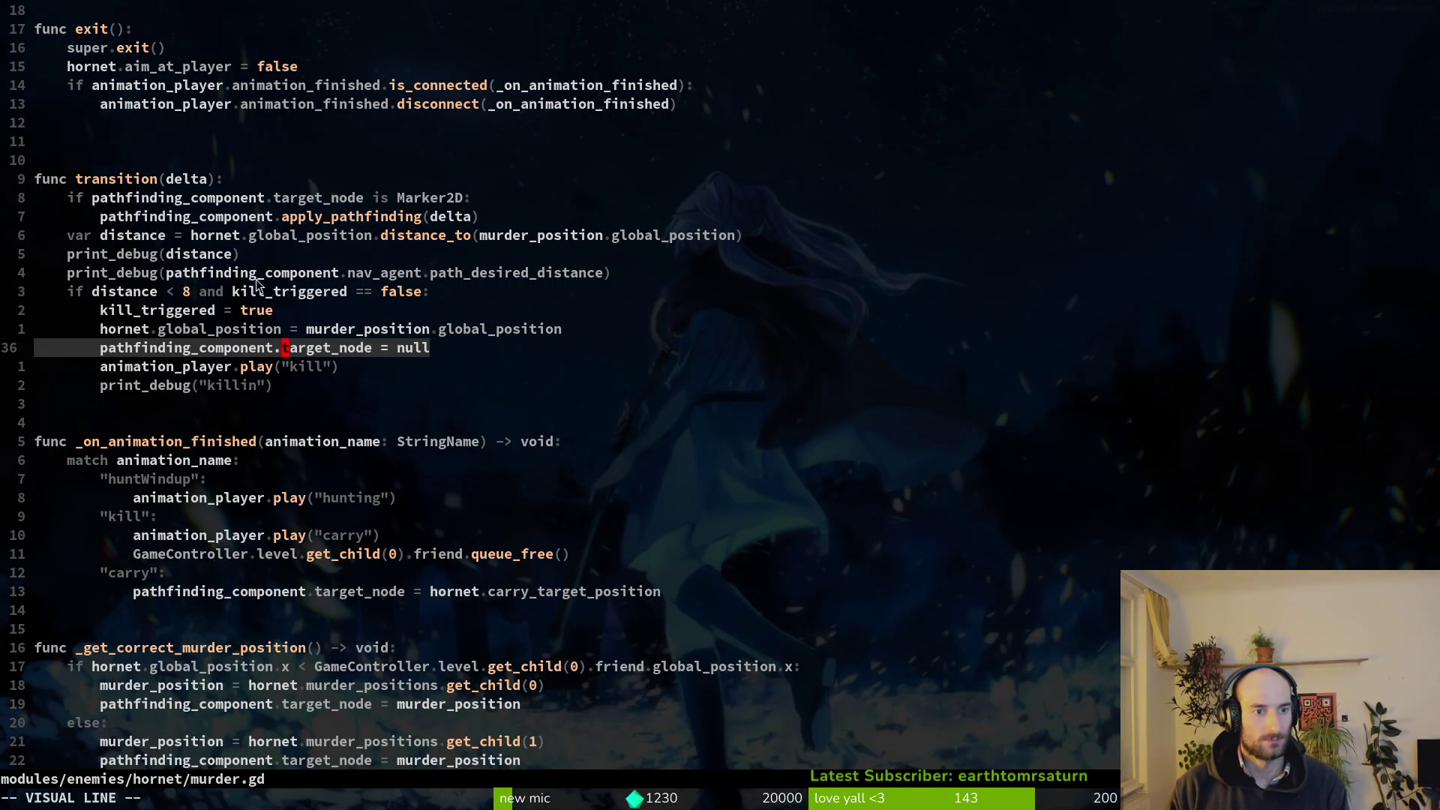
pyautogui.press('Escape')
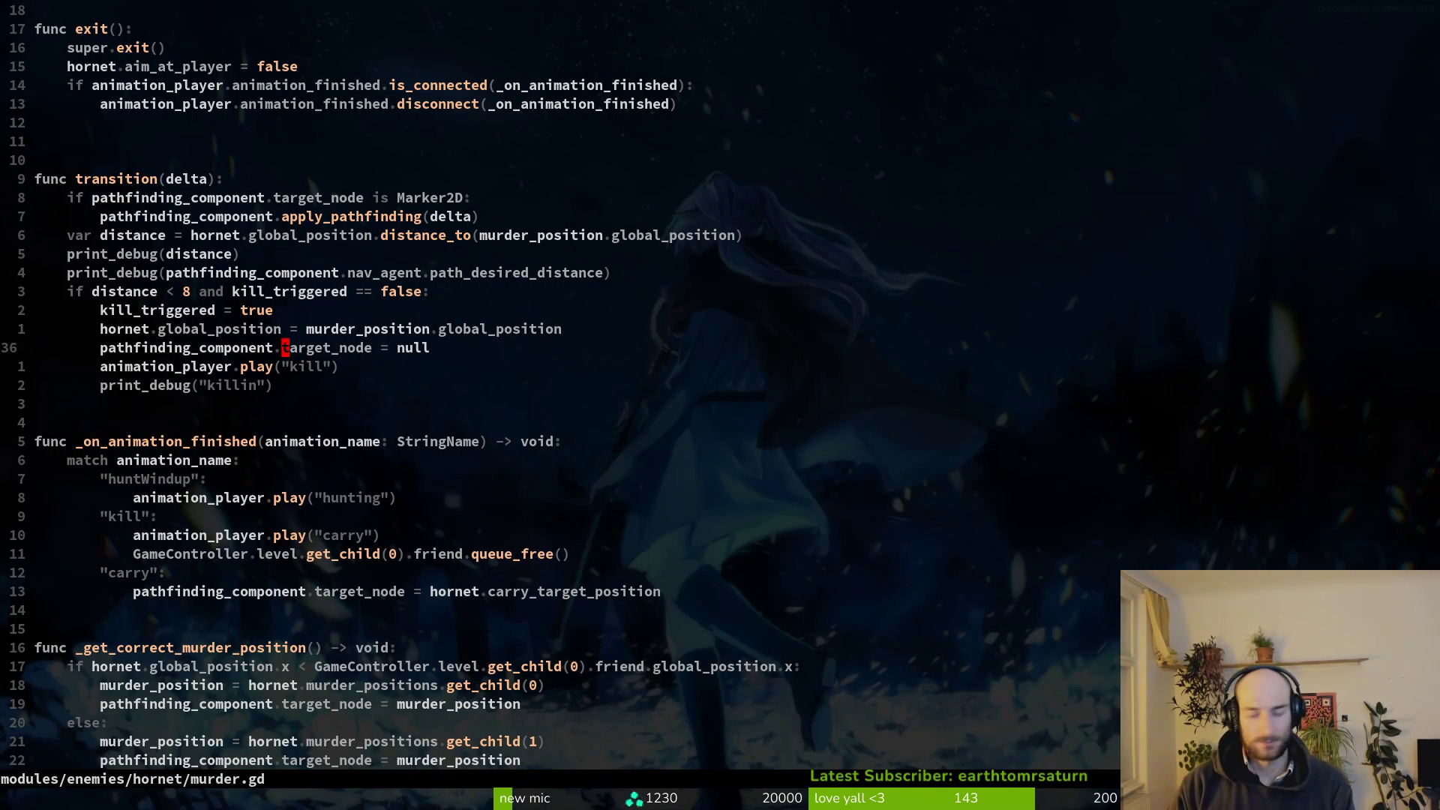
pyautogui.press('l')
pyautogui.press('l')
pyautogui.press('l')
pyautogui.press('k')
pyautogui.press('k')
pyautogui.press('k')
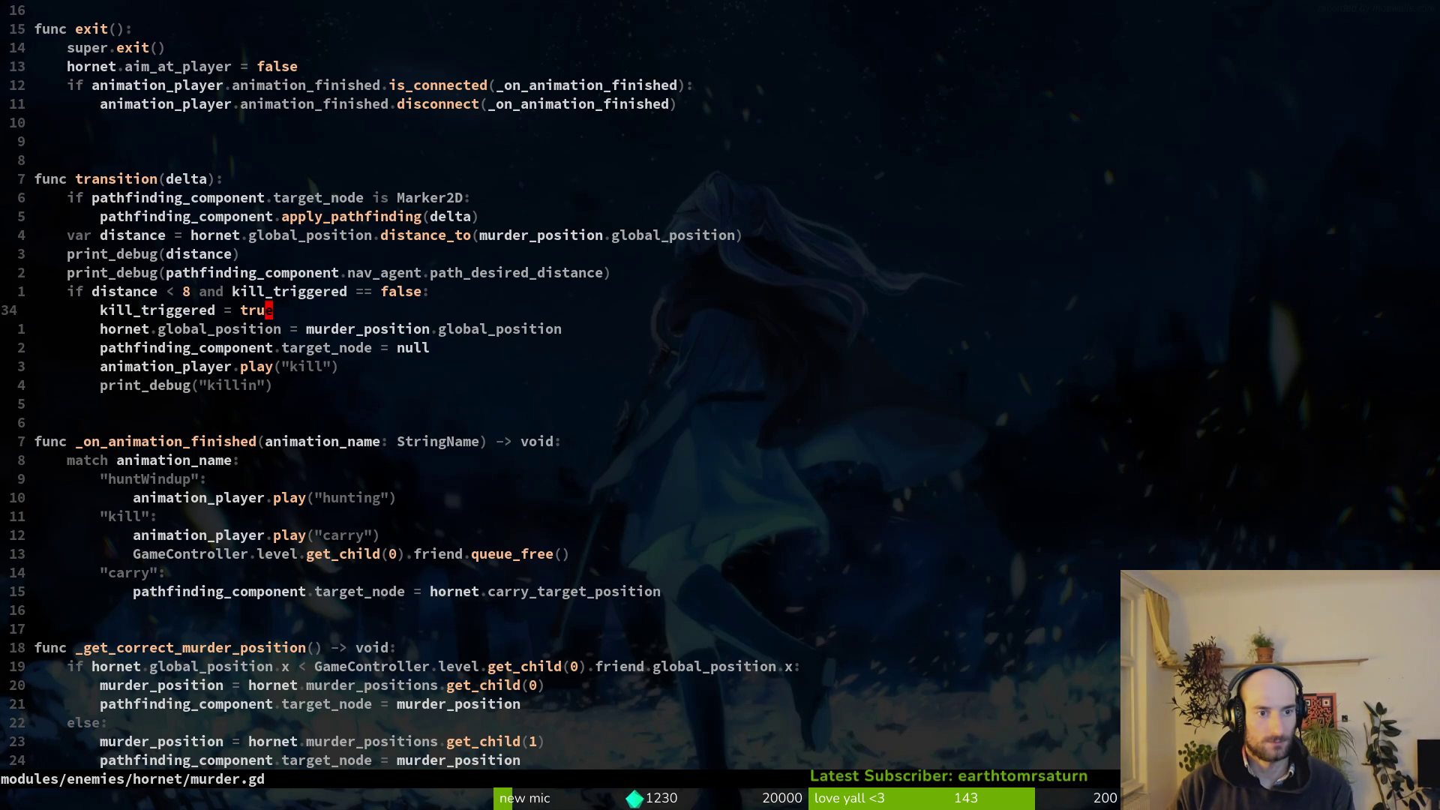
pyautogui.press('y')
pyautogui.press('y')
pyautogui.press('p')
# Change the duplicate's argument to pathfinding_component.target_node and save murder.gd.
pyautogui.press('f')
pyautogui.press('(')
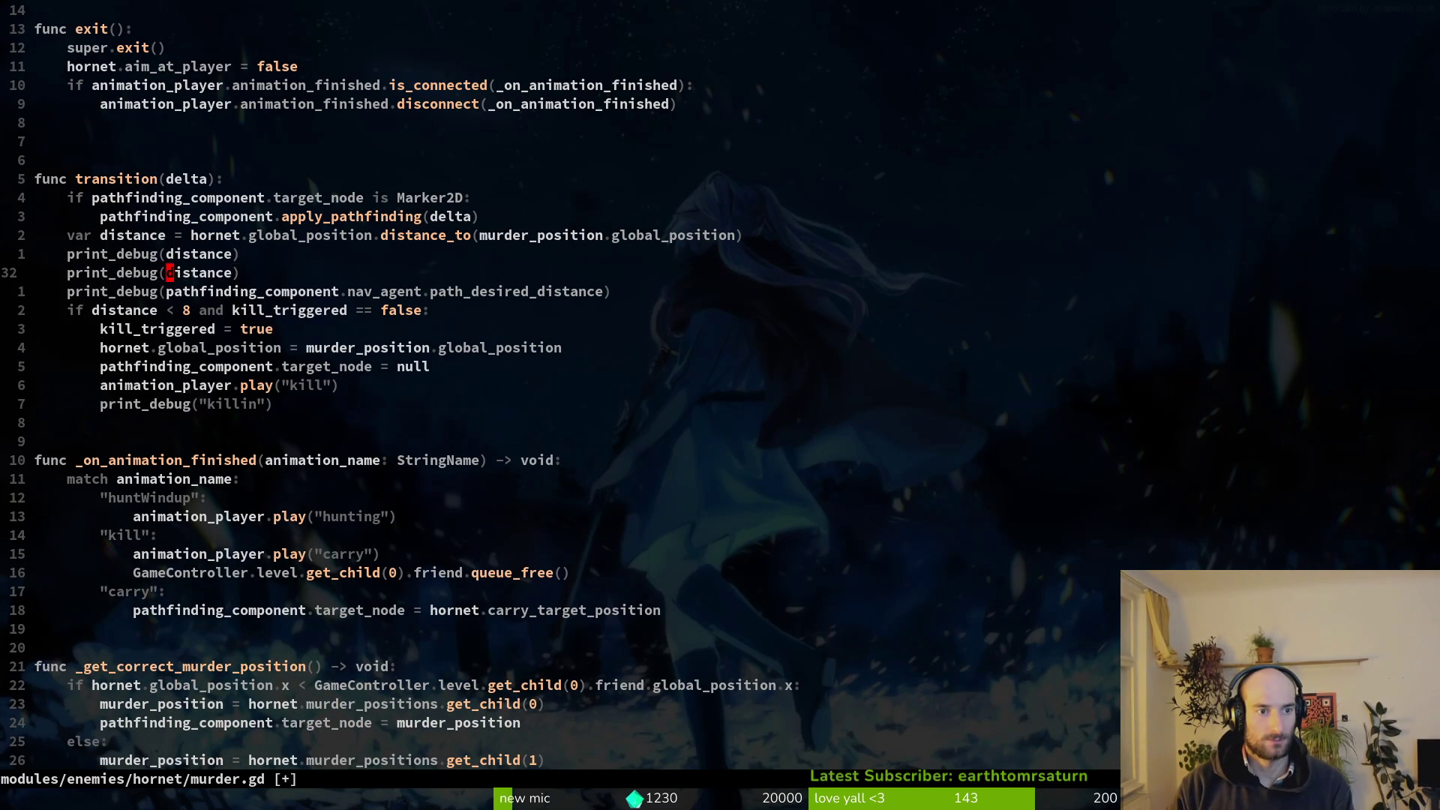
pyautogui.press('c')
pyautogui.press('i')
pyautogui.press('(')
pyautogui.write('pathfinding_component.')
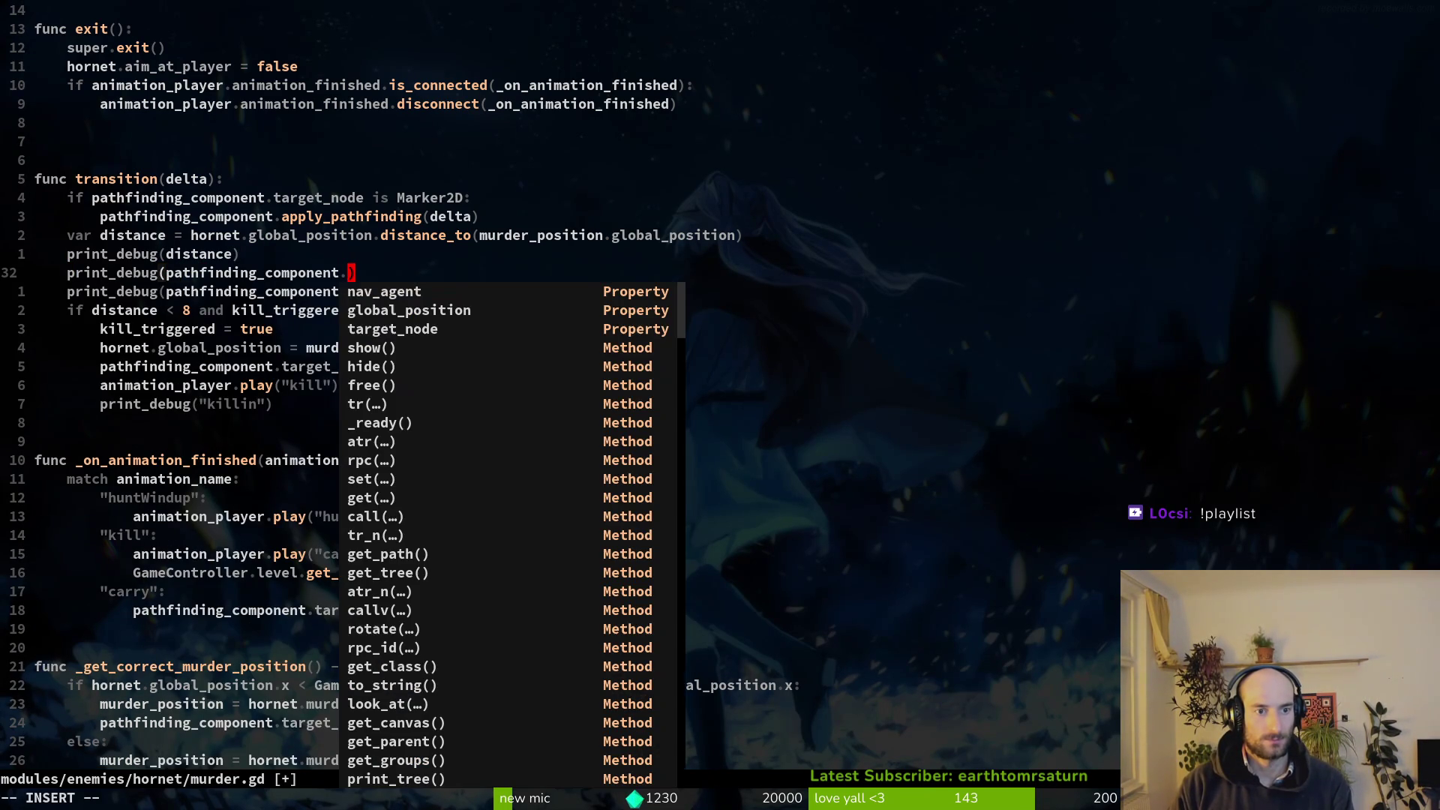
pyautogui.write('target_node')
pyautogui.press('Escape')
pyautogui.write(':write')
pyautogui.press('Return')
pyautogui.hotkey('alt', 'Tab')
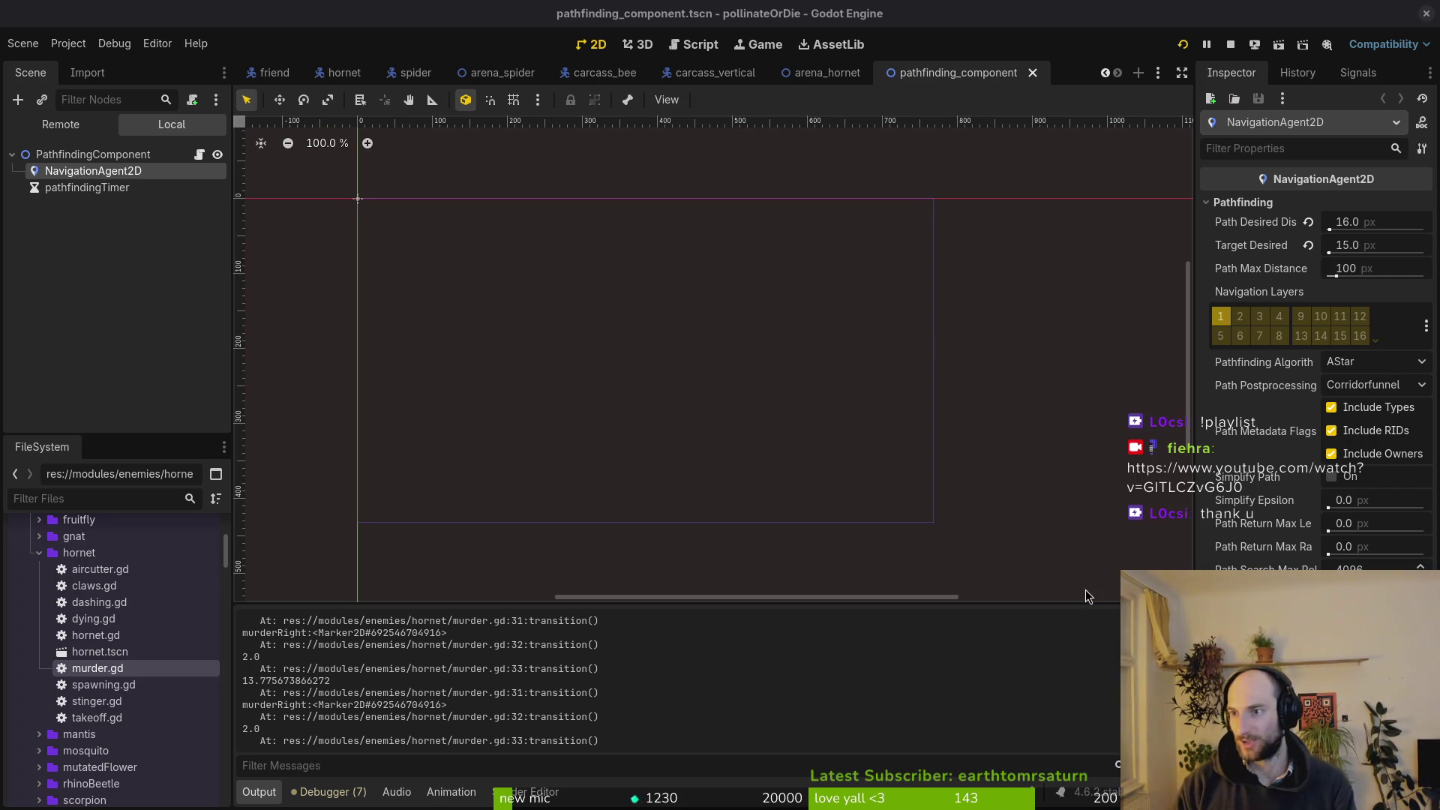
# Pause the running game, check the Debugger Errors list, then review the Output log.
pyautogui.click(169, 295)
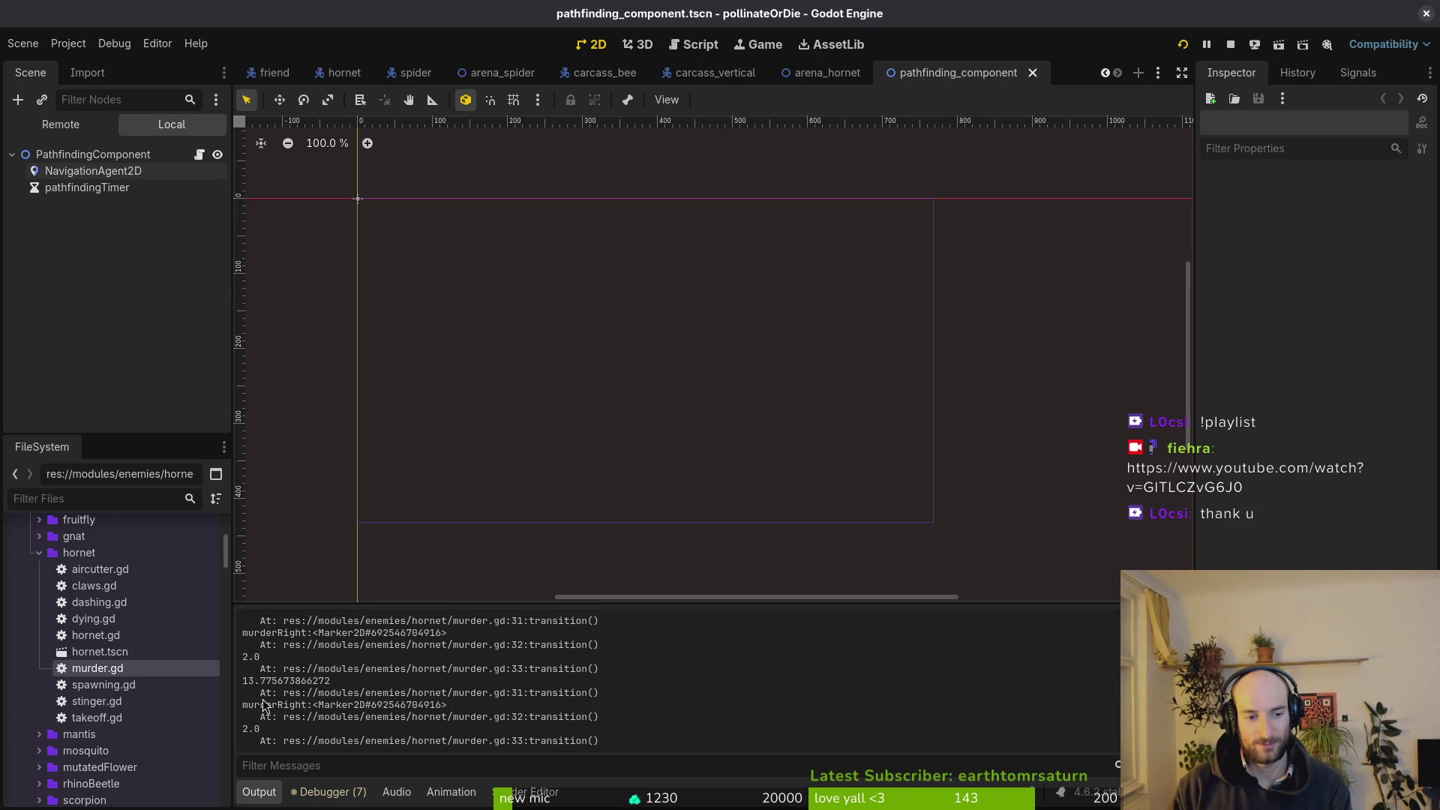
pyautogui.scroll(1, 289, 678)
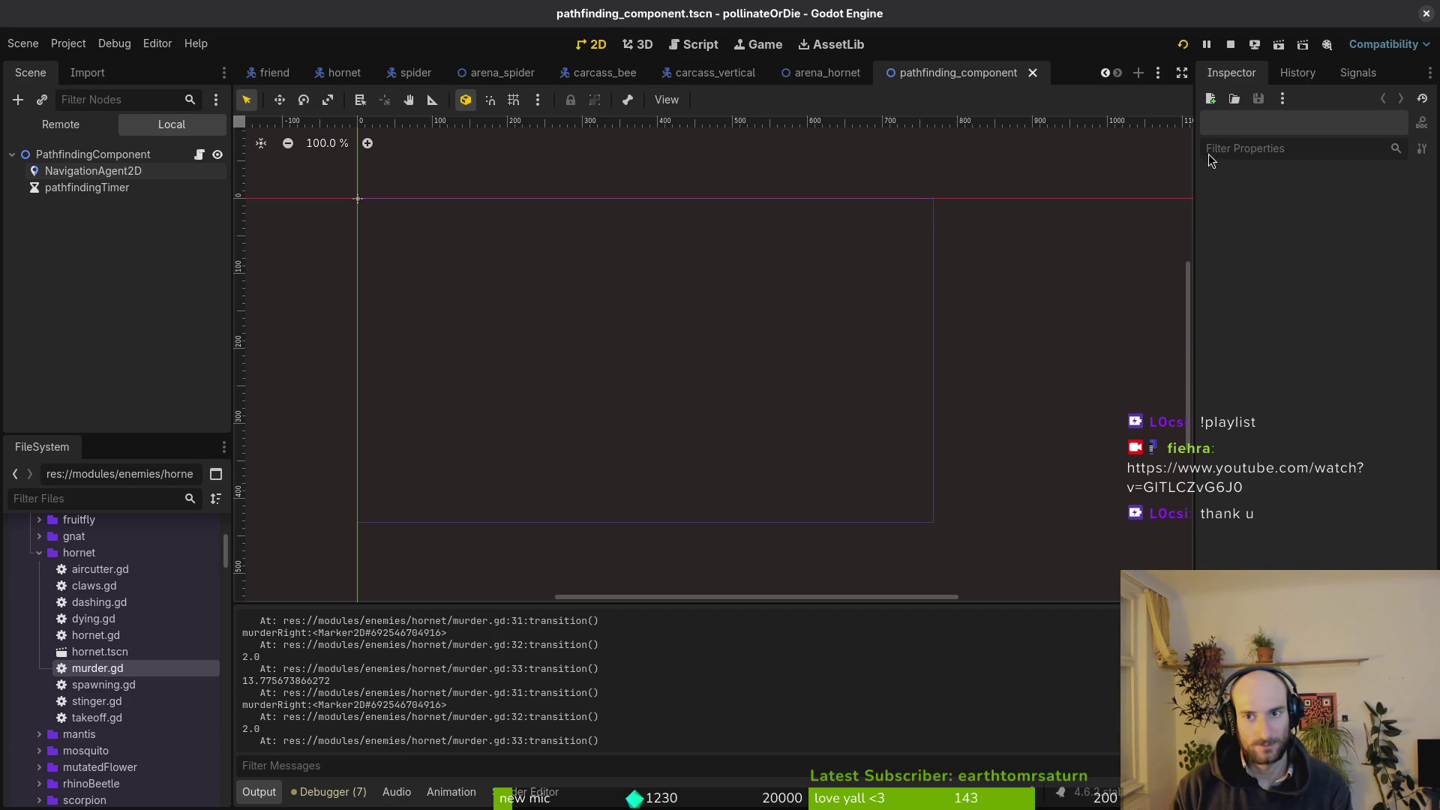
pyautogui.click(1209, 45)
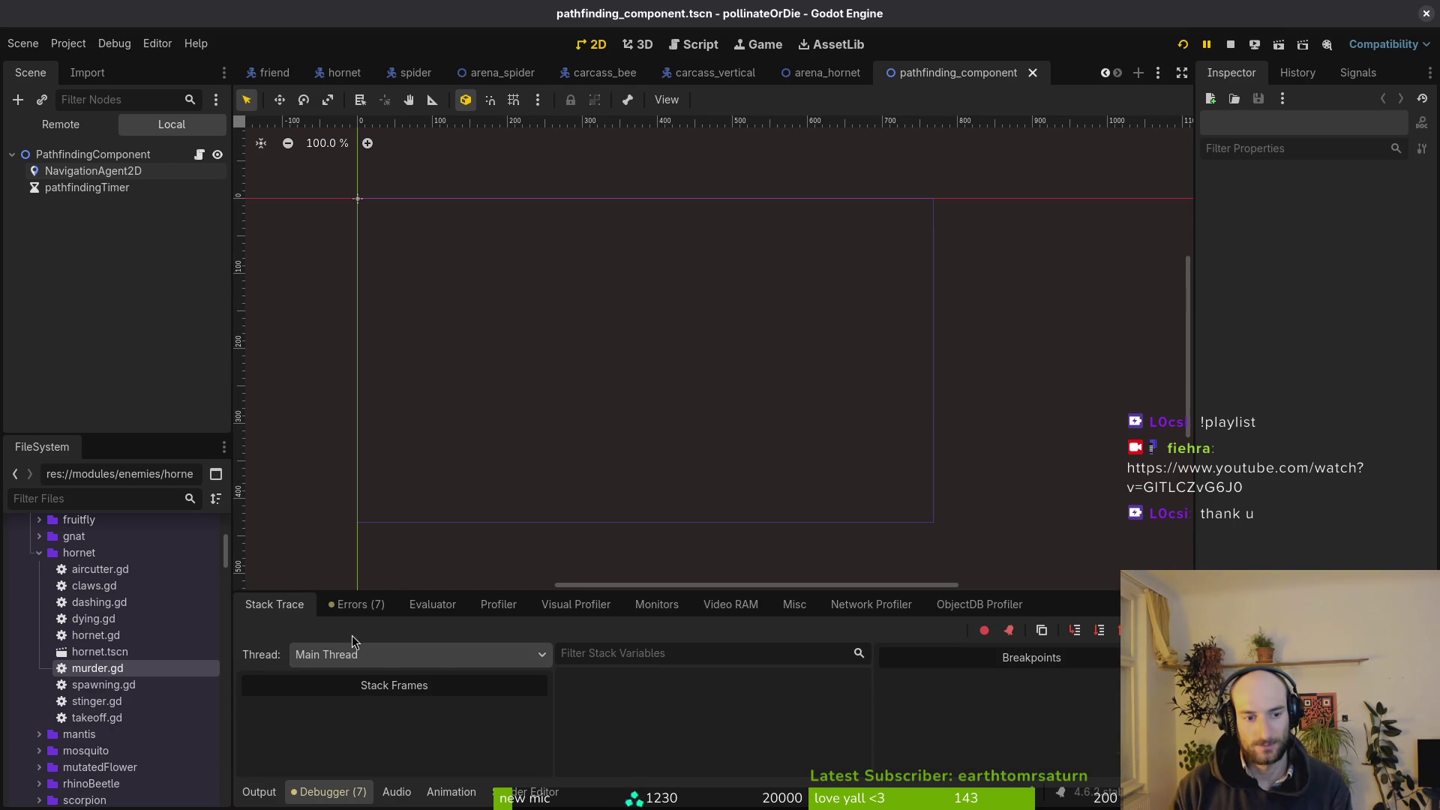
pyautogui.click(360, 606)
pyautogui.click(260, 791)
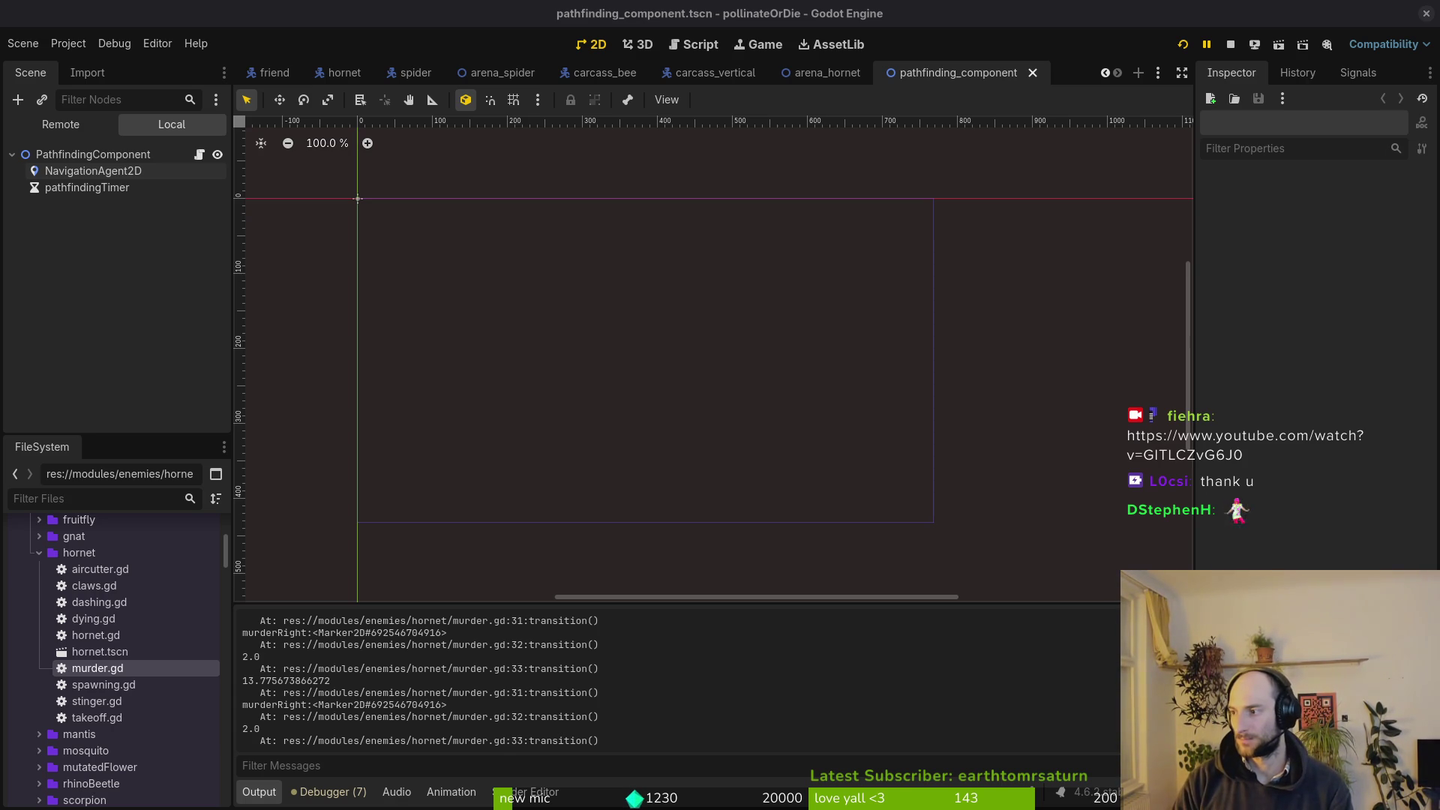
# Open hornet.gd in Neovim through the Telescope file finder.
pyautogui.hotkey('alt', 'Tab')
pyautogui.press('space')
pyautogui.press('f')
pyautogui.press('f')
pyautogui.write('hornet')
pyautogui.press('Up')
pyautogui.press('Up')
pyautogui.press('Up')
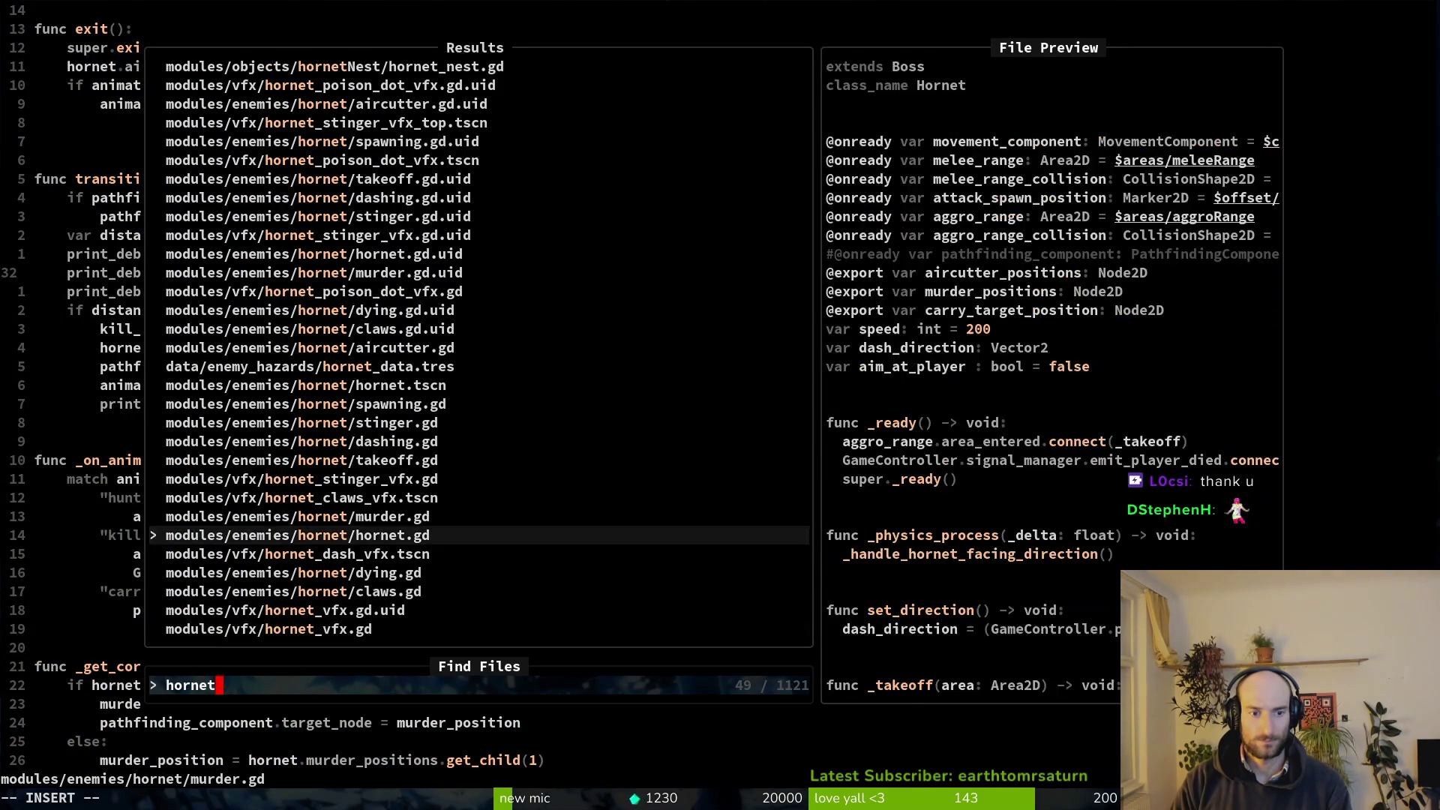
pyautogui.press('Return')
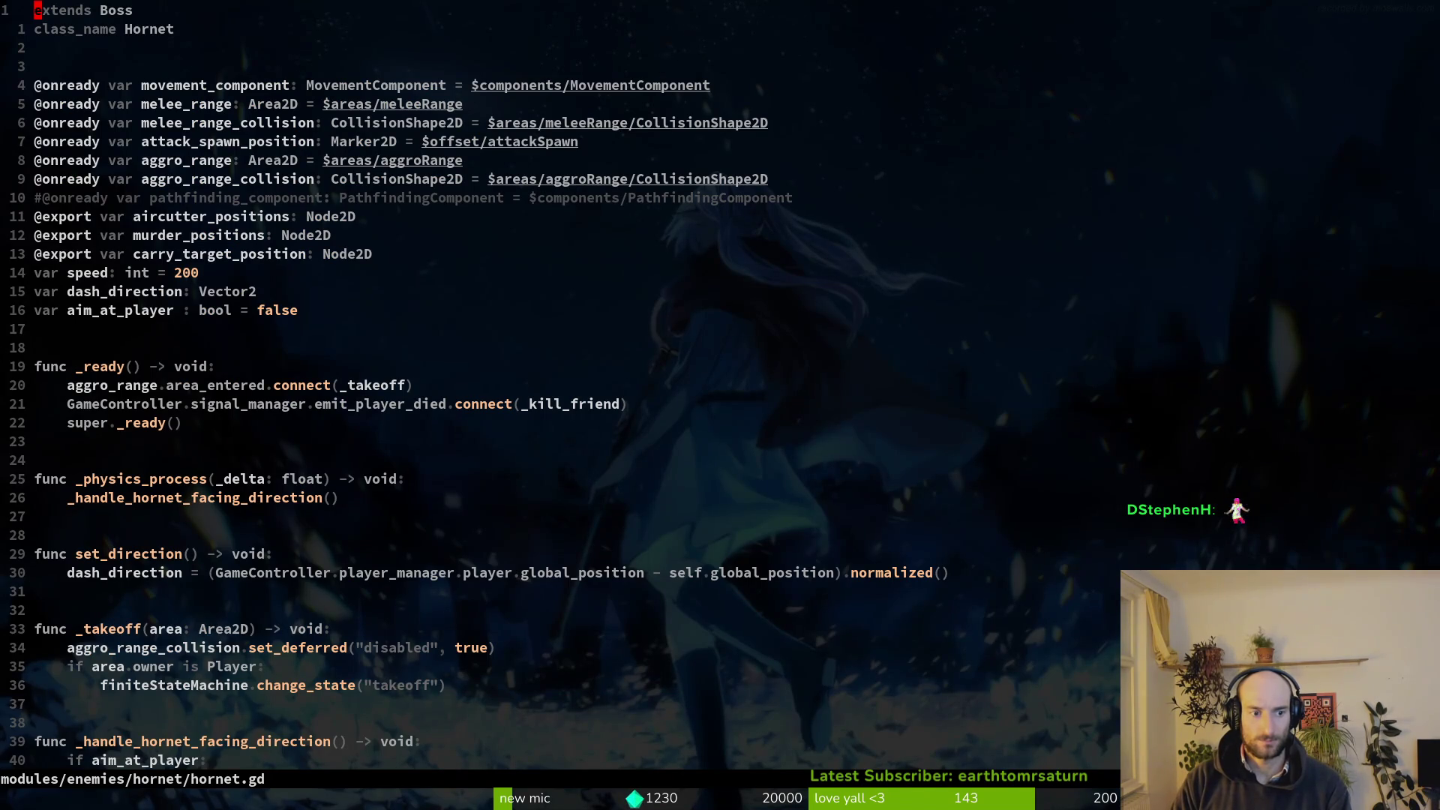
# Review and save pathfinding_component.gd, then open the hornet scene in Godot.
pyautogui.hotkey('ctrl', 'p')
pyautogui.write('path')
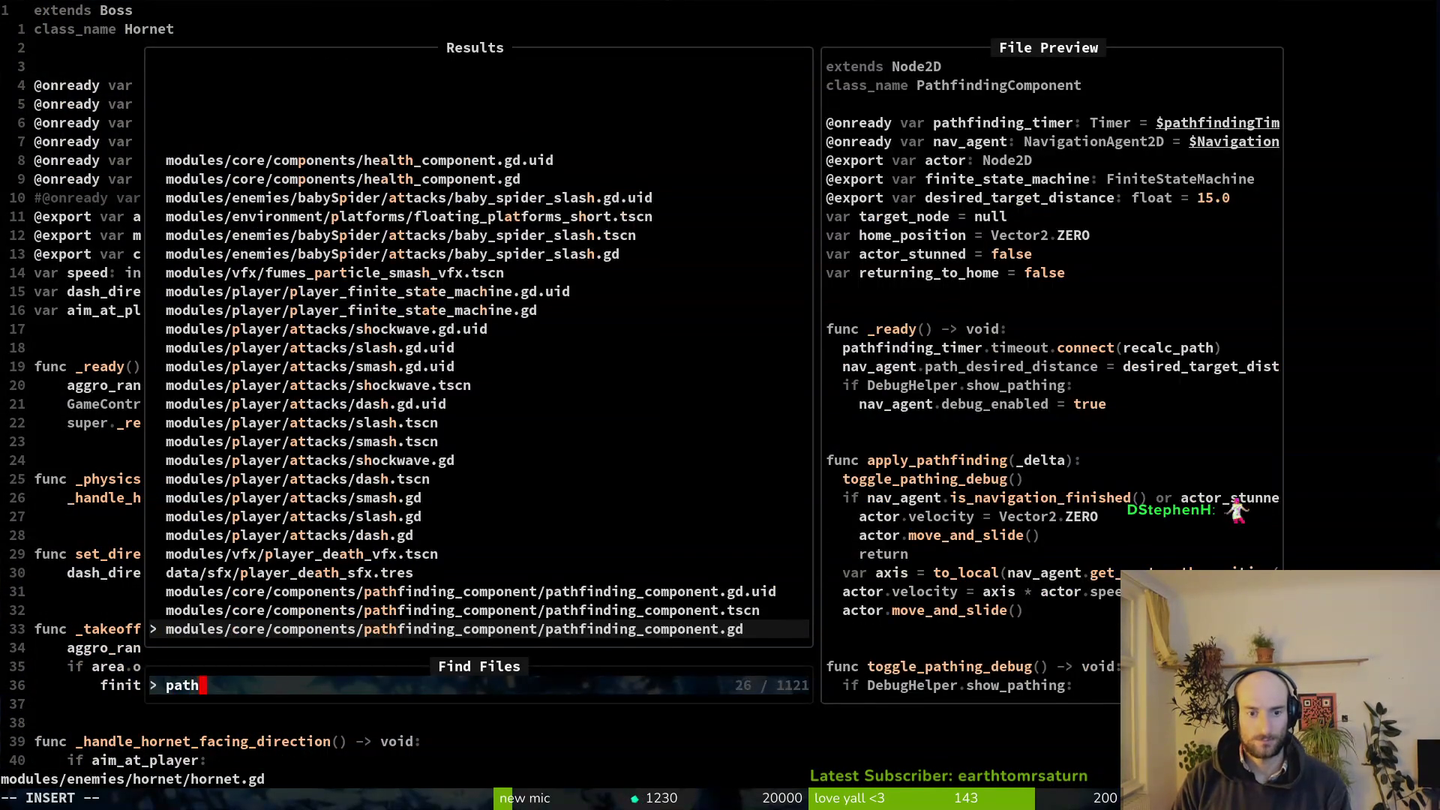
pyautogui.press('Return')
pyautogui.press('j')
pyautogui.press('j')
pyautogui.press('j')
pyautogui.hotkey('ctrl', 's')
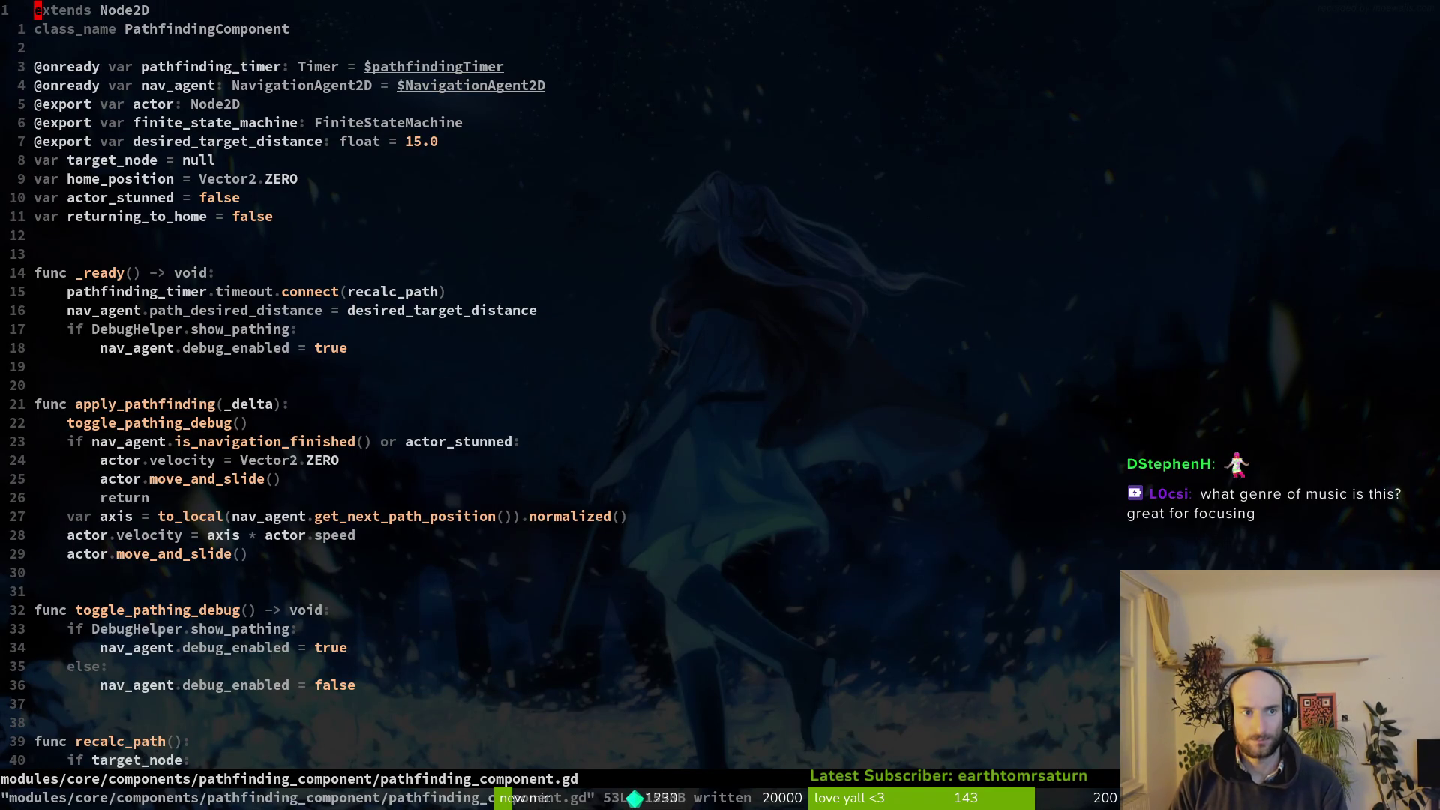
pyautogui.hotkey('alt', 'Tab')
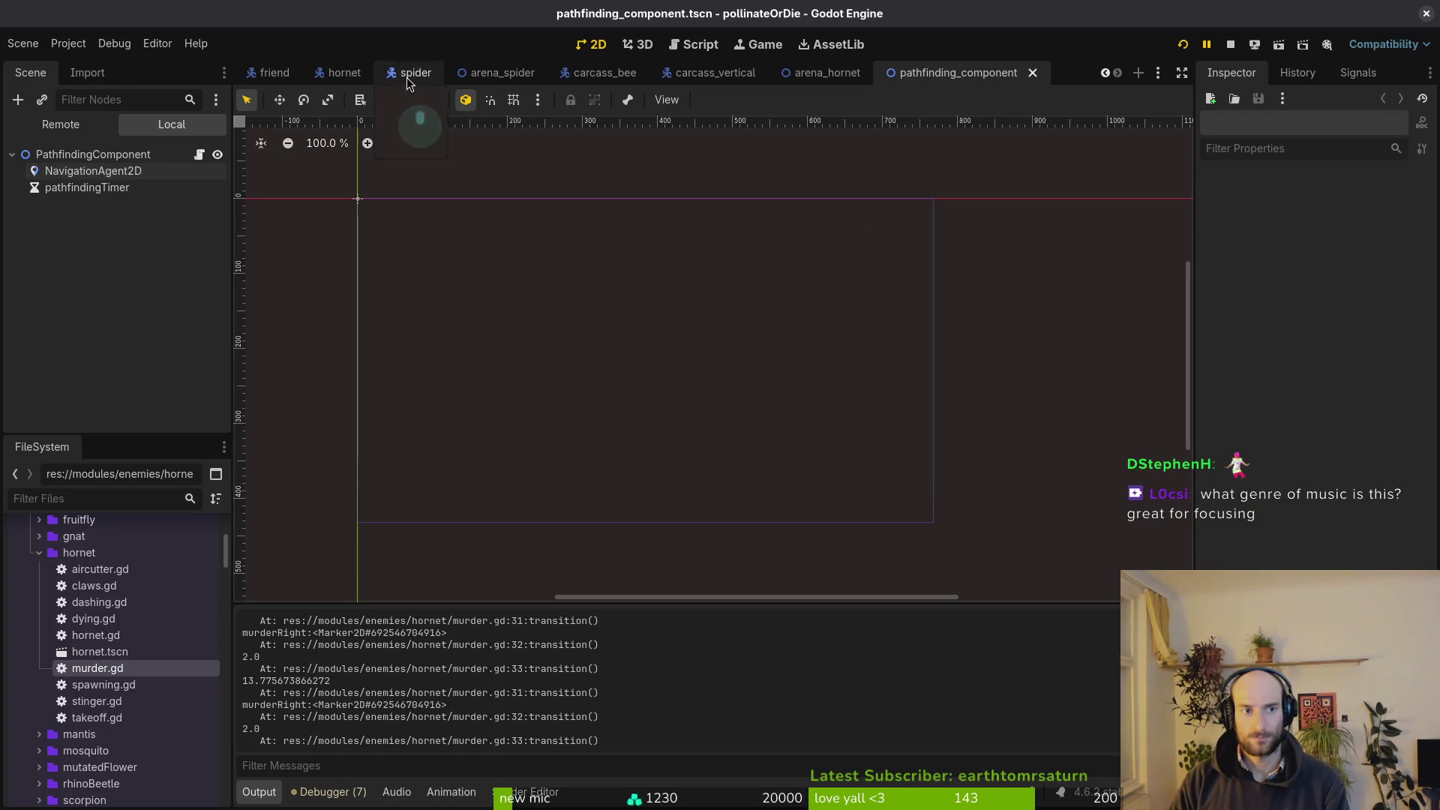
pyautogui.click(341, 73)
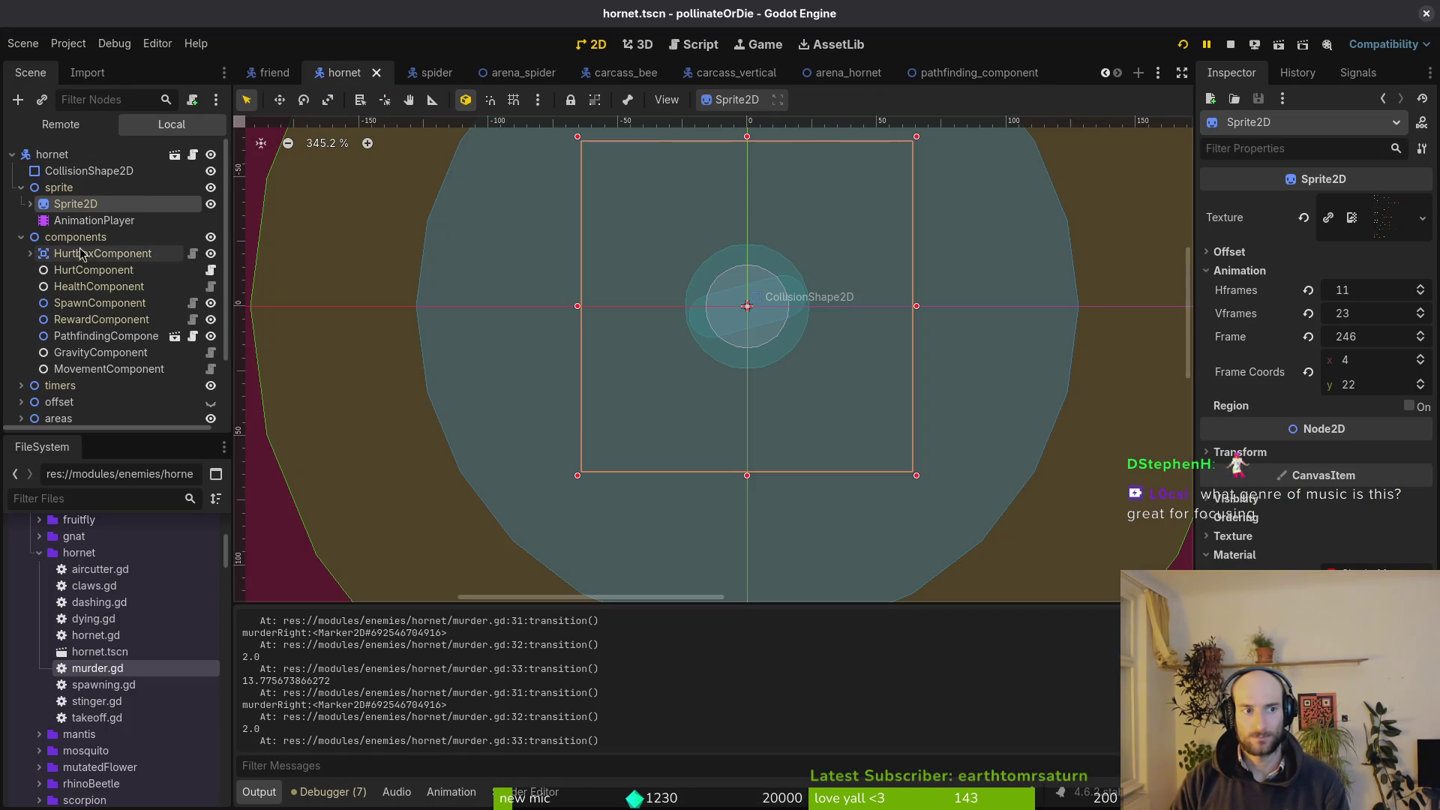
# Check that the hornet's PathfindingComponent has desired target distance 2.0, then return to Neovim.
pyautogui.click(105, 336)
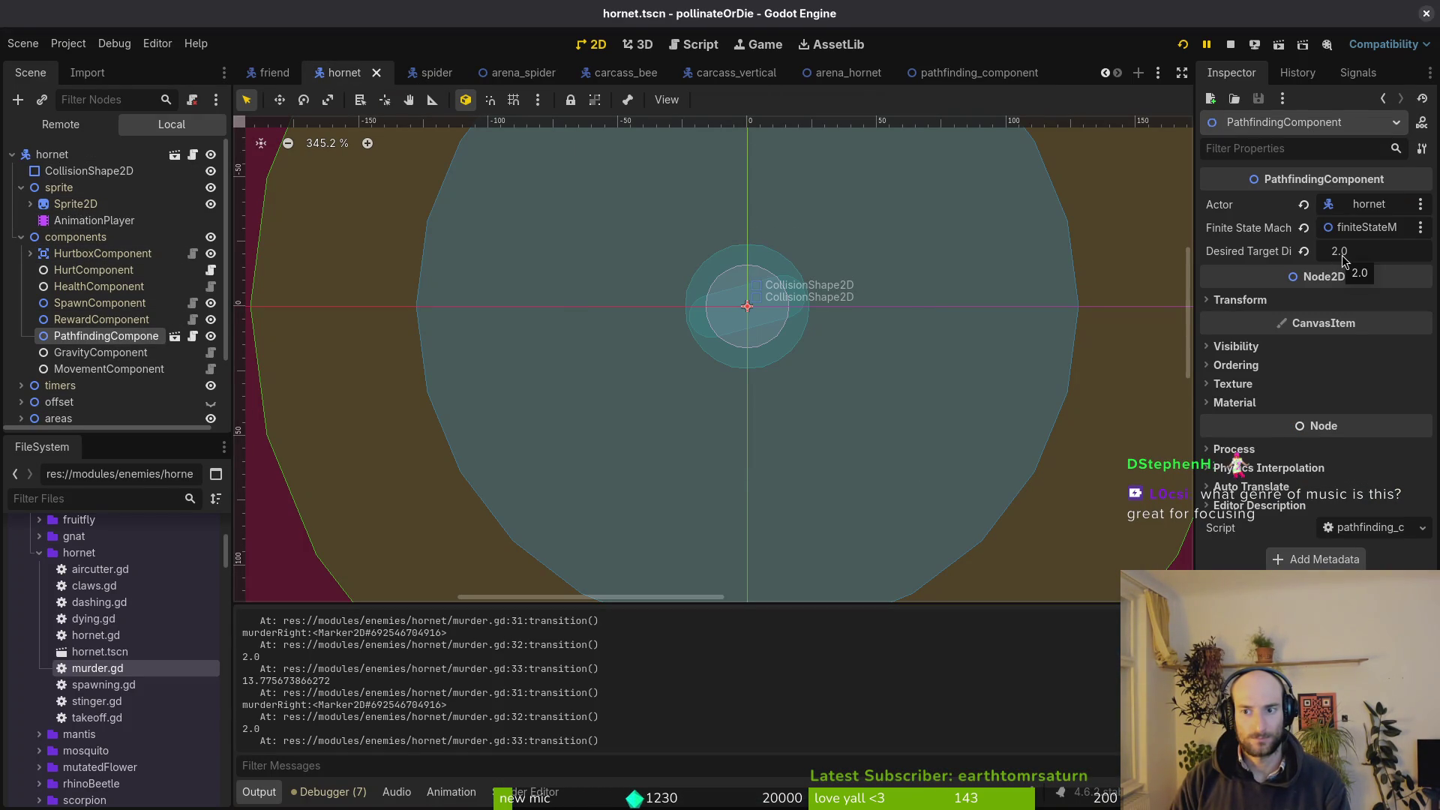
pyautogui.hotkey('alt', 'Tab')
pyautogui.hotkey('alt', 'Tab')
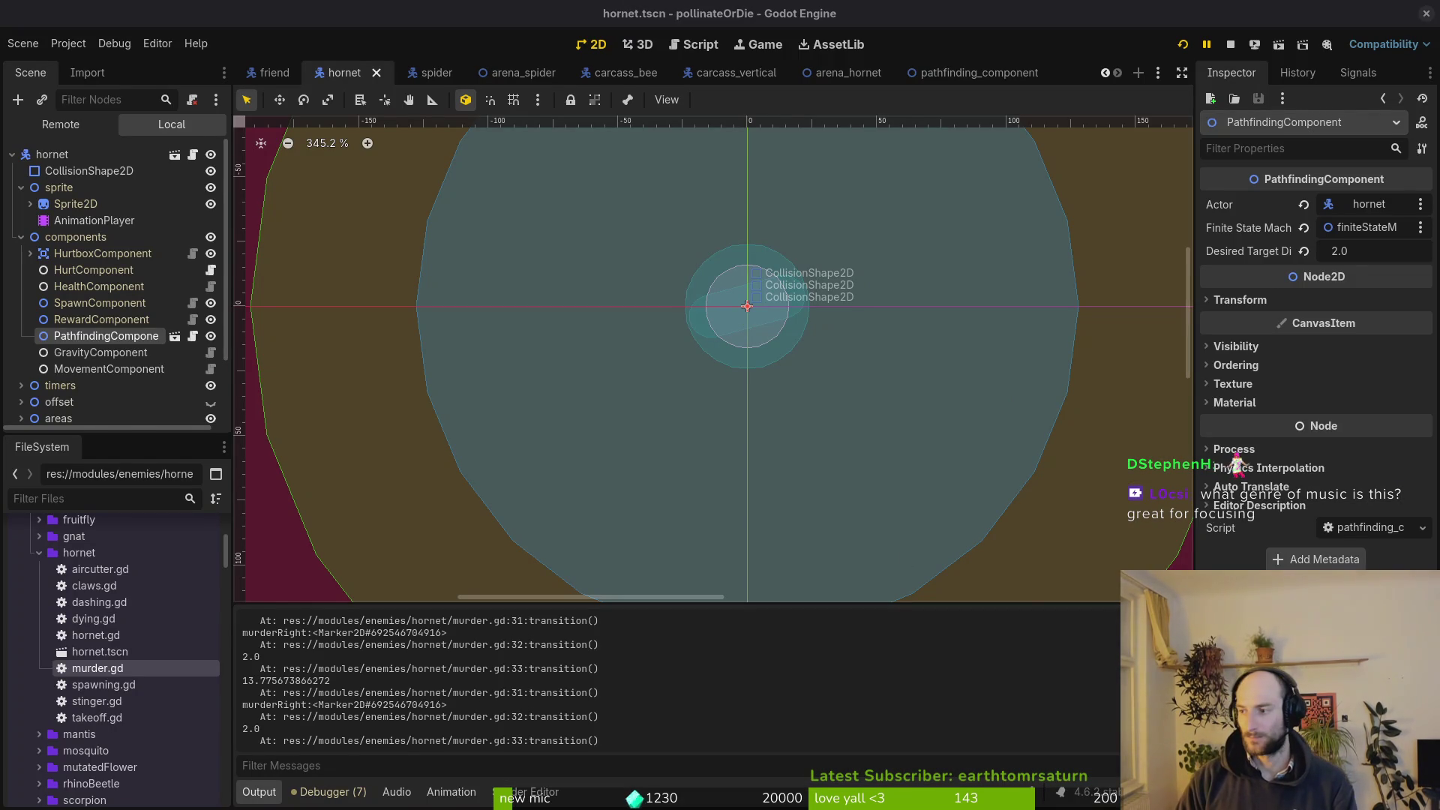
pyautogui.hotkey('alt', 'Tab')
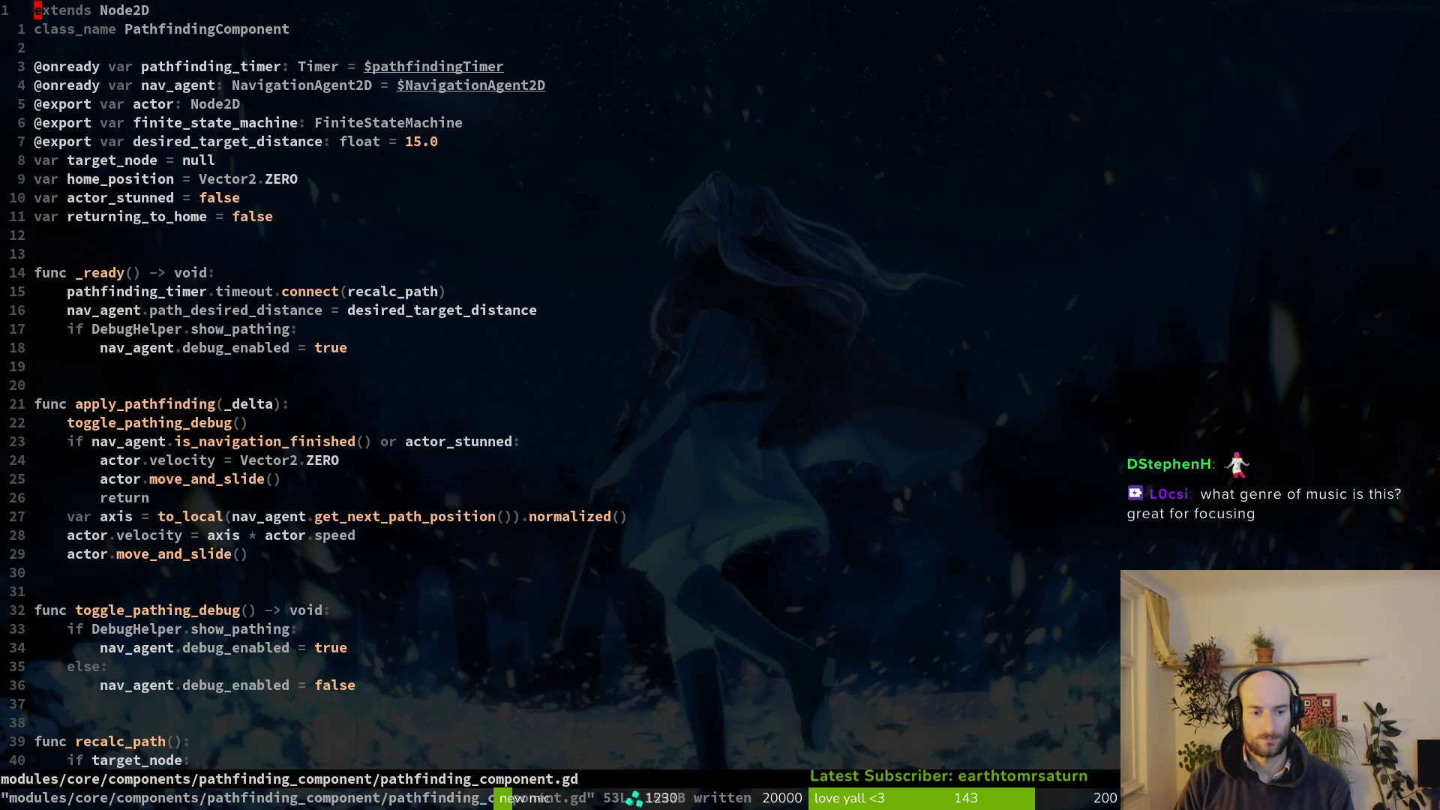
# Find and open murder.gd with the 'murd' file search, then save it.
pyautogui.hotkey('ctrl', '6')
pyautogui.press('space')
pyautogui.press('f')
pyautogui.press('f')
pyautogui.write('murd')
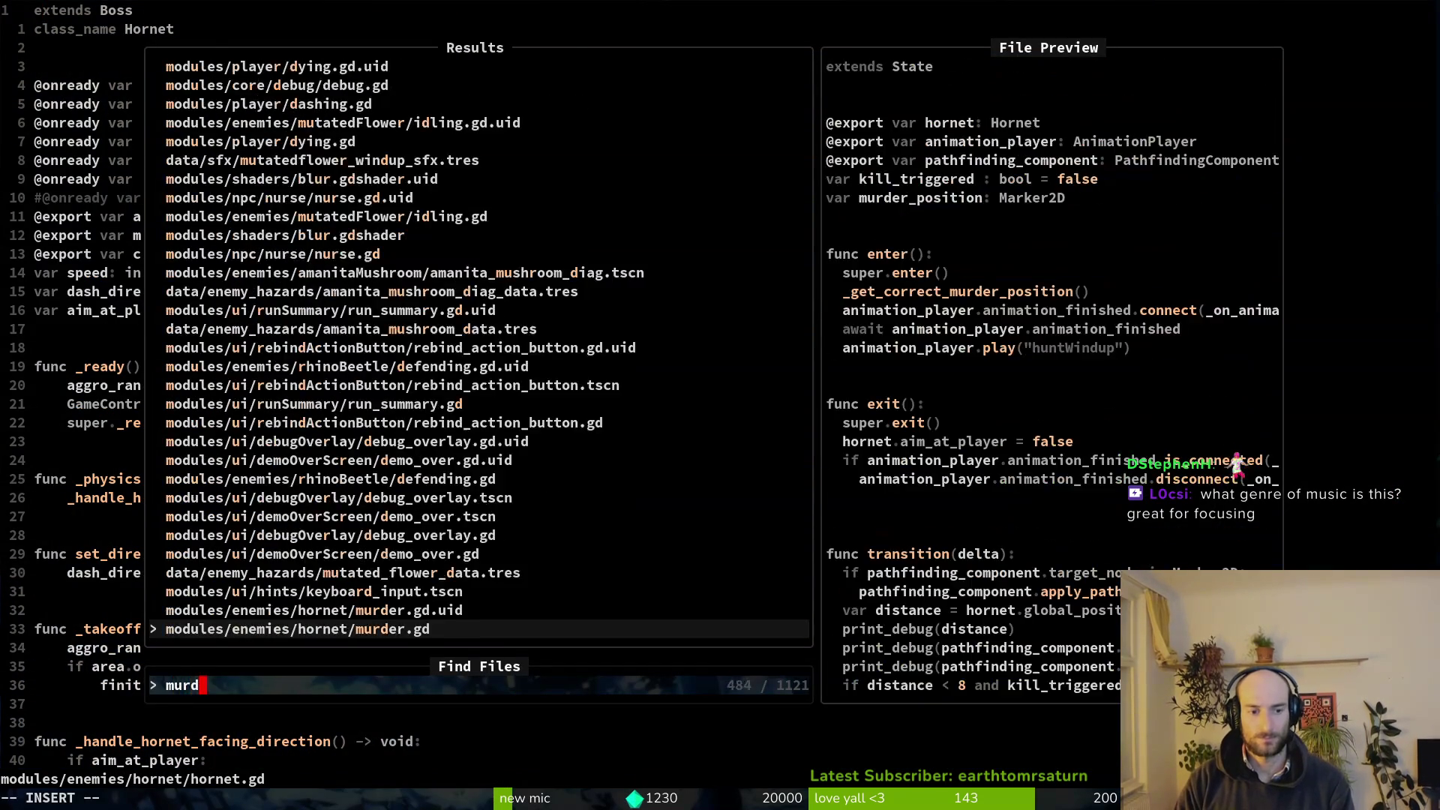
pyautogui.press('Return')
pyautogui.press('g')
pyautogui.press('g')
pyautogui.write(':w')
pyautogui.press('Return')
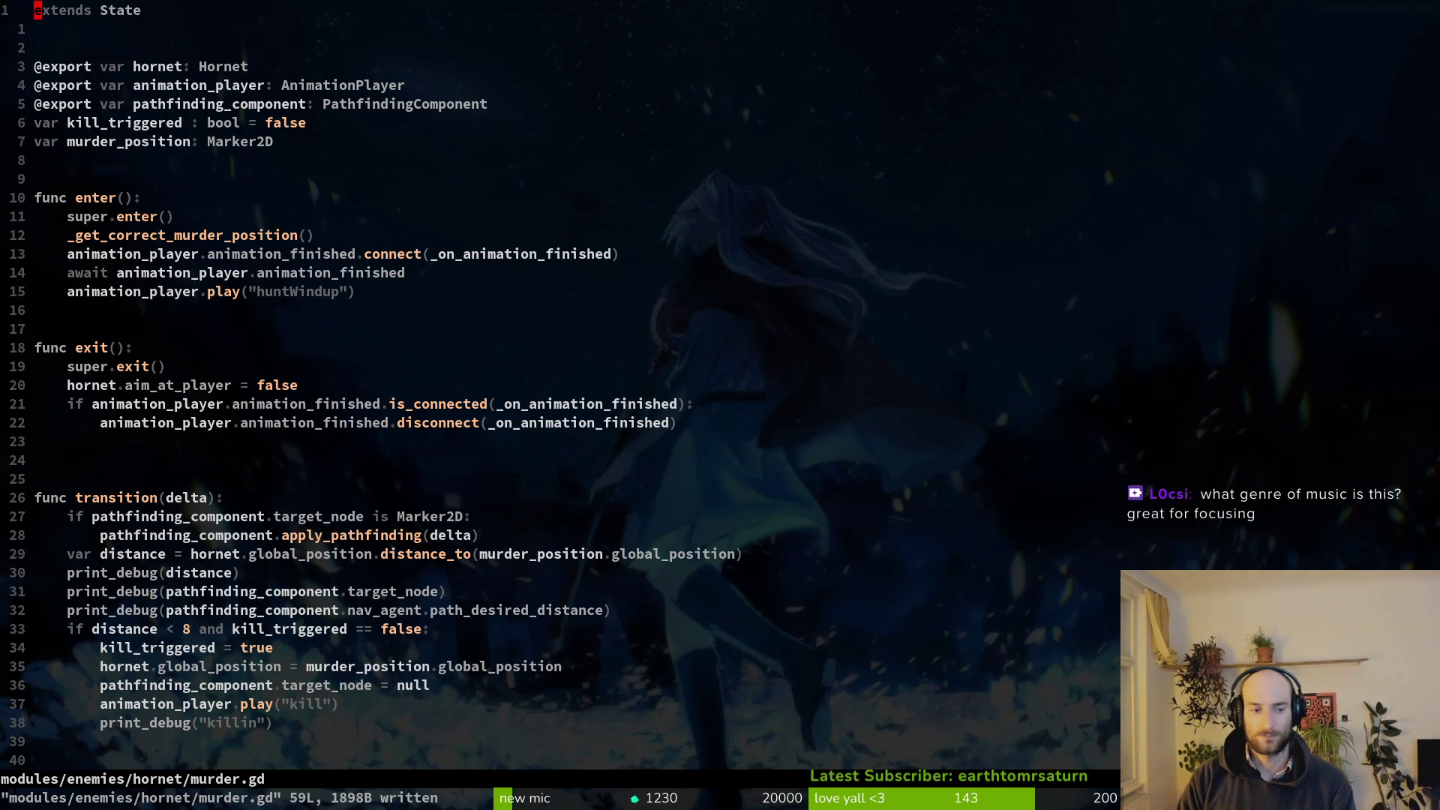
# Open hornet.tscn as text through a 'hornets' file search.
pyautogui.press('space')
pyautogui.press('f')
pyautogui.press('f')
pyautogui.write('hornets')
pyautogui.press('Return')
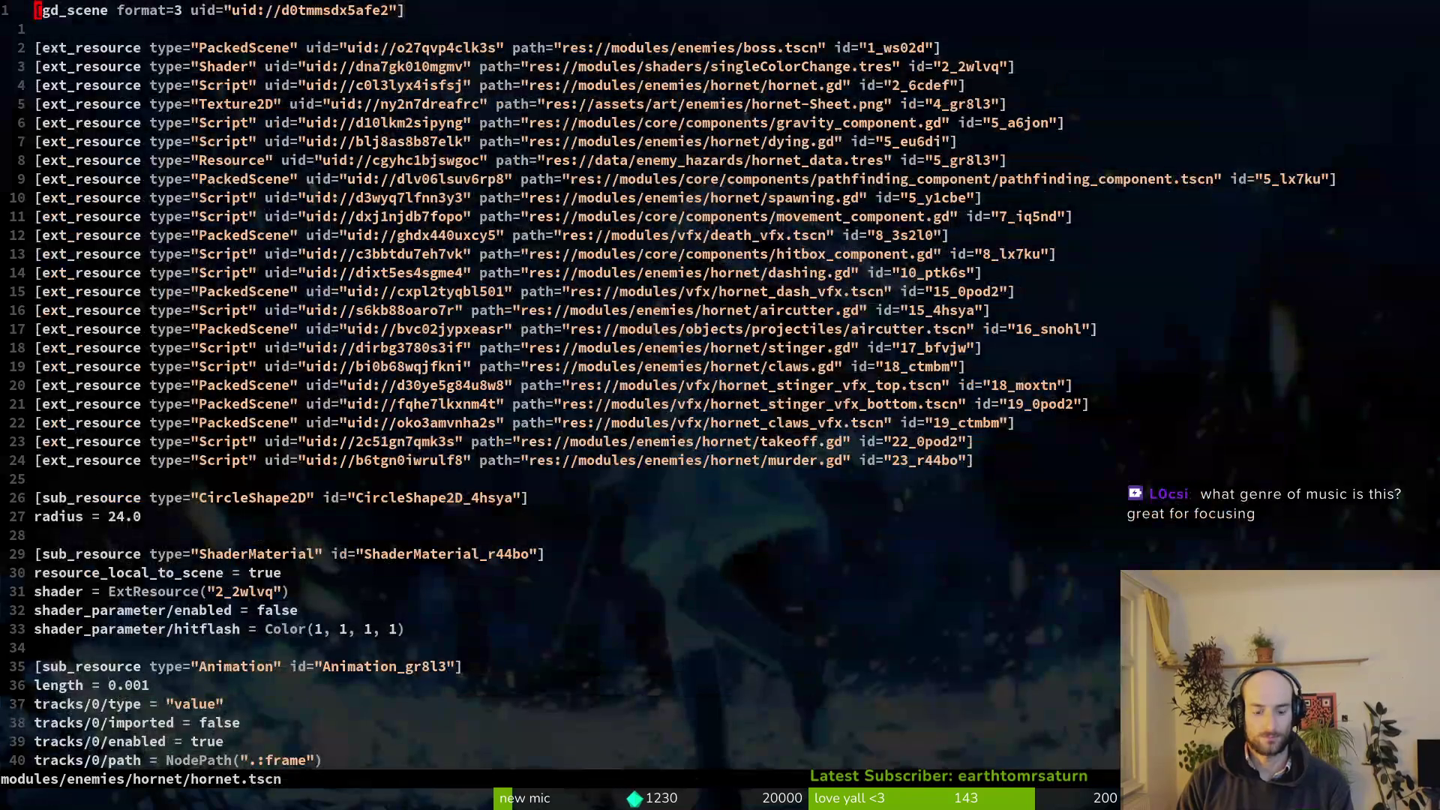
# Save hornet.tscn after reviewing its ext_resource entries, then return to murder.gd's murder_position.
pyautogui.hotkey('ctrl', 's')
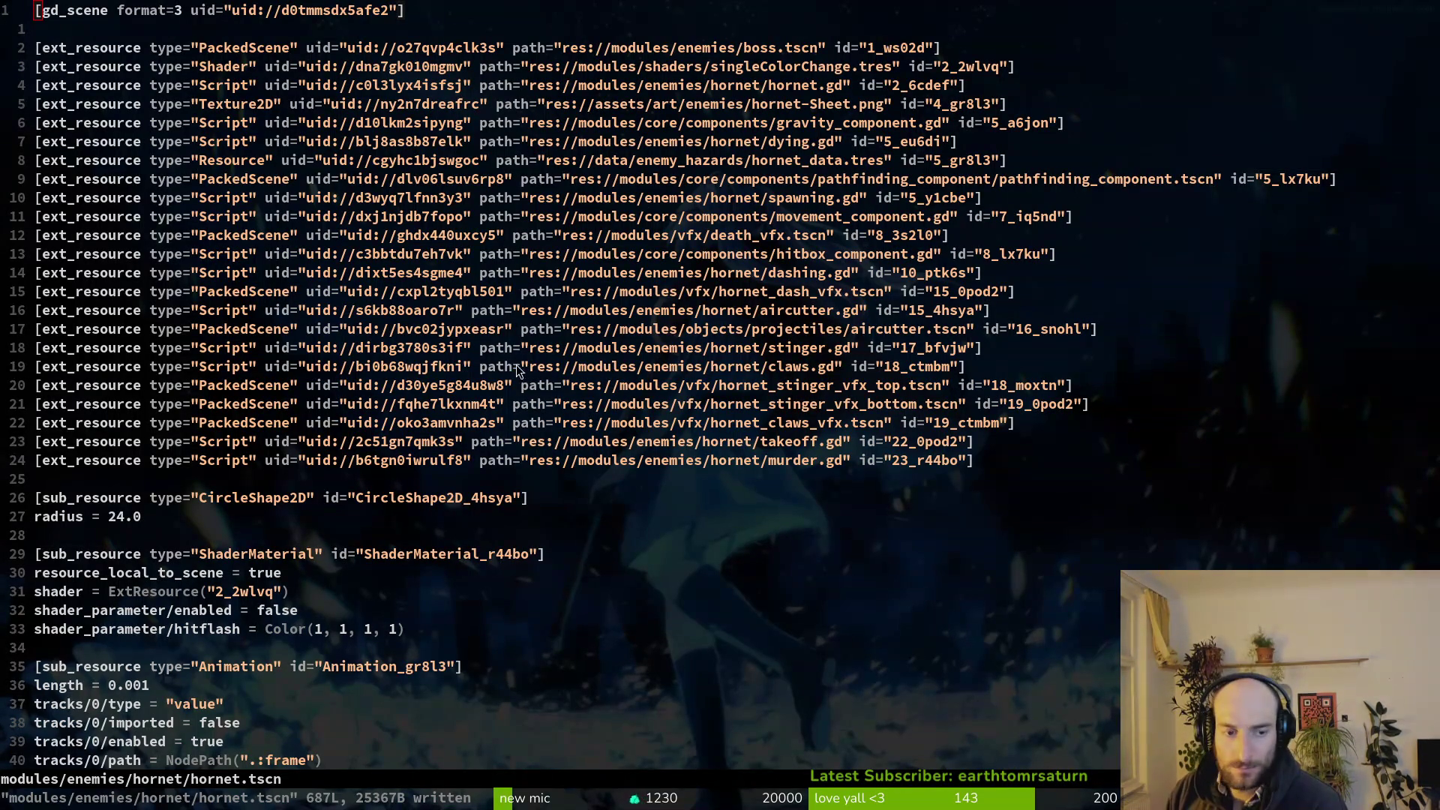
pyautogui.hotkey('ctrl', '6')
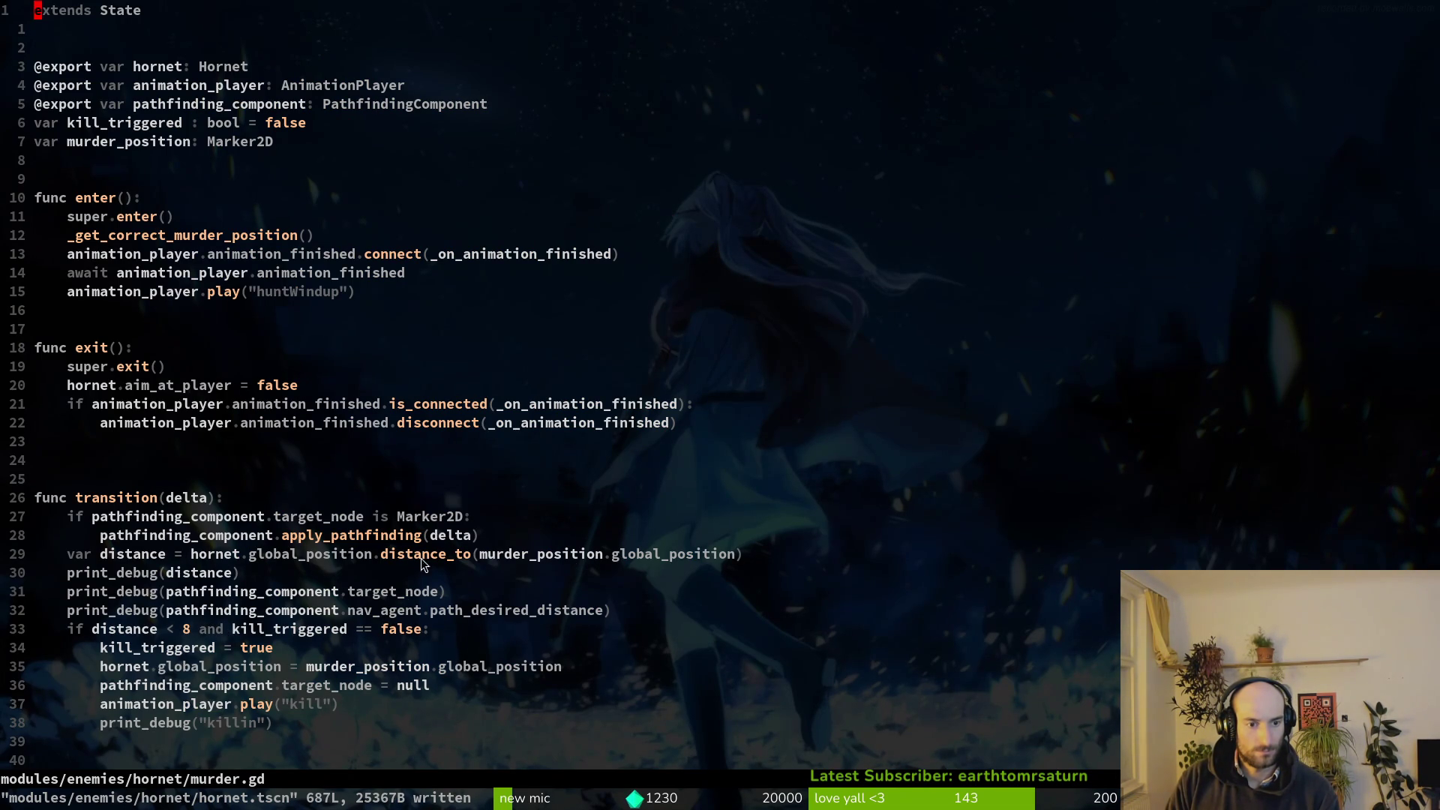
pyautogui.click(545, 555)
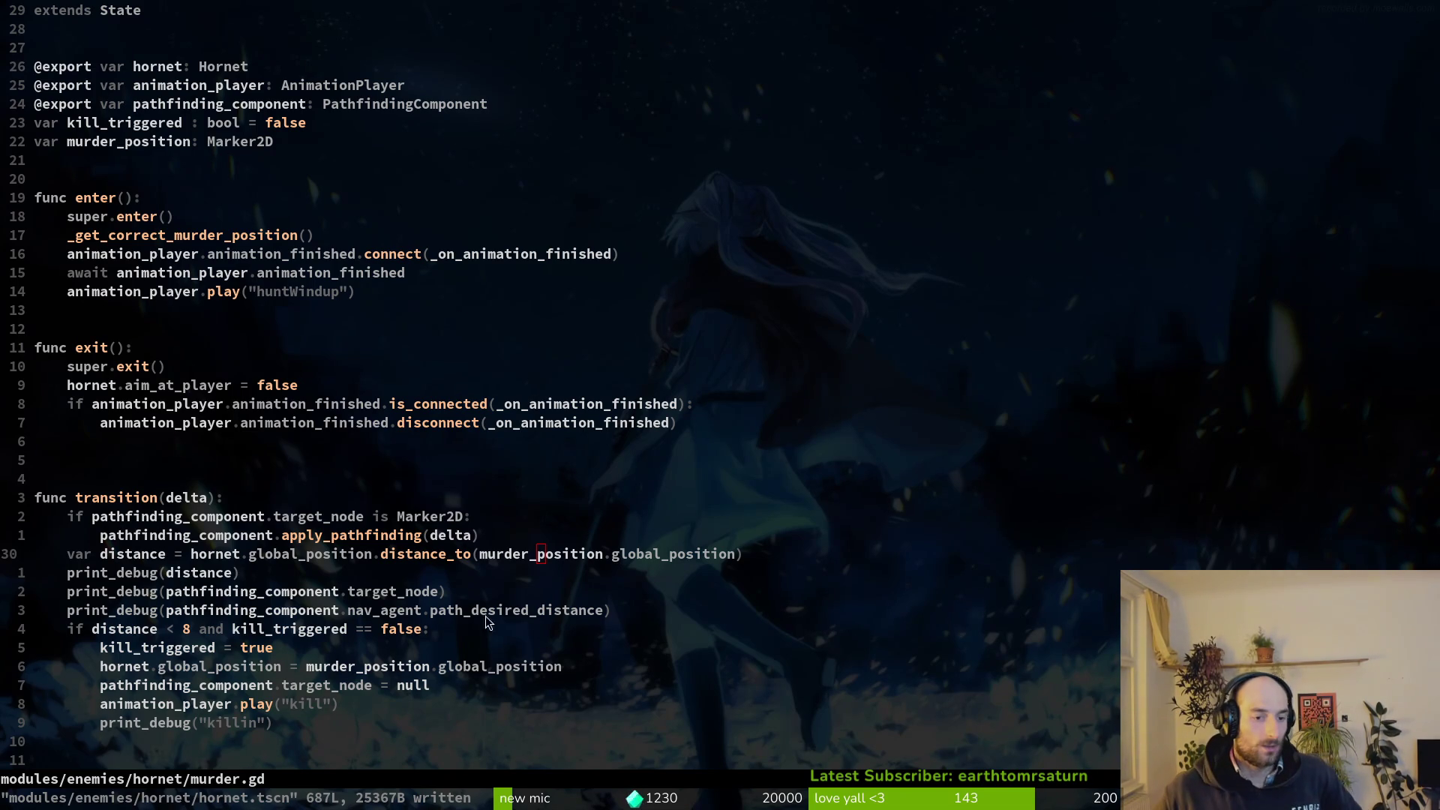
# Change 'if distance < 8' to 16 in murder.gd, save, and run the game.
pyautogui.click(188, 628)
pyautogui.scroll(-1, 190, 629)
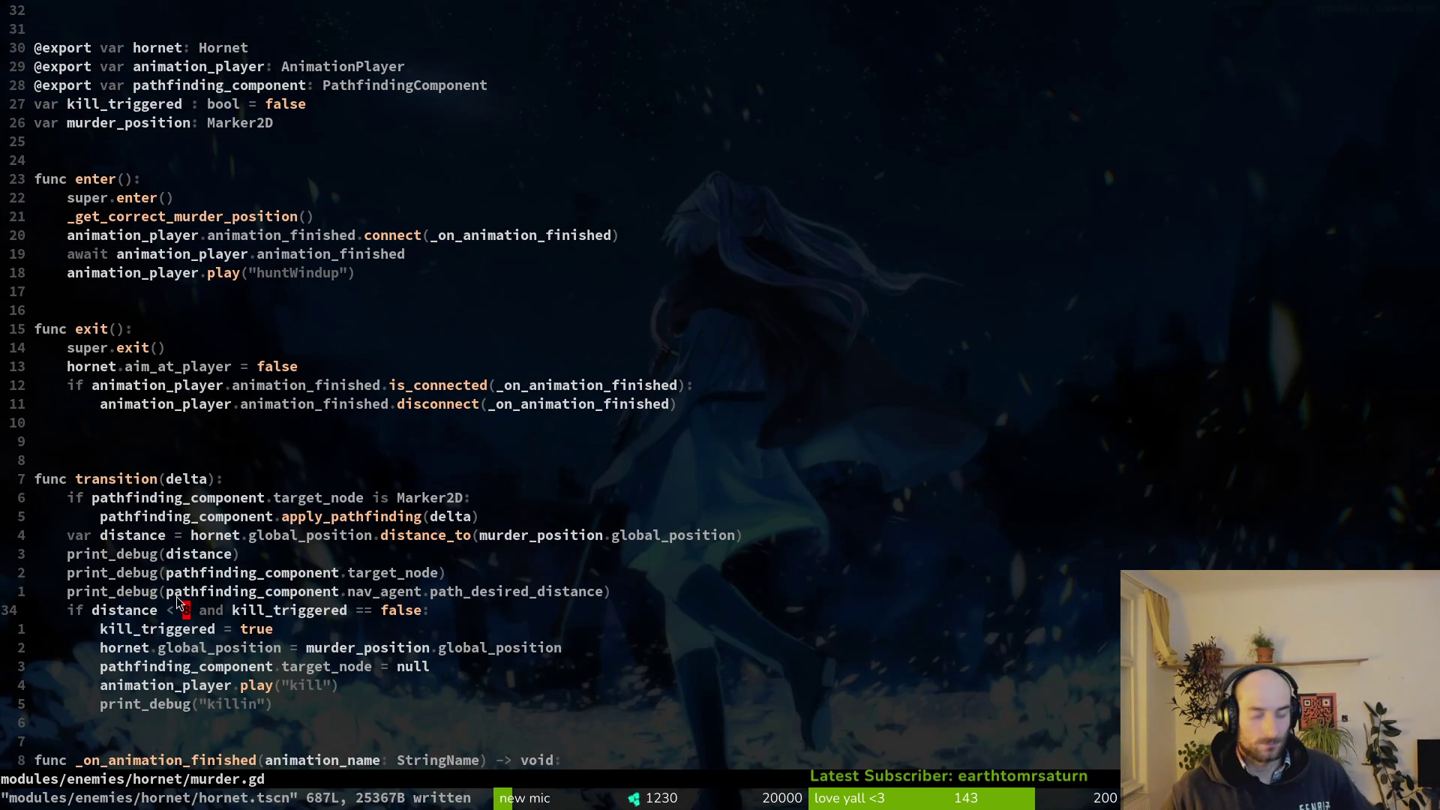
pyautogui.write('s16')
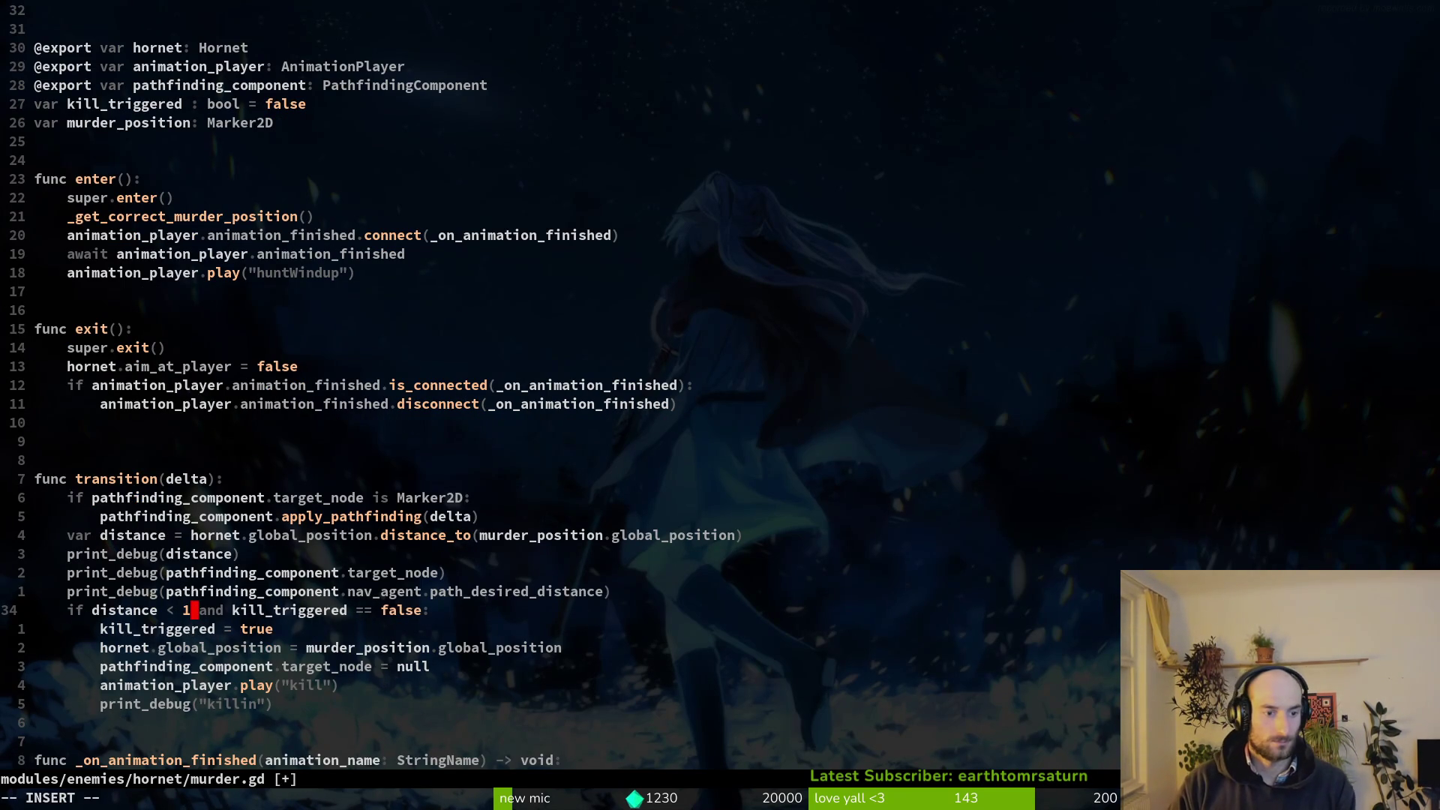
pyautogui.press('Escape')
pyautogui.write(':w')
pyautogui.press('Return')
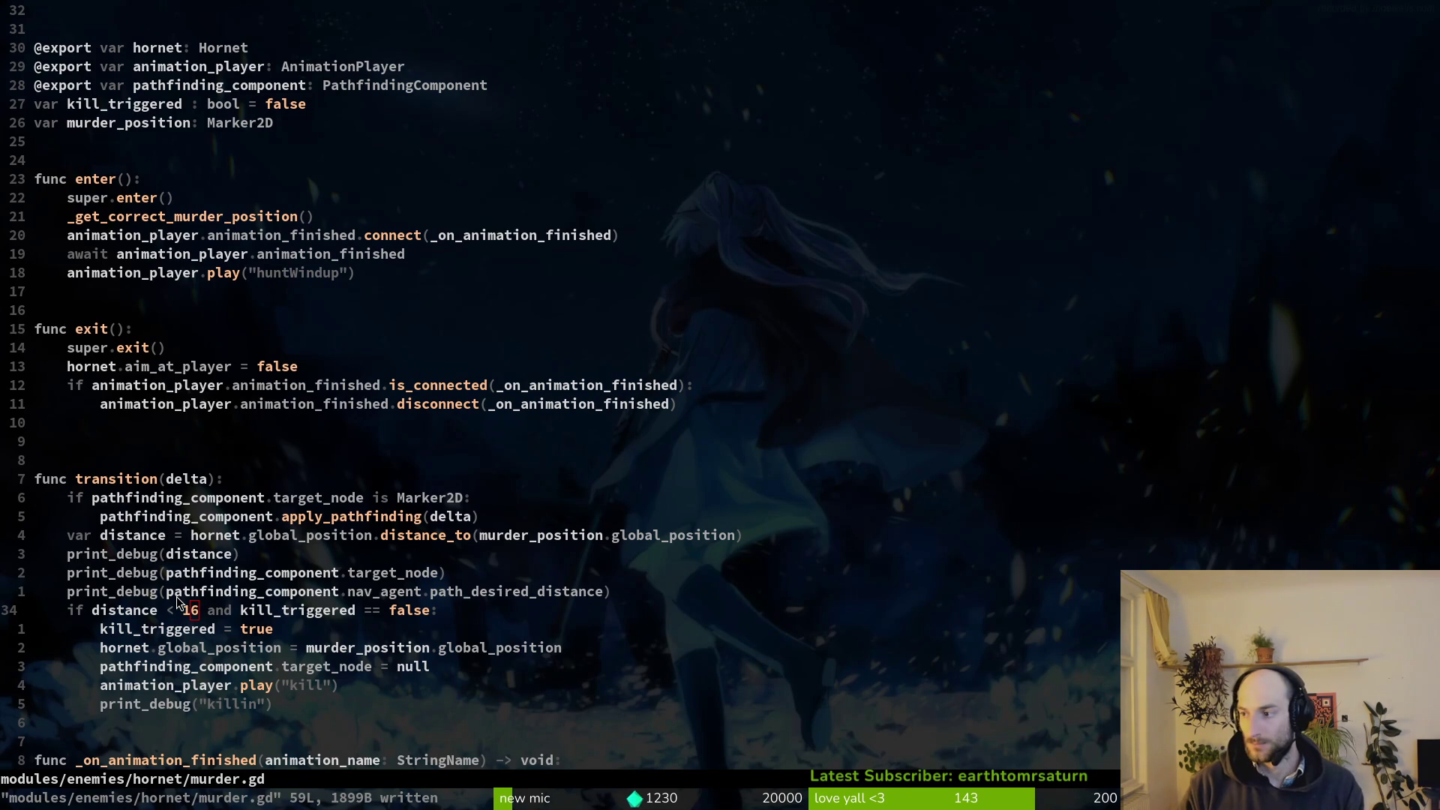
pyautogui.press('F5')
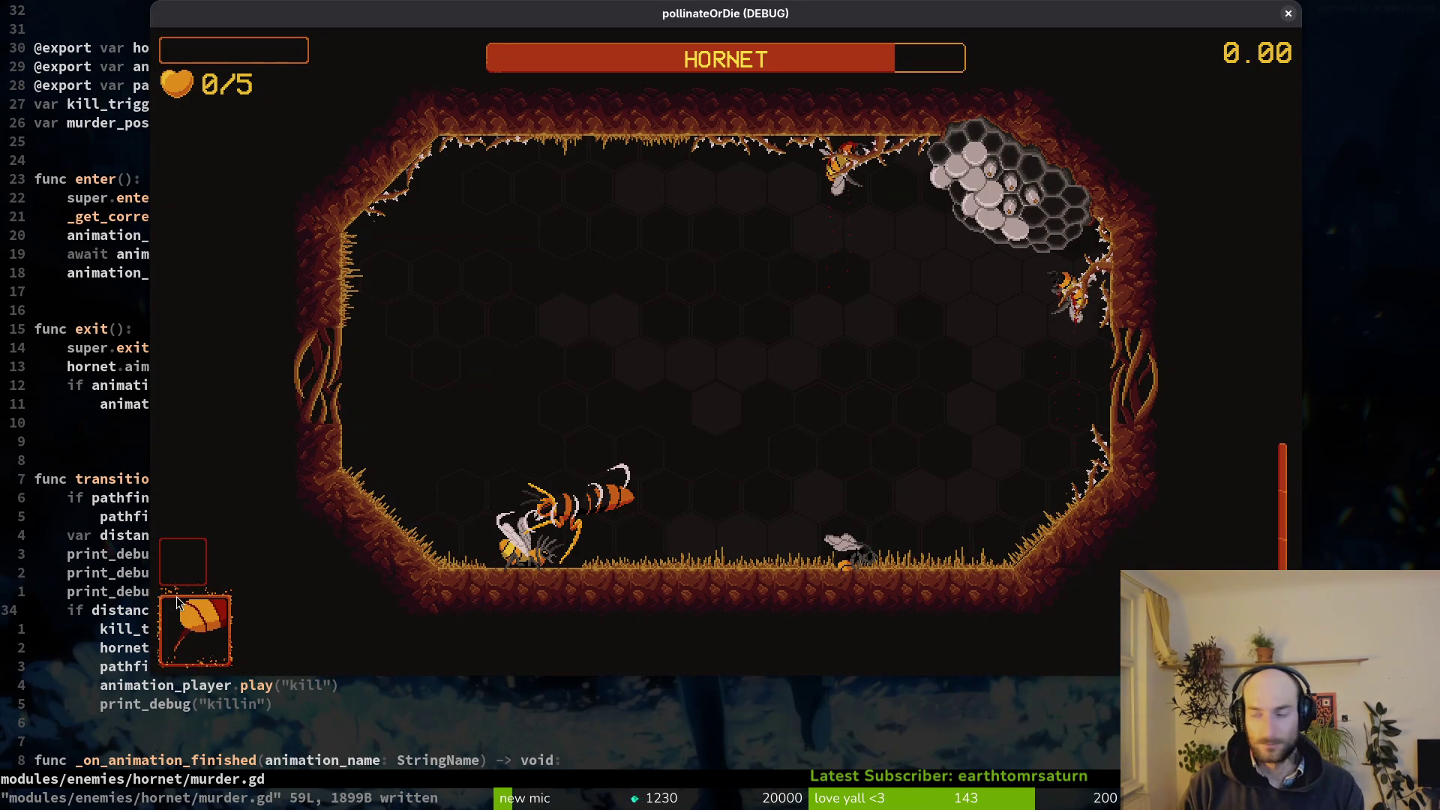
pyautogui.hotkey('alt', 'Tab')
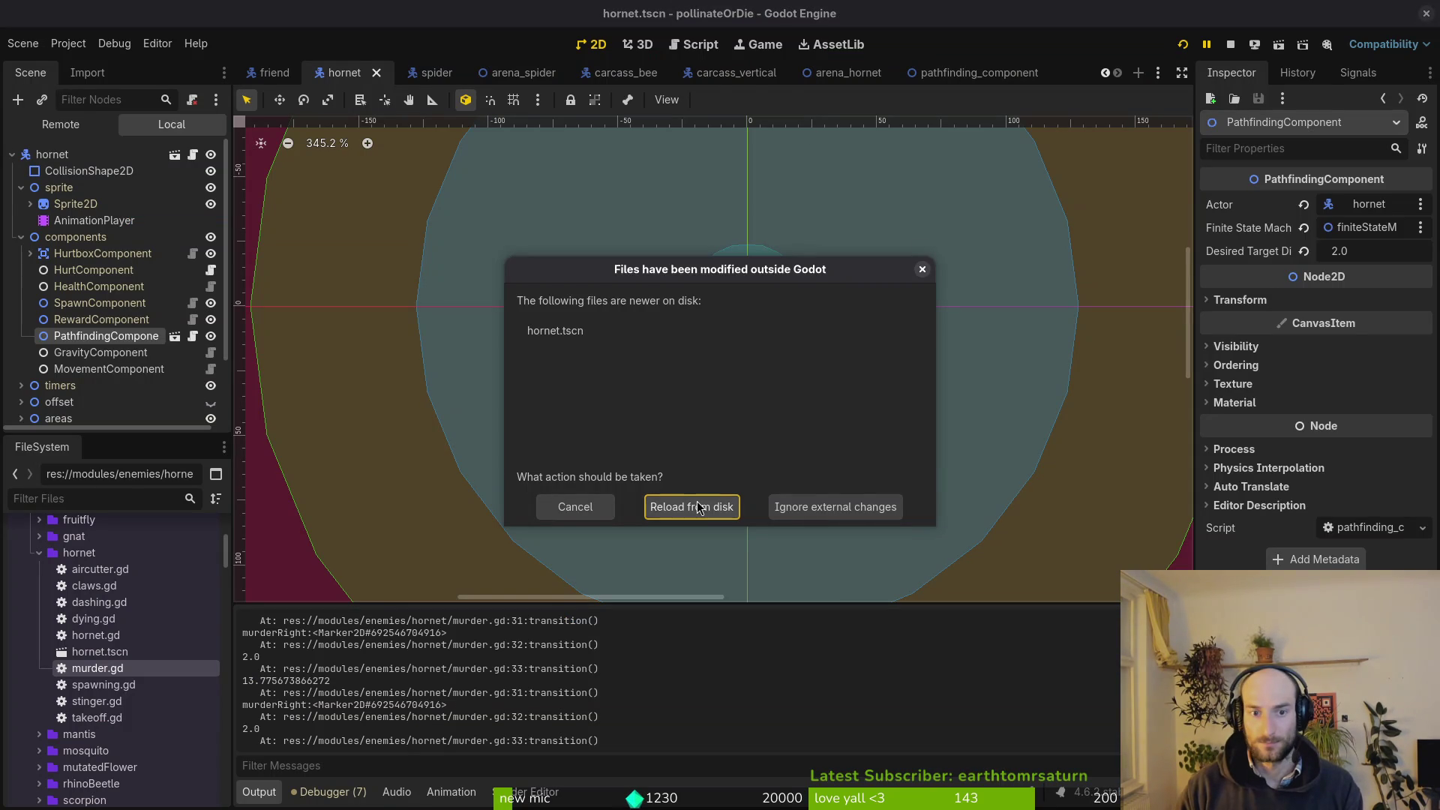
# Reload hornet.tscn from disk and play the hornet level past the intro dialogue.
pyautogui.click(691, 504)
pyautogui.click(1183, 45)
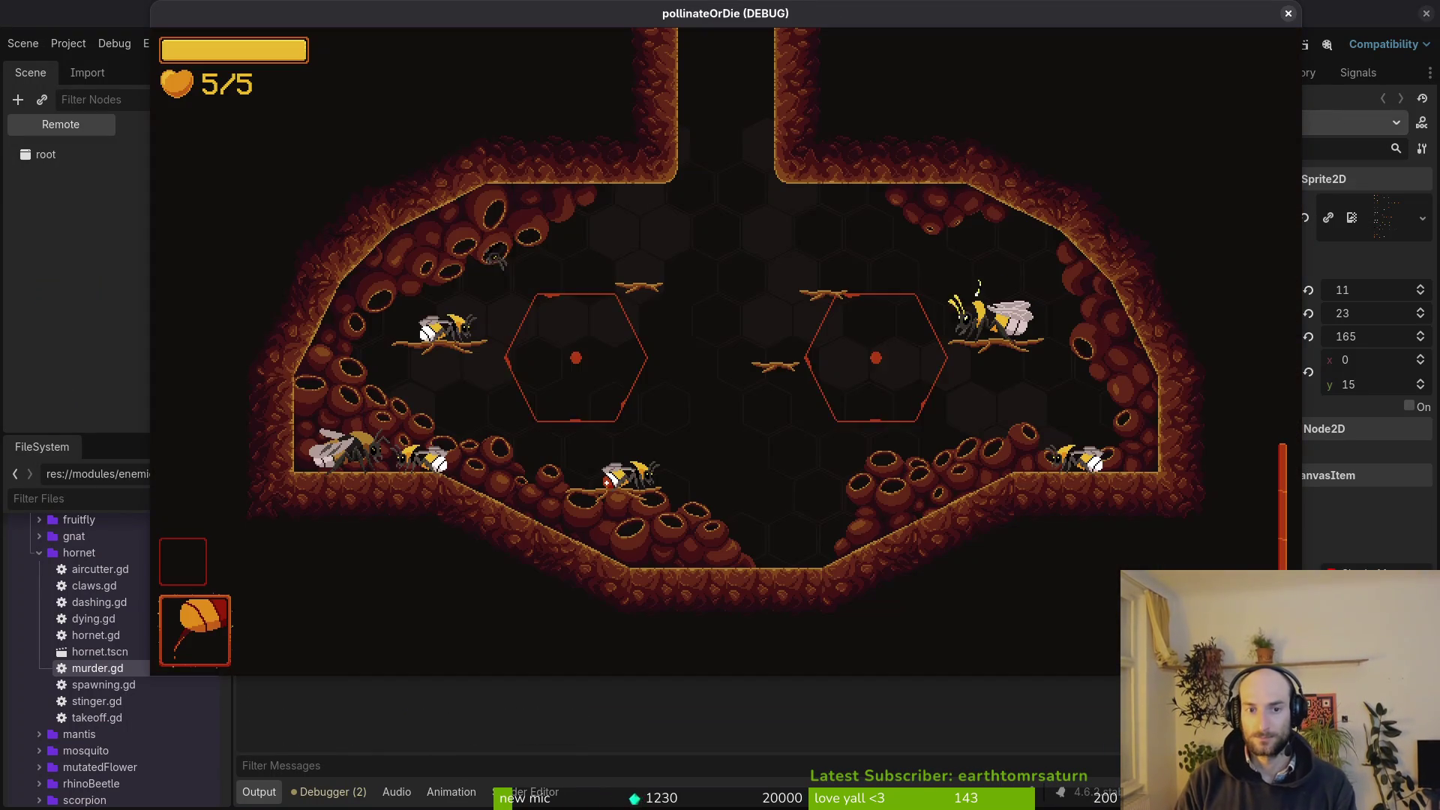
pyautogui.press('Escape')
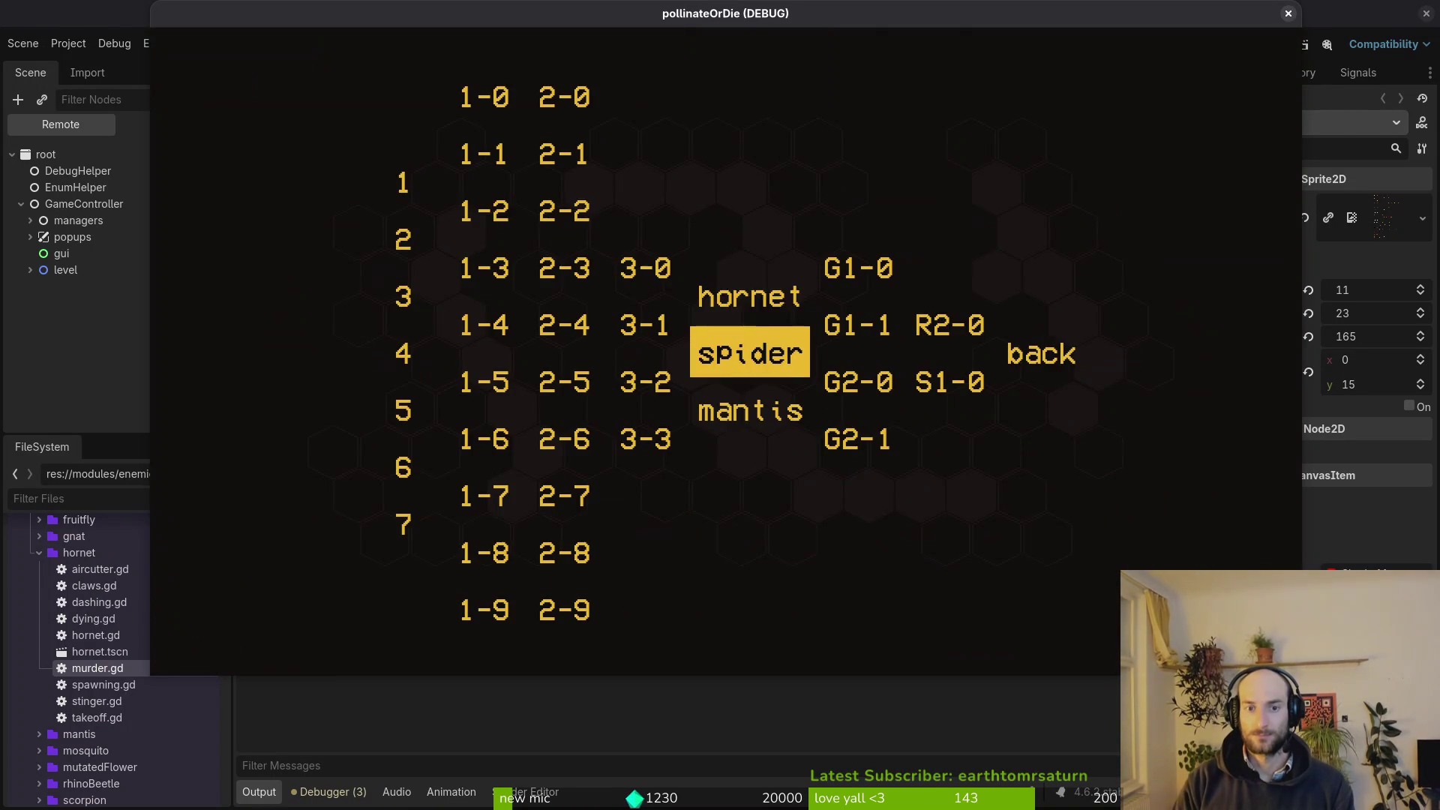
pyautogui.press('Return')
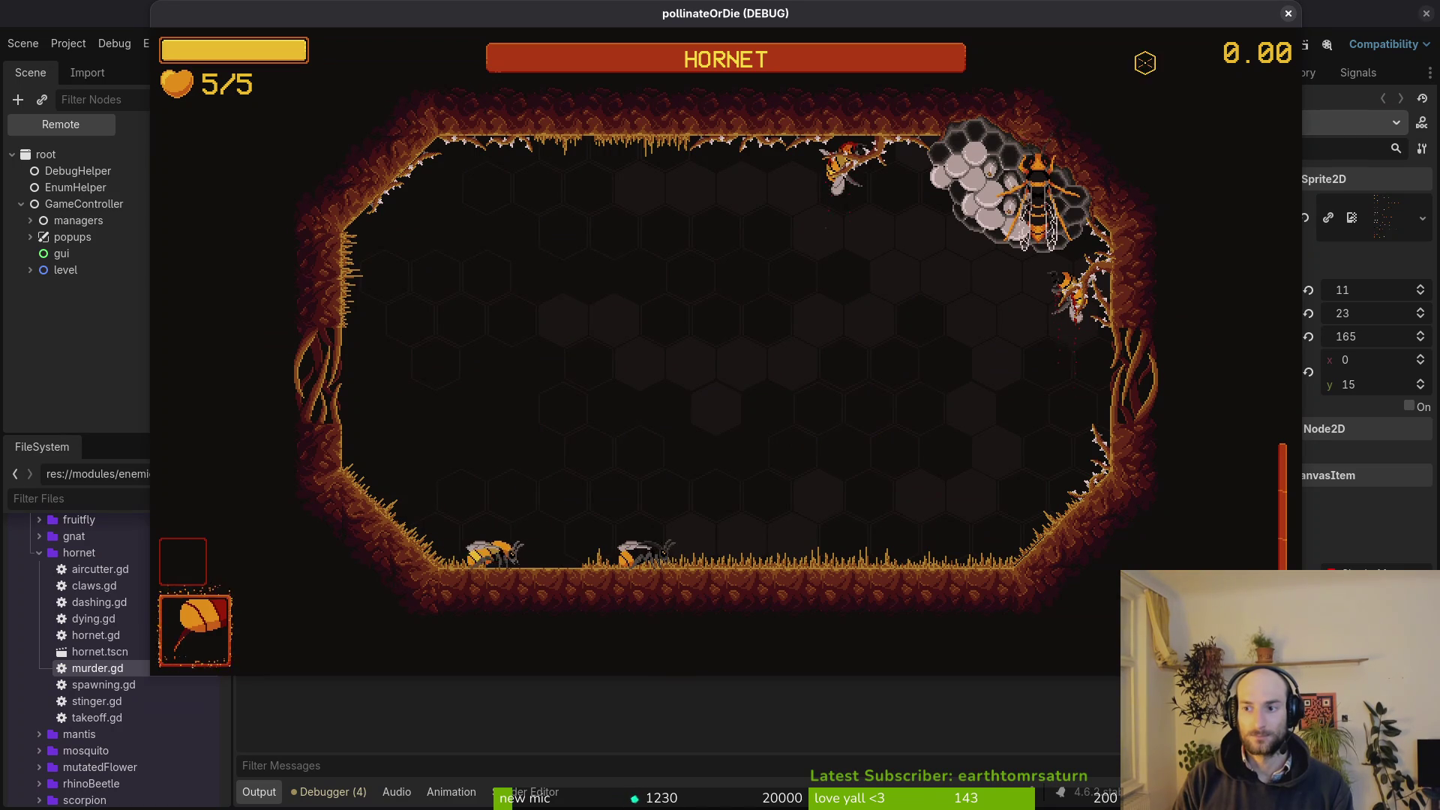
pyautogui.press('space')
pyautogui.press('space')
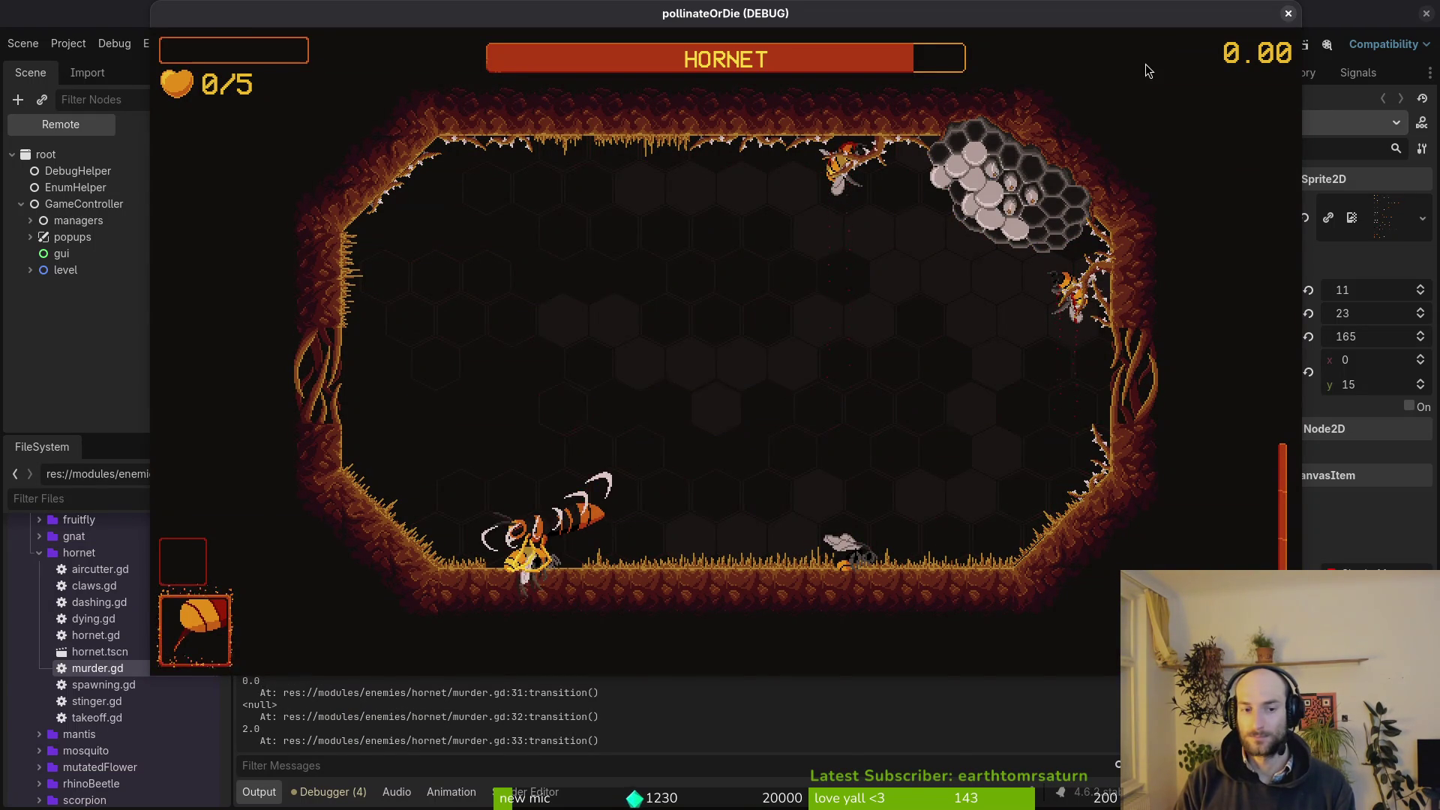
pyautogui.hotkey('alt', 'Tab')
# Replace 'target_node = null' with hornet.carry_target_position in murder.gd and save.
pyautogui.press('j')
pyautogui.press('j')
pyautogui.press('j')
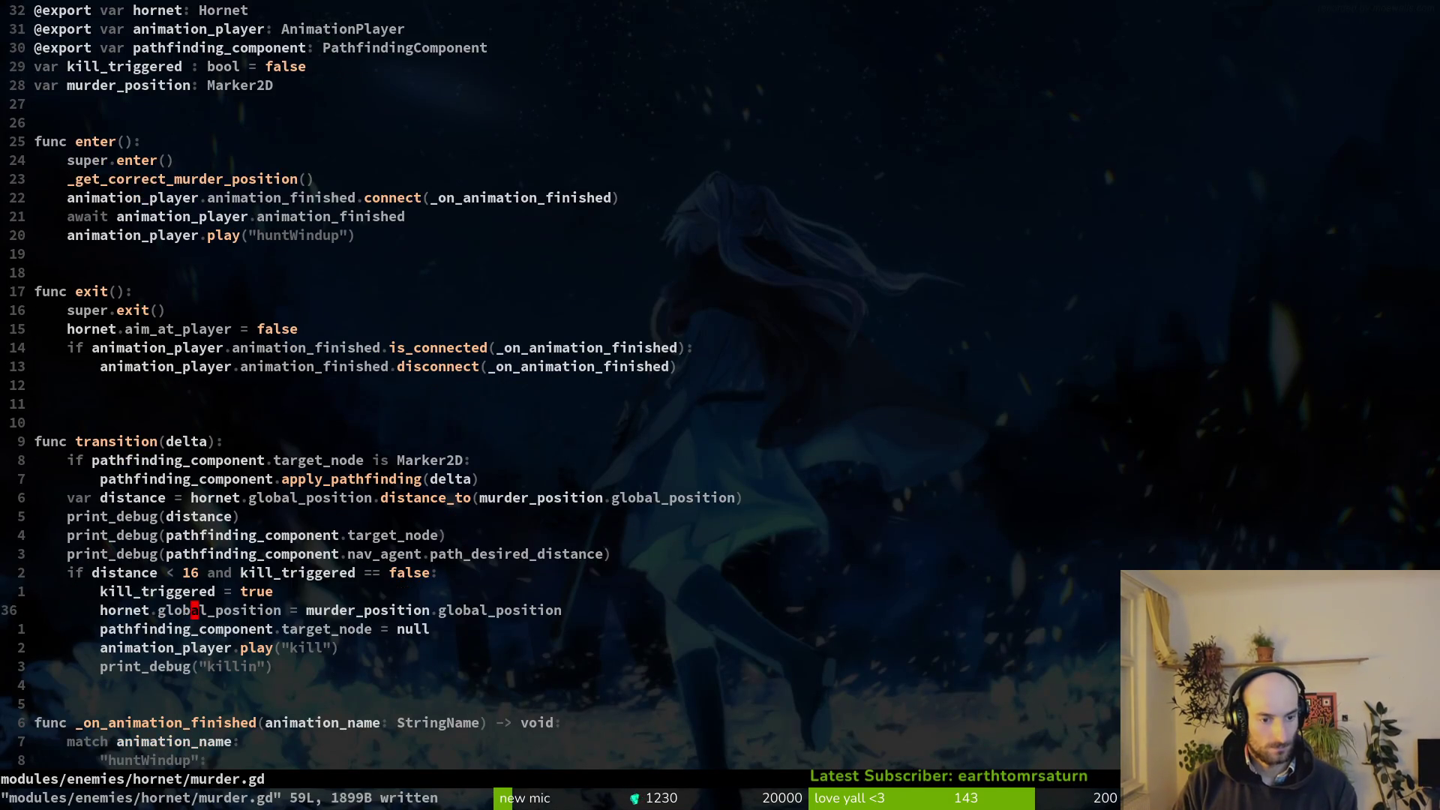
pyautogui.press('f')
pyautogui.press('=')
pyautogui.press('w')
pyautogui.press('c')
pyautogui.press('w')
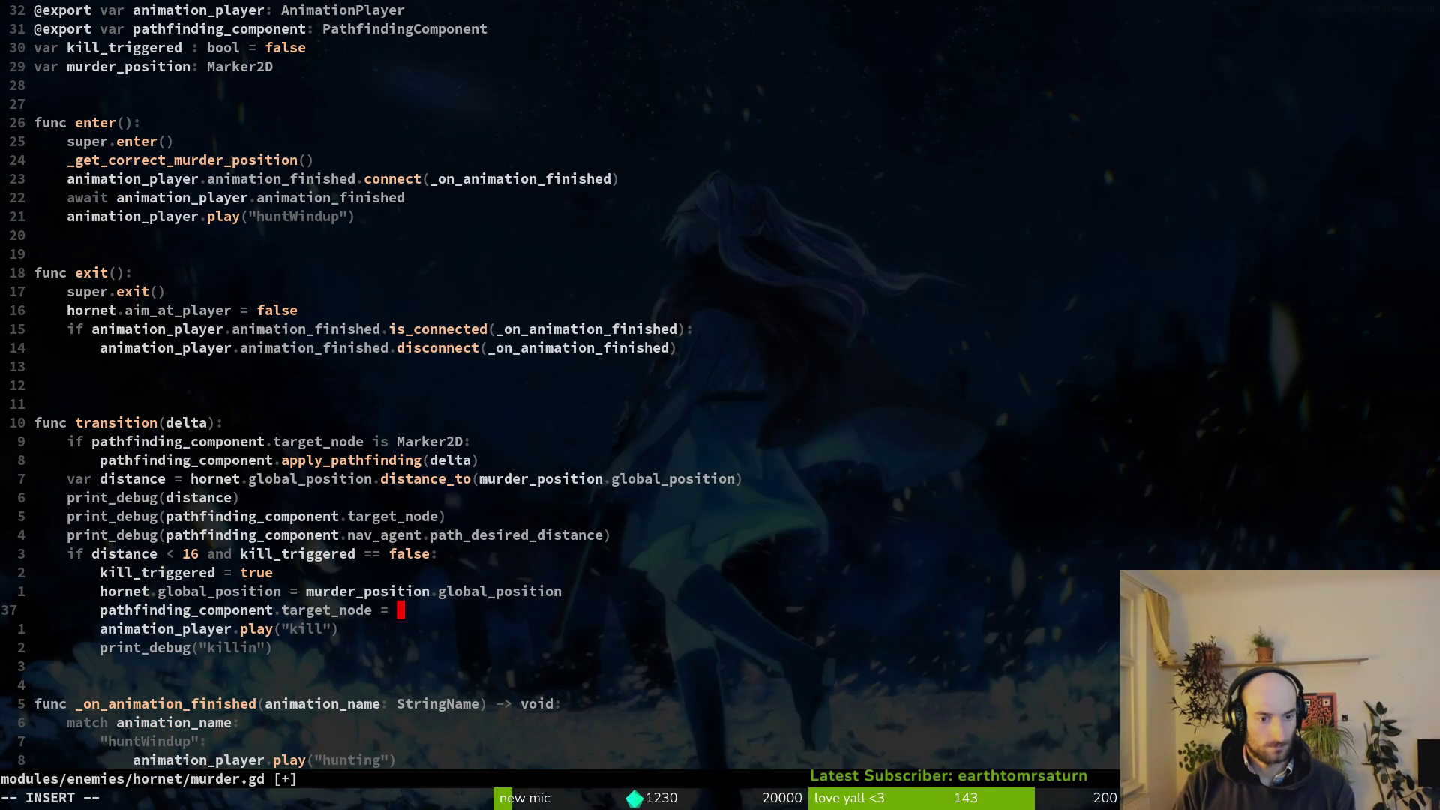
pyautogui.write('posi')
pyautogui.press('BackSpace')
pyautogui.press('BackSpace')
pyautogui.press('BackSpace')
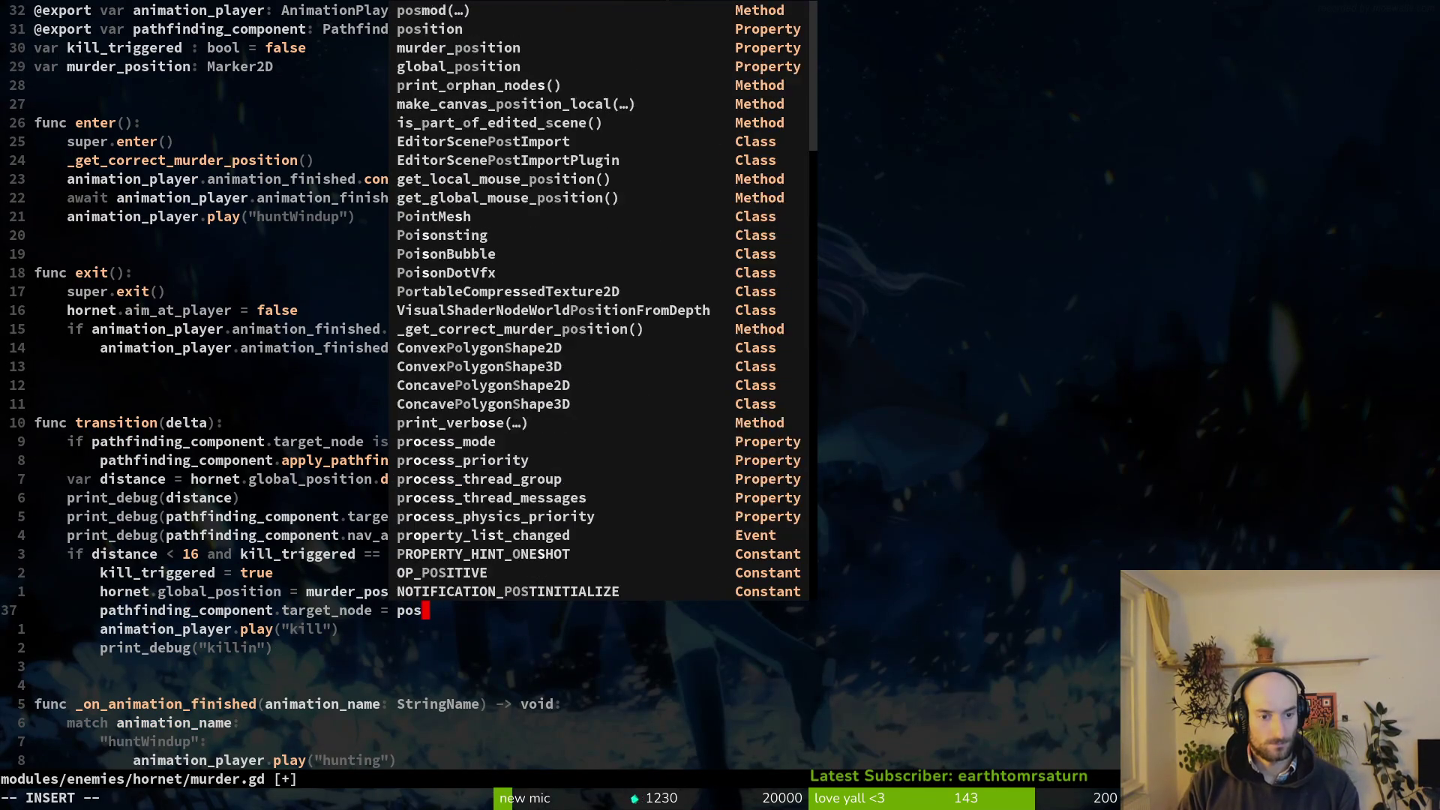
pyautogui.write('hornet.car')
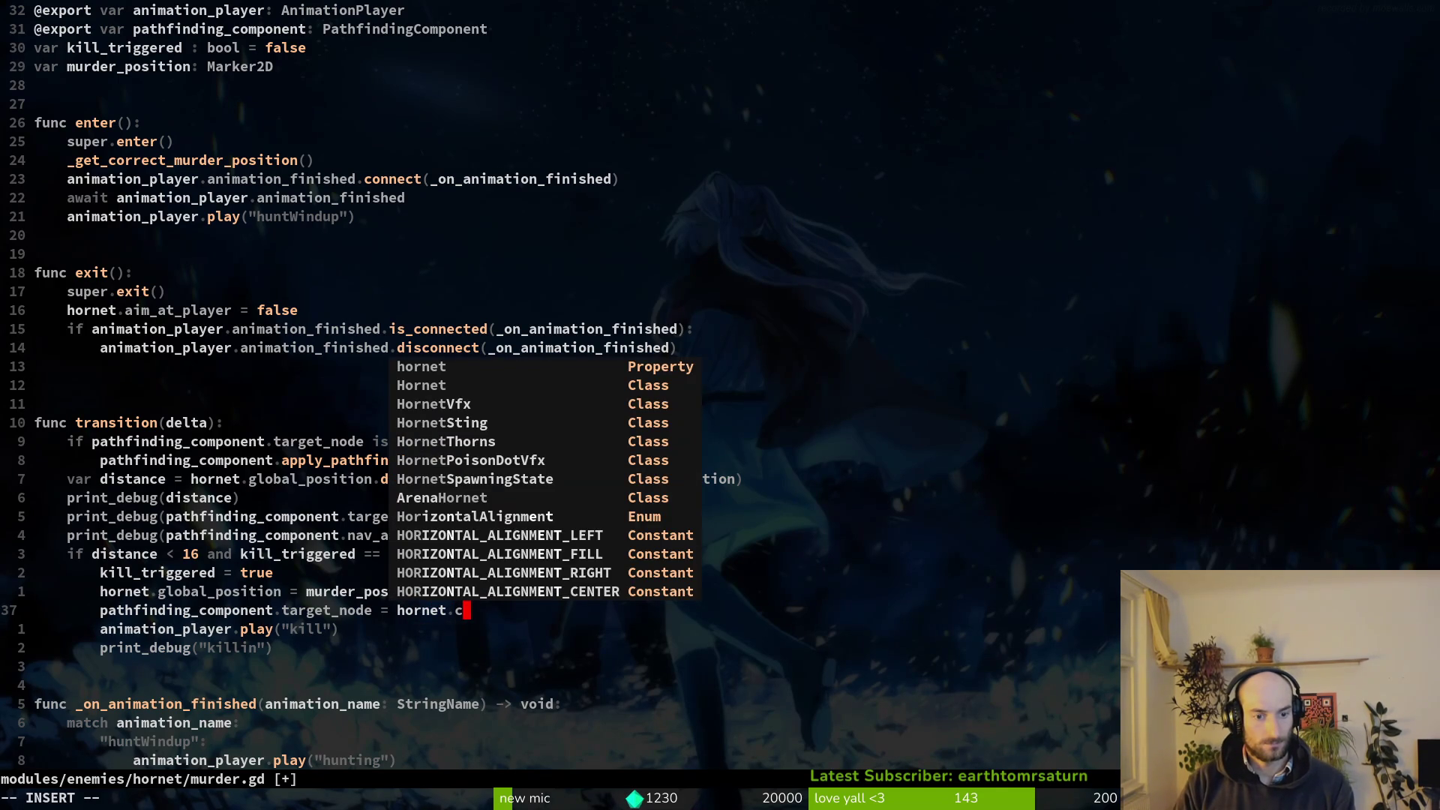
pyautogui.press('Return')
pyautogui.press('Escape')
pyautogui.write(':w')
pyautogui.press('Return')
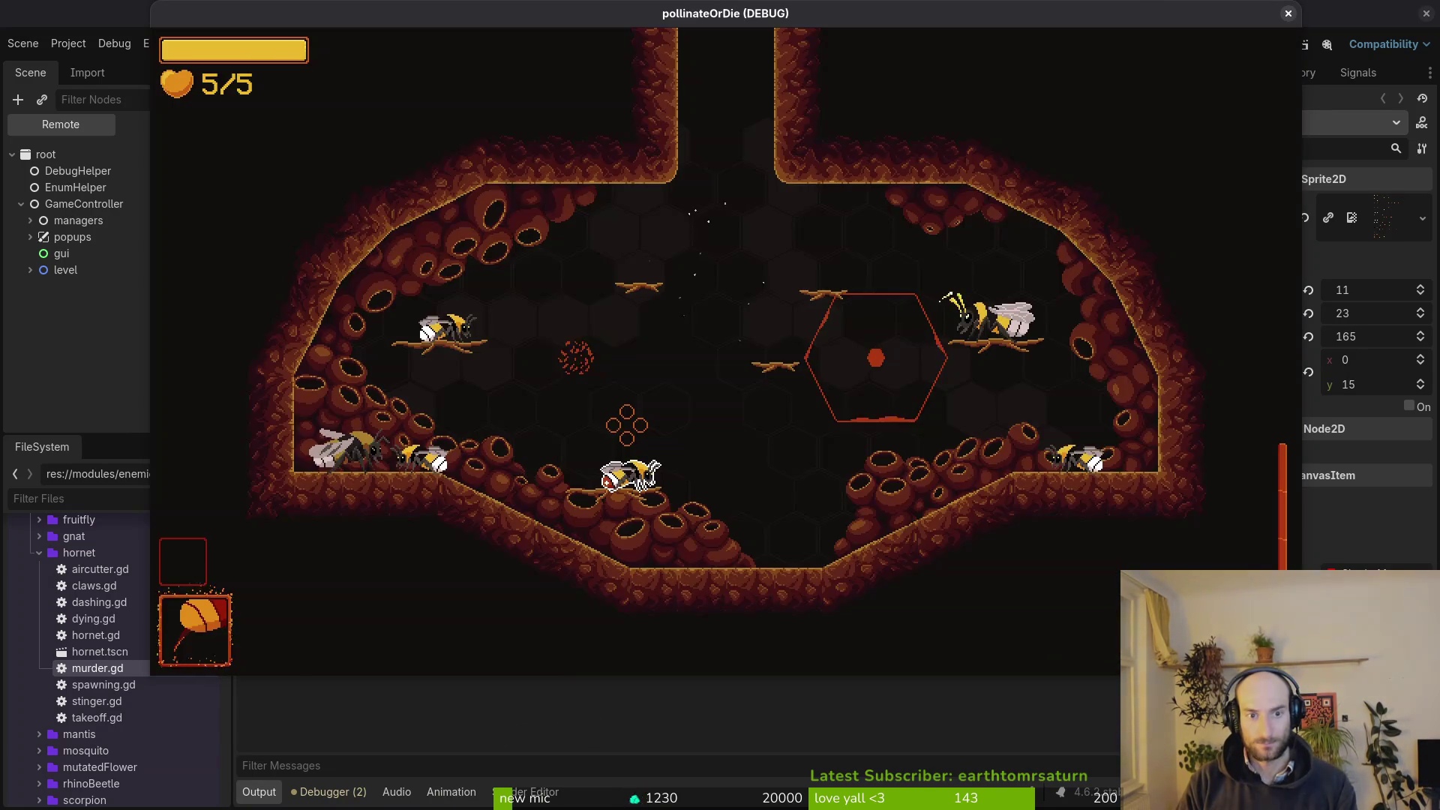
# Pick hornet from the debug level select and watch the kill-and-carry sequence.
pyautogui.press('Escape')
pyautogui.press('Up')
pyautogui.press('Return')
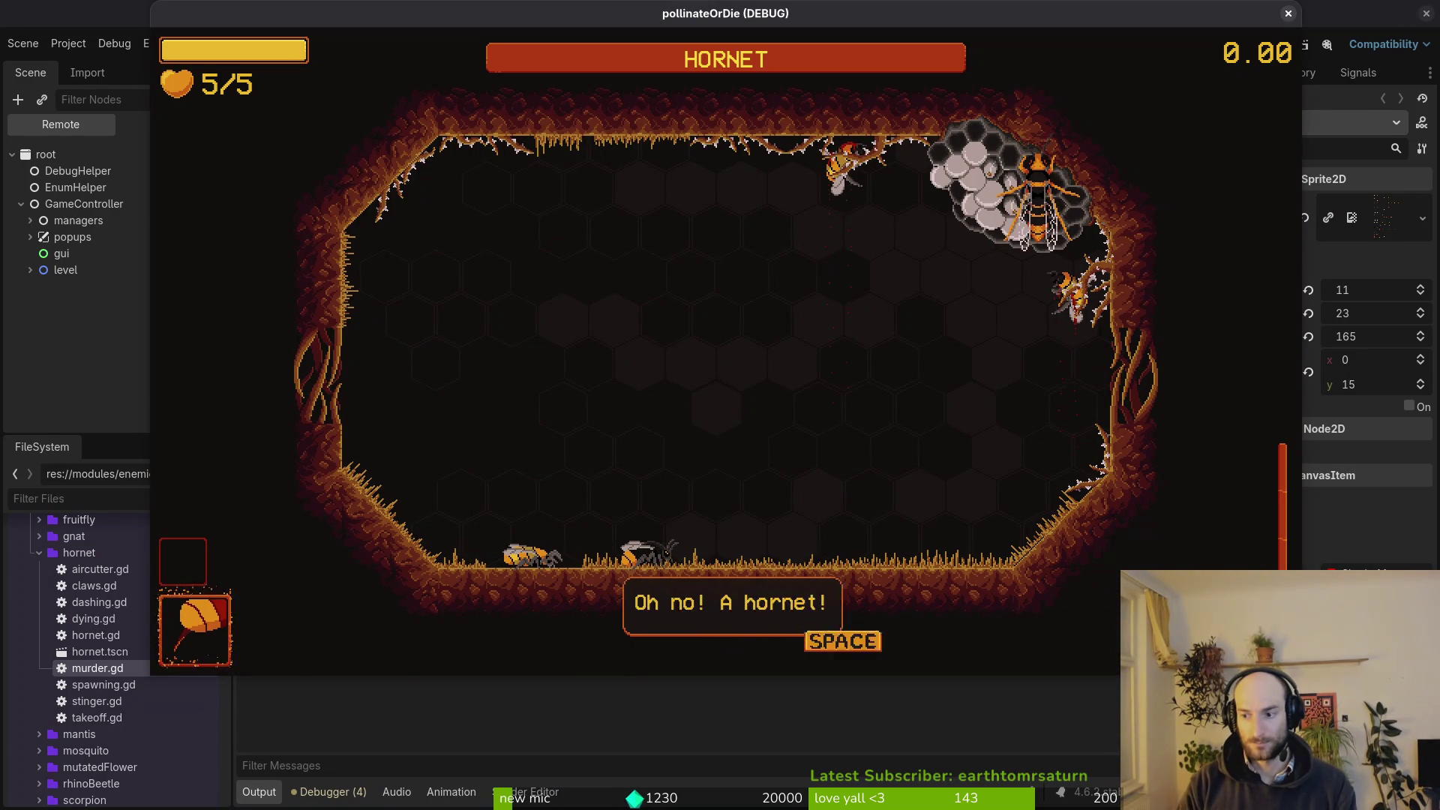
pyautogui.press('space')
pyautogui.press('space')
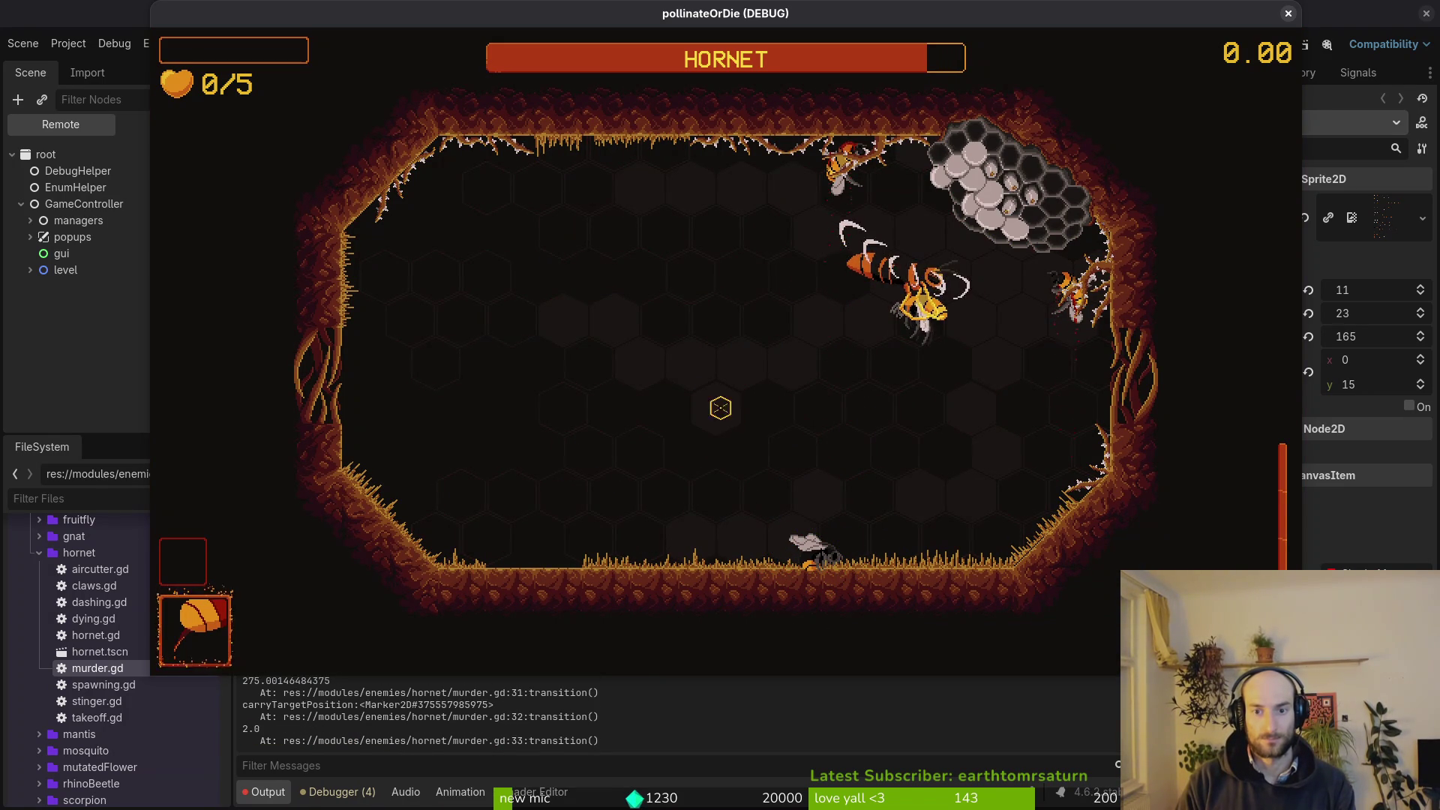
pyautogui.hotkey('alt', 'Tab')
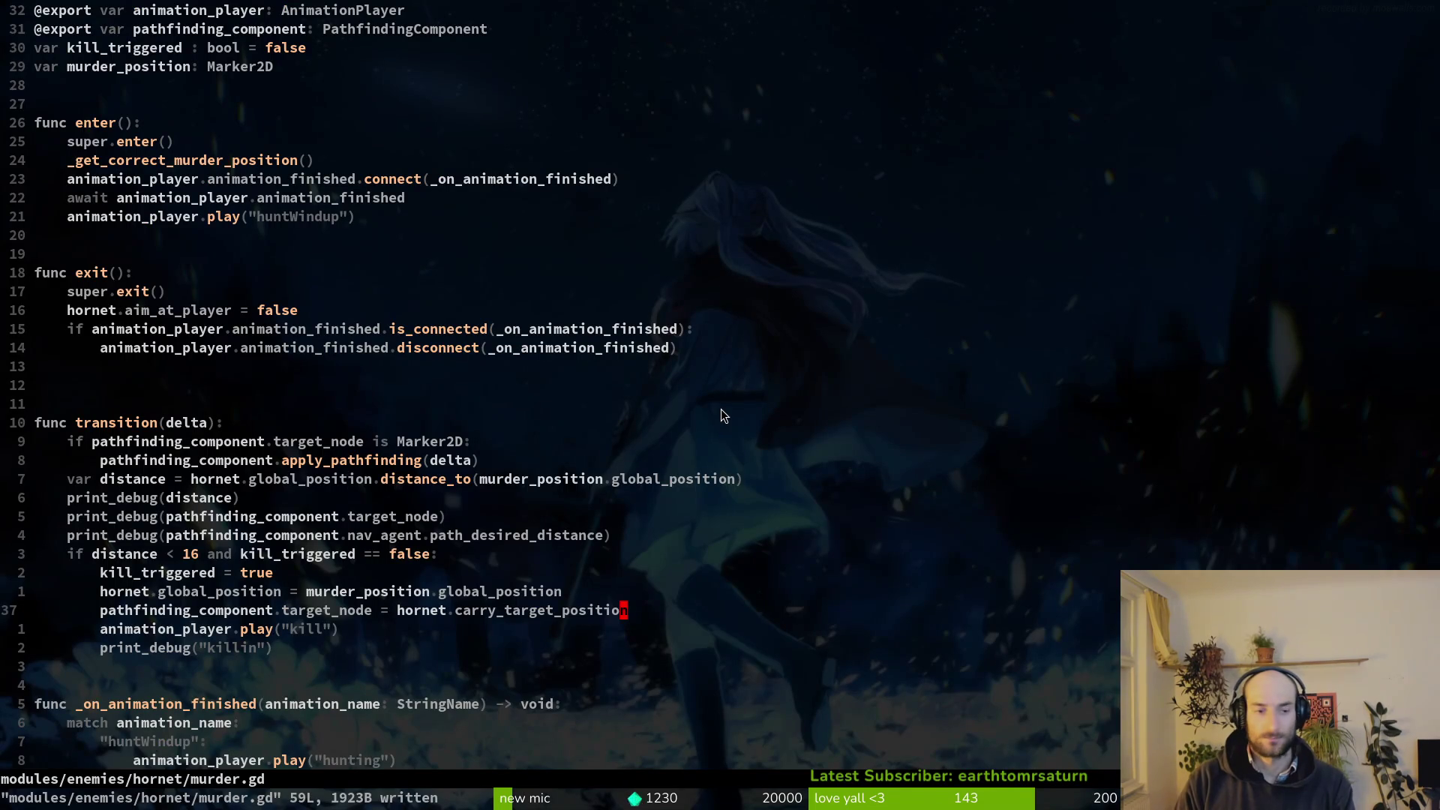
# Open hornet.gd through the project file finder.
pyautogui.press('space')
pyautogui.press('f')
pyautogui.press('f')
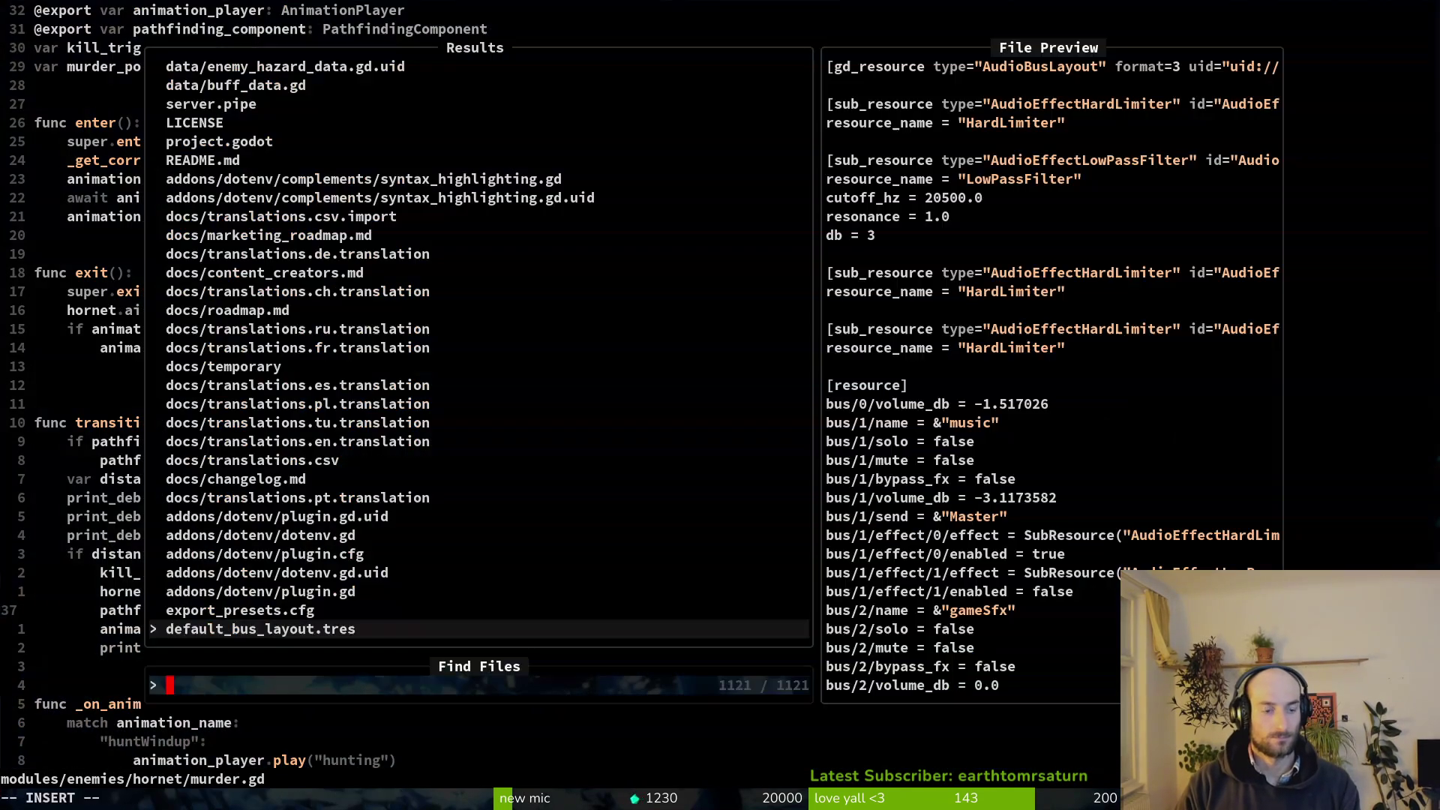
pyautogui.write('horhor')
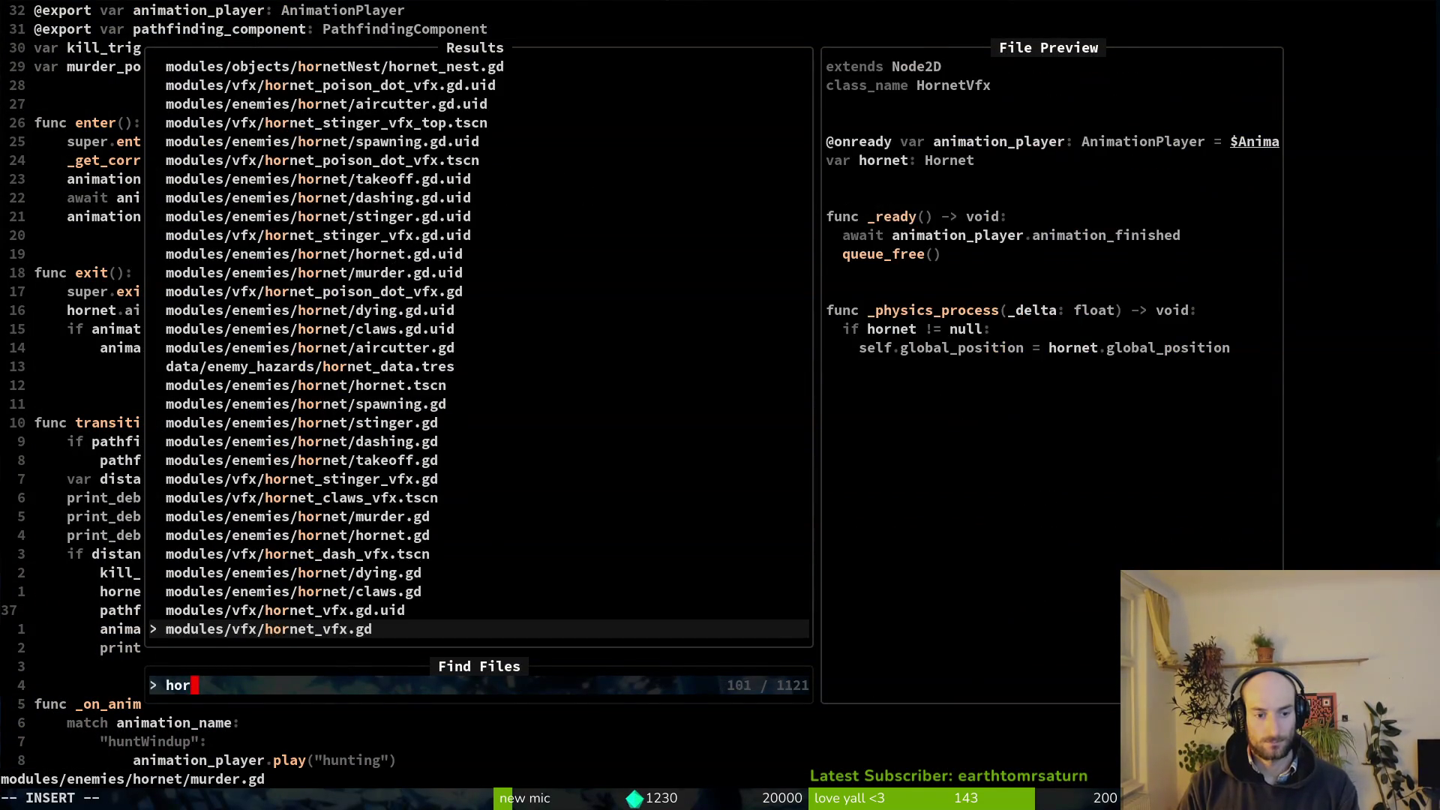
pyautogui.press('Return')
# Add 'await get_tree().create_timer(1.0)' in _kill_friend and save.
pyautogui.click(37, 554)
pyautogui.press('j')
pyautogui.press('j')
pyautogui.press('j')
pyautogui.press('k')
pyautogui.press('k')
pyautogui.press('k')
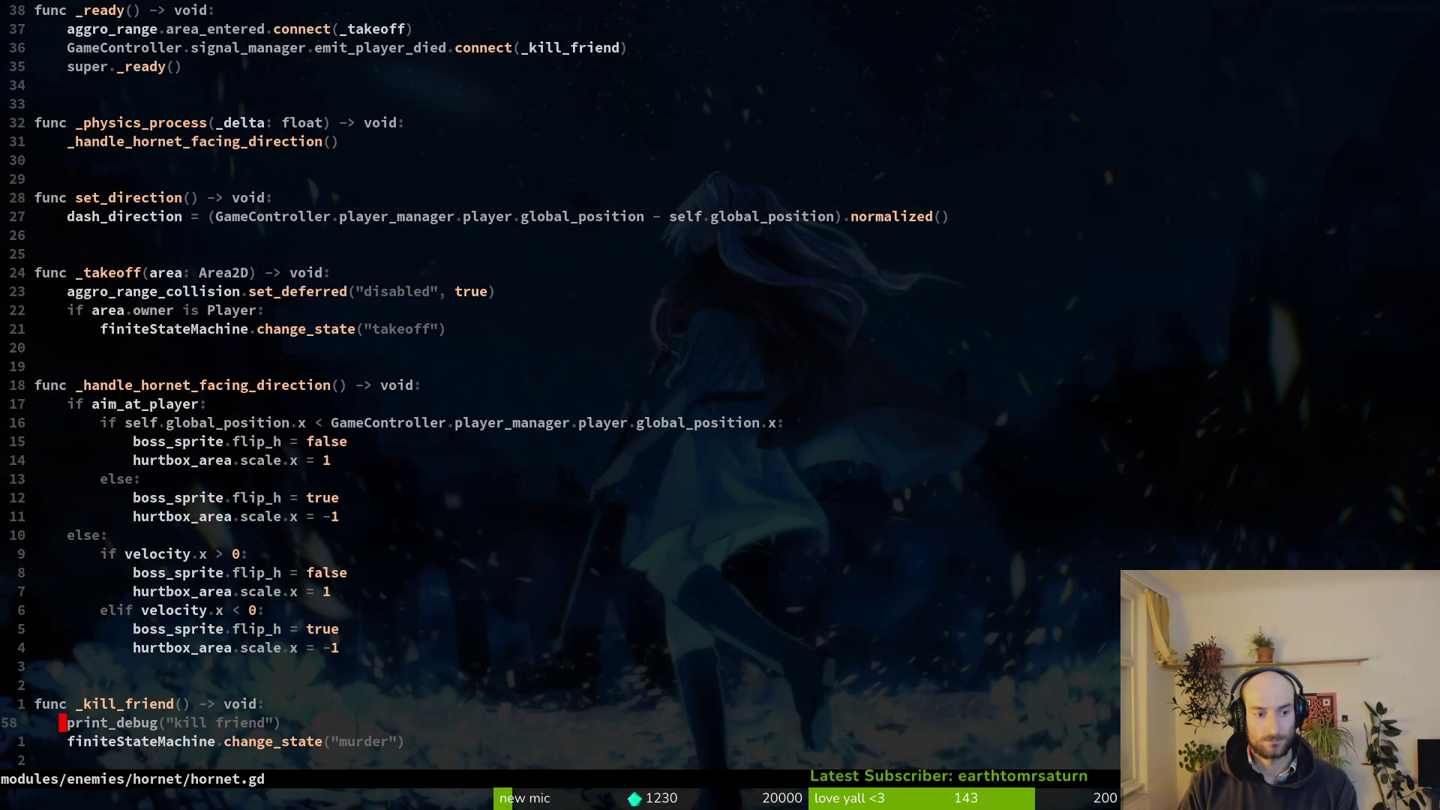
pyautogui.write('oawait gett')
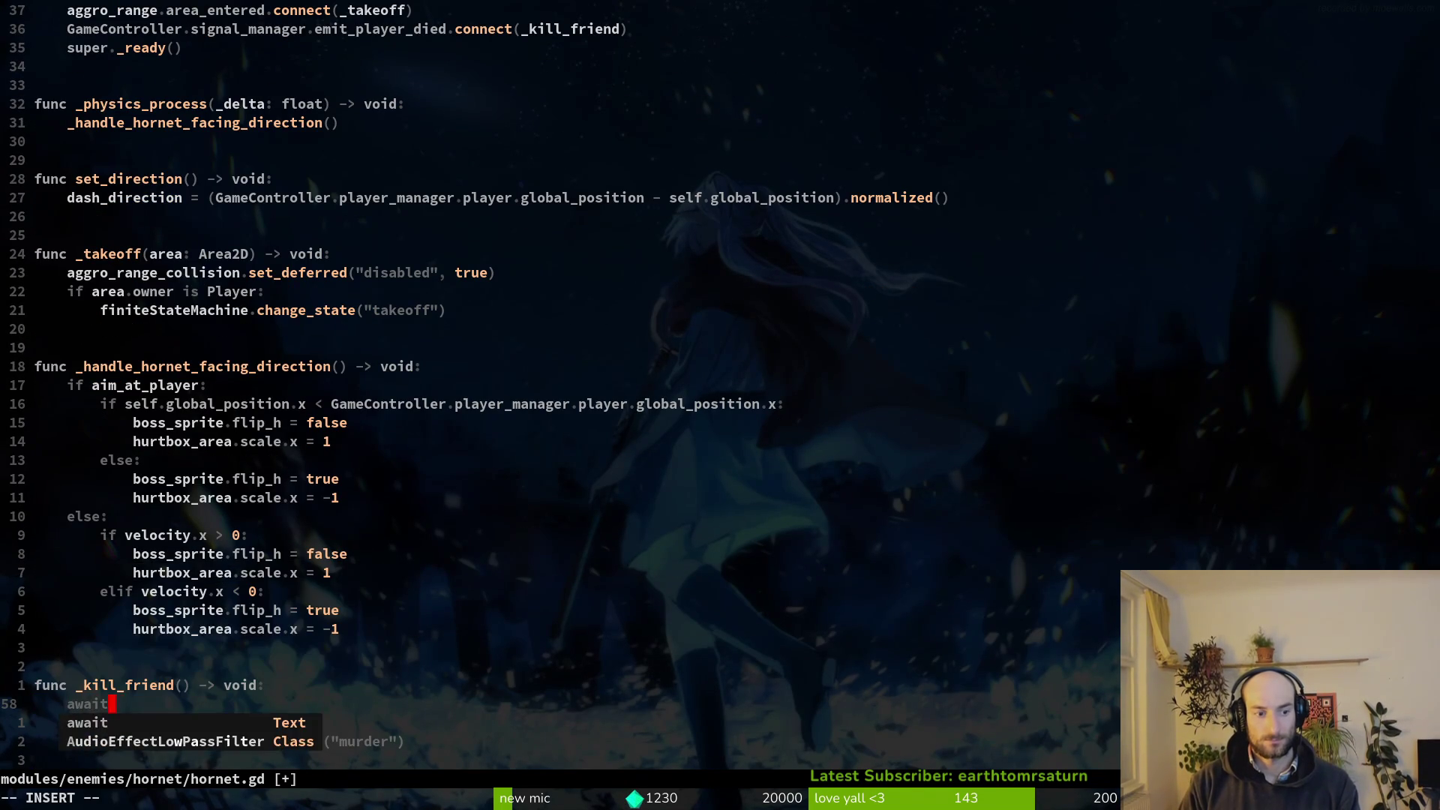
pyautogui.press('Tab')
pyautogui.press('Return')
pyautogui.write('.creat')
pyautogui.press('Tab')
pyautogui.press('Tab')
pyautogui.press('Return')
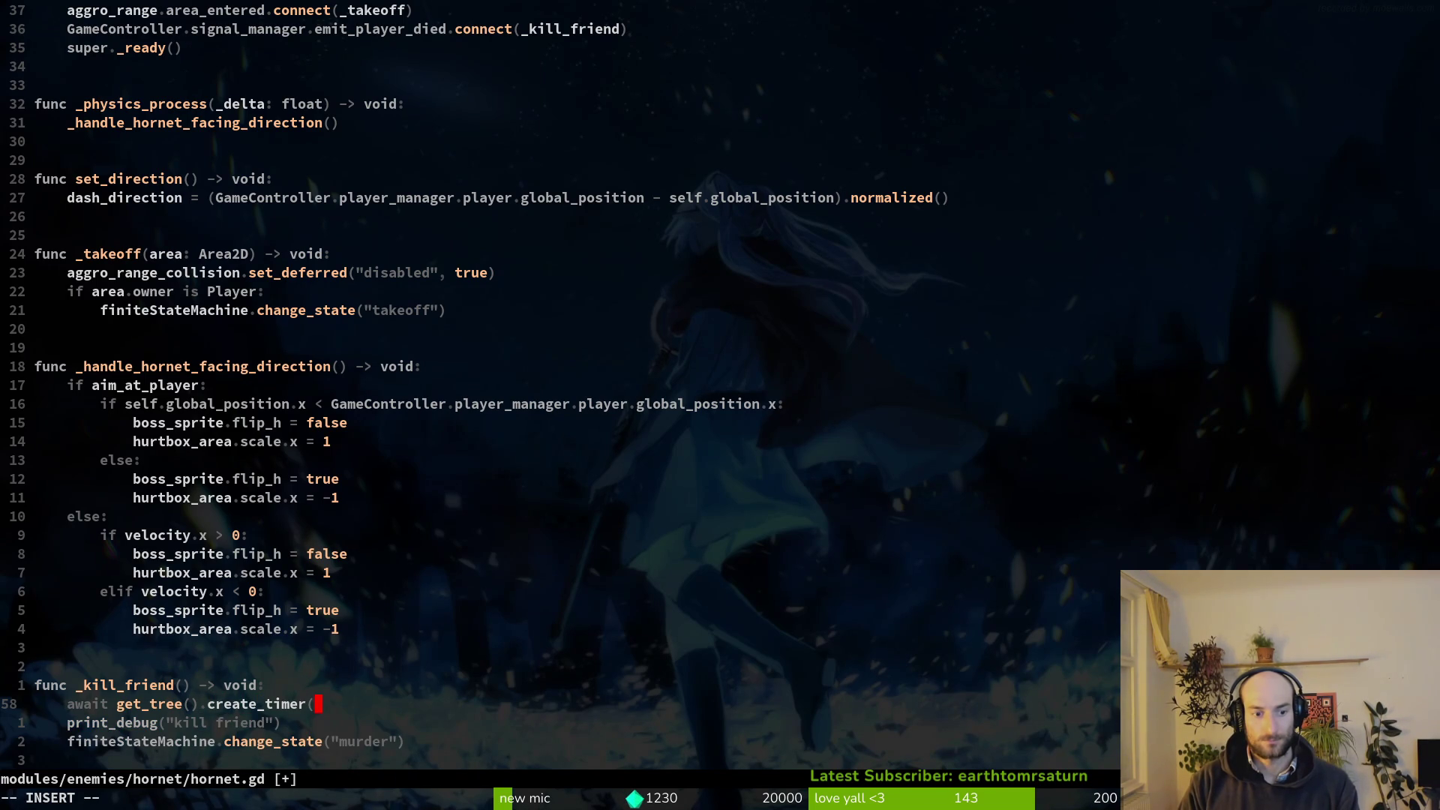
pyautogui.write('1.0)')
pyautogui.press('Escape')
pyautogui.hotkey('ctrl', 's')
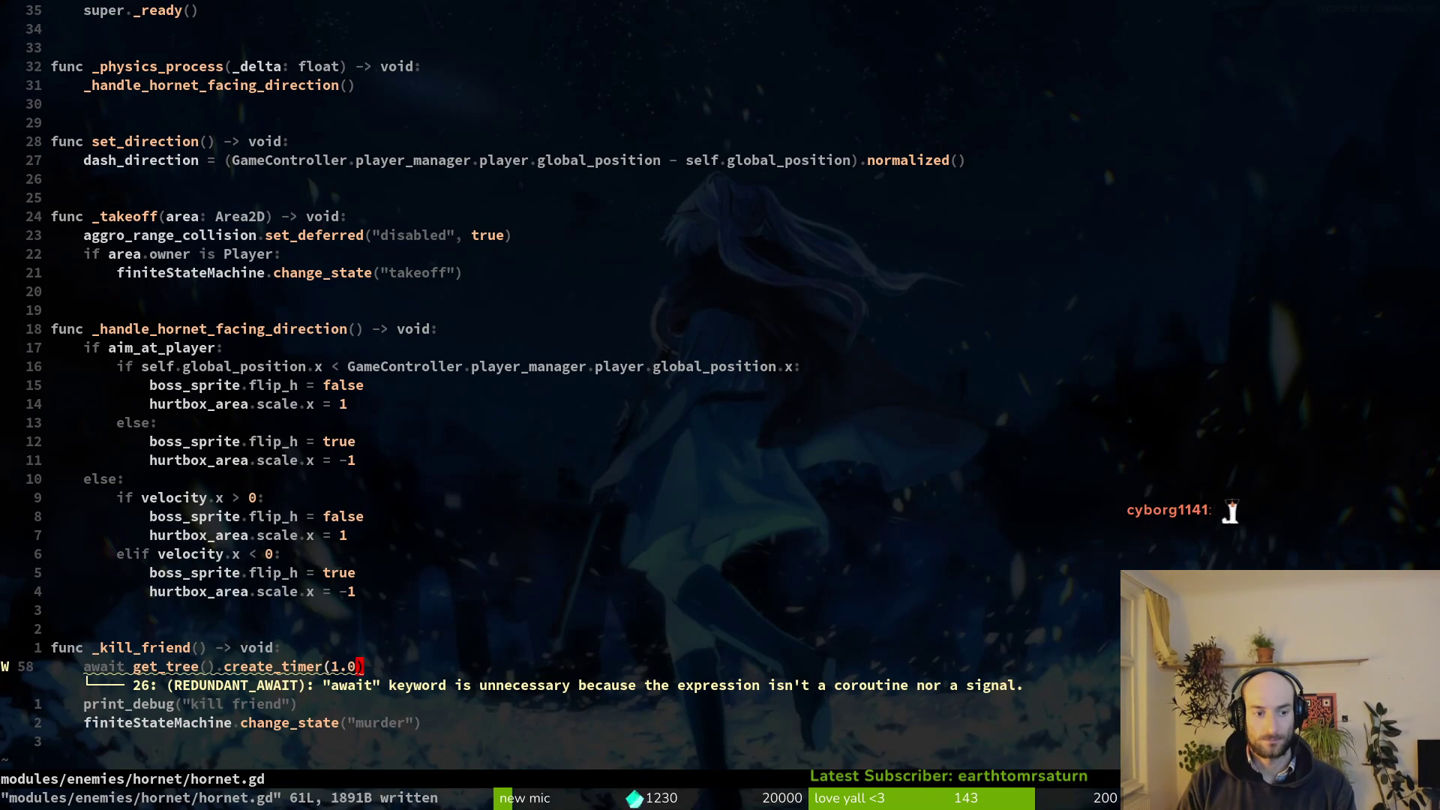
# Begin an 'await anim' line in _kill_friend, then go to the melee_range declaration.
pyautogui.write('kjkoawait anim')
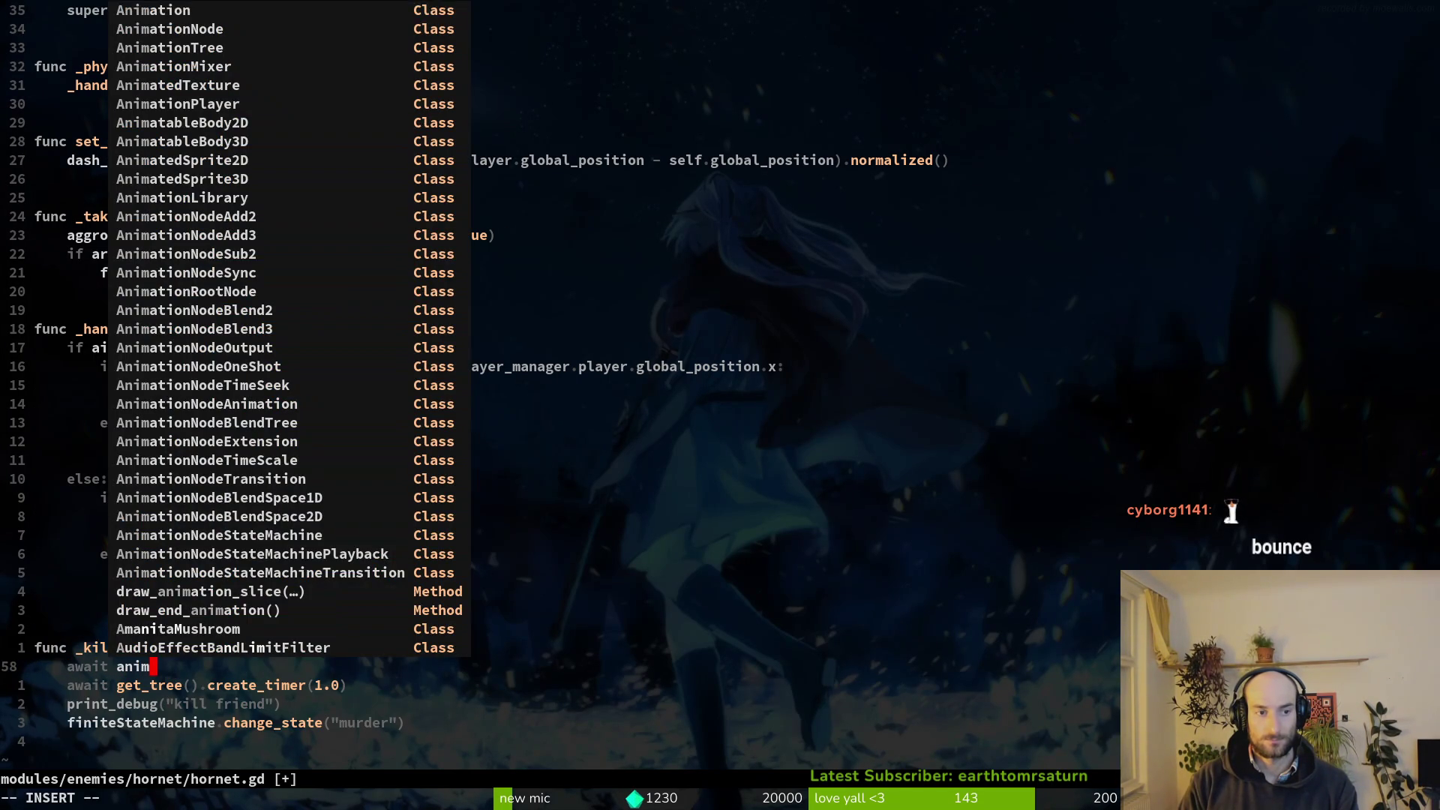
pyautogui.press('Tab')
pyautogui.press('Escape')
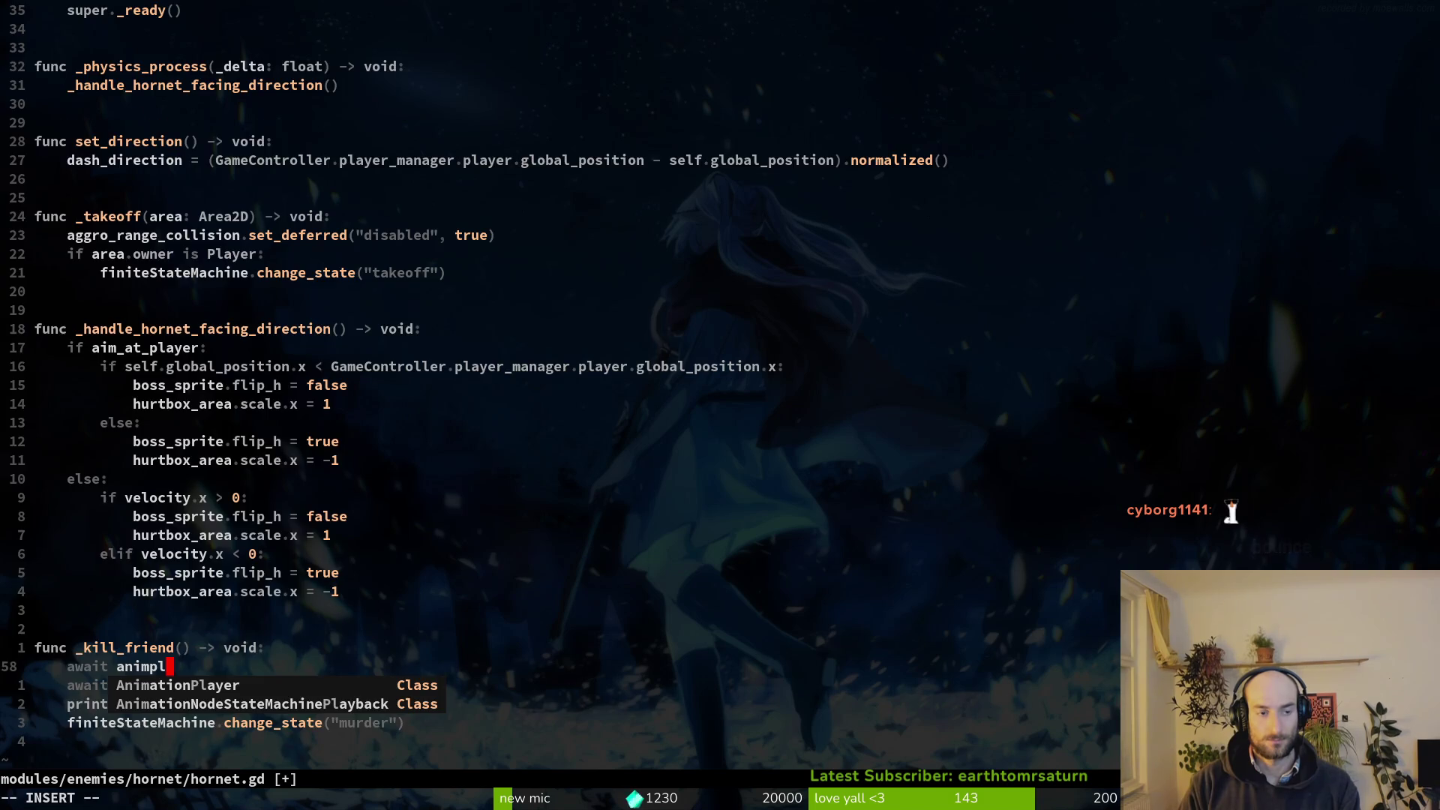
pyautogui.press('g')
pyautogui.press('g')
pyautogui.press('j')
pyautogui.press('j')
pyautogui.press('j')
pyautogui.press('j')
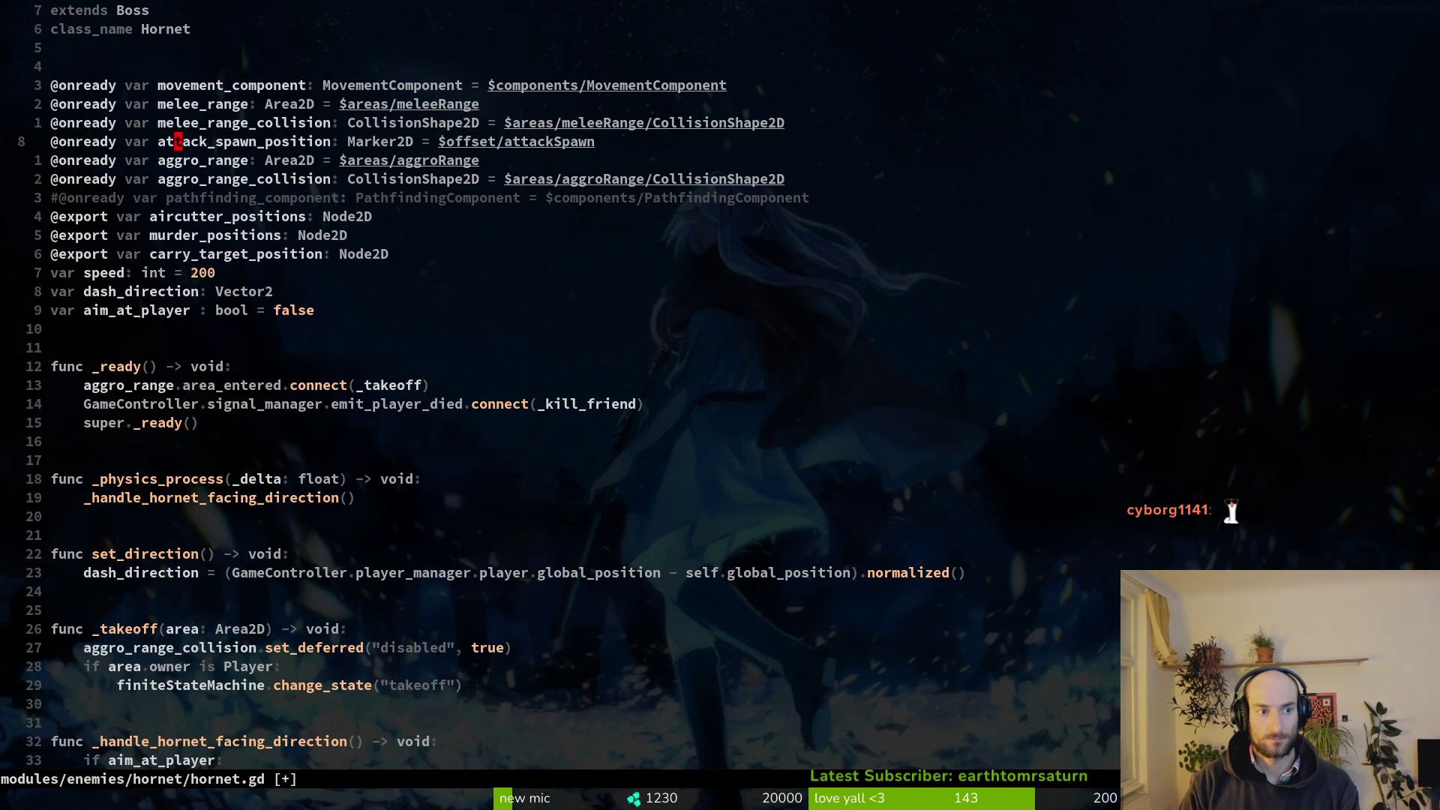
pyautogui.press('space')
pyautogui.press('f')
pyautogui.press('f')
pyautogui.press('Escape')
pyautogui.press('j')
pyautogui.press('j')
pyautogui.press('j')
pyautogui.press('k')
pyautogui.press('k')
pyautogui.press('k')
# Duplicate the melee_range declaration and move the copy above movement_component.
pyautogui.press('V')
pyautogui.press('y')
pyautogui.press('p')
pyautogui.press('w')
pyautogui.press('w')
pyautogui.press('w')
pyautogui.press('k')
pyautogui.press('V')
pyautogui.press('K')
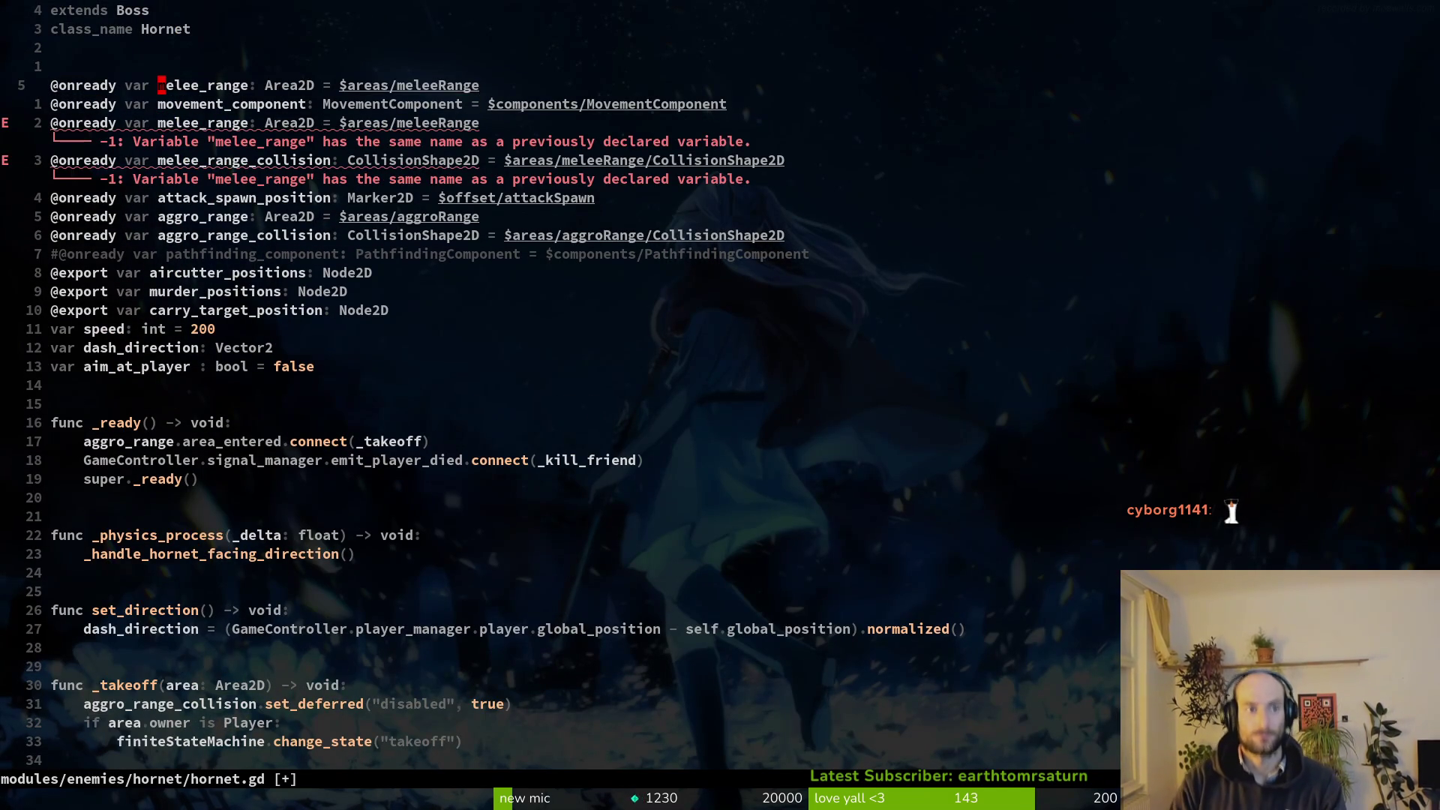
pyautogui.press('Escape')
# Make the copy 'animation_player: AnimationPlayer = $sprite/AnimationPlayer' and save hornet.gd.
pyautogui.write('cwanimation_pla')
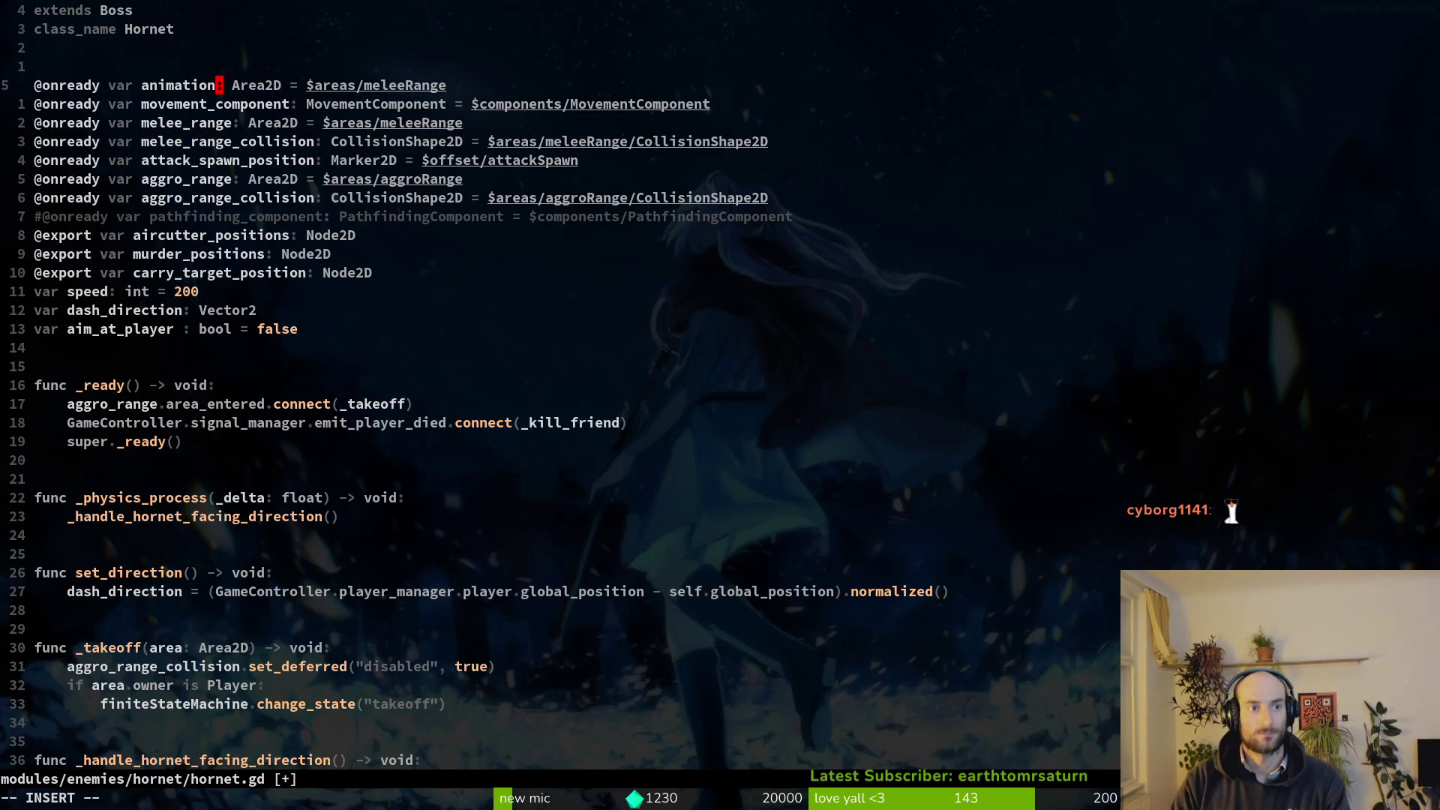
pyautogui.write('yer')
pyautogui.press('Escape')
pyautogui.write('W')
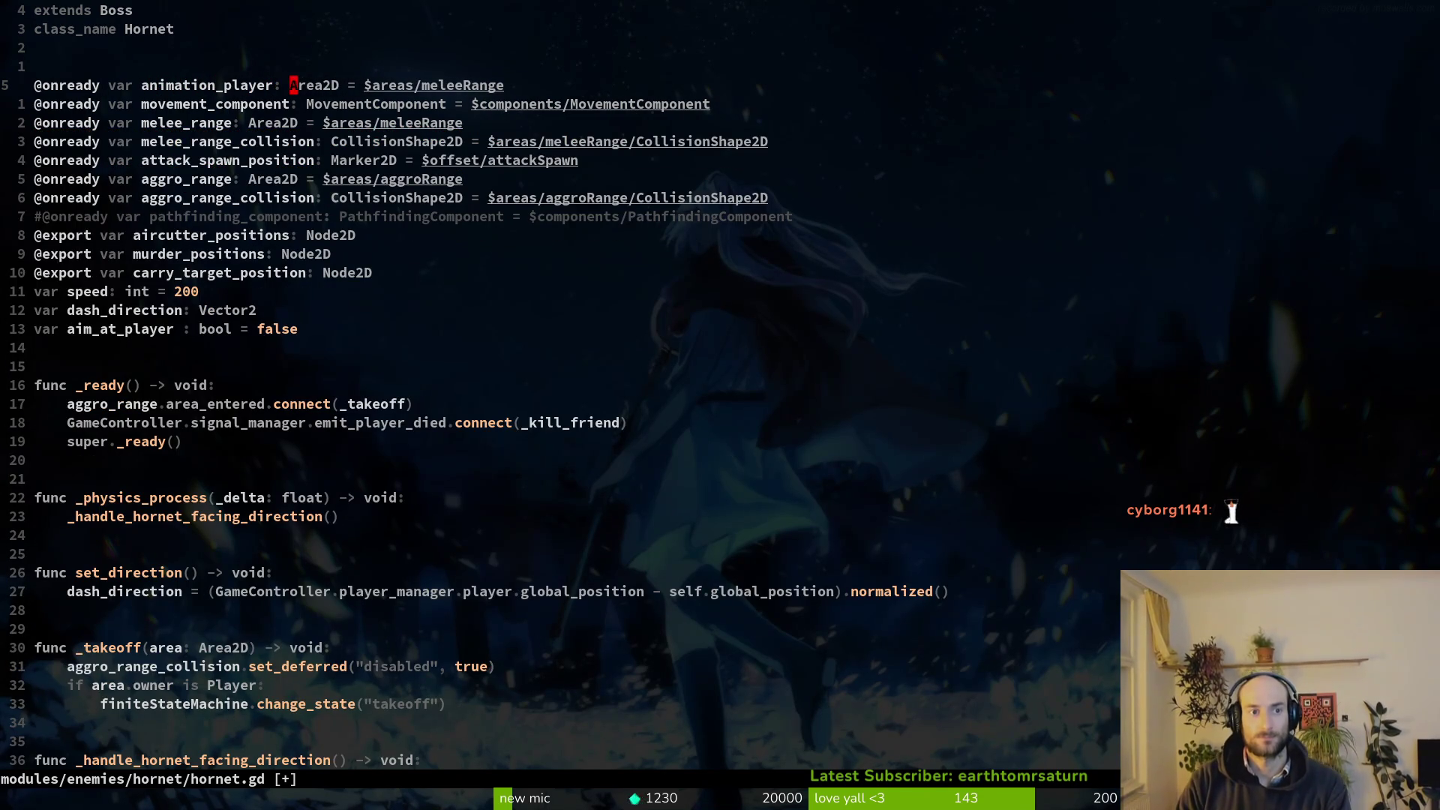
pyautogui.write('cwAnim')
pyautogui.press('Tab')
pyautogui.press('Tab')
pyautogui.press('Tab')
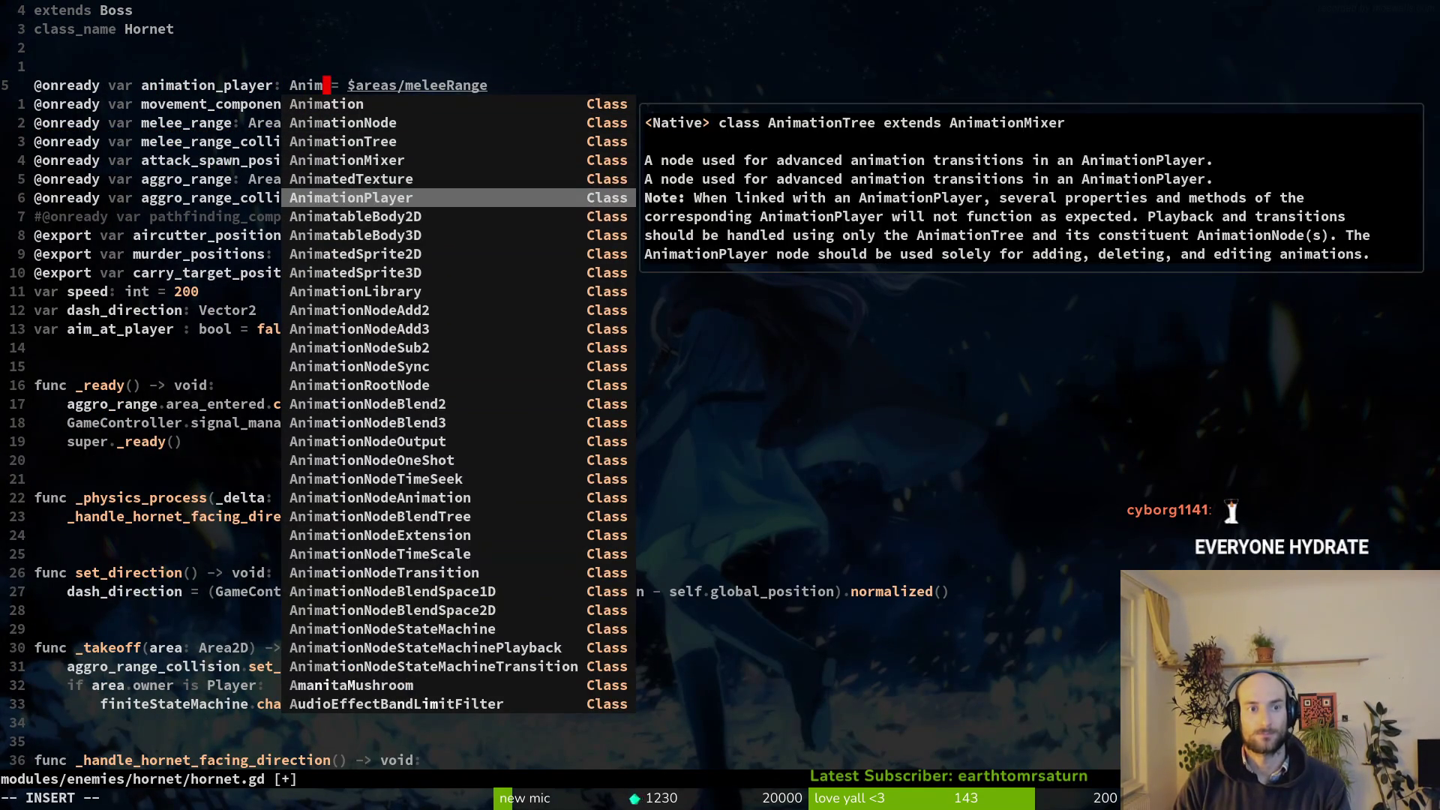
pyautogui.press('Return')
pyautogui.press('Escape')
pyautogui.press('W')
pyautogui.press('W')
pyautogui.write('lvEcAn')
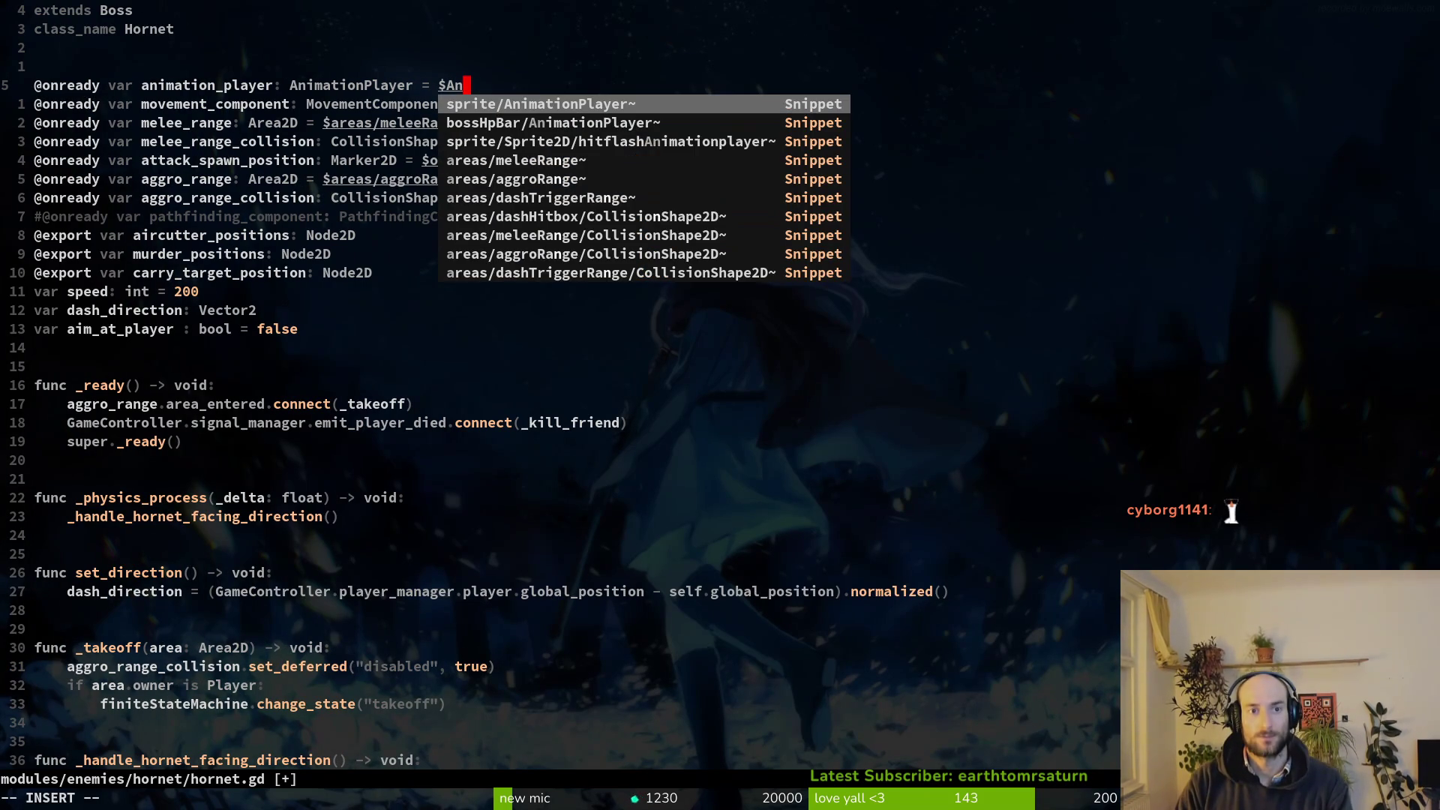
pyautogui.press('Return')
pyautogui.press('Escape')
pyautogui.write(':write')
pyautogui.press('Return')
# Finish 'await animation_player.animation_finished', delete the one-second timer line, and save.
pyautogui.press('1')
pyautogui.press('0')
pyautogui.press('j')
pyautogui.press('$')
pyautogui.write('aay')
pyautogui.press('Return')
pyautogui.write('.anfi')
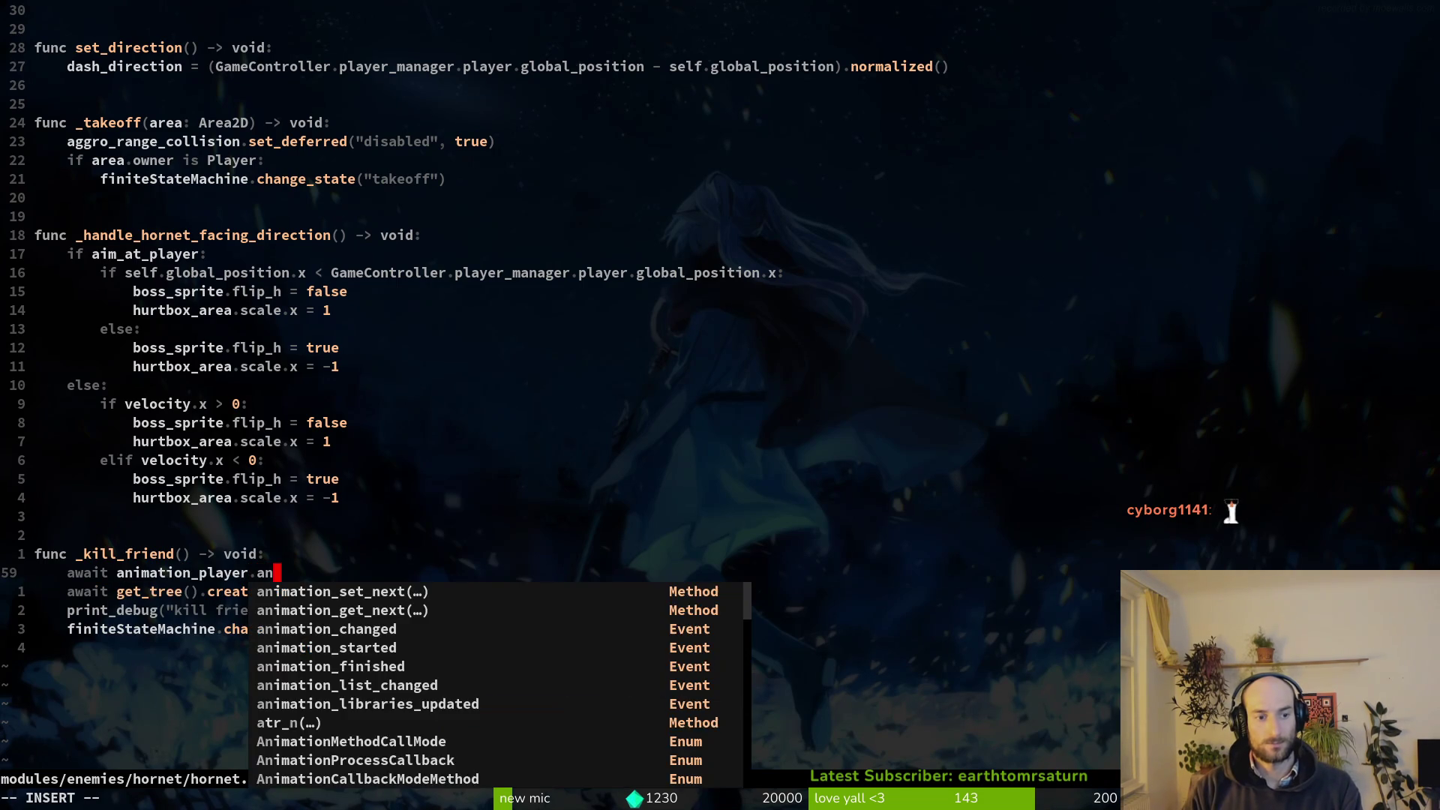
pyautogui.press('Return')
pyautogui.press('Escape')
pyautogui.press('j')
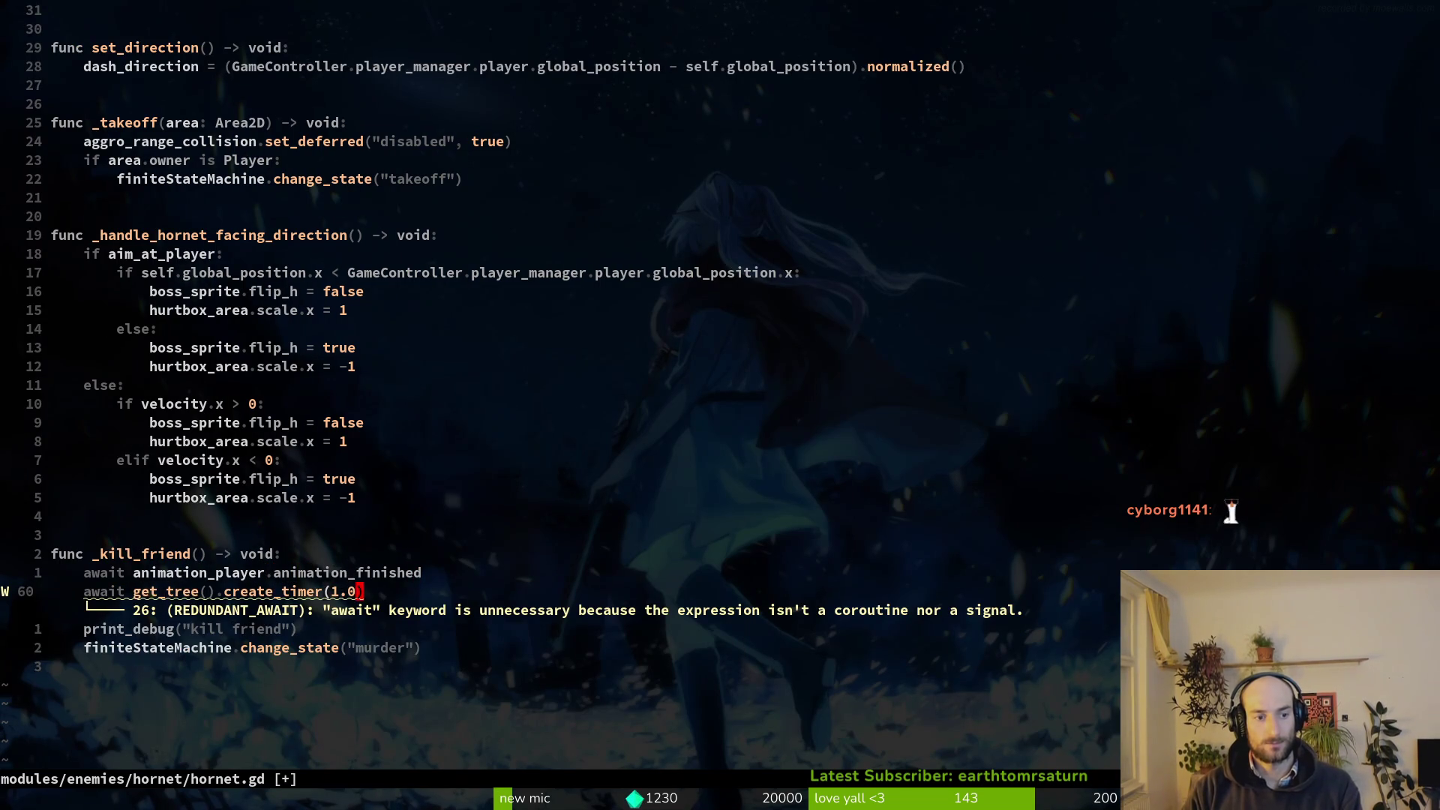
pyautogui.press('d')
pyautogui.press('d')
pyautogui.write(':write')
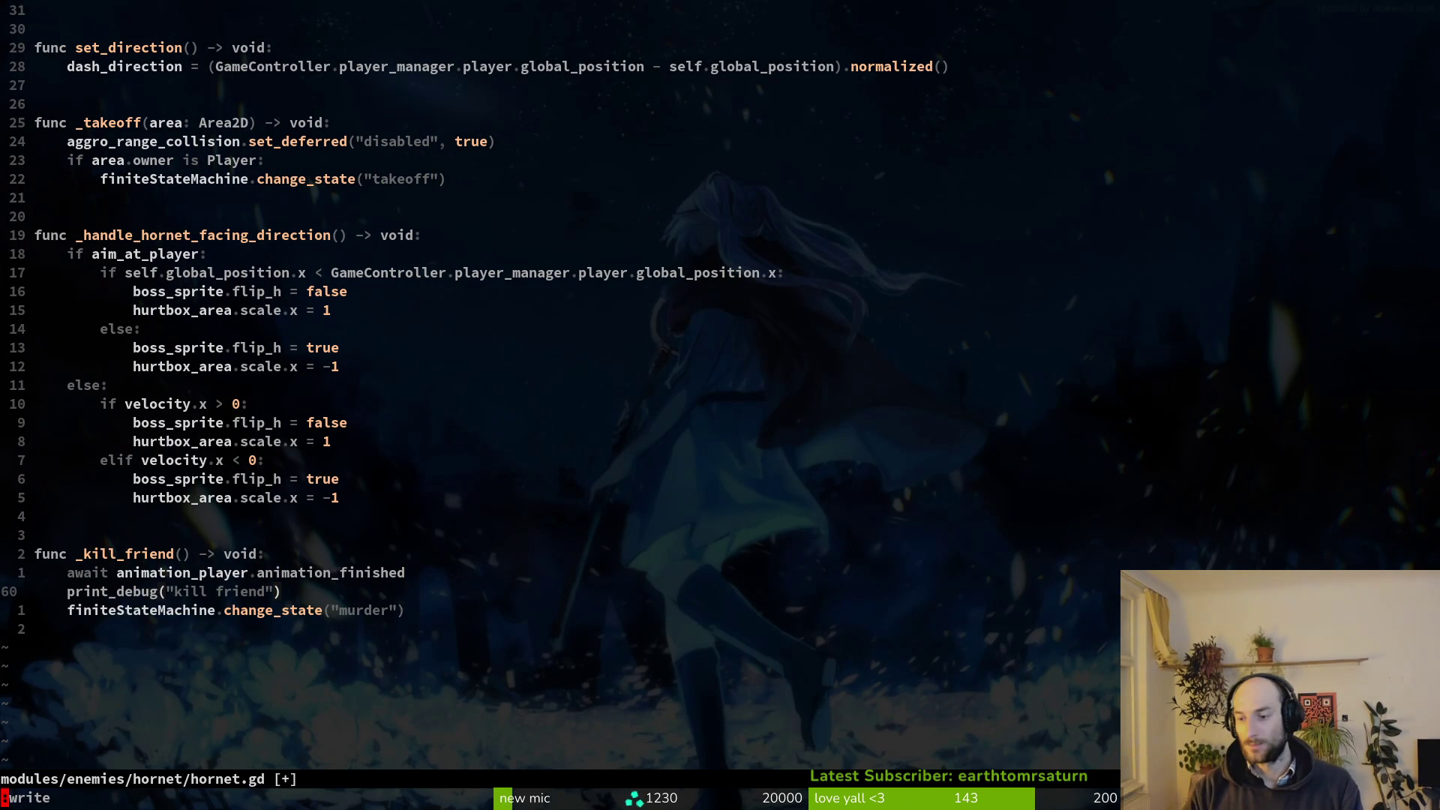
pyautogui.press('Return')
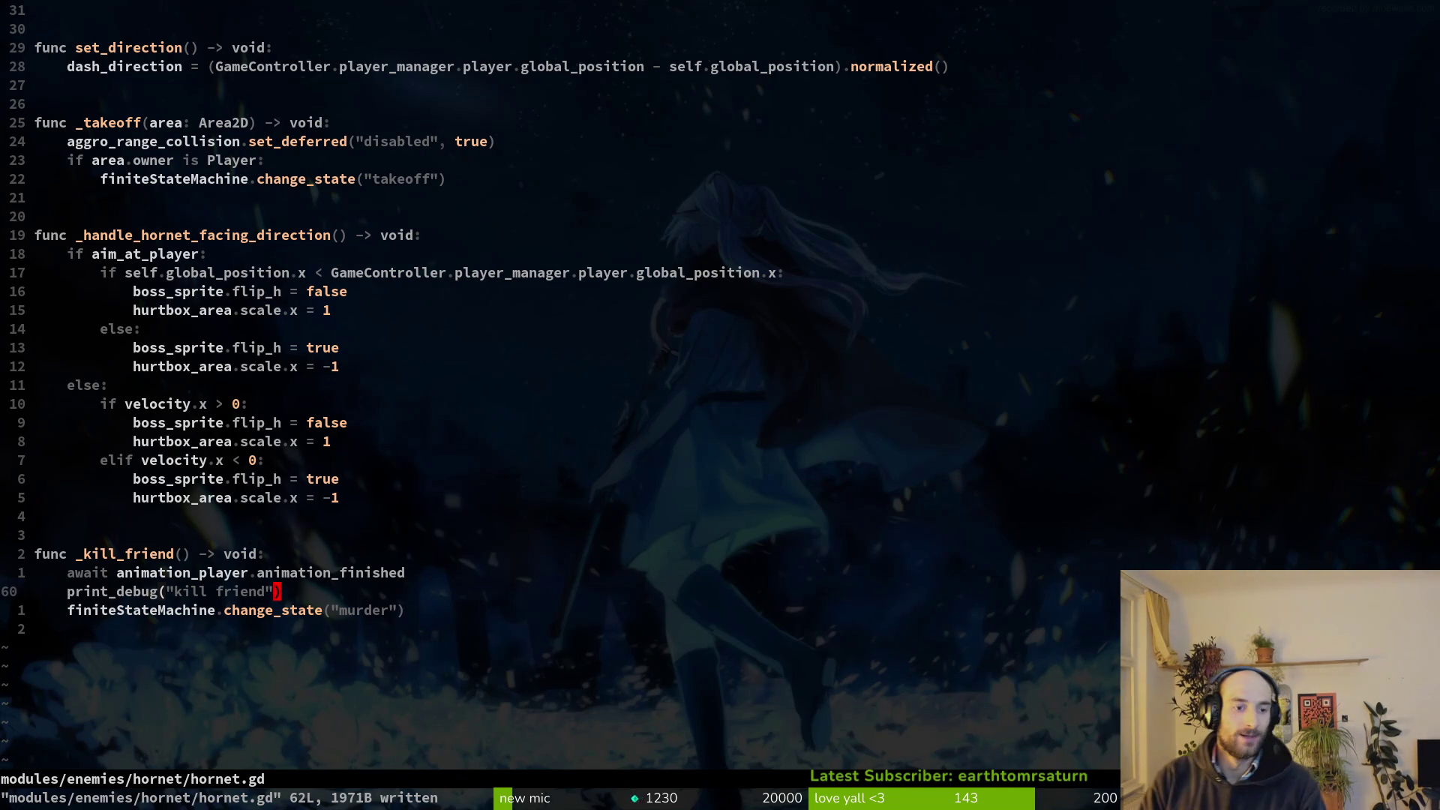
# Move up to the await line in hornet.gd.
pyautogui.press('k')
pyautogui.press('k')
pyautogui.press('k')
pyautogui.press('k')
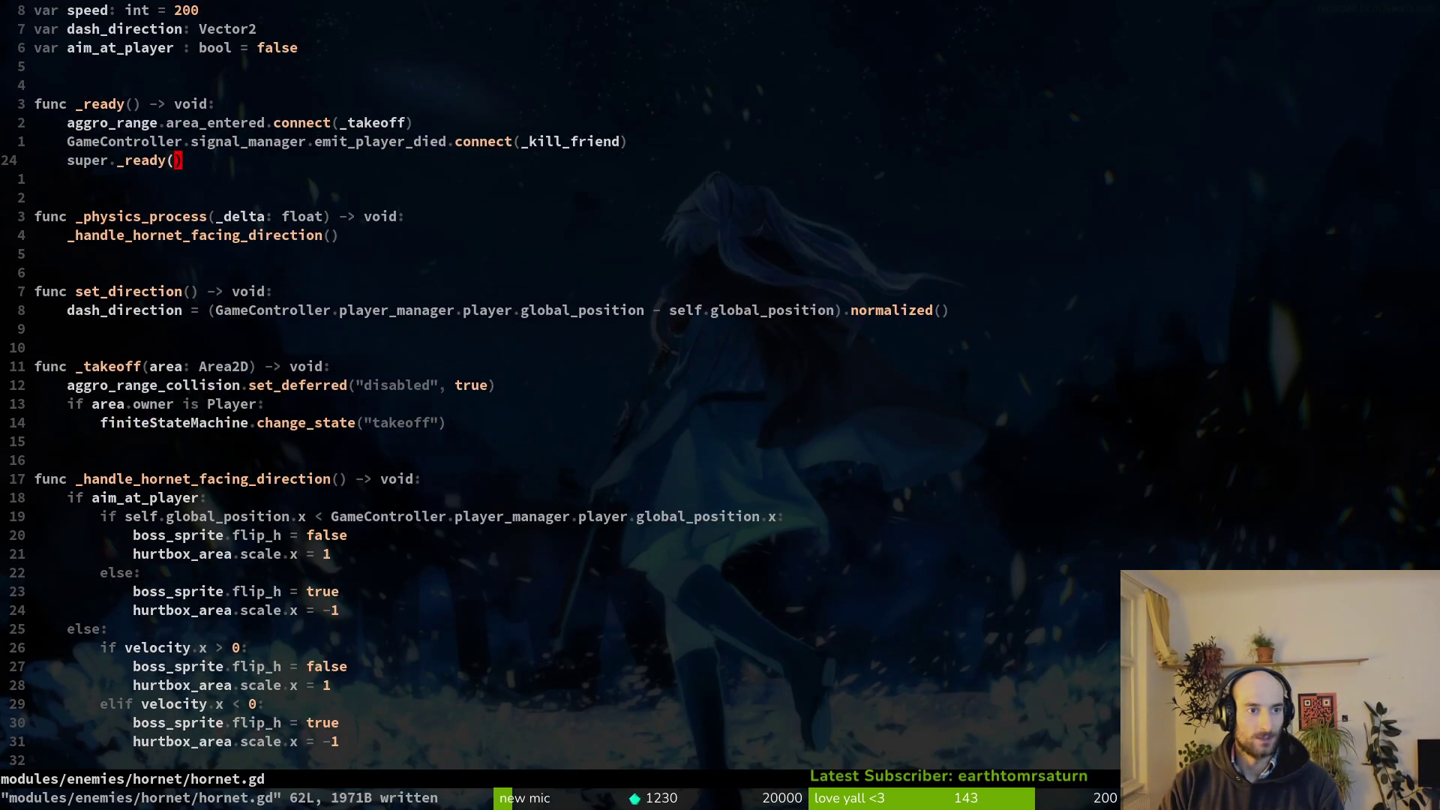
# Save hornet.gd and return to murder.gd.
pyautogui.hotkey('ctrl', 'y')
pyautogui.hotkey('ctrl', 's')
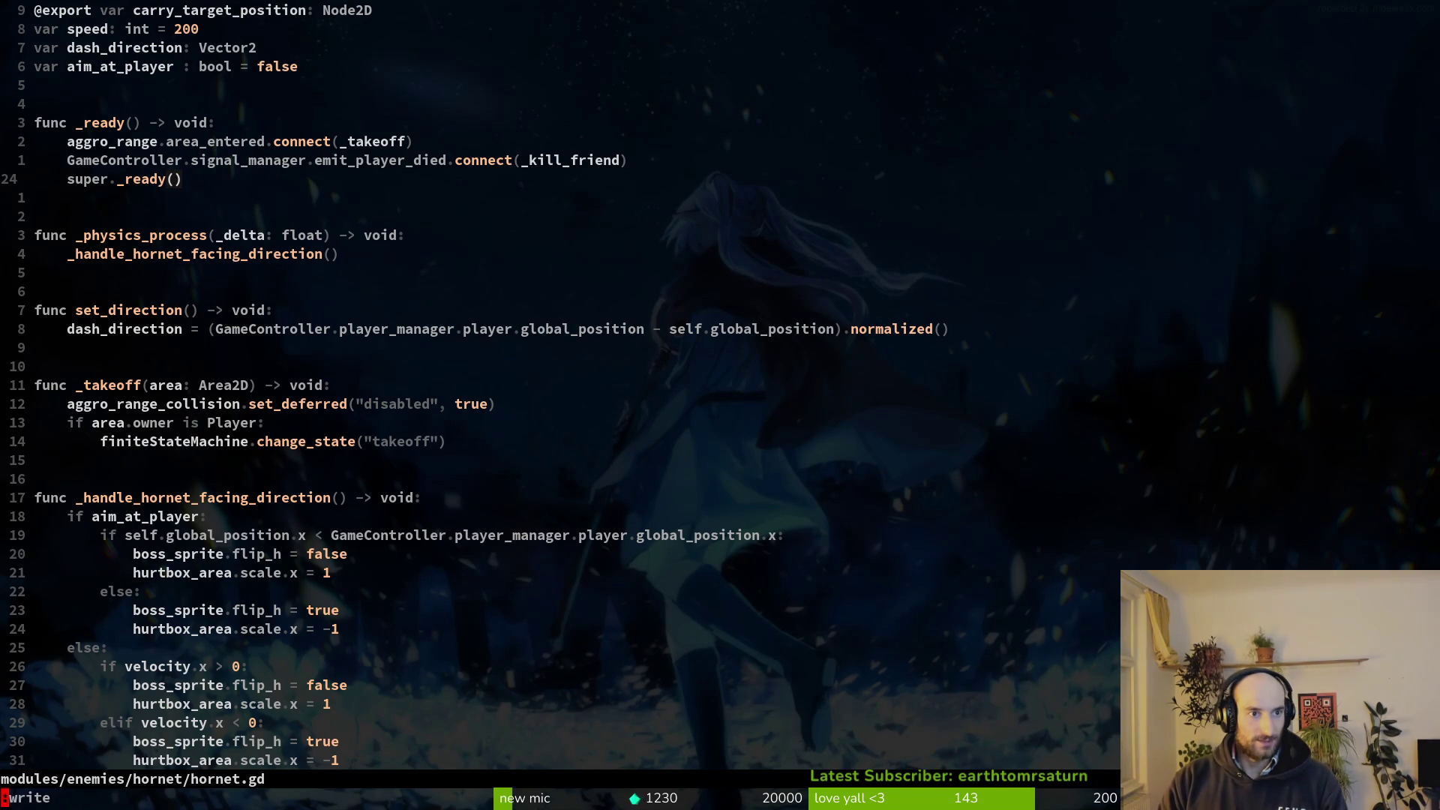
pyautogui.press('Return')
pyautogui.press('G')
pyautogui.hotkey('ctrl', 's')
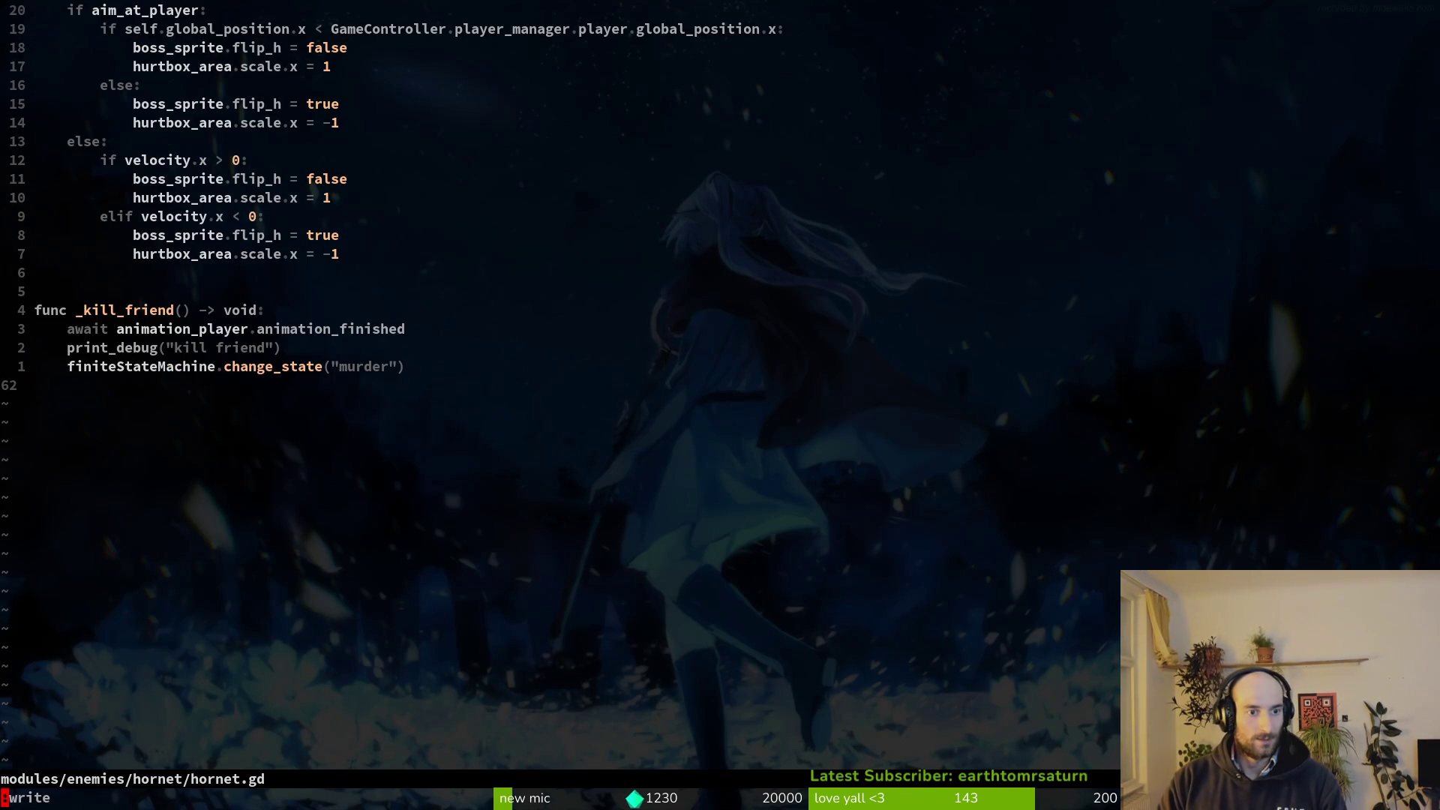
pyautogui.press('Return')
pyautogui.hotkey('ctrl', 'o')
# Select murder.gd's kill block, save the script, and bring Godot to the front.
pyautogui.press('k')
pyautogui.press('k')
pyautogui.press('j')
pyautogui.press('k')
pyautogui.press('k')
pyautogui.press('k')
pyautogui.press('V')
pyautogui.press('j')
pyautogui.press('j')
pyautogui.press('j')
pyautogui.press('j')
pyautogui.press('j')
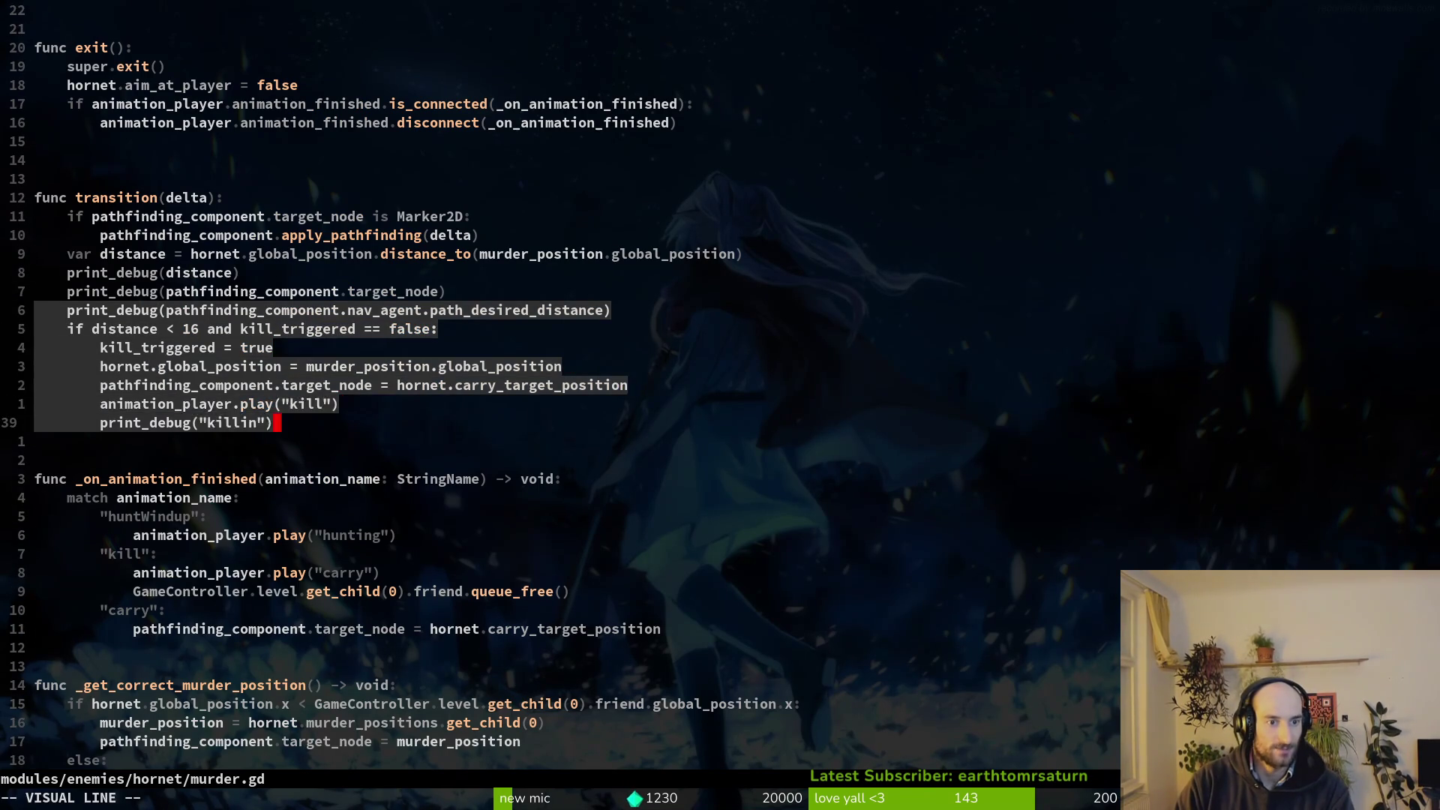
pyautogui.press('Escape')
pyautogui.hotkey('ctrl', 's')
pyautogui.press('Return')
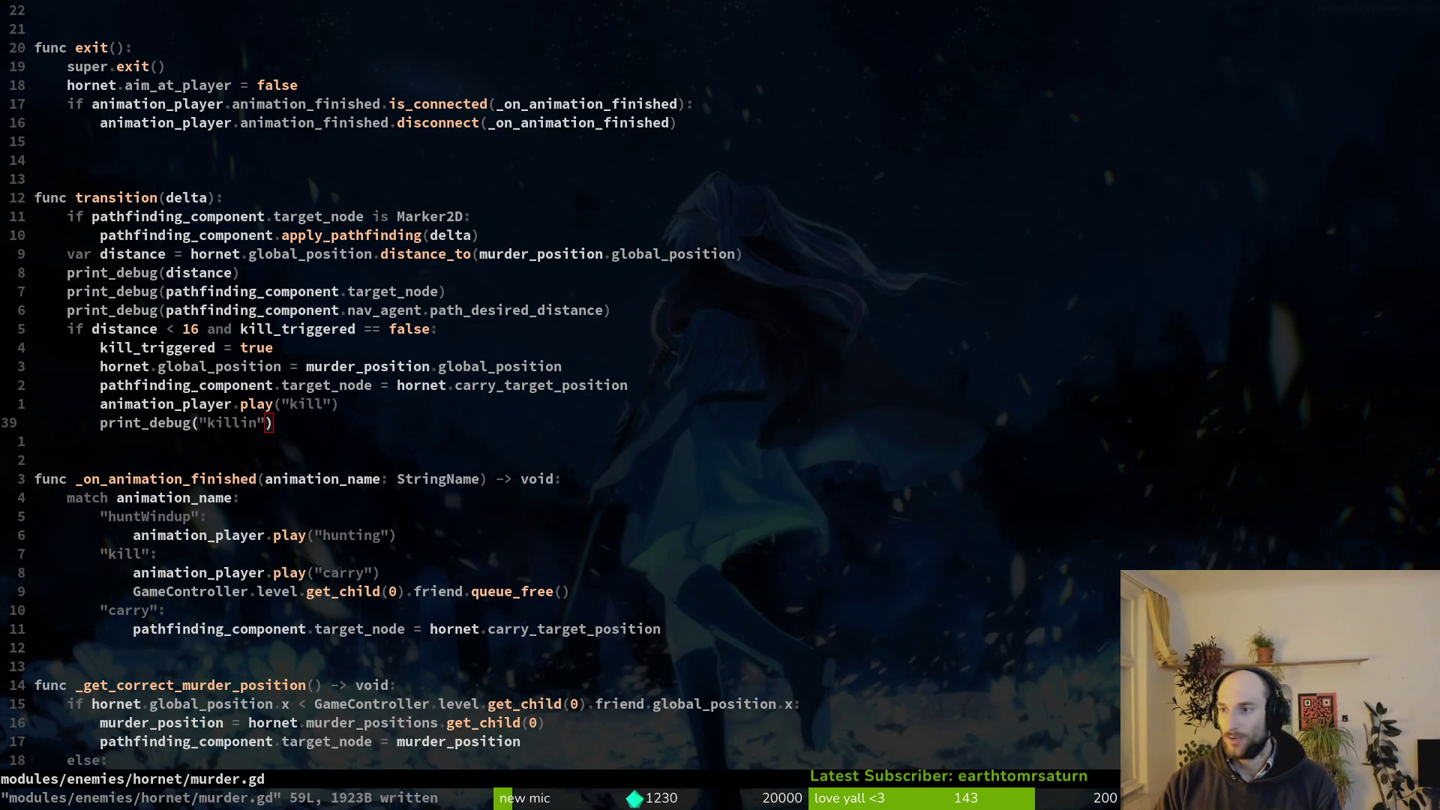
pyautogui.hotkey('alt', 'Tab')
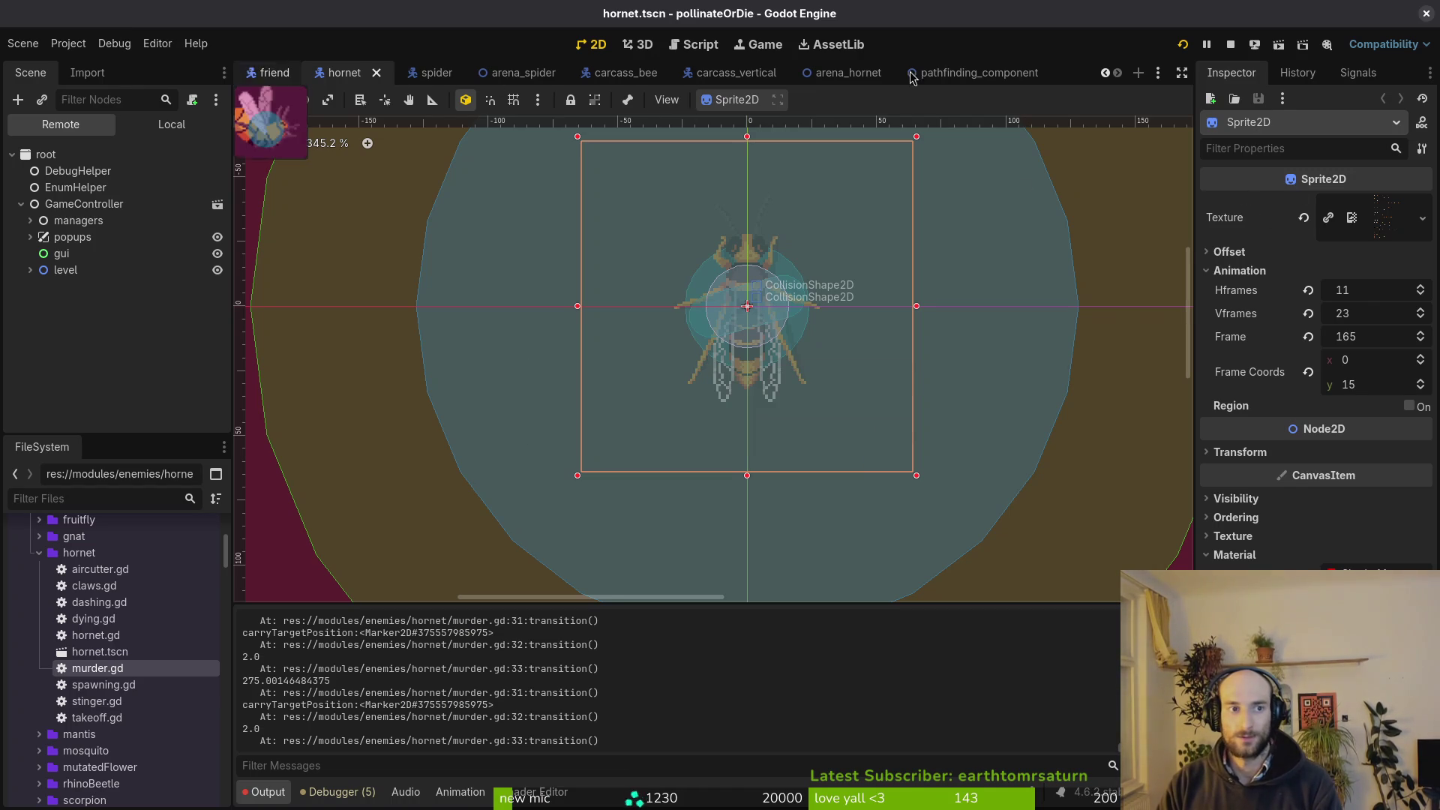
# Check the pathfinding_component agent's path desired distance (16) and target desired distance (15).
pyautogui.click(962, 75)
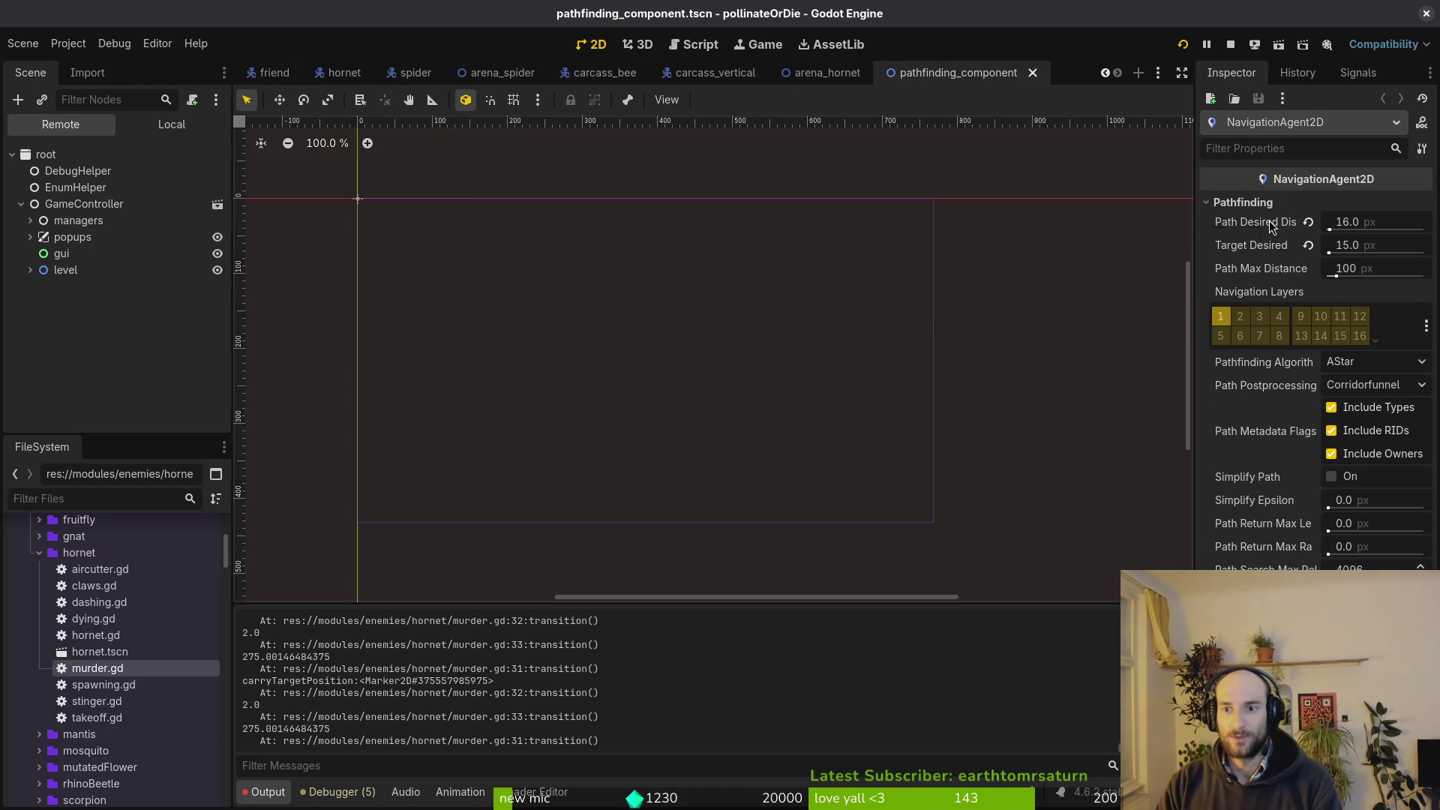
pyautogui.moveTo(1272, 227)
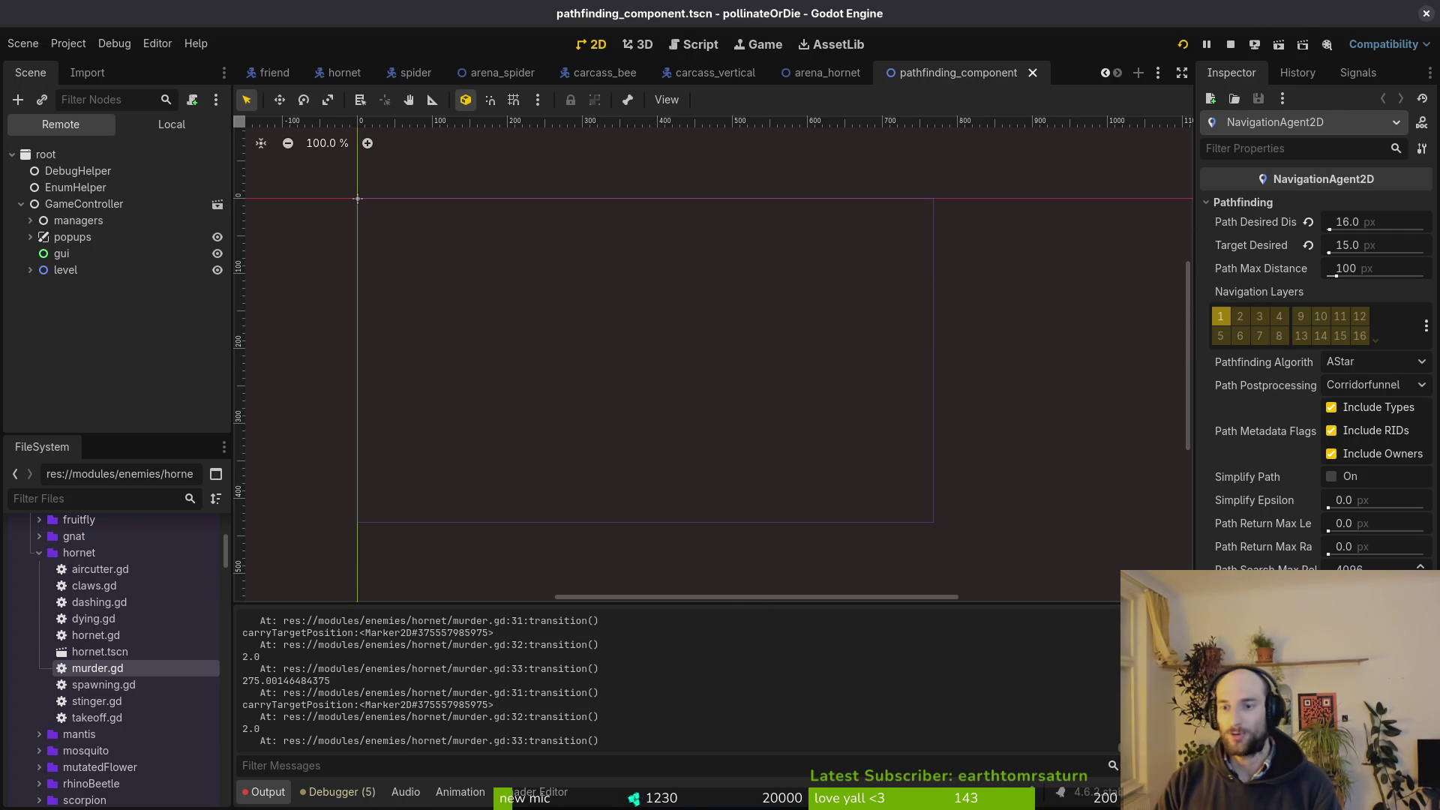
pyautogui.hotkey('alt', 'Tab')
pyautogui.hotkey('ctrl', 'o')
# Open pathfinding_component.gd through the project file finder.
pyautogui.hotkey('ctrl', 'i')
pyautogui.hotkey('ctrl', 'p')
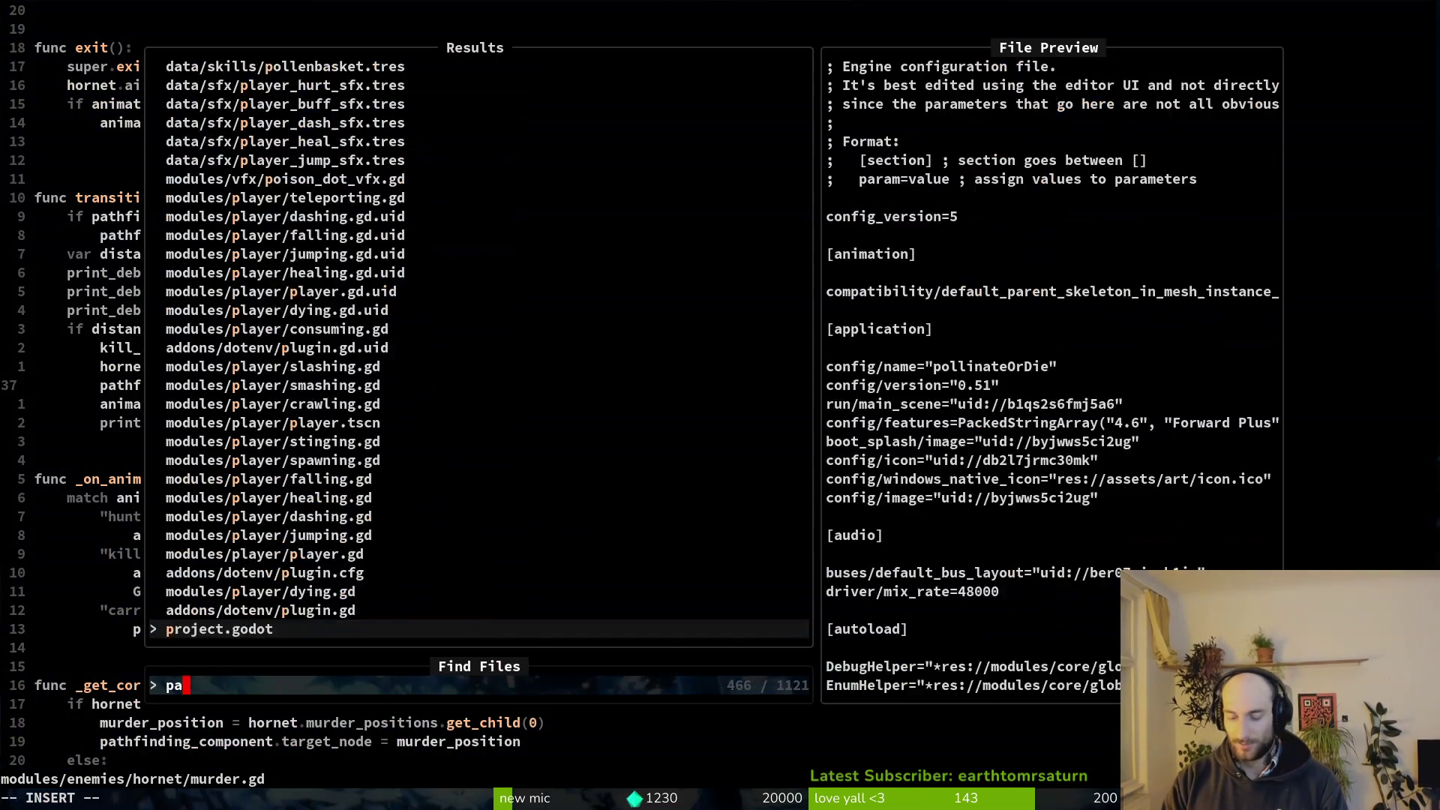
pyautogui.write('path')
pyautogui.press('Return')
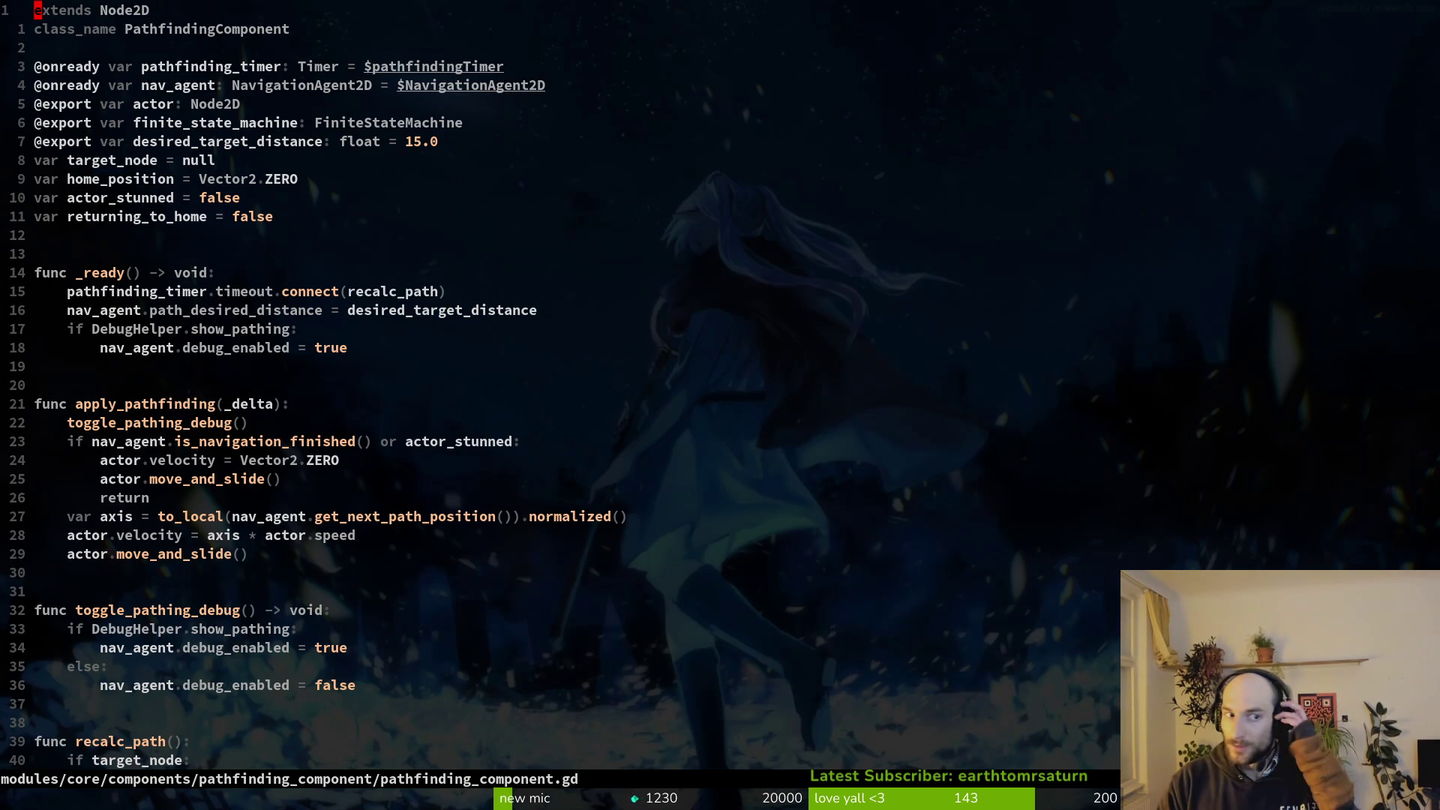
# Copy the path_desired_distance line and turn the copy into target_desired_distance.
pyautogui.press('4')
pyautogui.press('j')
pyautogui.press('y')
pyautogui.press('y')
pyautogui.press('p')
pyautogui.press('w')
pyautogui.press('w')
pyautogui.press('c')
pyautogui.press('w')
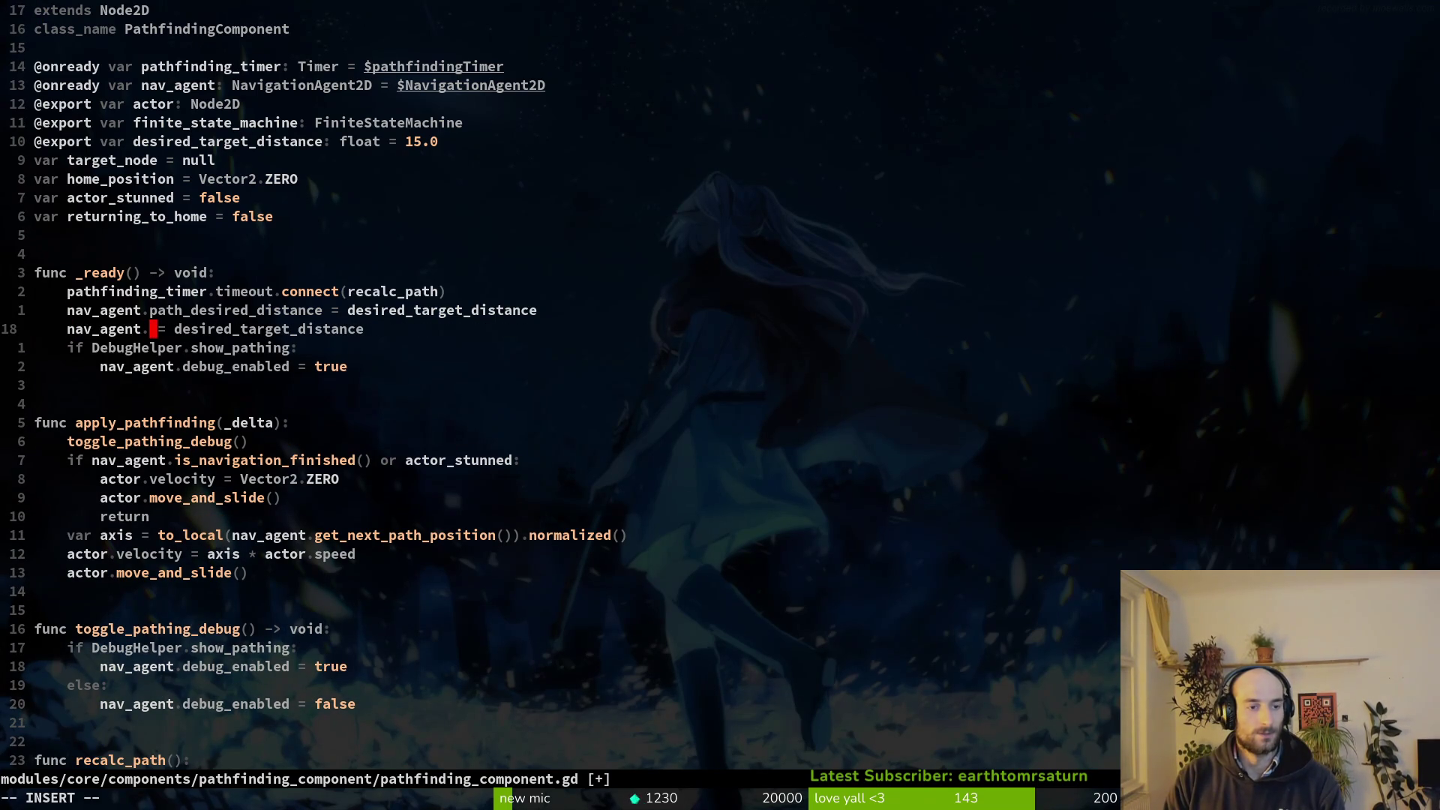
pyautogui.write('targe')
pyautogui.press('Tab')
pyautogui.press('Tab')
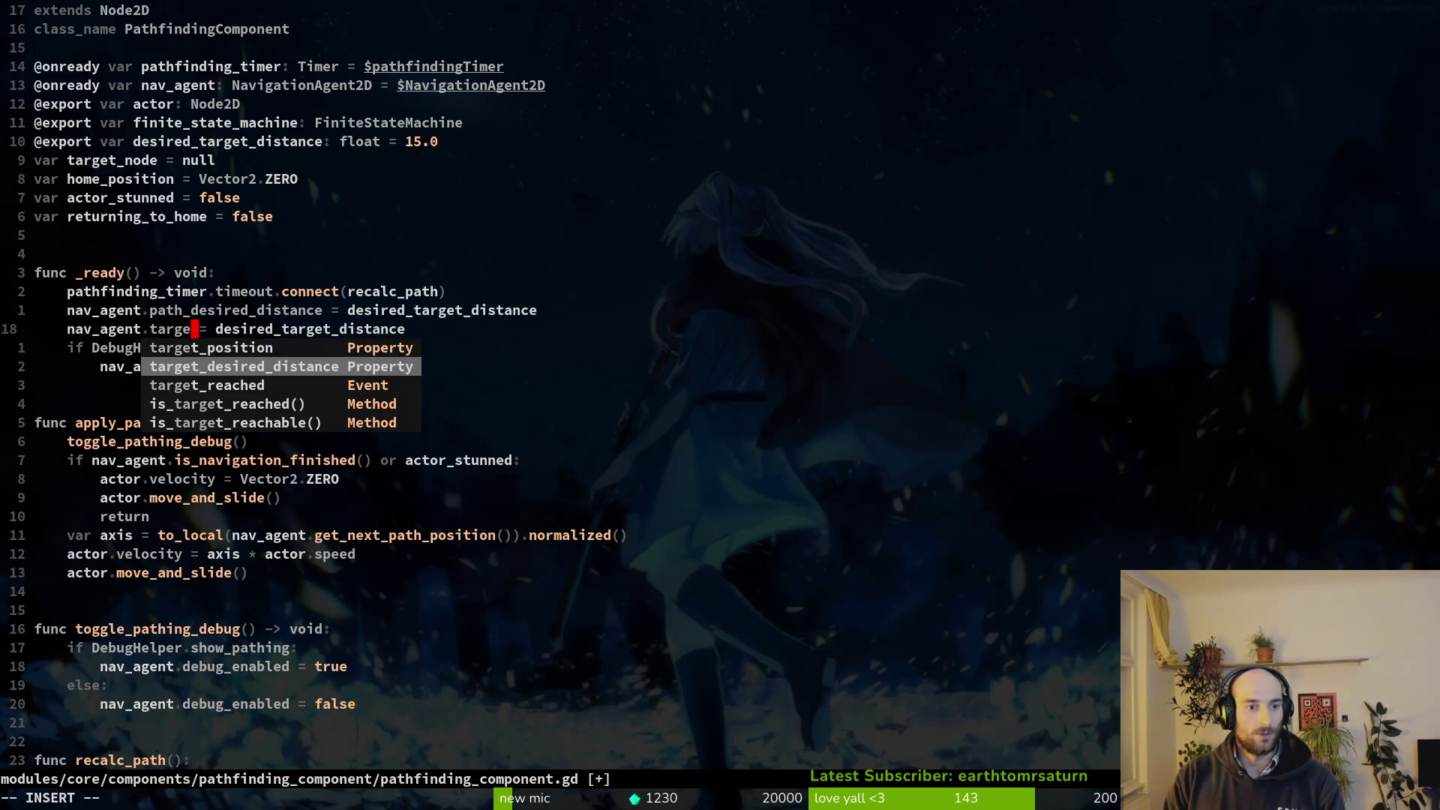
pyautogui.press('Escape')
# Save the script and move the target_desired_distance line above path_desired_distance.
pyautogui.write(':w')
pyautogui.press('Return')
pyautogui.hotkey('alt', 'k')
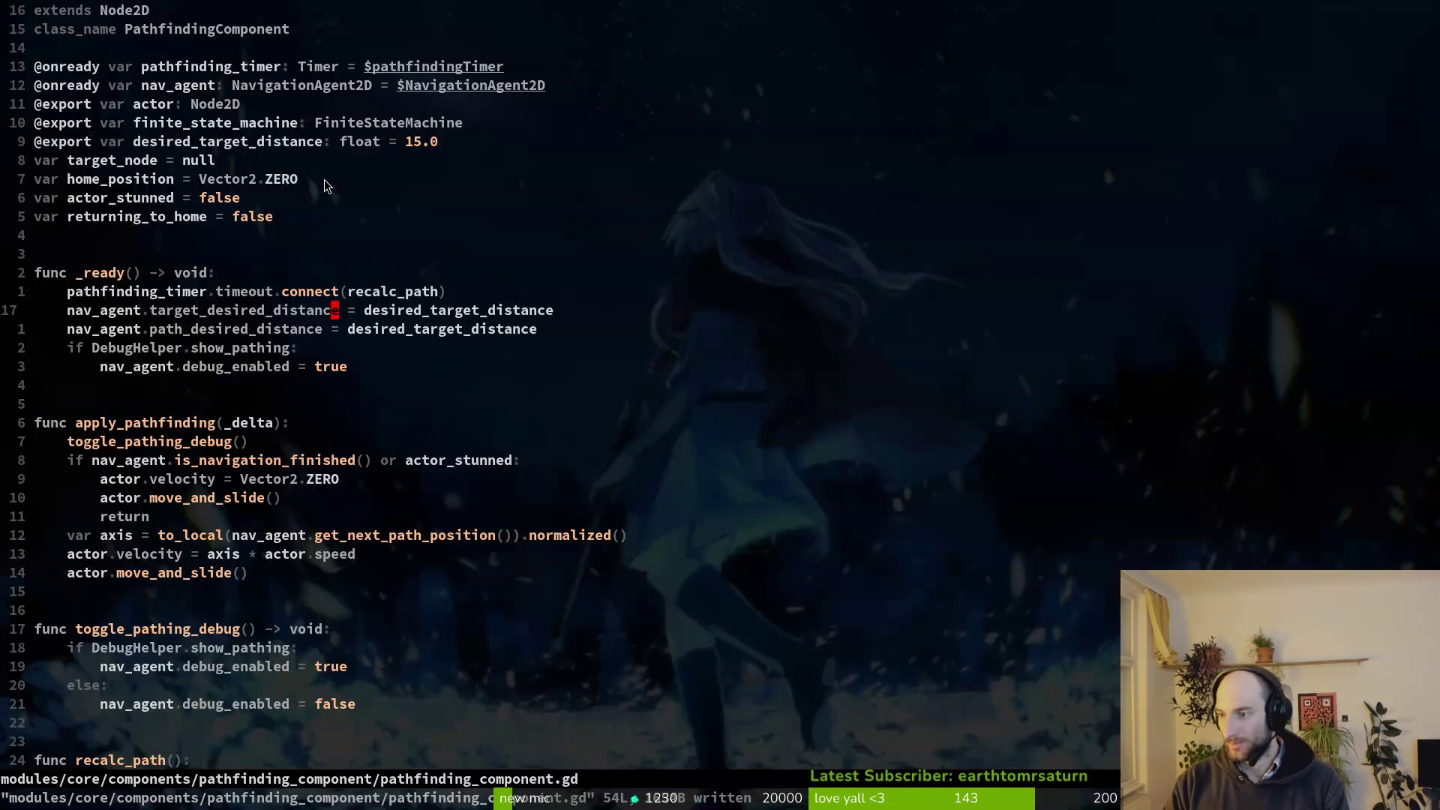
pyautogui.hotkey('ctrl', '6')
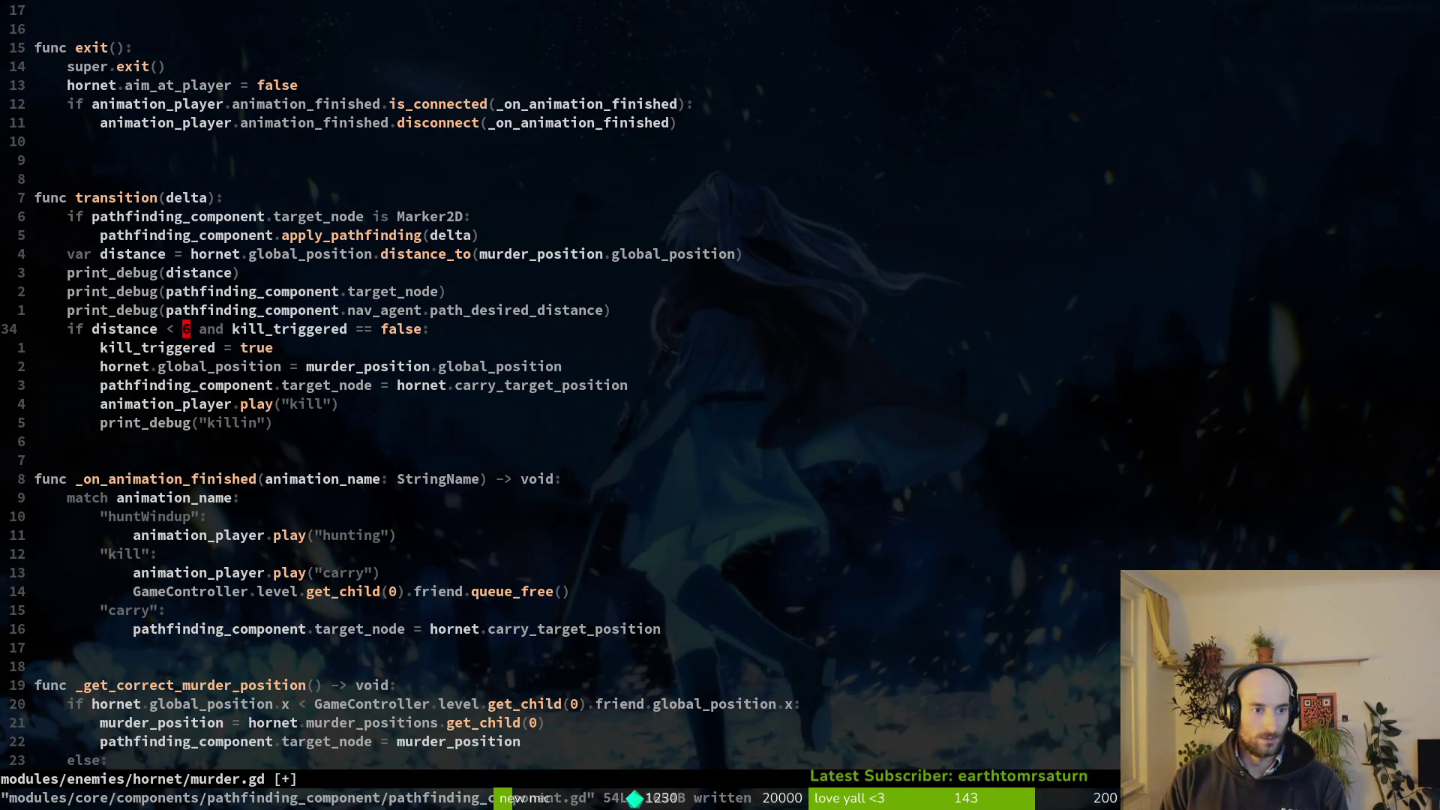
# Edit the kill distance value on line 34 of murder.gd and save.
pyautogui.press('i')
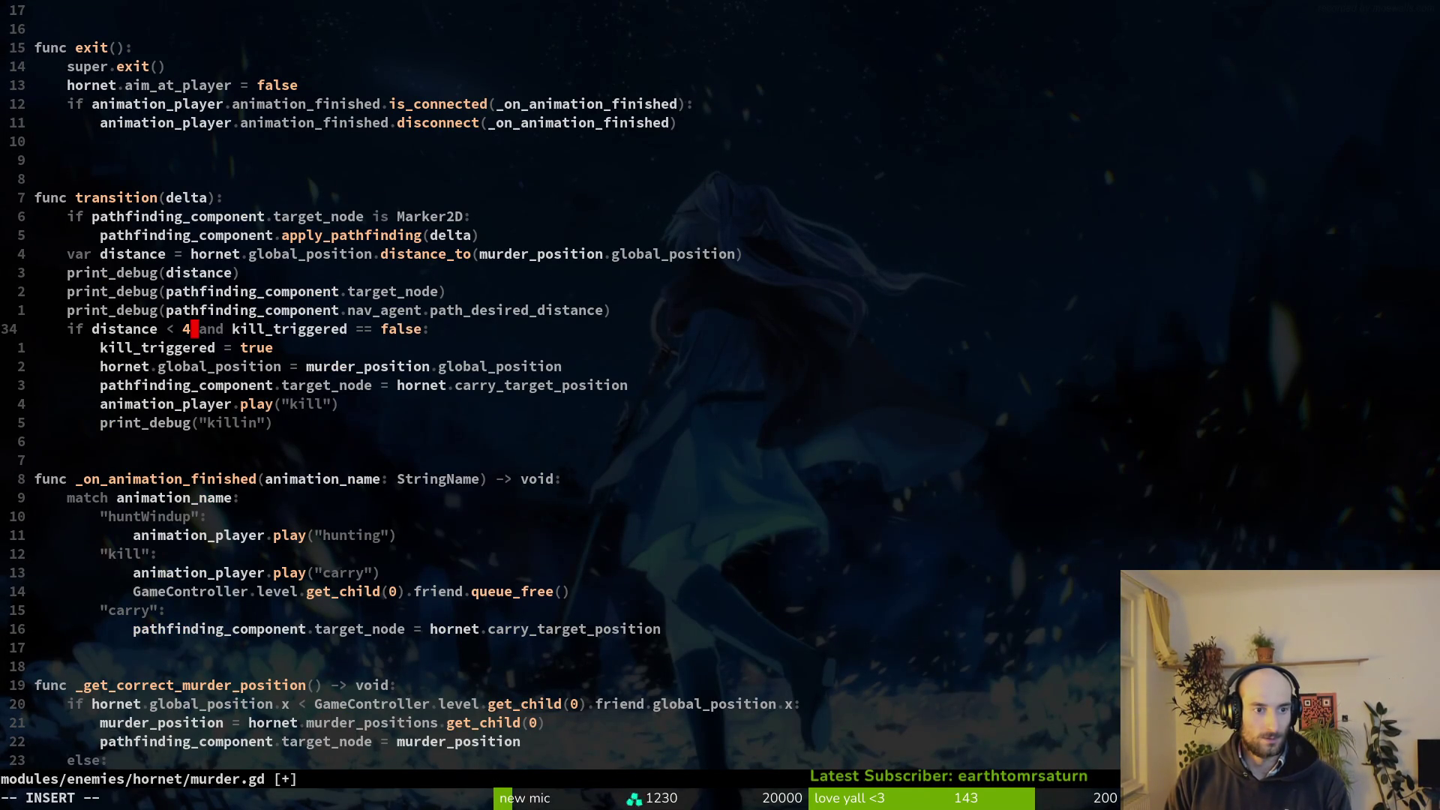
pyautogui.press('Delete')
pyautogui.press('Delete')
pyautogui.press('Delete')
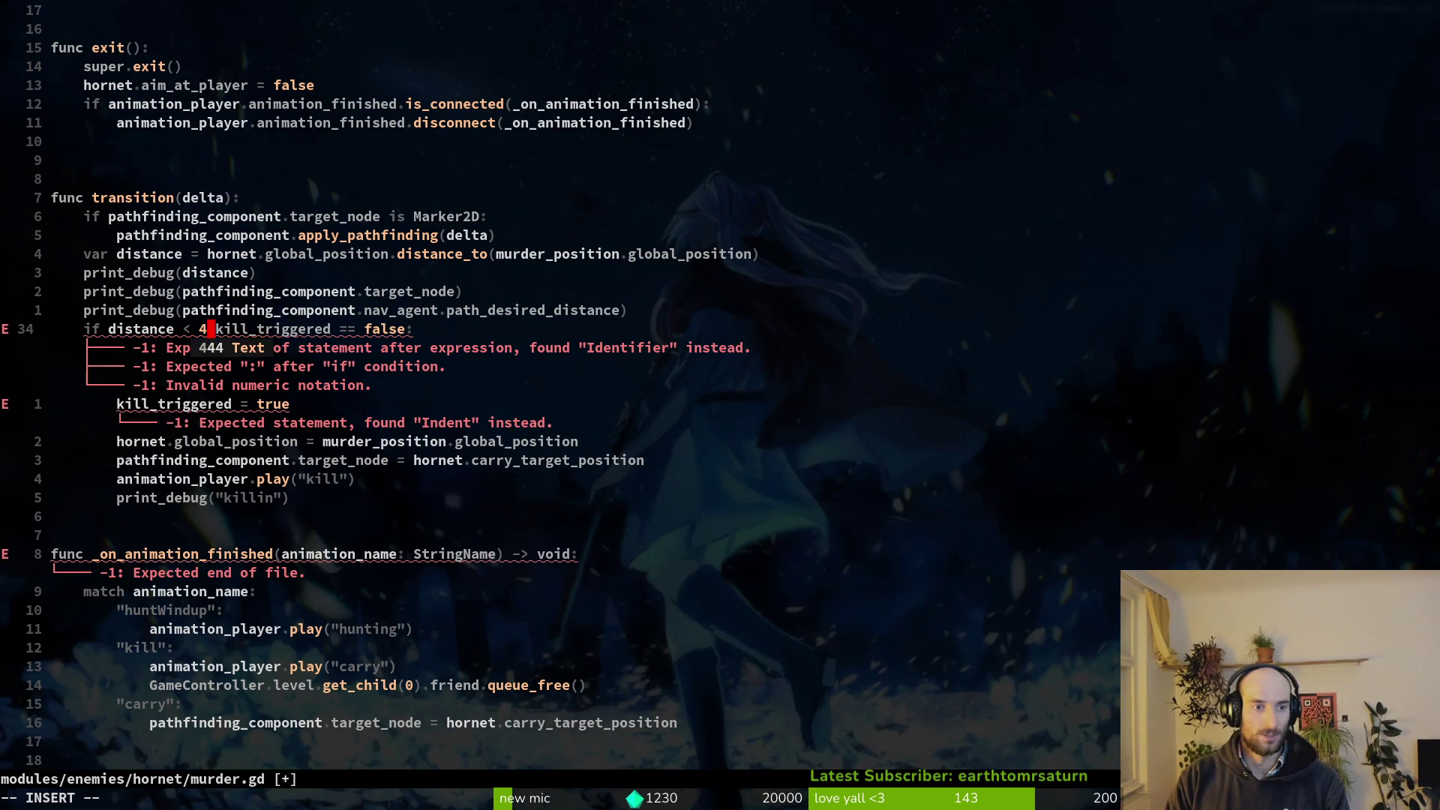
pyautogui.press('Escape')
pyautogui.write(':w')
pyautogui.press('Return')
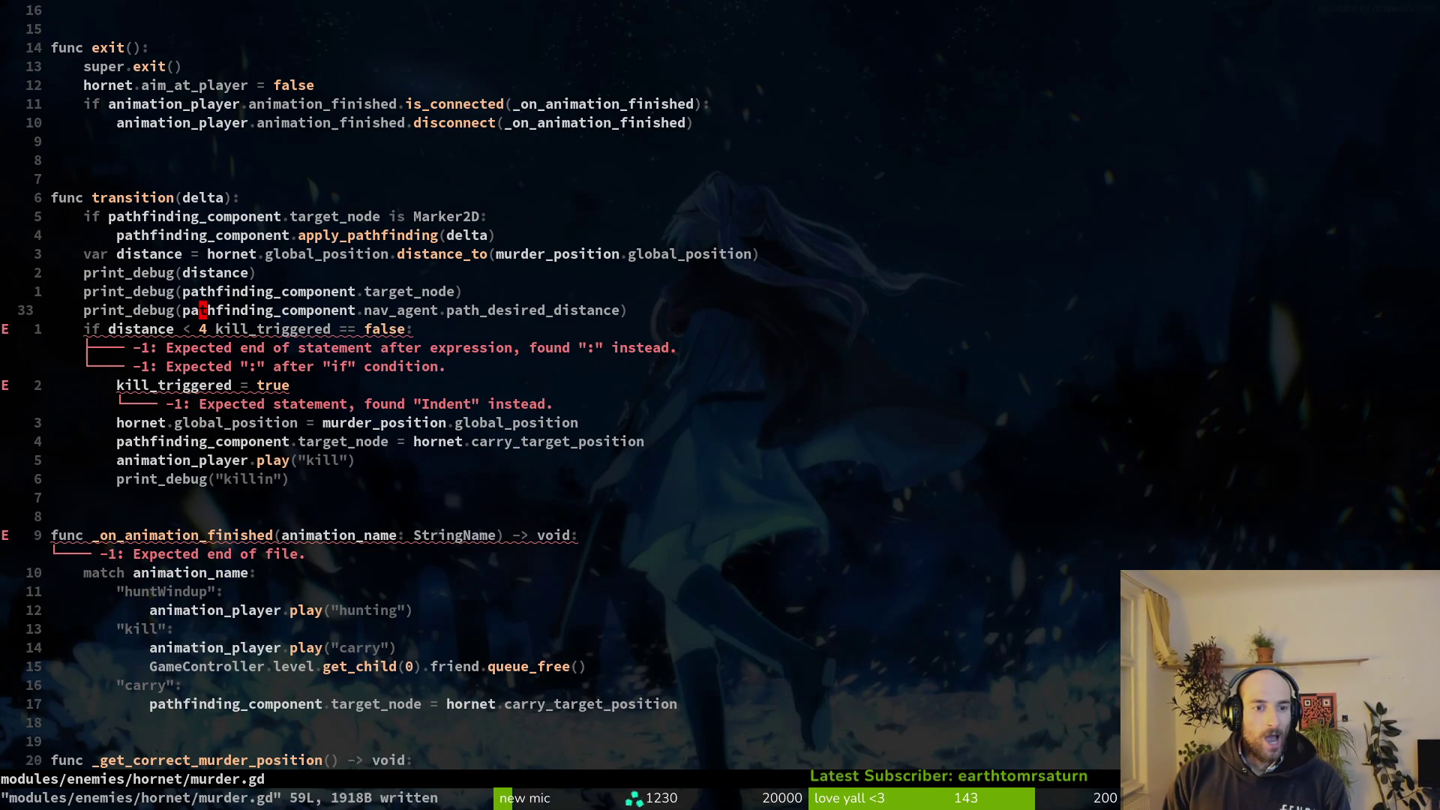
pyautogui.write(':write')
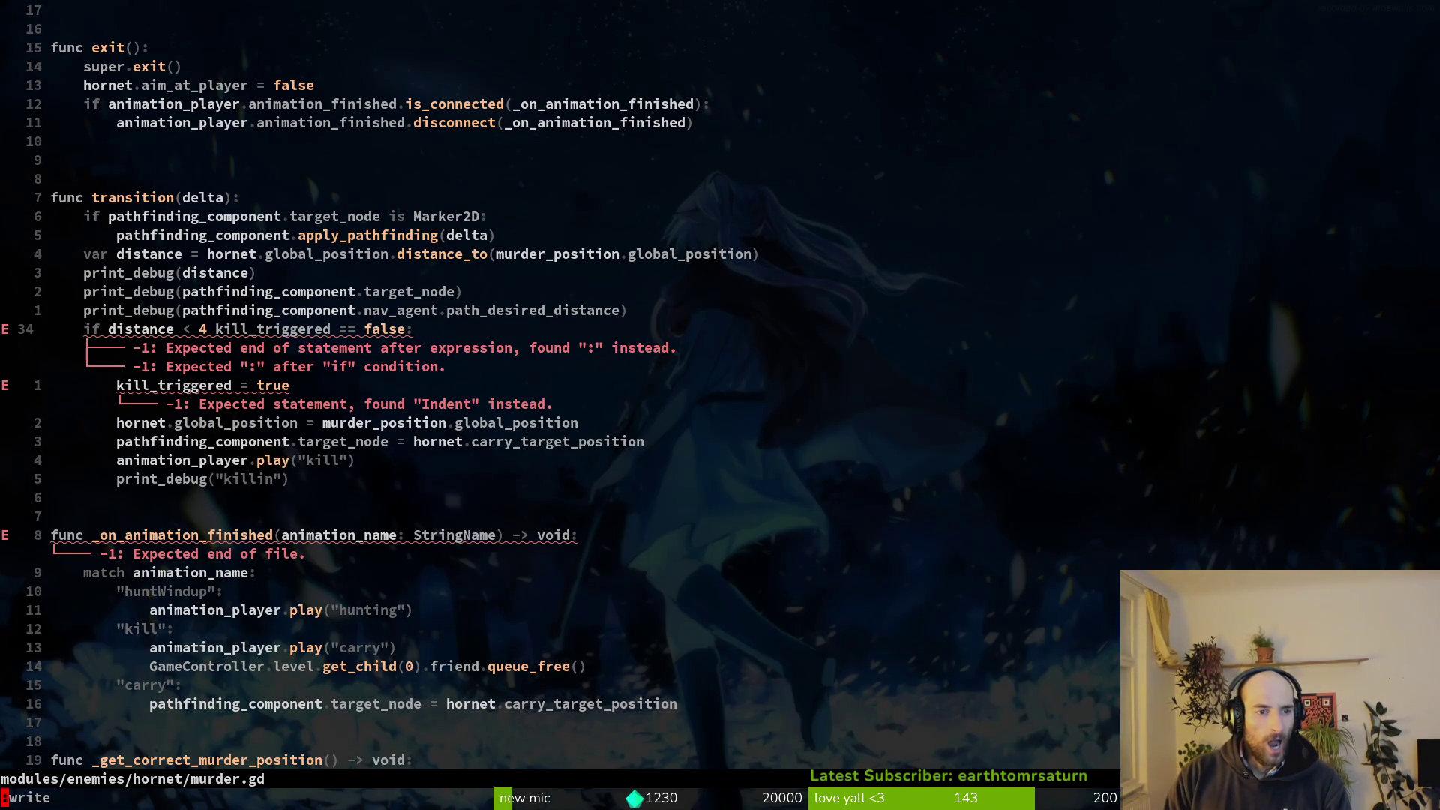
pyautogui.press('Return')
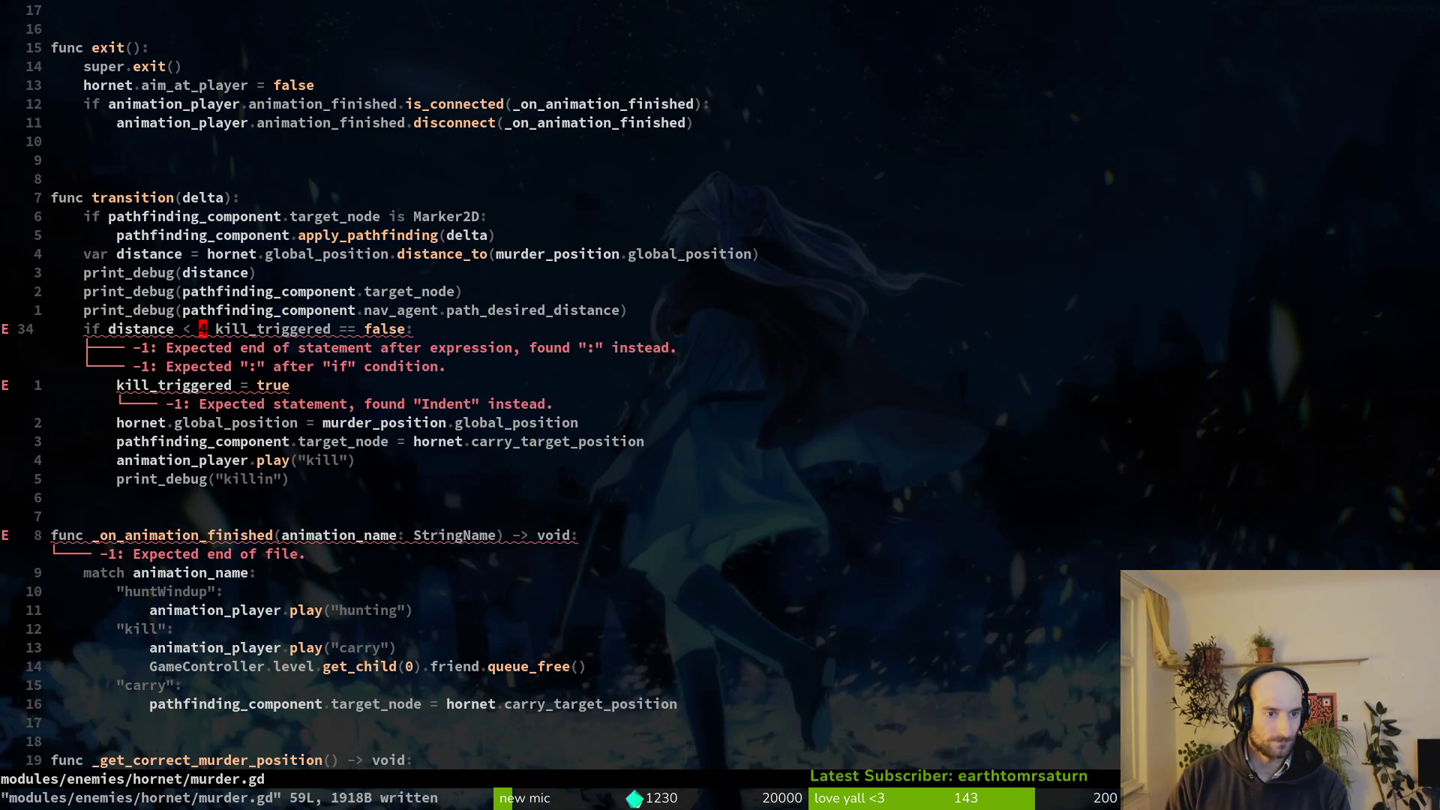
# Undo the garbled edit, set the kill distance to 4, save, and run the game.
pyautogui.press('u')
pyautogui.press('r')
pyautogui.press('4')
pyautogui.press('Return')
pyautogui.hotkey('alt', 'Tab')
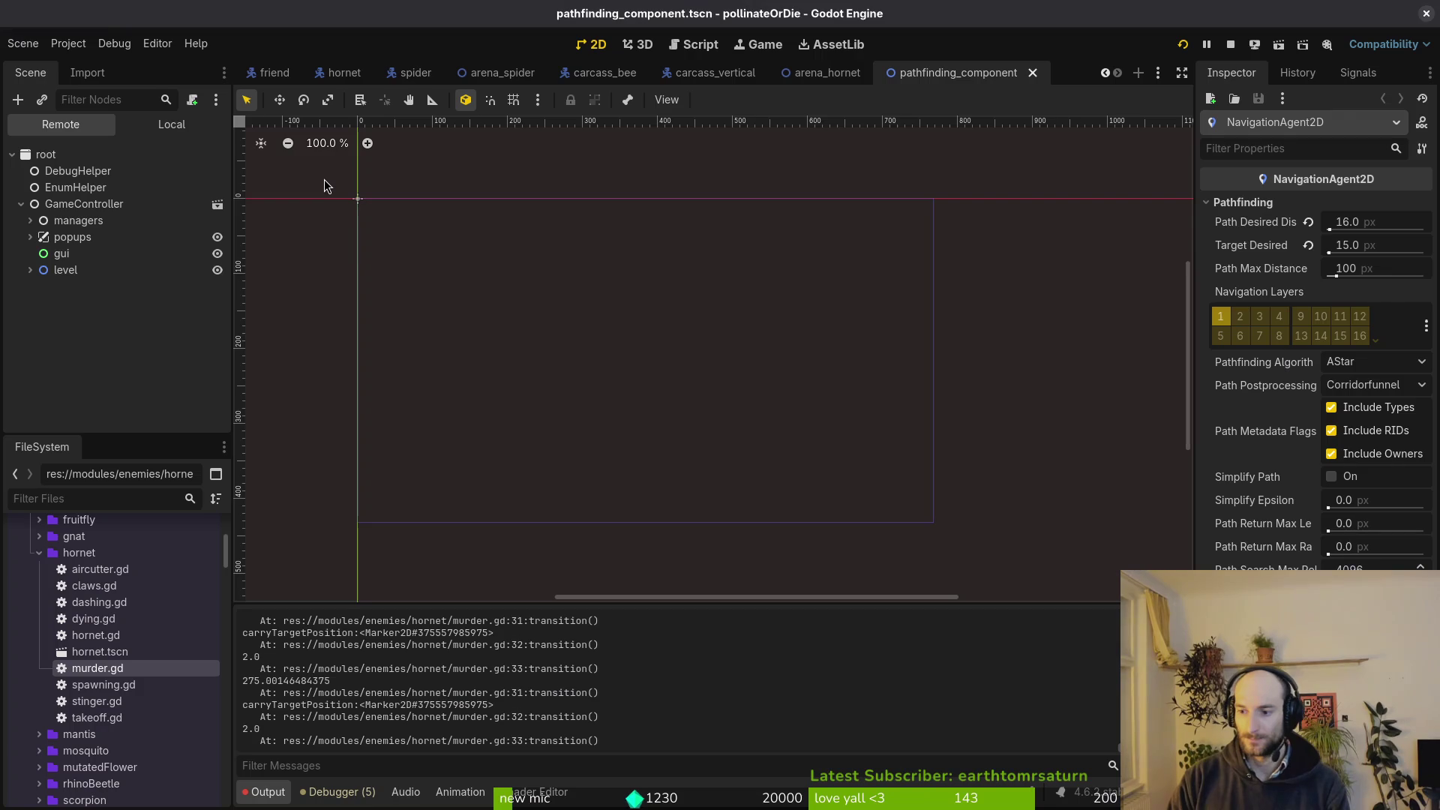
pyautogui.press('F5')
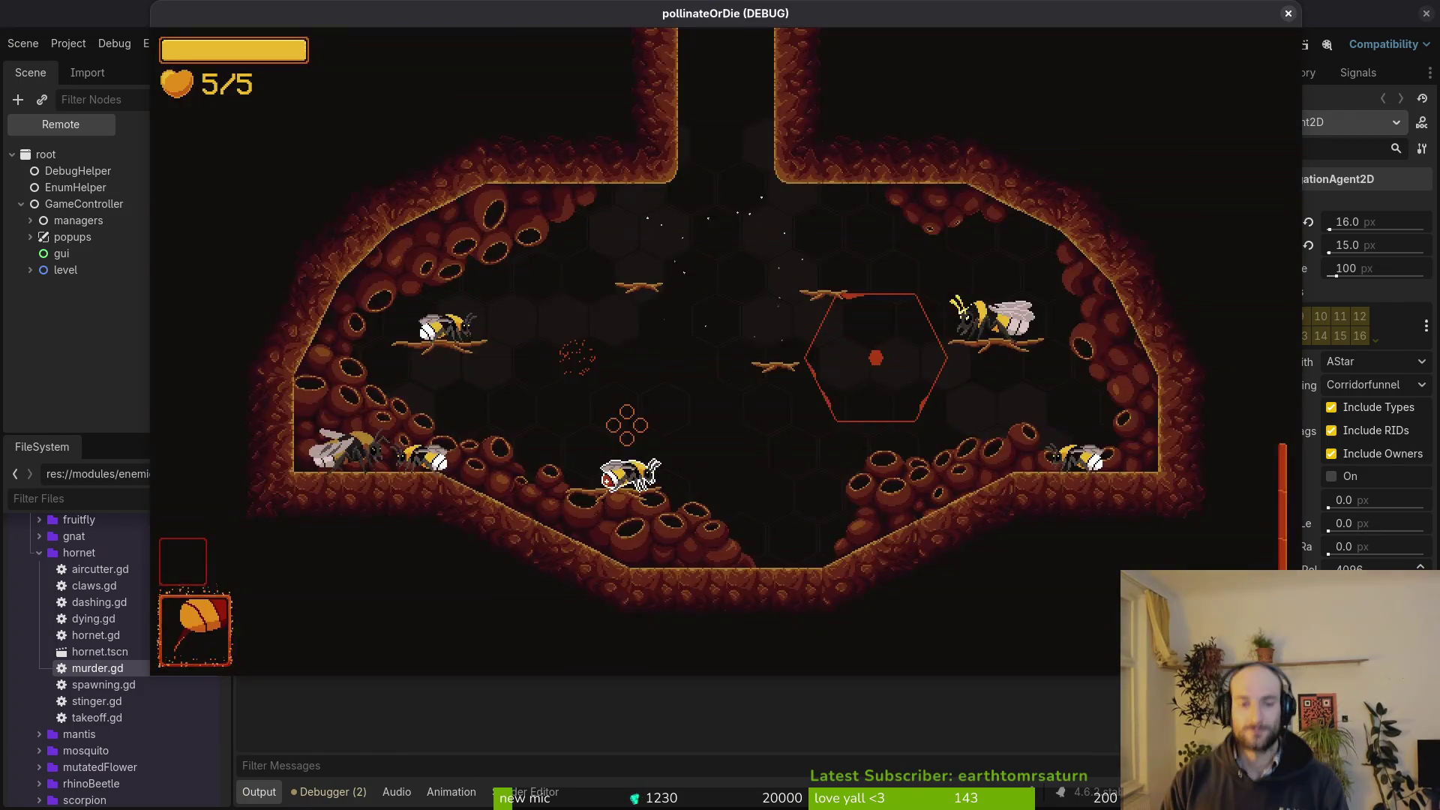
# Load the hornet boss level from the debug menu, skip the dialogue, and fly into the fight.
pyautogui.press('Escape')
pyautogui.press('Up')
pyautogui.press('Return')
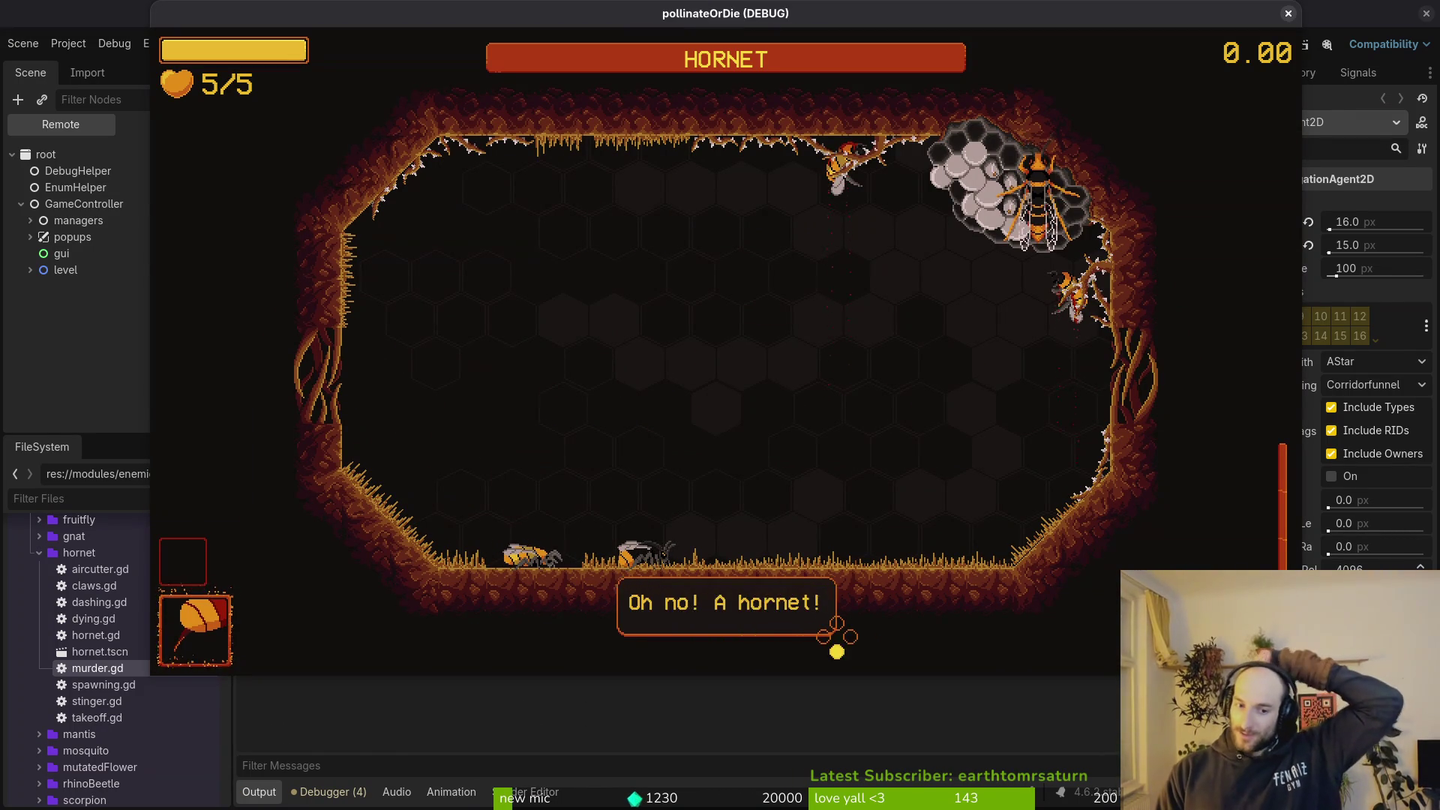
pyautogui.press('space')
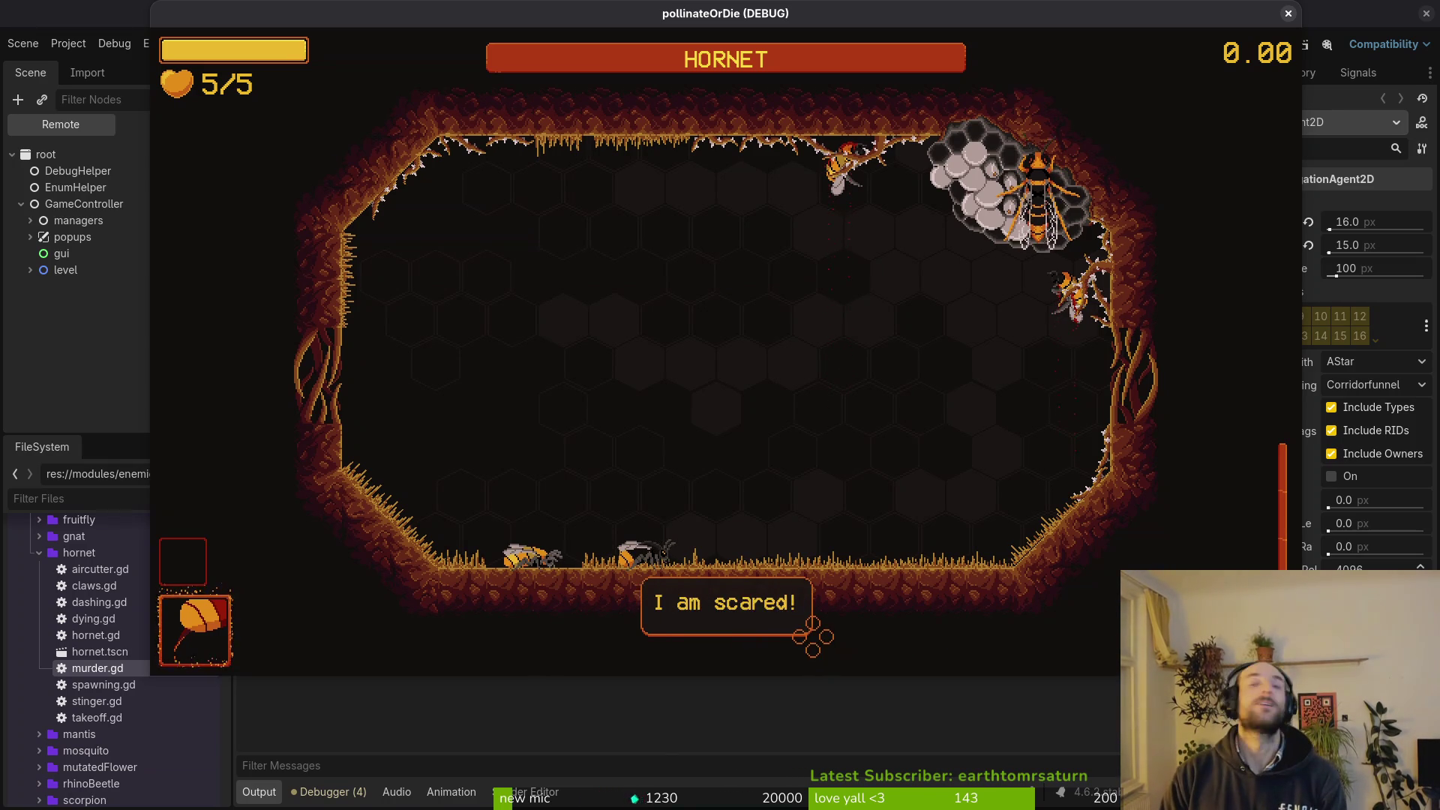
pyautogui.press('space')
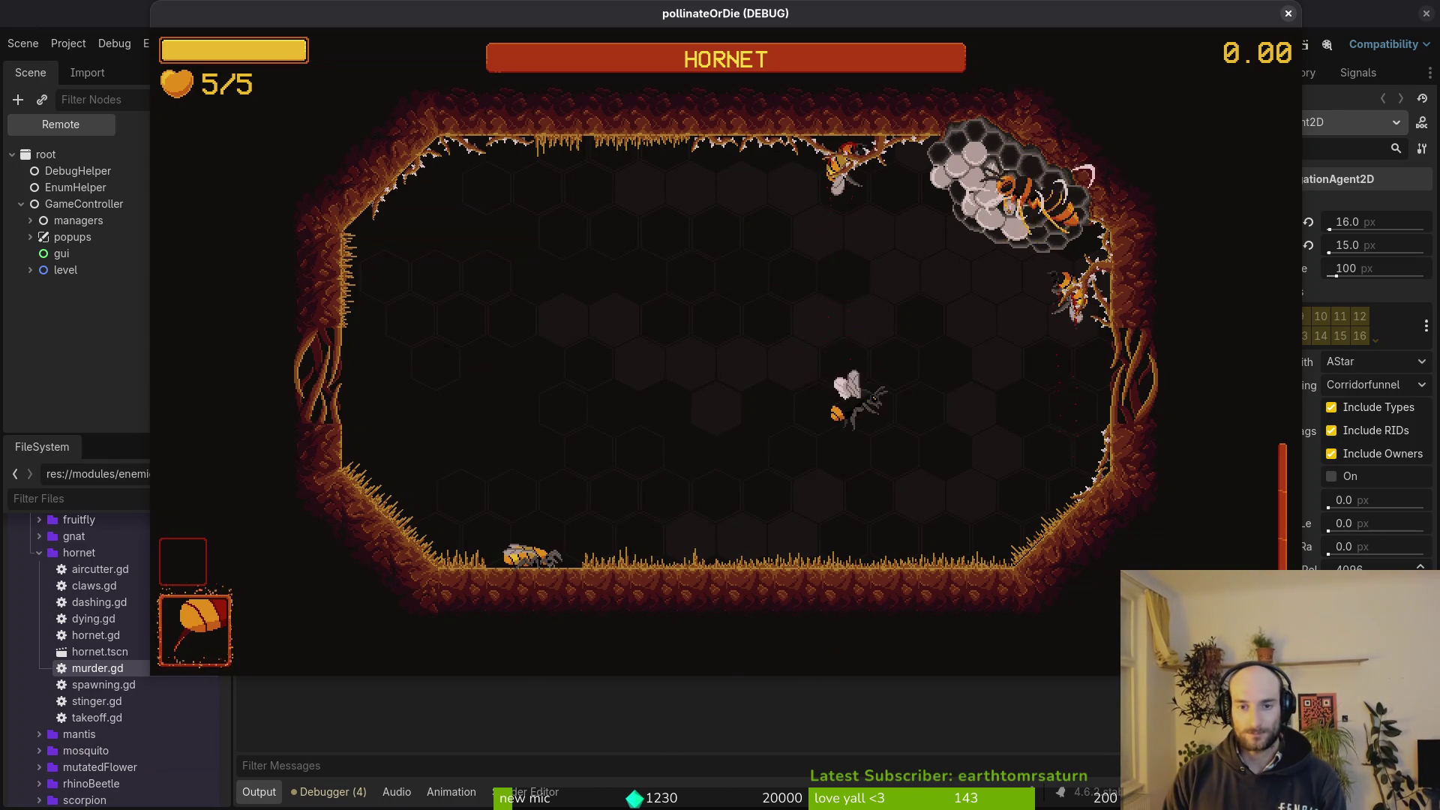
pyautogui.press('w')
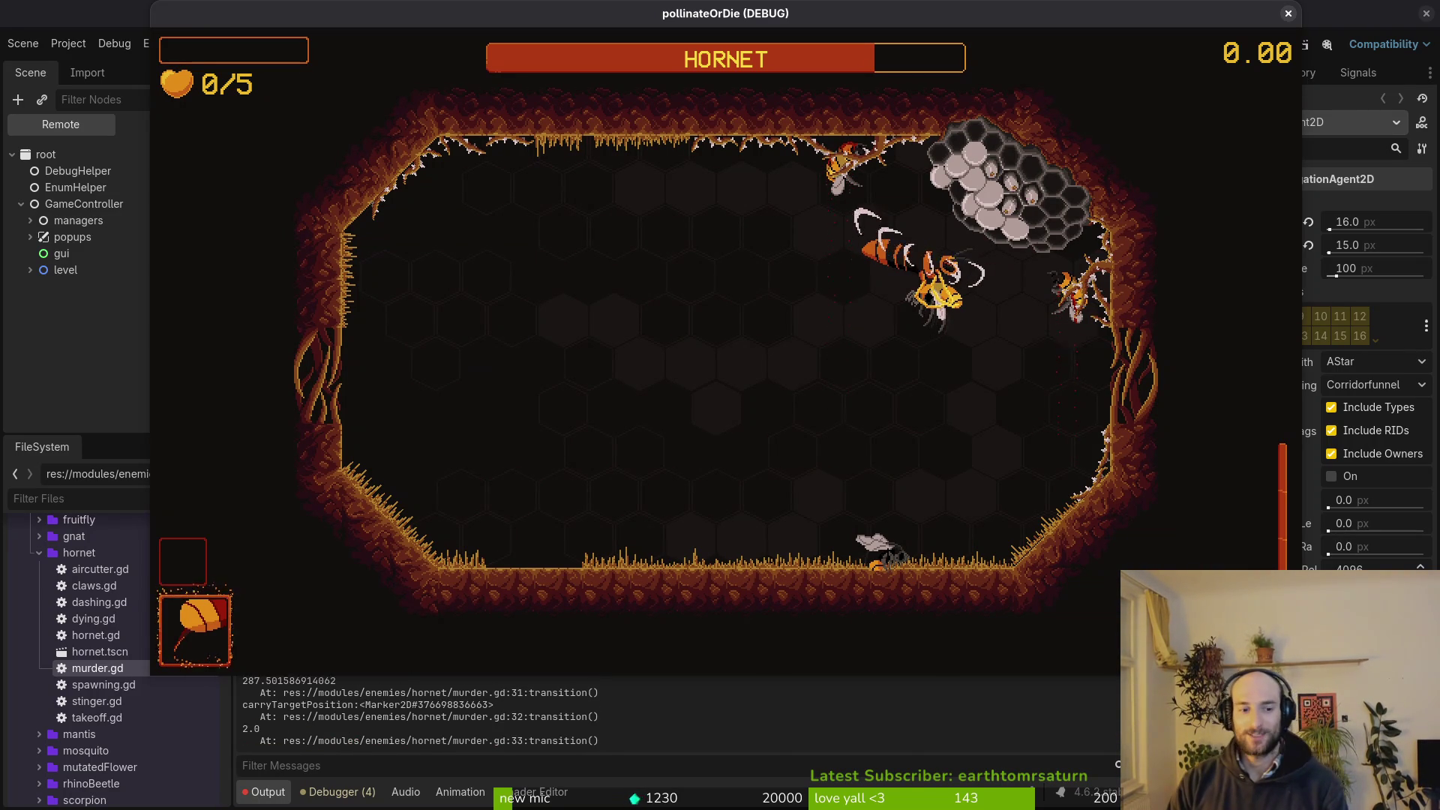
pyautogui.click(649, 805)
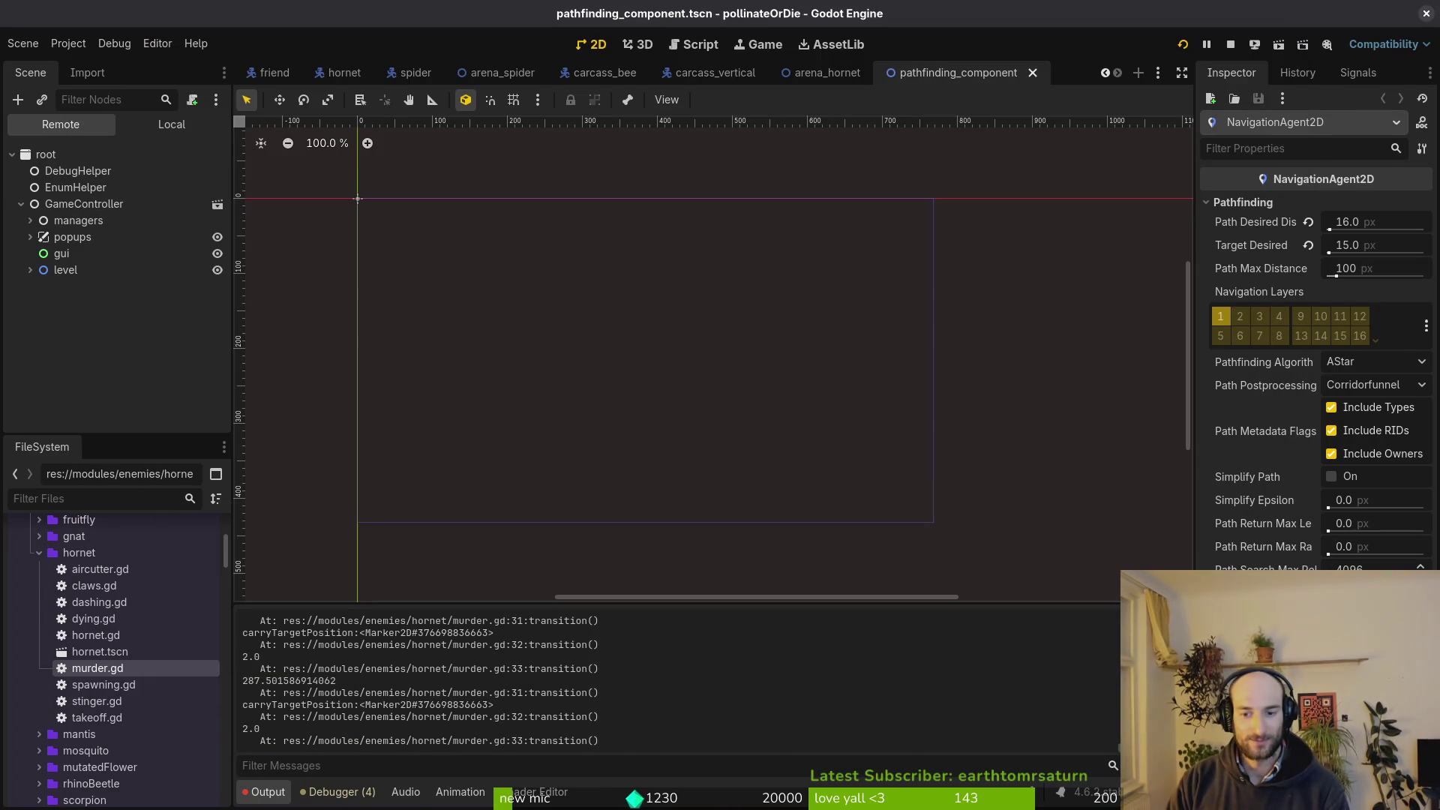
# Pause the game, review the debugger errors, and clear the overflowing Output log.
pyautogui.click(1207, 47)
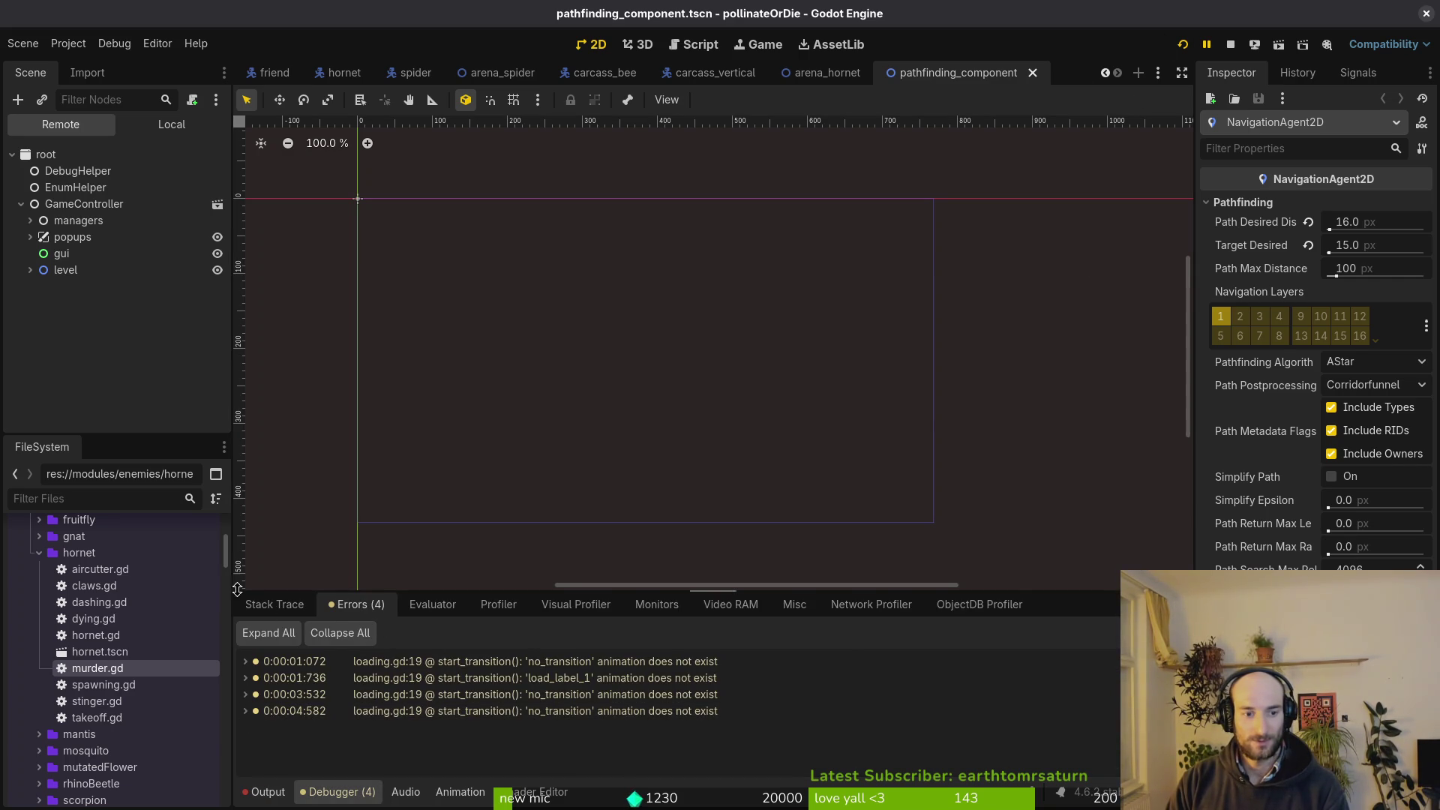
pyautogui.click(264, 793)
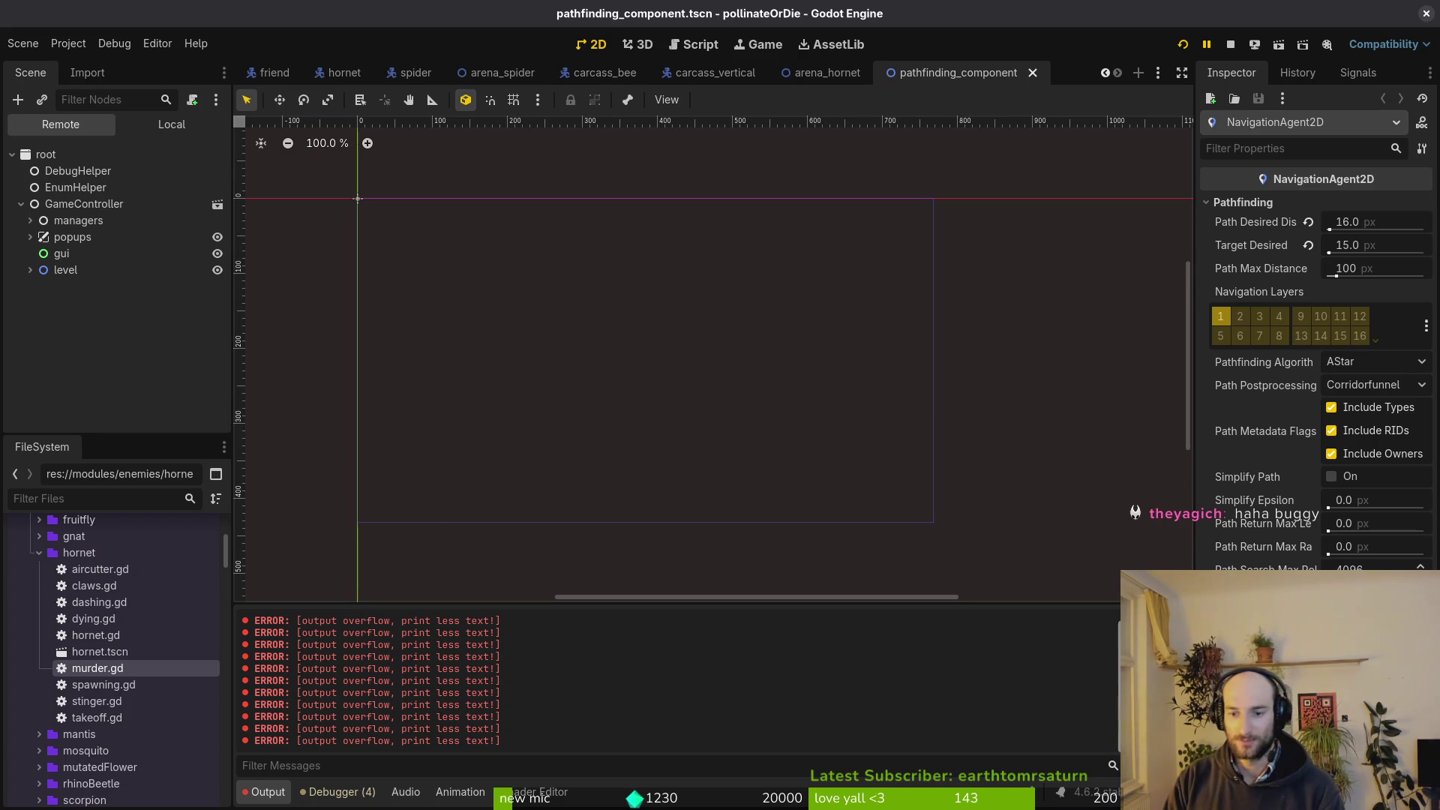
pyautogui.click(1177, 621)
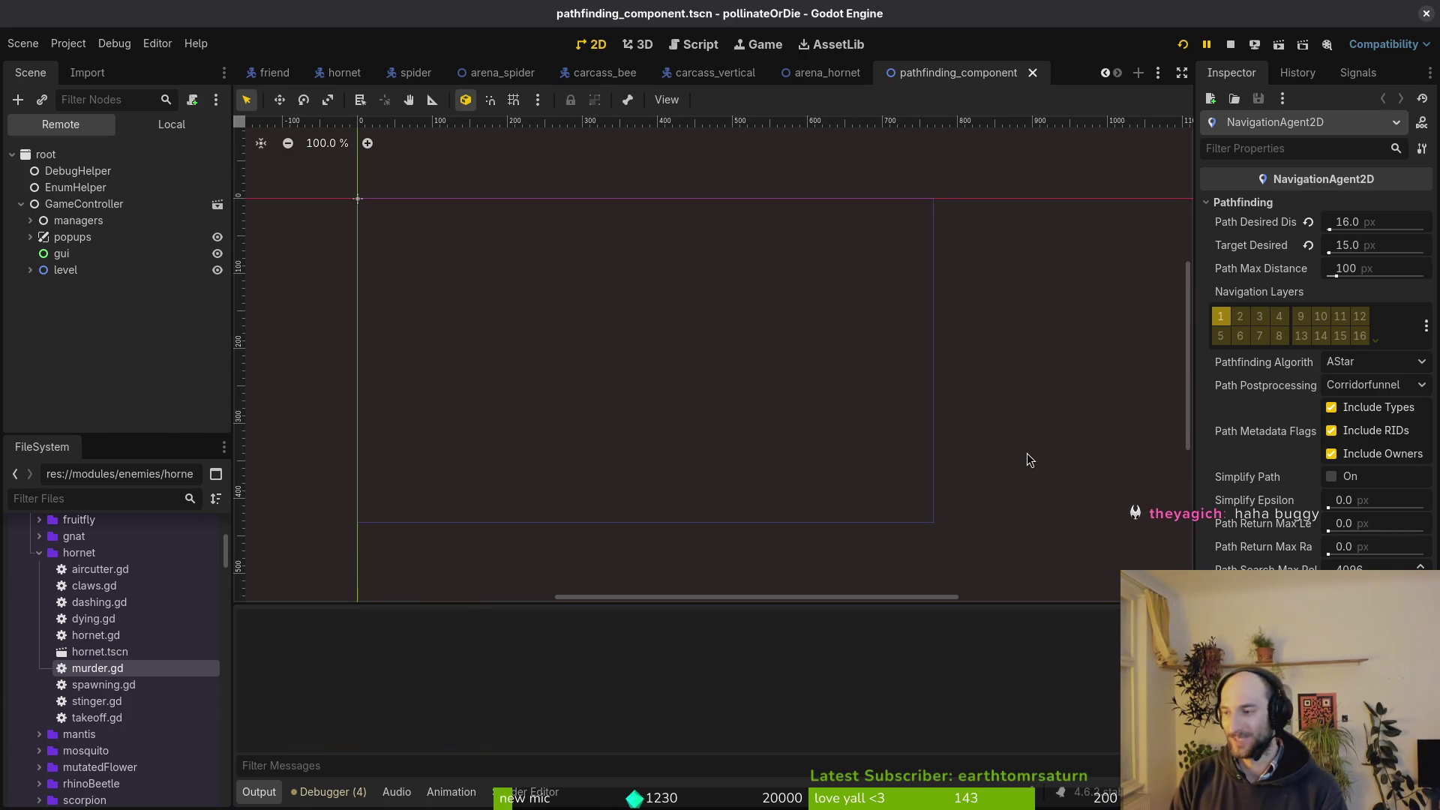
pyautogui.hotkey('alt', 'Tab')
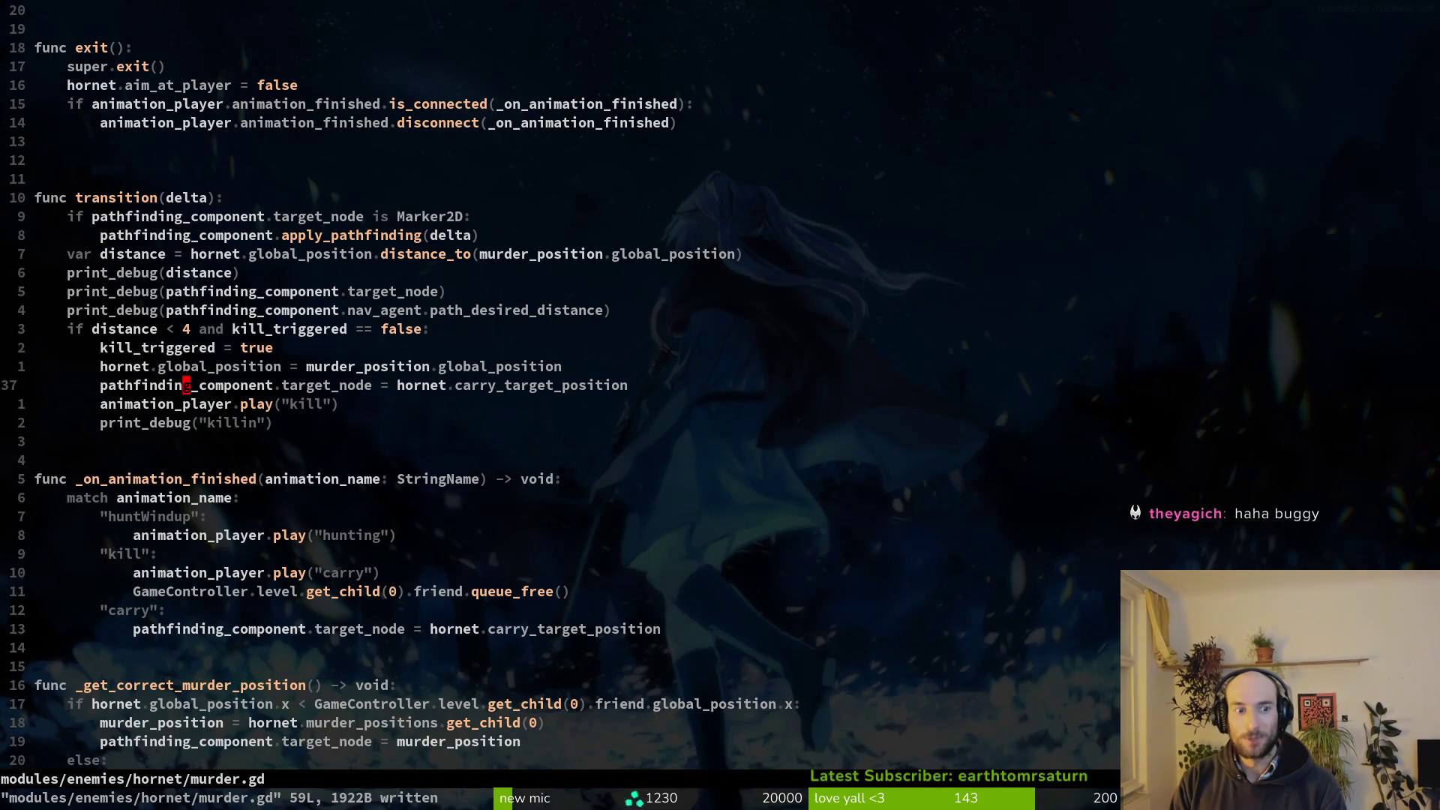
# Delete the killin print_debug line and the remaining debug prints from murder.gd, saving.
pyautogui.press('D')
pyautogui.press('d')
pyautogui.press('d')
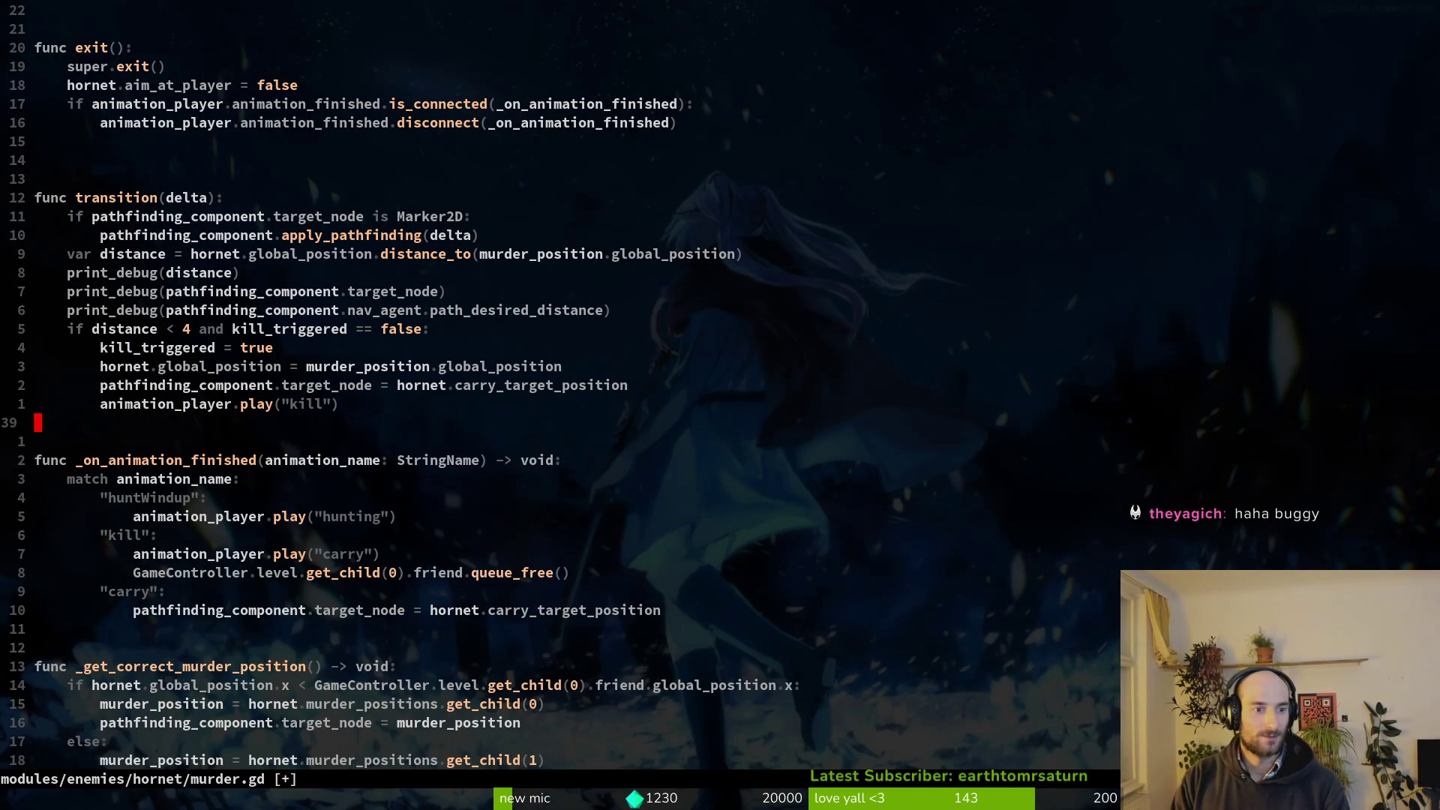
pyautogui.write(':w')
pyautogui.press('Return')
pyautogui.hotkey('ctrl', 'd')
pyautogui.hotkey('ctrl', 'u')
pyautogui.hotkey('ctrl', 'u')
pyautogui.hotkey('ctrl', 'd')
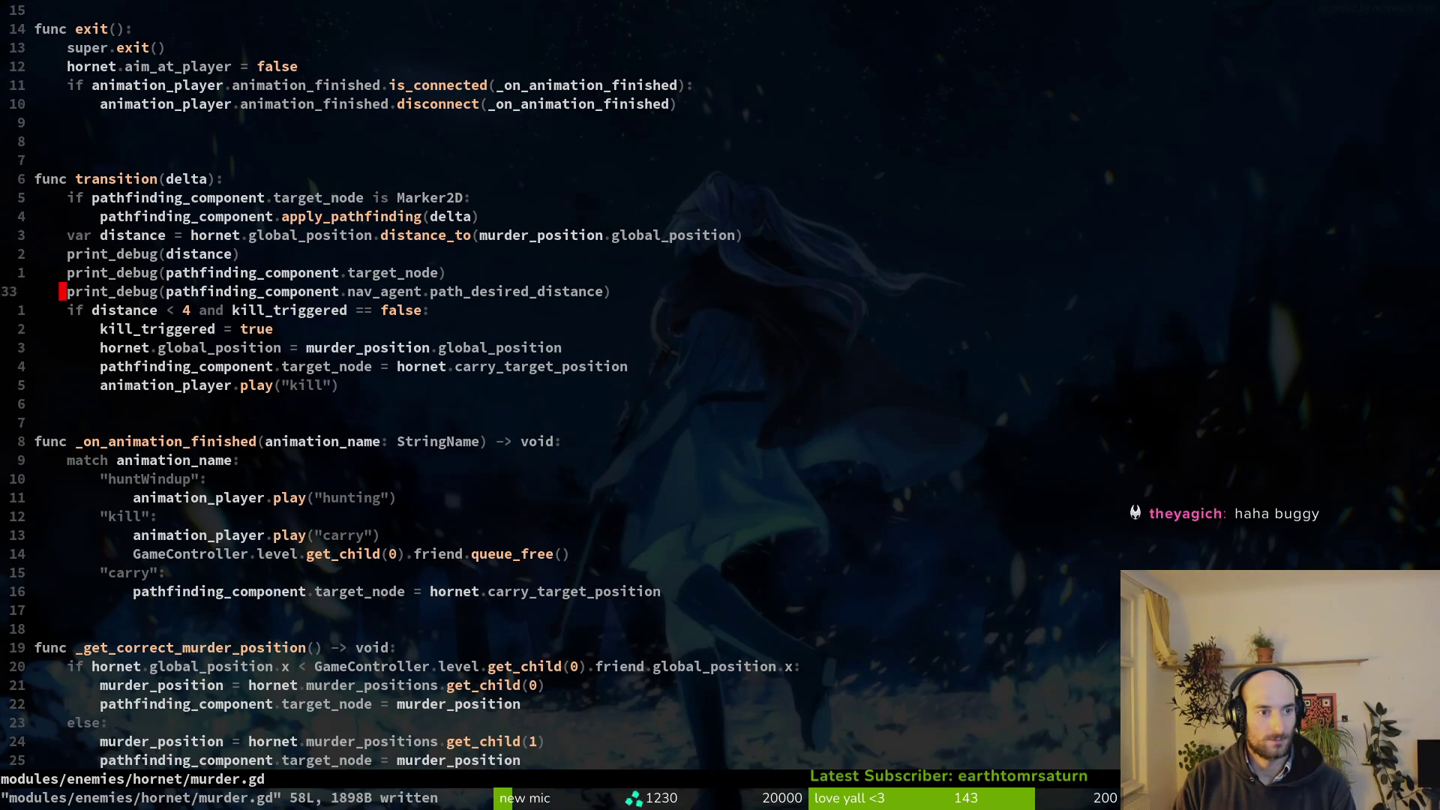
pyautogui.press('3')
pyautogui.press('d')
pyautogui.press('d')
pyautogui.write(':w')
pyautogui.press('Return')
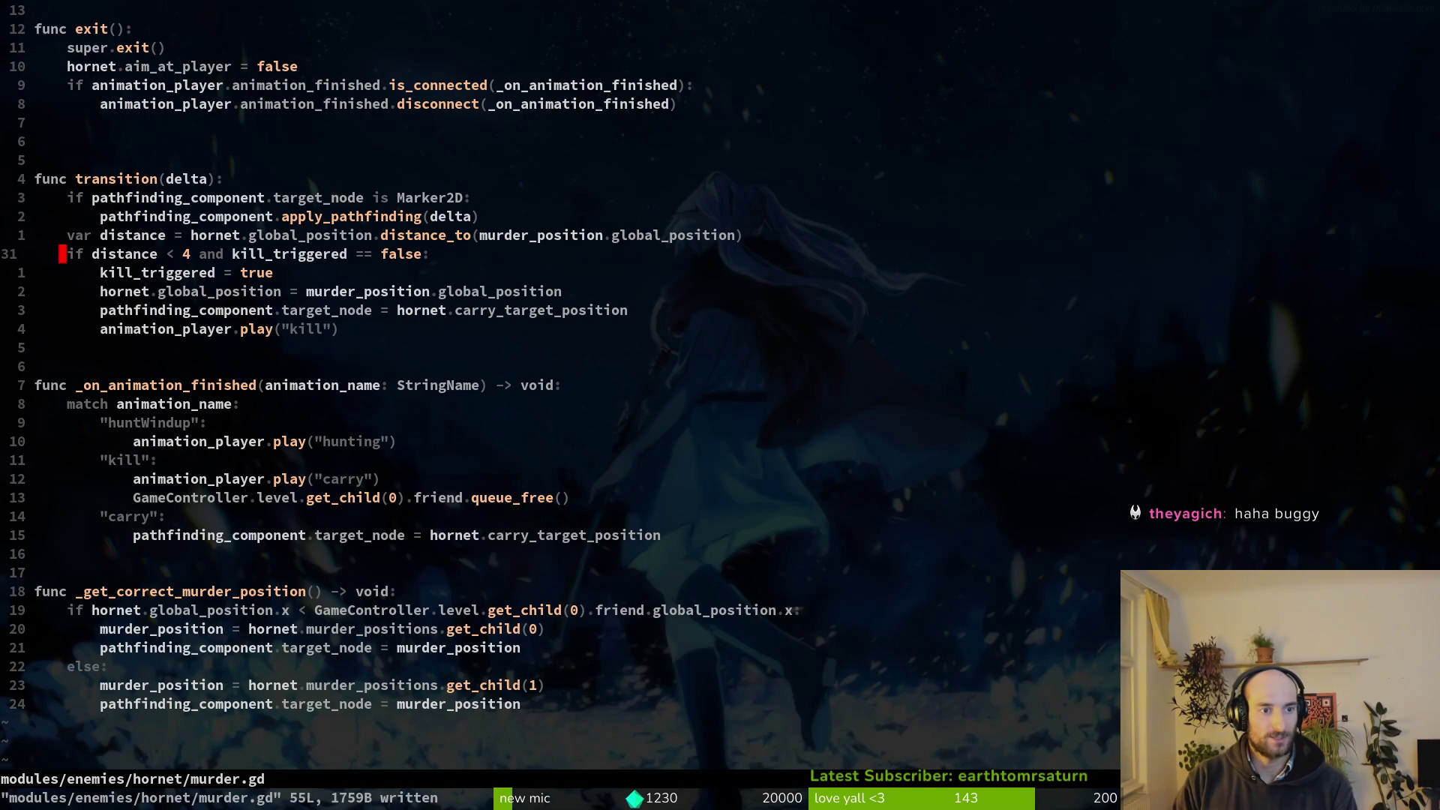
# Change the kill trigger to distance < 2 and save murder.gd.
pyautogui.press('w')
pyautogui.press('c')
pyautogui.press('w')
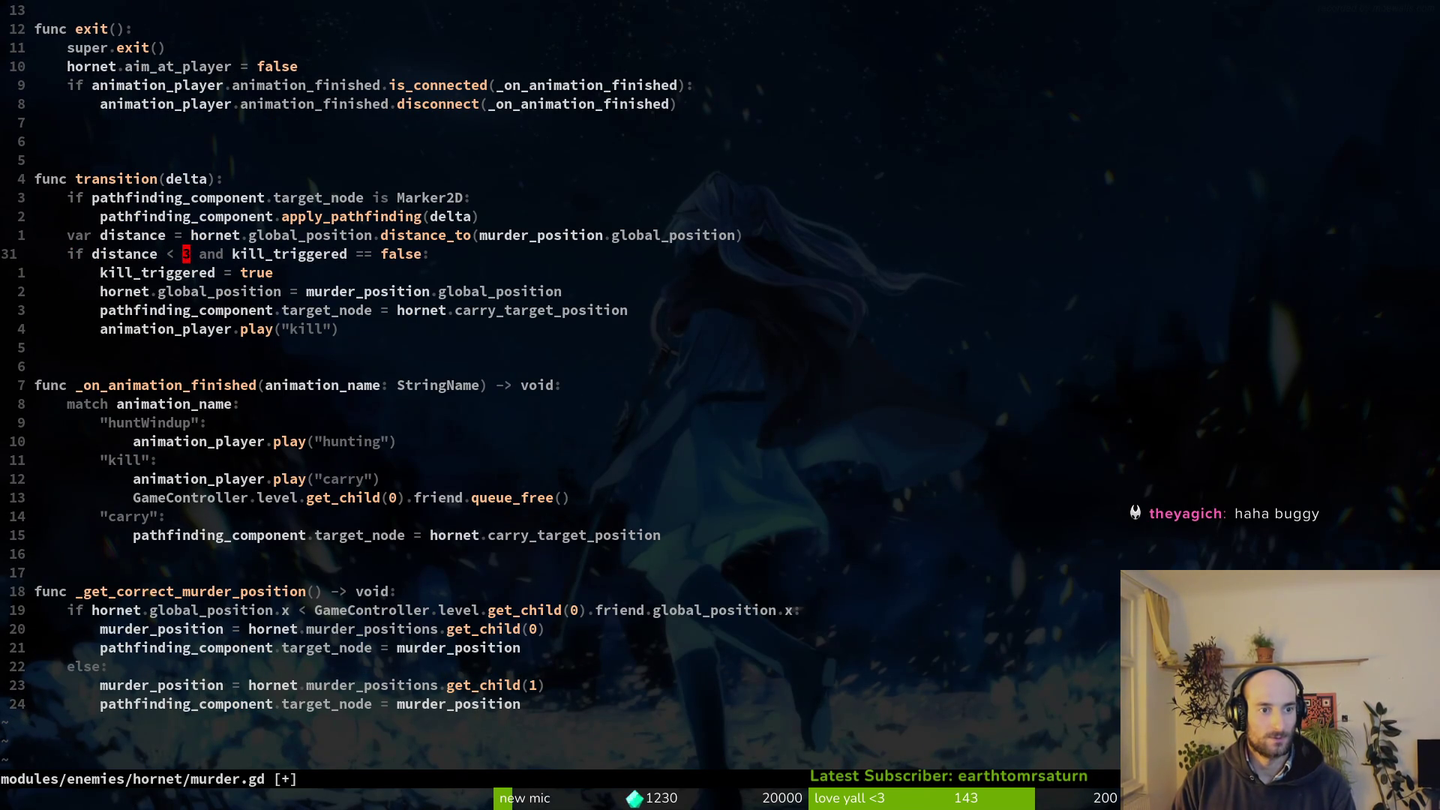
pyautogui.press('Return')
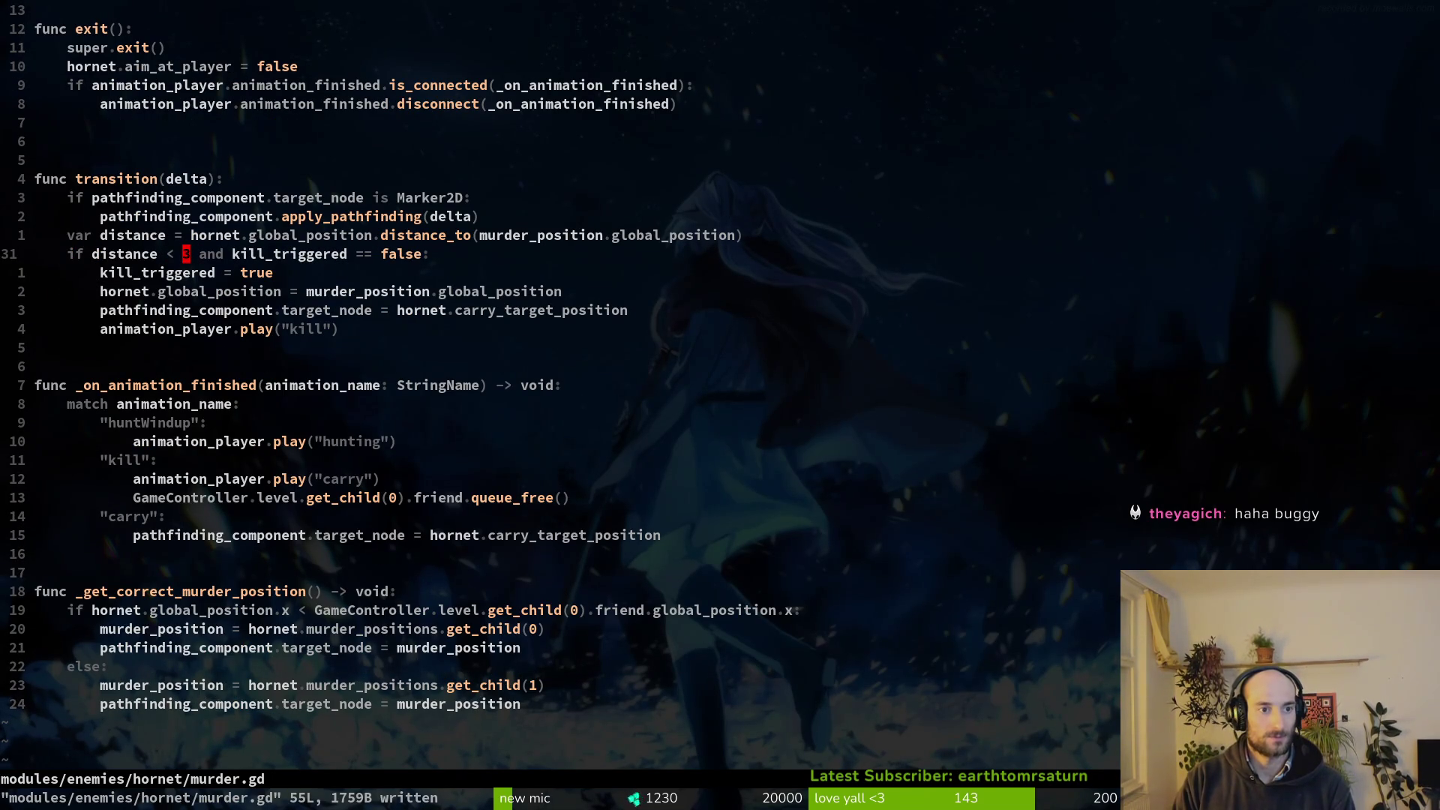
pyautogui.write('cwrite')
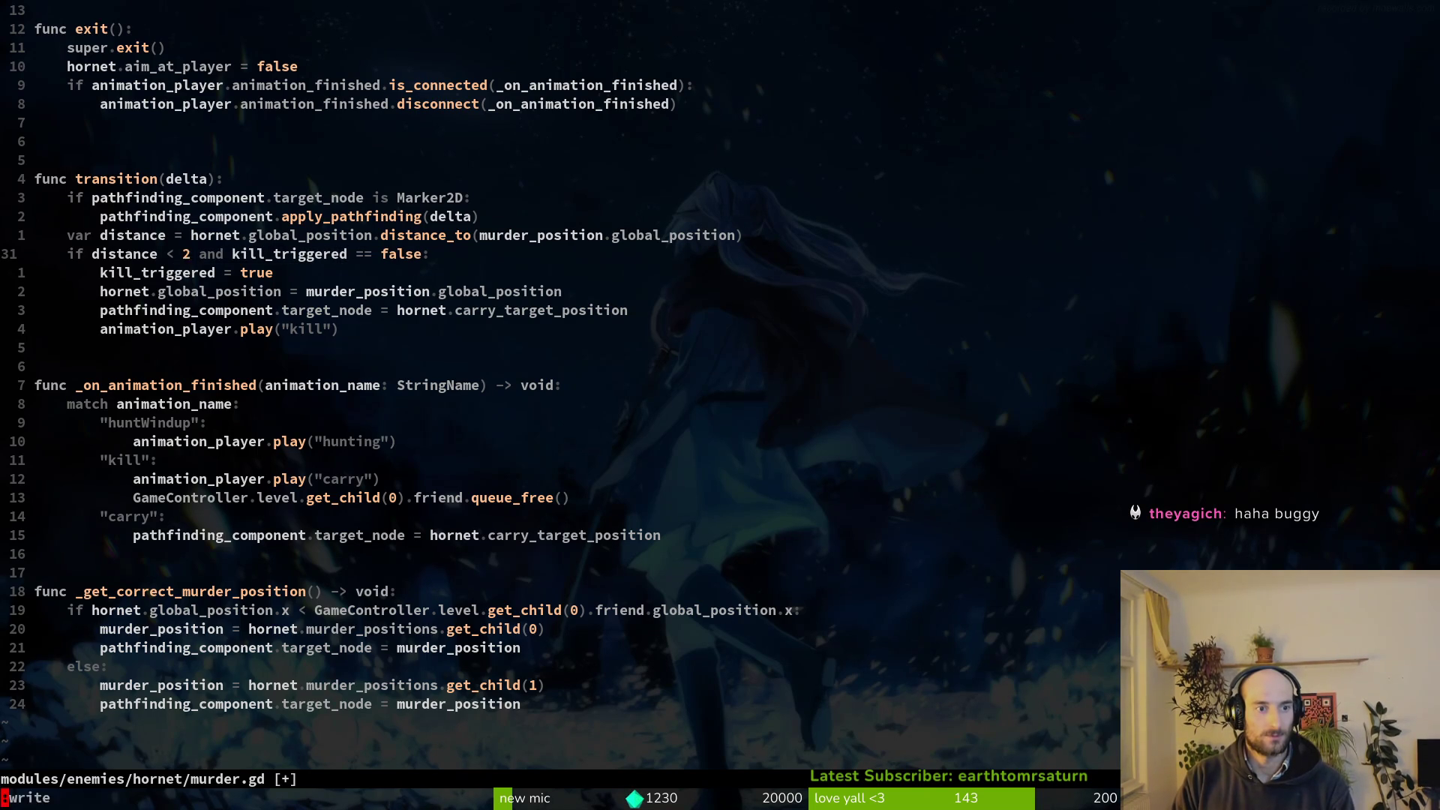
pyautogui.write(':w')
pyautogui.press('Return')
pyautogui.press('space')
# Set the hornet PathfindingComponent's Desired Target Distance to 1.0 in hornet.tscn.
pyautogui.press('f')
pyautogui.press('f')
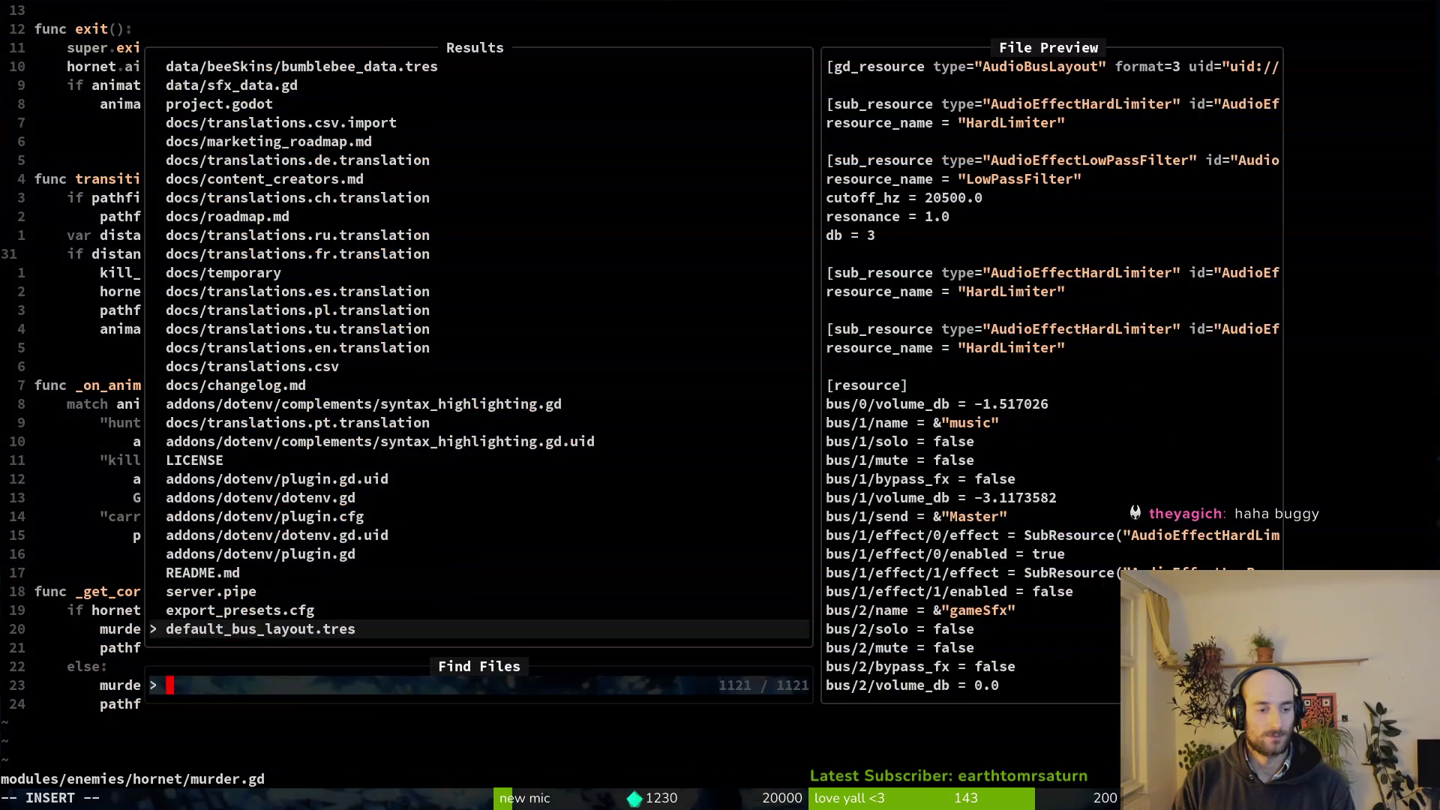
pyautogui.write('hor')
pyautogui.hotkey('alt', 'Tab')
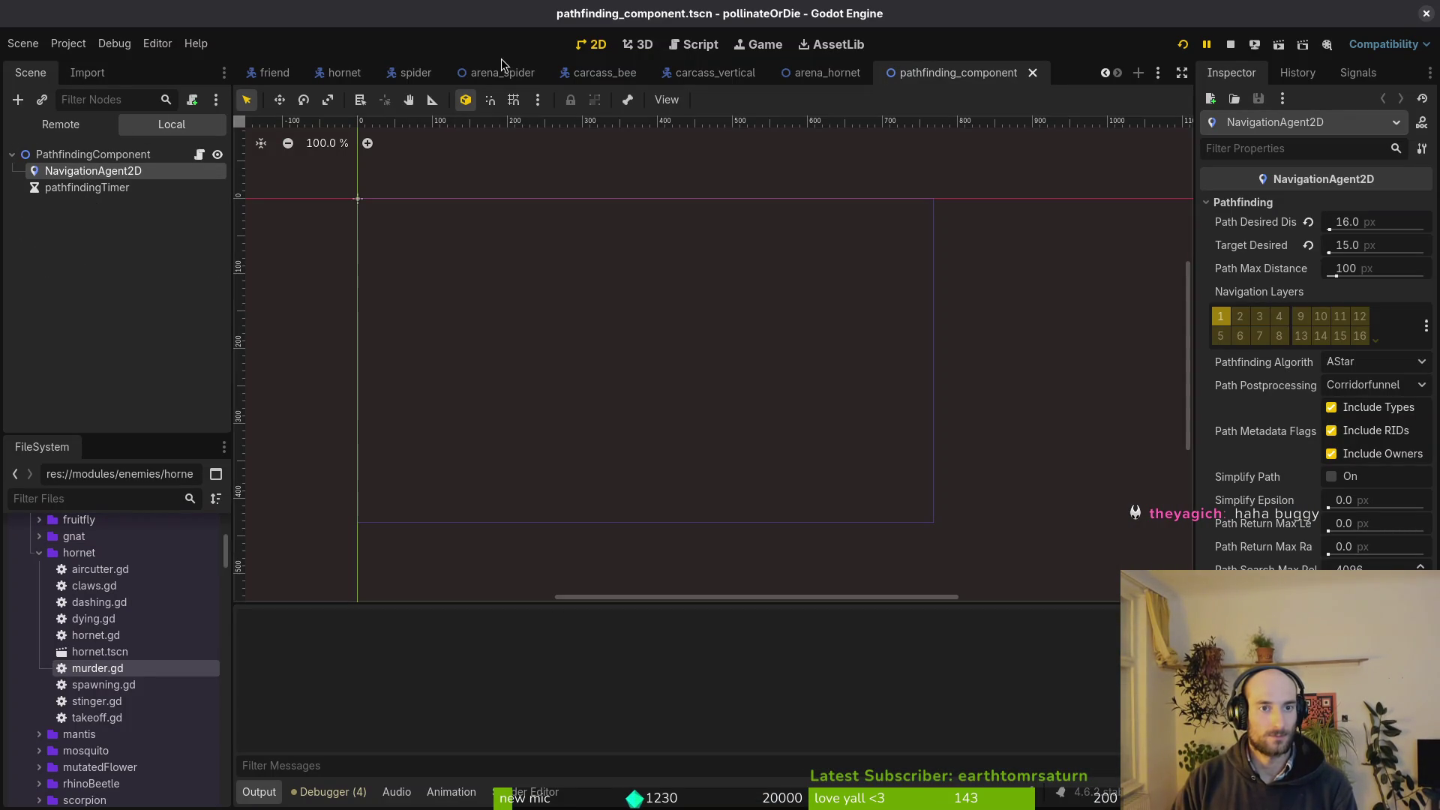
pyautogui.click(339, 70)
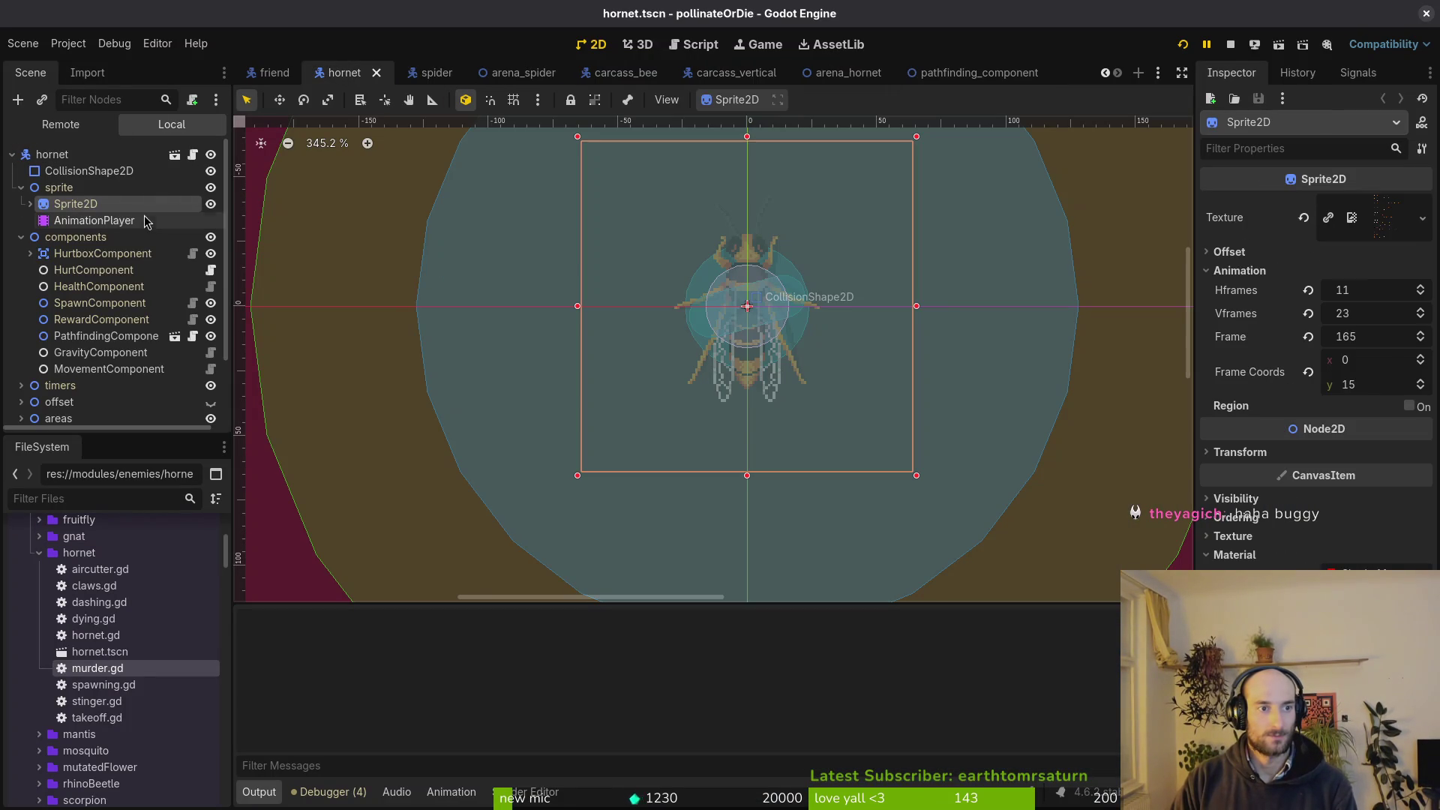
pyautogui.click(106, 335)
pyautogui.click(1366, 250)
pyautogui.press('Return')
# Save murder.gd and run the project from Godot.
pyautogui.hotkey('alt', 'Tab')
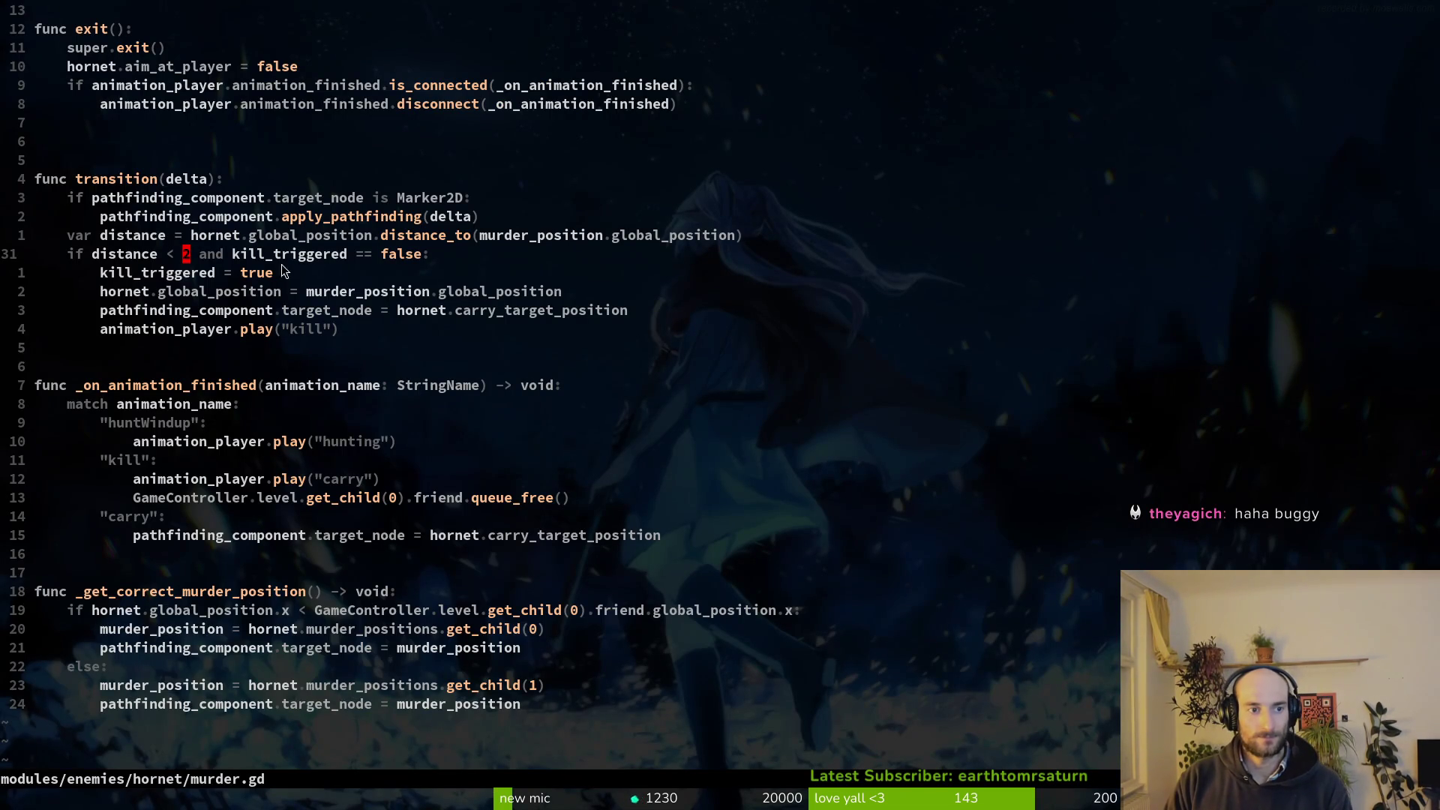
pyautogui.scroll(4, 259, 263)
pyautogui.scroll(-5, 319, 281)
pyautogui.hotkey('ctrl', 's')
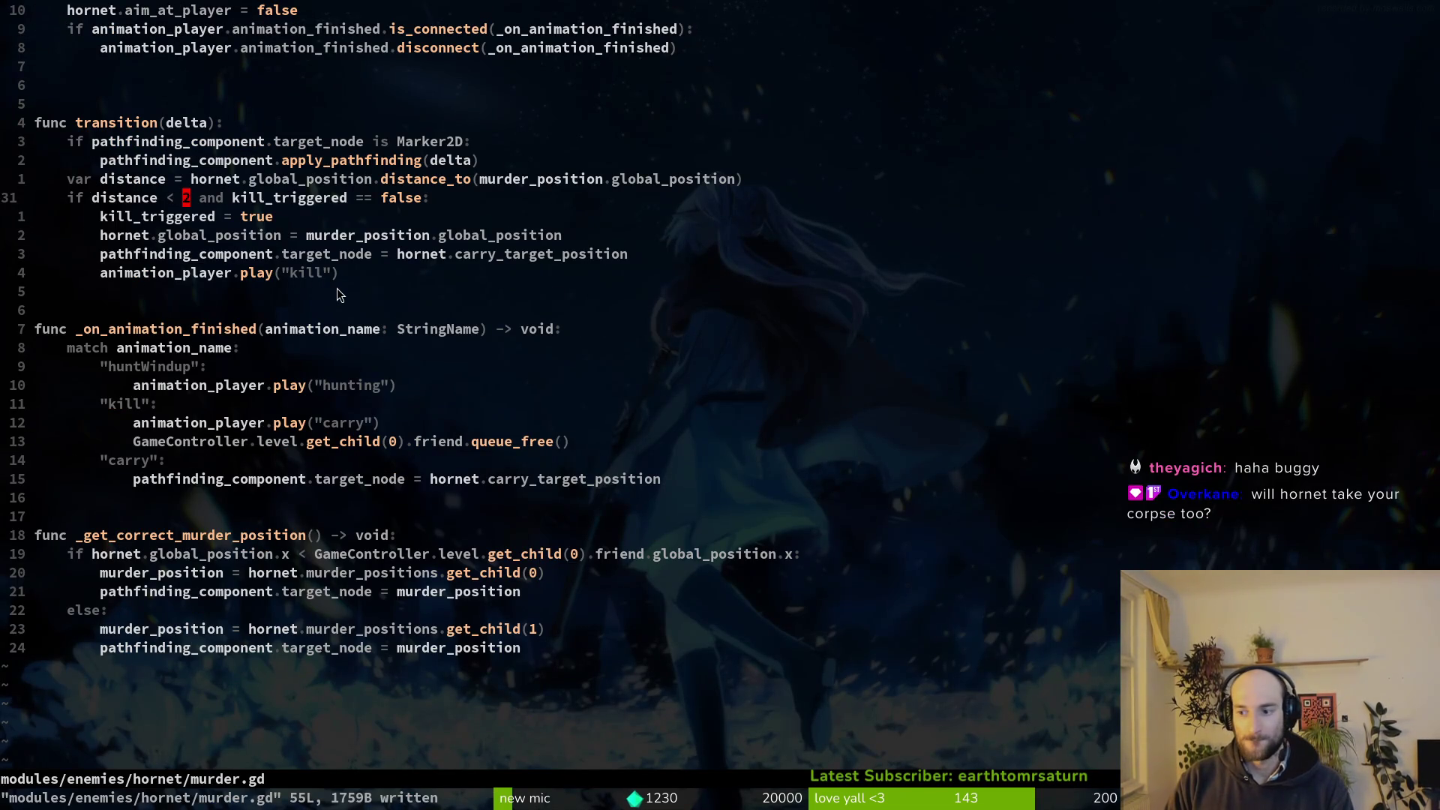
pyautogui.hotkey('alt', 'Tab')
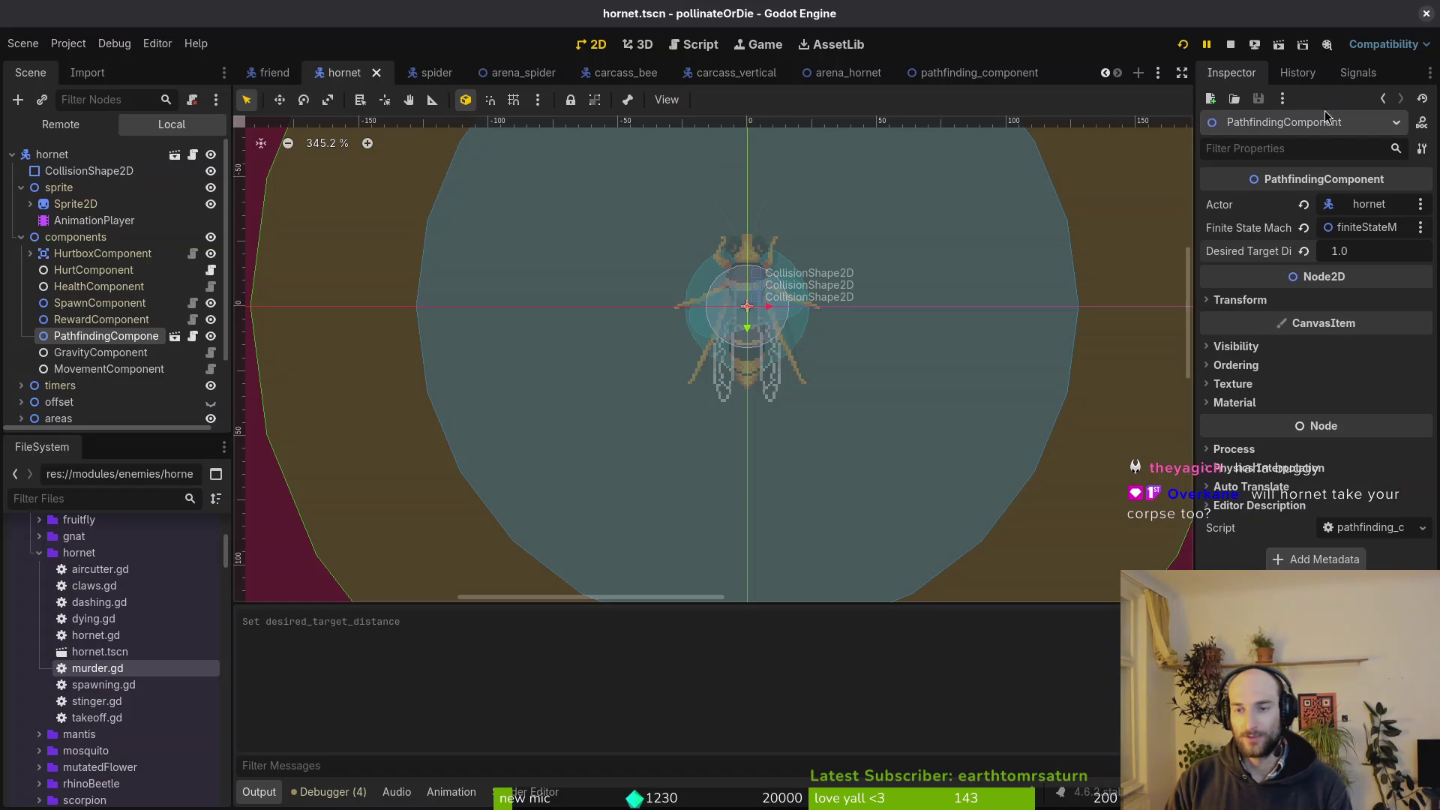
pyautogui.click(1189, 44)
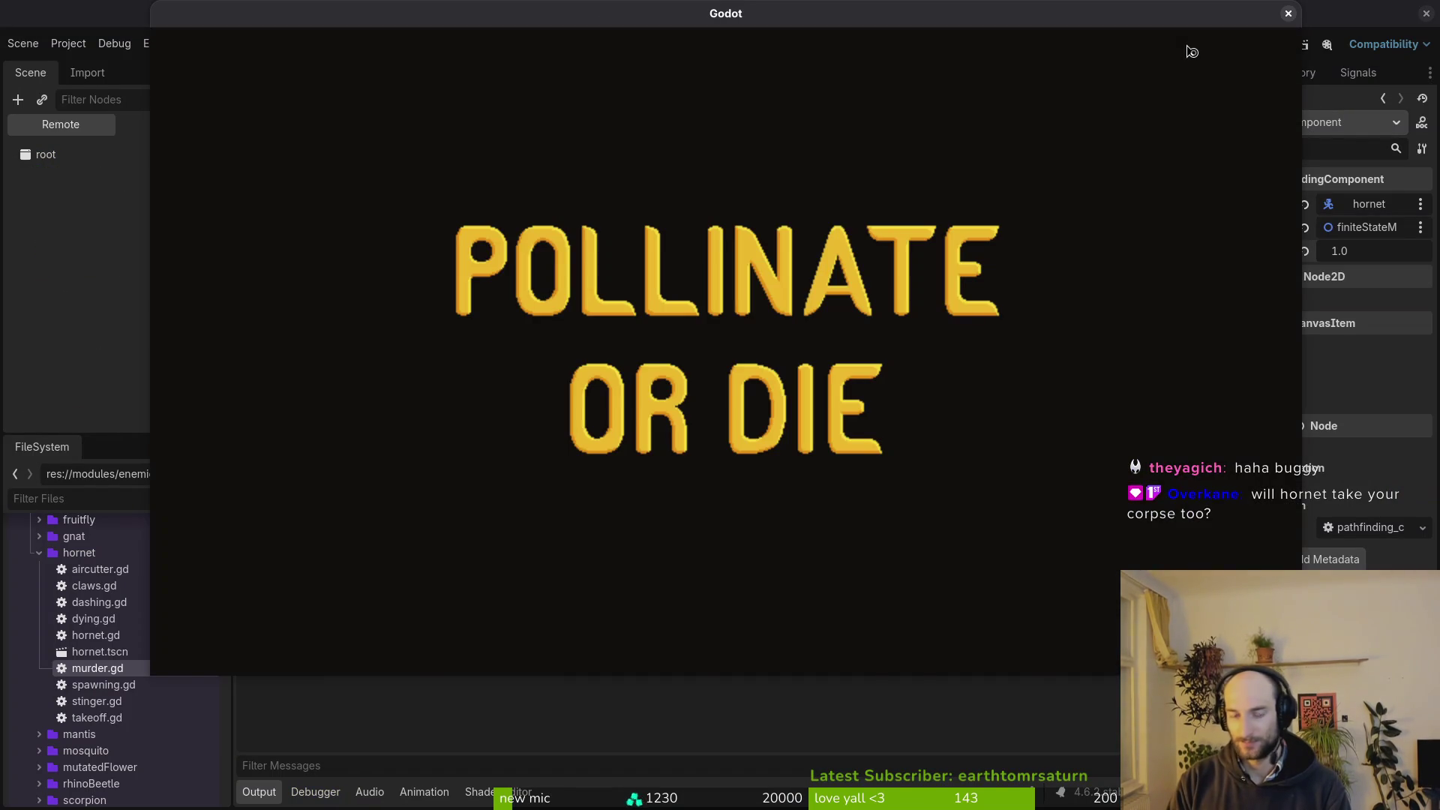
# Load the hornet level from the F1 debug menu and fly the bee to the top-left corner.
pyautogui.press('Return')
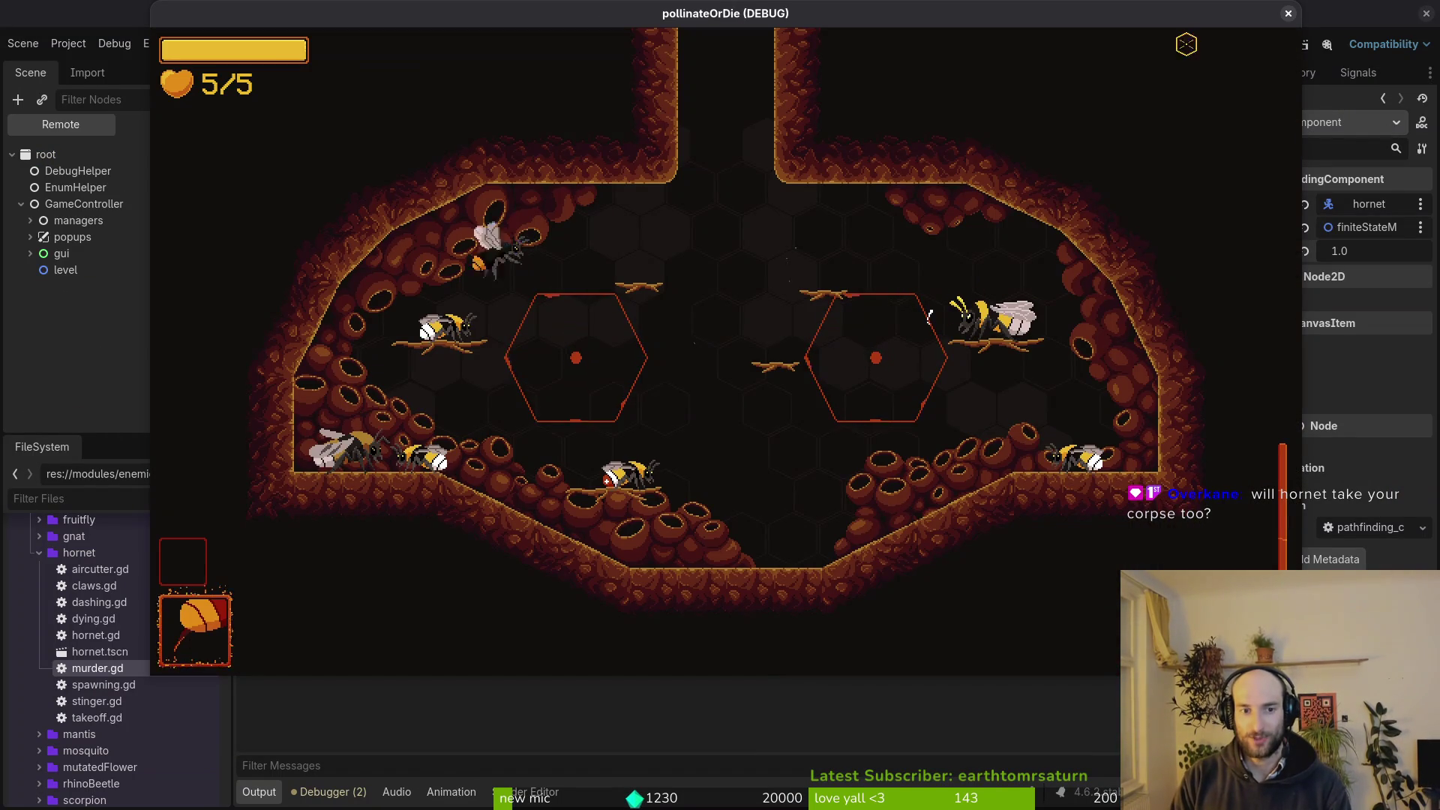
pyautogui.press('F1')
pyautogui.press('Up')
pyautogui.press('Return')
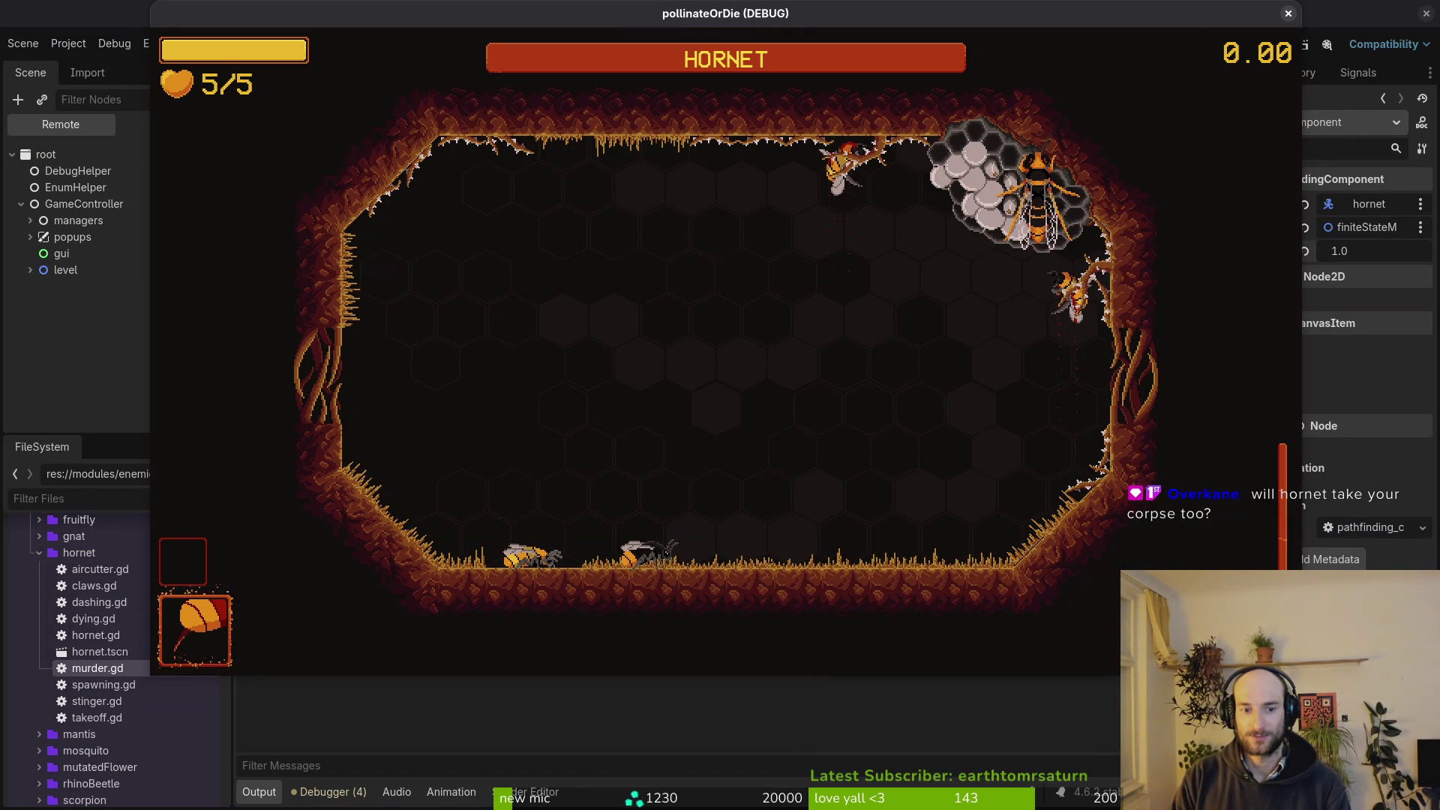
pyautogui.press('Return')
pyautogui.press('Return')
pyautogui.press('w')
pyautogui.press('a')
pyautogui.press('w')
pyautogui.press('a')
pyautogui.press('w')
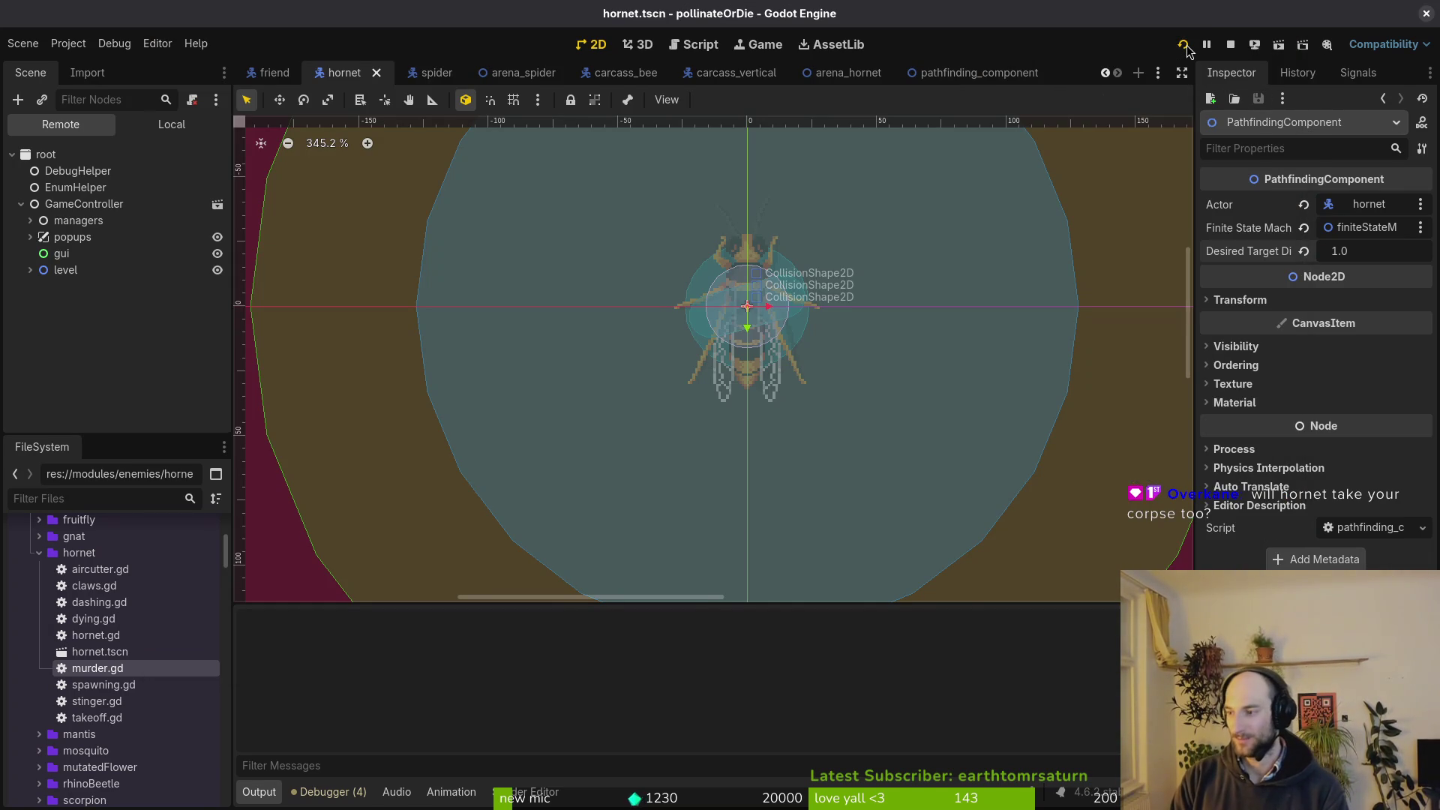
# Go to frame 25 of the kill animation in hornet.aseprite and save the file.
pyautogui.hotkey('alt', 'Tab')
pyautogui.press('Left')
pyautogui.press('Left')
pyautogui.press('Left')
pyautogui.press('Right')
pyautogui.hotkey('ctrl', 's')
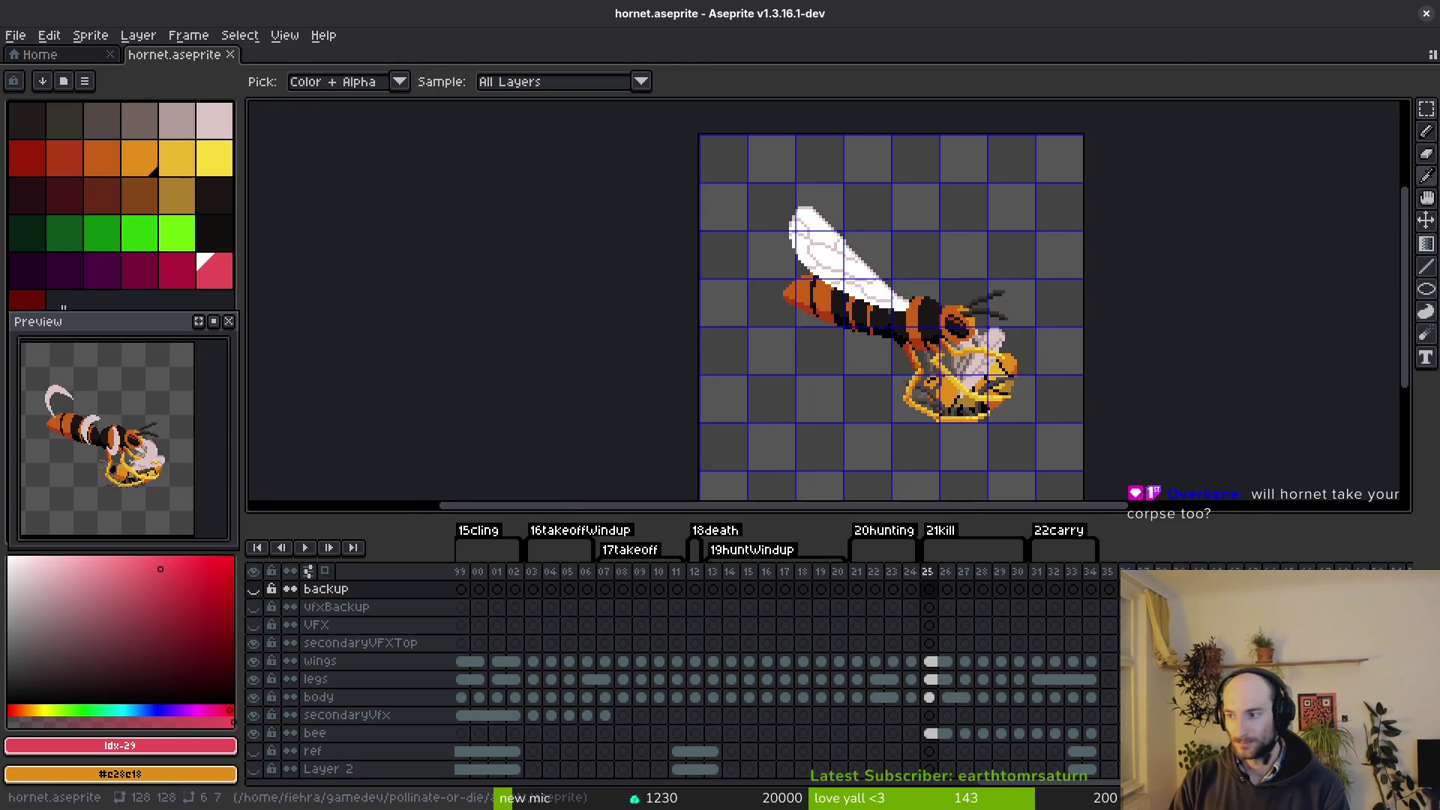
pyautogui.hotkey('alt', 'Tab')
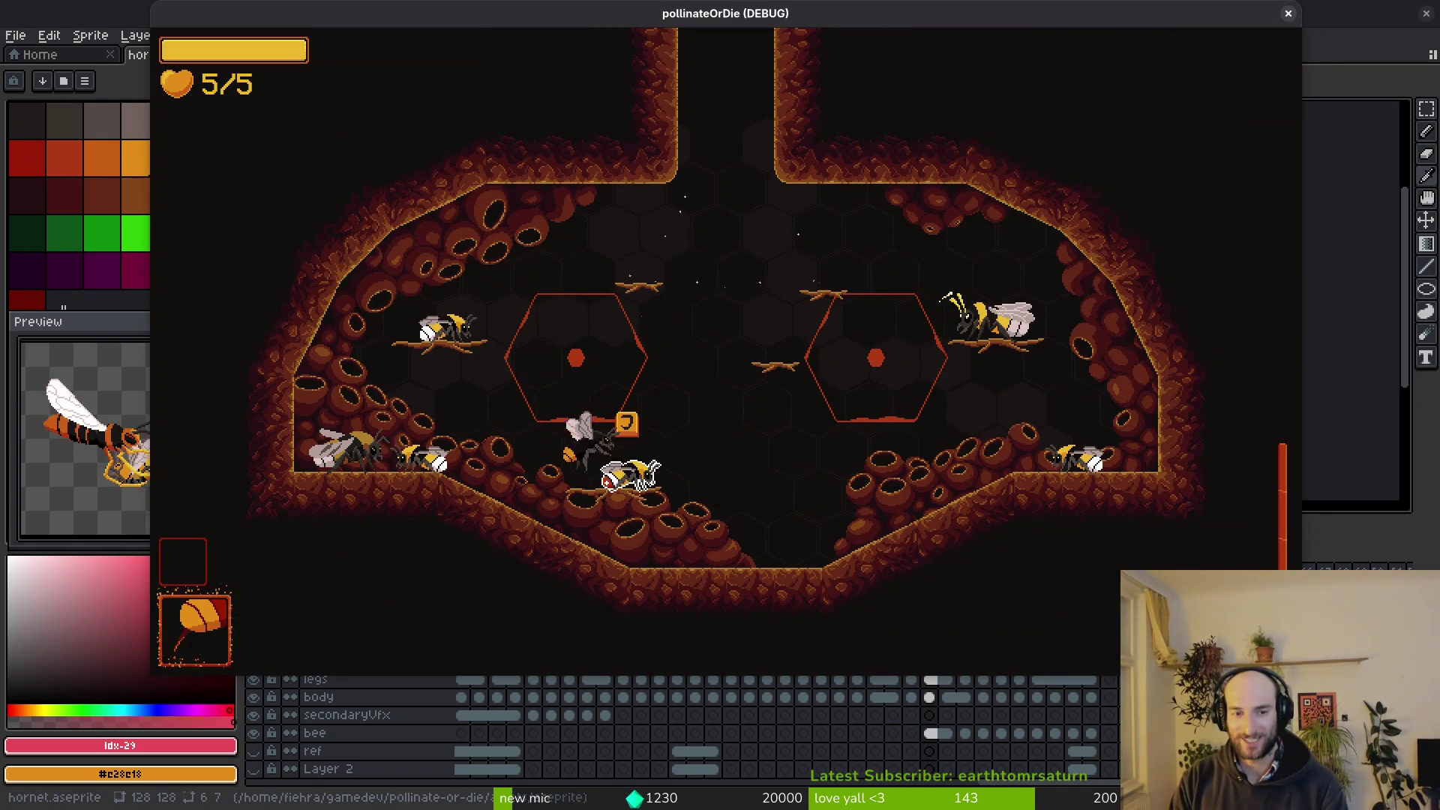
# Choose the hornet level from the debug level-select menu to replay it.
pyautogui.press('Escape')
pyautogui.press('Up')
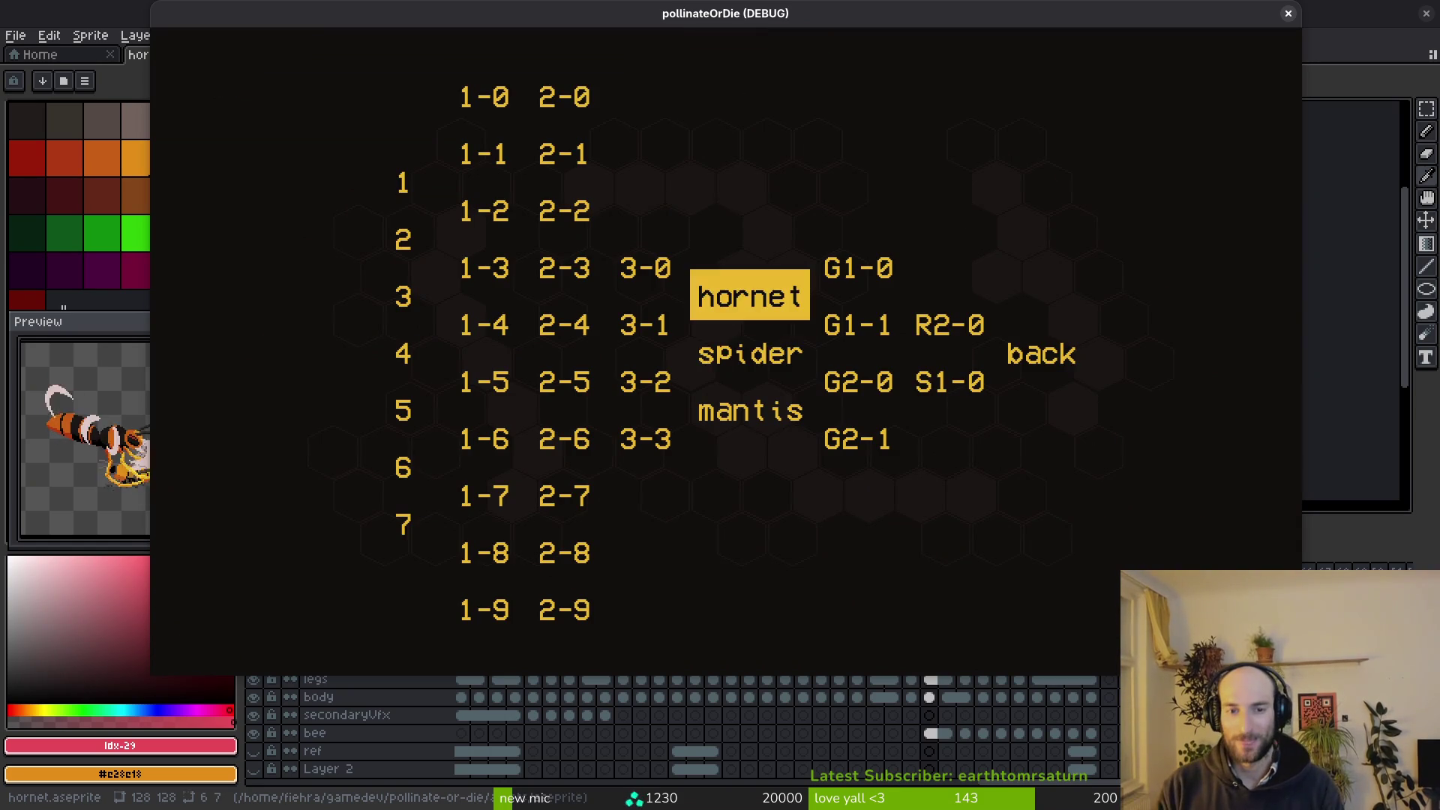
pyautogui.press('Return')
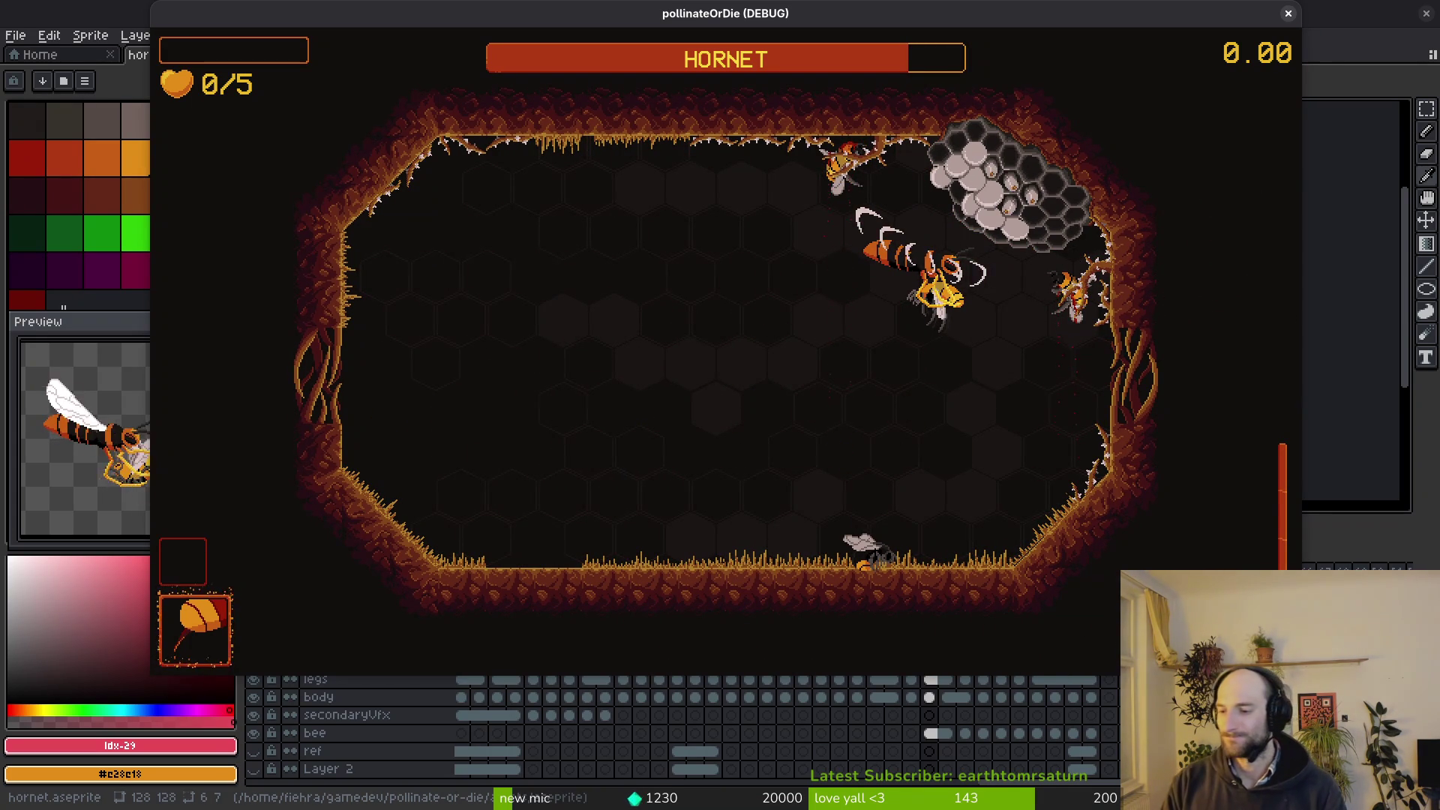
# In murder.gd, try clearing the play("kill") animation name and copy the huntWindup play line.
pyautogui.press('super+1')
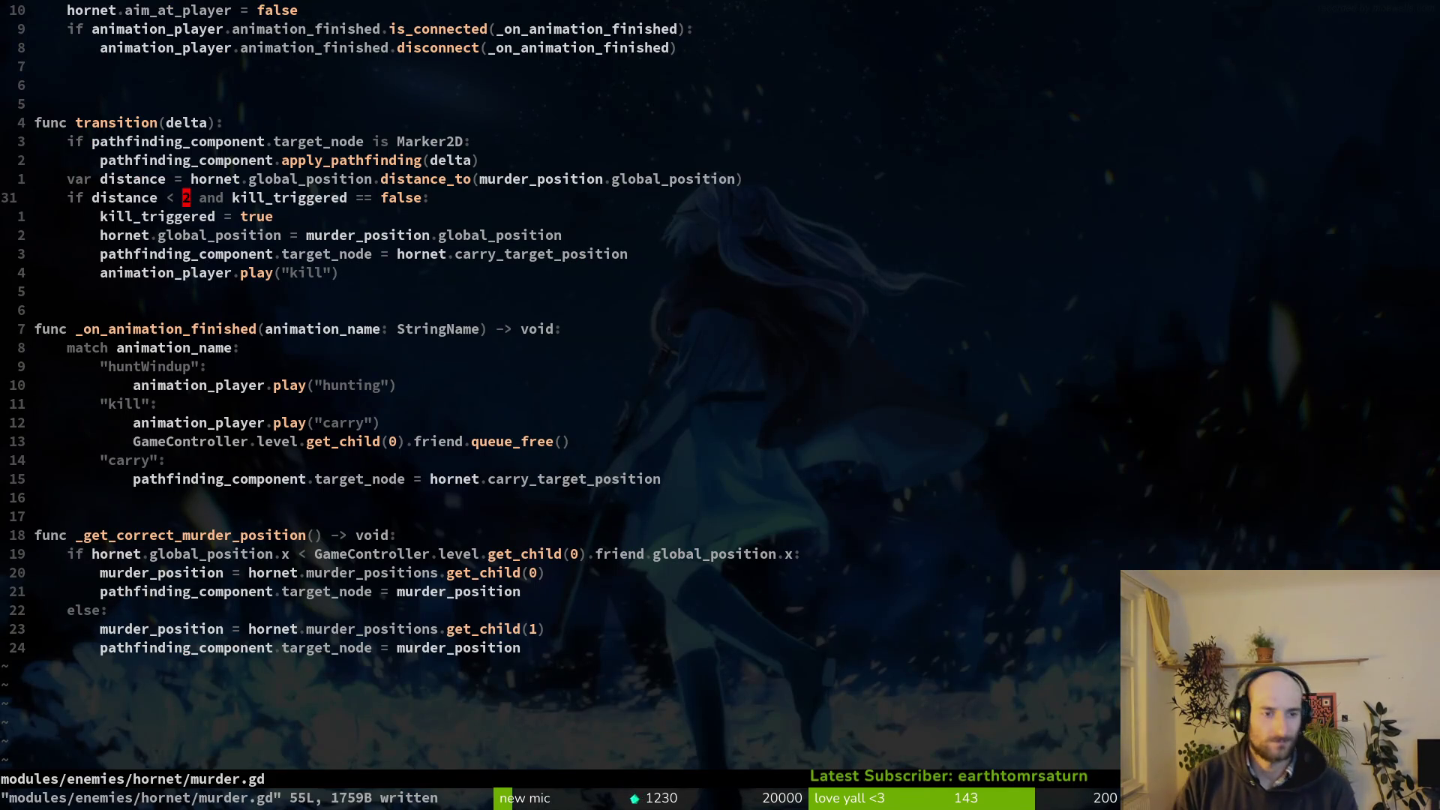
pyautogui.press('j')
pyautogui.press('j')
pyautogui.press('j')
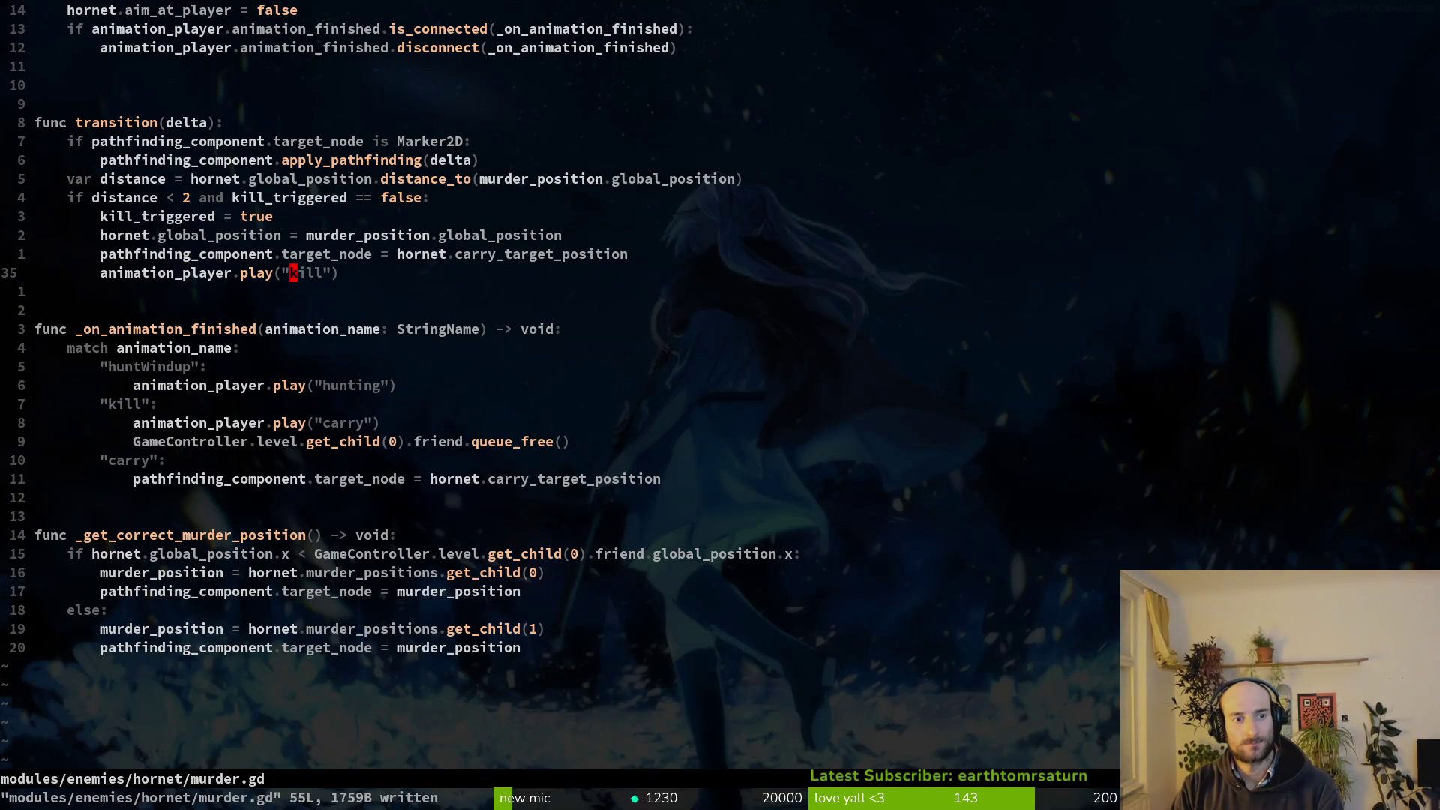
pyautogui.press('c')
pyautogui.press('i')
pyautogui.press('"')
pyautogui.press('Escape')
pyautogui.press('2')
pyautogui.press('0')
pyautogui.press('k')
pyautogui.press('j')
pyautogui.press('V')
pyautogui.press('y')
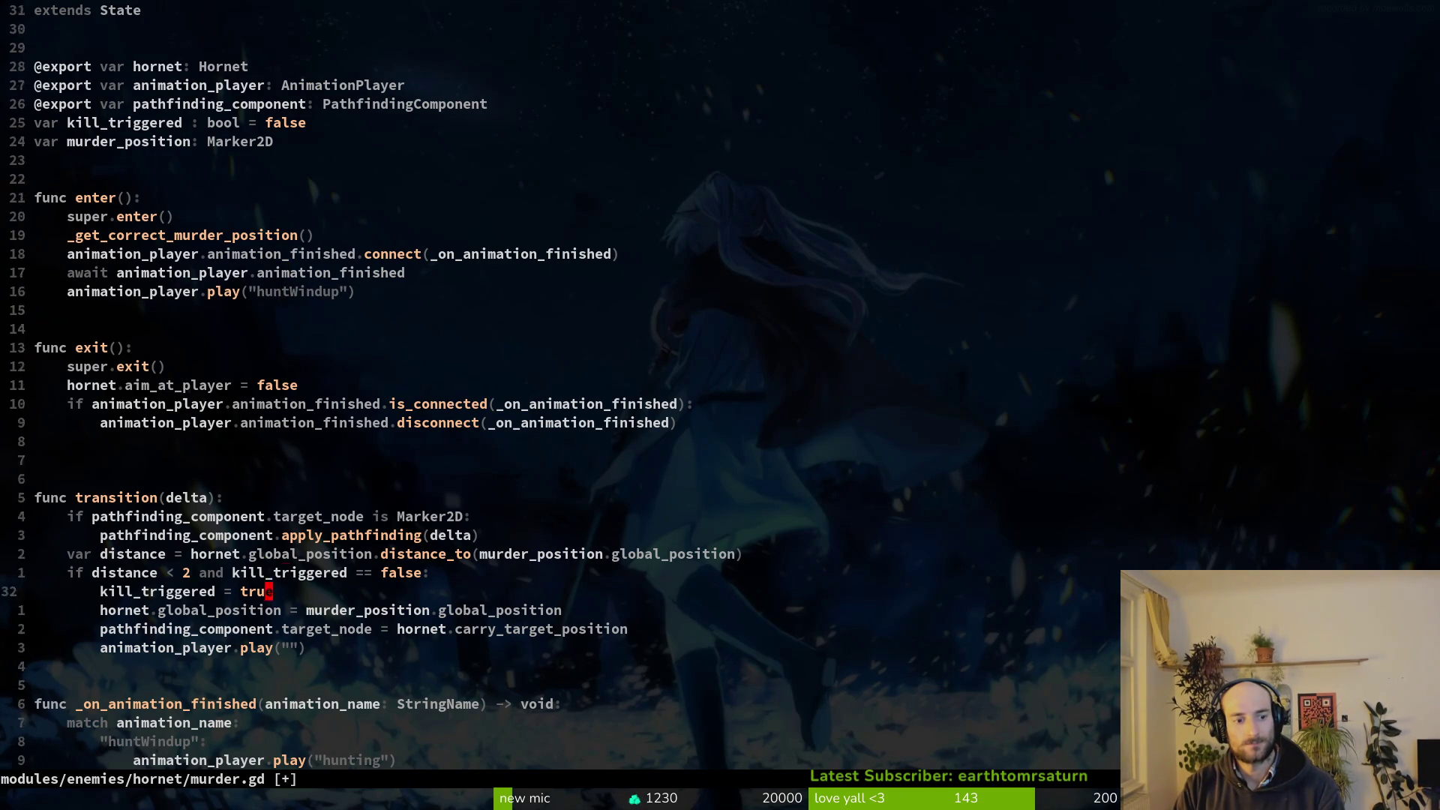
# Undo the edit so play("kill") stays intact, save murder.gd, and launch the game with F5.
pyautogui.press('2')
pyautogui.press('5')
pyautogui.press('j')
pyautogui.write('u')
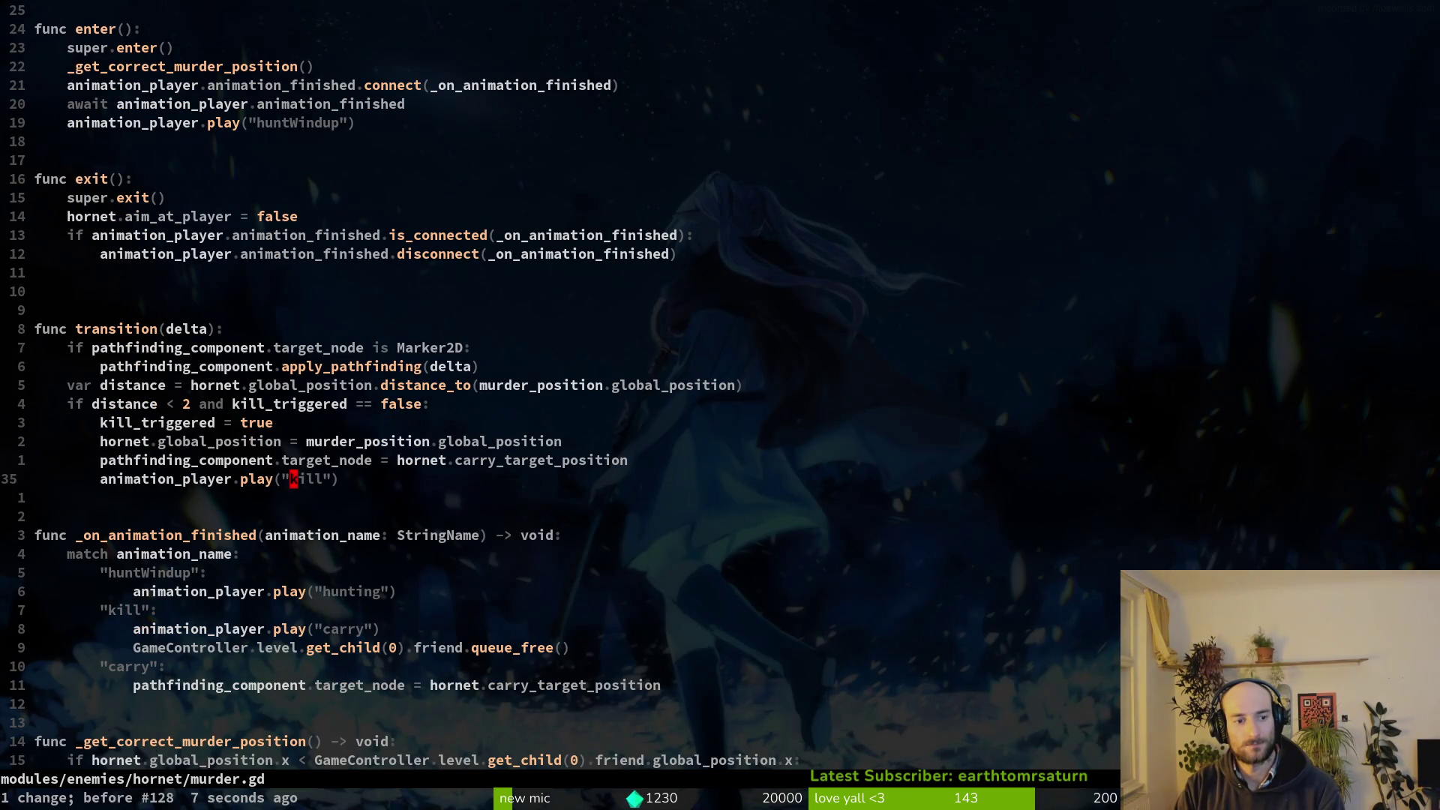
pyautogui.write(':w')
pyautogui.press('Return')
pyautogui.press('j')
pyautogui.press('j')
pyautogui.press('j')
pyautogui.press('F5')
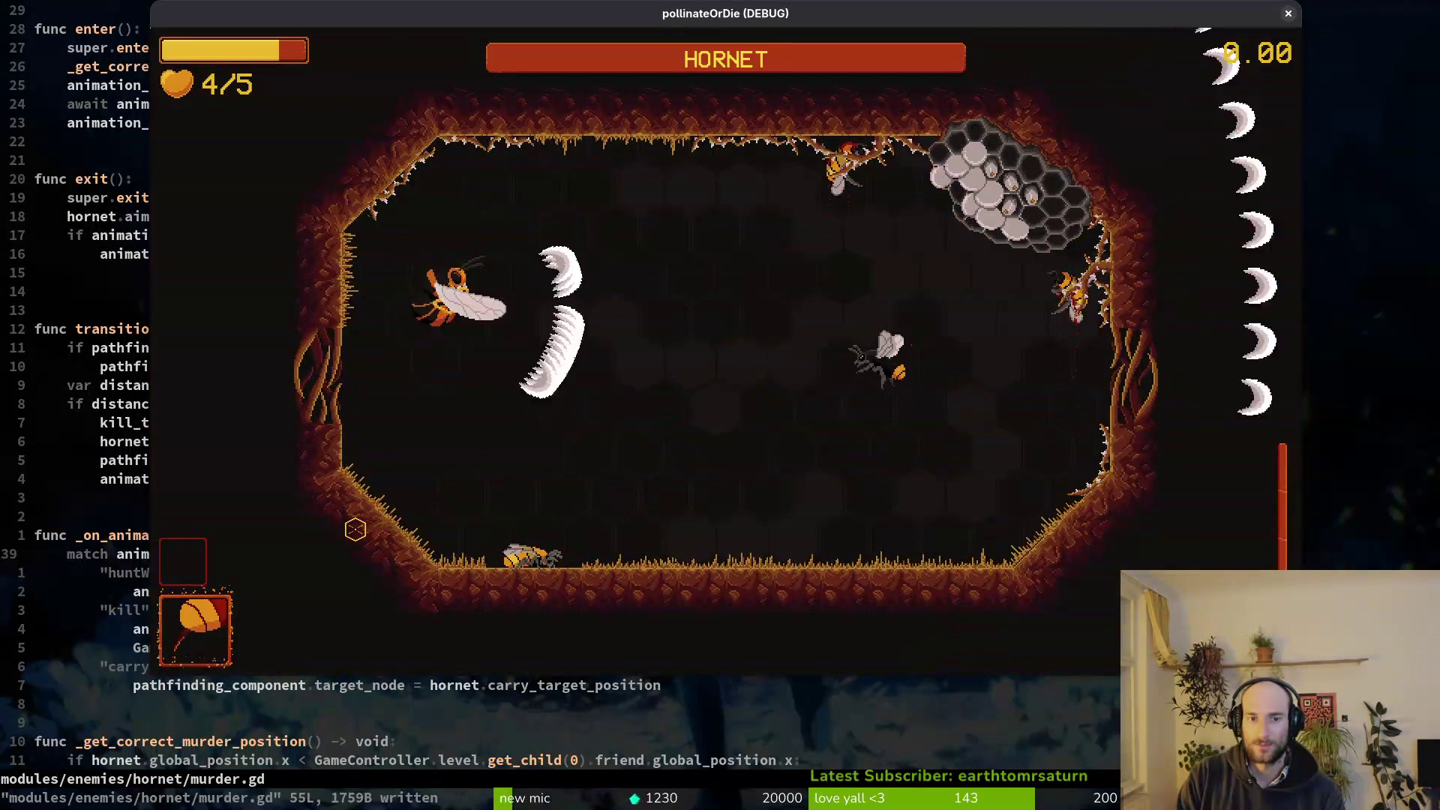
# Close the running game and open hornet.gd through the project file finder.
pyautogui.press('Escape')
pyautogui.hotkey('alt', 'F4')
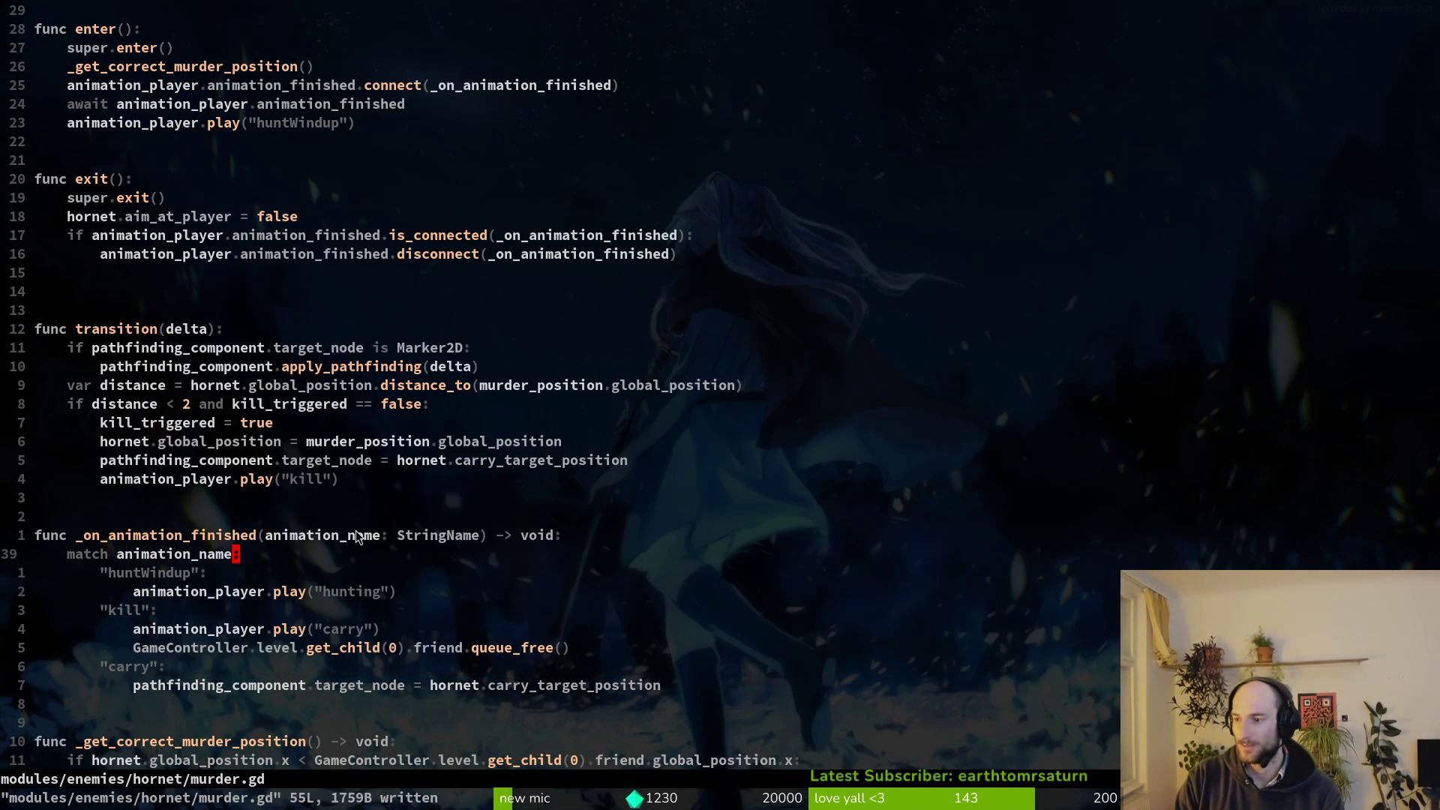
pyautogui.hotkey('ctrl', '^')
pyautogui.hotkey('ctrl', '^')
pyautogui.press('space')
pyautogui.press('f')
pyautogui.press('f')
pyautogui.write('hoho')
pyautogui.press('Return')
# Add a pathfinding_component variable of type PathfindingComponent beside the movement_component declaration.
pyautogui.write('o')
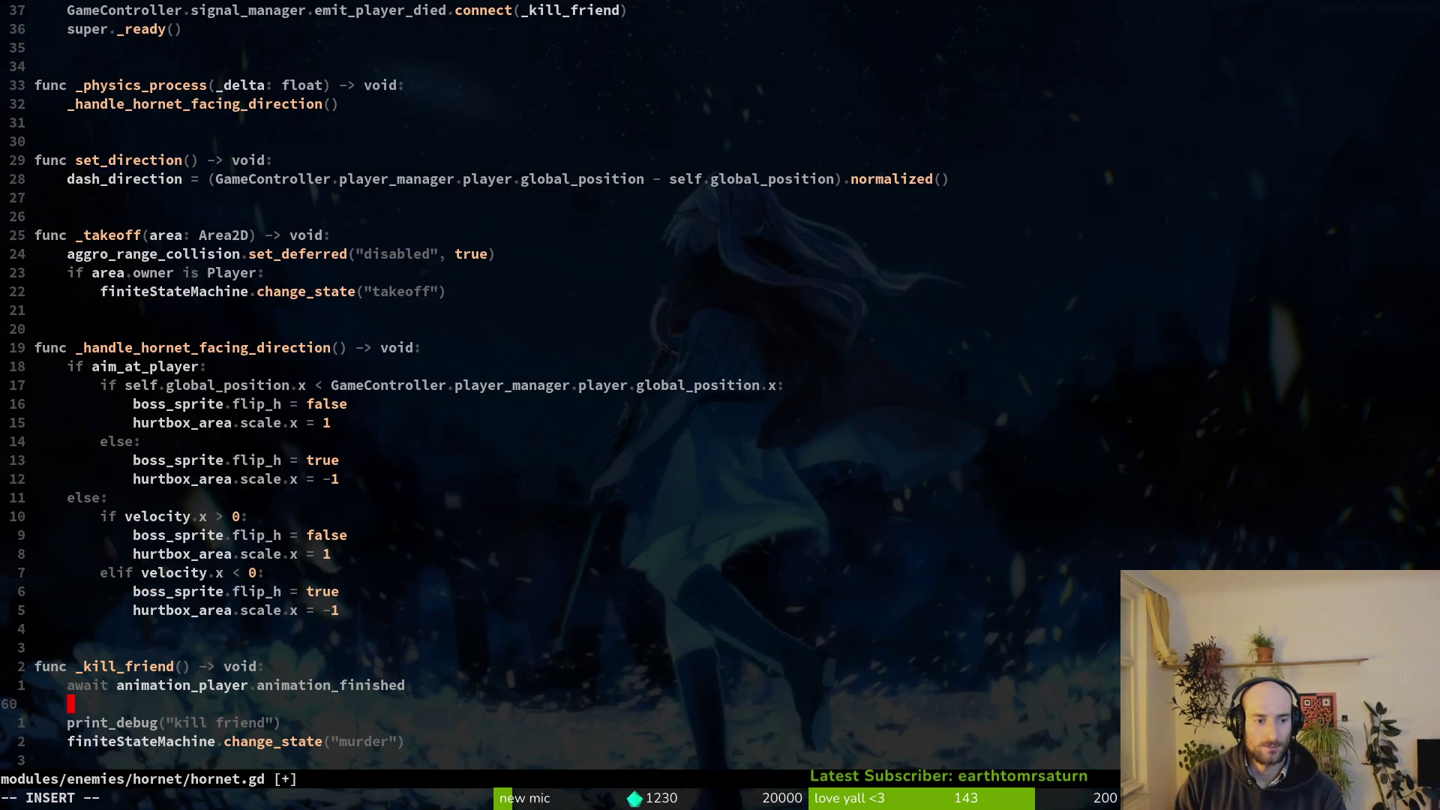
pyautogui.write('ath')
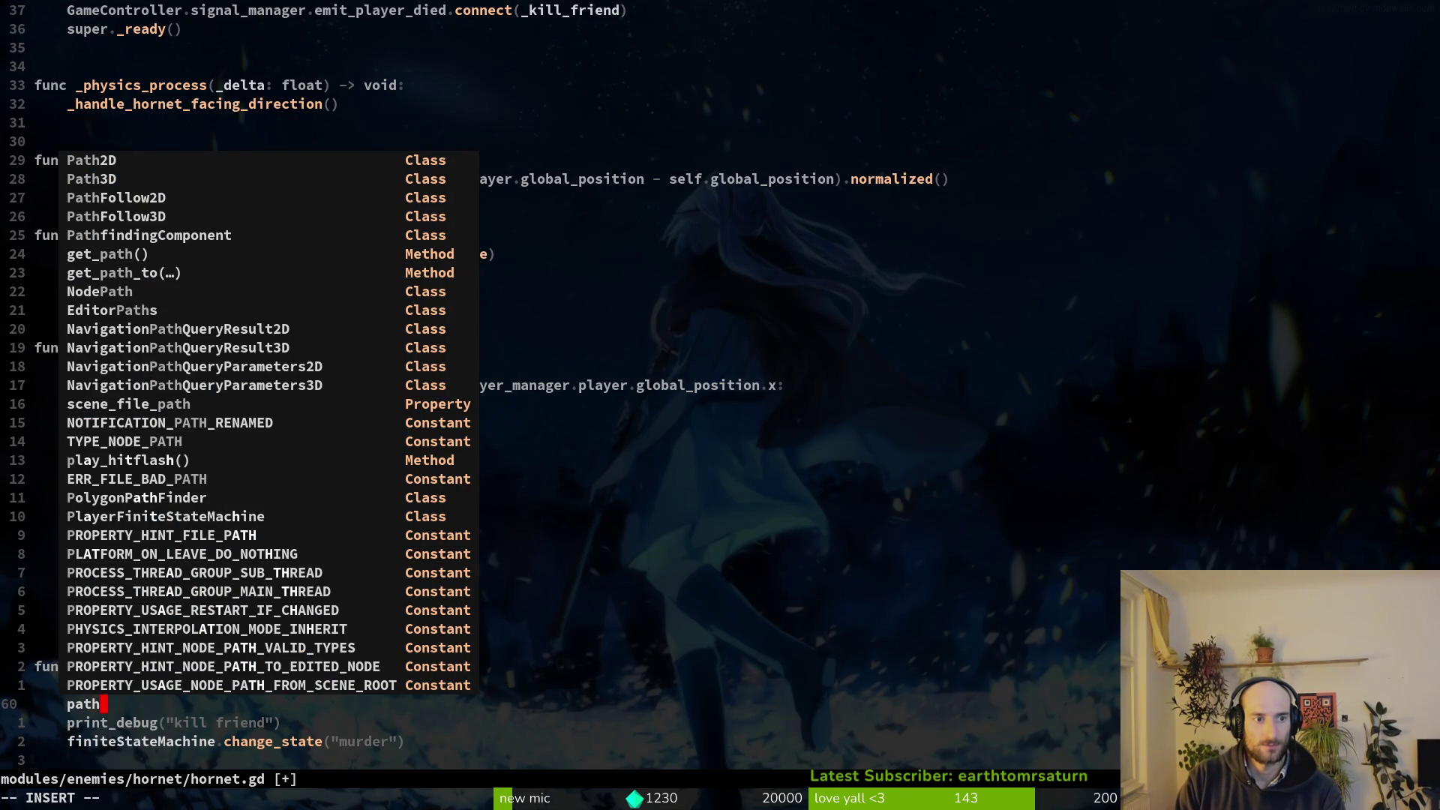
pyautogui.write('fin')
pyautogui.press('Escape')
pyautogui.press('g')
pyautogui.press('g')
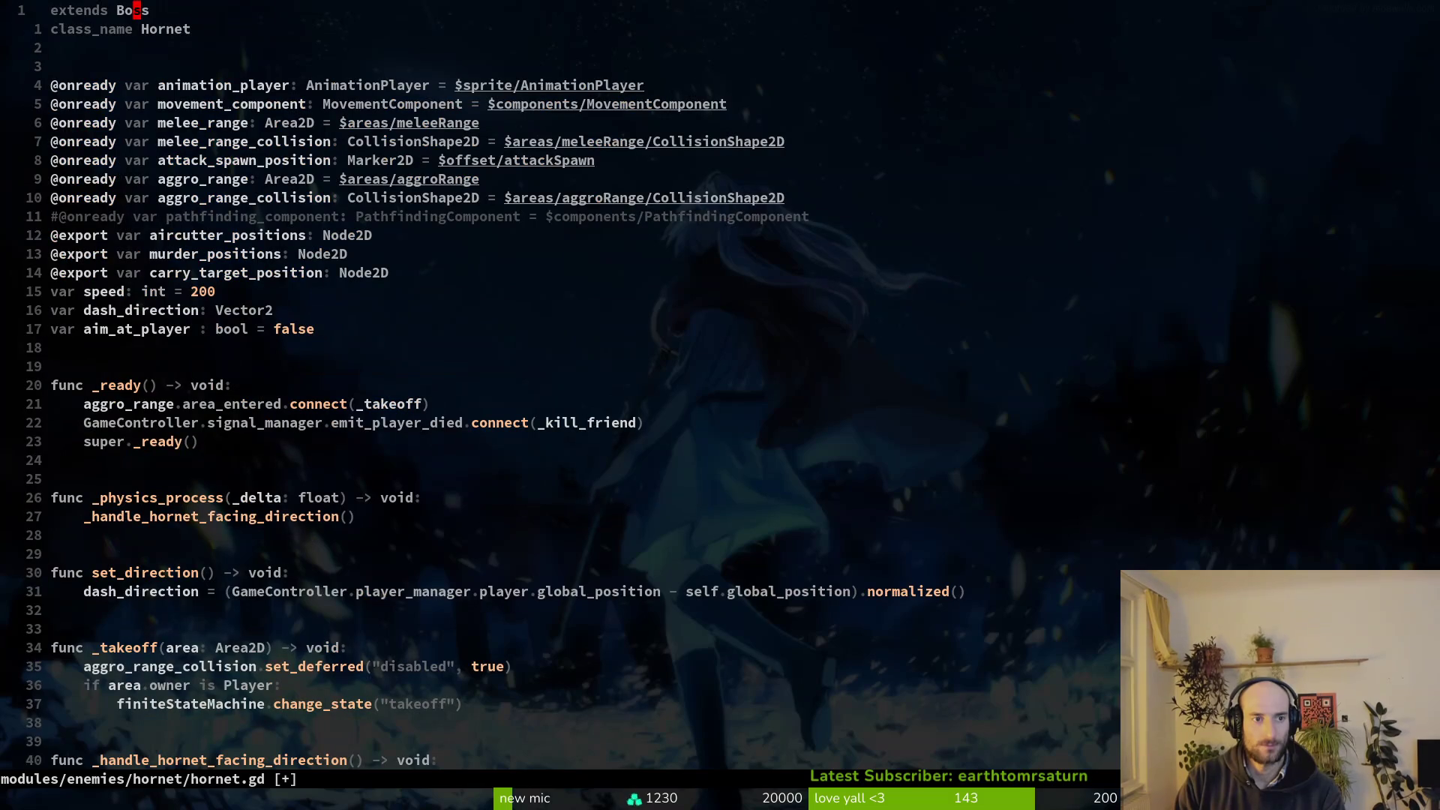
pyautogui.press('j')
pyautogui.press('j')
pyautogui.press('j')
pyautogui.press('k')
pyautogui.press('k')
pyautogui.press('y')
pyautogui.press('y')
pyautogui.write('p')
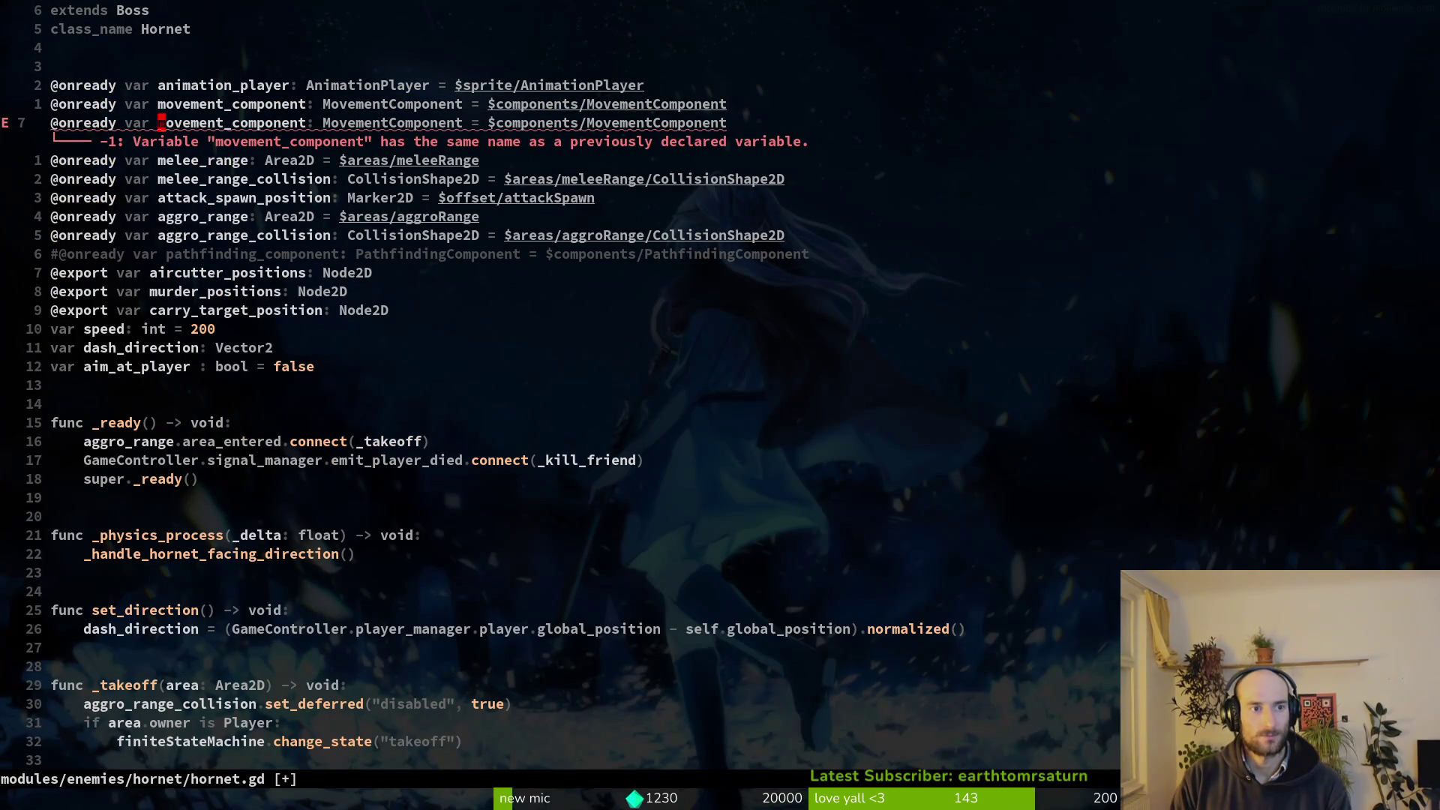
pyautogui.write('cwpathfindi')
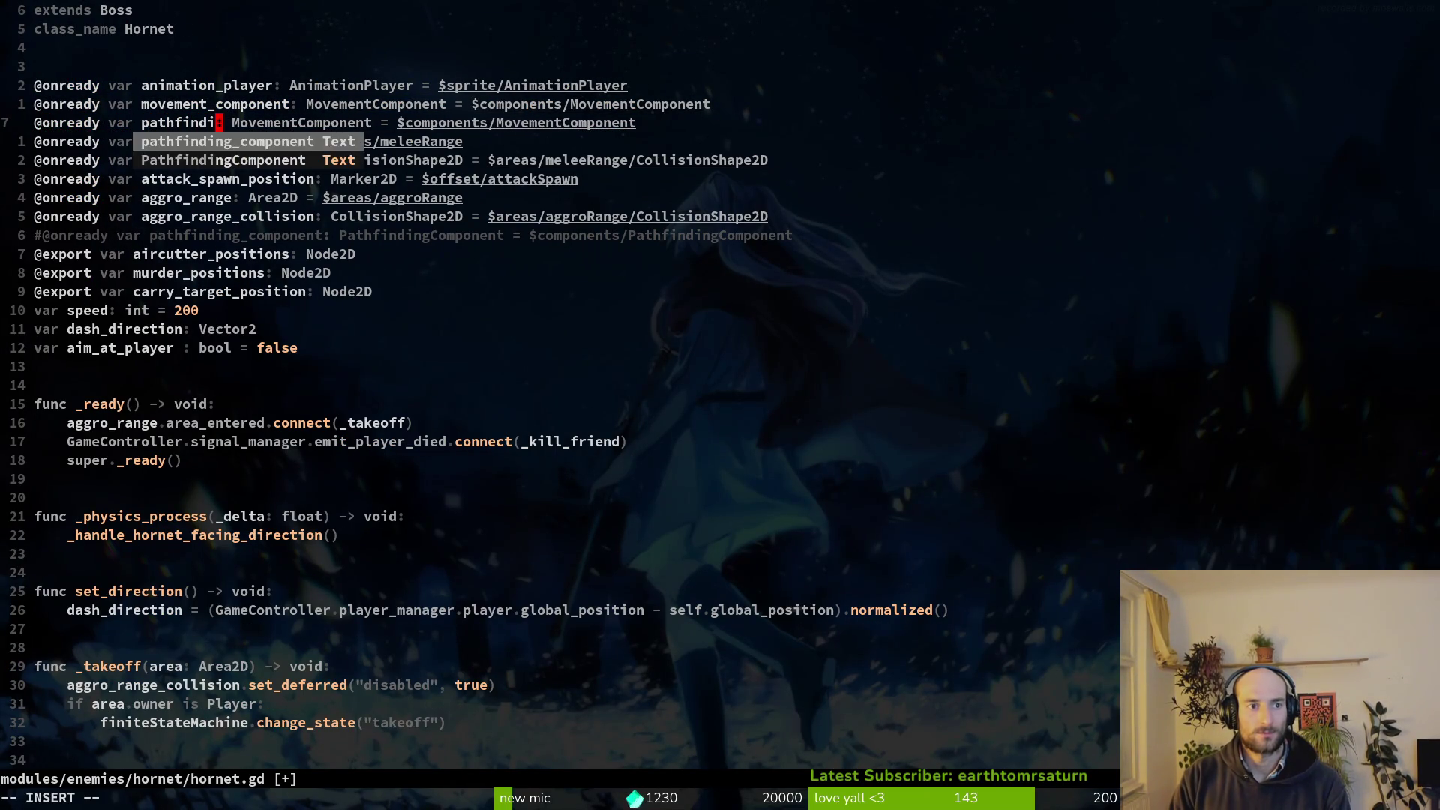
pyautogui.press('Return')
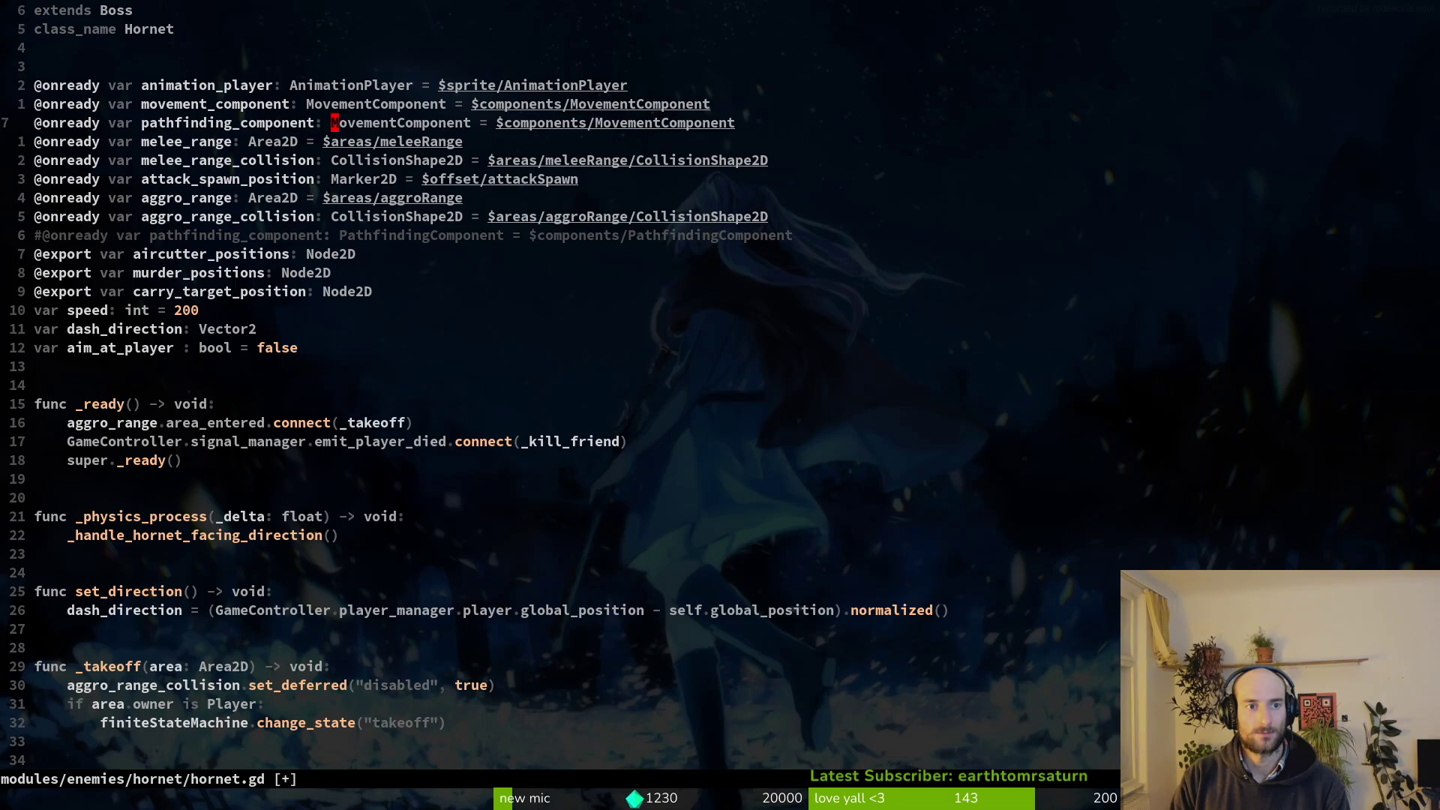
pyautogui.write('cwPath')
pyautogui.press('Return')
pyautogui.press('Escape')
pyautogui.press('w')
pyautogui.press('w')
pyautogui.press('w')
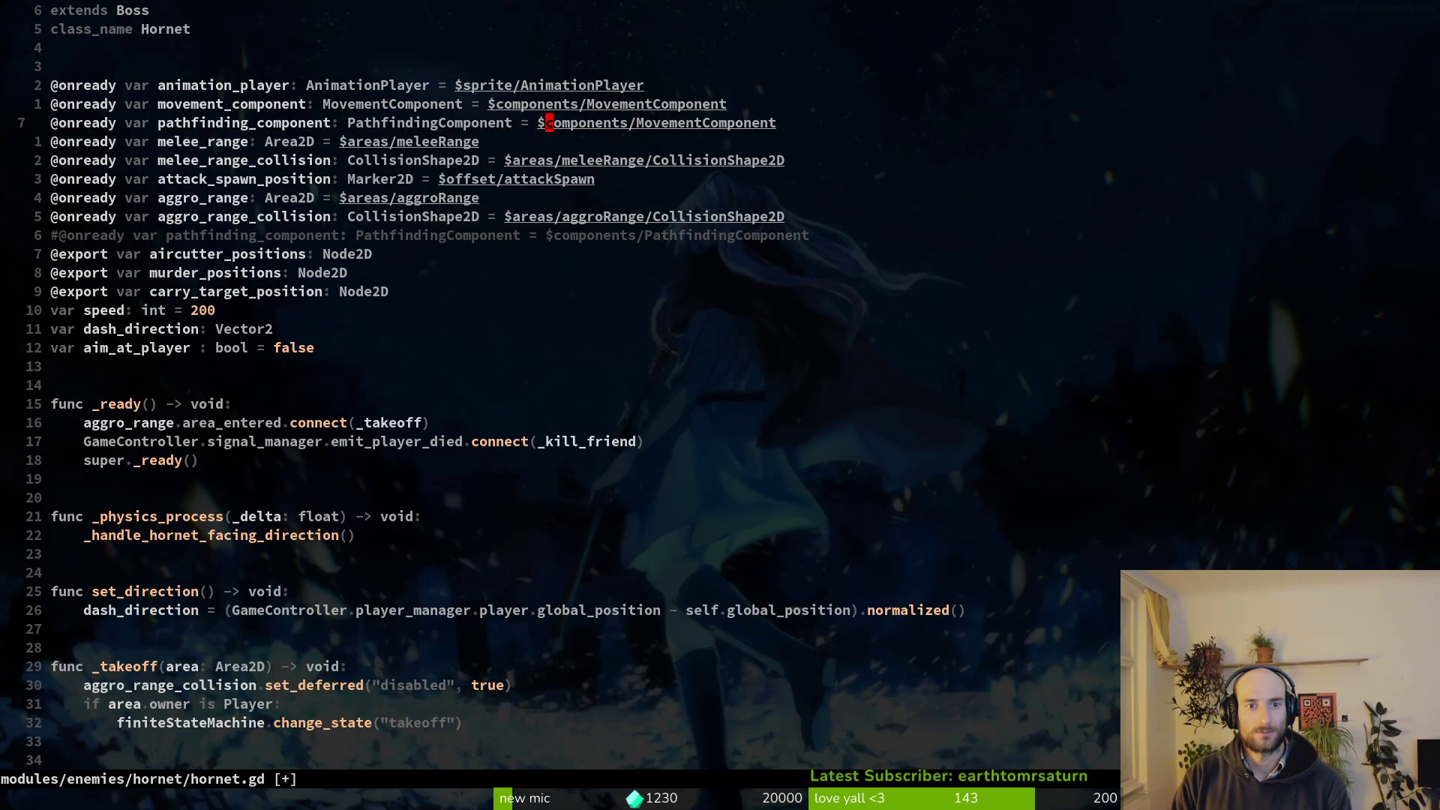
pyautogui.write('cwP')
# In _kill_friend, start a new line with pathfinding_component.nav_agent.
pyautogui.press('Return')
pyautogui.press('Escape')
pyautogui.hotkey('ctrl', 'o')
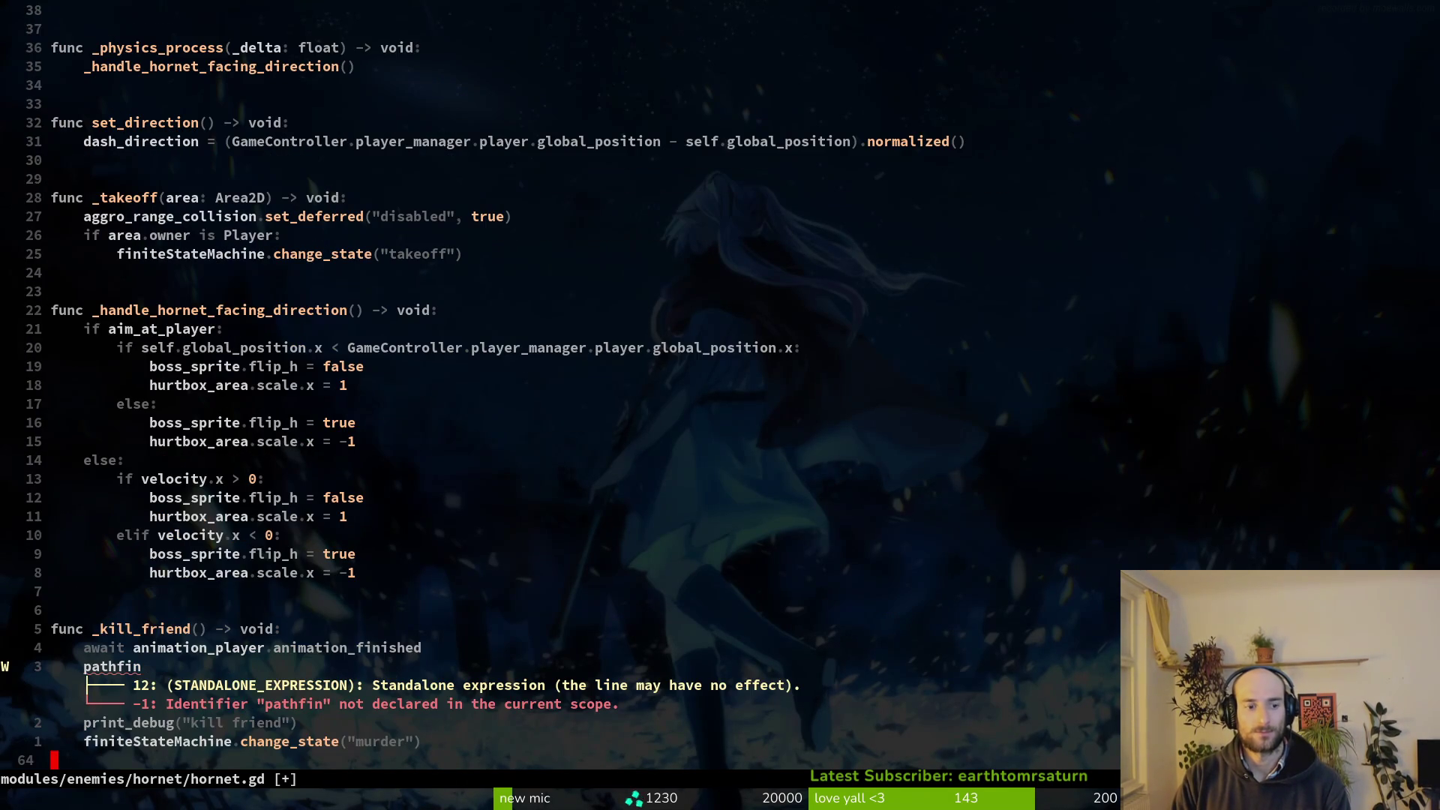
pyautogui.press('k')
pyautogui.press('k')
pyautogui.press('k')
pyautogui.write('jA')
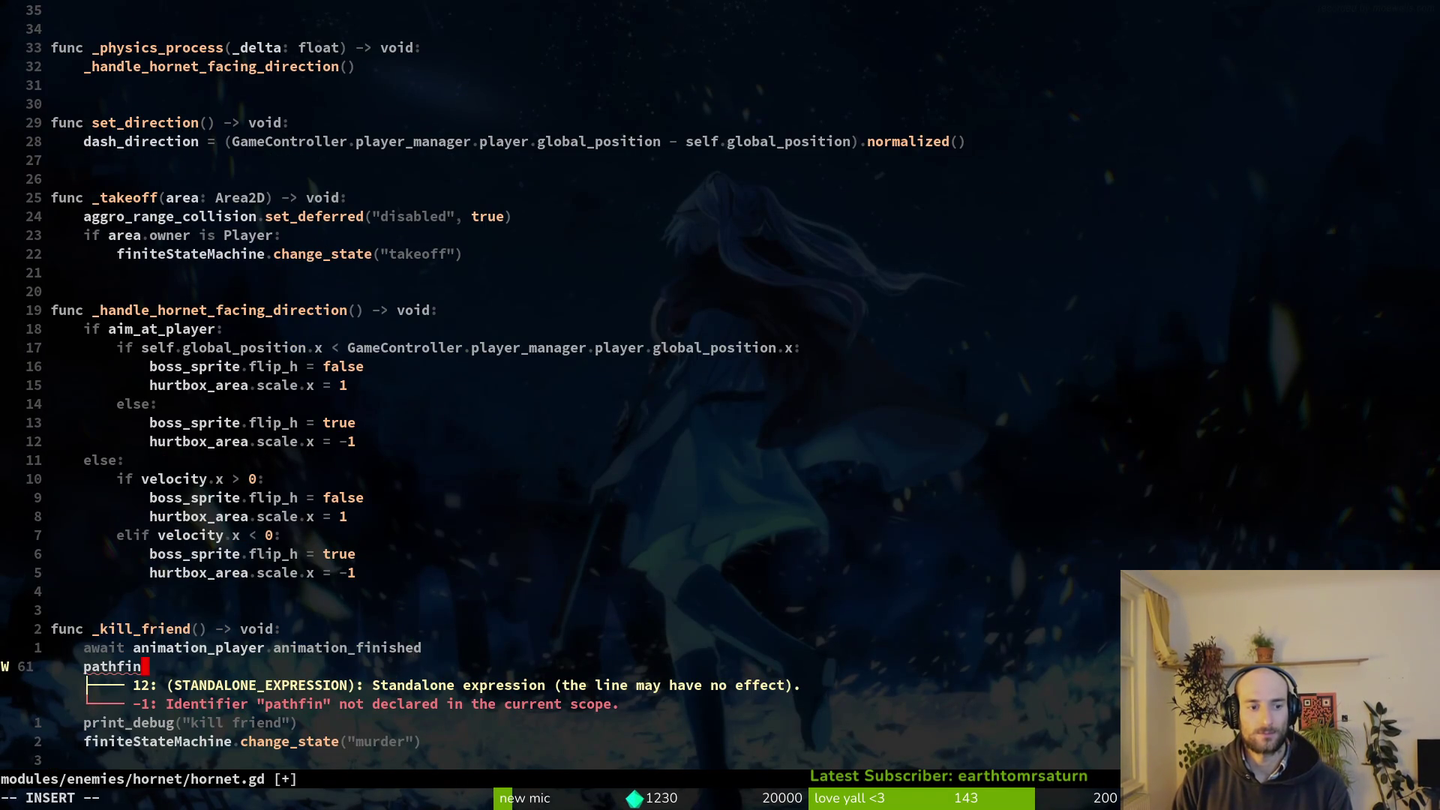
pyautogui.write('g')
pyautogui.press('Return')
pyautogui.write('.na')
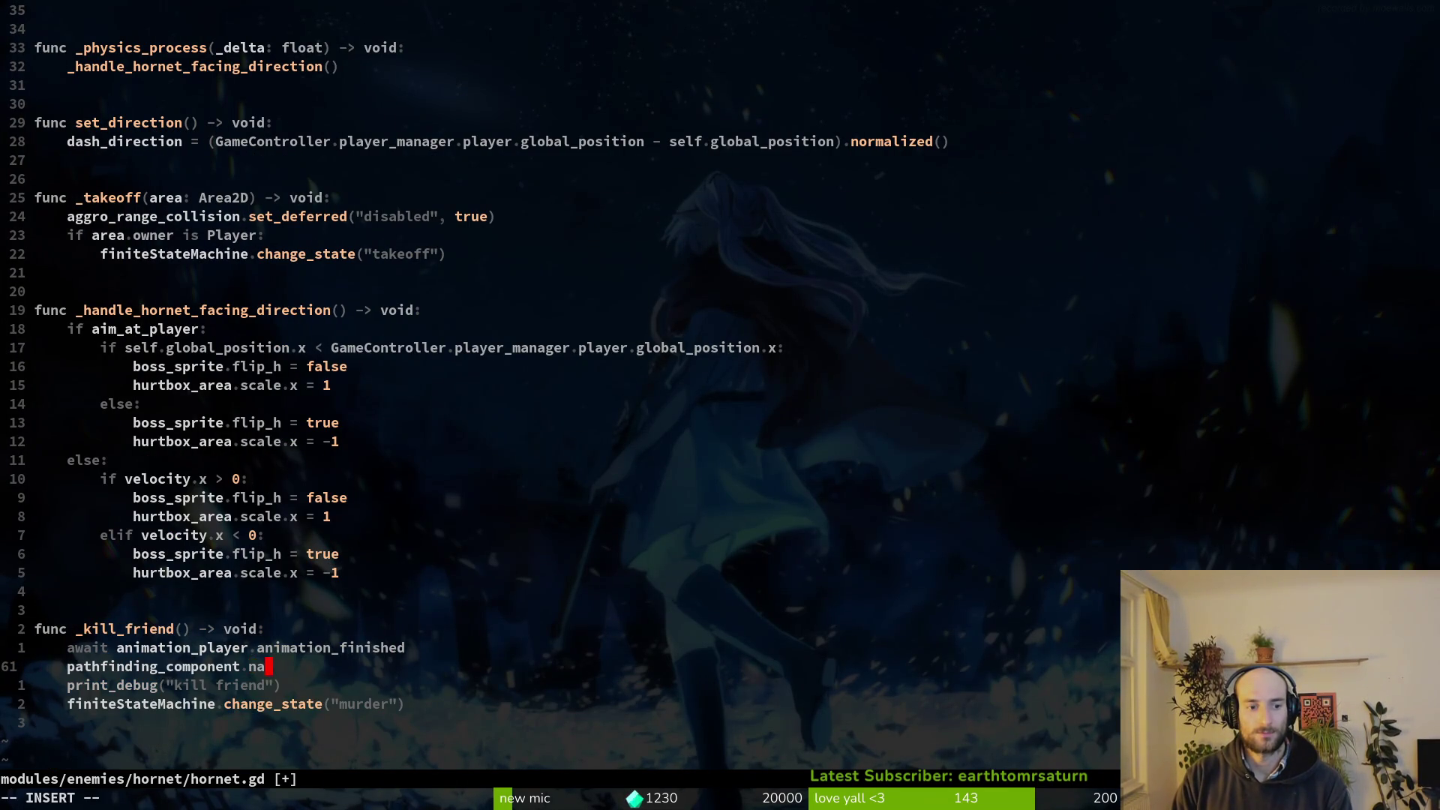
pyautogui.press('Return')
# Change the line to pathfinding_component.target_node = null and save hornet.gd.
pyautogui.write('.tar')
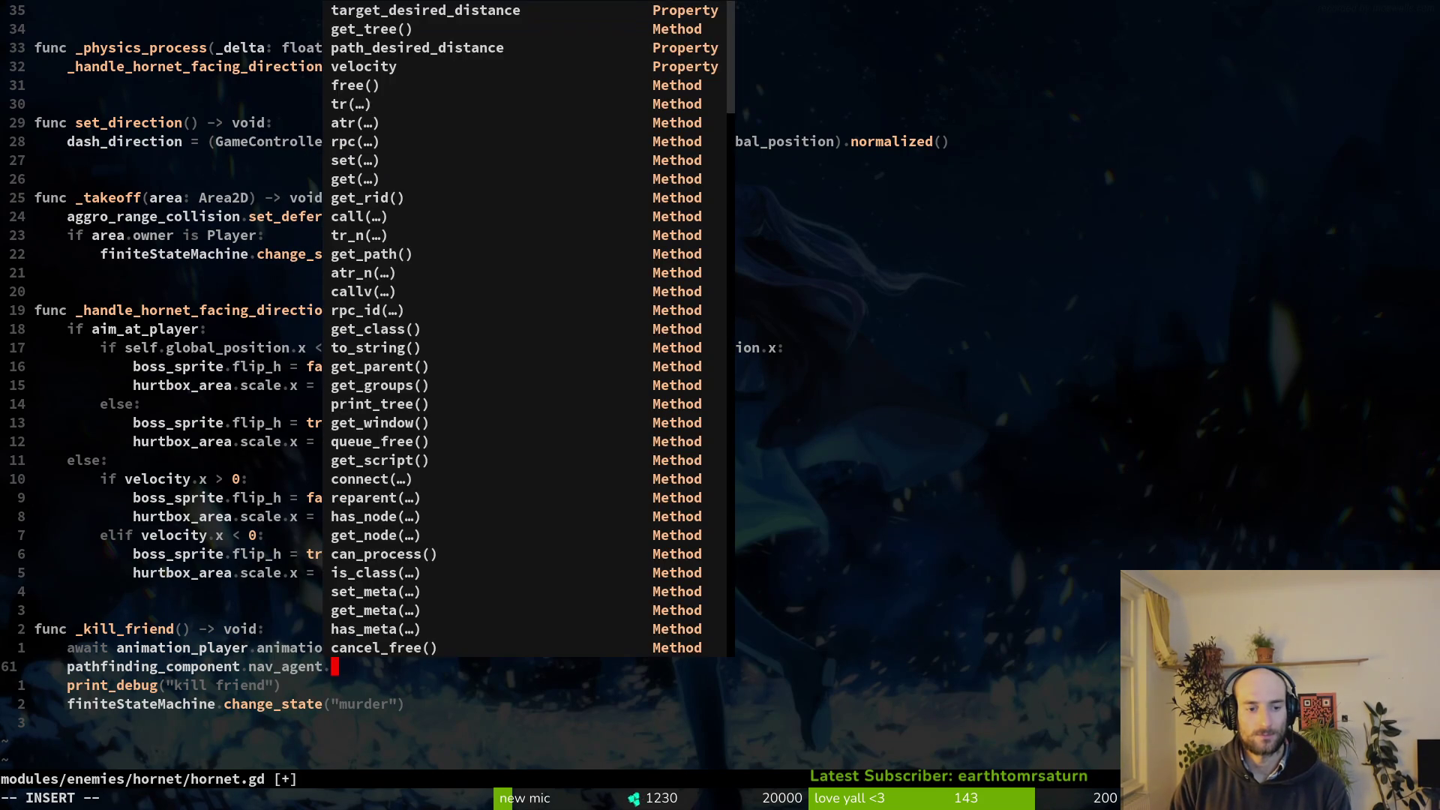
pyautogui.press('Down')
pyautogui.press('BackSpace')
pyautogui.press('BackSpace')
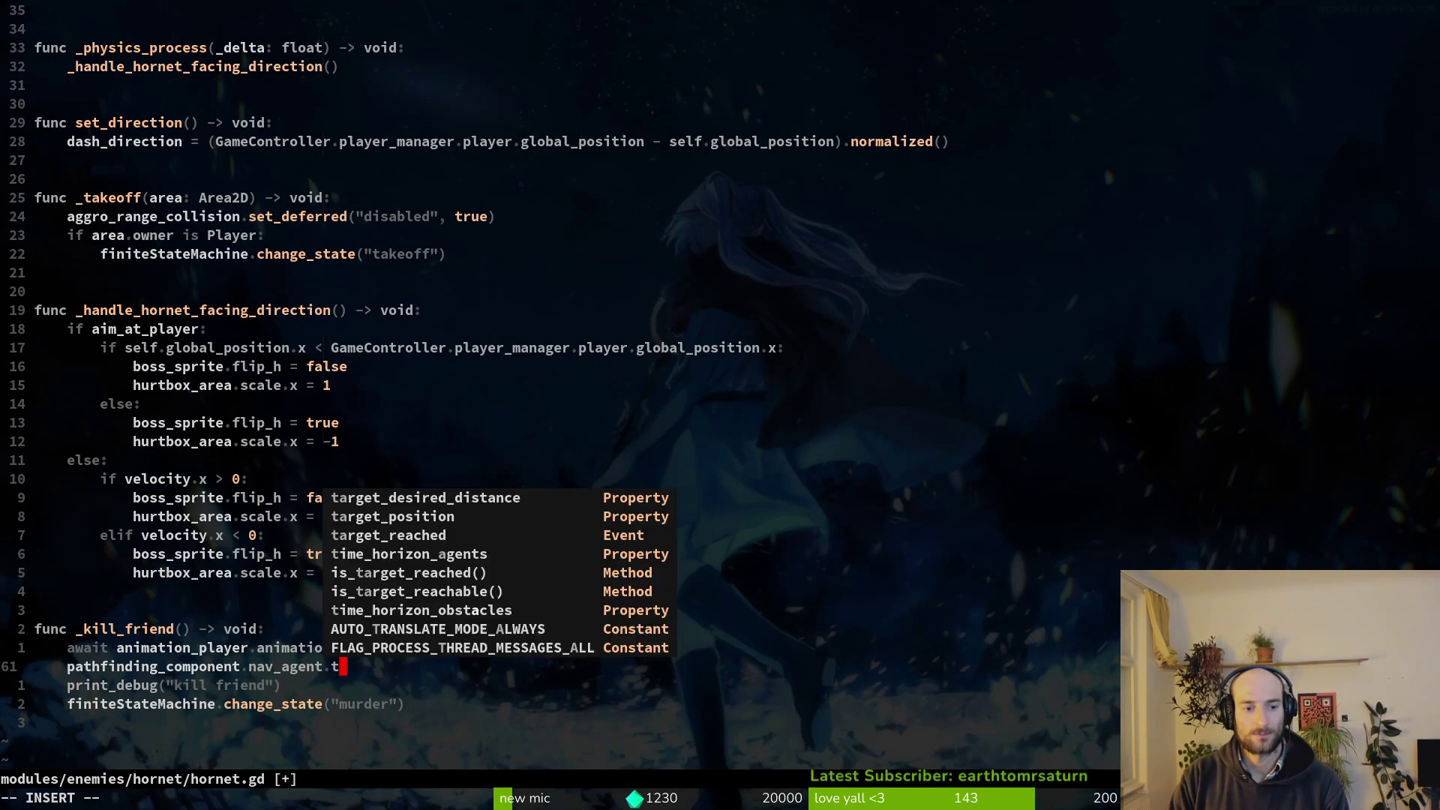
pyautogui.press('BackSpace')
pyautogui.press('BackSpace')
pyautogui.write('target_node = nu')
pyautogui.press('Return')
pyautogui.write('node = null')
pyautogui.press('Return')
pyautogui.press('Escape')
pyautogui.write(':w')
pyautogui.press('Return')
pyautogui.press('super+2')
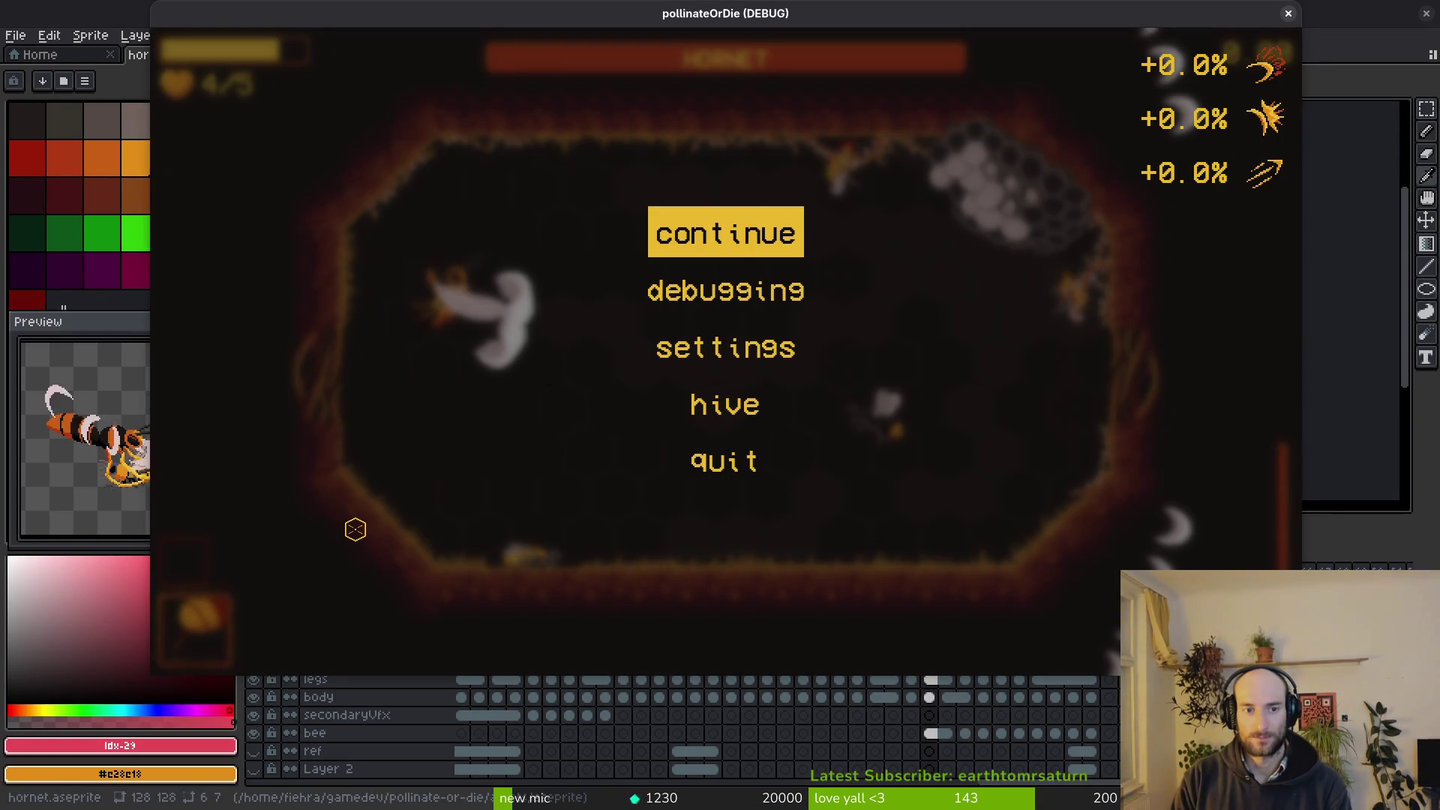
# Unpause the game and play until the Nil 'target_node' error stops it at hornet.gd line 61.
pyautogui.press('Escape')
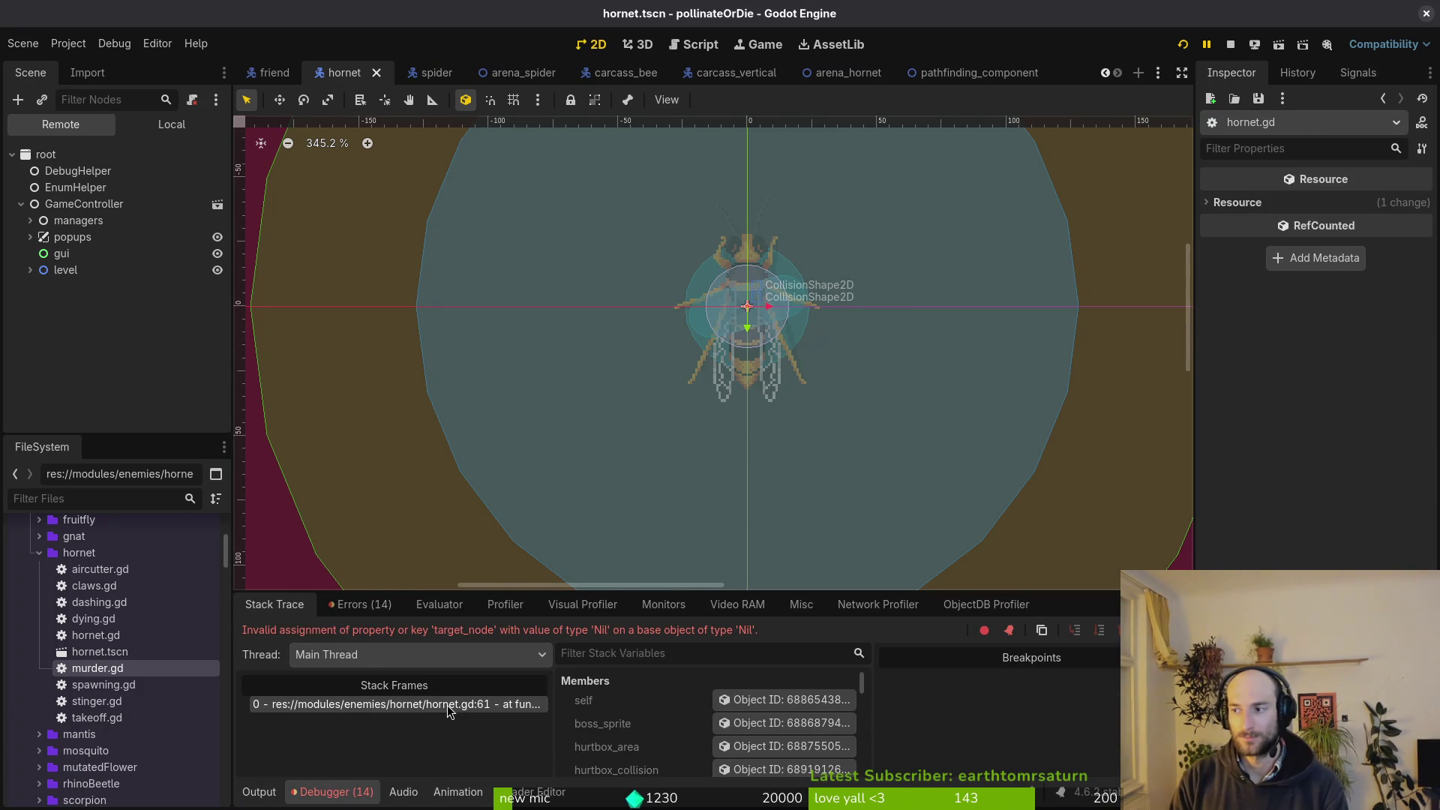
# Compare hornet.gd with the debugger error, then save hornet.gd with the caret on line 61.
pyautogui.hotkey('alt', 'Tab')
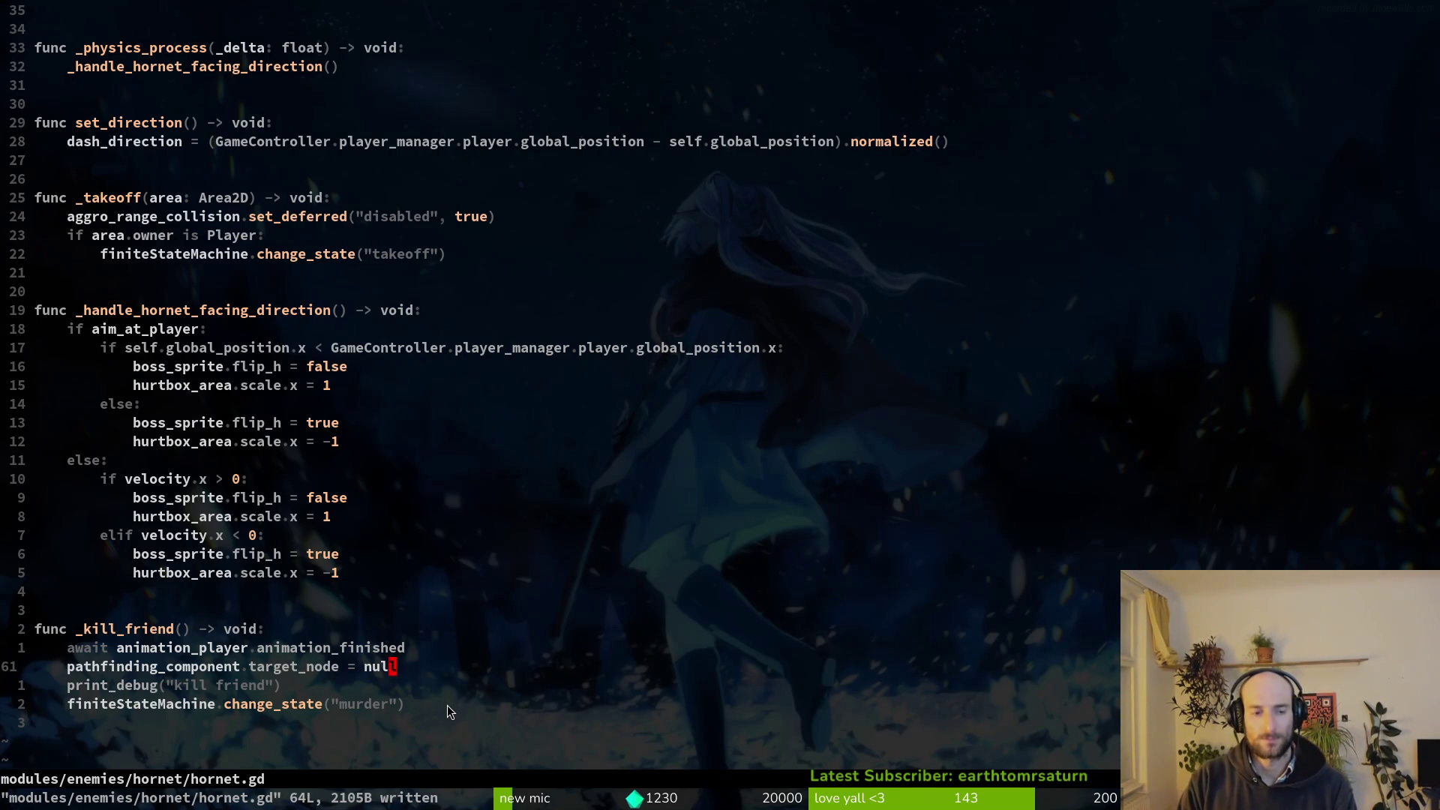
pyautogui.hotkey('alt', 'Tab')
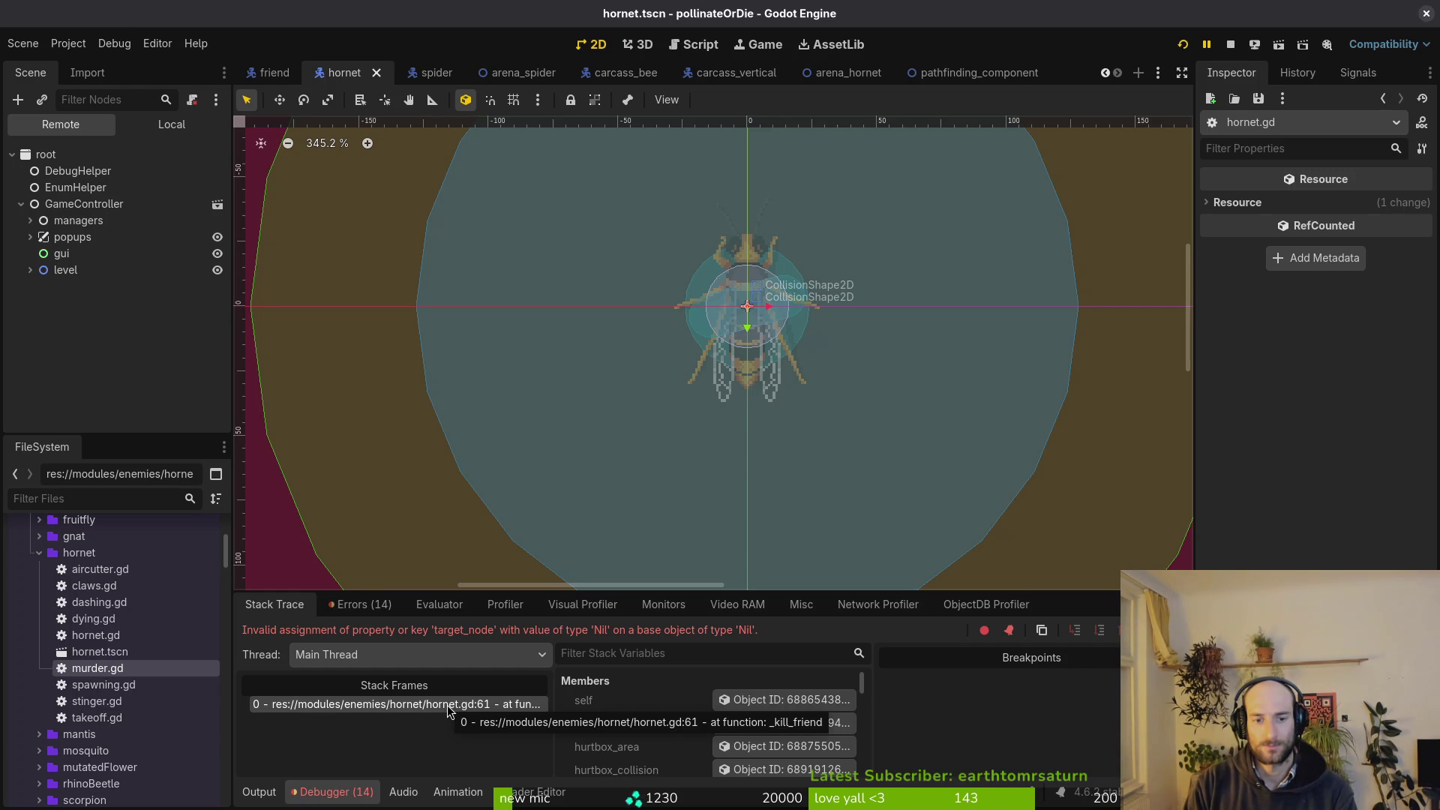
pyautogui.hotkey('alt', 'Tab')
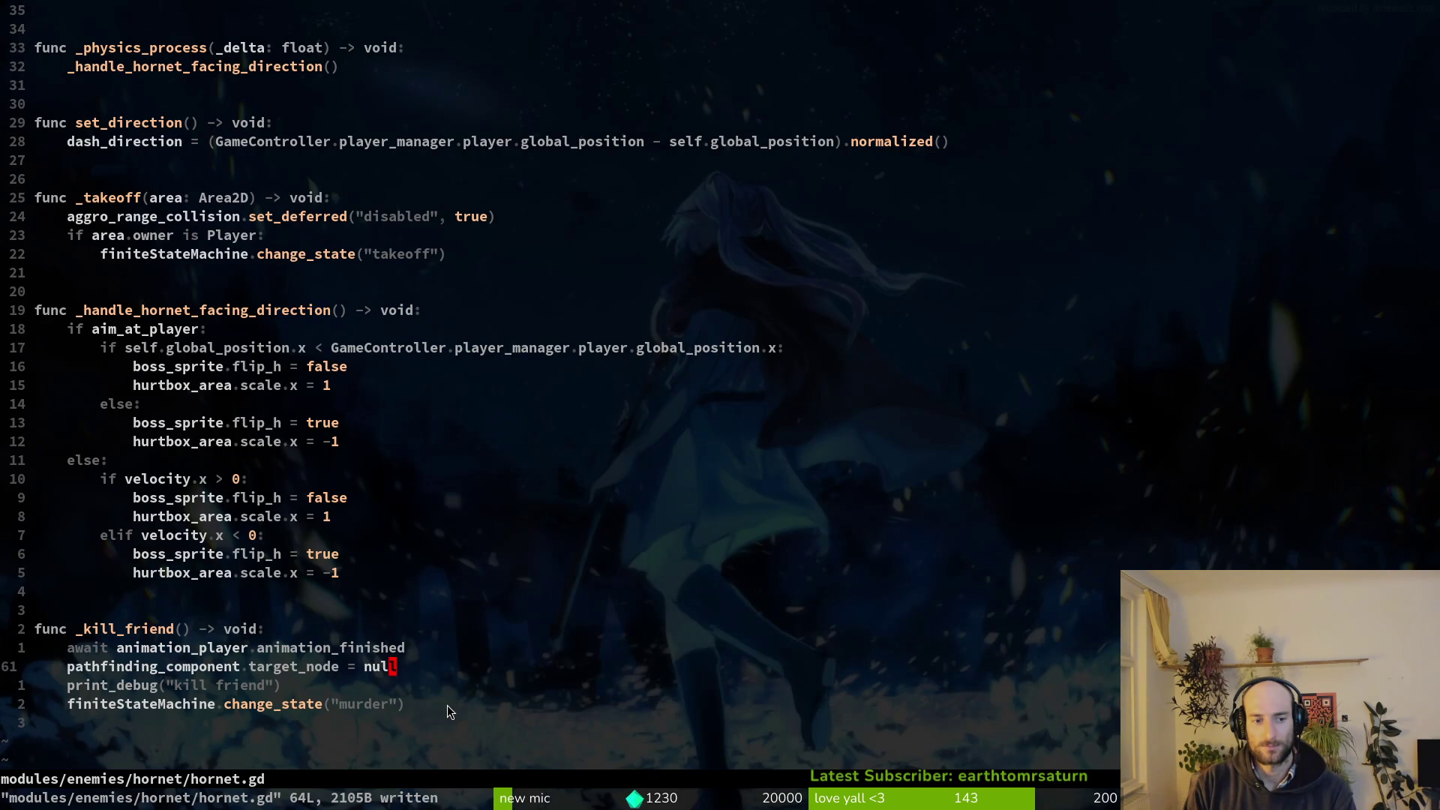
pyautogui.scroll(8, 467, 283)
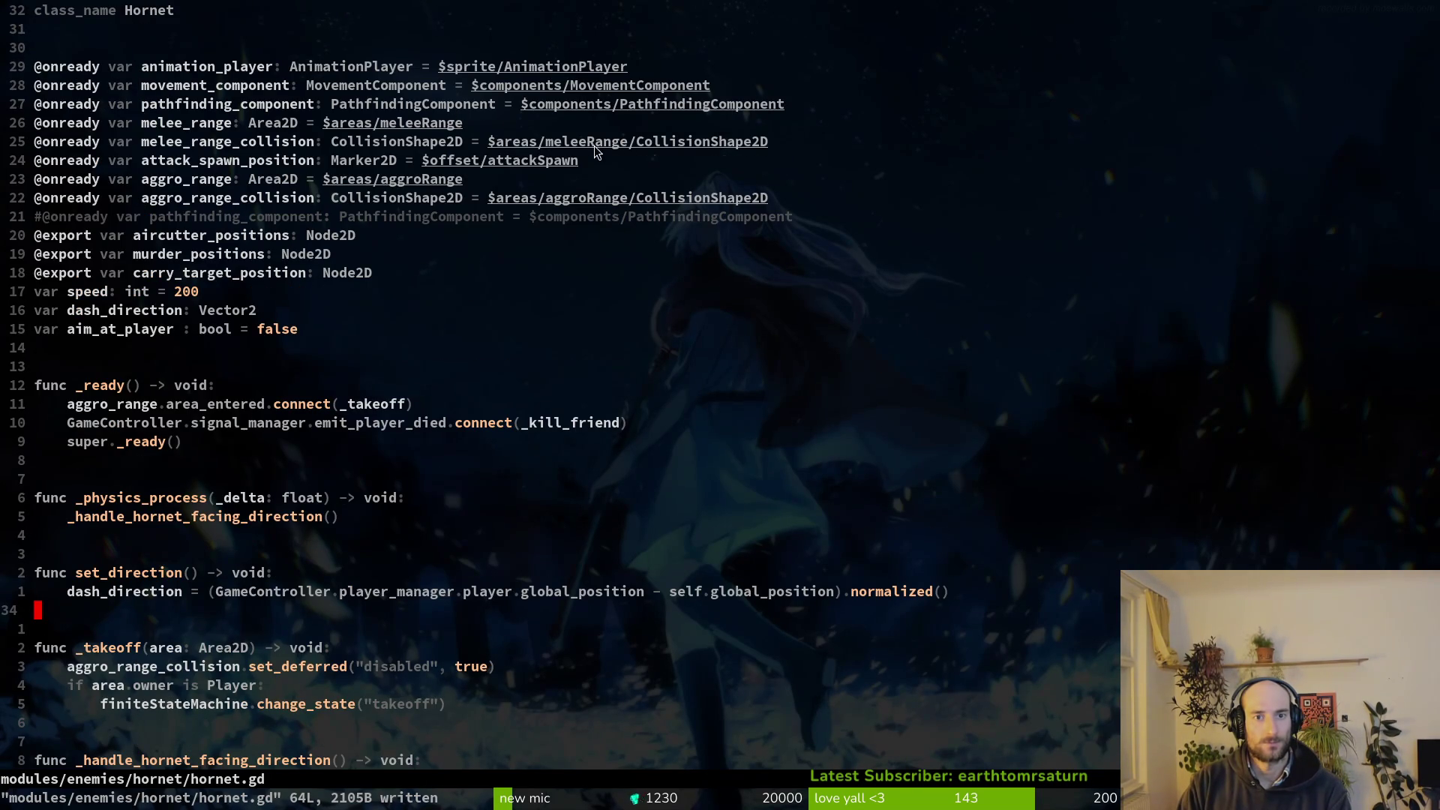
pyautogui.scroll(-12, 592, 143)
pyautogui.click(122, 443)
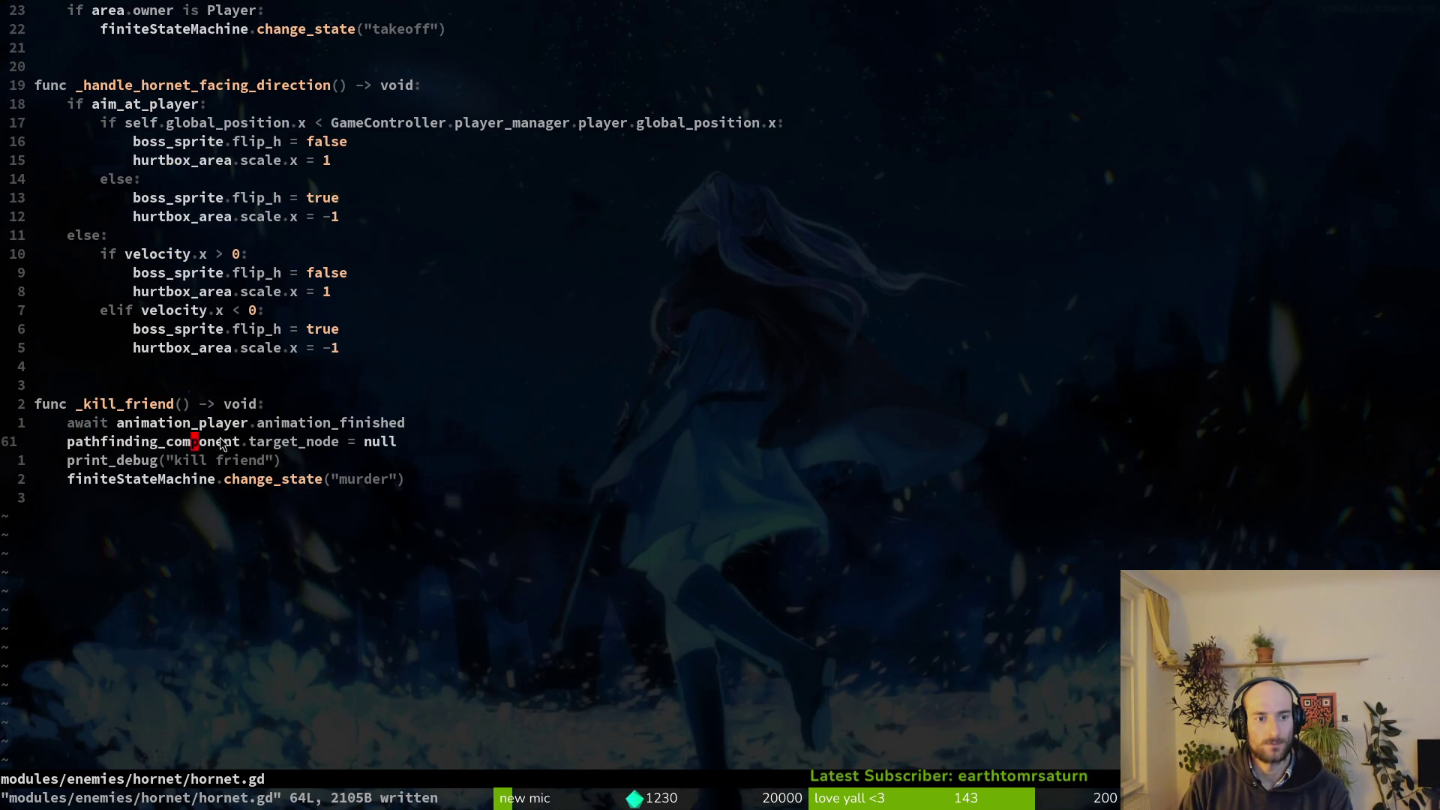
pyautogui.hotkey('ctrl', 's')
# Review murder.gd's carry target_node line and animation chain, then go back to hornet.gd.
pyautogui.hotkey('ctrl', '6')
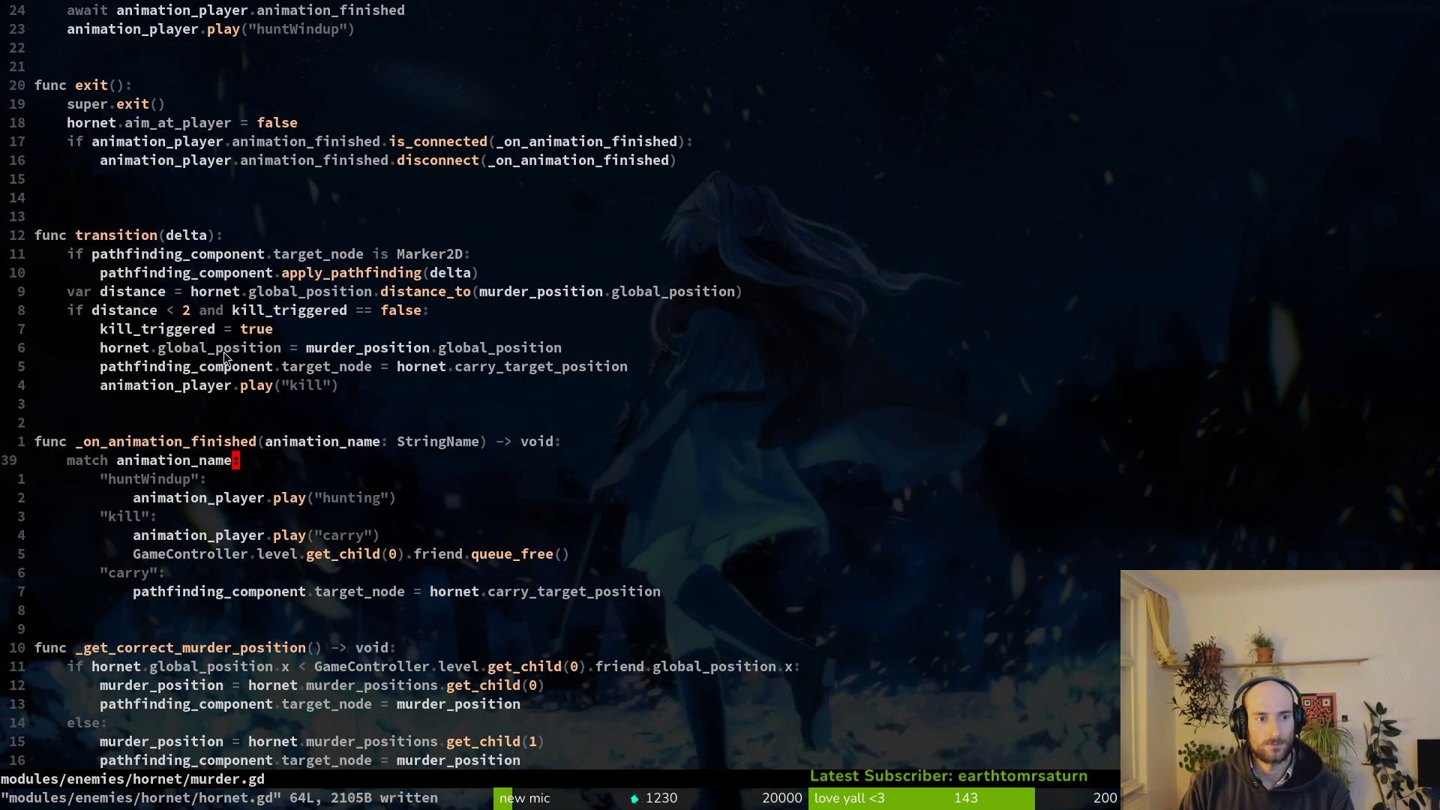
pyautogui.click(303, 367)
pyautogui.hotkey('shift', 'v')
pyautogui.press('y')
pyautogui.scroll(-6, 405, 499)
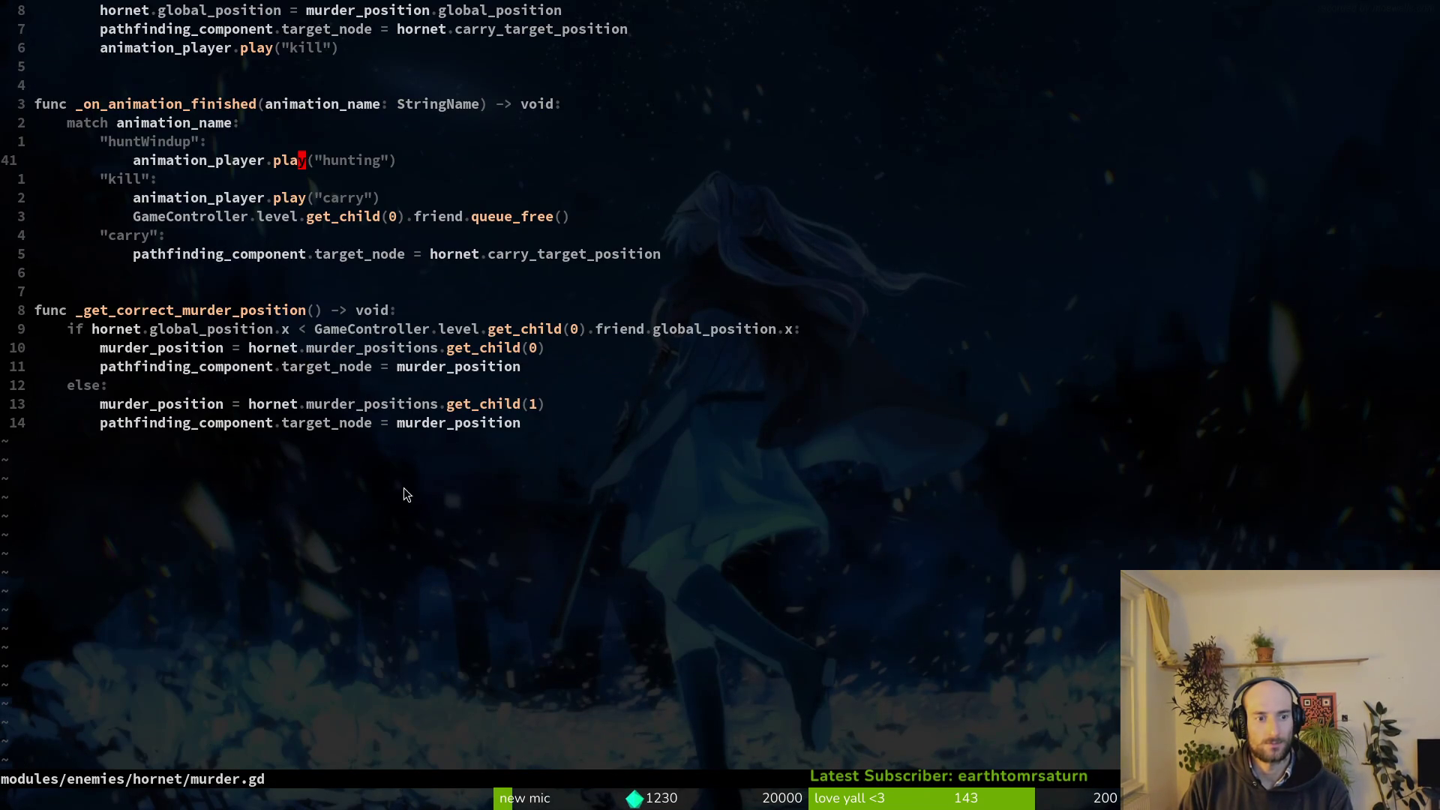
pyautogui.scroll(4, 264, 405)
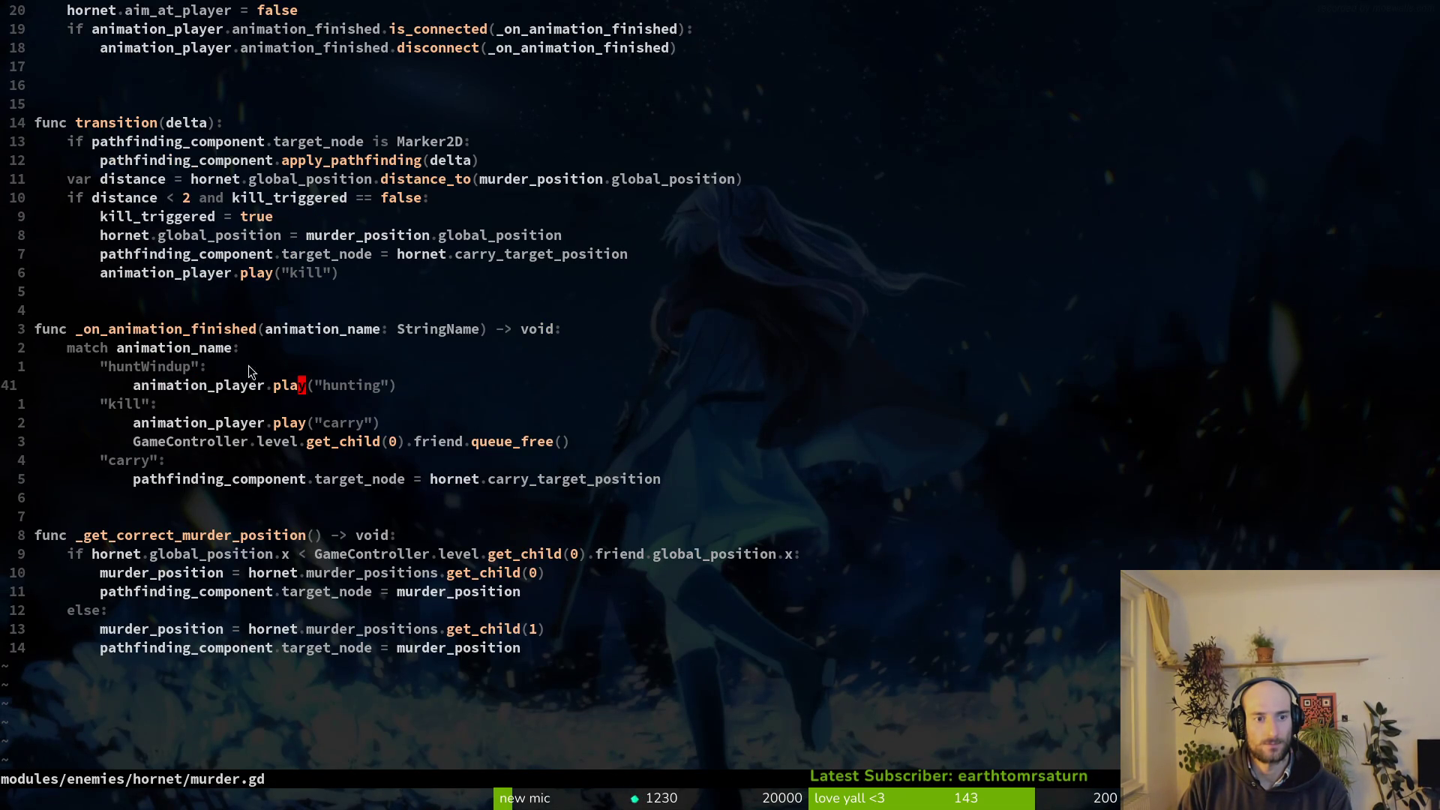
pyautogui.scroll(3, 255, 390)
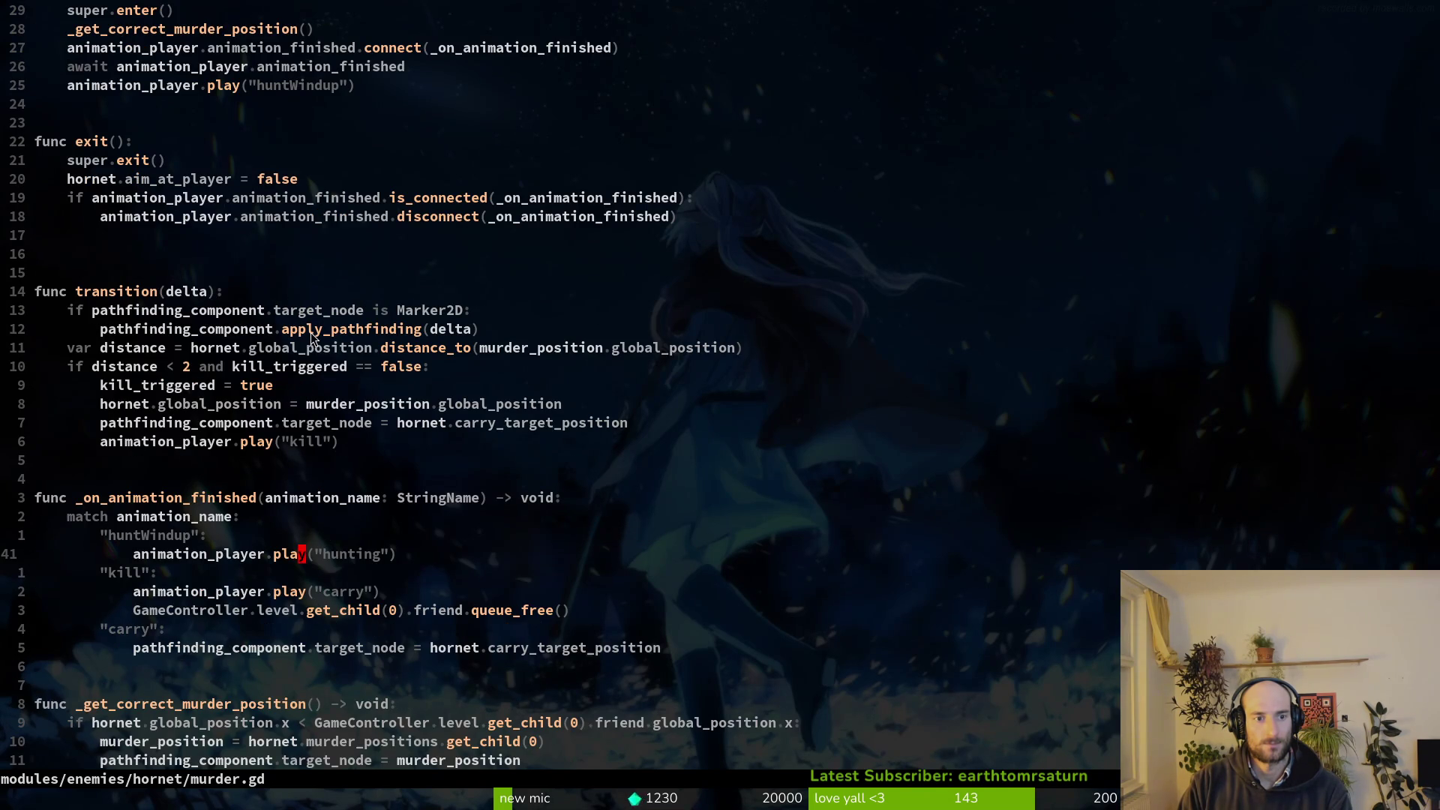
pyautogui.scroll(3, 311, 332)
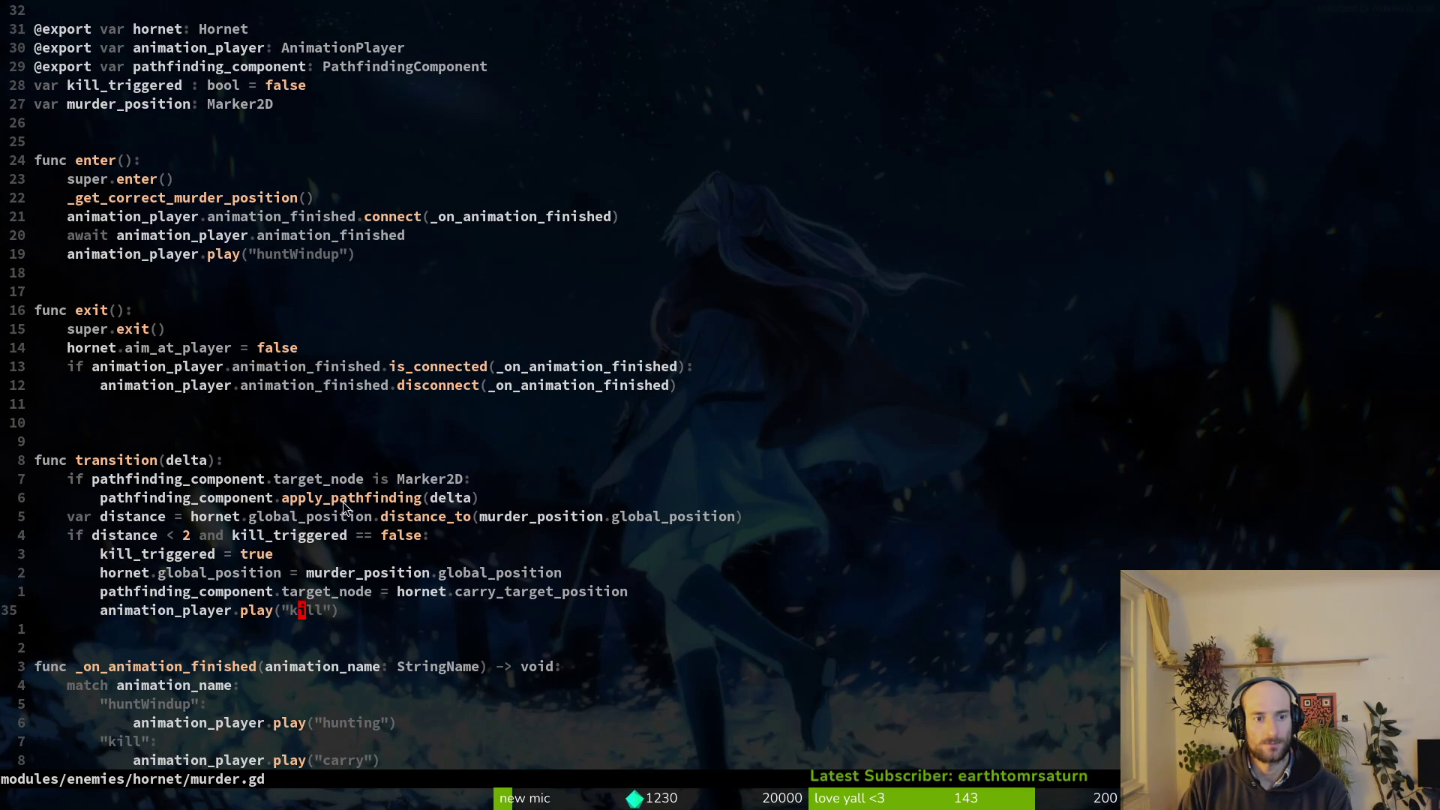
pyautogui.hotkey('ctrl', 'o')
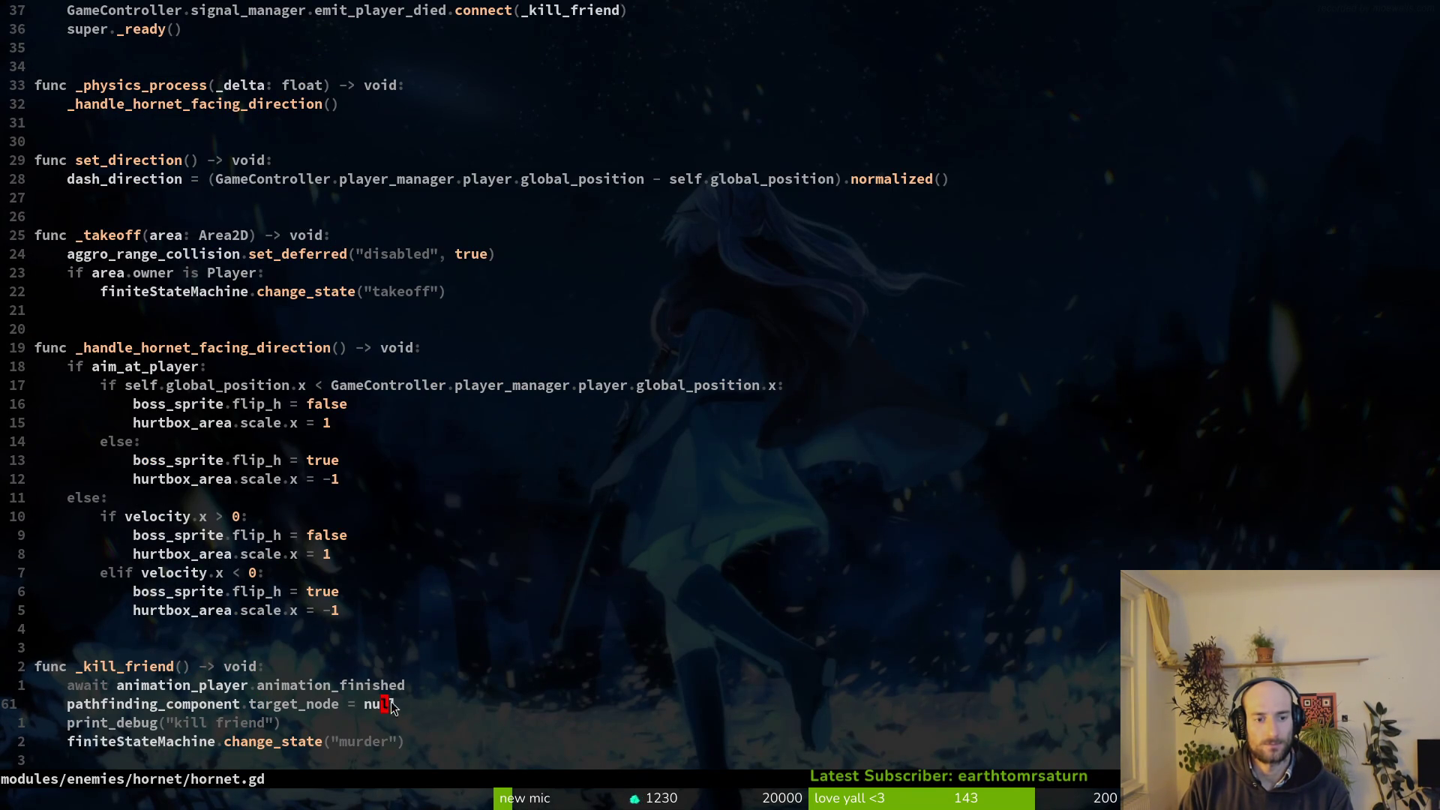
# Try changing the target_node value on line 61 from null to home.
pyautogui.press('c')
pyautogui.press('i')
pyautogui.press('w')
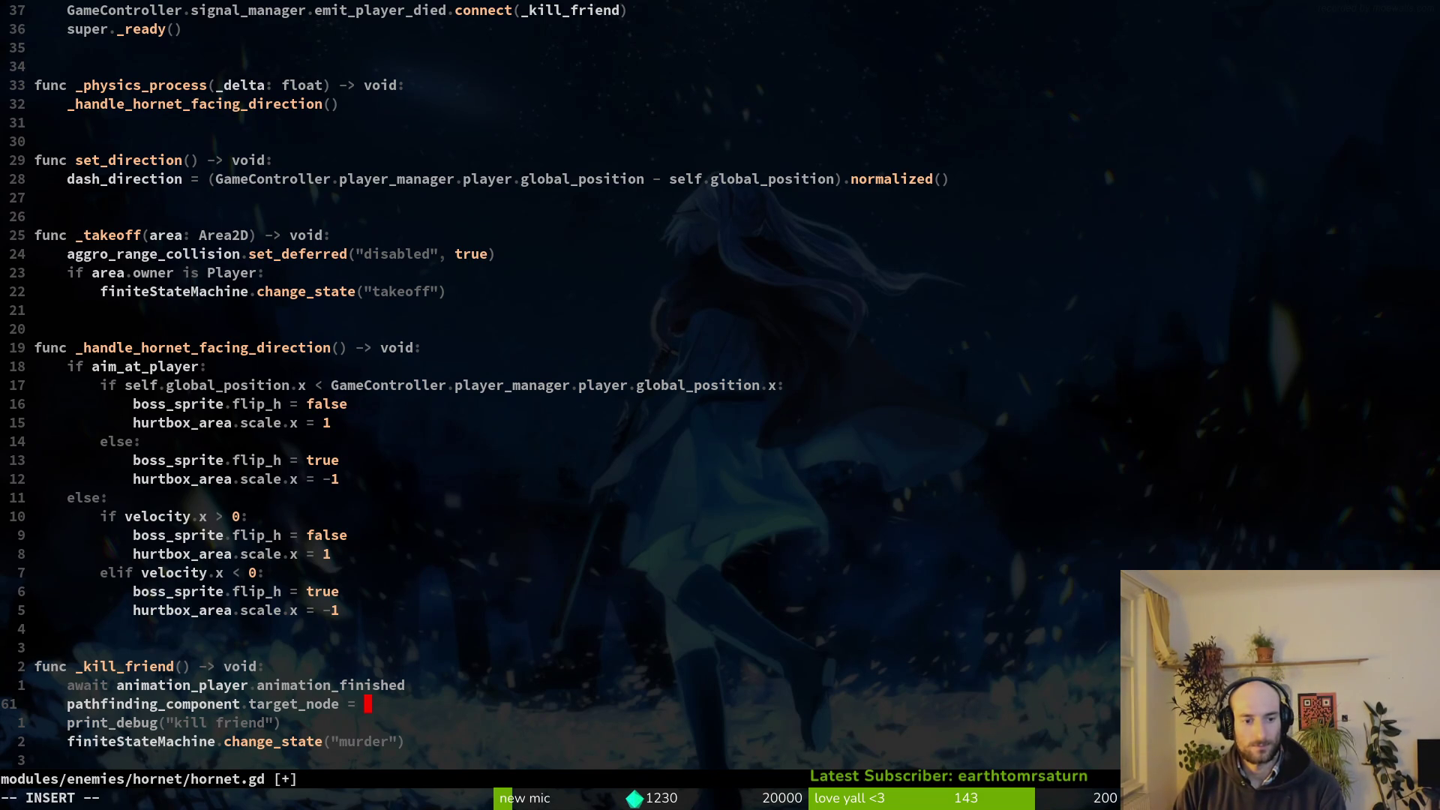
pyautogui.write('home')
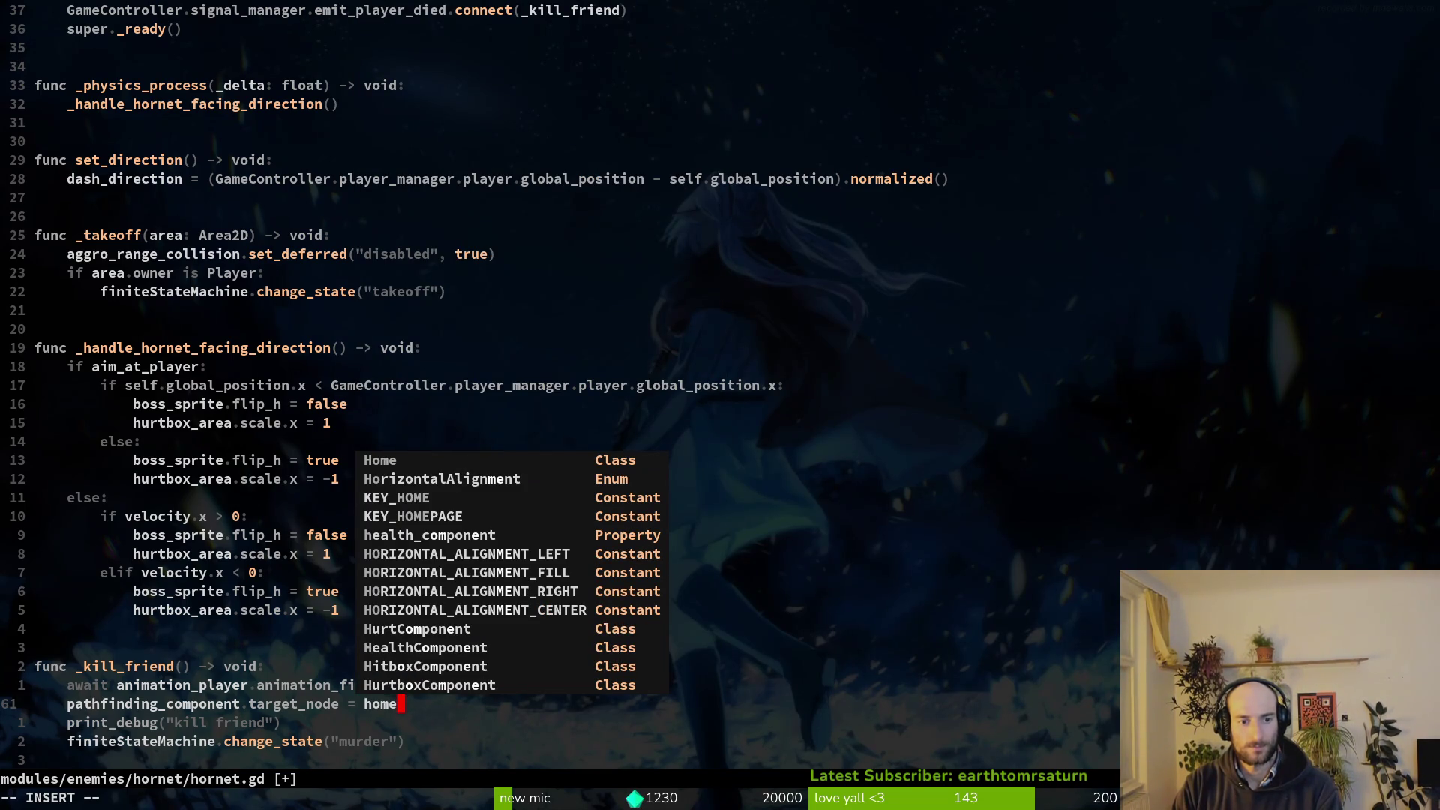
pyautogui.press('Escape')
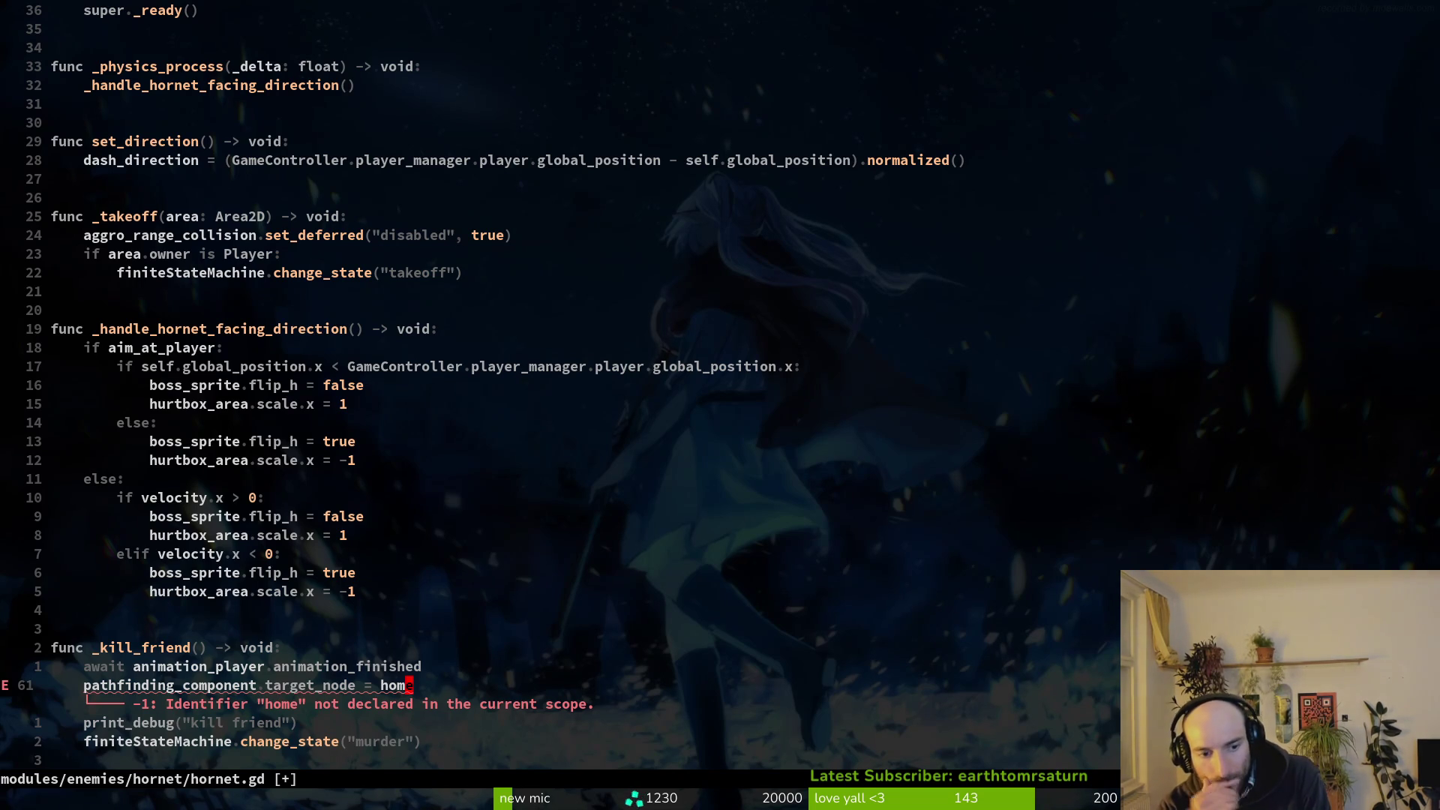
# Retype the value back to null and save hornet.gd, confirming the write.
pyautogui.press('c')
pyautogui.press('i')
pyautogui.press('w')
pyautogui.press('Return')
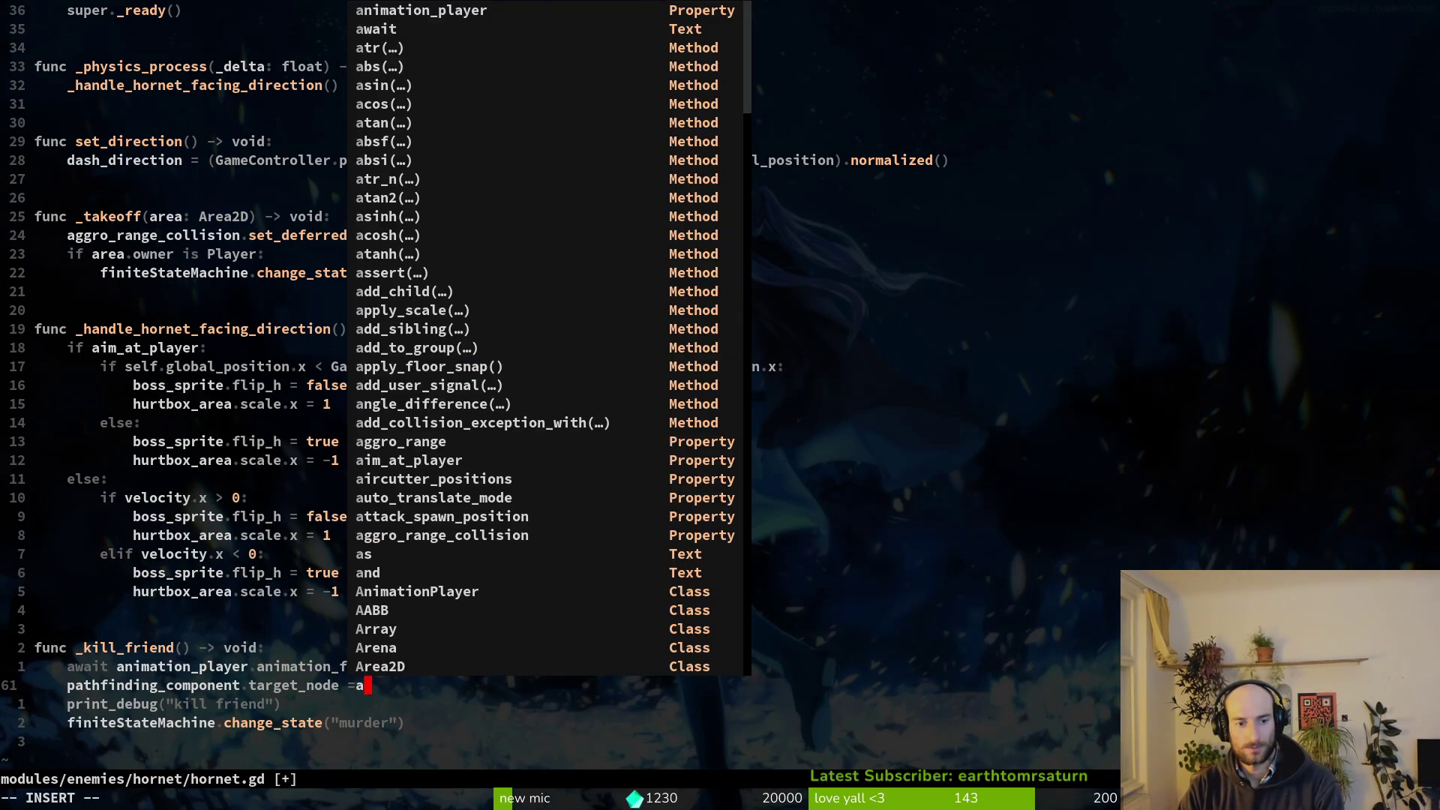
pyautogui.press('Escape')
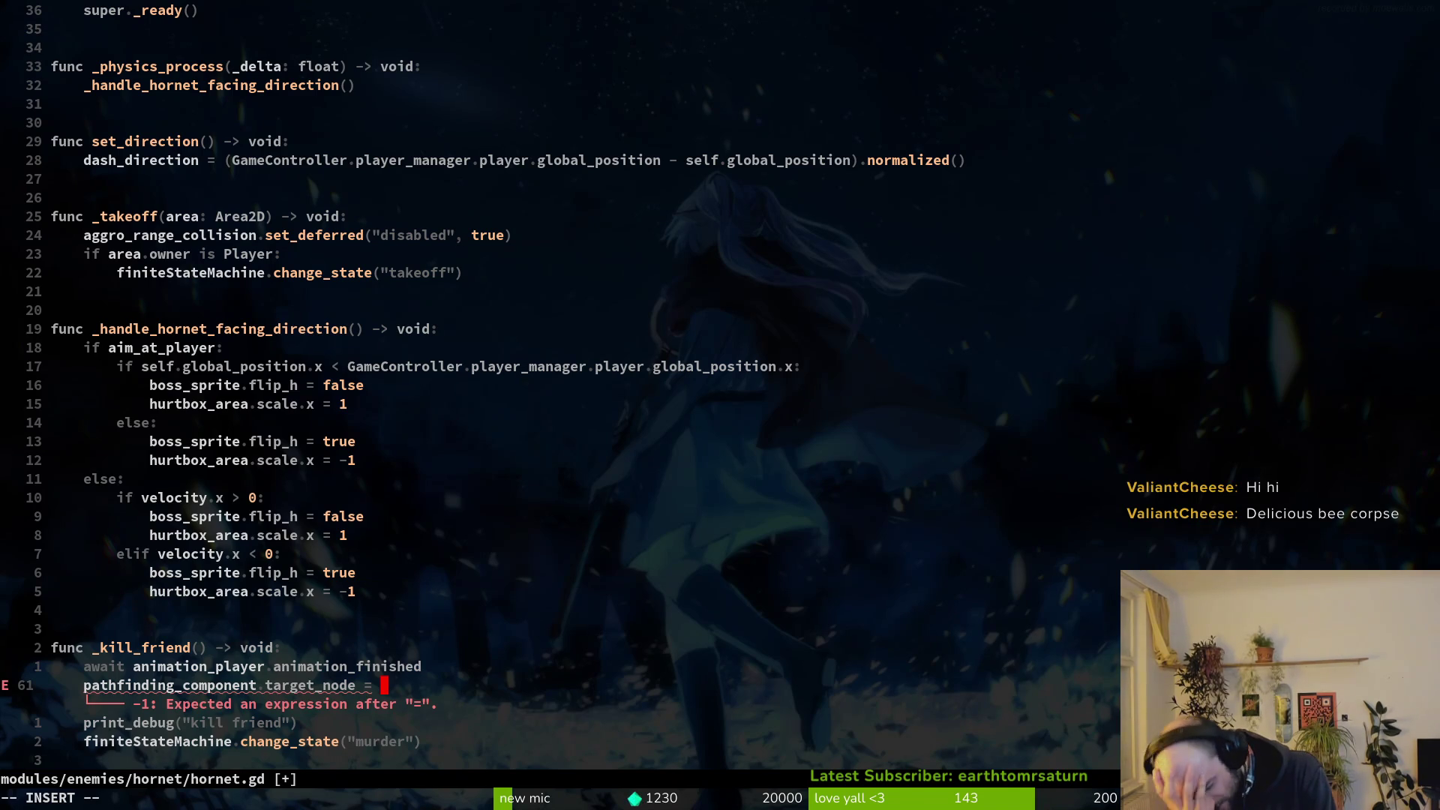
pyautogui.write('null')
pyautogui.press('Escape')
pyautogui.write(':w')
pyautogui.press('Return')
pyautogui.press('y')
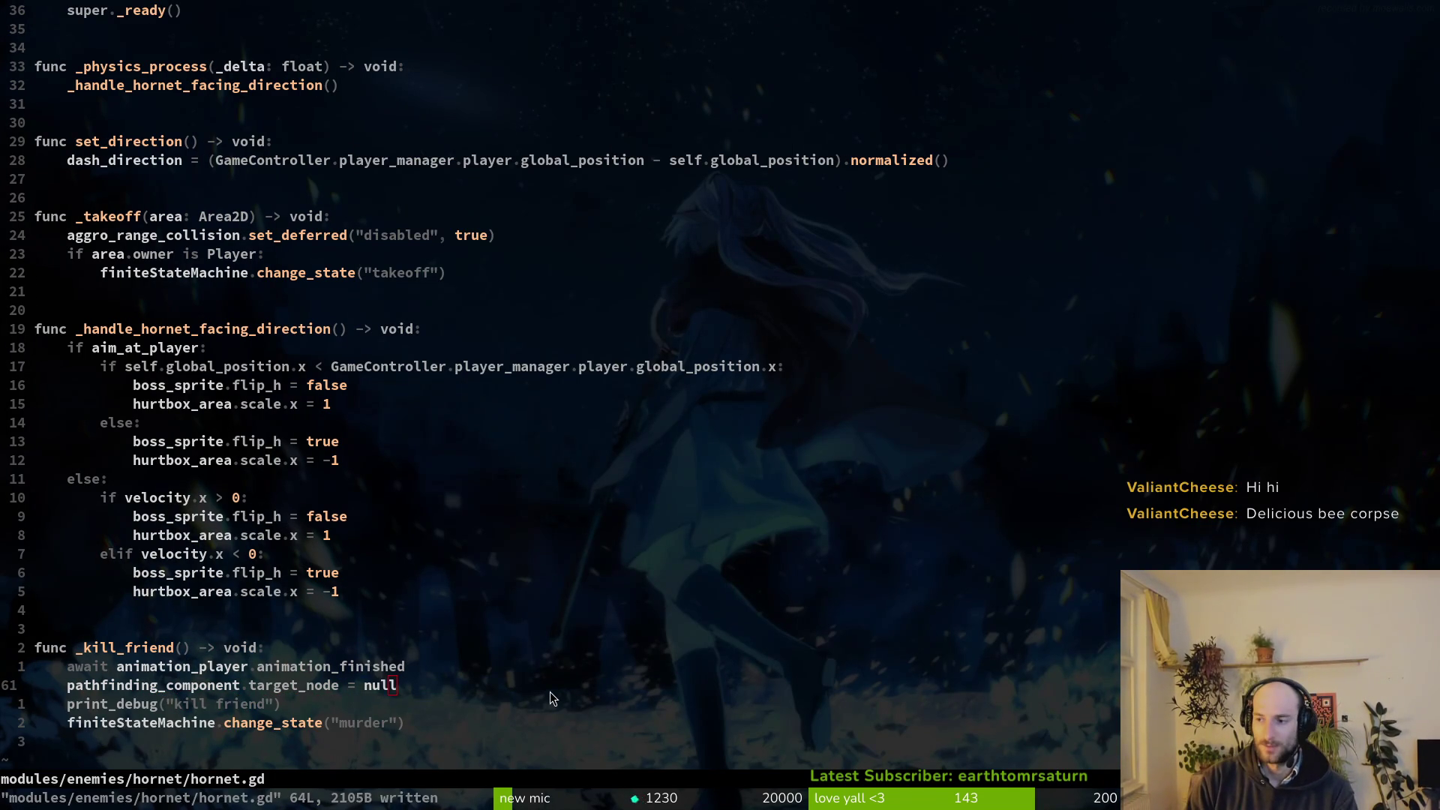
pyautogui.hotkey('alt', 'Tab')
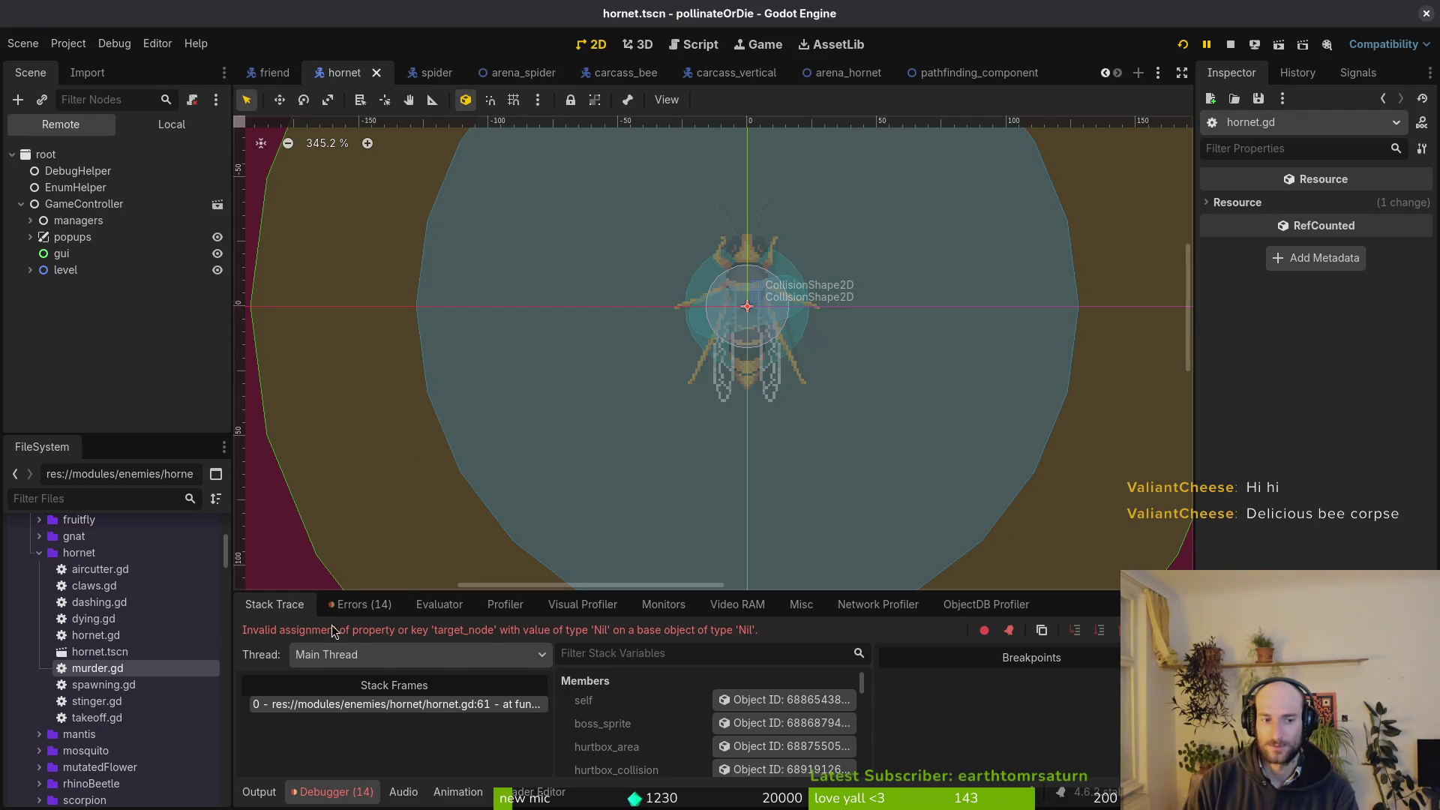
# Check the Errors list and Stack Trace, view the Local scene tree, then stop and relaunch the game.
pyautogui.click(359, 605)
pyautogui.scroll(-5, 600, 739)
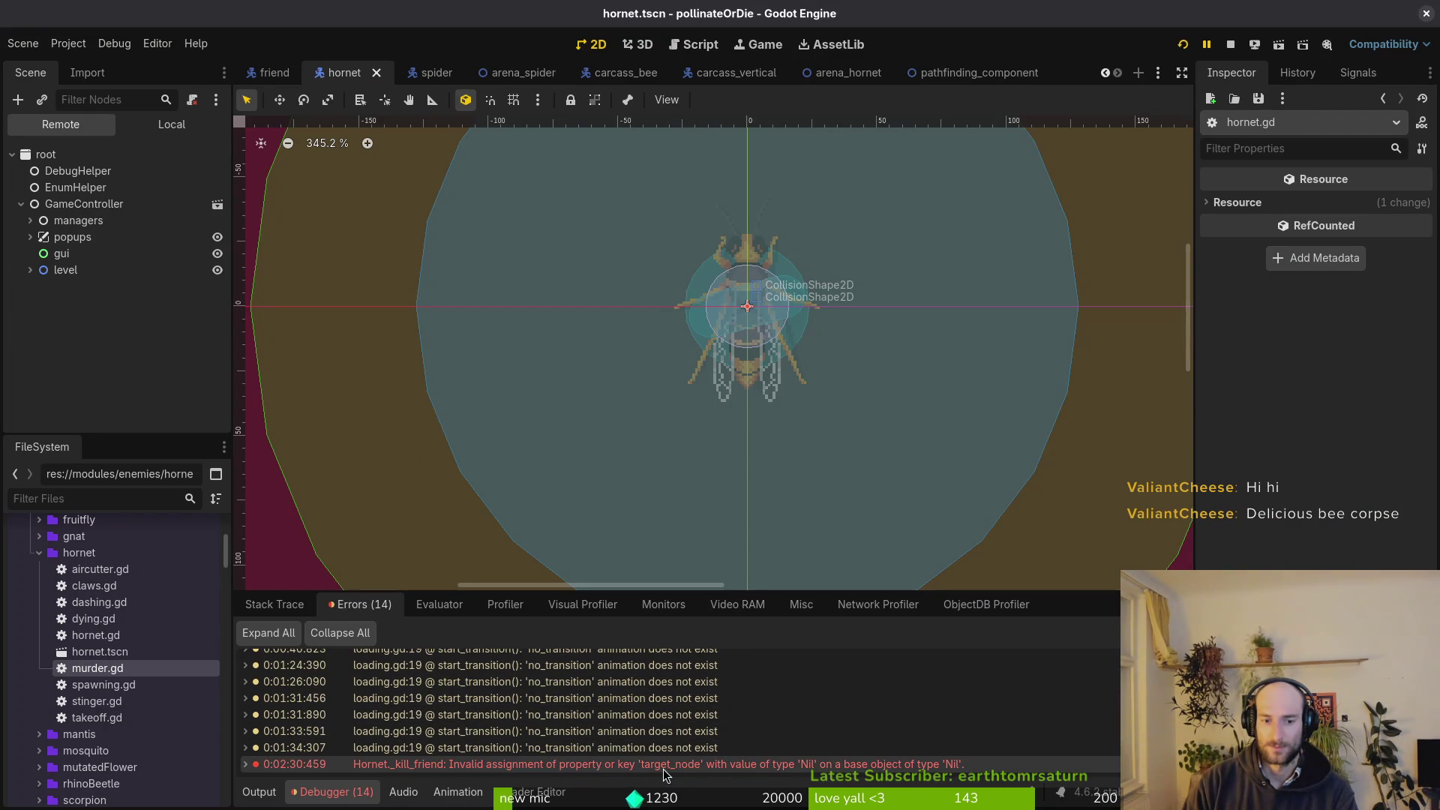
pyautogui.click(300, 609)
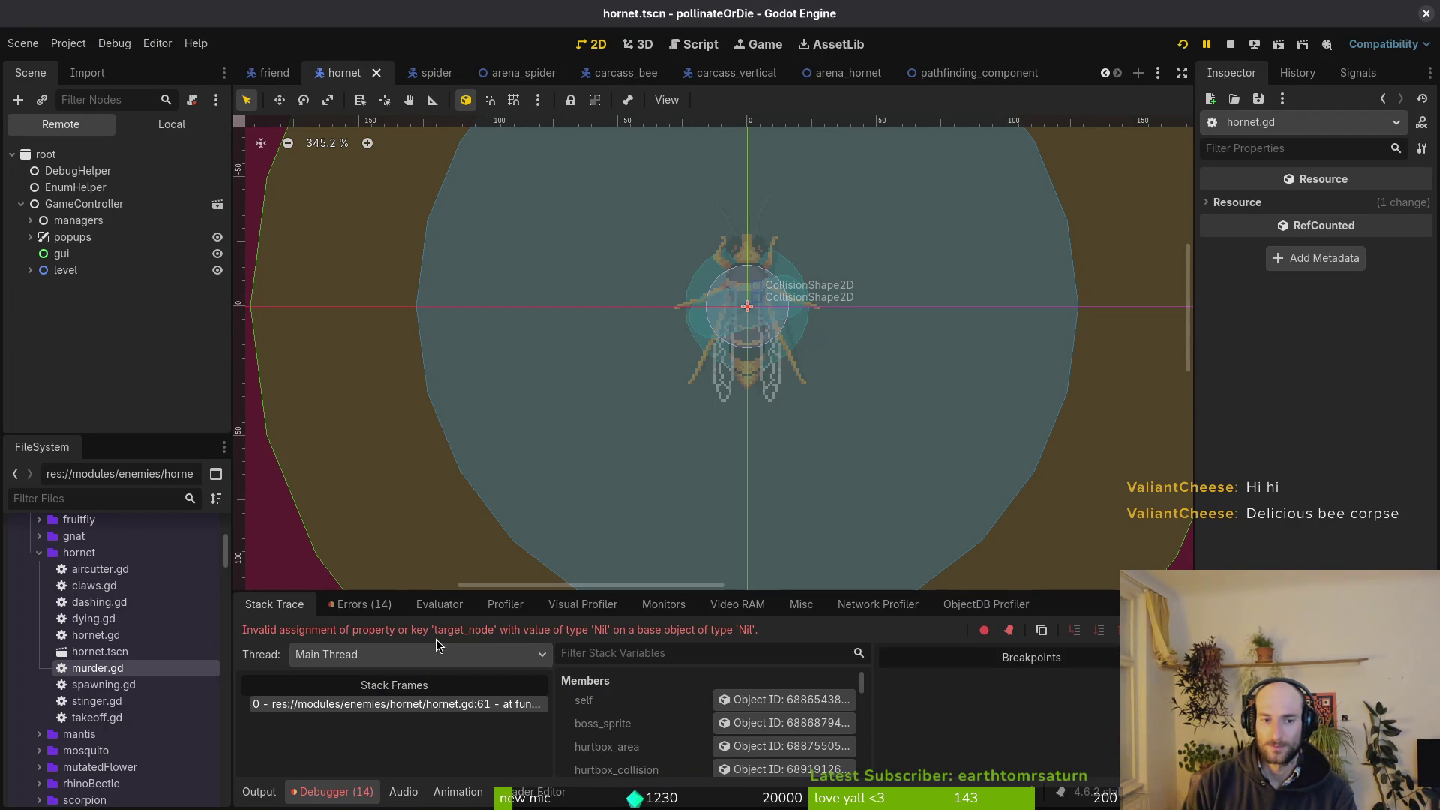
pyautogui.click(172, 124)
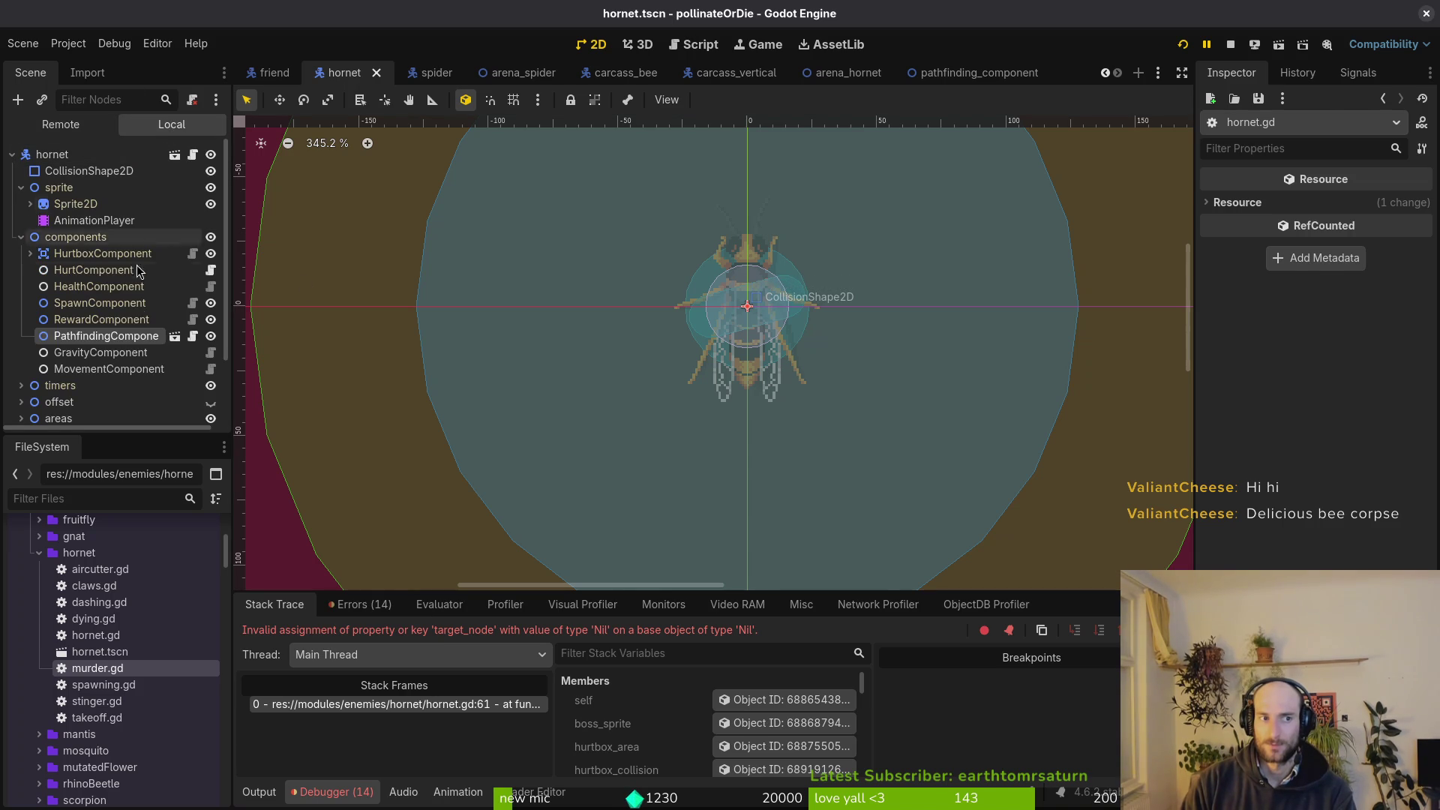
pyautogui.click(1231, 44)
pyautogui.click(1184, 45)
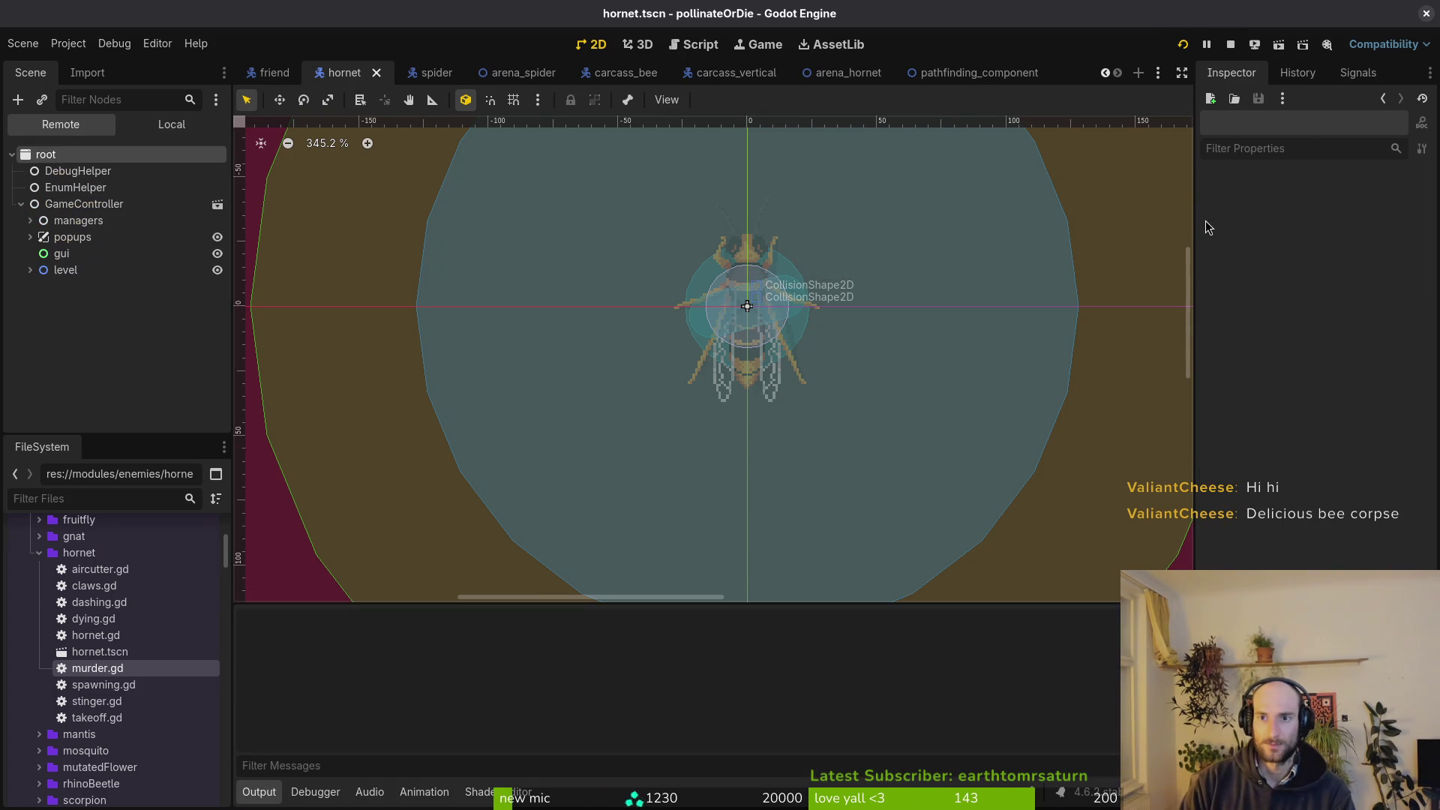
pyautogui.press('Return')
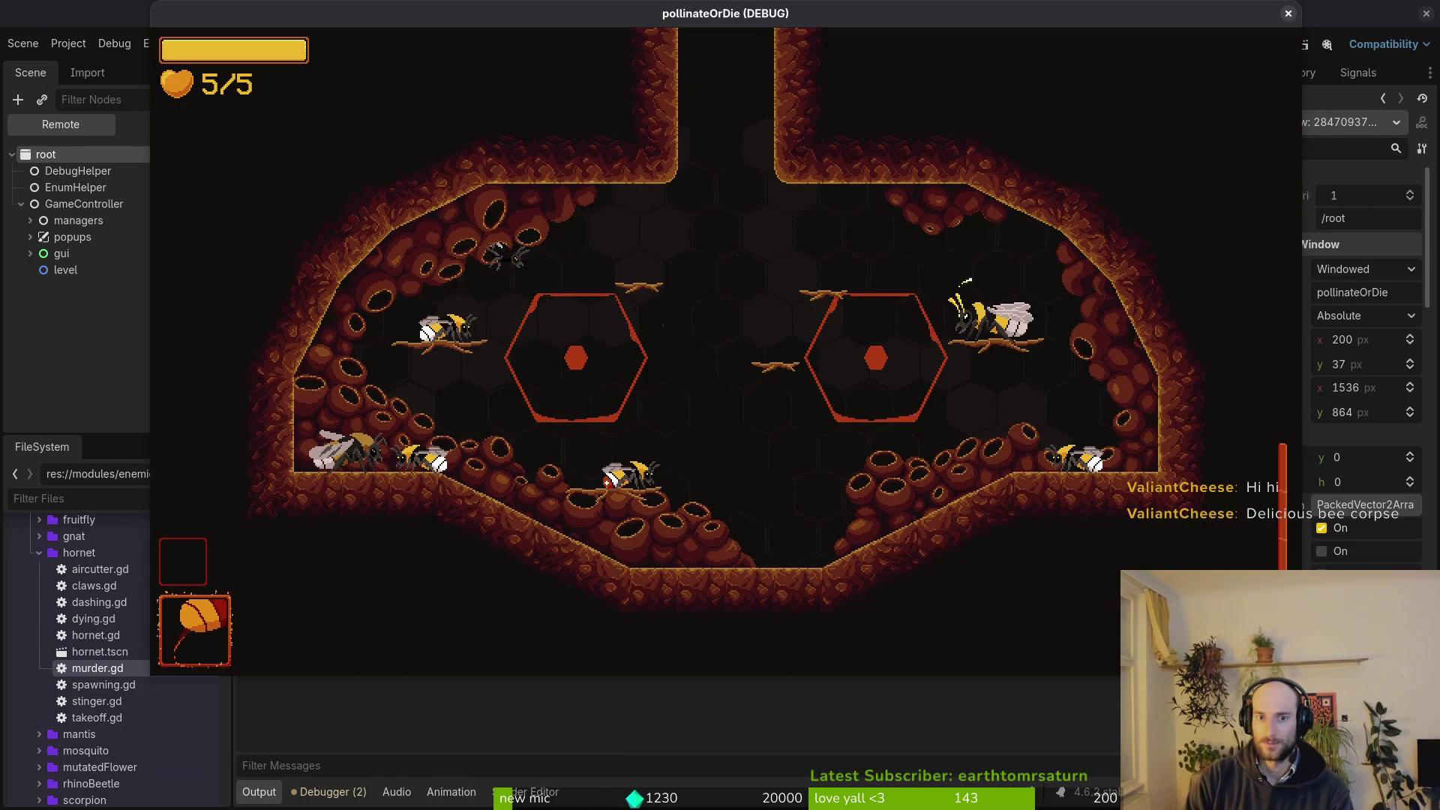
# Load the Hornet level from the F1 debug menu, skip the intro dialog, and fight until dying.
pyautogui.press('F1')
pyautogui.press('Up')
pyautogui.press('Return')
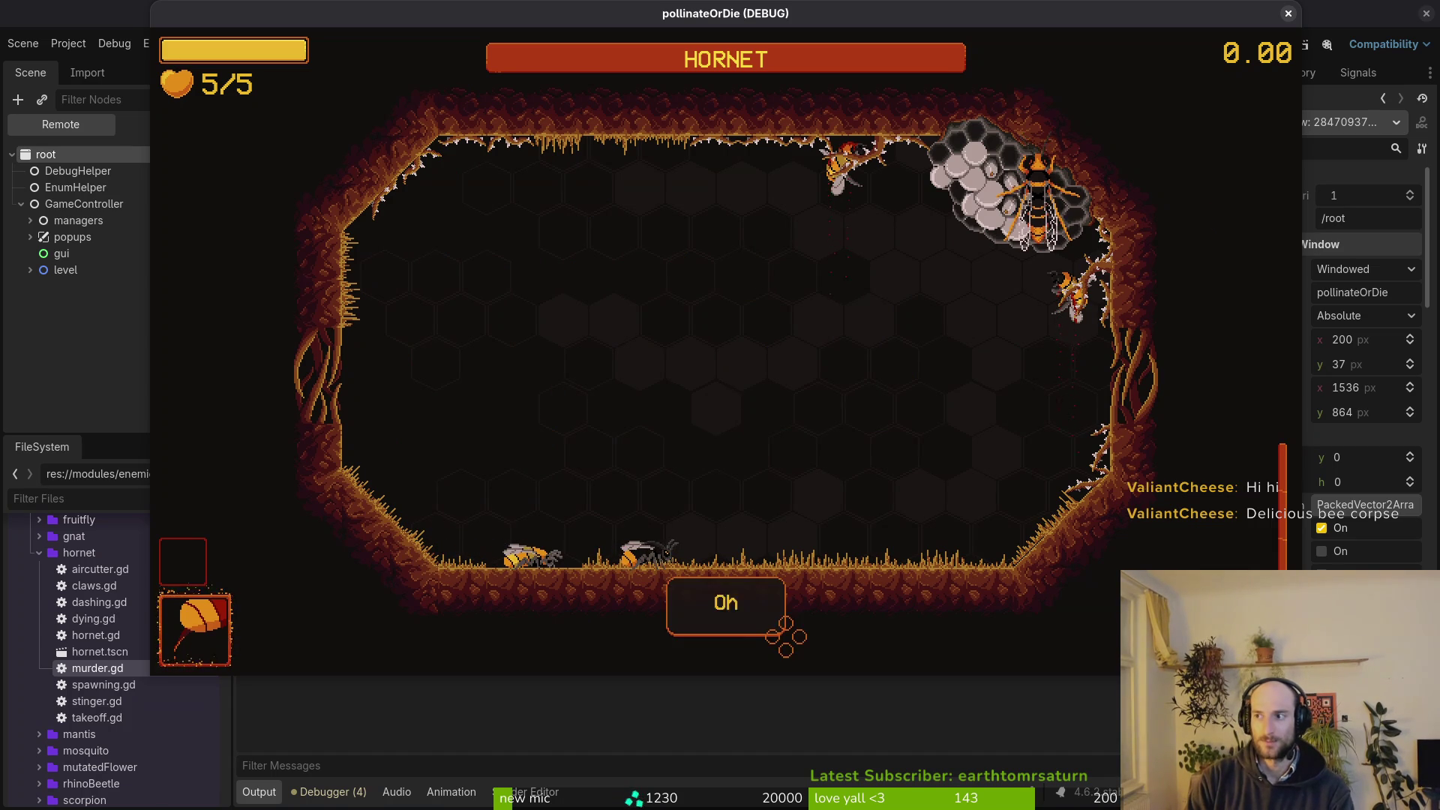
pyautogui.press('space')
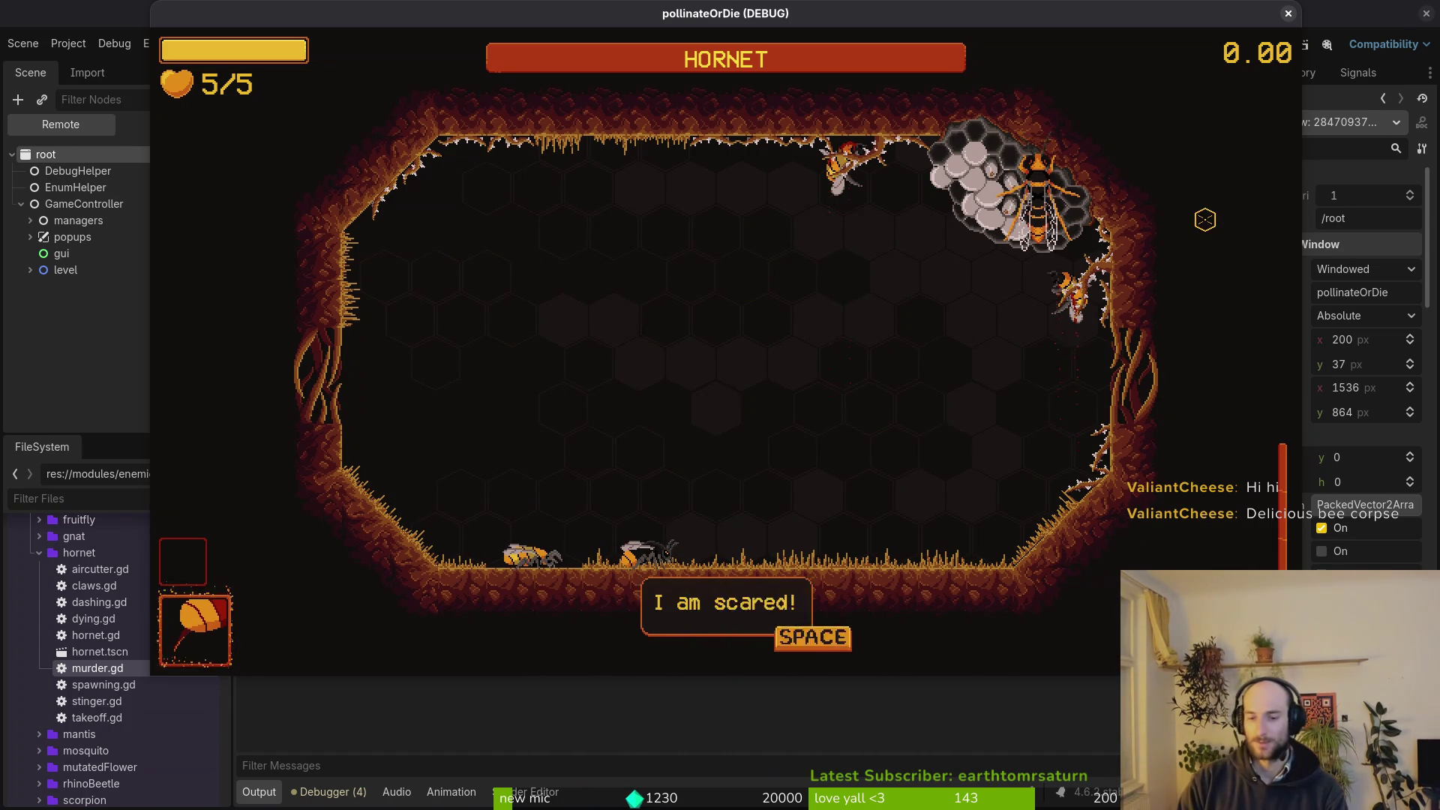
pyautogui.press('space')
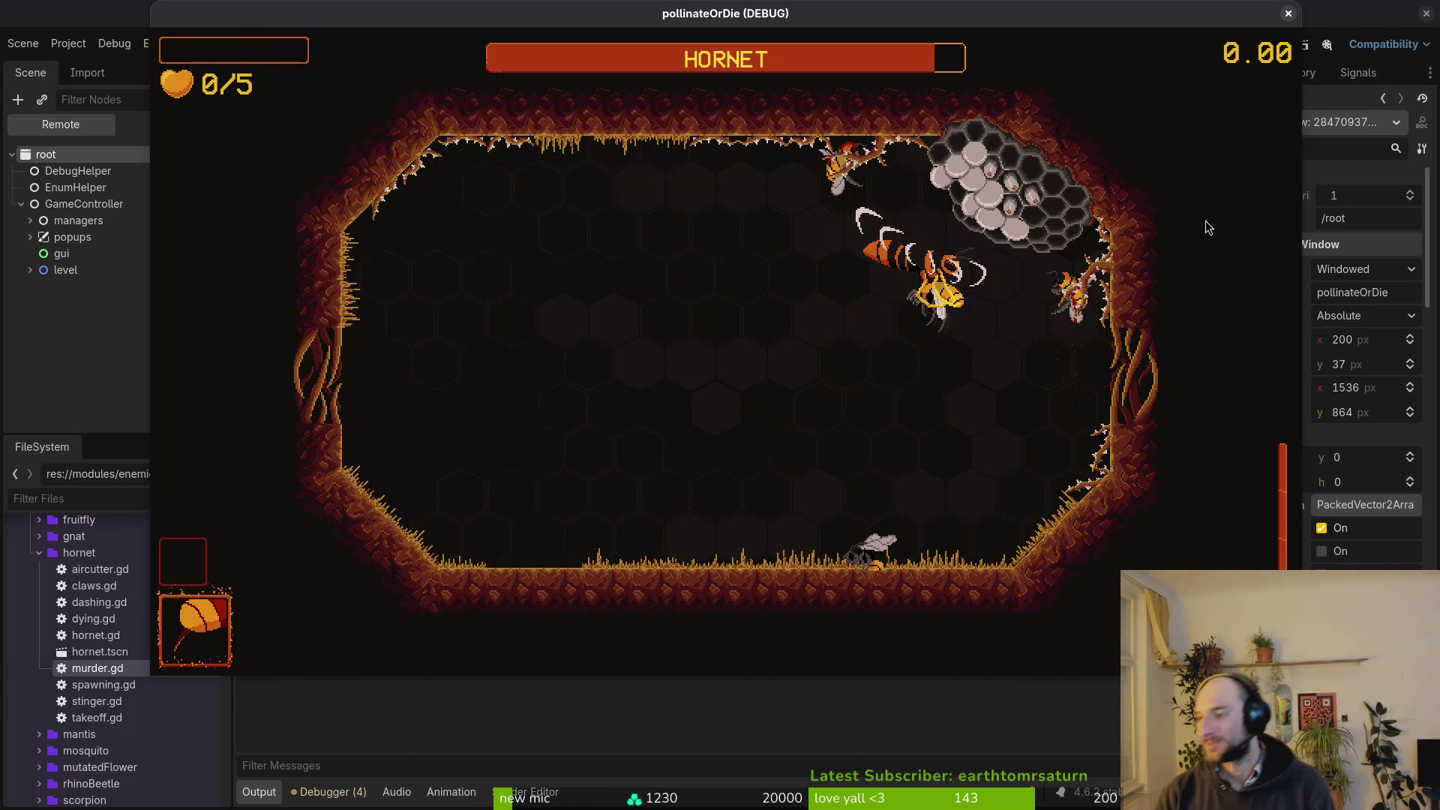
pyautogui.press('super+1')
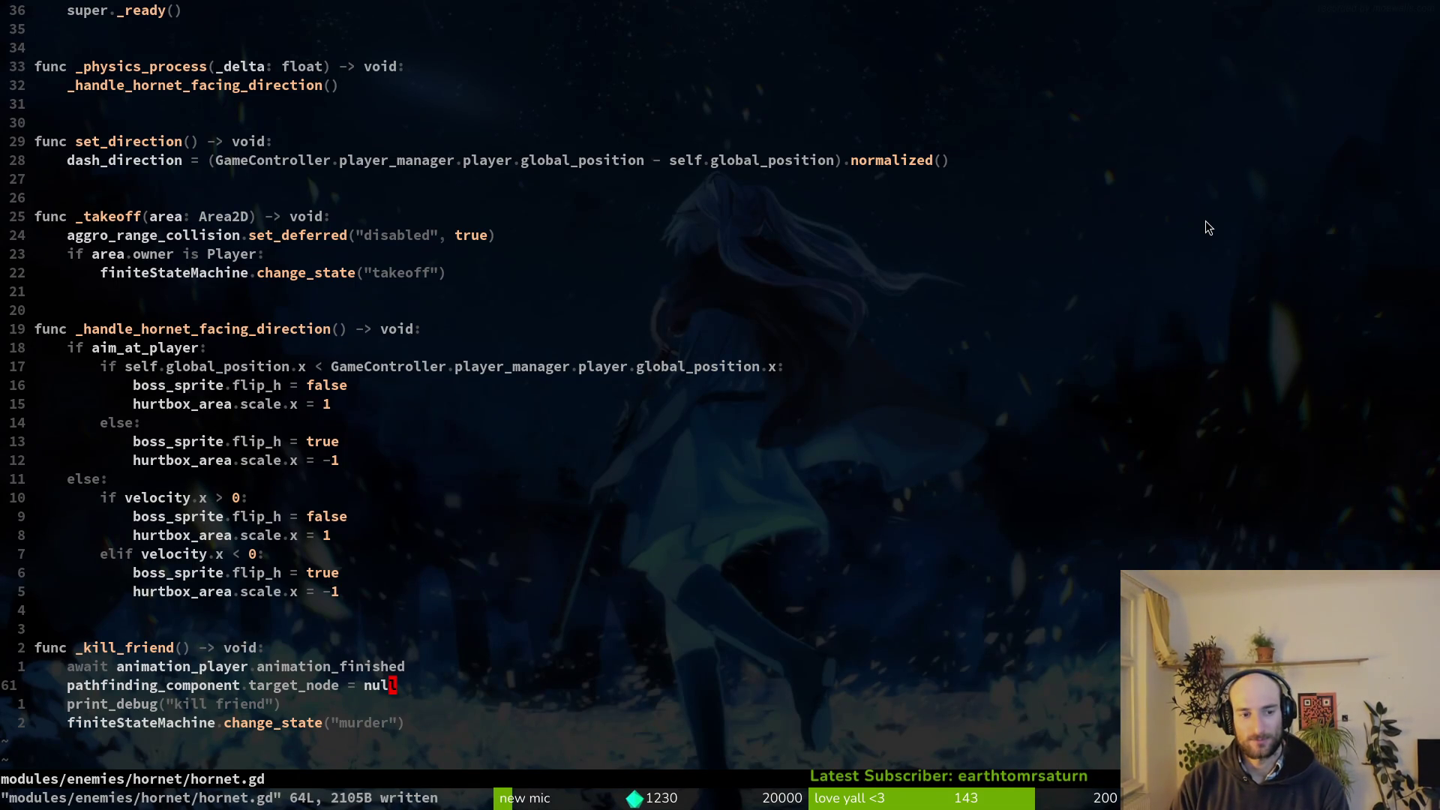
# Switch from murder.gd to hornet.gd using the file finder search 'hornet'.
pyautogui.hotkey('ctrl', '6')
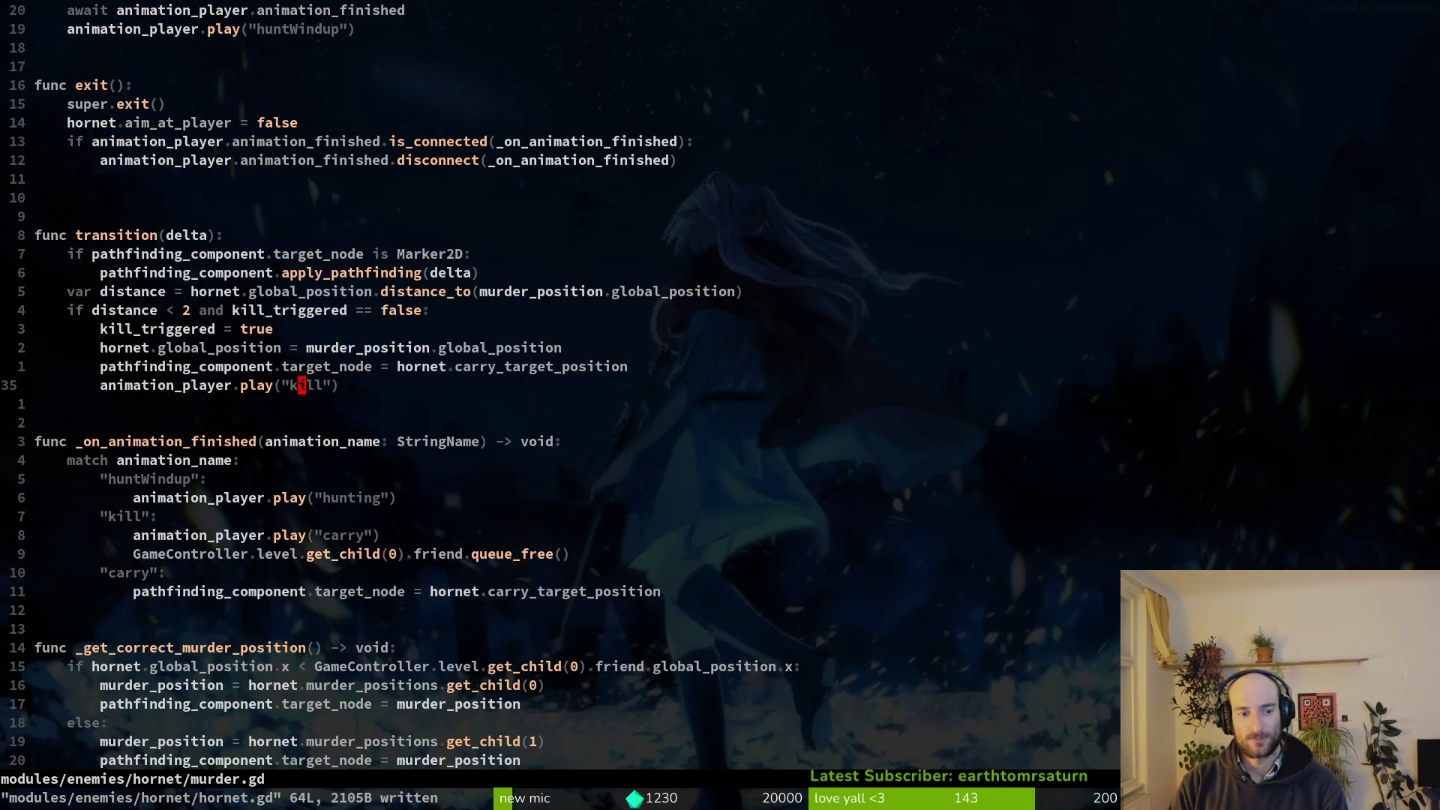
pyautogui.press('z')
pyautogui.press('z')
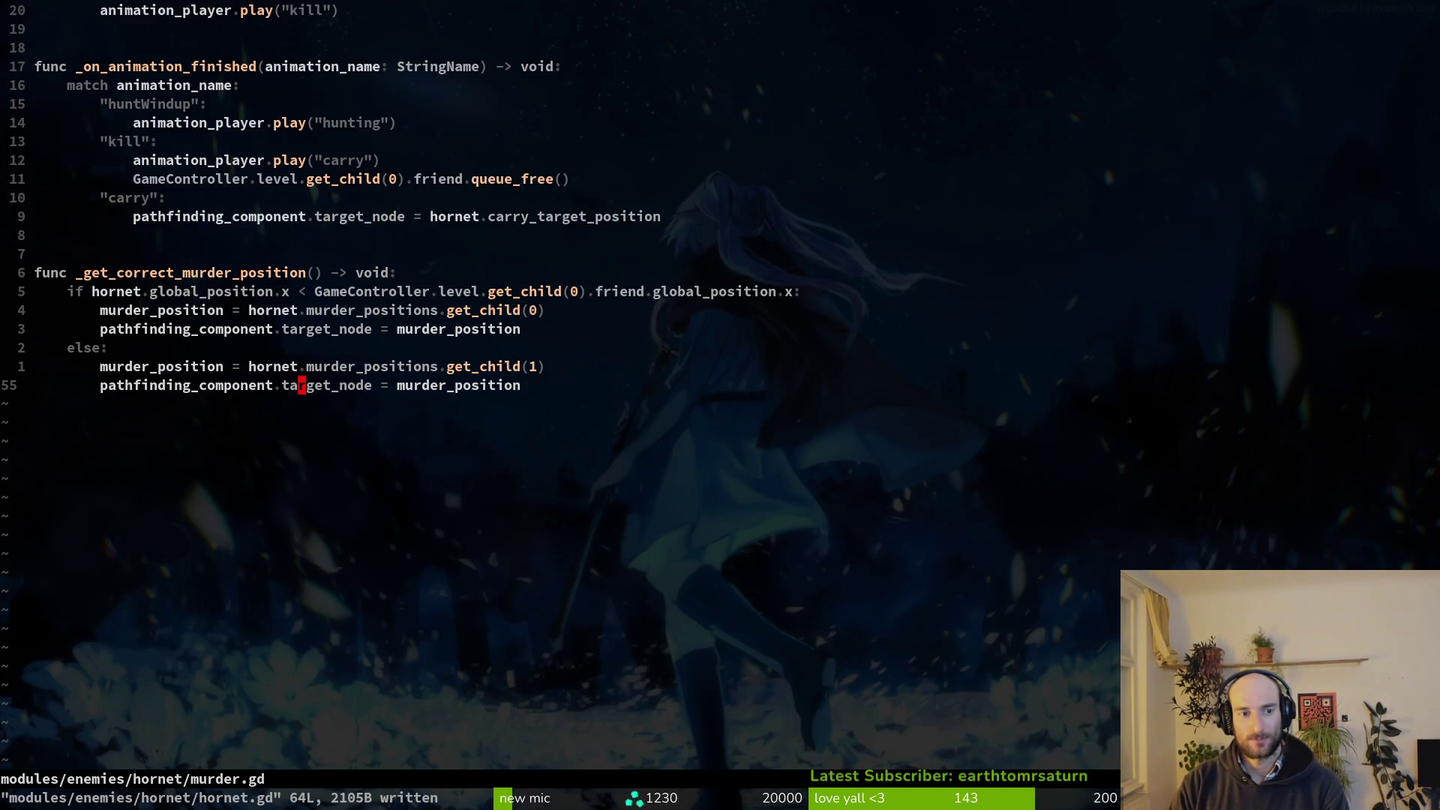
pyautogui.press('space')
pyautogui.press('f')
pyautogui.press('f')
pyautogui.write('hornet')
pyautogui.press('Return')
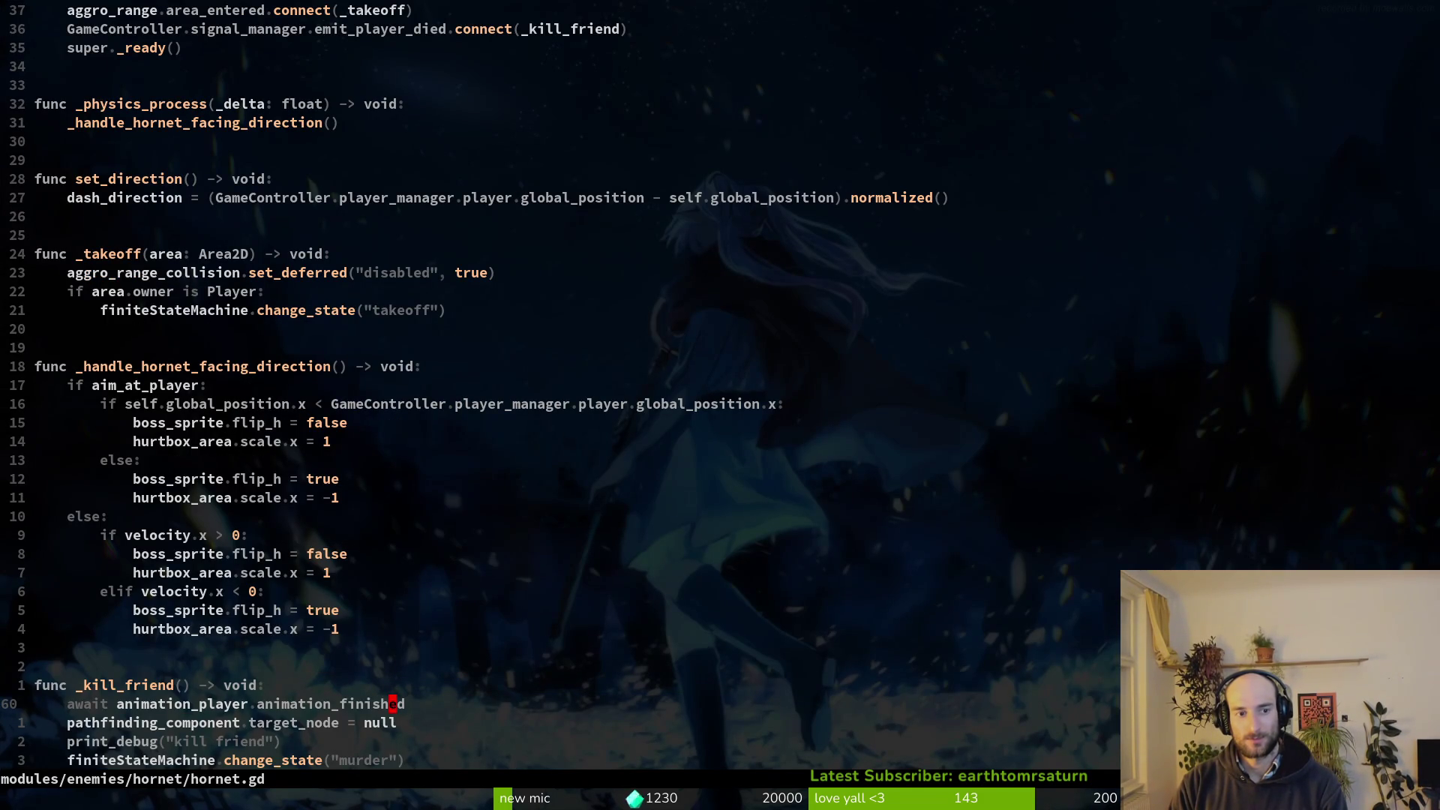
# Move down through hornet.gd to _kill_friend and select its await animation_finished line.
pyautogui.press('k')
pyautogui.press('k')
pyautogui.press('k')
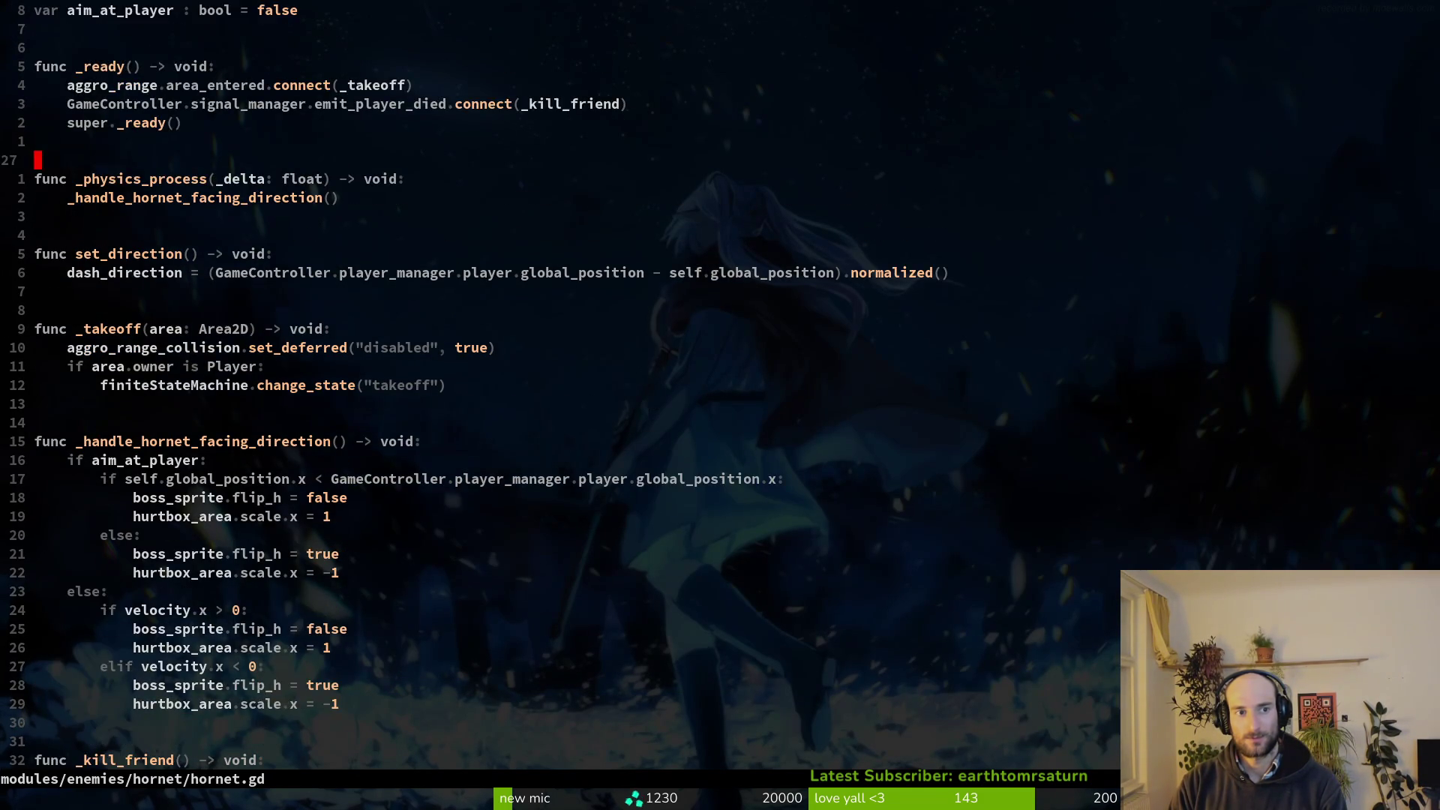
pyautogui.press('V')
pyautogui.press('k')
pyautogui.press('j')
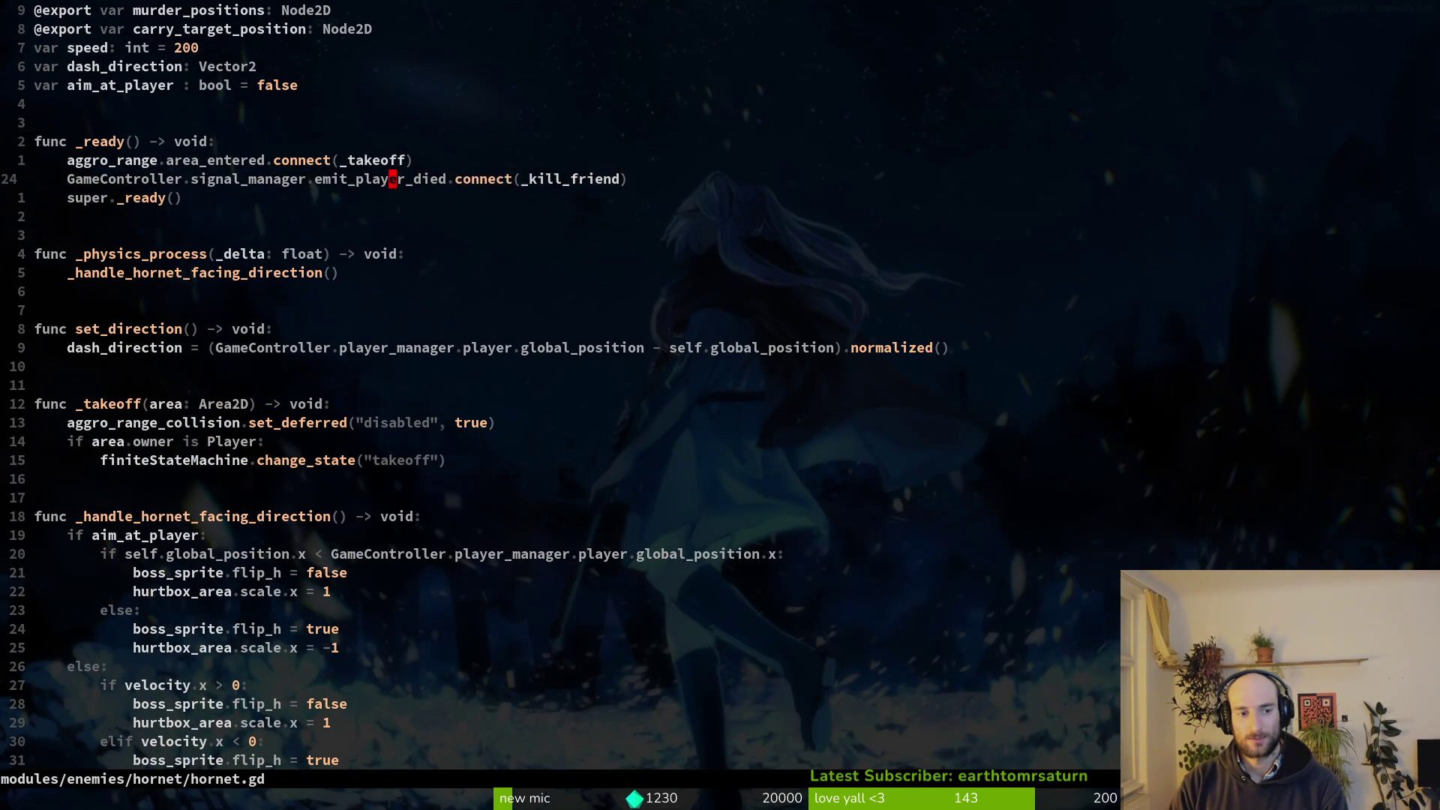
pyautogui.press('Escape')
pyautogui.press('2')
pyautogui.press('0')
pyautogui.press('j')
pyautogui.press('G')
pyautogui.press('V')
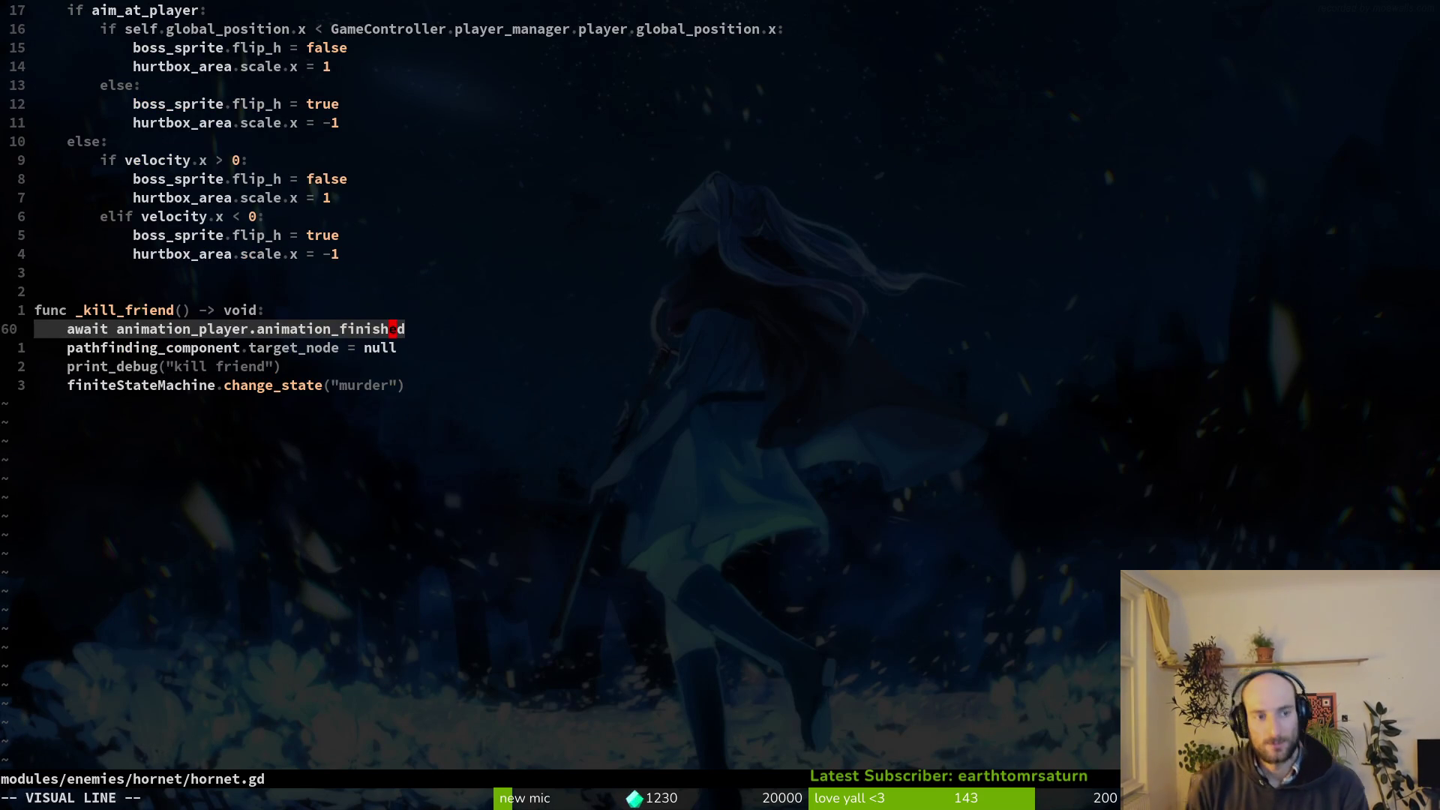
pyautogui.press('Escape')
pyautogui.press('V')
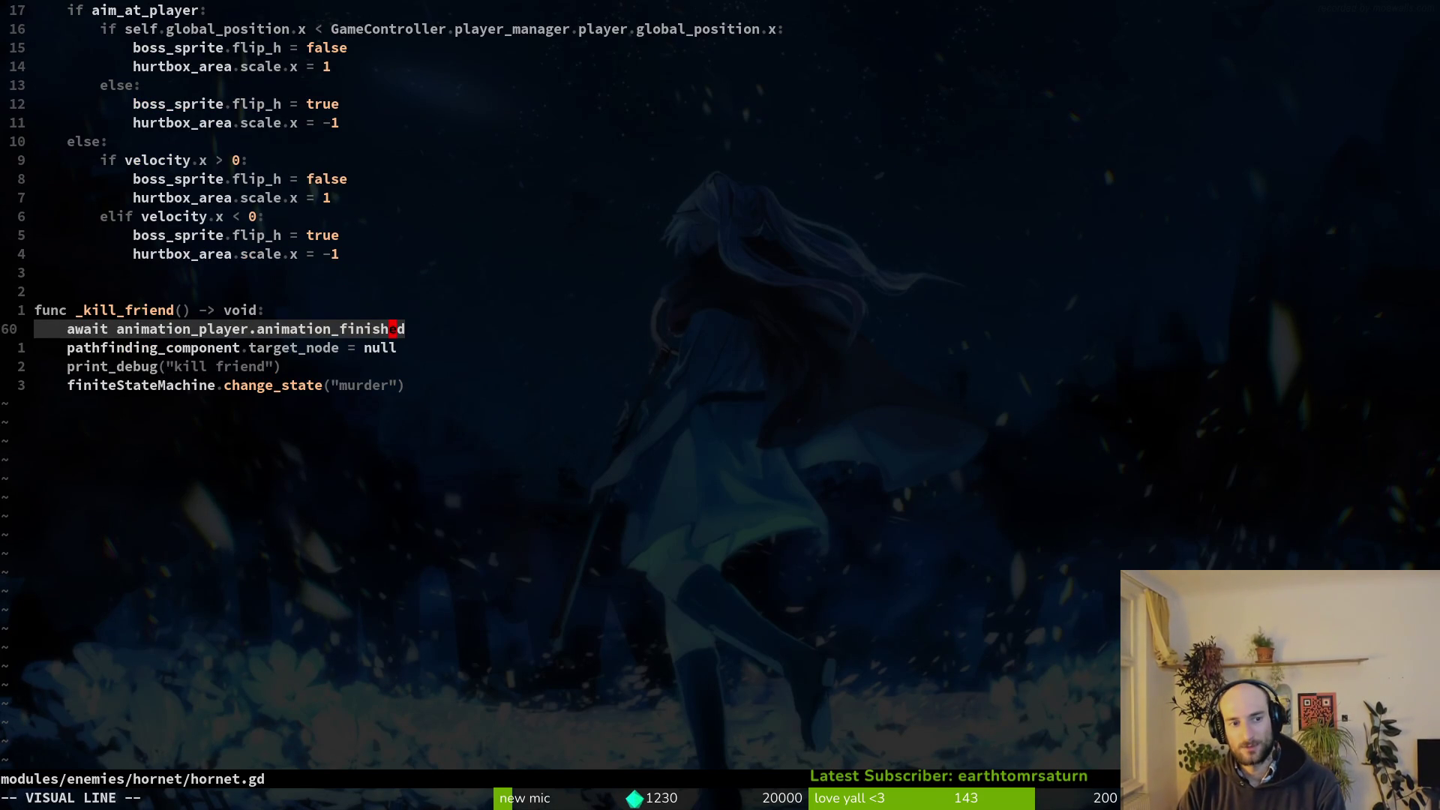
pyautogui.press('Escape')
pyautogui.press('j')
pyautogui.press('j')
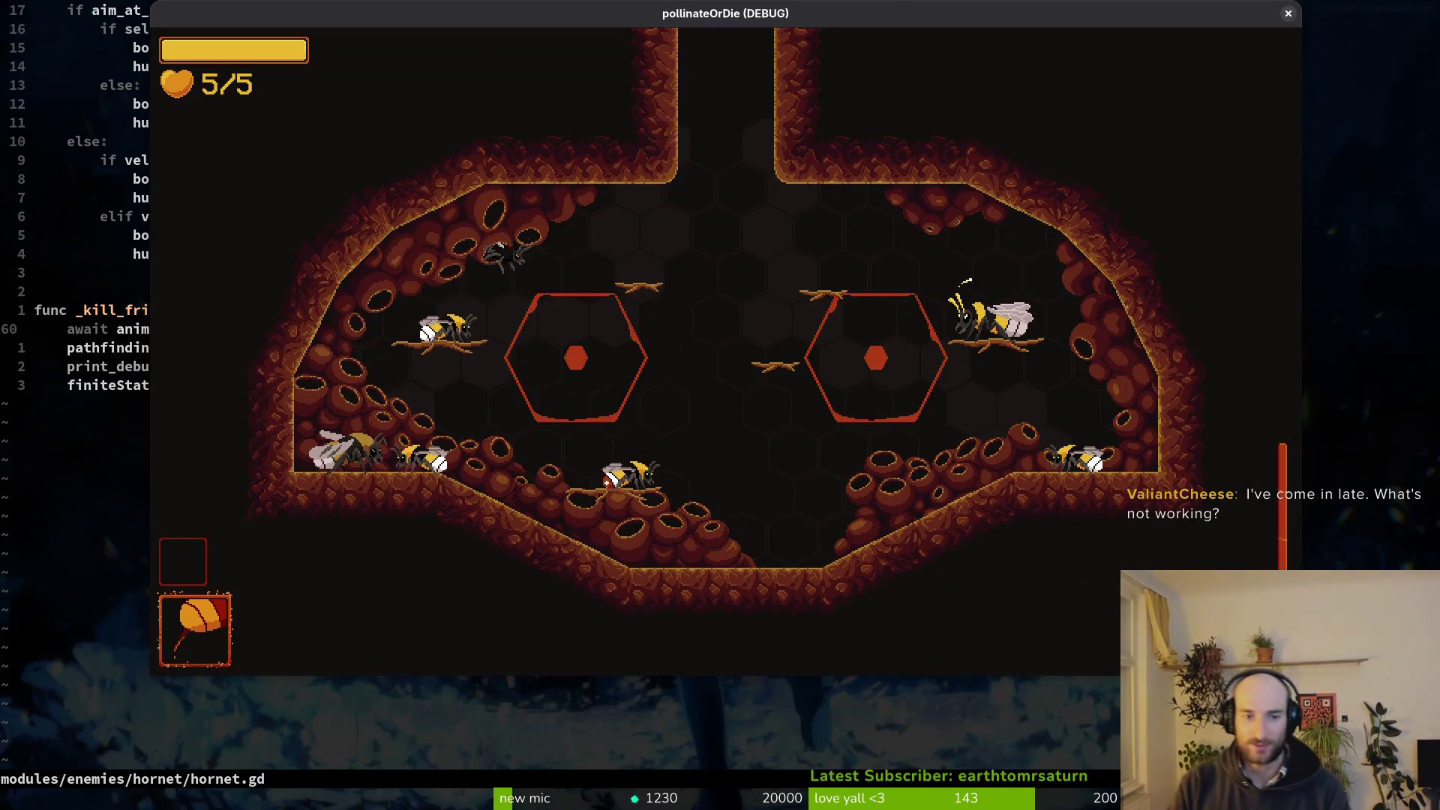
# Load the hornet arena from the debug menu, fight until the bee dies, then pause.
pyautogui.press('Escape')
pyautogui.press('Up')
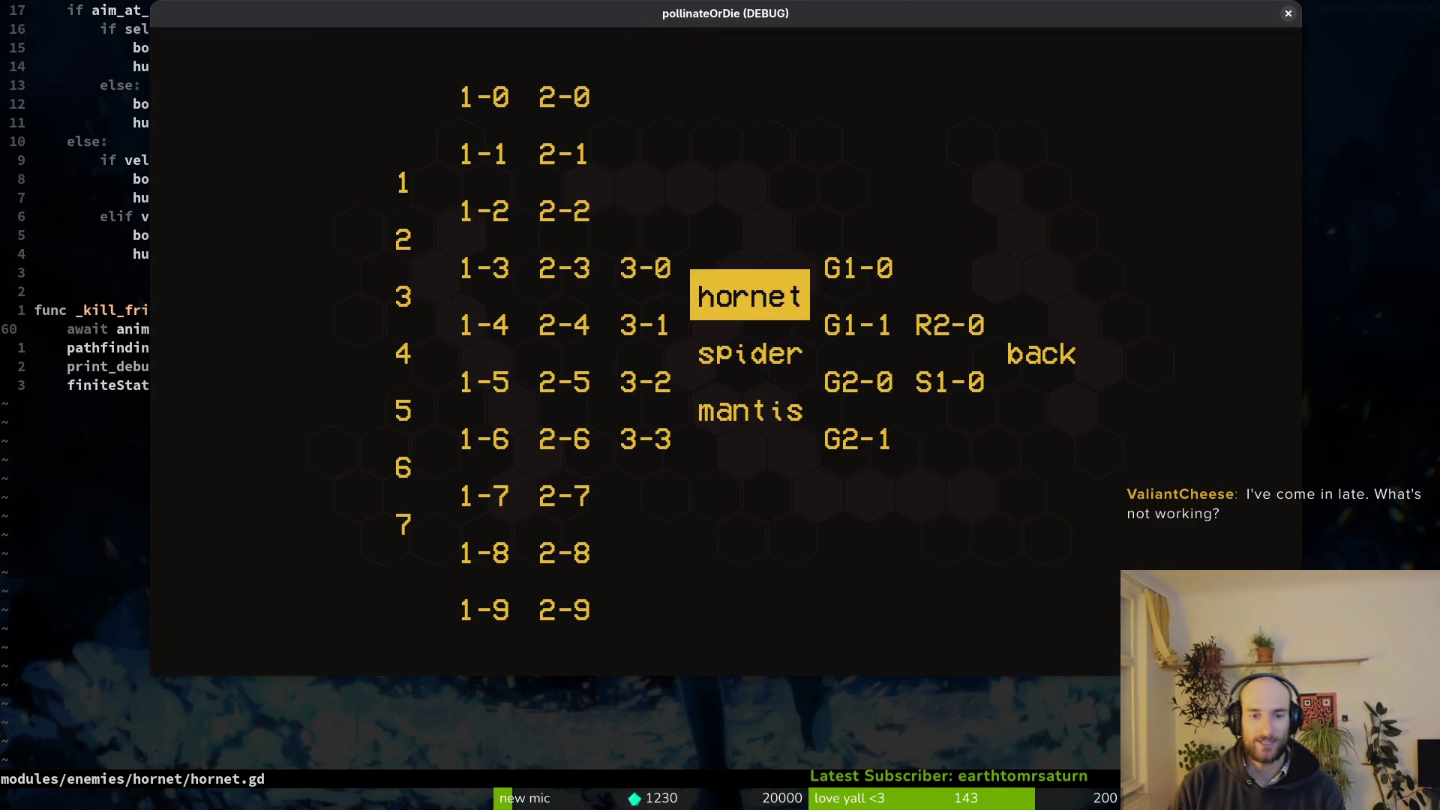
pyautogui.press('Return')
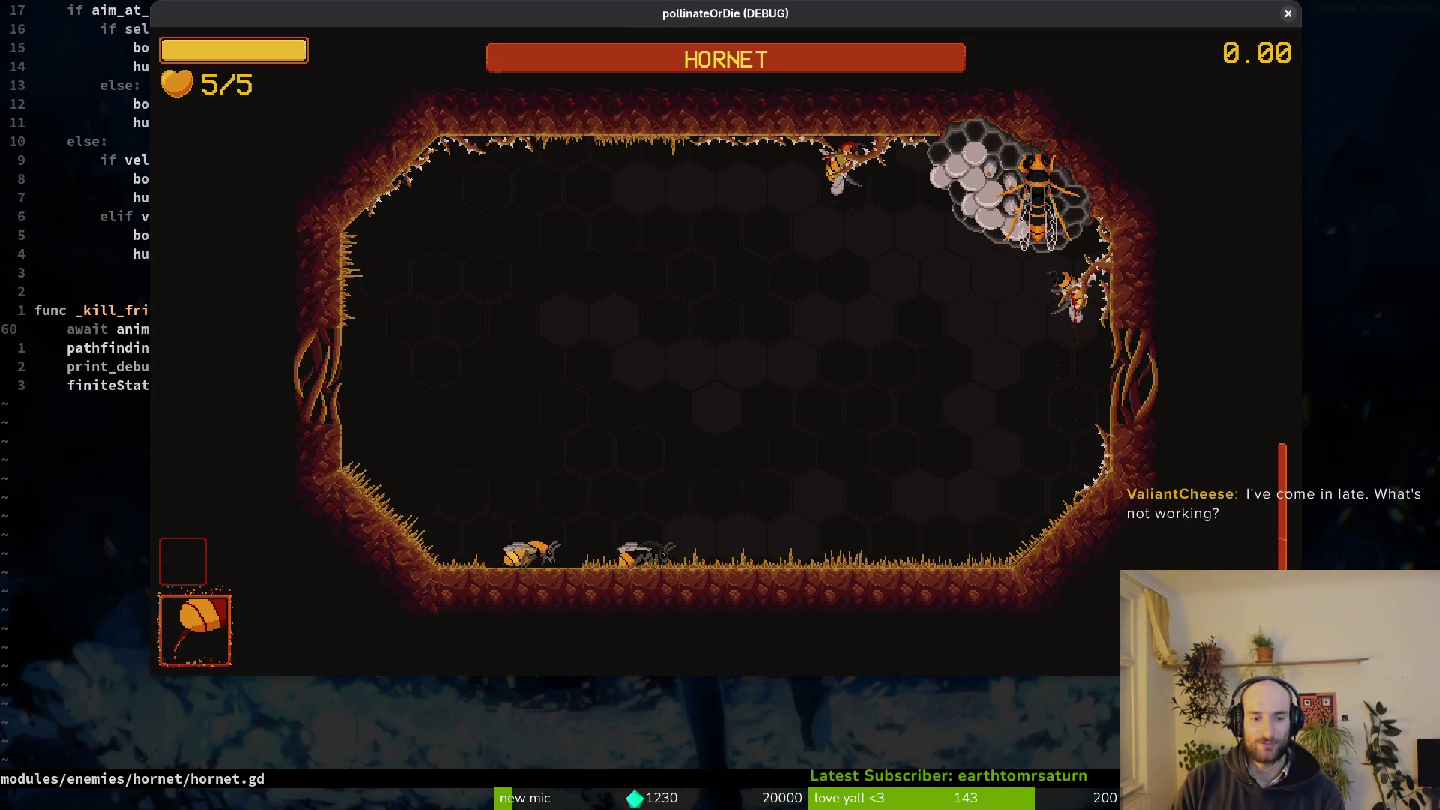
pyautogui.click(1205, 219)
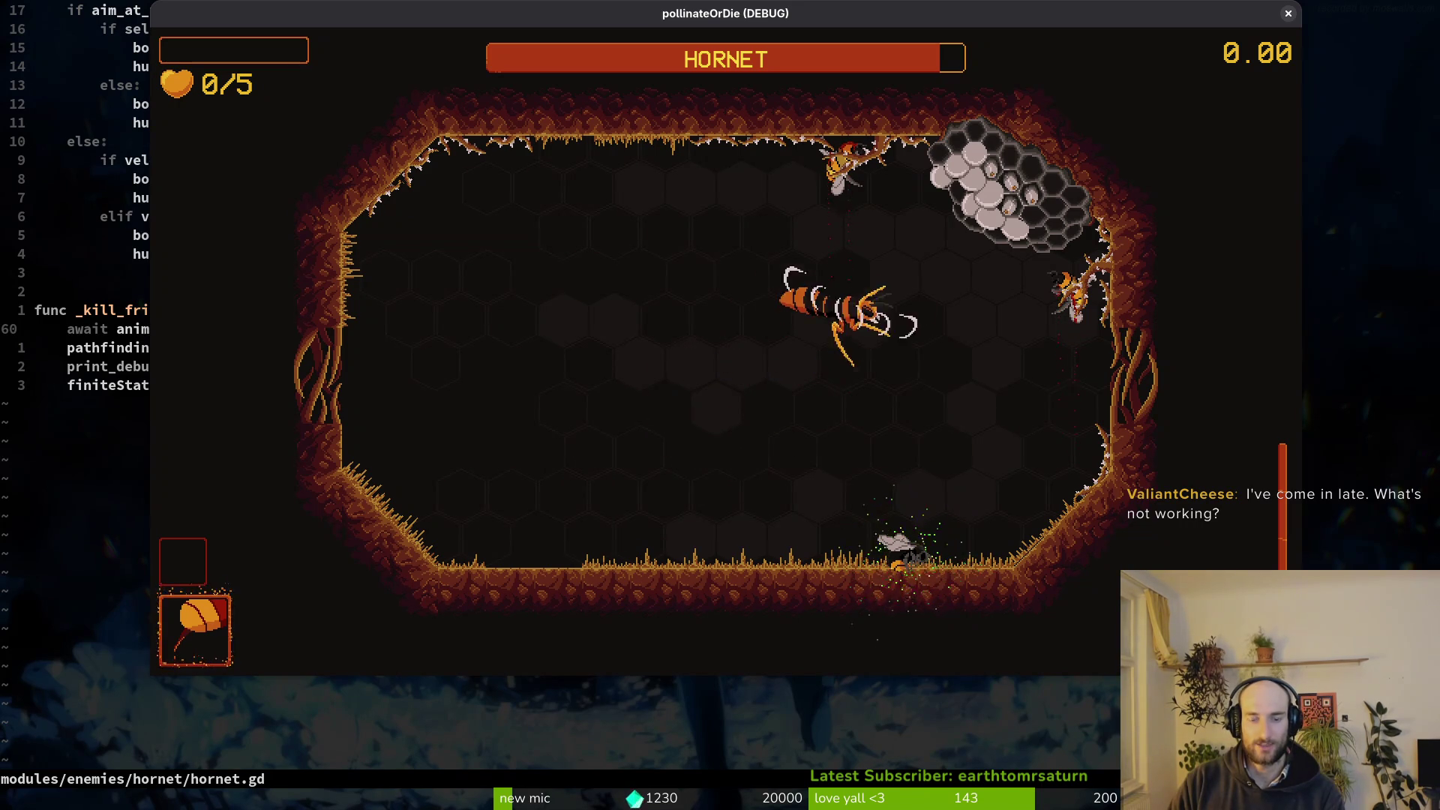
pyautogui.press('Escape')
pyautogui.hotkey('alt', 'Tab')
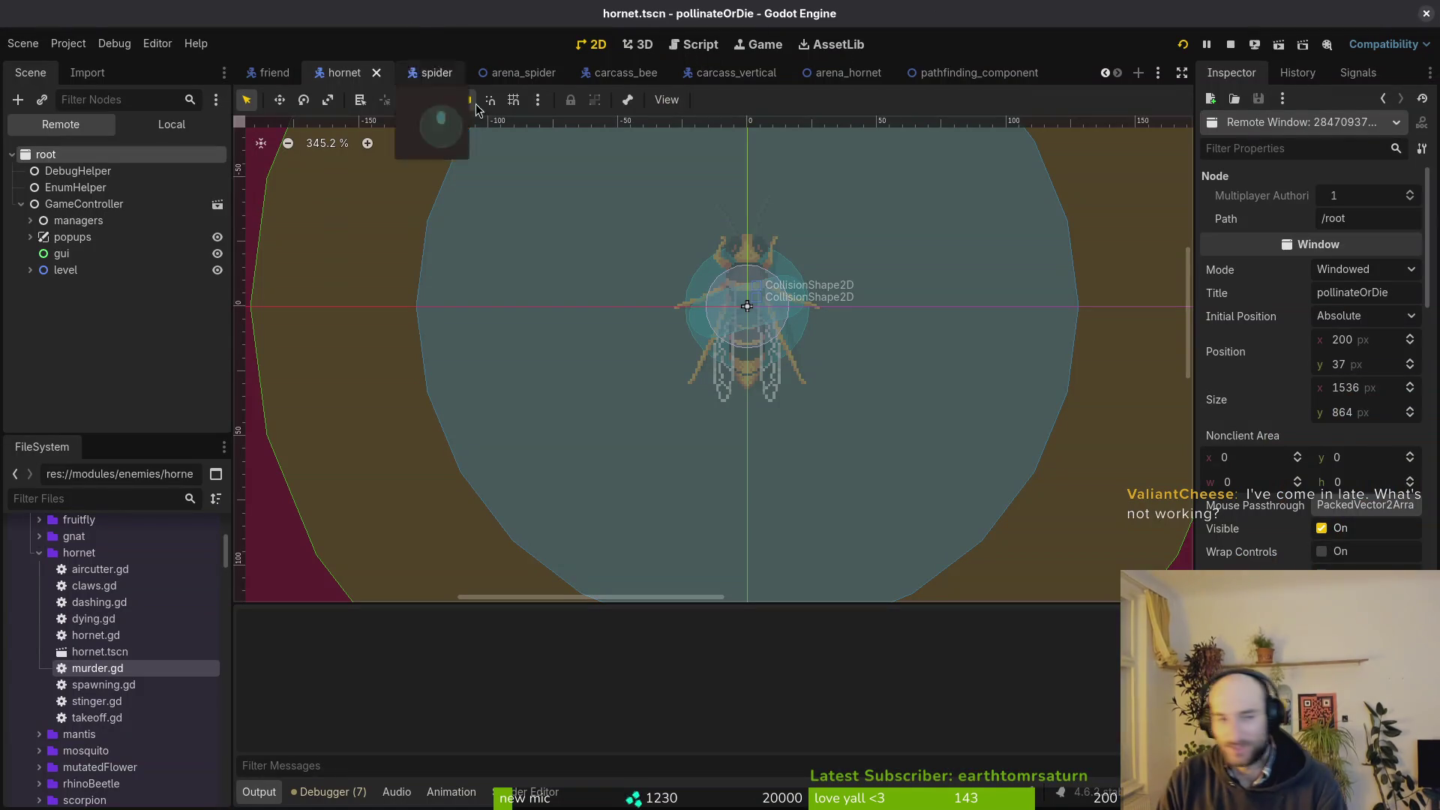
# Select the hornet's AnimationPlayer and choose the huntWindup animation for editing.
pyautogui.click(172, 124)
pyautogui.click(75, 204)
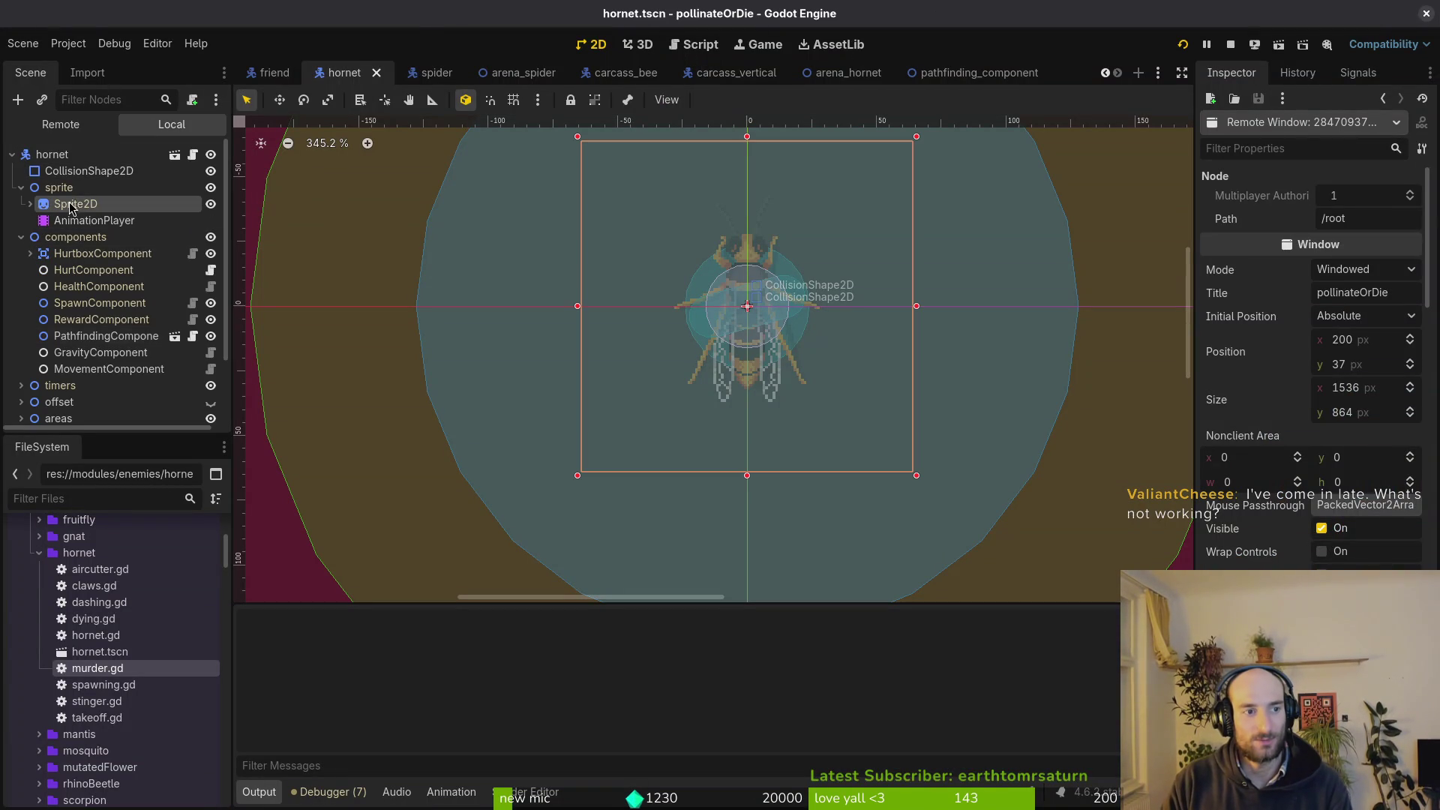
pyautogui.click(94, 220)
pyautogui.click(570, 511)
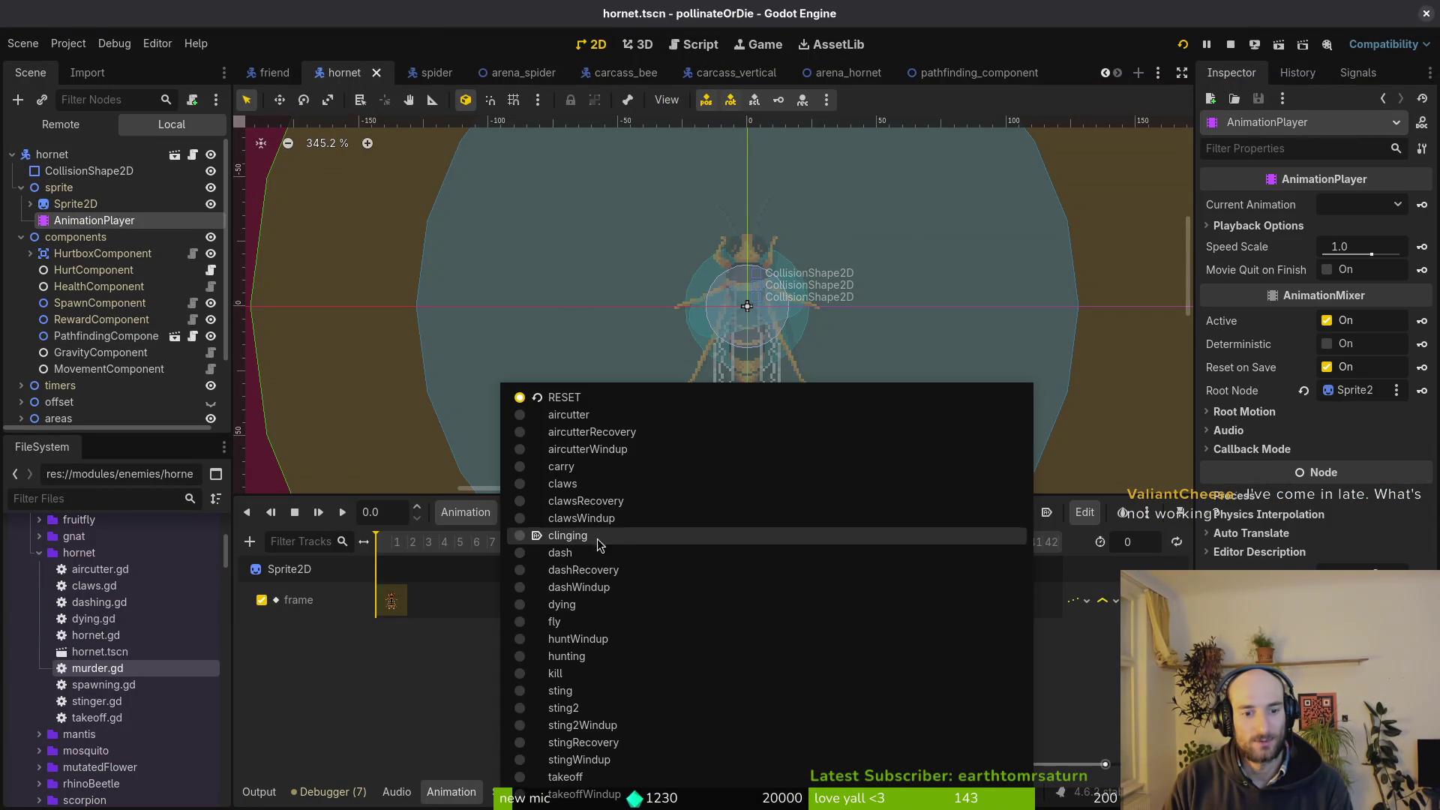
pyautogui.click(538, 639)
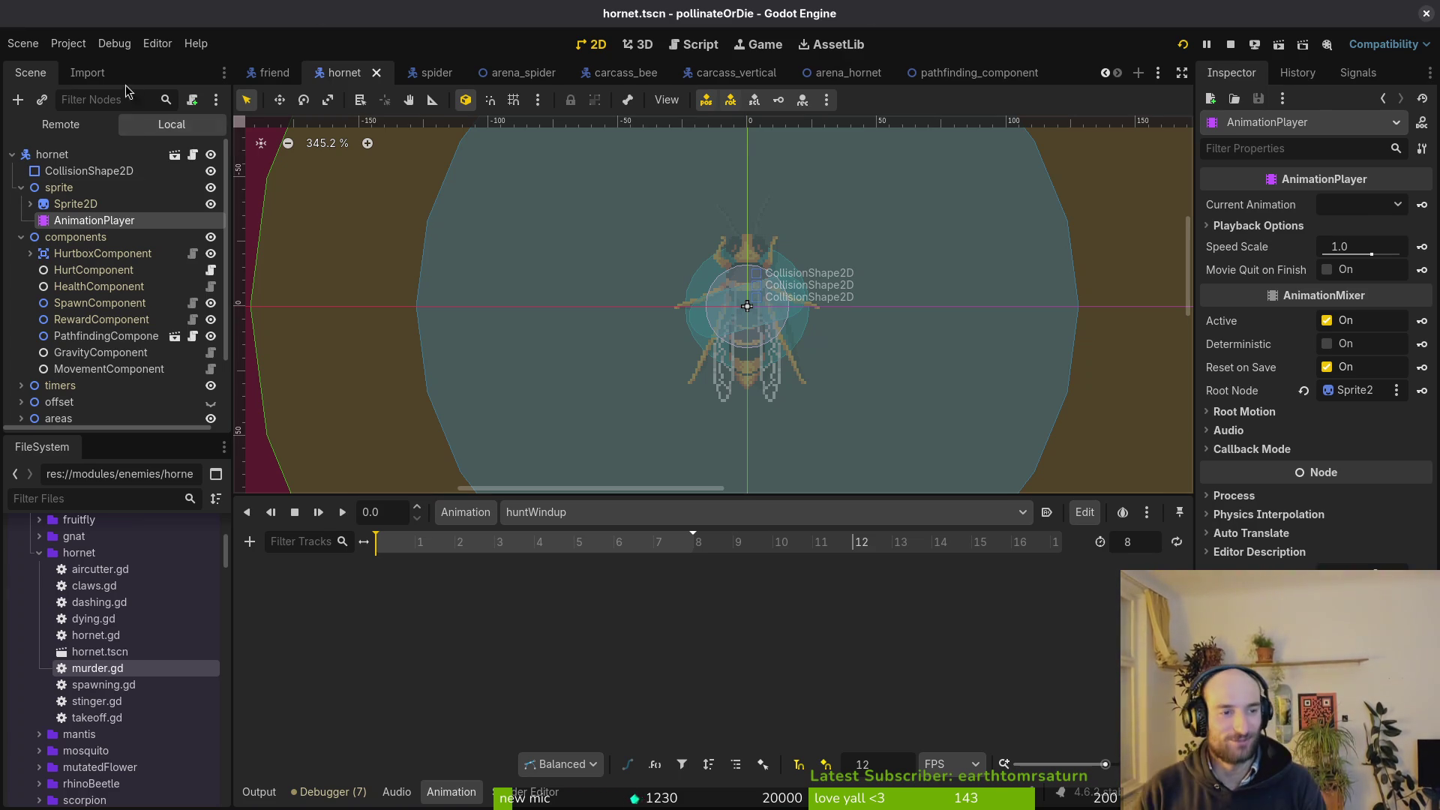
# On the Sprite2D, step Frame Coords to the windup row 19 and create its frame track.
pyautogui.click(75, 203)
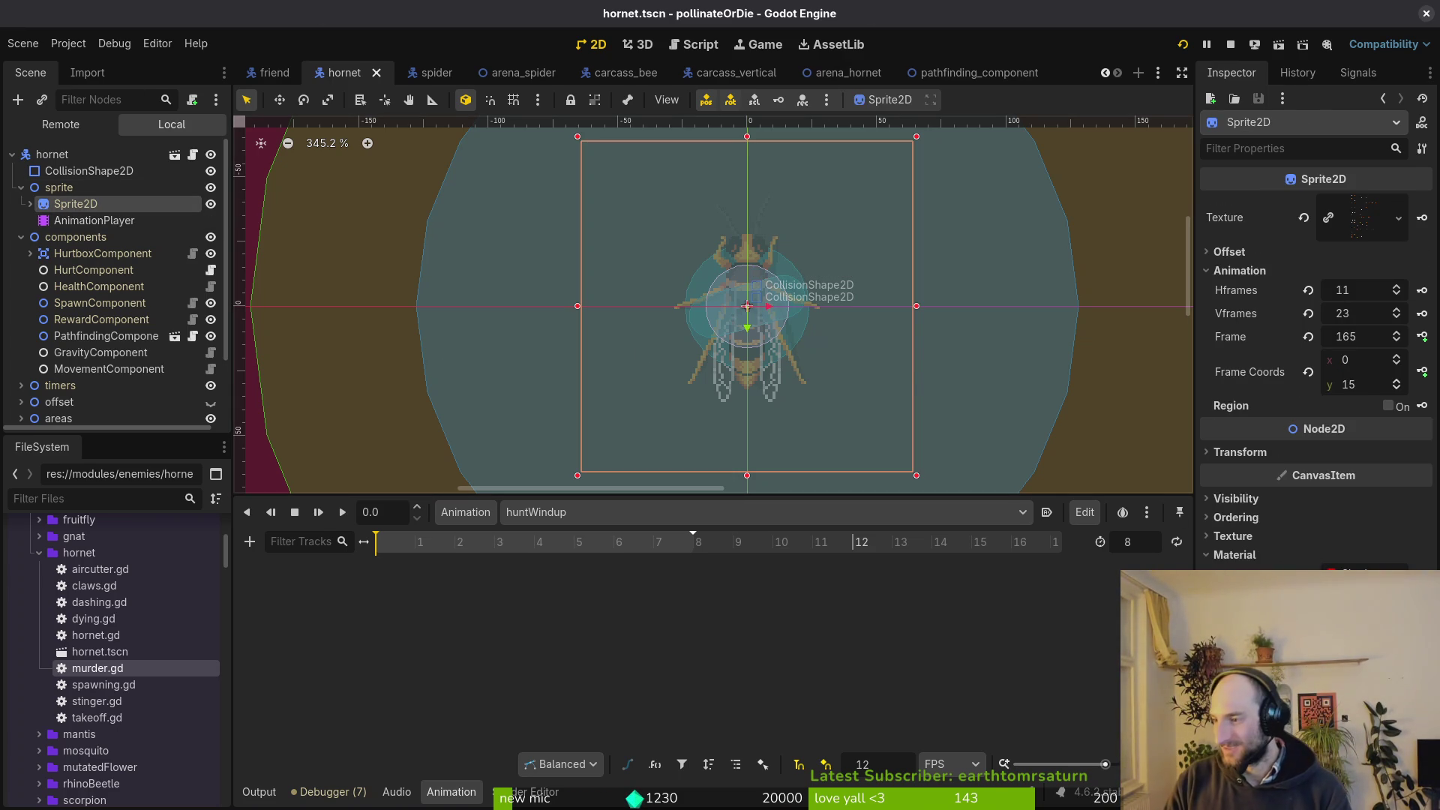
pyautogui.hotkey('alt', 'Tab')
pyautogui.hotkey('alt', 'Tab')
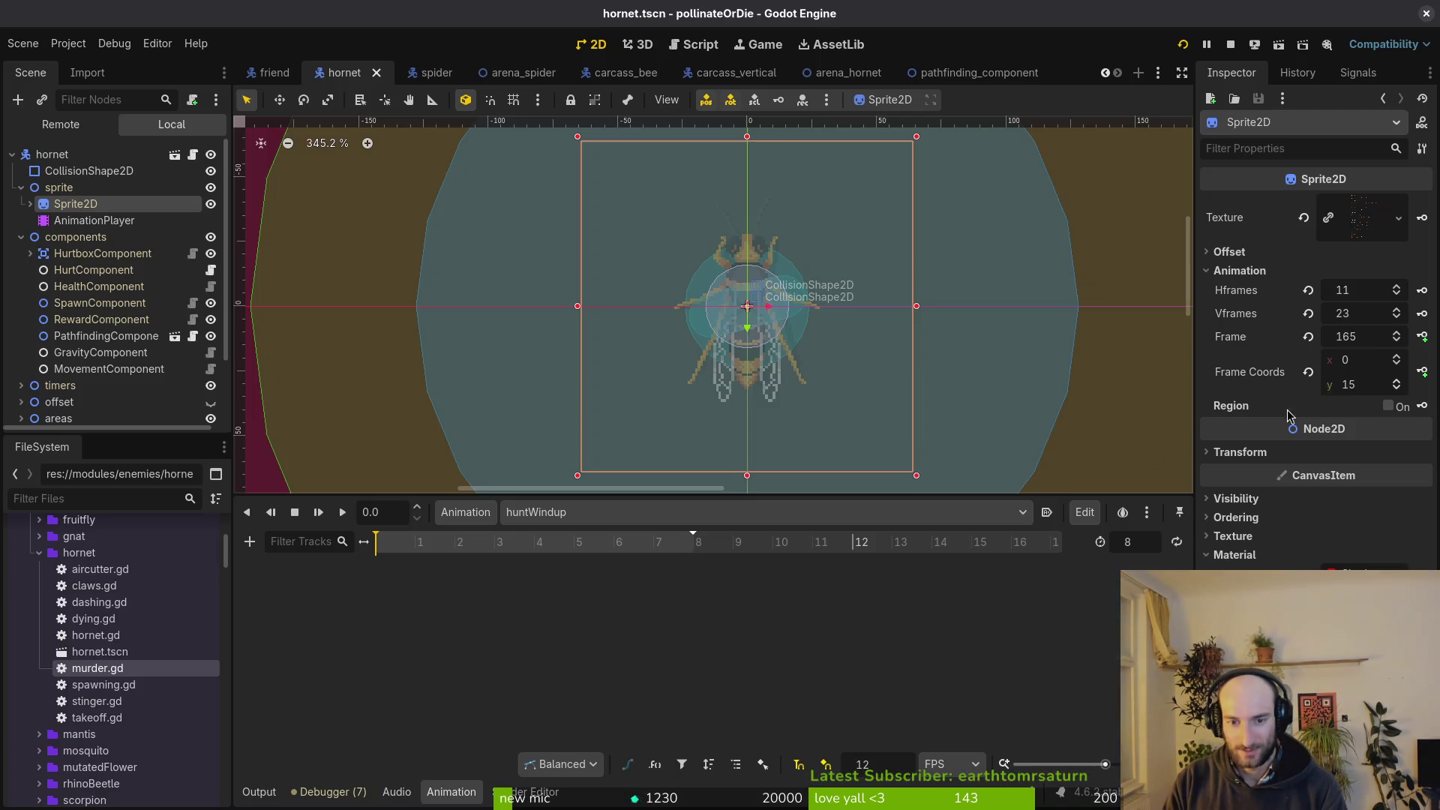
pyautogui.click(1397, 381)
pyautogui.click(1397, 382)
pyautogui.click(1397, 381)
pyautogui.click(1397, 381)
pyautogui.click(1420, 338)
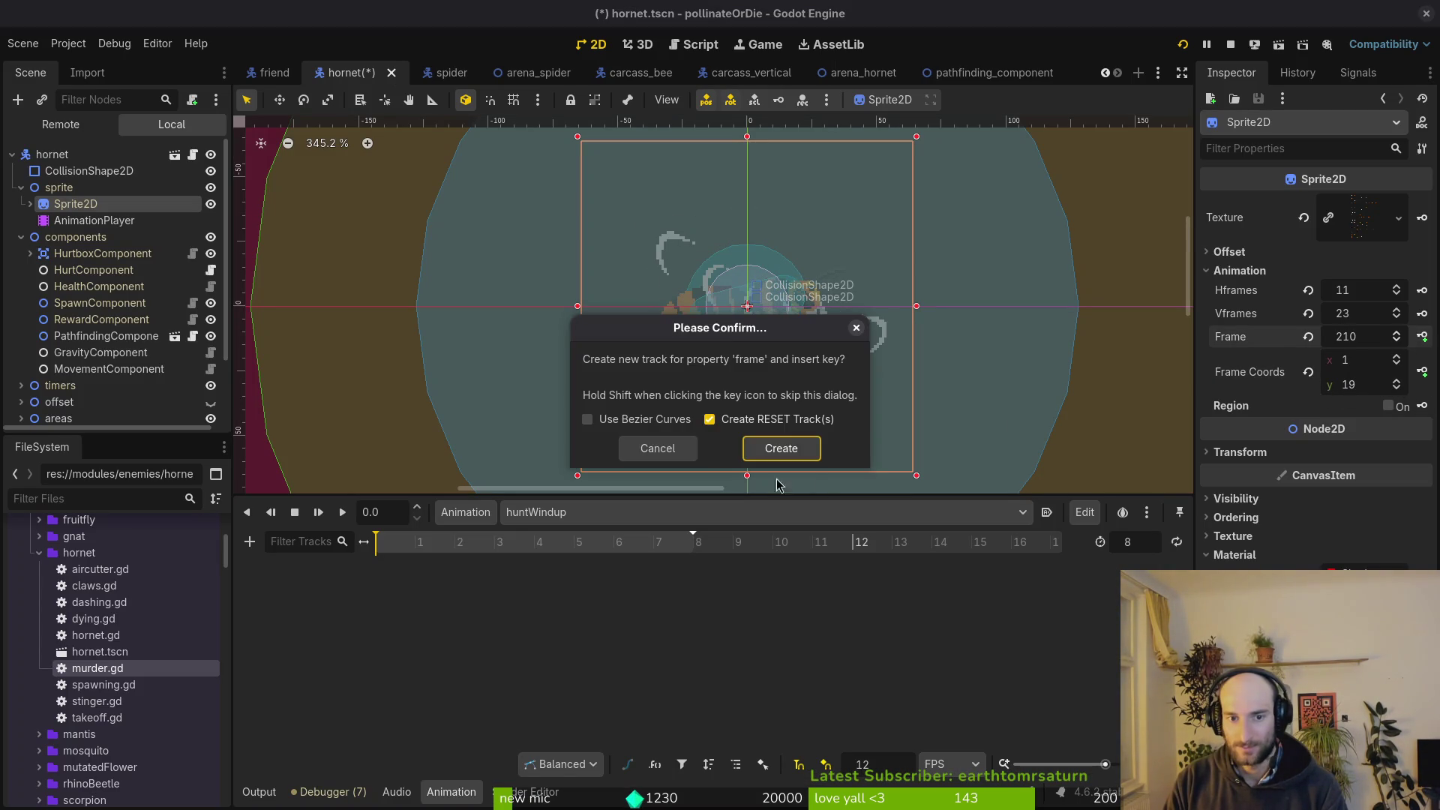
pyautogui.click(778, 448)
# Key the remaining sprite frames into huntWindup and save the hornet scene.
pyautogui.click(1421, 338)
pyautogui.click(1421, 337)
pyautogui.click(1422, 337)
pyautogui.click(1422, 338)
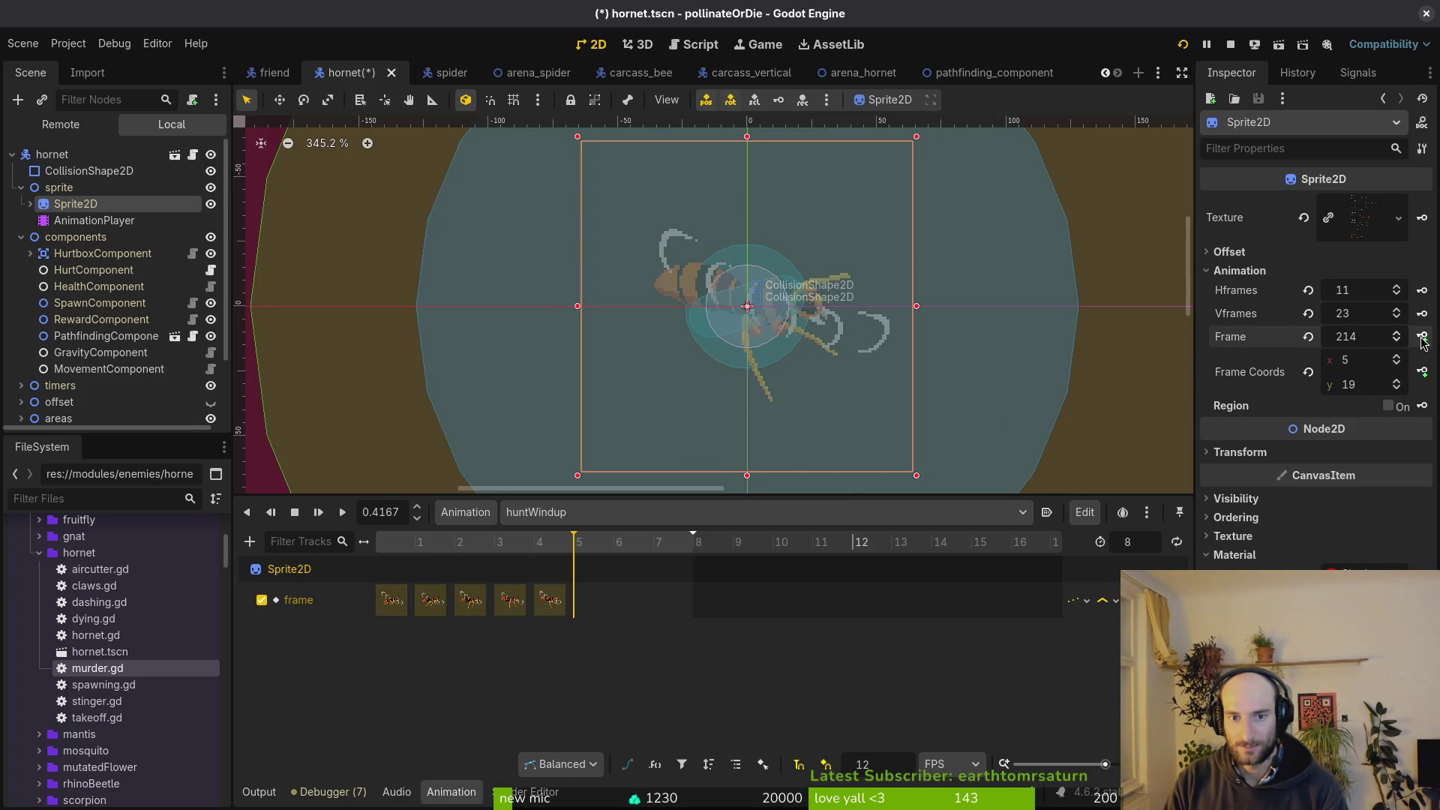
pyautogui.click(1423, 338)
pyautogui.click(1423, 338)
pyautogui.click(1423, 337)
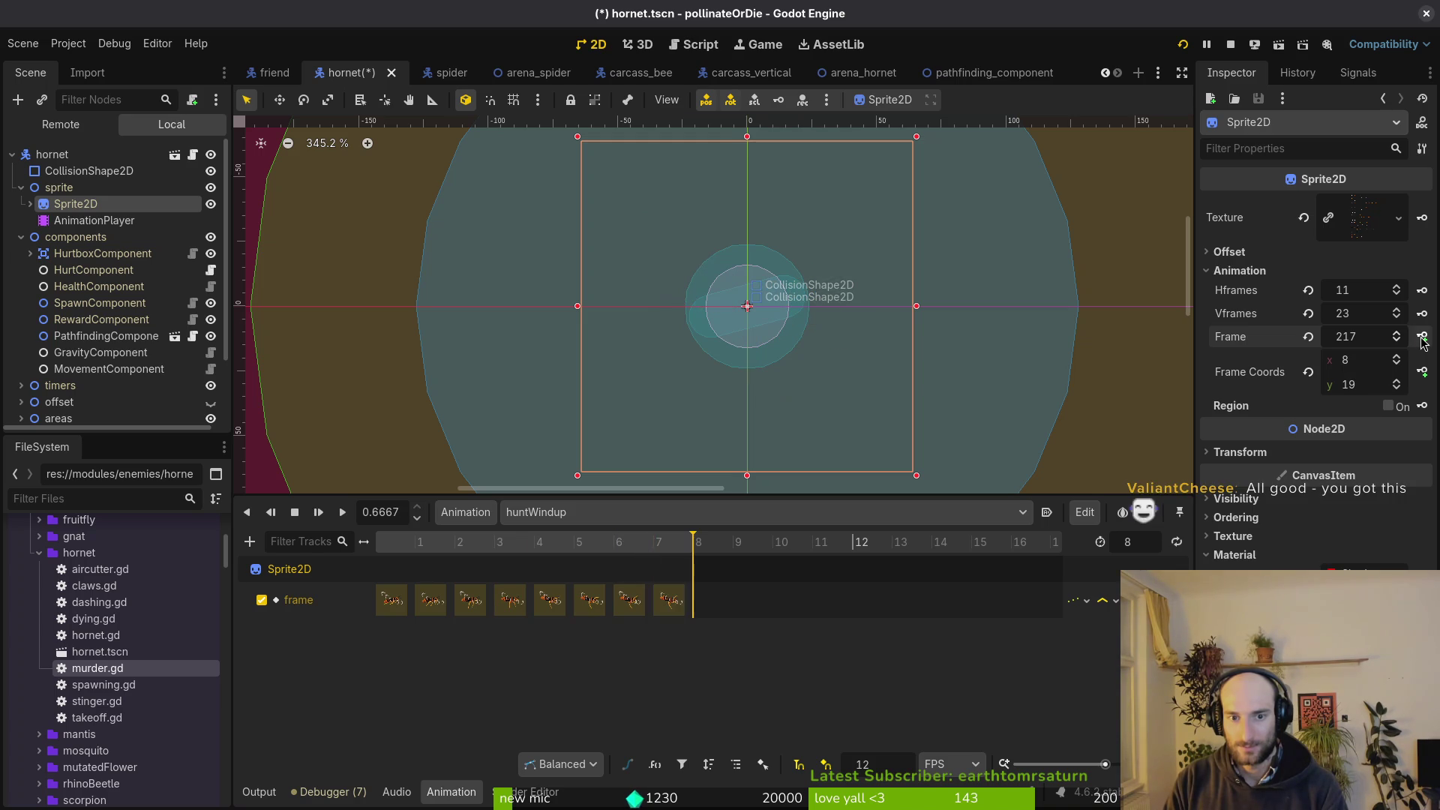
pyautogui.hotkey('ctrl', 's')
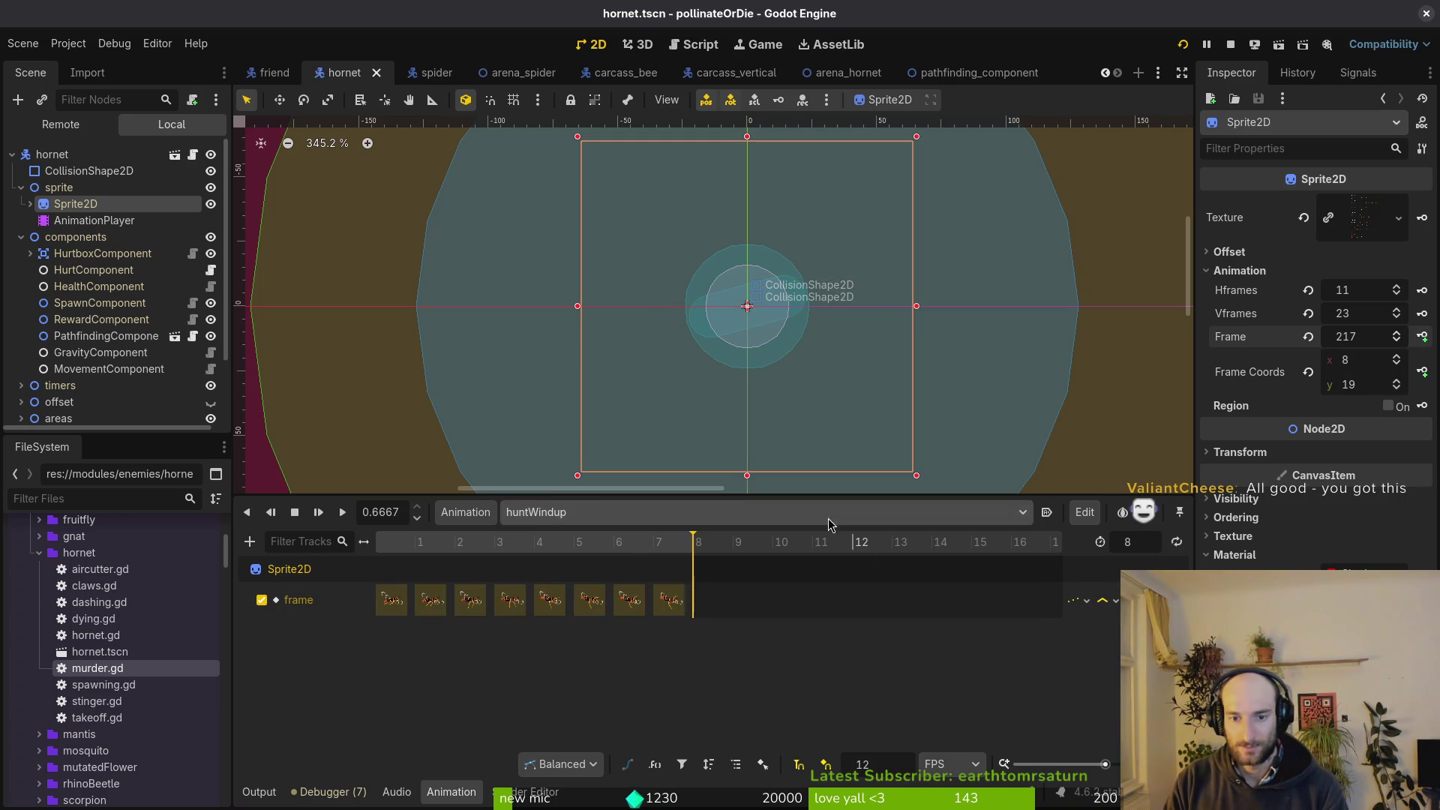
# Switch the animation player to the hunting animation and check the sprite sheet in Aseprite.
pyautogui.click(757, 512)
pyautogui.click(671, 658)
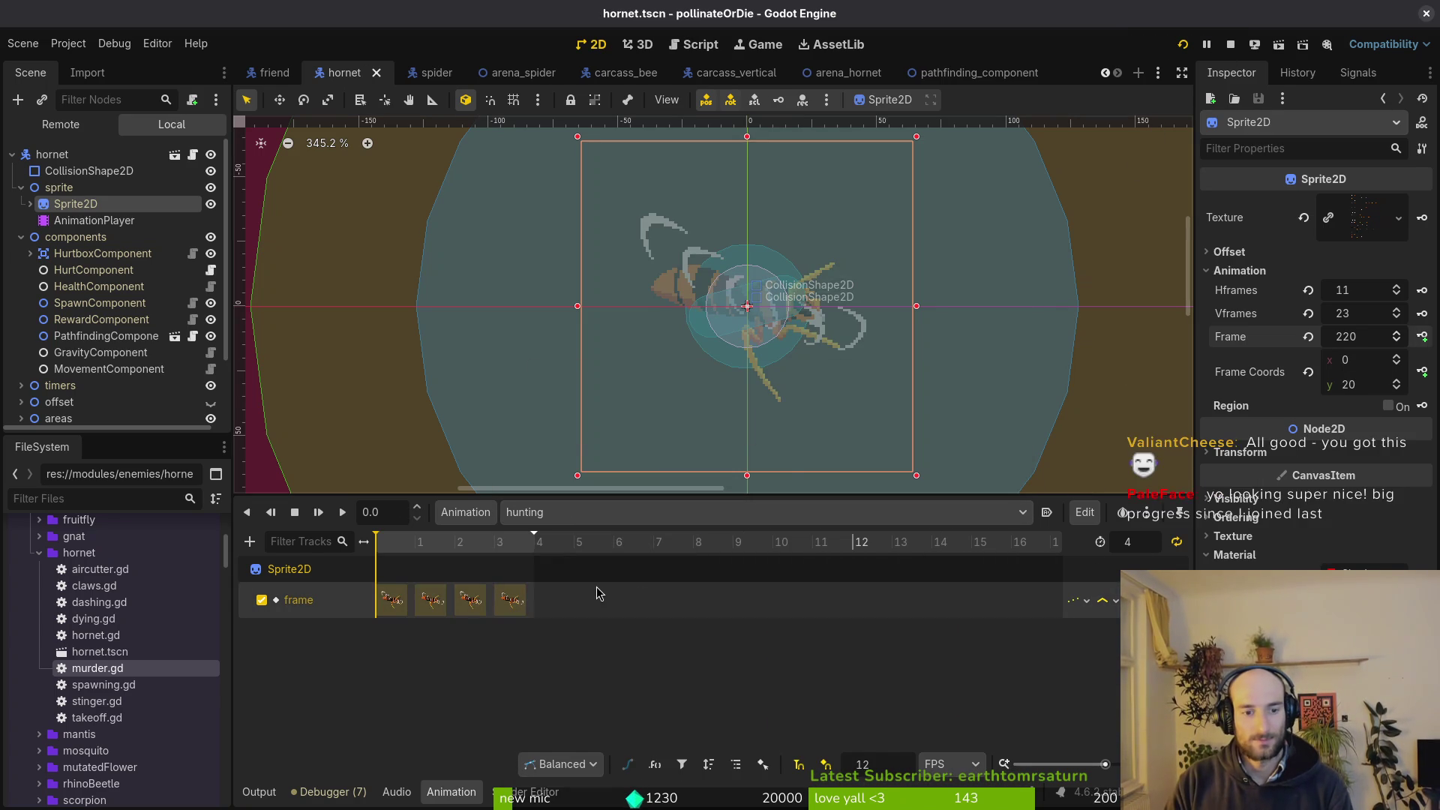
pyautogui.hotkey('alt', 'Tab')
pyautogui.hotkey('alt', 'Tab')
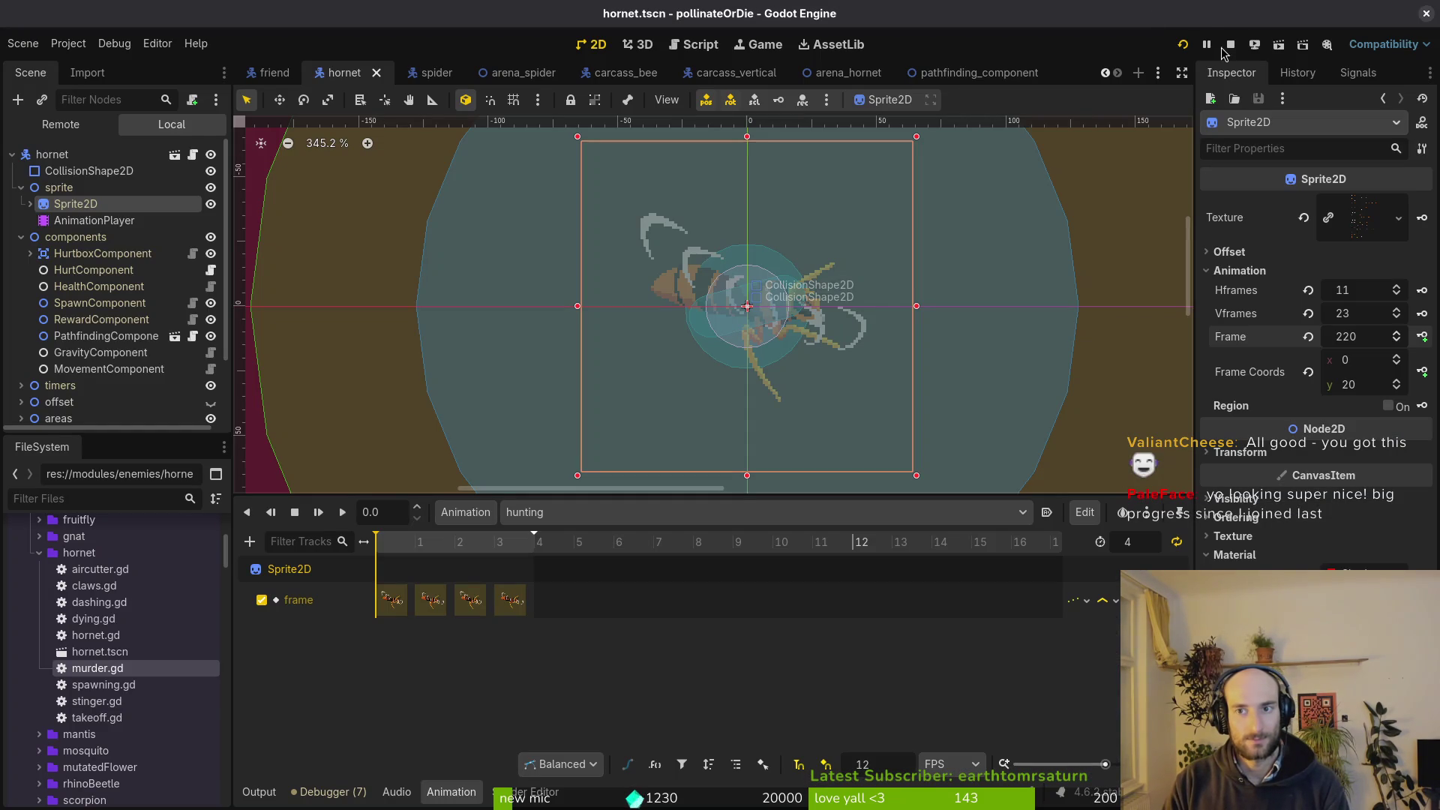
# Rerun the game, load the hornet level from the debug menu, fight until death, then close it.
pyautogui.click(1184, 44)
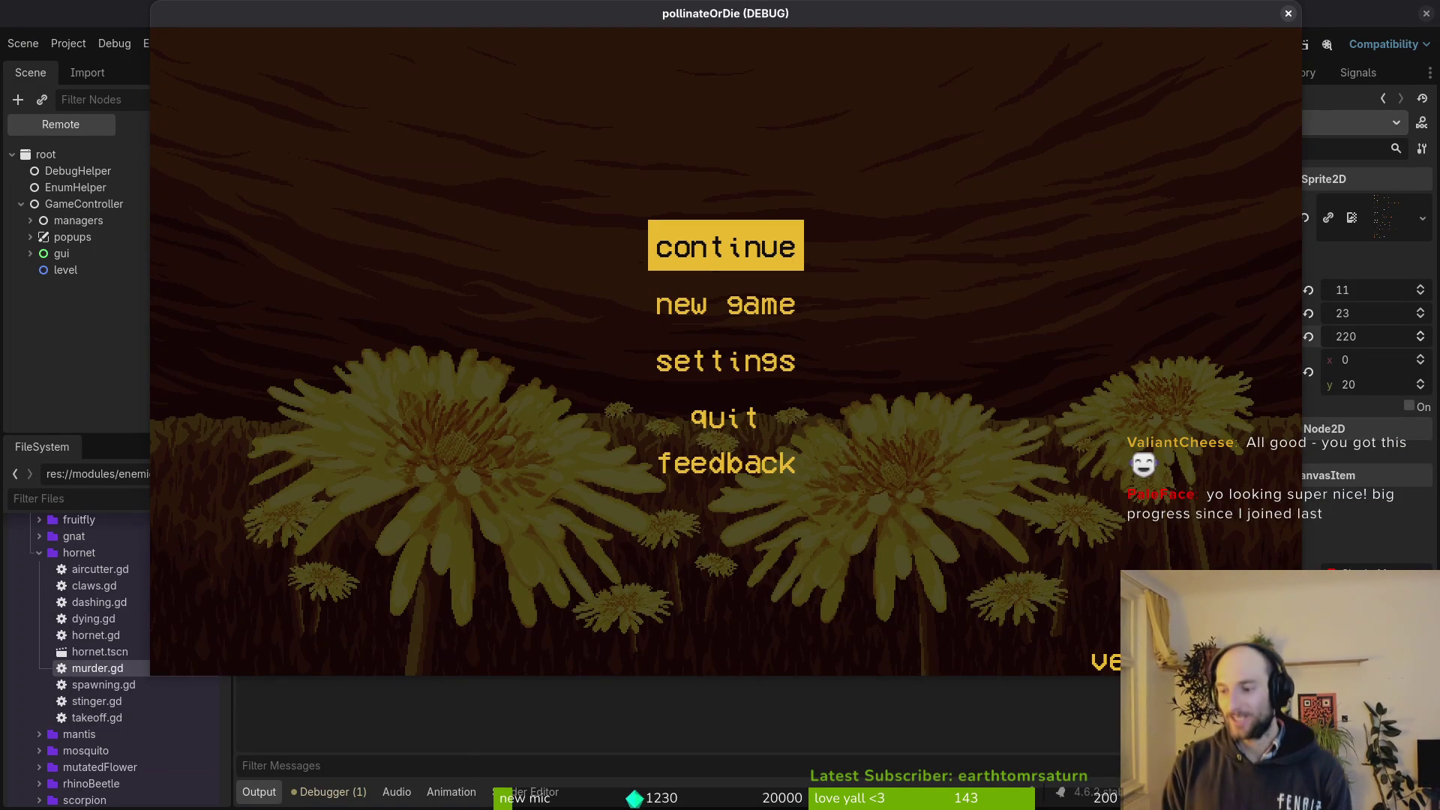
pyautogui.press('Return')
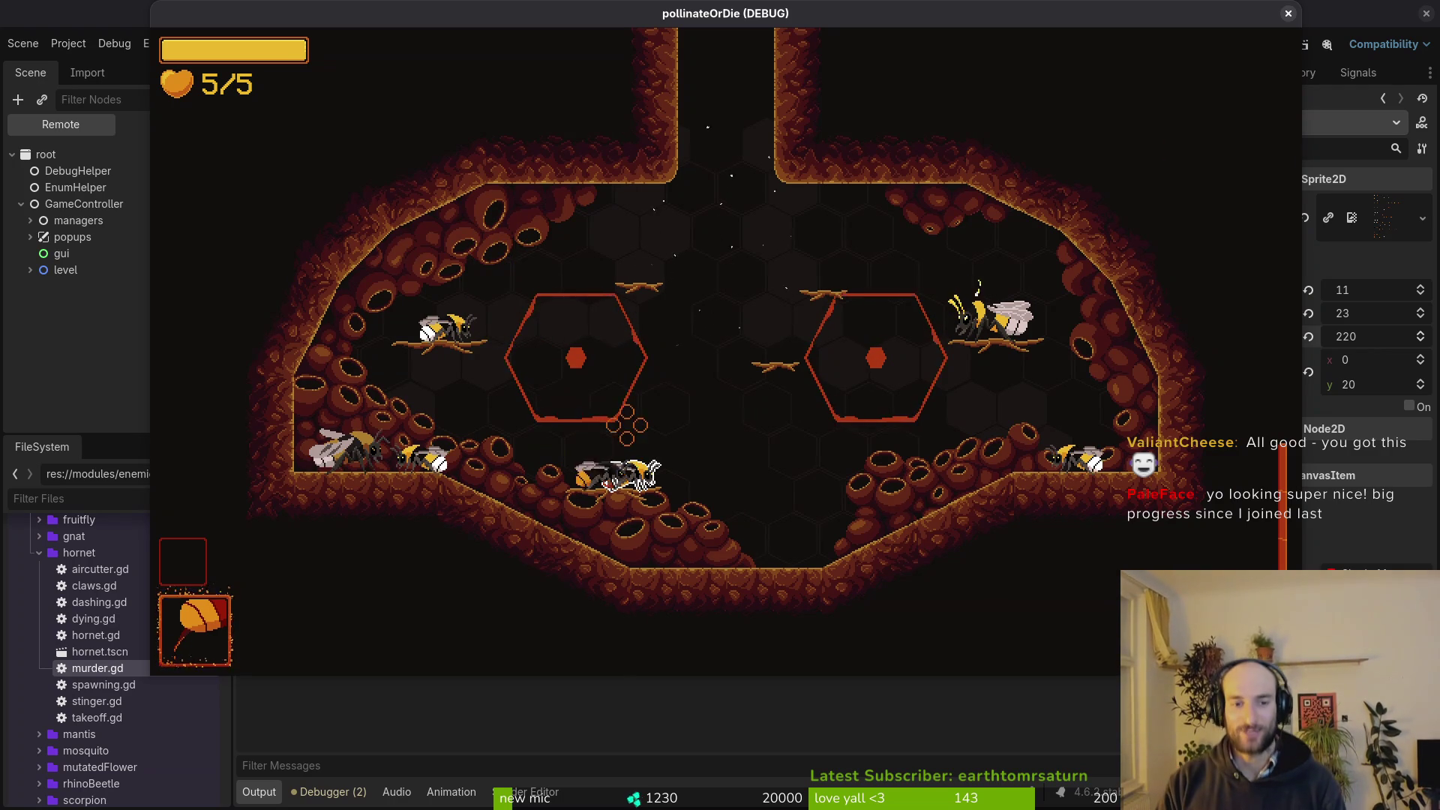
pyautogui.press('Escape')
pyautogui.press('Up')
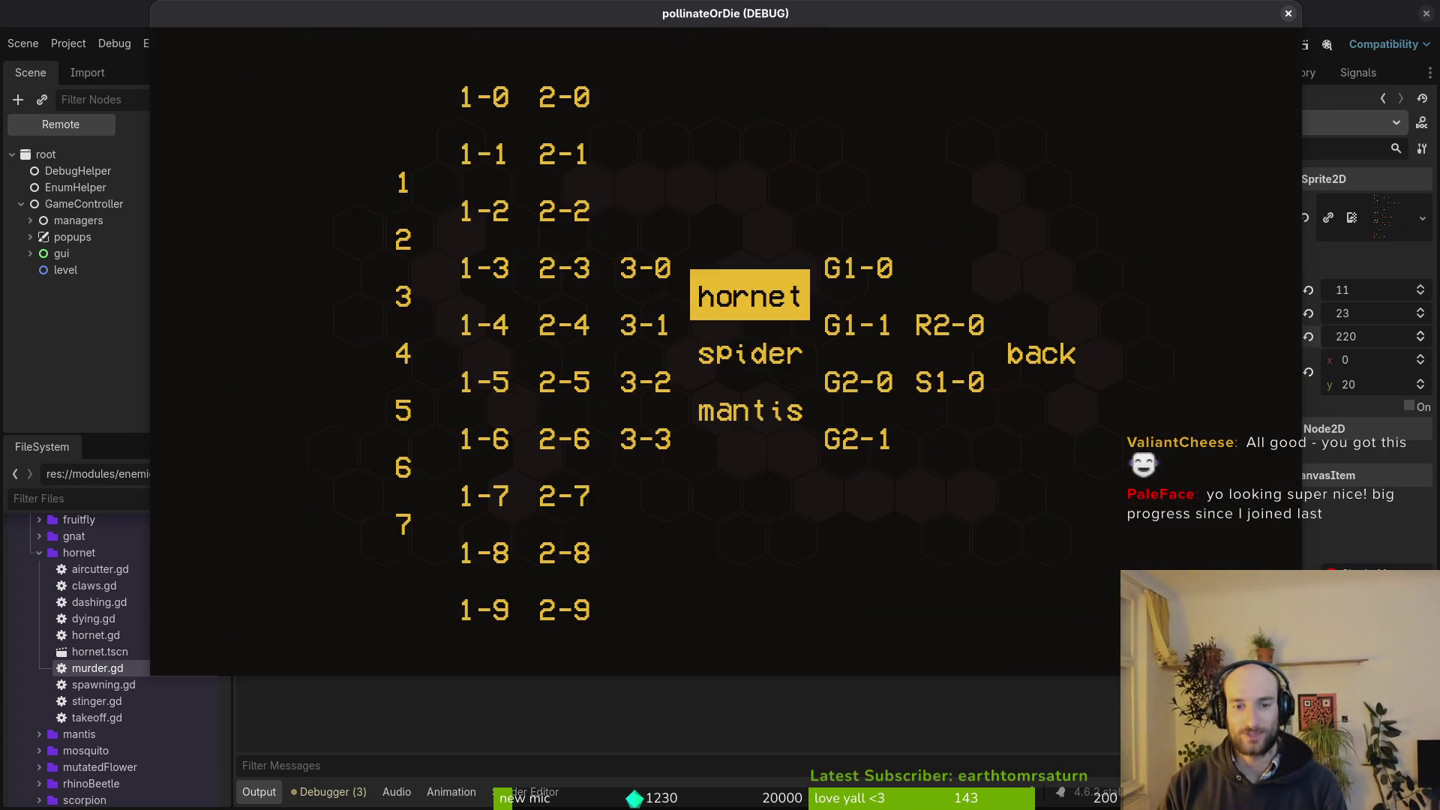
pyautogui.press('Return')
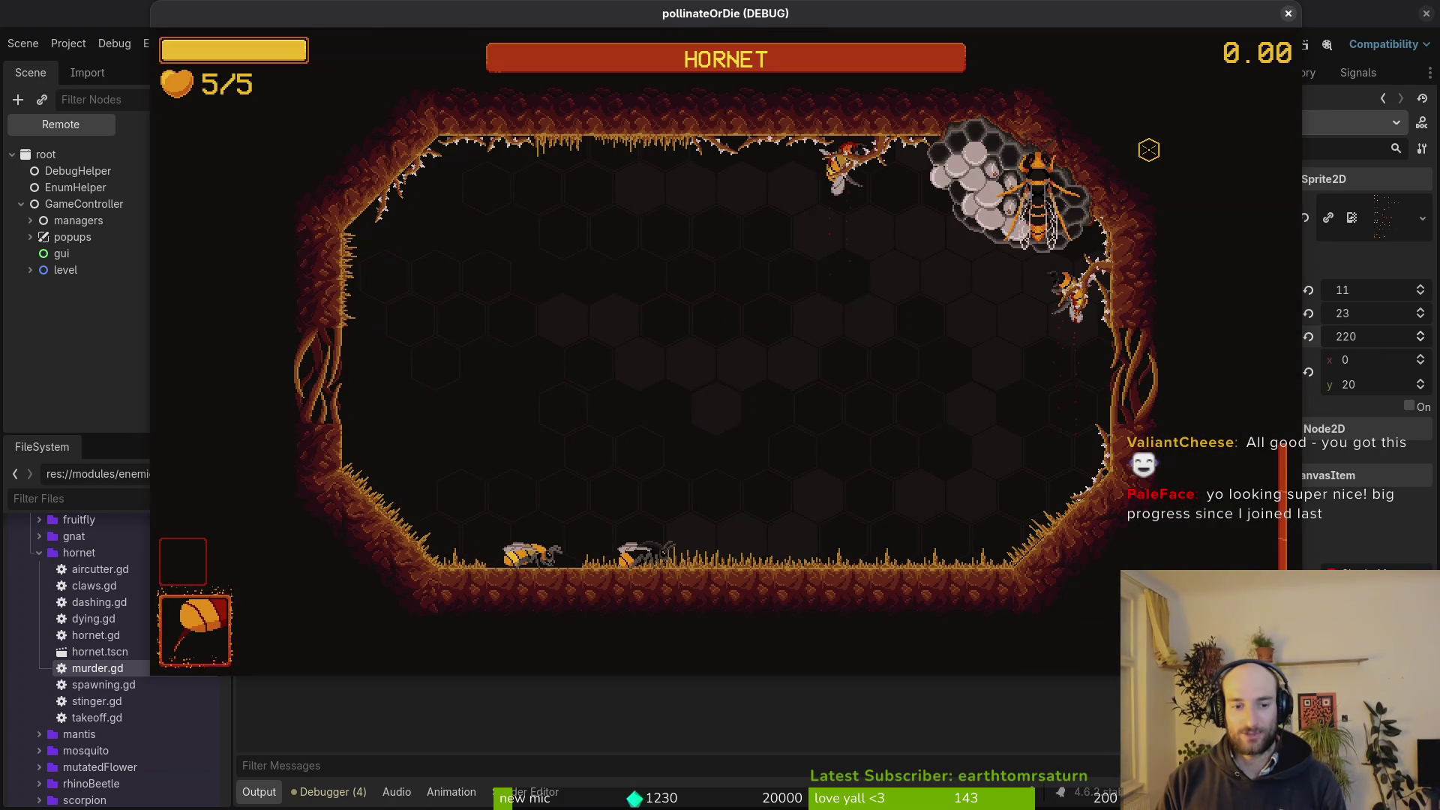
pyautogui.press('space')
pyautogui.press('space')
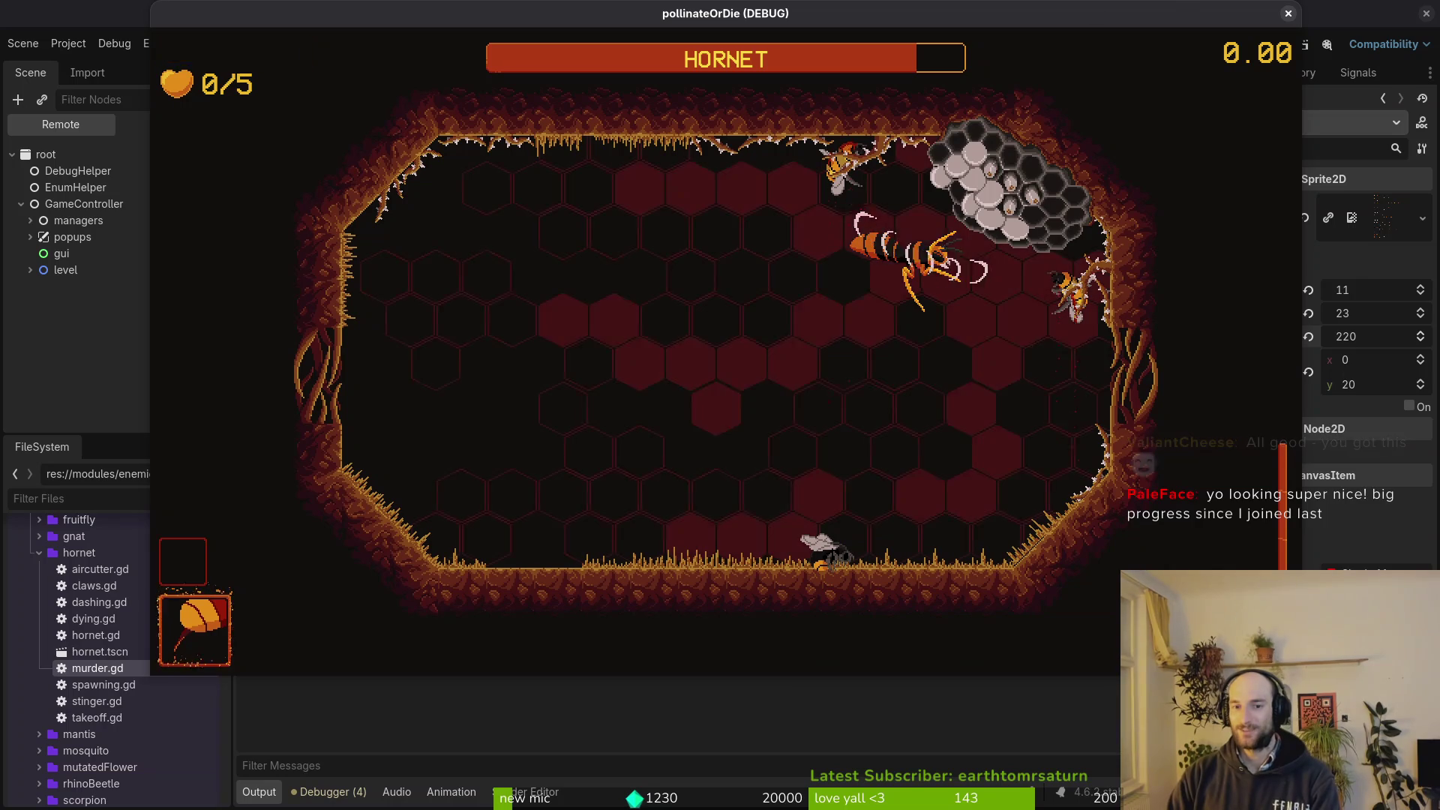
pyautogui.click(1288, 14)
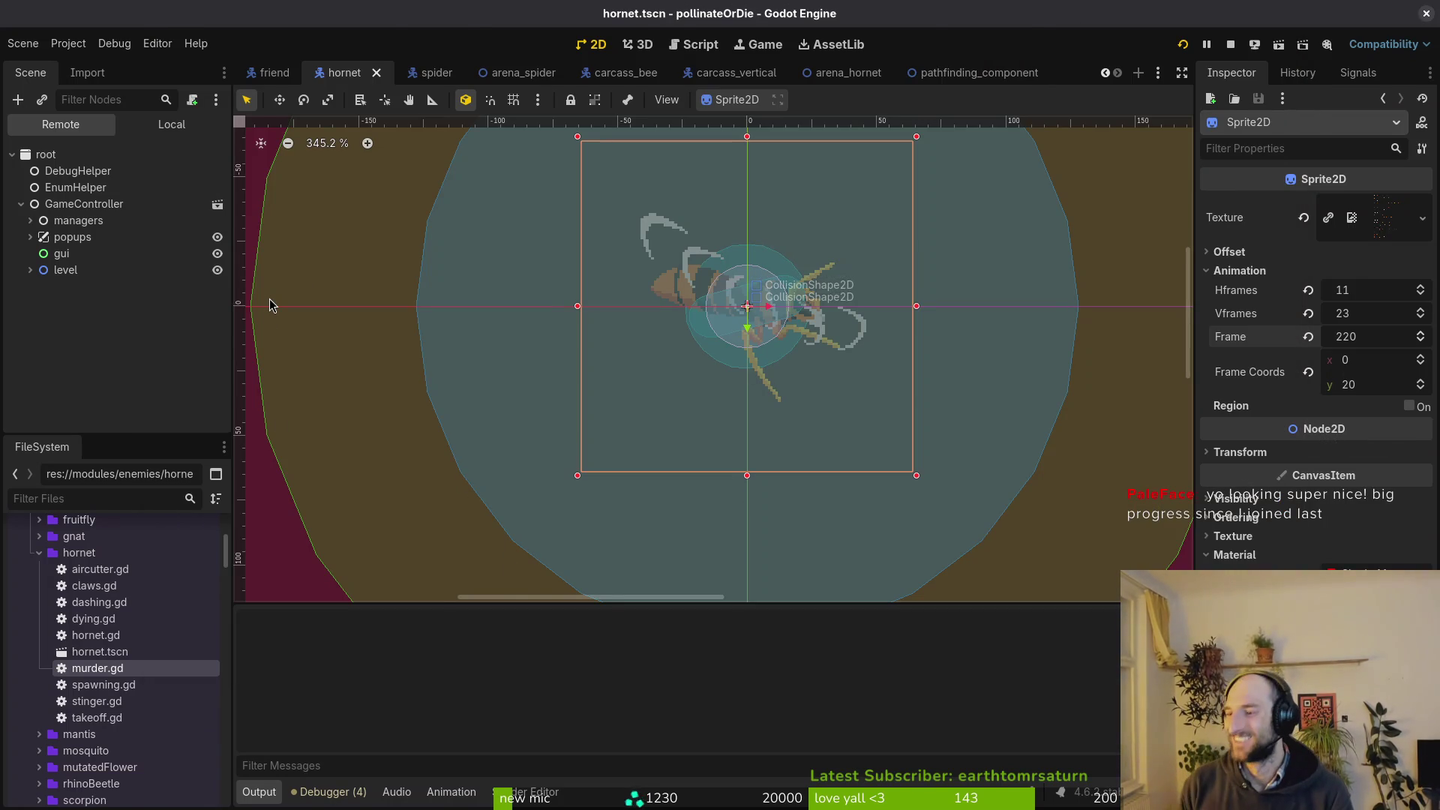
# Write hornet.gd with :w in Neovim, then return to the hornet scene's animation player in Godot.
pyautogui.hotkey('alt', 'Tab')
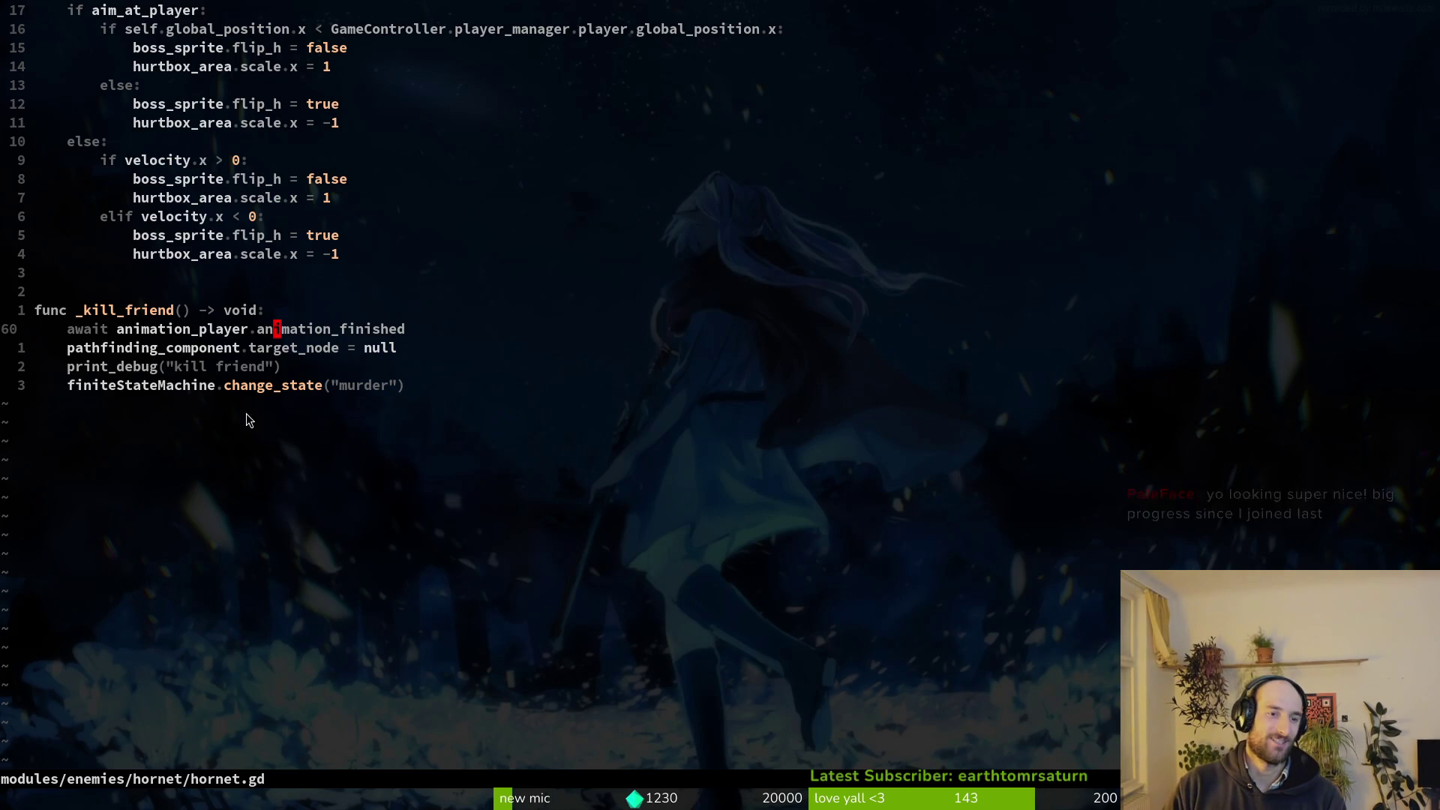
pyautogui.scroll(10, 335, 394)
pyautogui.write(':w')
pyautogui.press('Return')
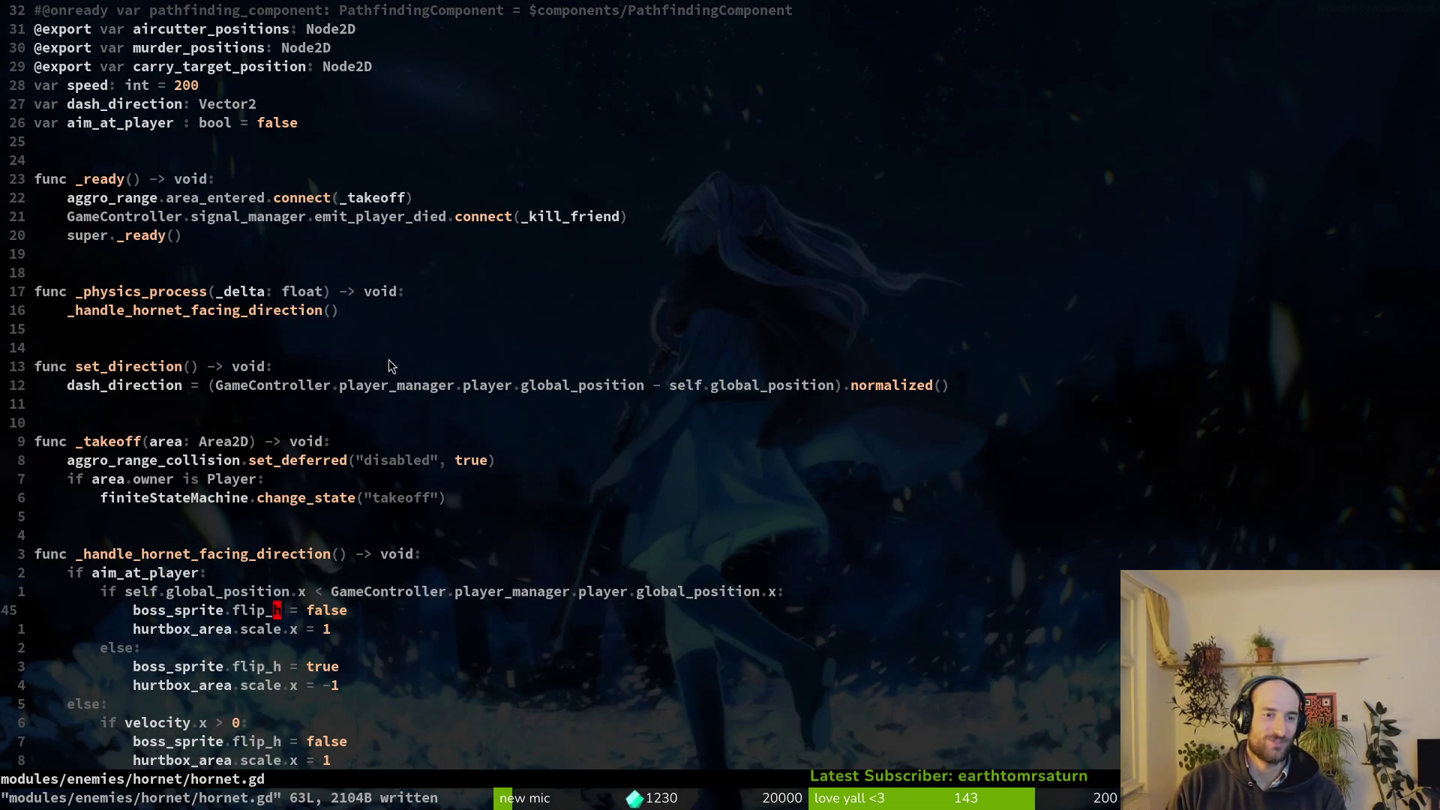
pyautogui.hotkey('alt', 'Tab')
pyautogui.hotkey('alt', 'Tab')
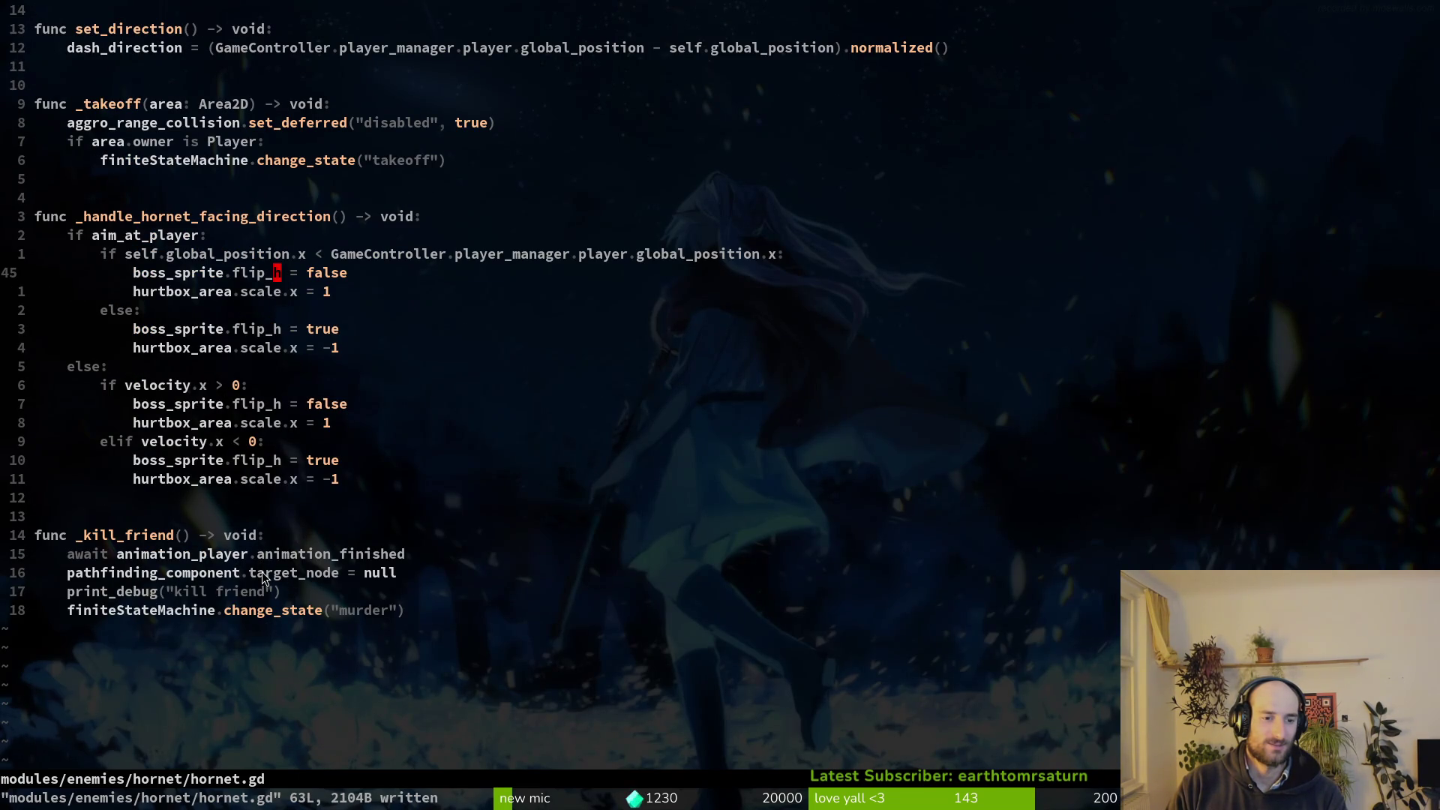
pyautogui.hotkey('alt', 'Tab')
pyautogui.click(172, 123)
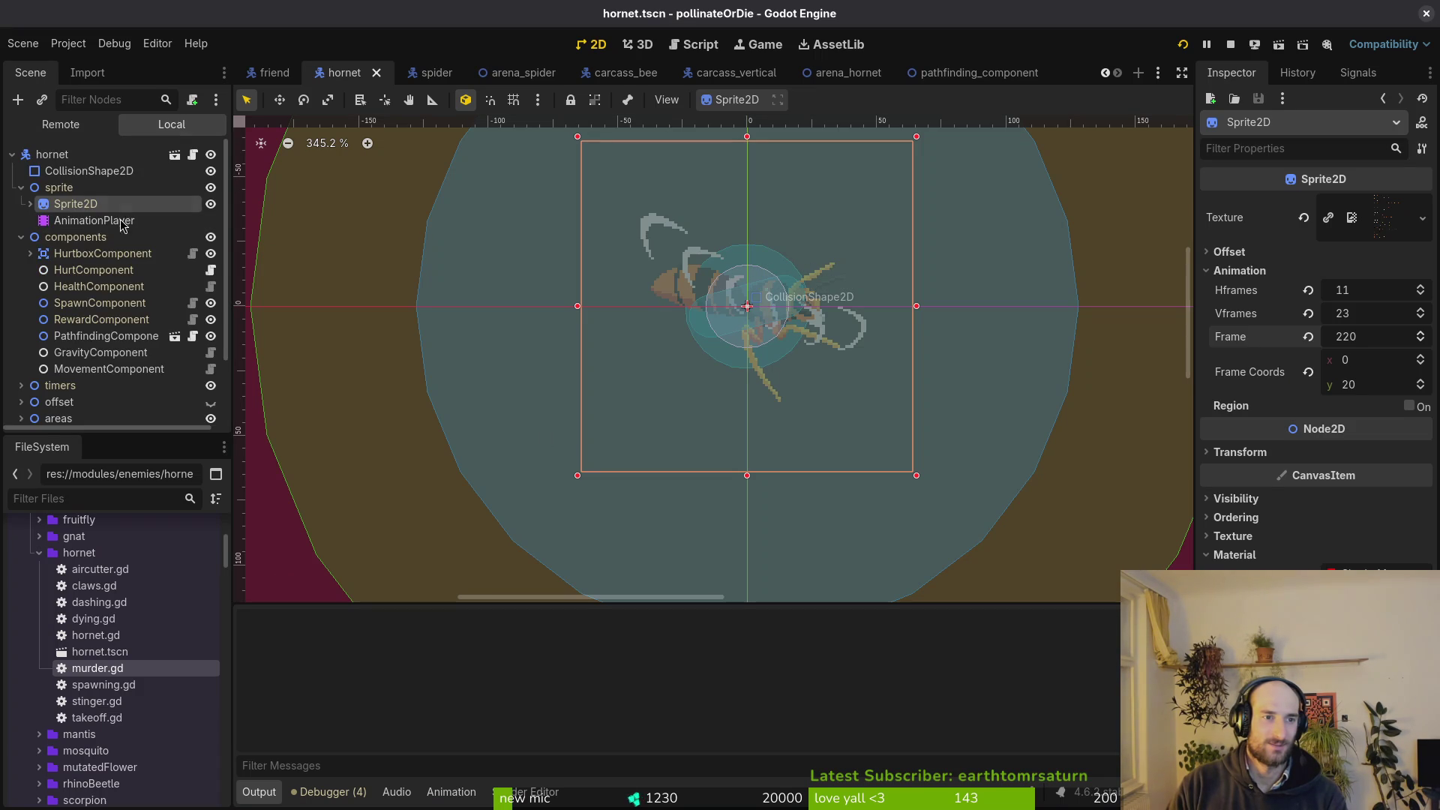
# Preview the hornet's kill, hunting and huntWindup animations, then switch over to Neovim.
pyautogui.click(66, 222)
pyautogui.click(574, 510)
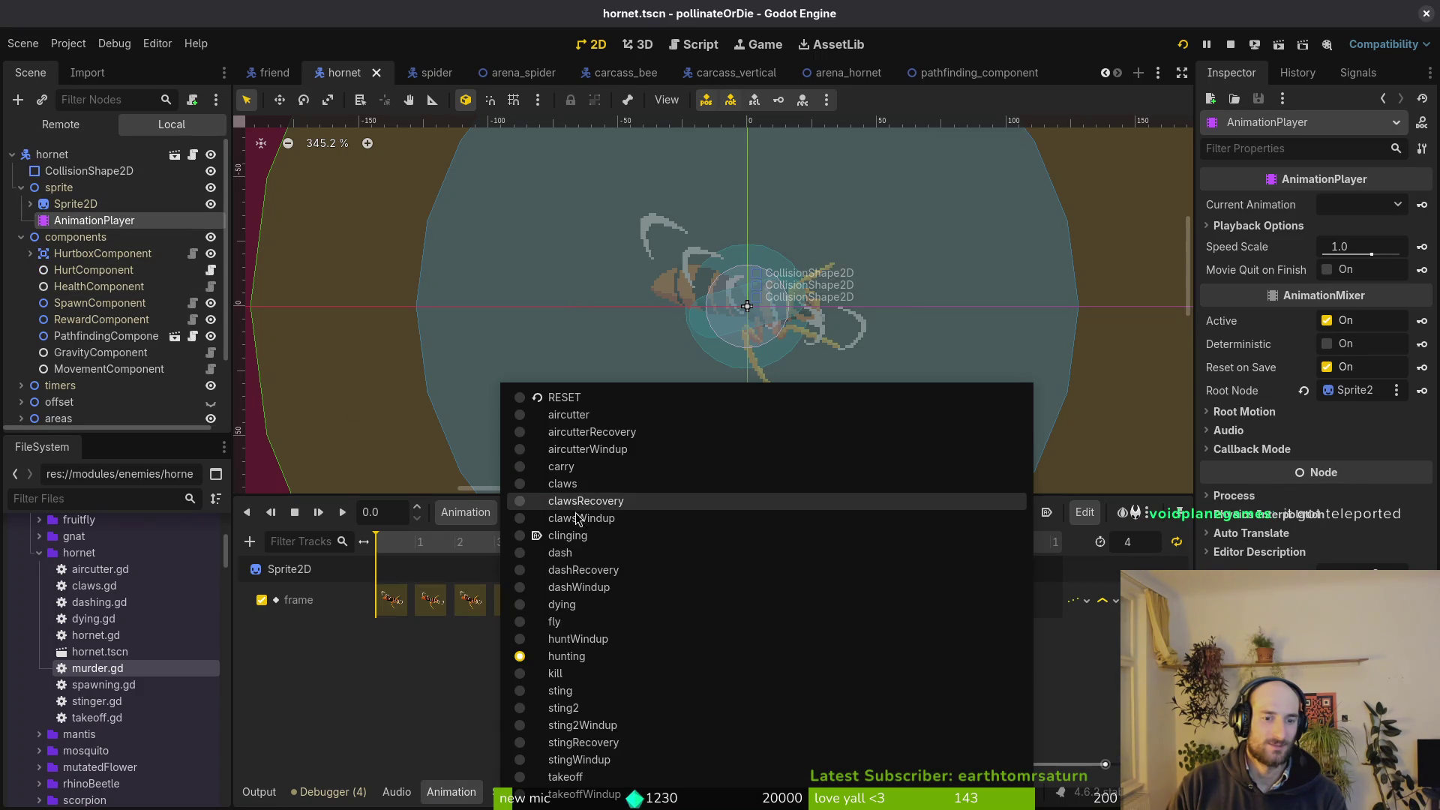
pyautogui.click(596, 674)
pyautogui.click(575, 512)
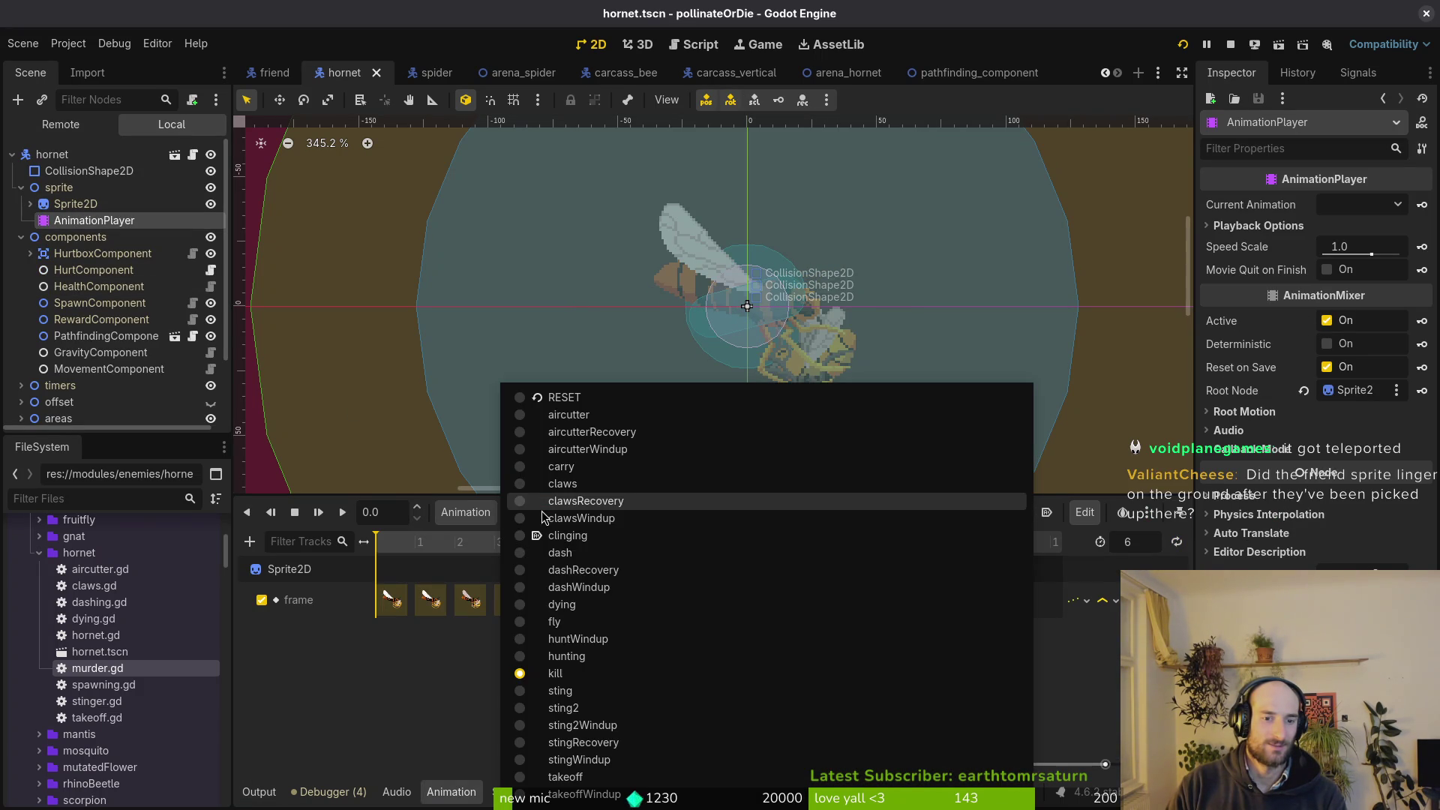
pyautogui.click(604, 649)
pyautogui.click(538, 514)
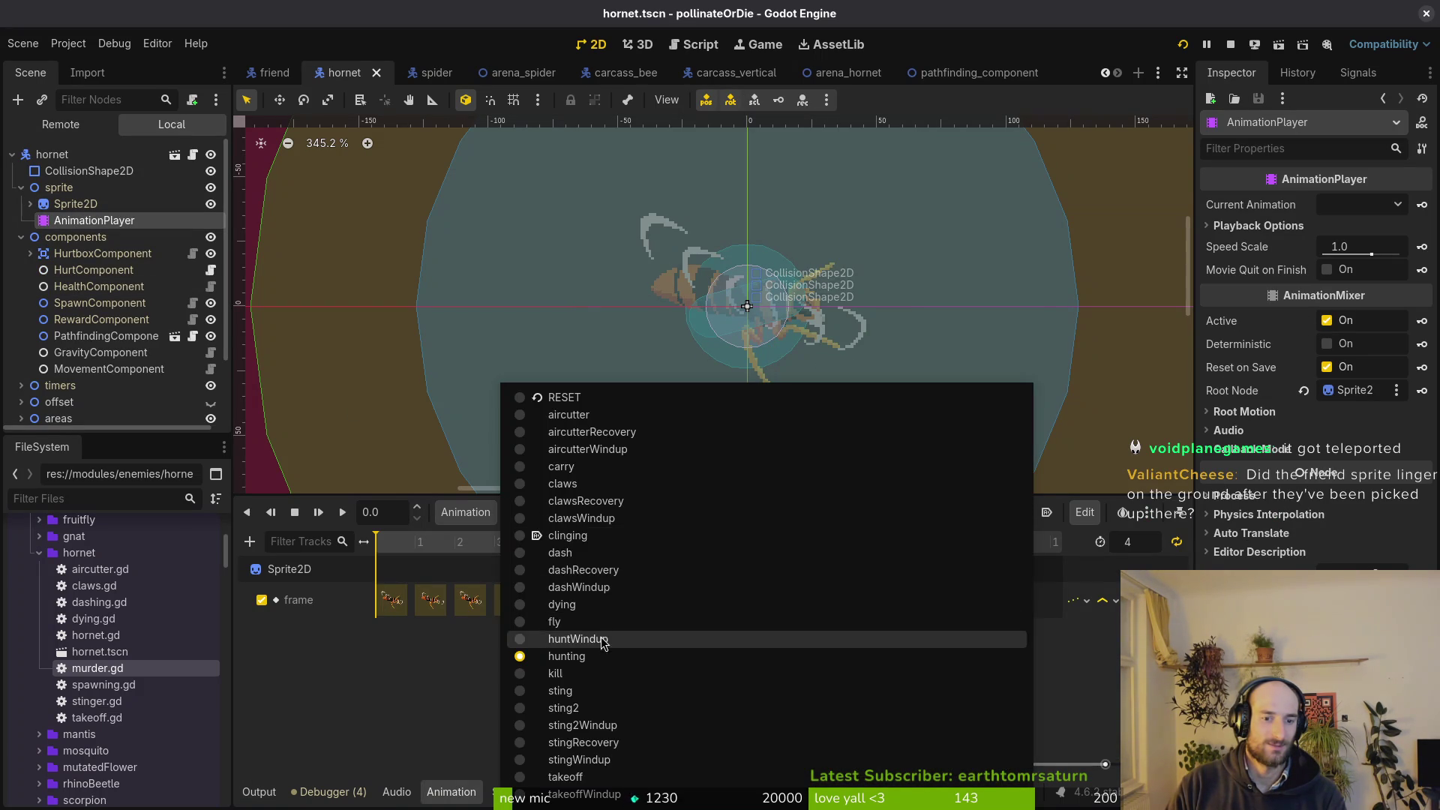
pyautogui.click(601, 642)
pyautogui.hotkey('alt', 'Tab')
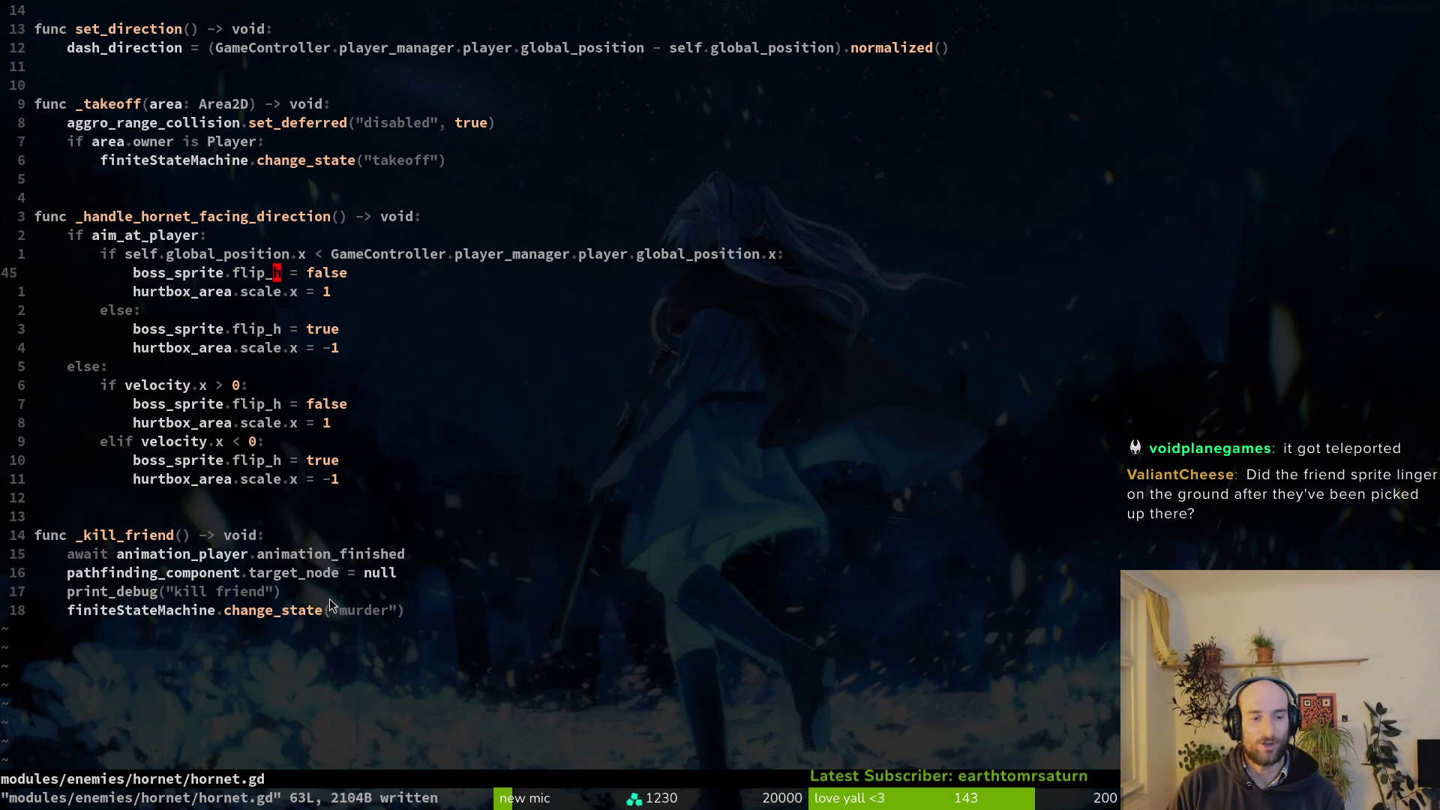
# In murder.gd, replace the friend's queue_free() call with hide().
pyautogui.hotkey('ctrl', '6')
pyautogui.scroll(-5, 597, 523)
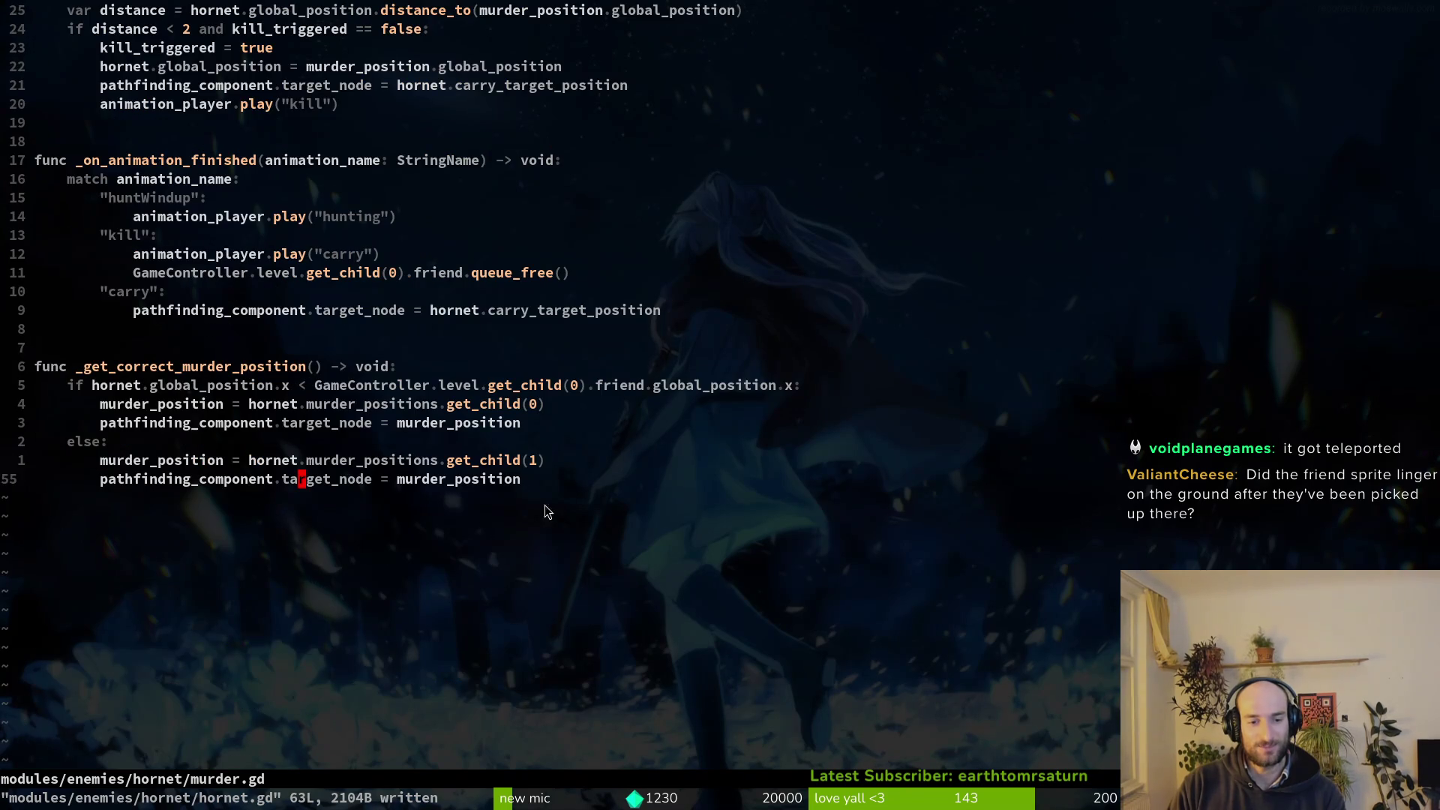
pyautogui.scroll(2, 422, 346)
pyautogui.press('1')
pyautogui.press('1')
pyautogui.press('k')
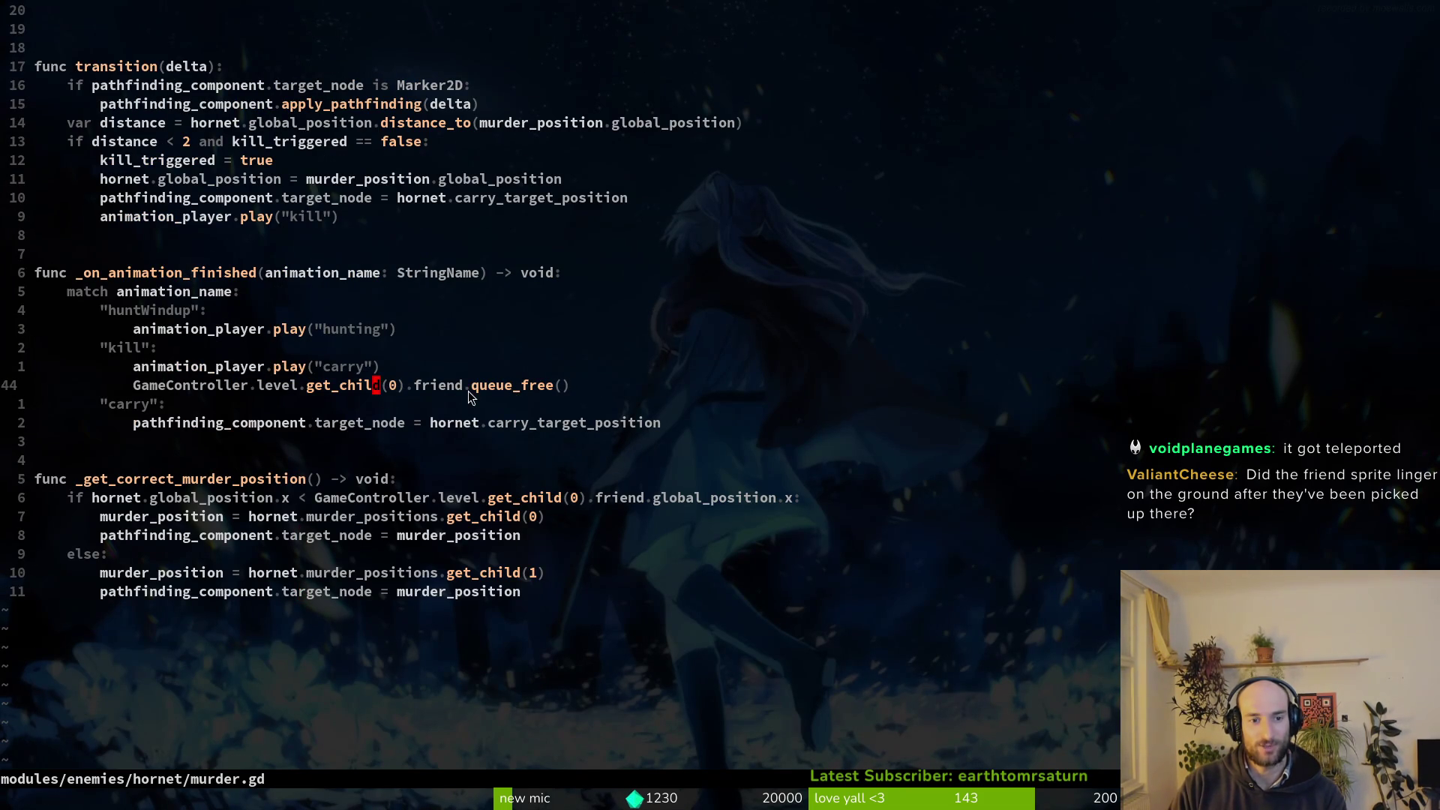
pyautogui.press('BackSpace')
pyautogui.press('BackSpace')
pyautogui.press('BackSpace')
pyautogui.write('id')
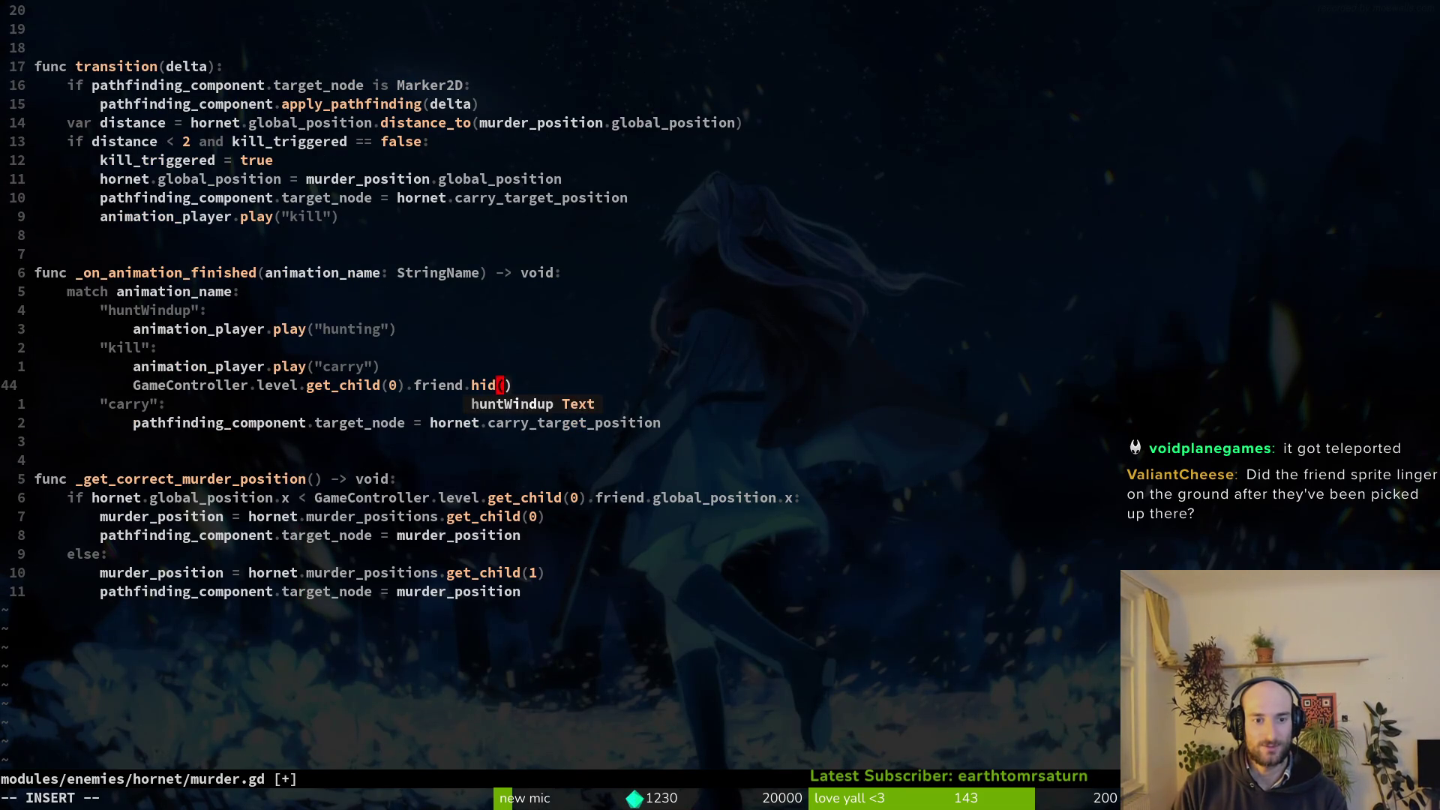
pyautogui.write('e')
pyautogui.press('Escape')
# Relocate the hide() line within the kill branch, trying it one line higher and back.
pyautogui.press('d')
pyautogui.press('d')
pyautogui.press('k')
pyautogui.press('P')
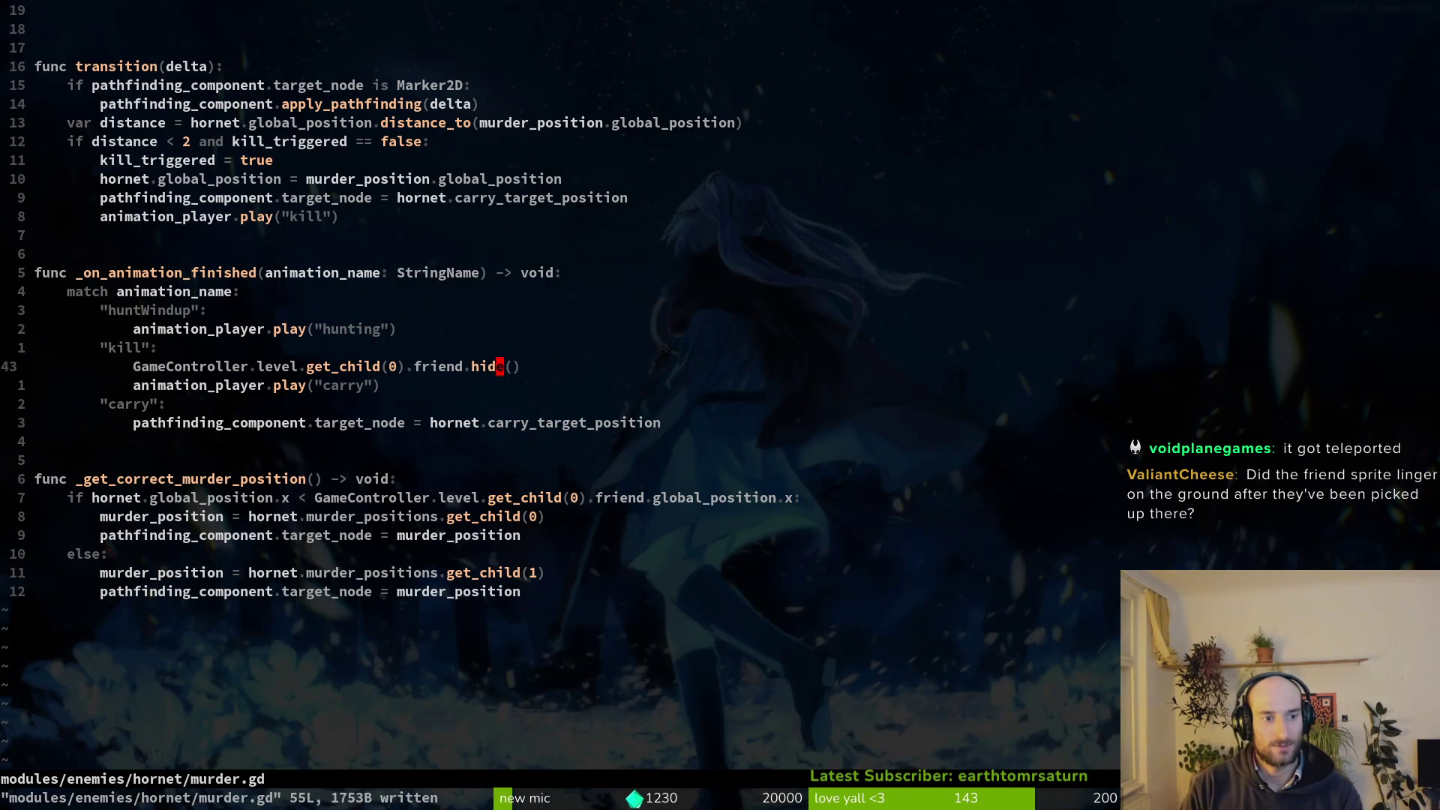
pyautogui.press('j')
pyautogui.press('j')
pyautogui.press('j')
pyautogui.press('k')
pyautogui.press('k')
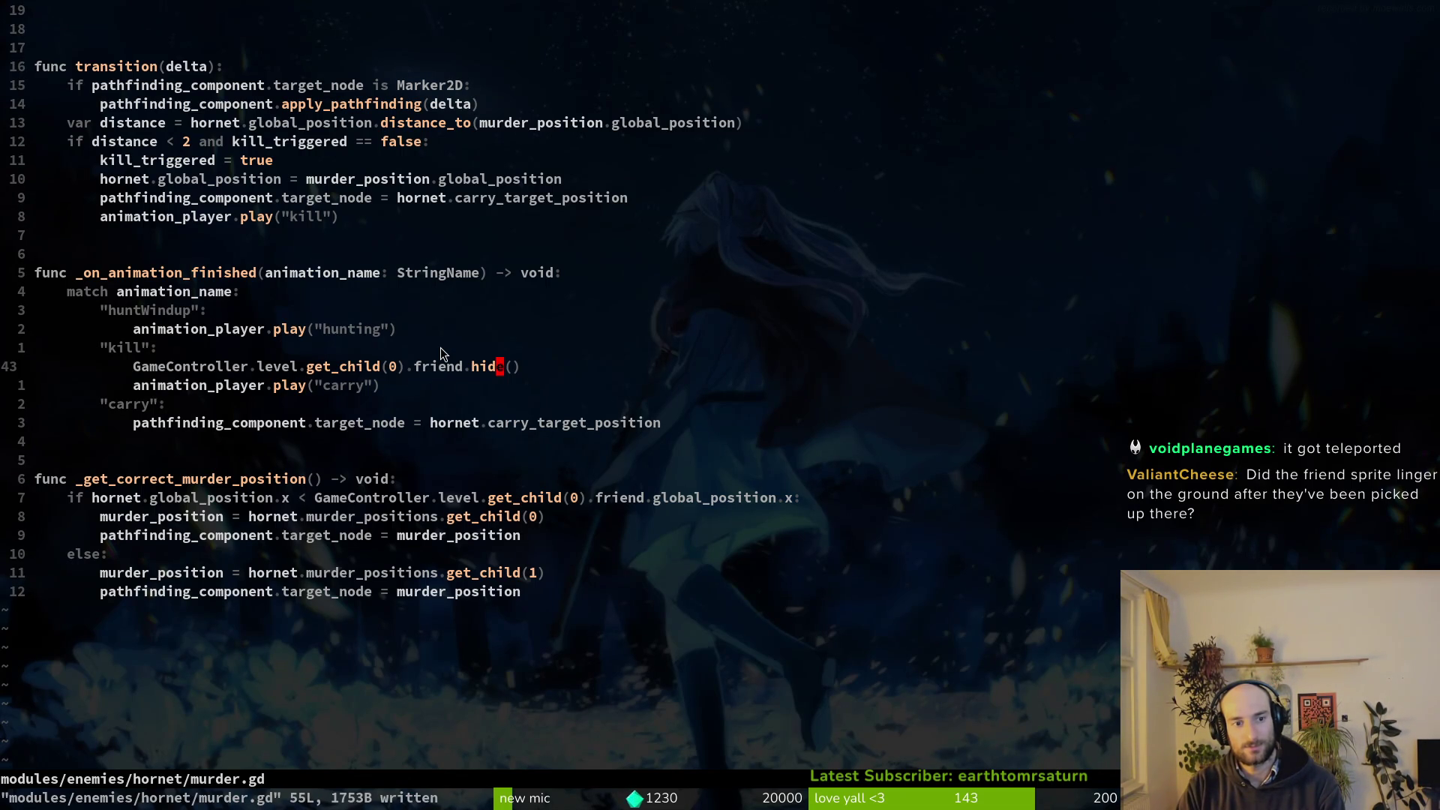
pyautogui.press('V')
pyautogui.press('K')
pyautogui.press('J')
pyautogui.press('Escape')
# Move hide() into transition above animation_player.play("kill"), indent it, and save with :w.
pyautogui.press('V')
pyautogui.press('K')
pyautogui.press('K')
pyautogui.press('K')
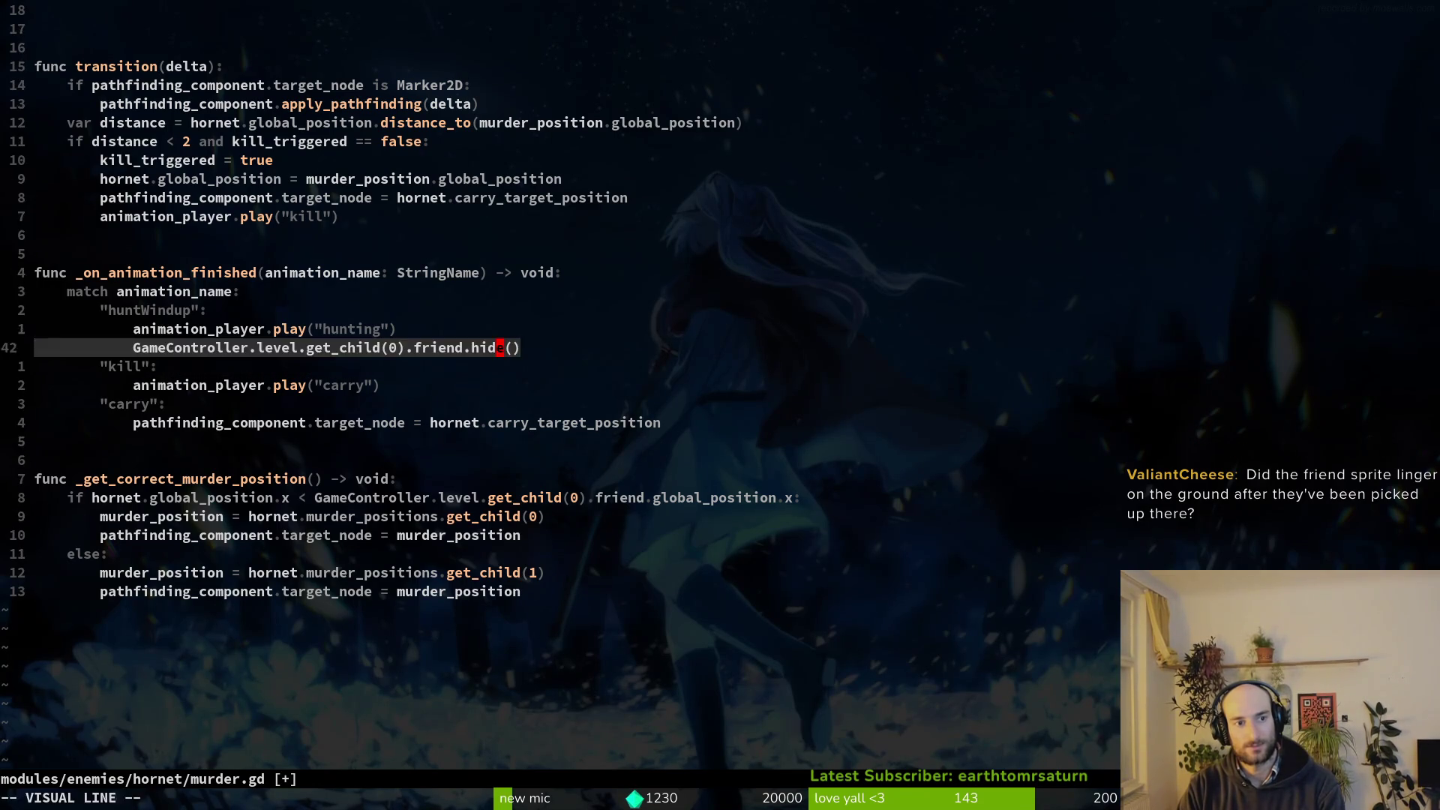
pyautogui.press('>')
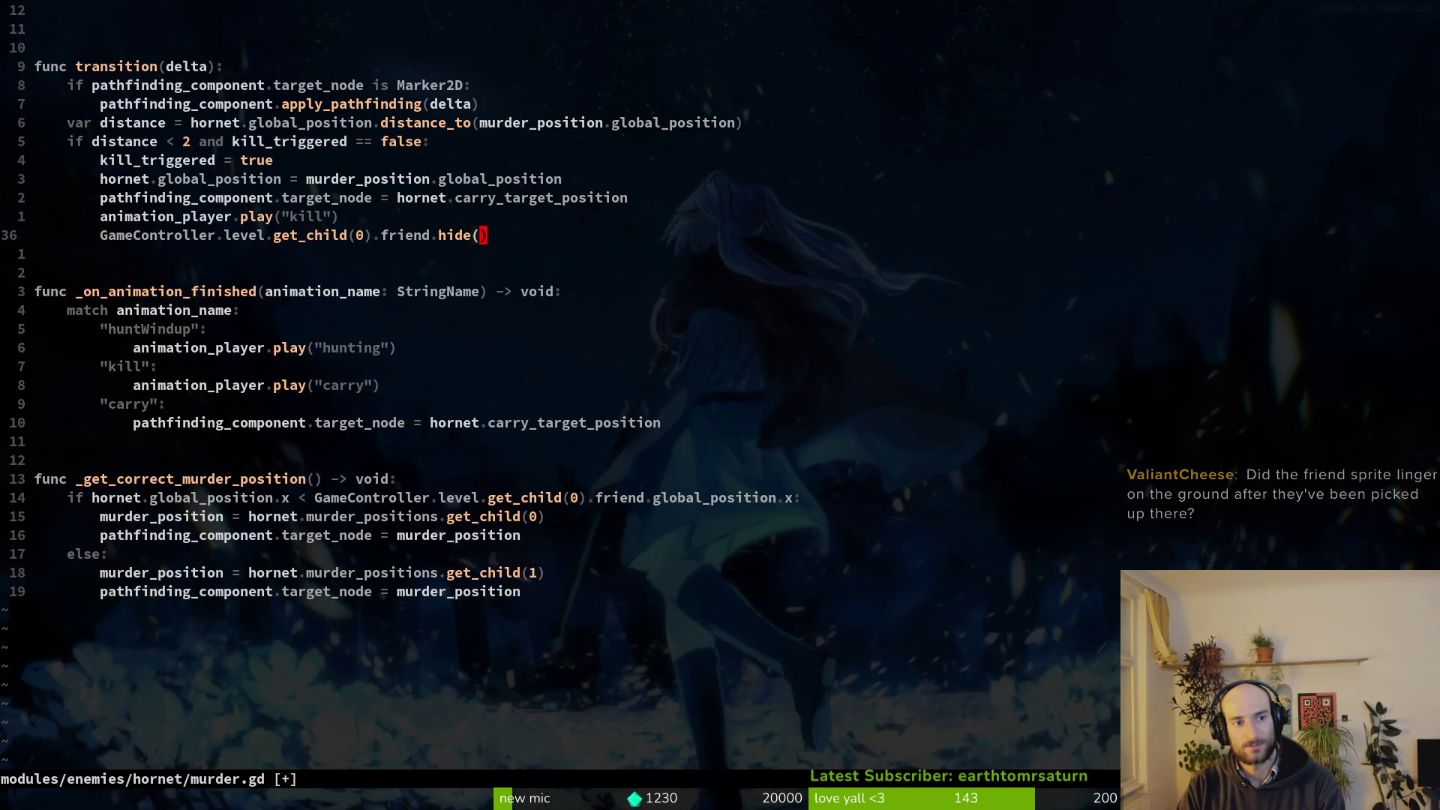
pyautogui.write(':w')
pyautogui.press('Return')
pyautogui.press('V')
pyautogui.press('K')
pyautogui.press('Escape')
pyautogui.write(':w')
pyautogui.press('Return')
pyautogui.hotkey('alt', 'Tab')
pyautogui.hotkey('alt', 'Tab')
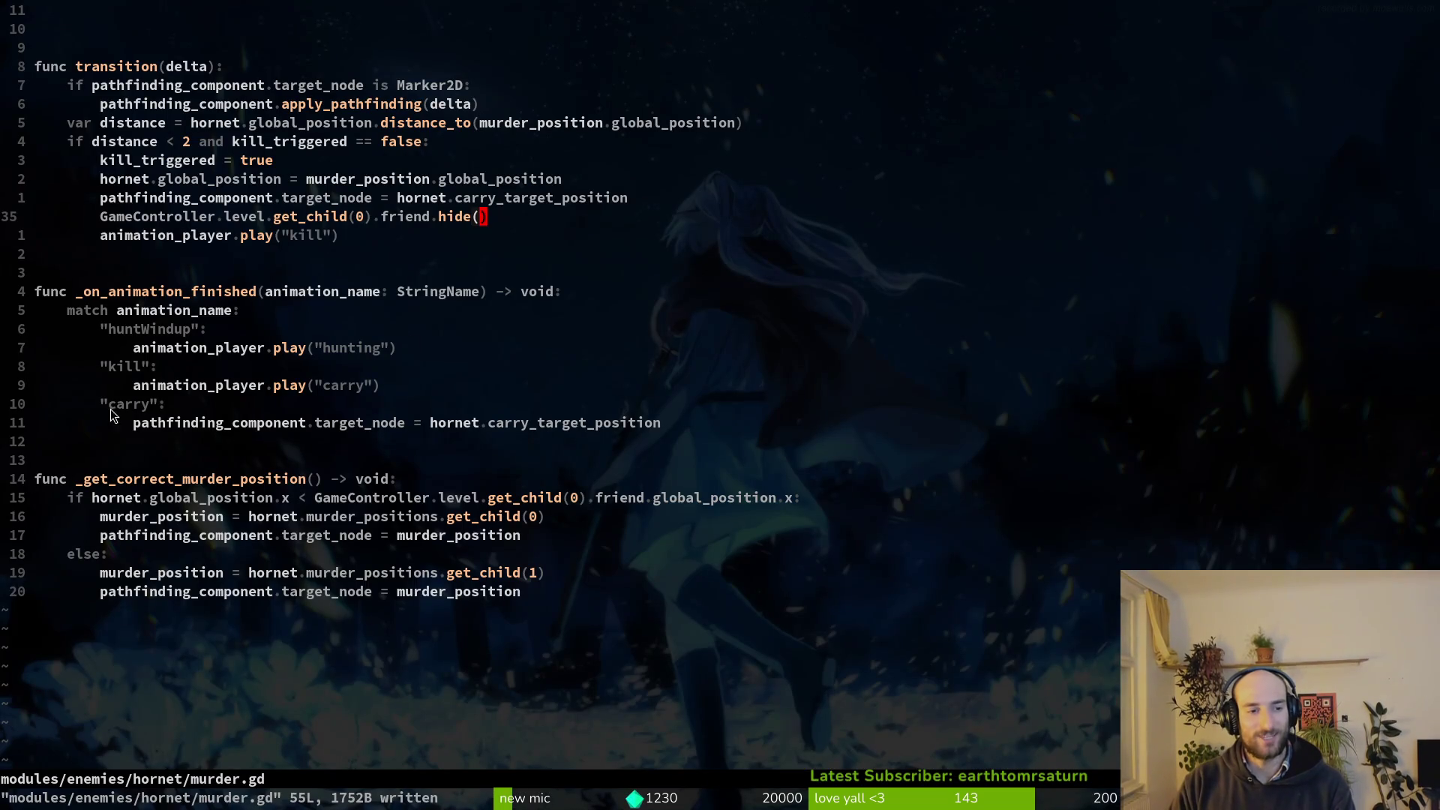
pyautogui.scroll(2, 355, 404)
pyautogui.hotkey('alt', 'Tab')
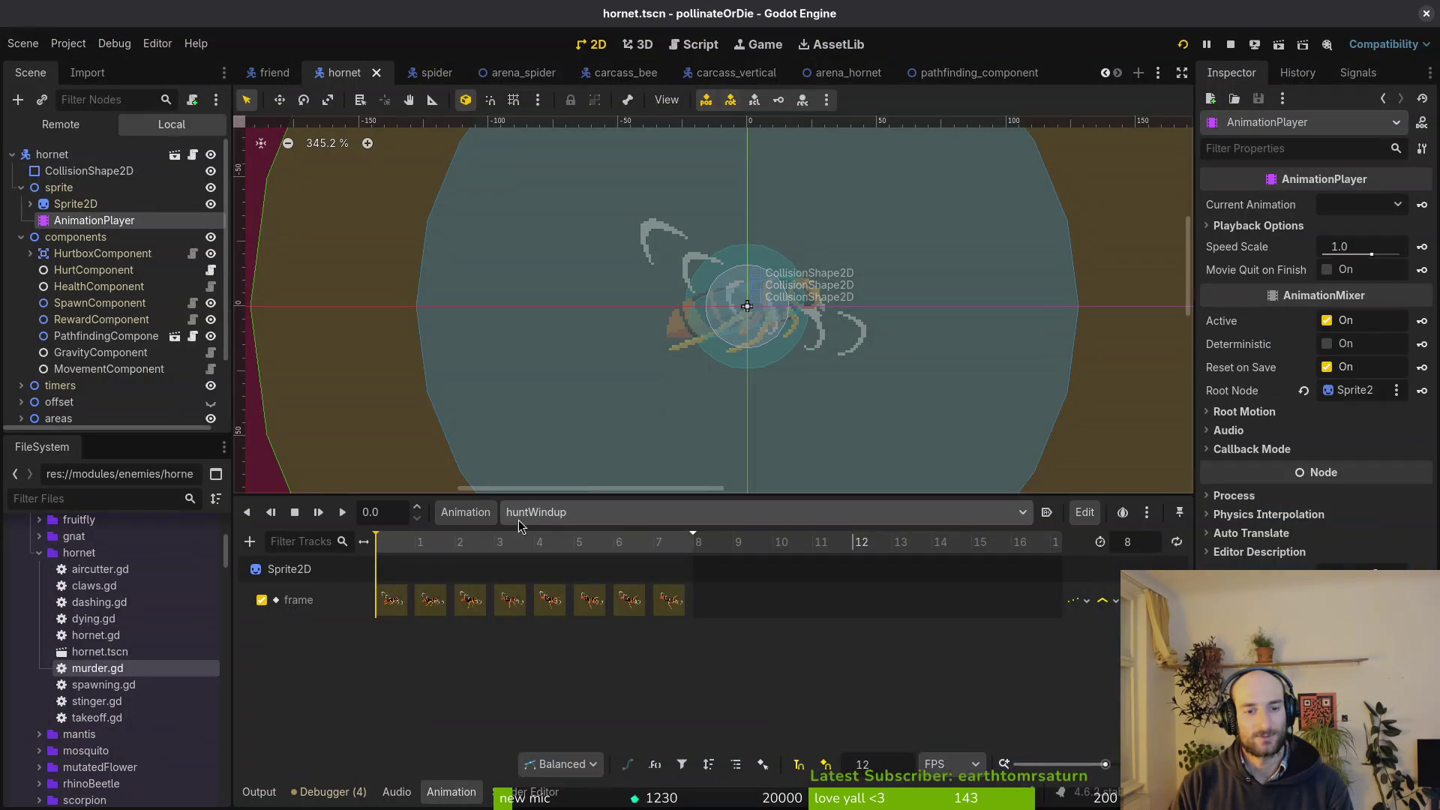
# Show the carry animation, then scrub through the huntWindup frames.
pyautogui.click(522, 514)
pyautogui.click(612, 465)
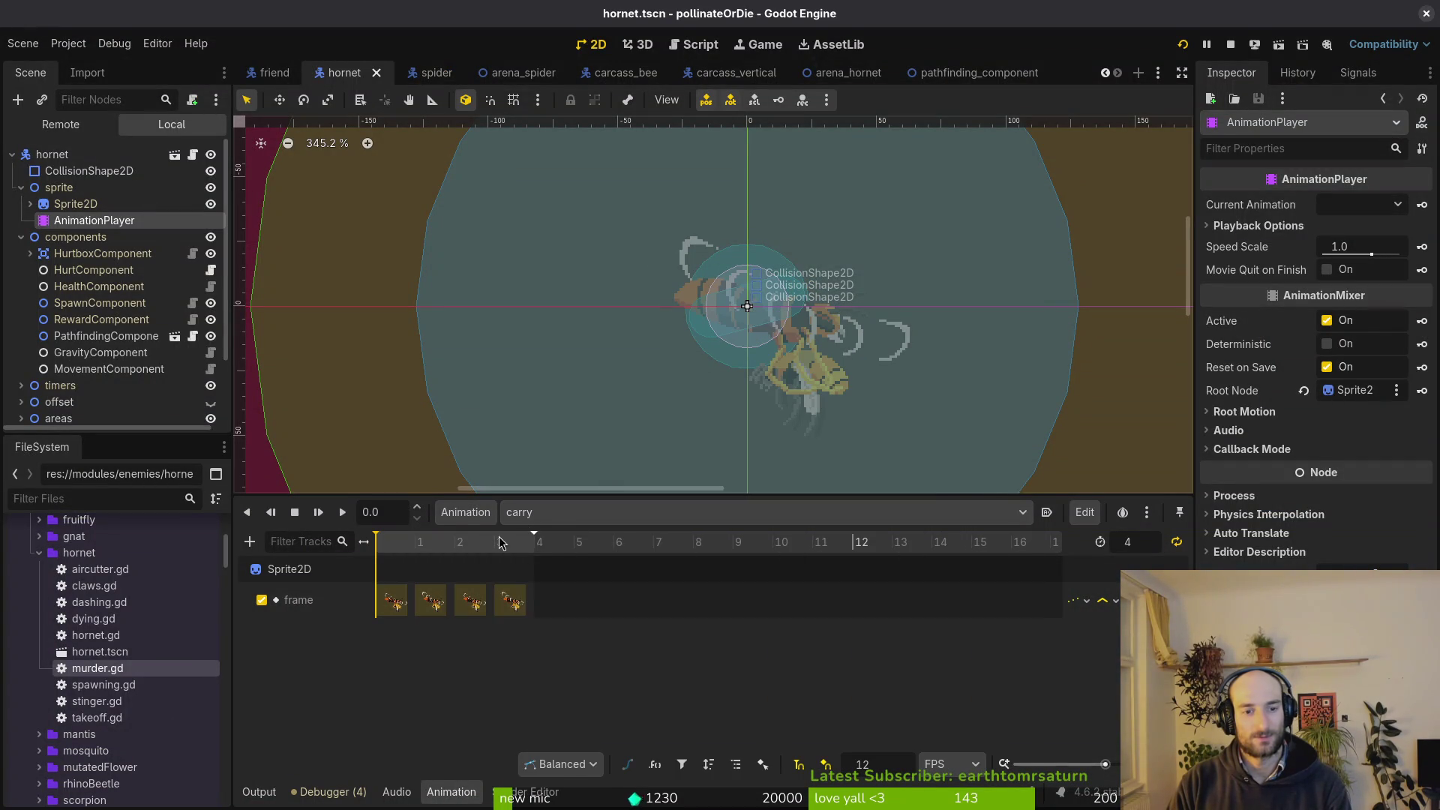
pyautogui.click(570, 514)
pyautogui.click(359, 784)
pyautogui.click(557, 518)
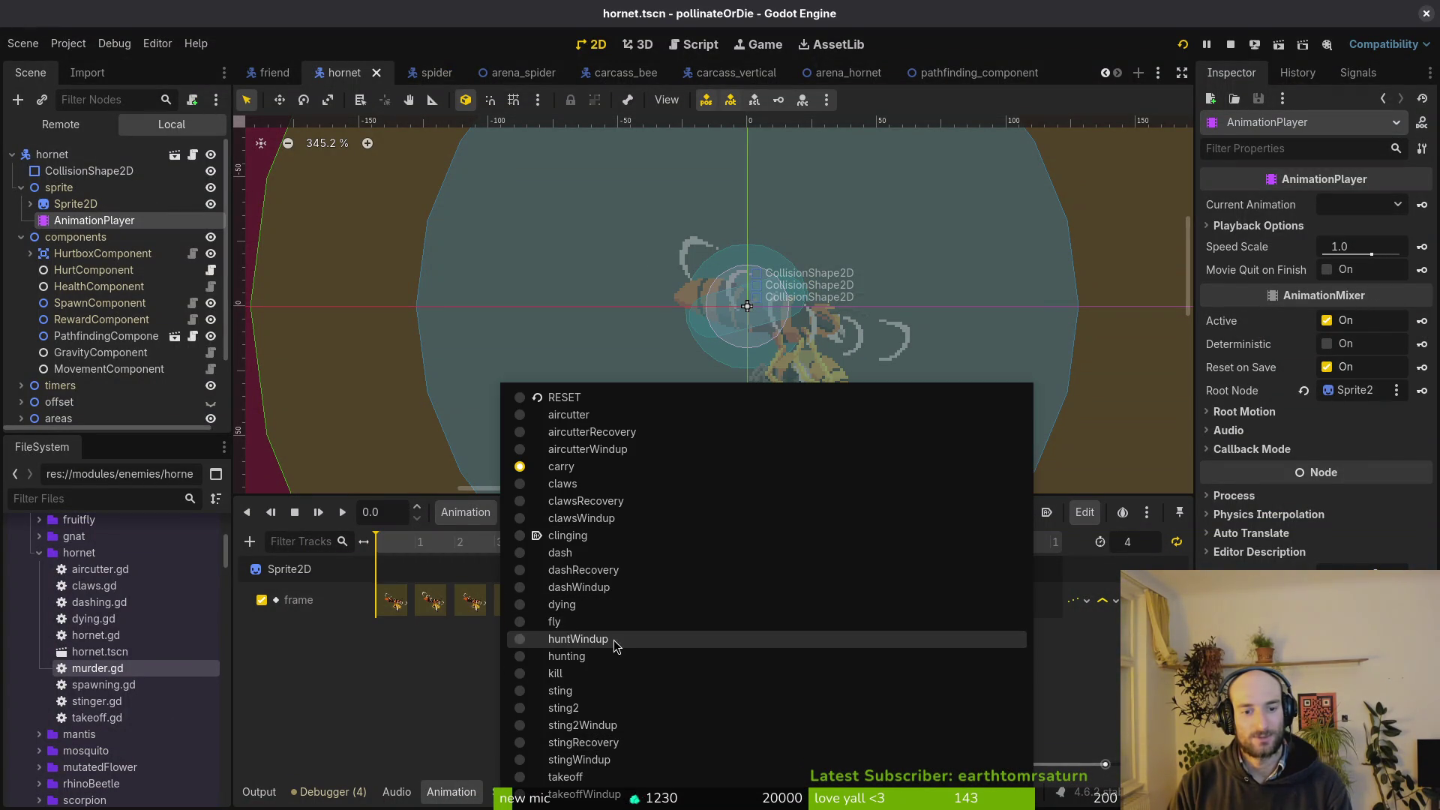
pyautogui.click(619, 634)
pyautogui.moveTo(427, 542); pyautogui.dragTo(698, 542)
# Scrub the hunting and kill animations, reselect carry, and run the game with F5.
pyautogui.click(676, 513)
pyautogui.click(592, 657)
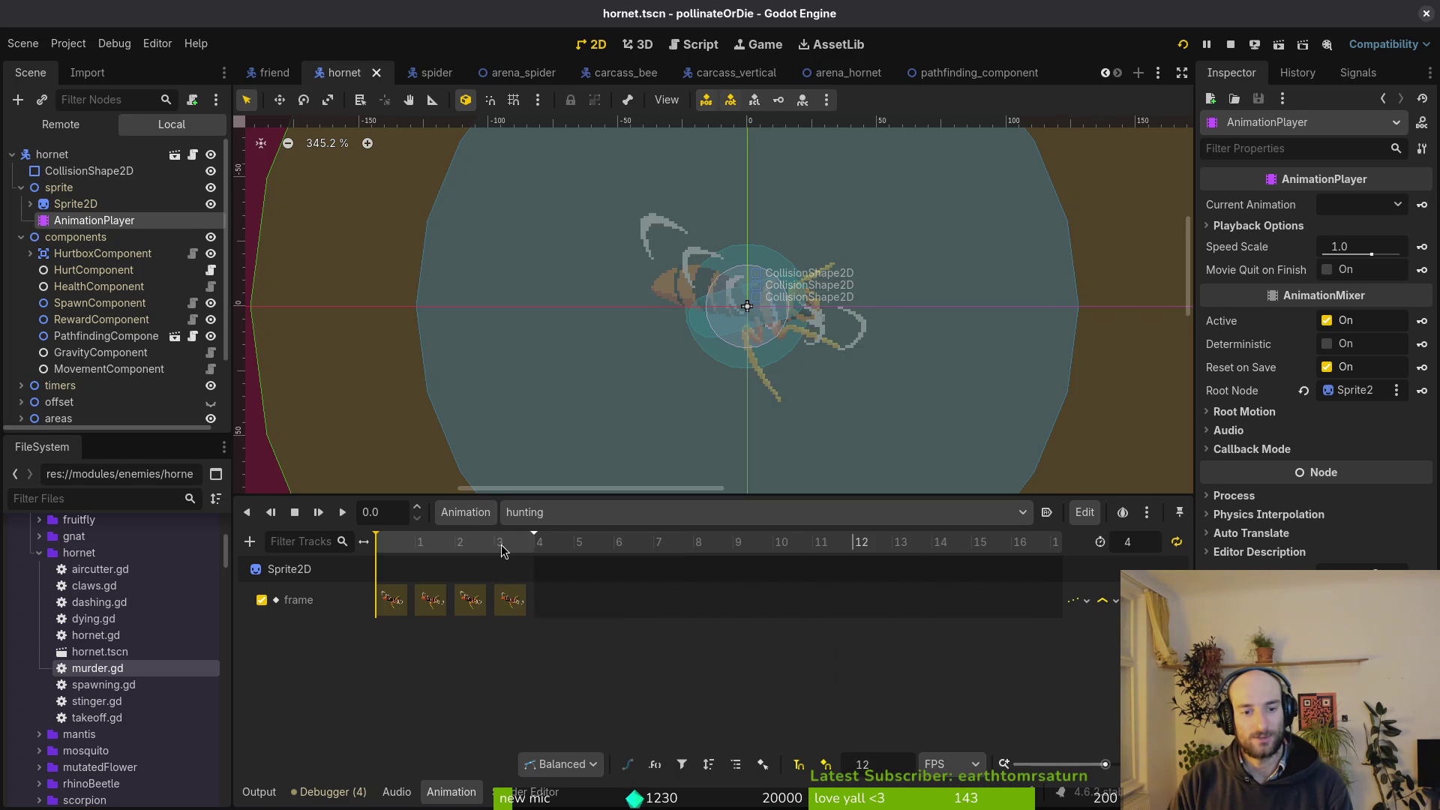
pyautogui.moveTo(402, 545); pyautogui.dragTo(539, 545)
pyautogui.click(615, 513)
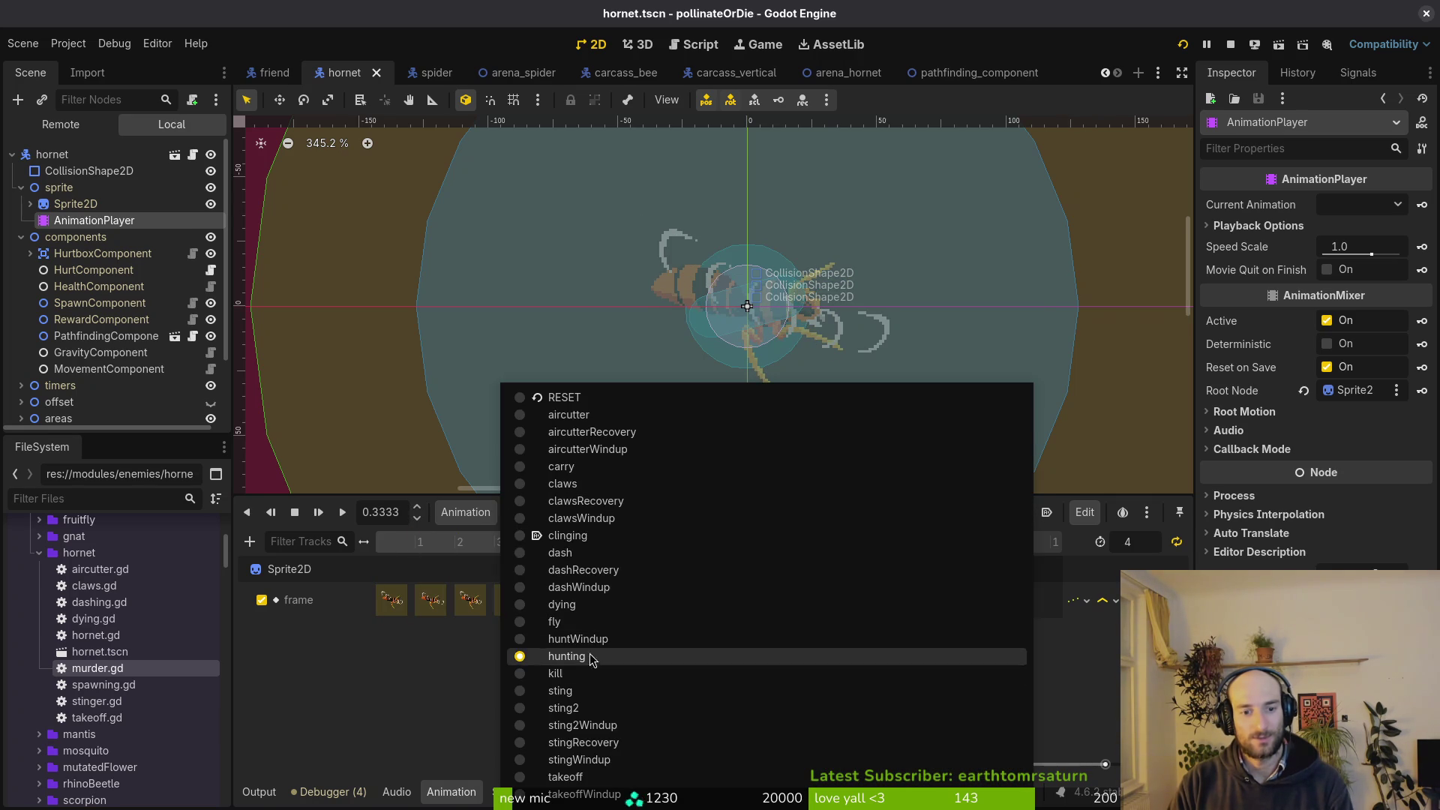
pyautogui.click(570, 674)
pyautogui.moveTo(417, 552); pyautogui.dragTo(576, 555)
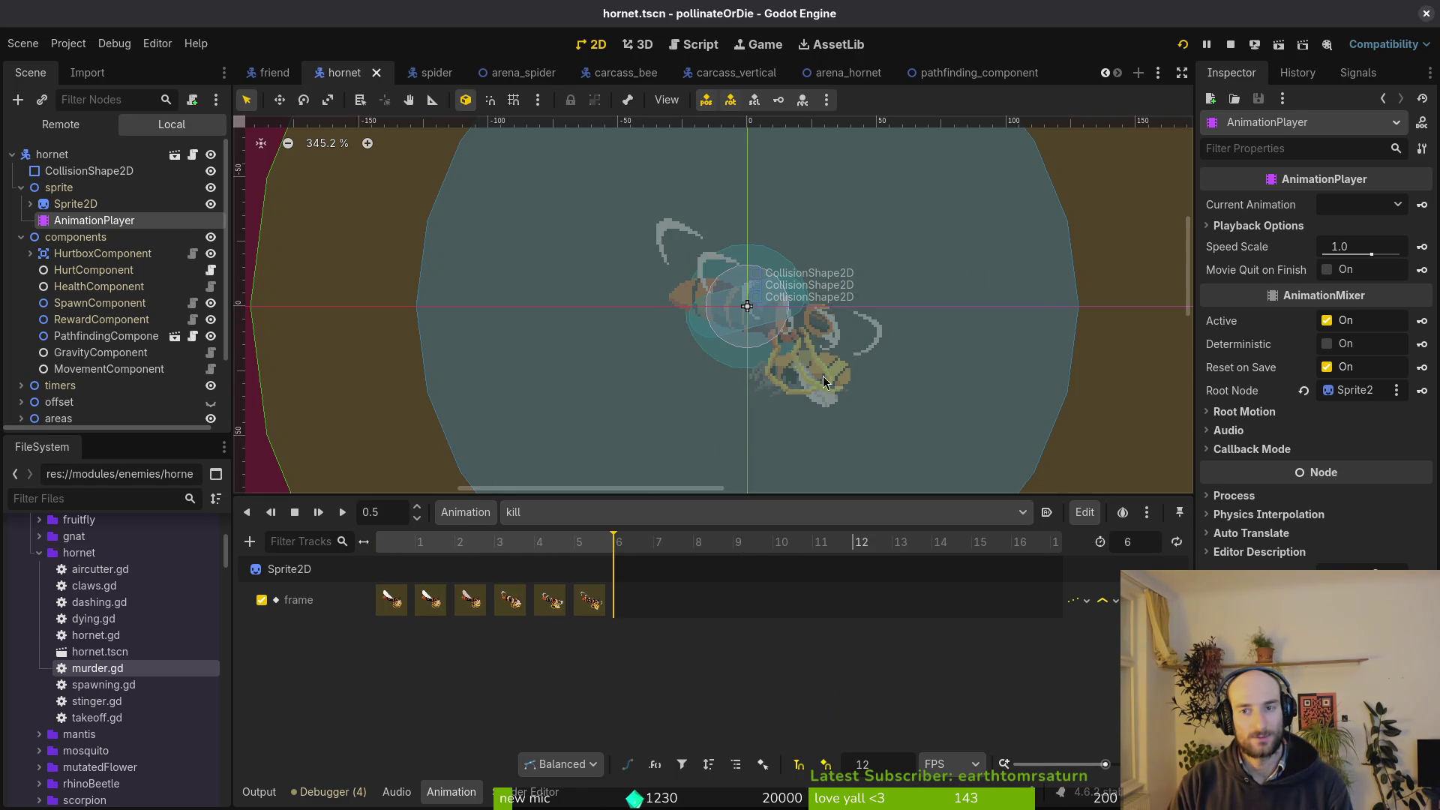
pyautogui.click(552, 517)
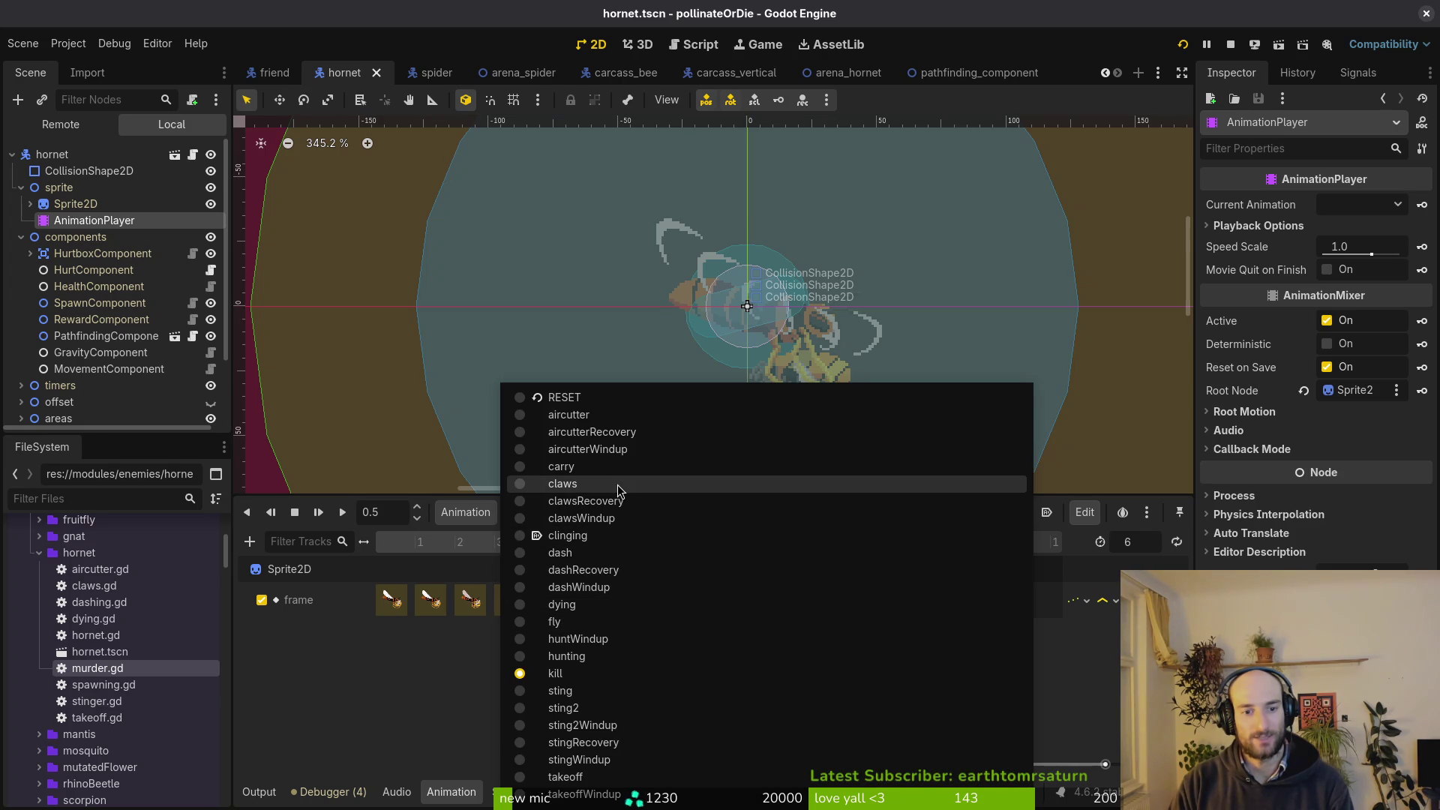
pyautogui.click(613, 469)
pyautogui.press('F5')
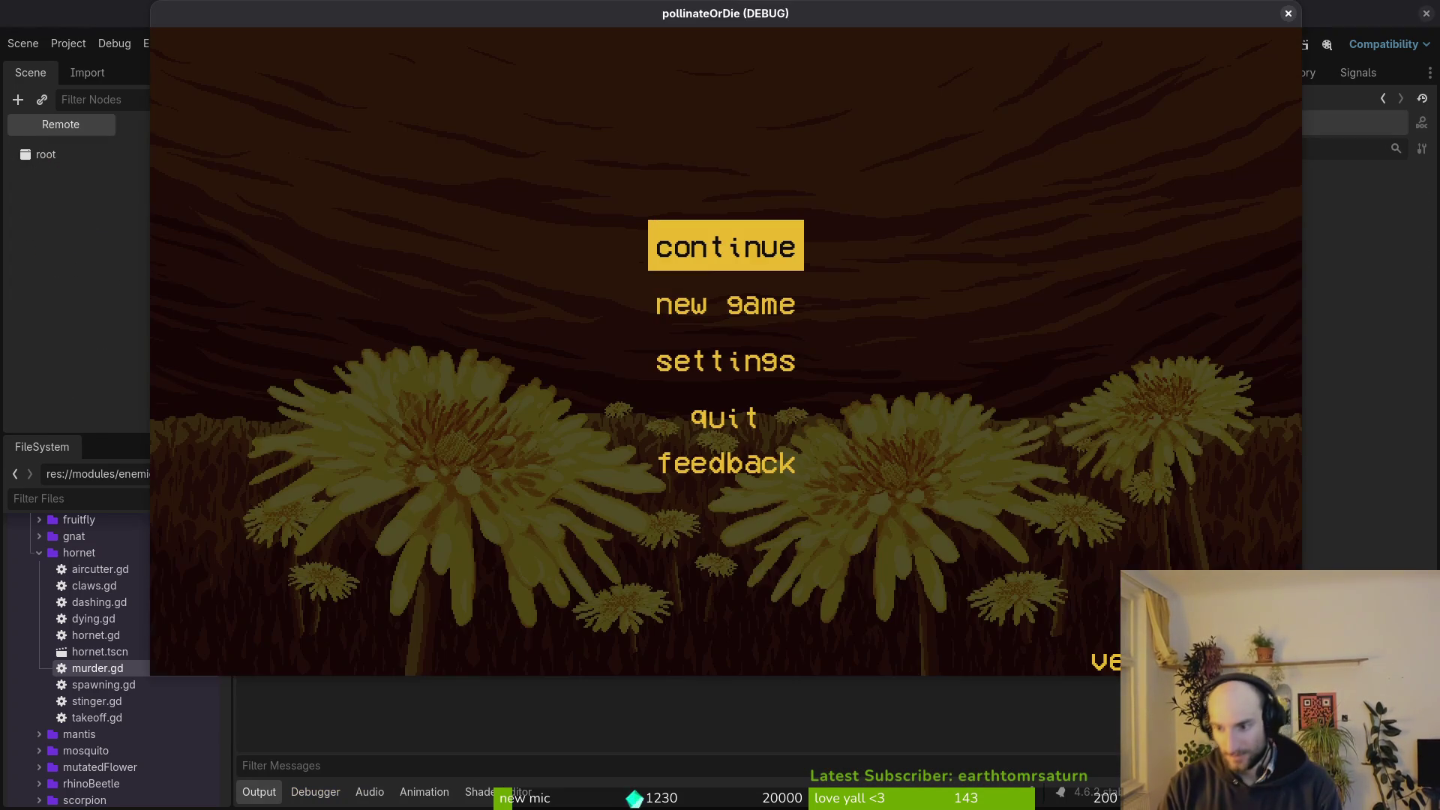
# Continue the saved game, load the HORNET level, skip the intro dialog and dash-slash upward.
pyautogui.press('Return')
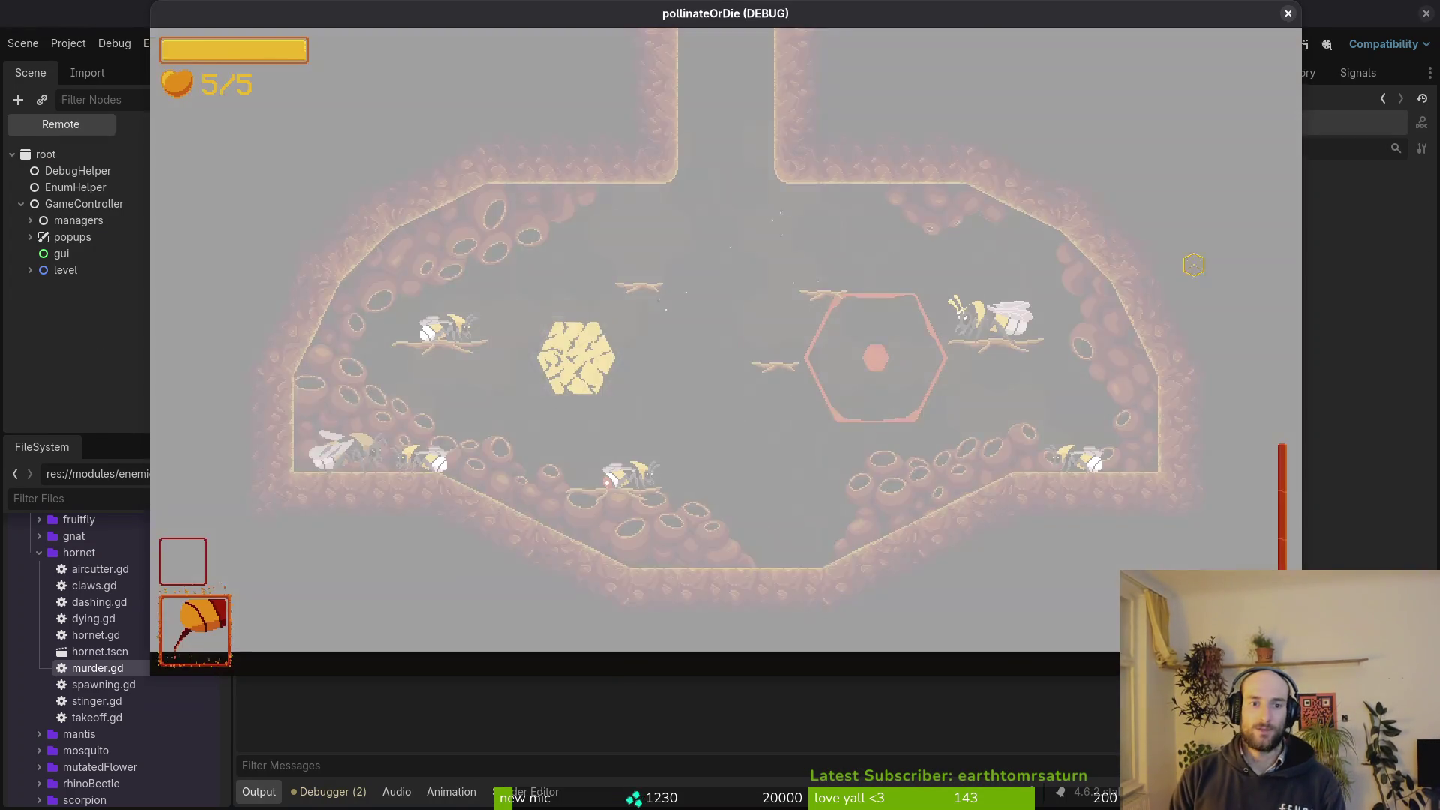
pyautogui.press('Escape')
pyautogui.press('Return')
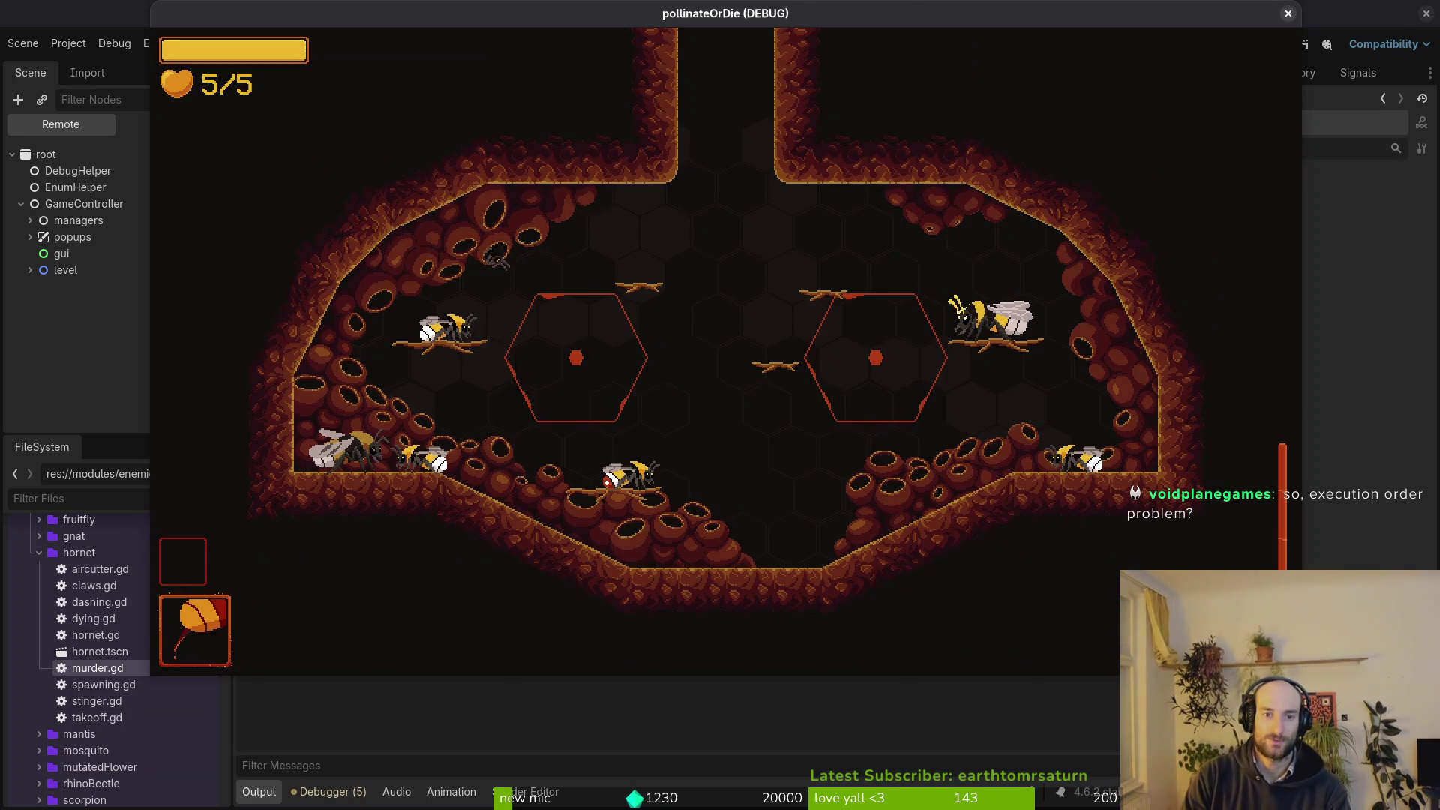
pyautogui.press('Escape')
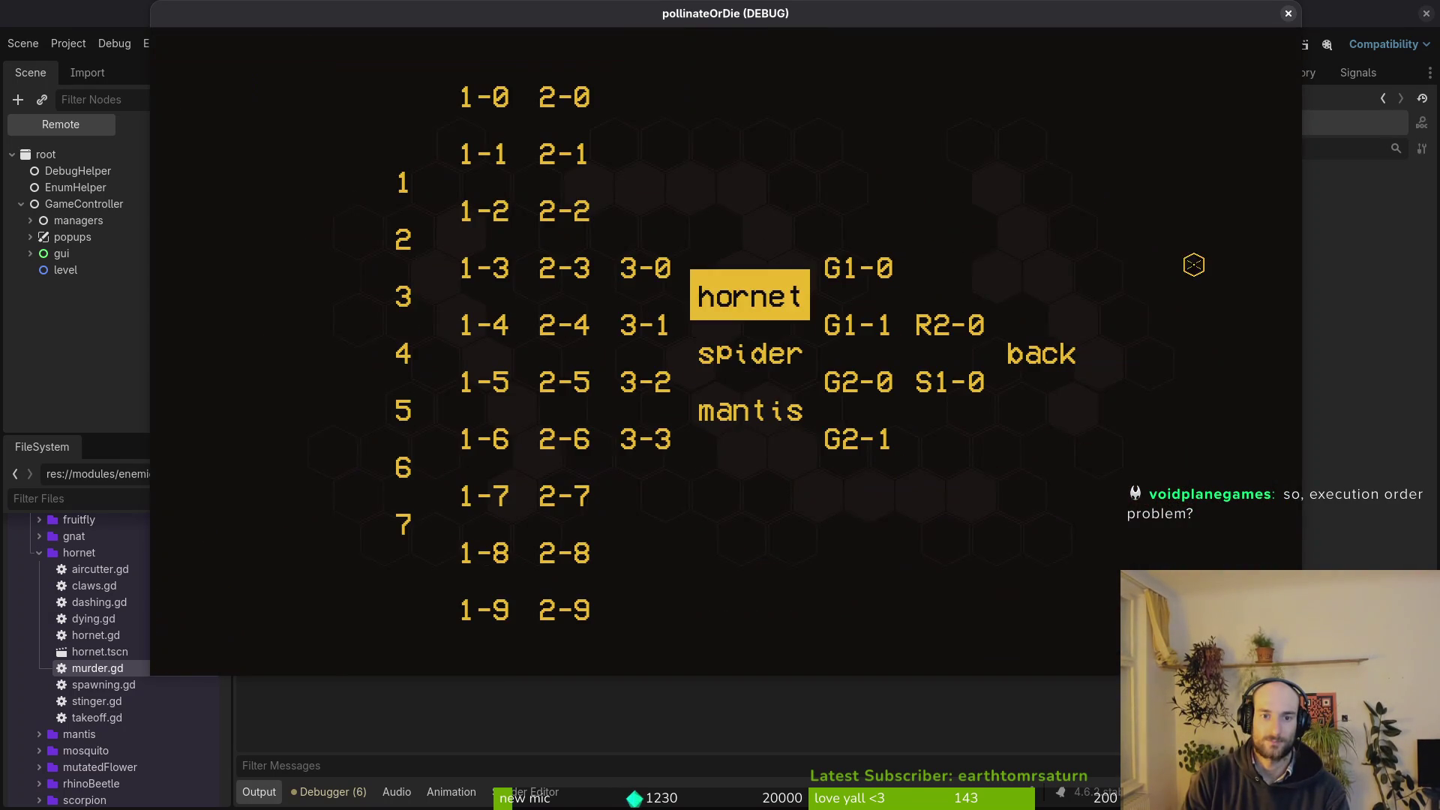
pyautogui.press('Return')
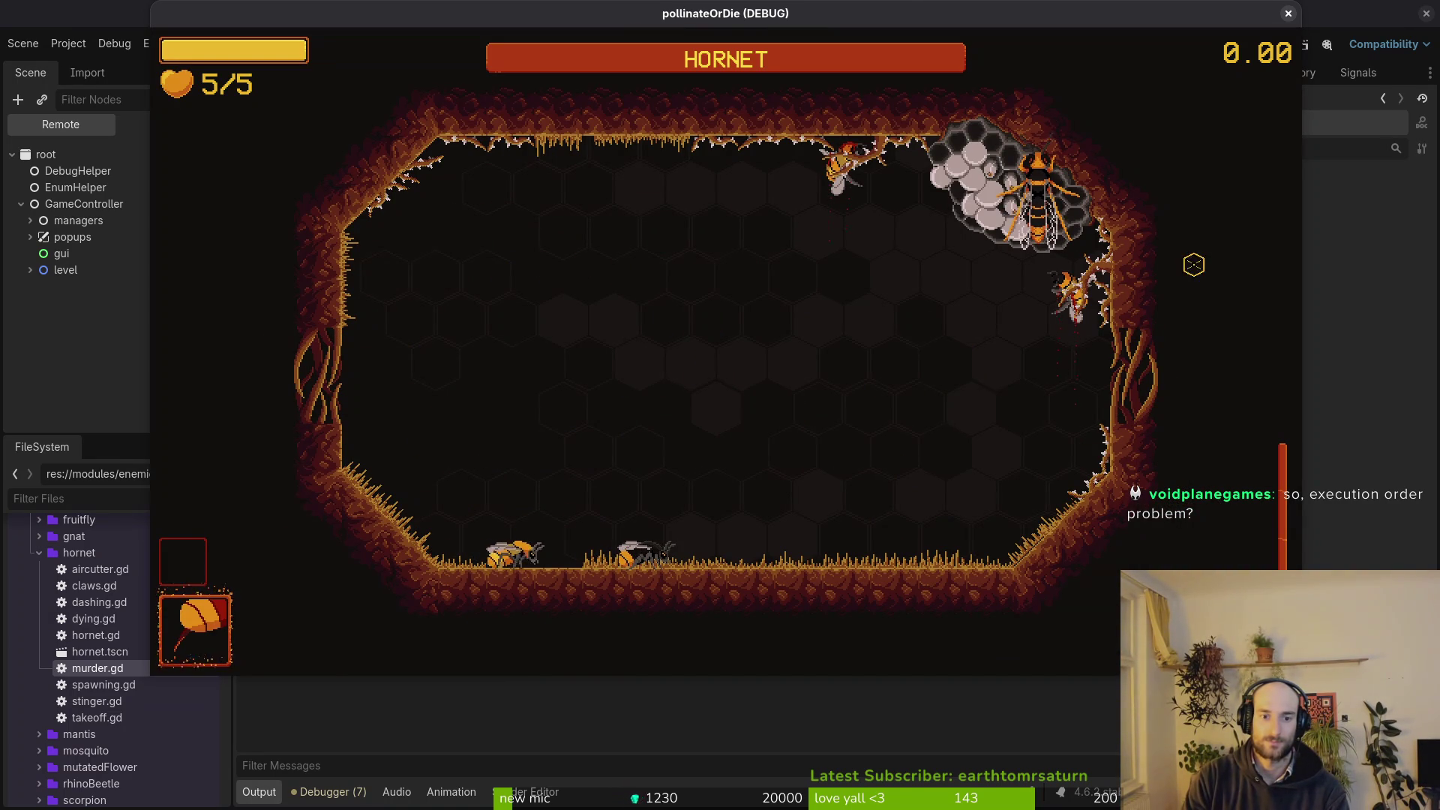
pyautogui.press('space')
pyautogui.press('space')
pyautogui.press('space')
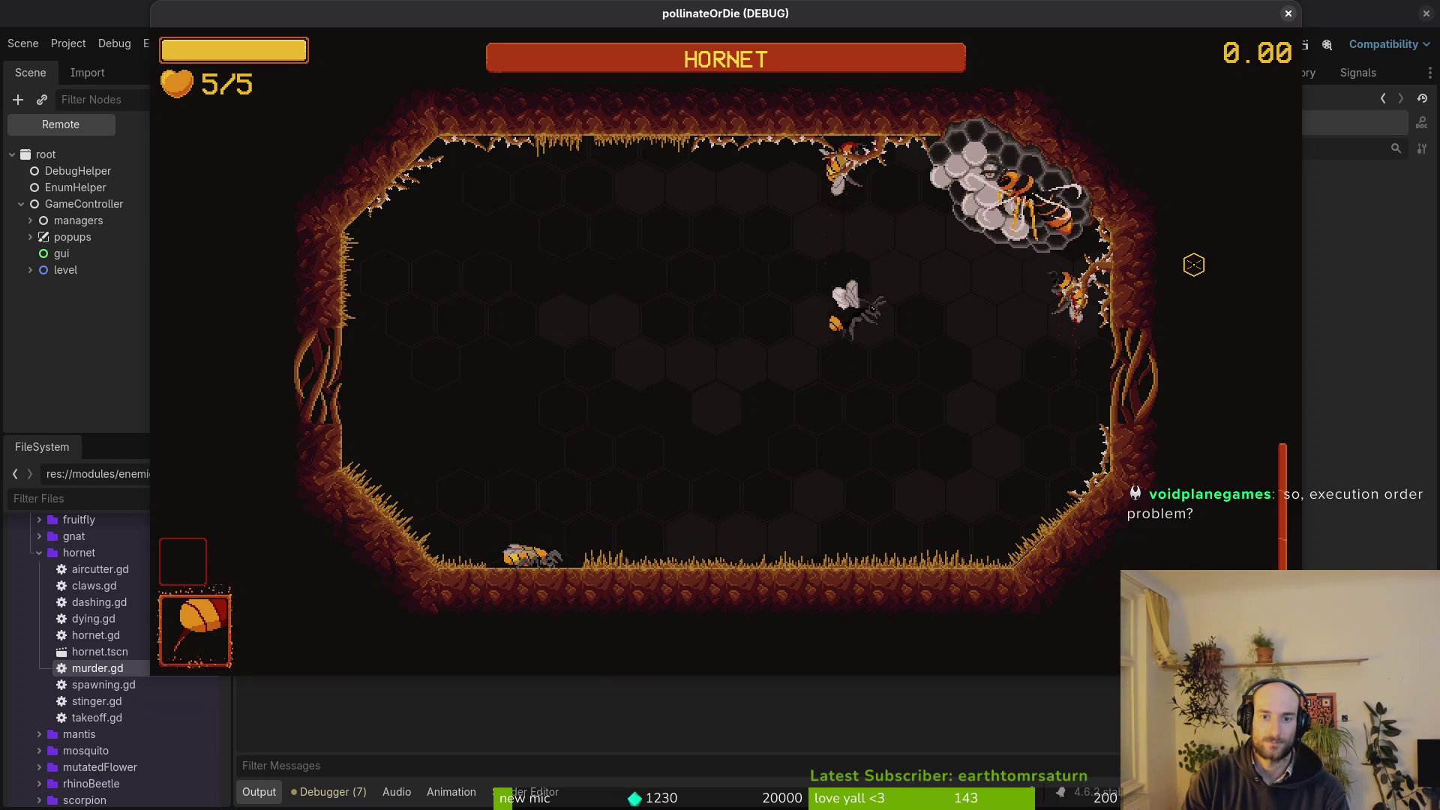
pyautogui.click(1193, 264)
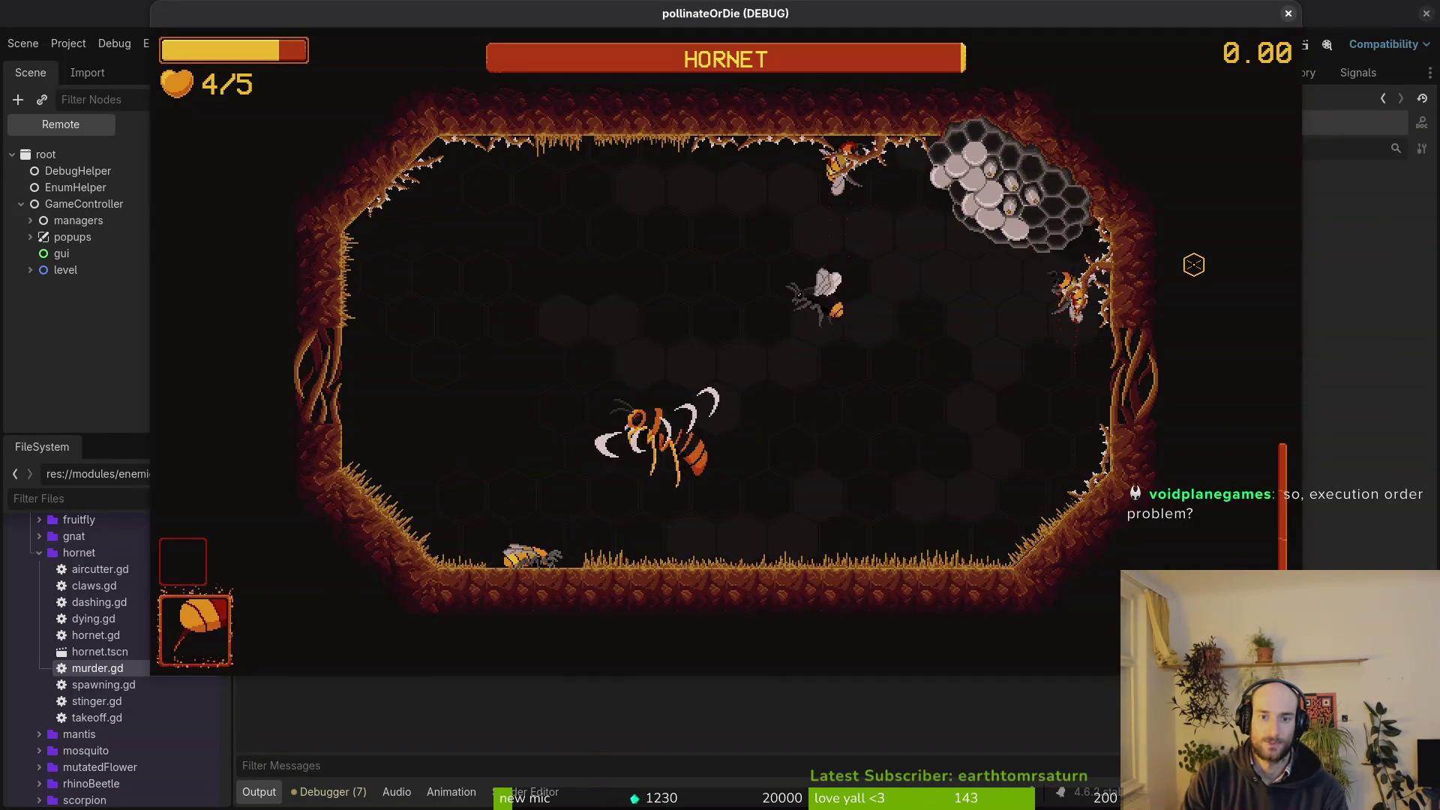
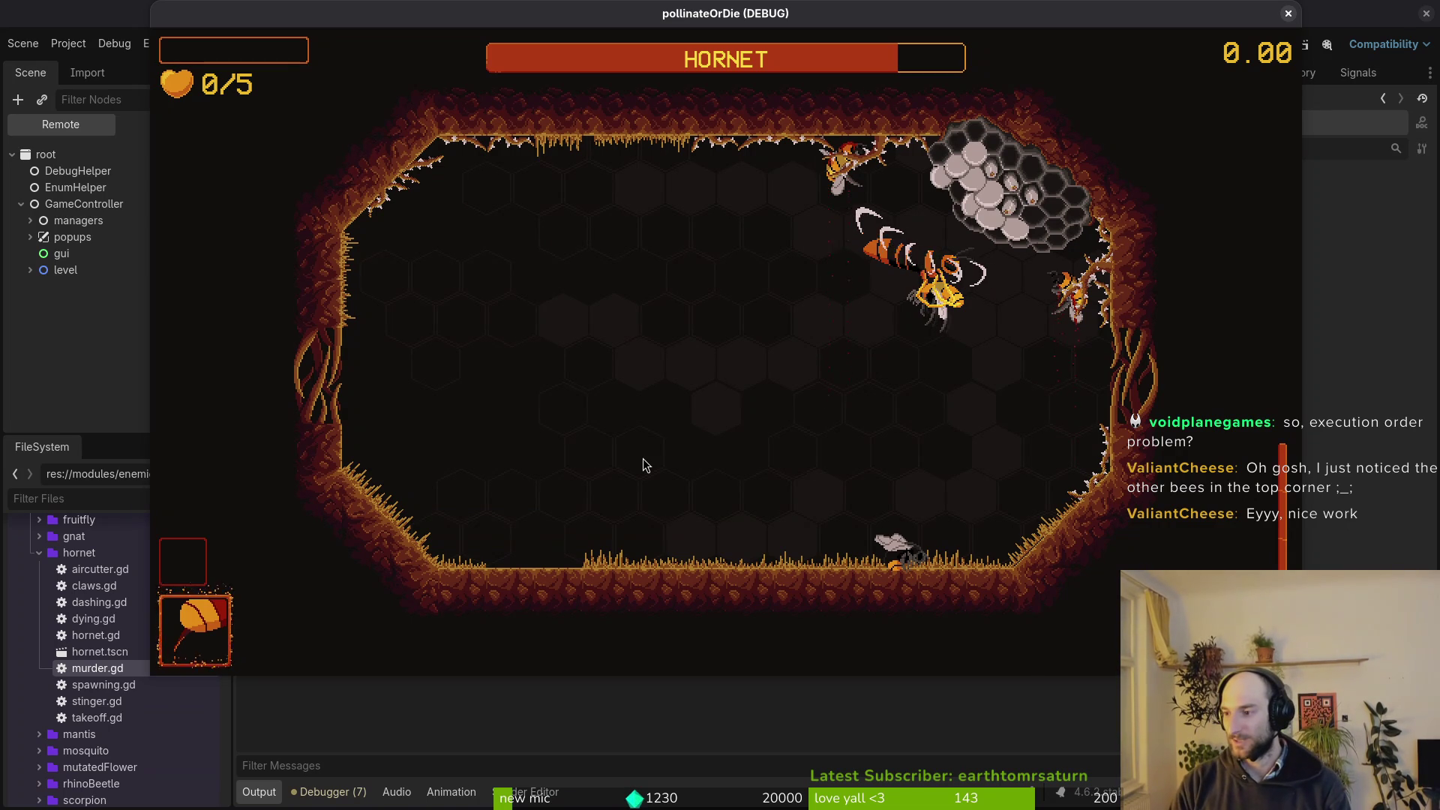
# Read through murder.gd's kill and carry code down to the murder position function, then go to hornet.aseprite.
pyautogui.hotkey('alt', 'Tab')
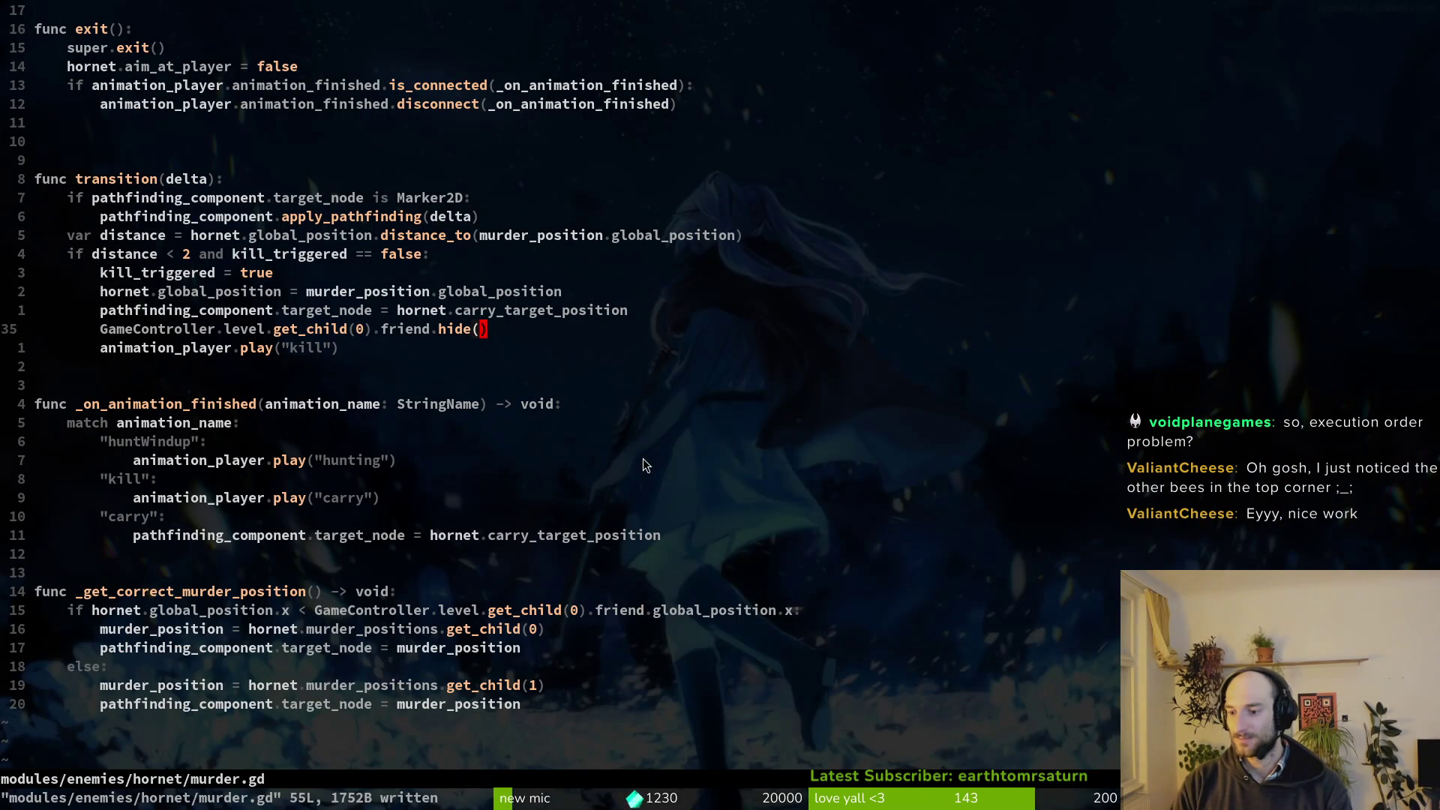
pyautogui.press('j')
pyautogui.press('j')
pyautogui.press('j')
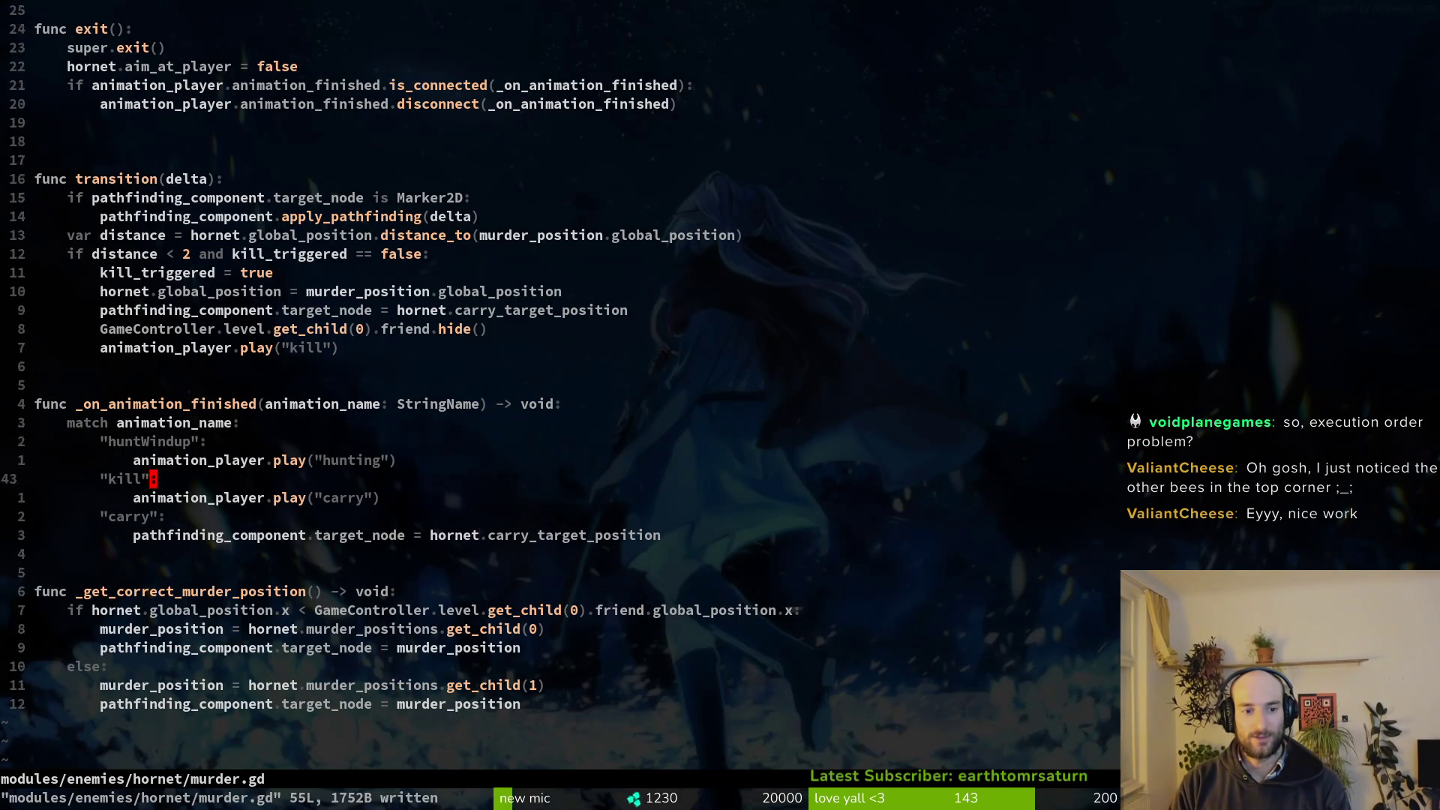
pyautogui.press('k')
pyautogui.press('G')
pyautogui.press('k')
pyautogui.press('k')
pyautogui.press('k')
pyautogui.press('k')
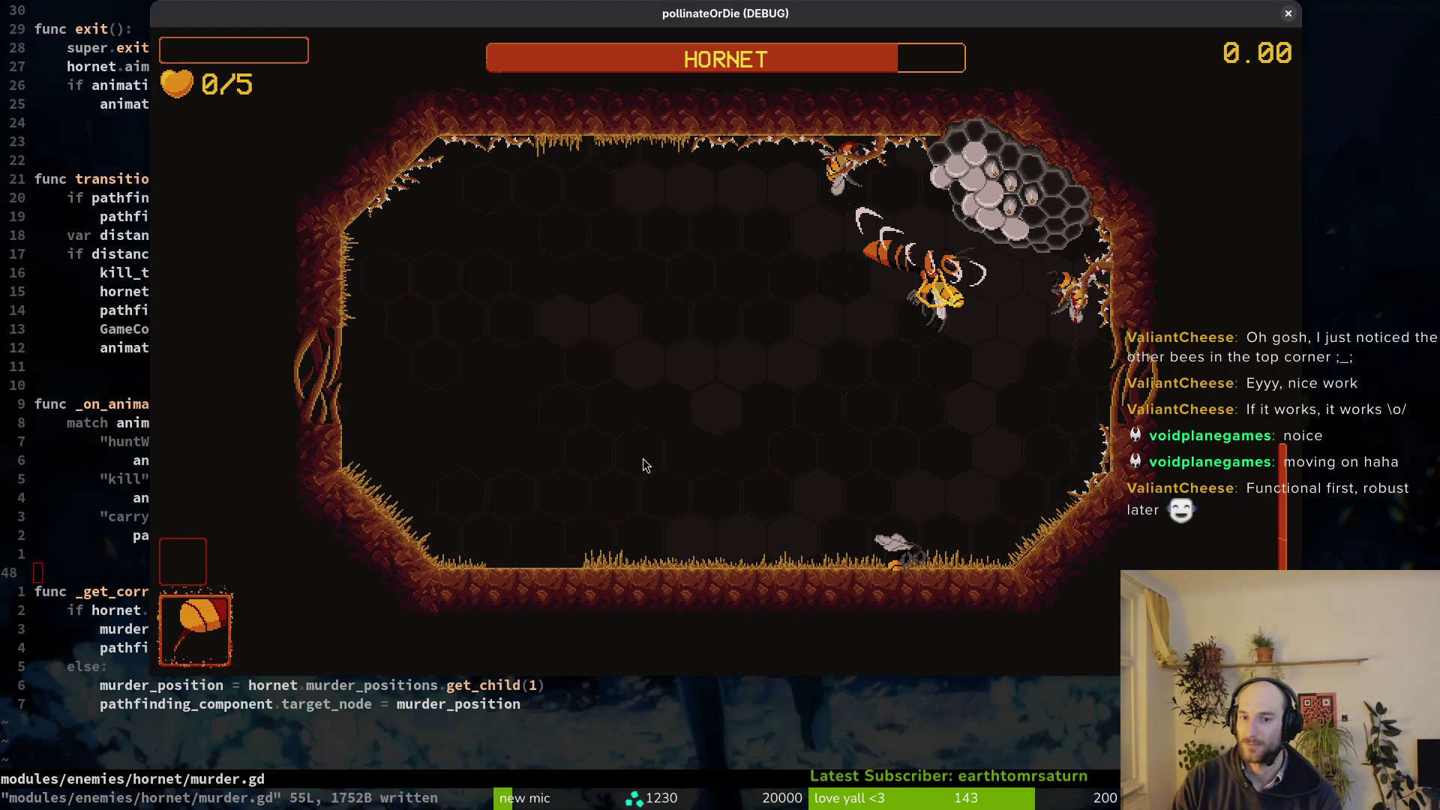
pyautogui.hotkey('alt', 'Tab')
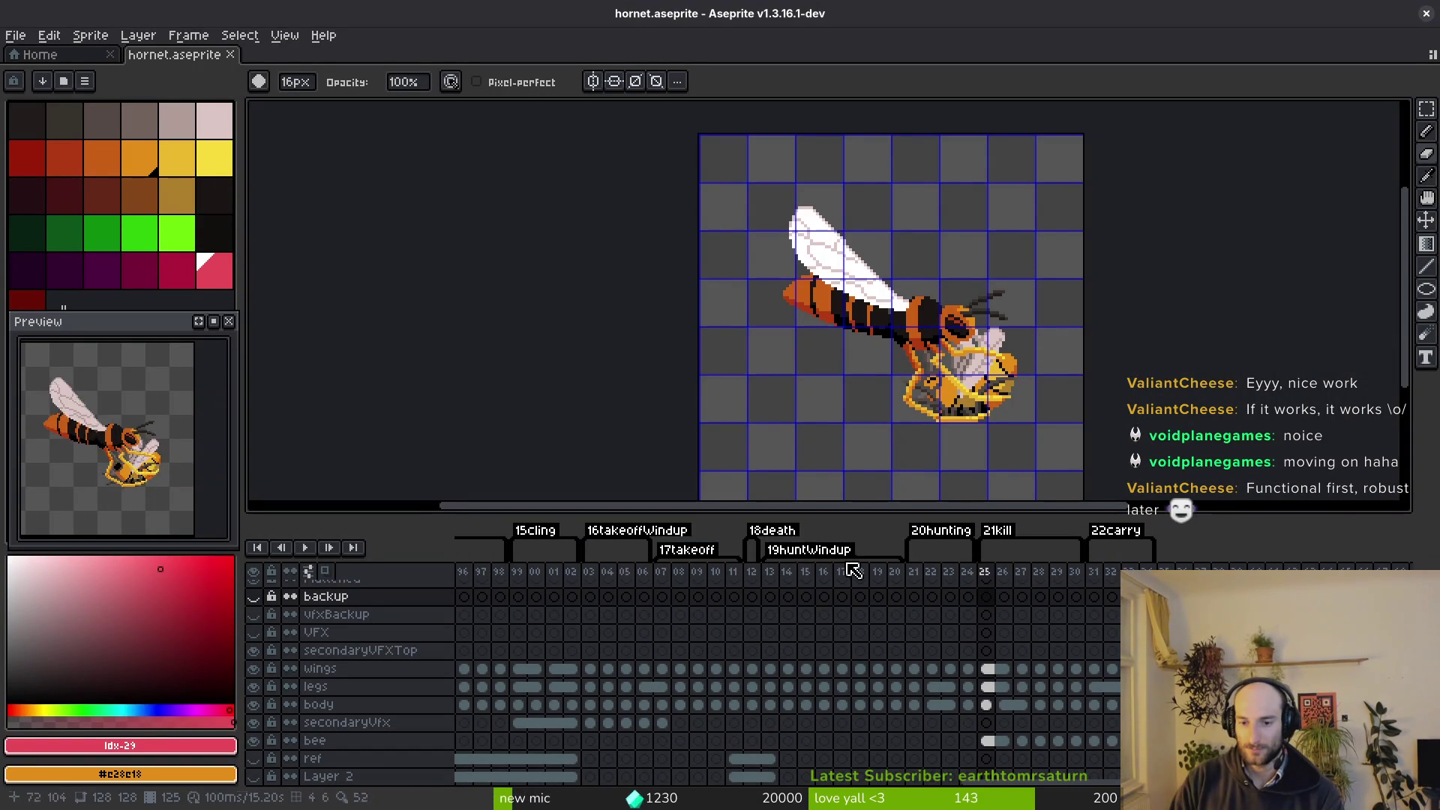
# Duplicate frames 31–34 of the wings, legs and body as new frames 35–38 and compare poses.
pyautogui.hscroll(3, 1009, 679)
pyautogui.moveTo(973, 670); pyautogui.dragTo(1027, 706)
pyautogui.hotkey('alt', 'n')
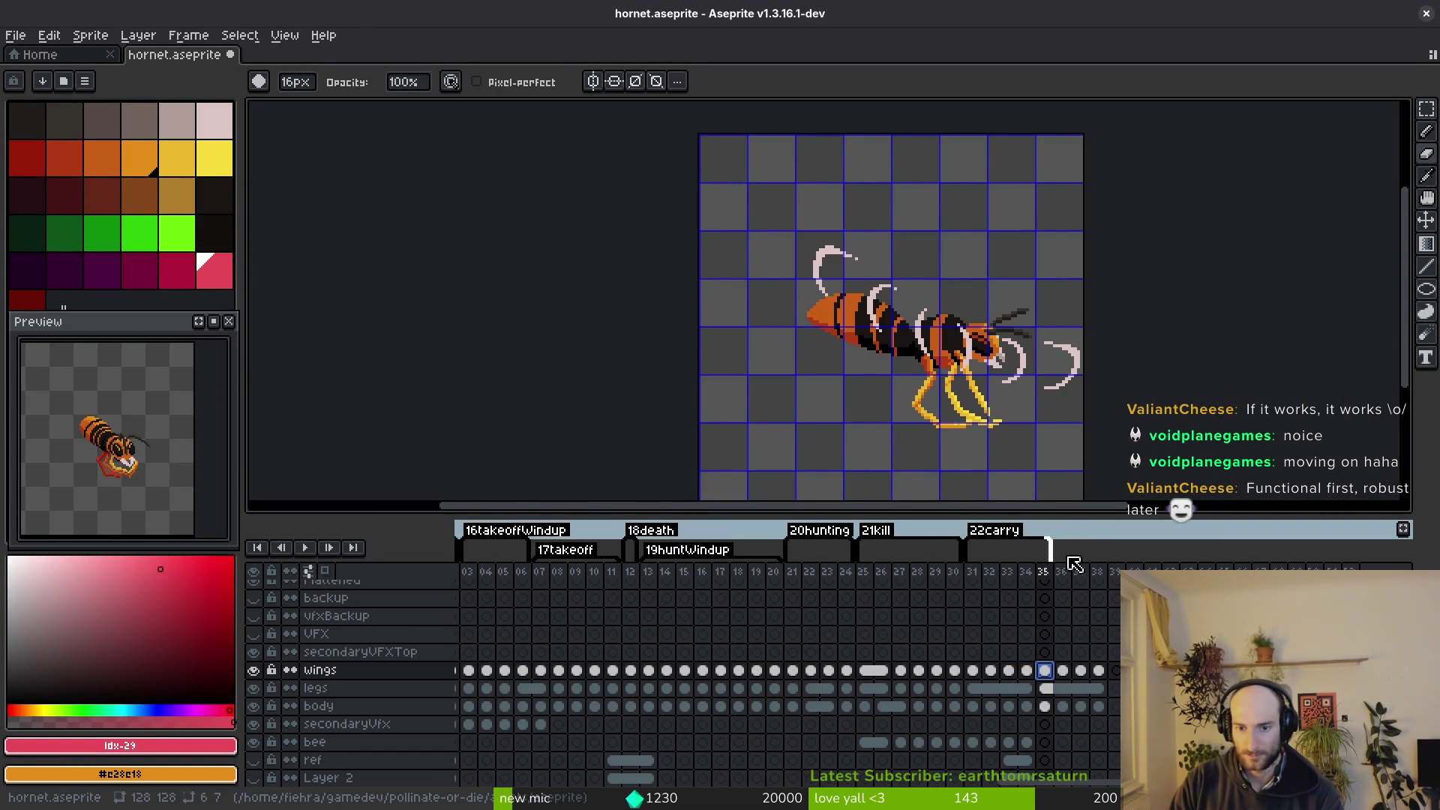
pyautogui.click(968, 675)
pyautogui.click(1003, 681)
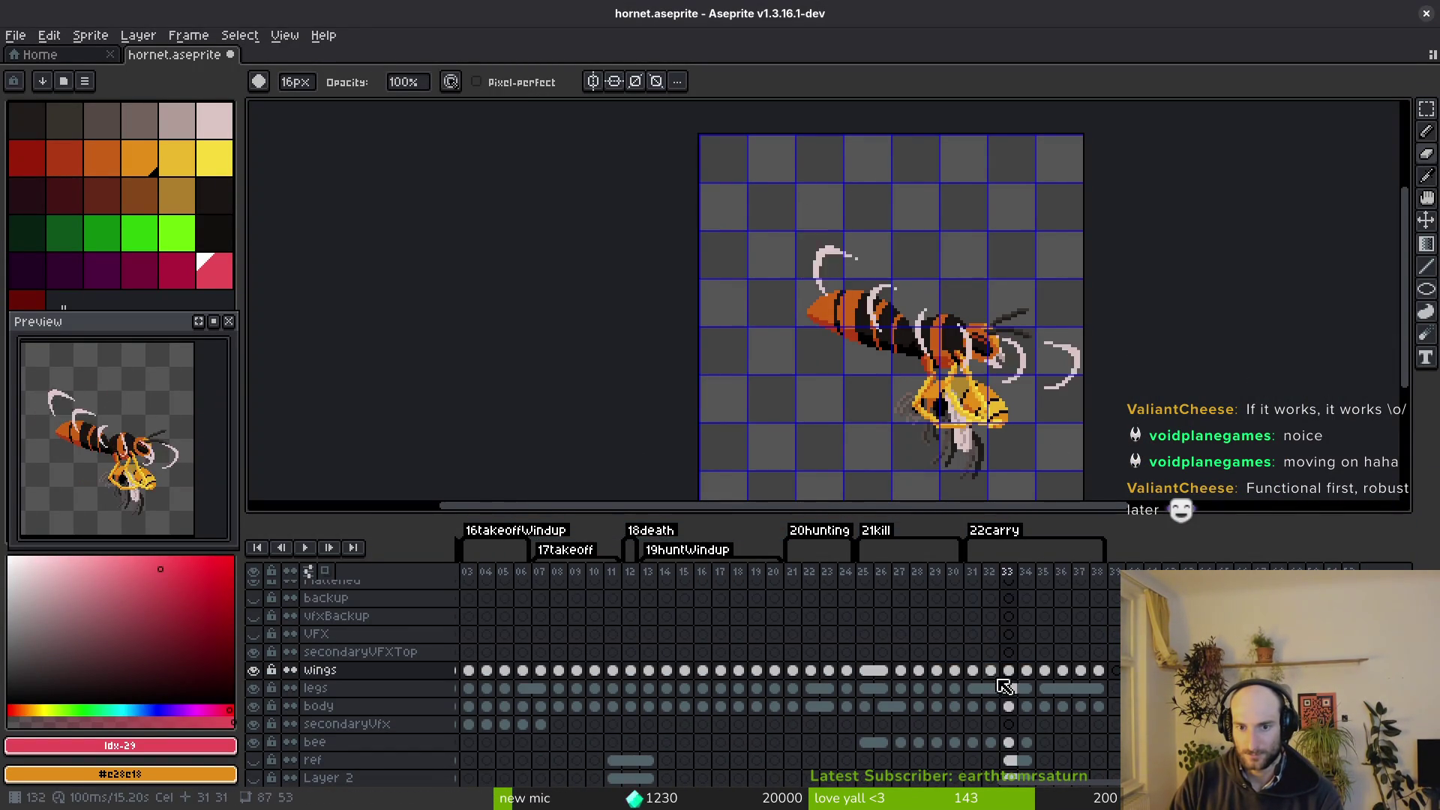
pyautogui.click(1061, 690)
pyautogui.click(1025, 704)
pyautogui.click(1012, 700)
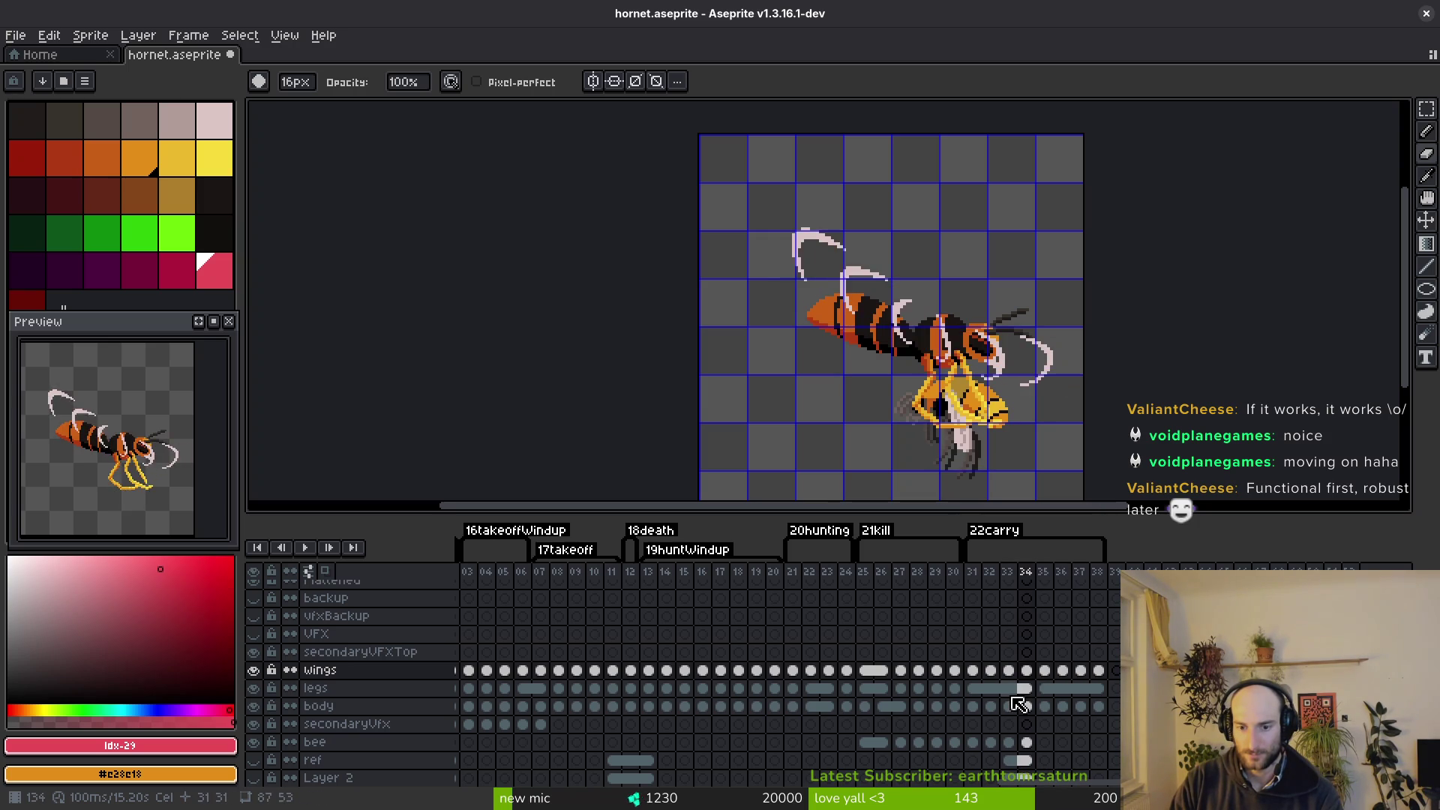
pyautogui.click(1024, 704)
pyautogui.click(1009, 703)
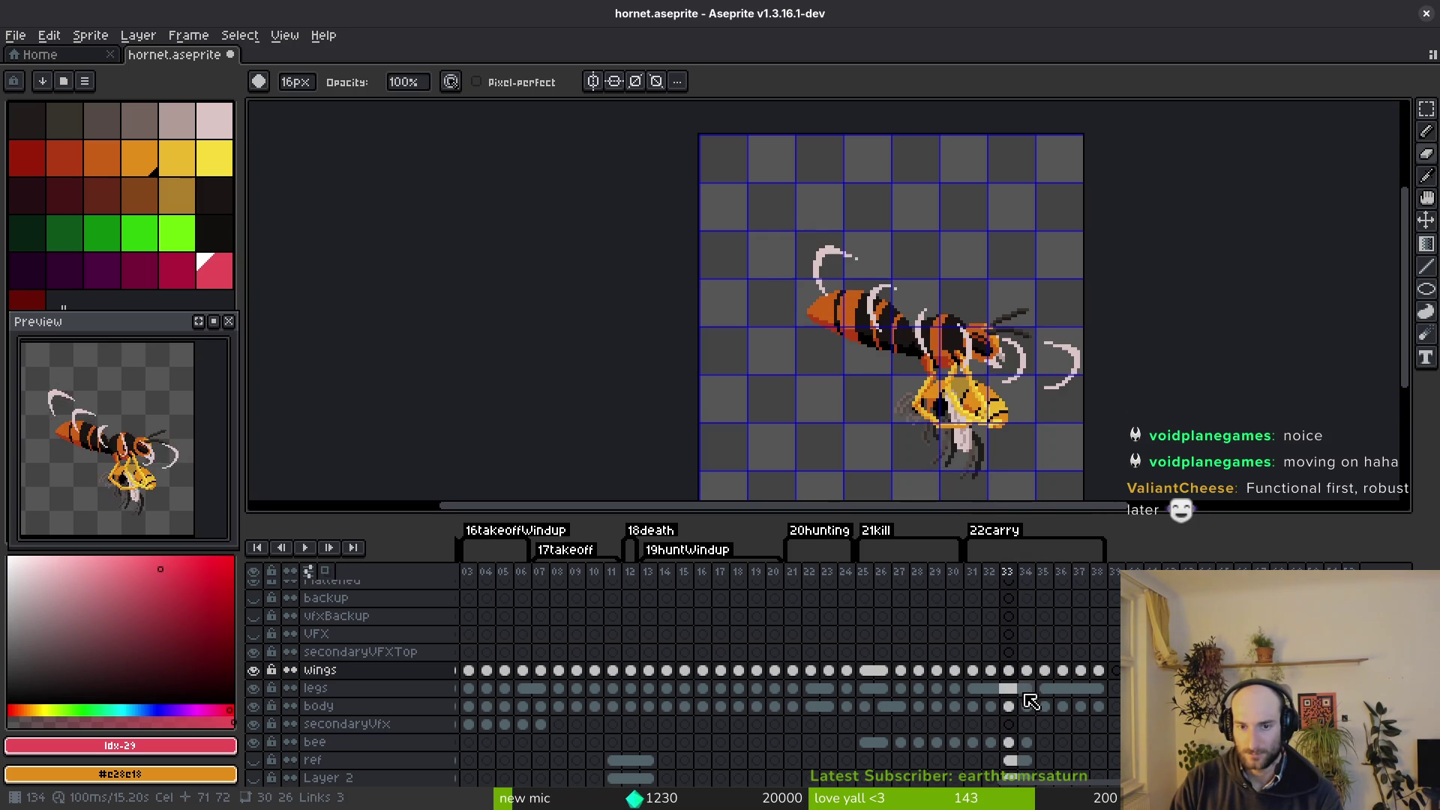
pyautogui.press('Right')
pyautogui.press('Left')
# Link the body cels across the carry frames, extending the range to 31–38.
pyautogui.press('Left')
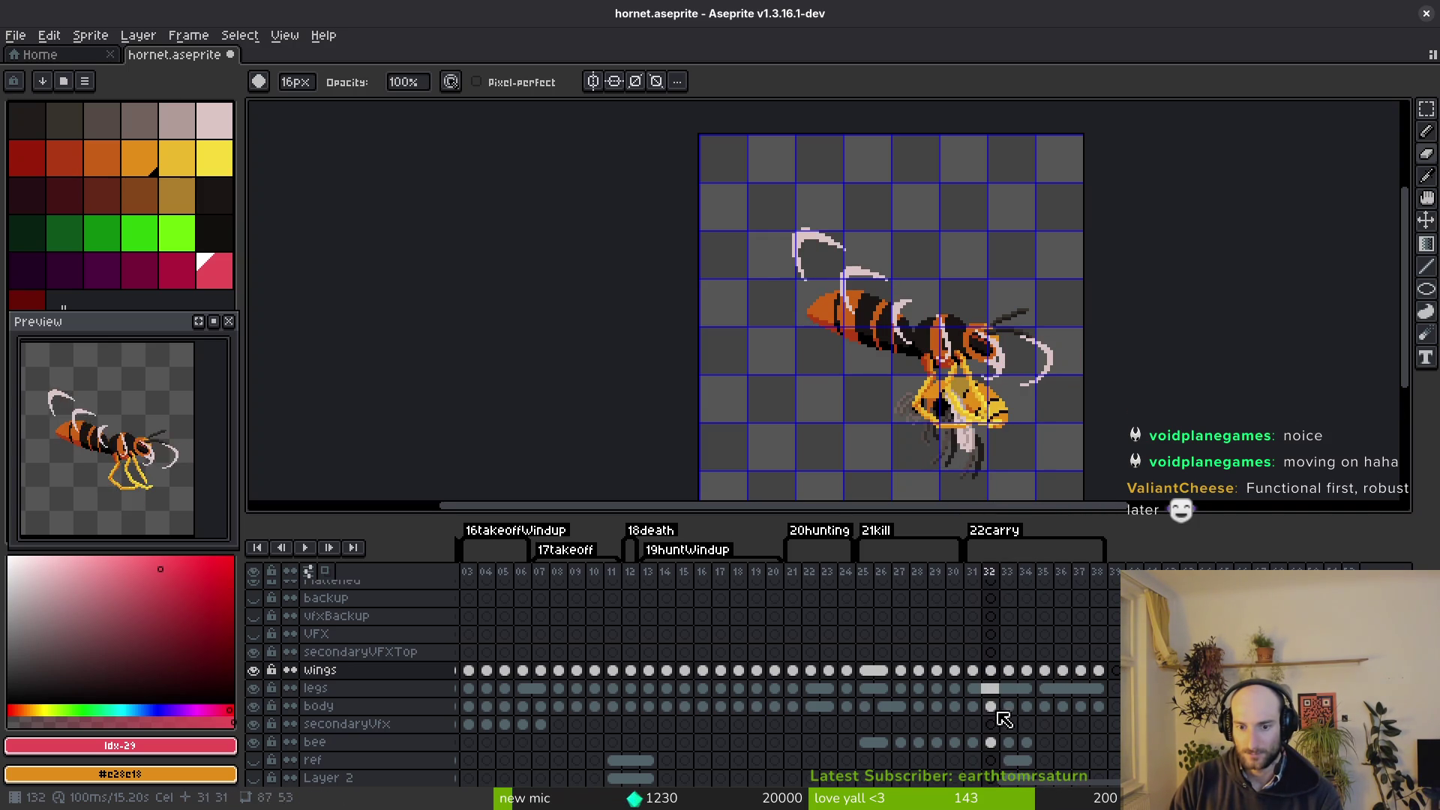
pyautogui.click(991, 707)
pyautogui.press('Left')
pyautogui.press('Right')
pyautogui.press('Right')
pyautogui.press('Right')
pyautogui.press('Left')
pyautogui.keyDown('shift'); pyautogui.click(1009, 709); pyautogui.keyUp('shift')
pyautogui.keyDown('shift'); pyautogui.click(1080, 710); pyautogui.keyUp('shift')
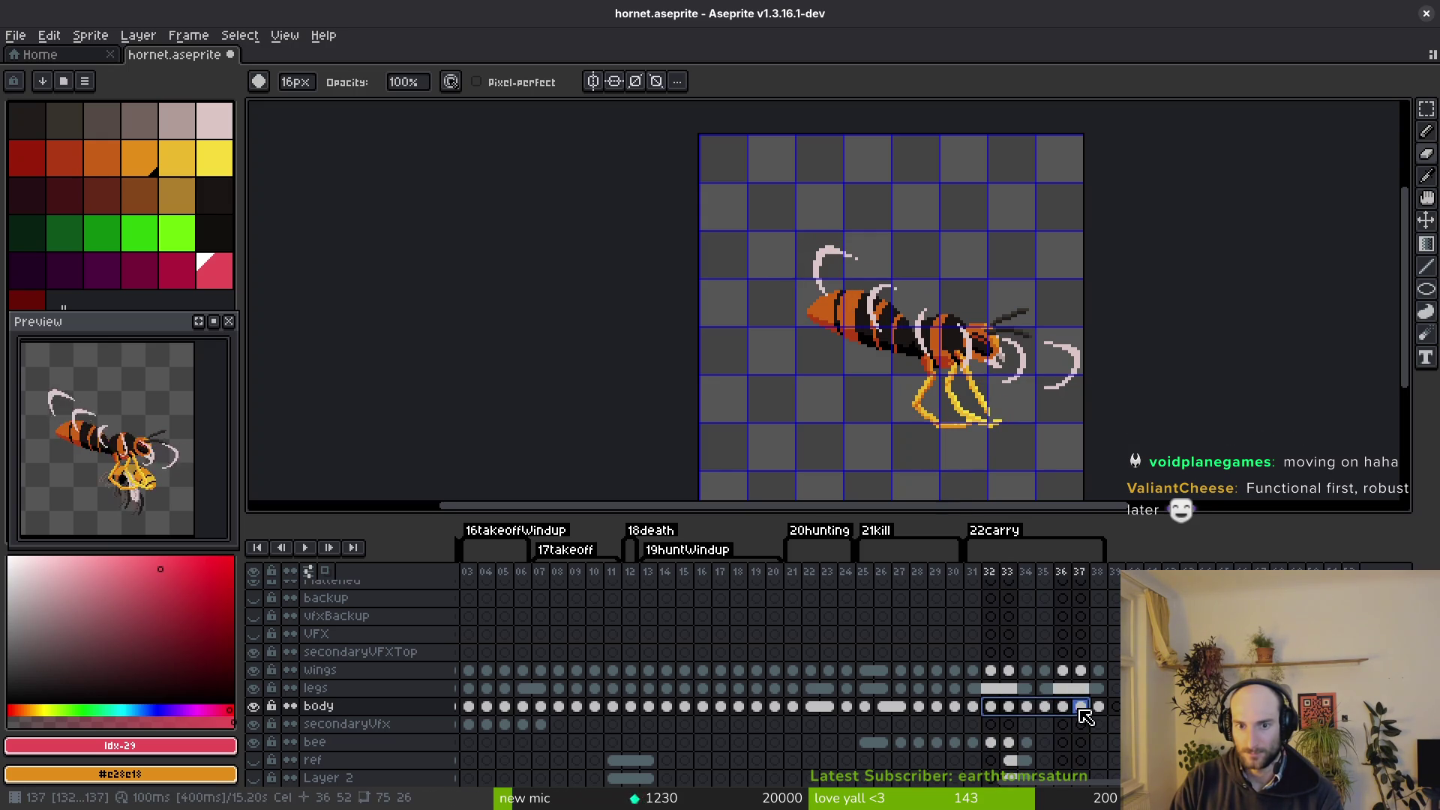
pyautogui.rightClick(1068, 709)
pyautogui.click(1111, 780)
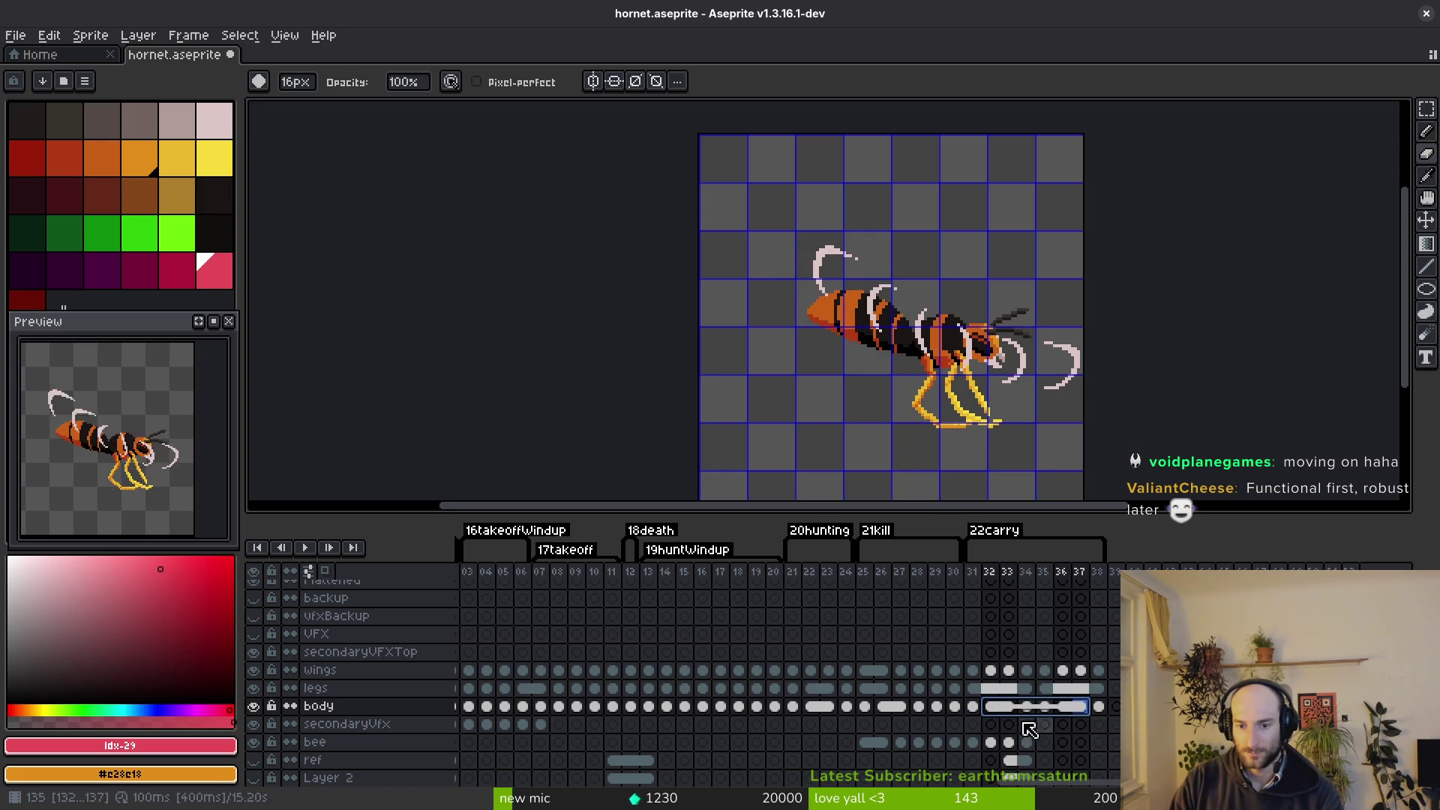
pyautogui.keyDown('shift'); pyautogui.click(1047, 710); pyautogui.keyUp('shift')
pyautogui.keyDown('shift'); pyautogui.click(1099, 706); pyautogui.keyUp('shift')
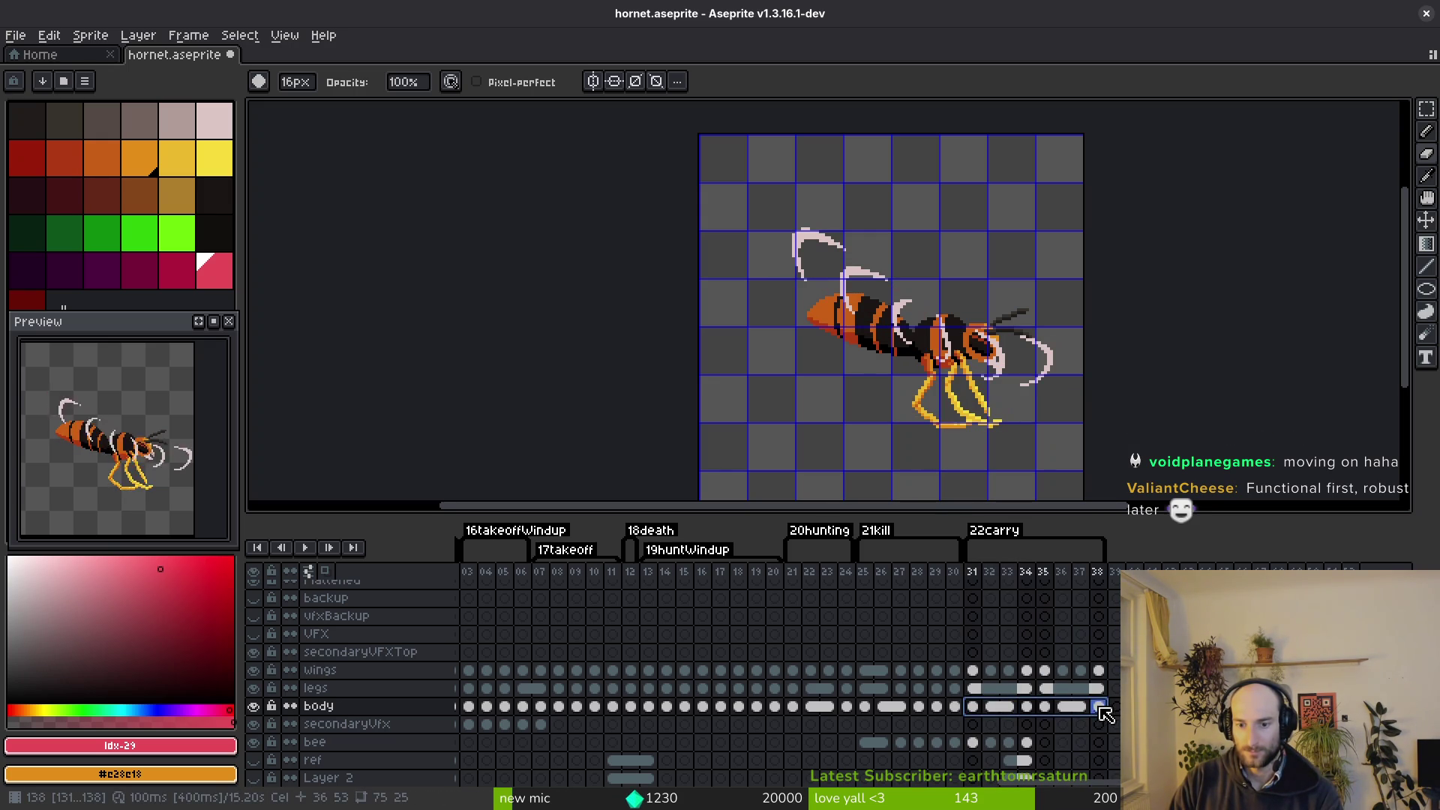
# Link the wings cels across frames 32–38 and save hornet.aseprite.
pyautogui.click(1009, 671)
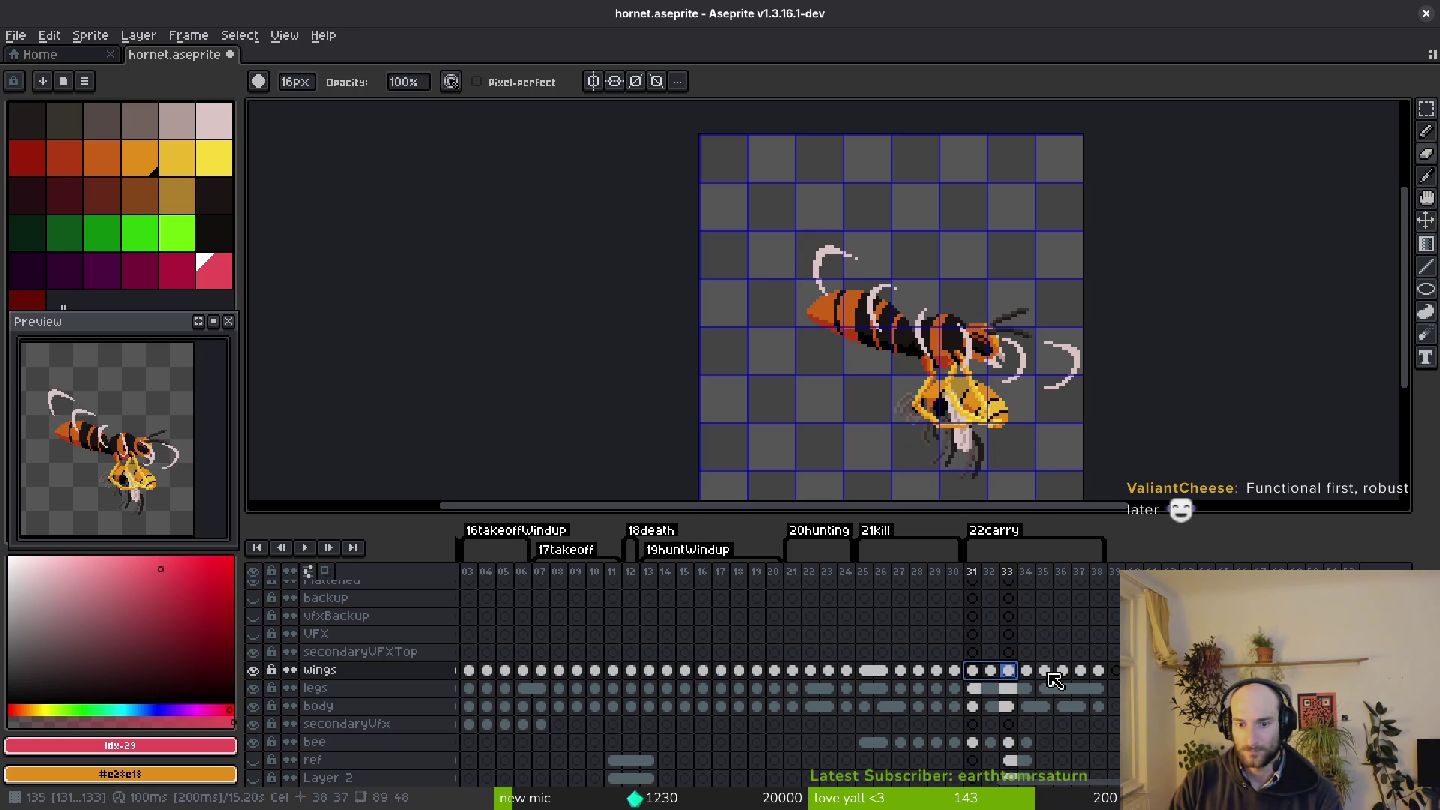
pyautogui.keyDown('shift'); pyautogui.click(1081, 670); pyautogui.keyUp('shift')
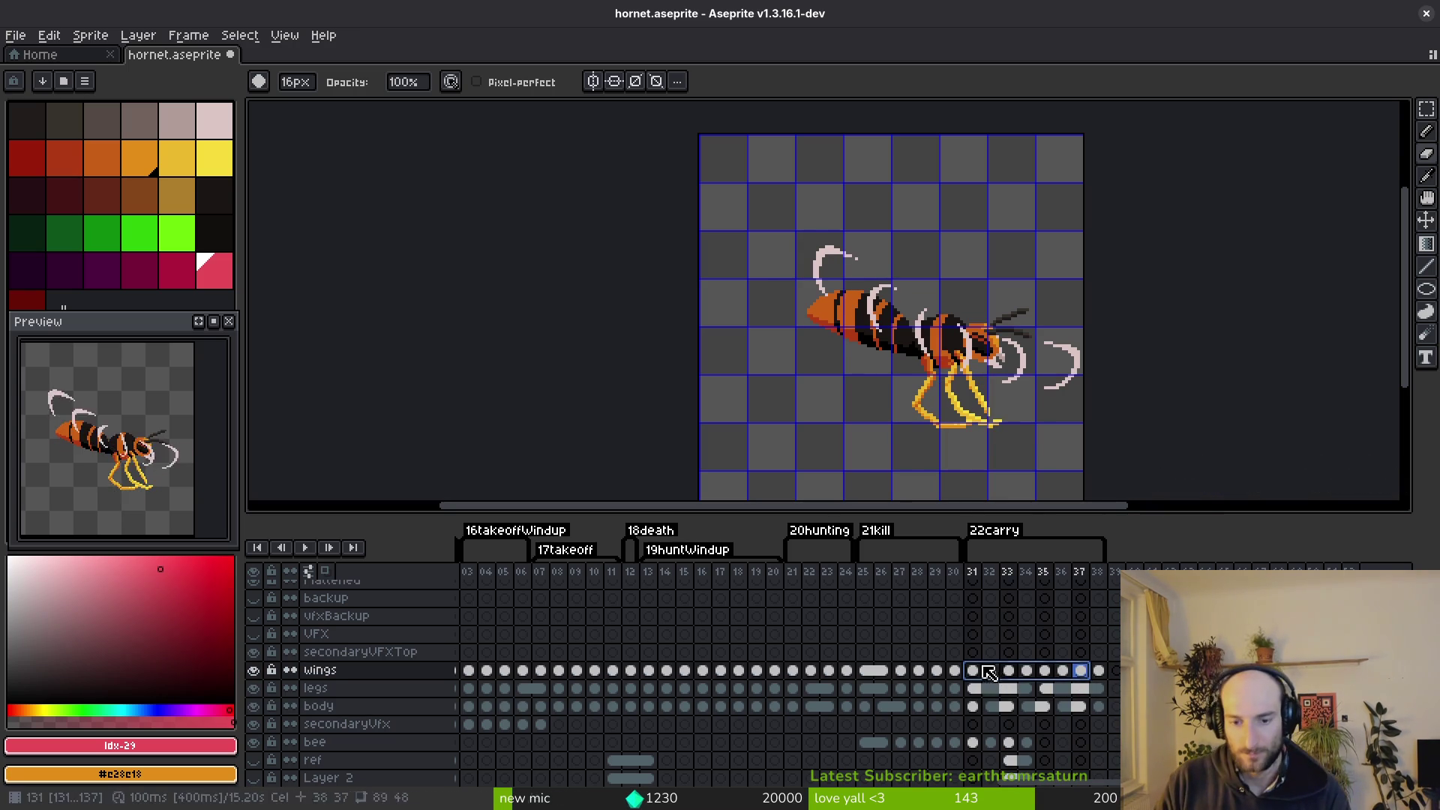
pyautogui.rightClick(981, 673)
pyautogui.click(1043, 733)
pyautogui.click(990, 670)
pyautogui.keyDown('shift'); pyautogui.click(1063, 671); pyautogui.keyUp('shift')
pyautogui.keyDown('shift'); pyautogui.click(1100, 673); pyautogui.keyUp('shift')
pyautogui.rightClick(1102, 670)
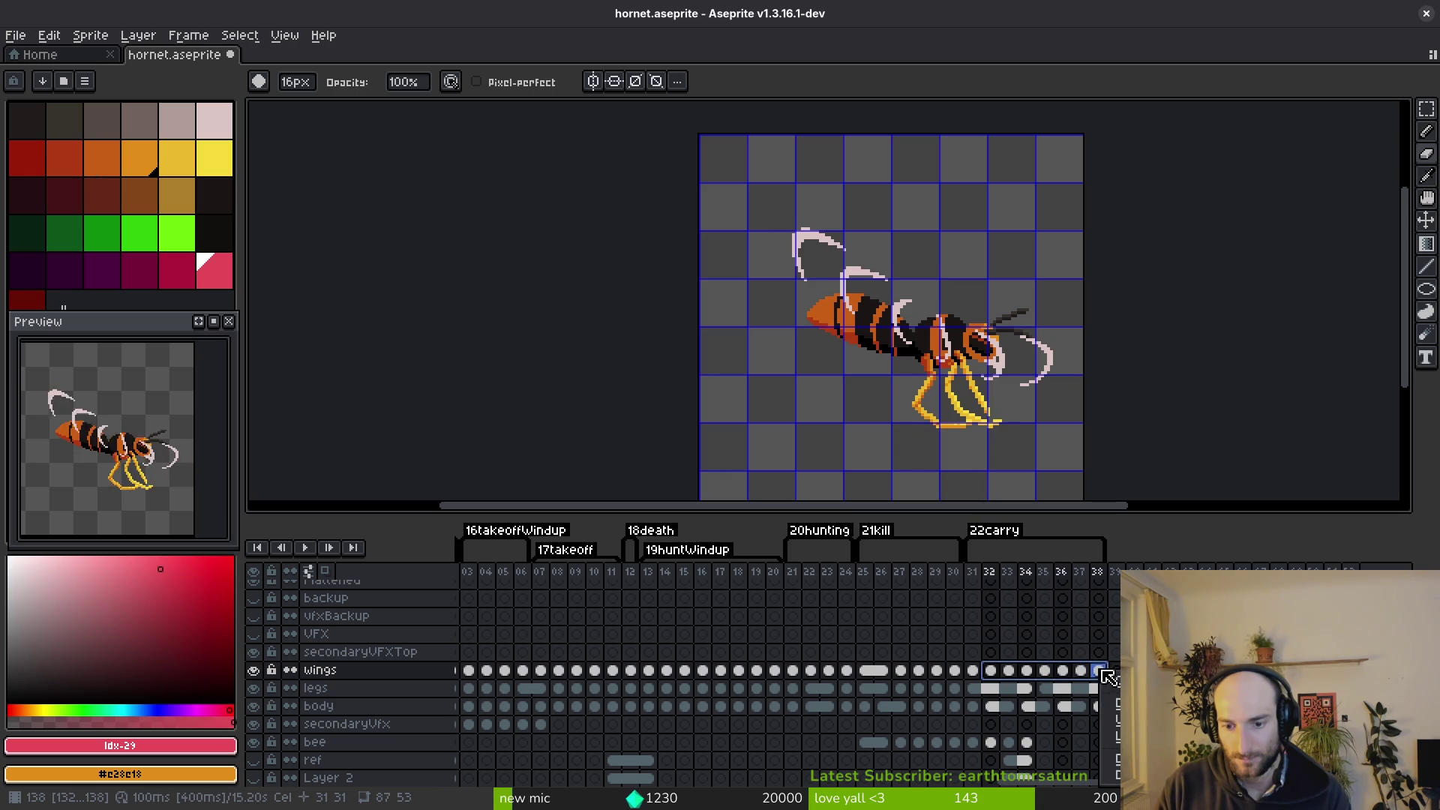
pyautogui.click(1113, 735)
pyautogui.click(975, 743)
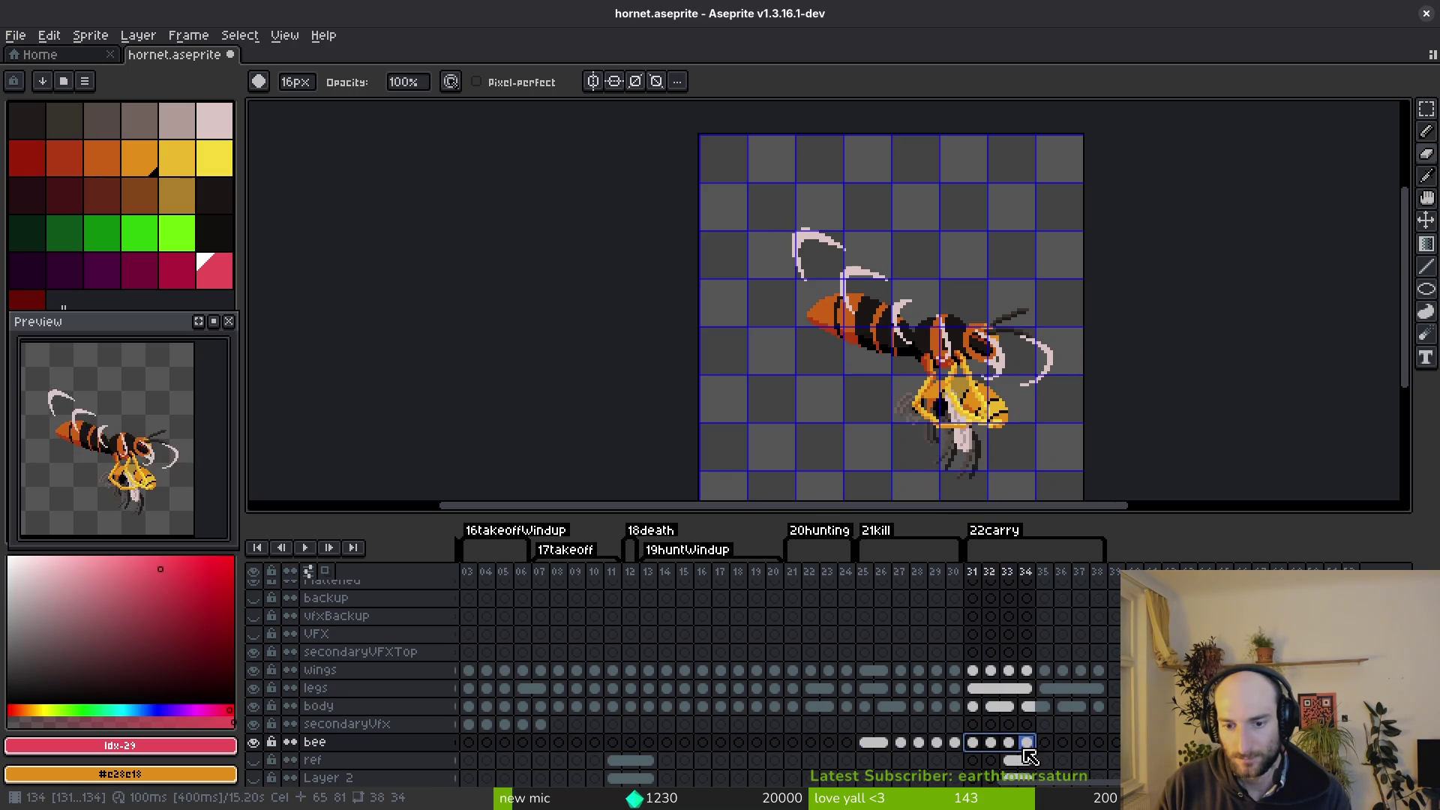
pyautogui.hotkey('ctrl', 's')
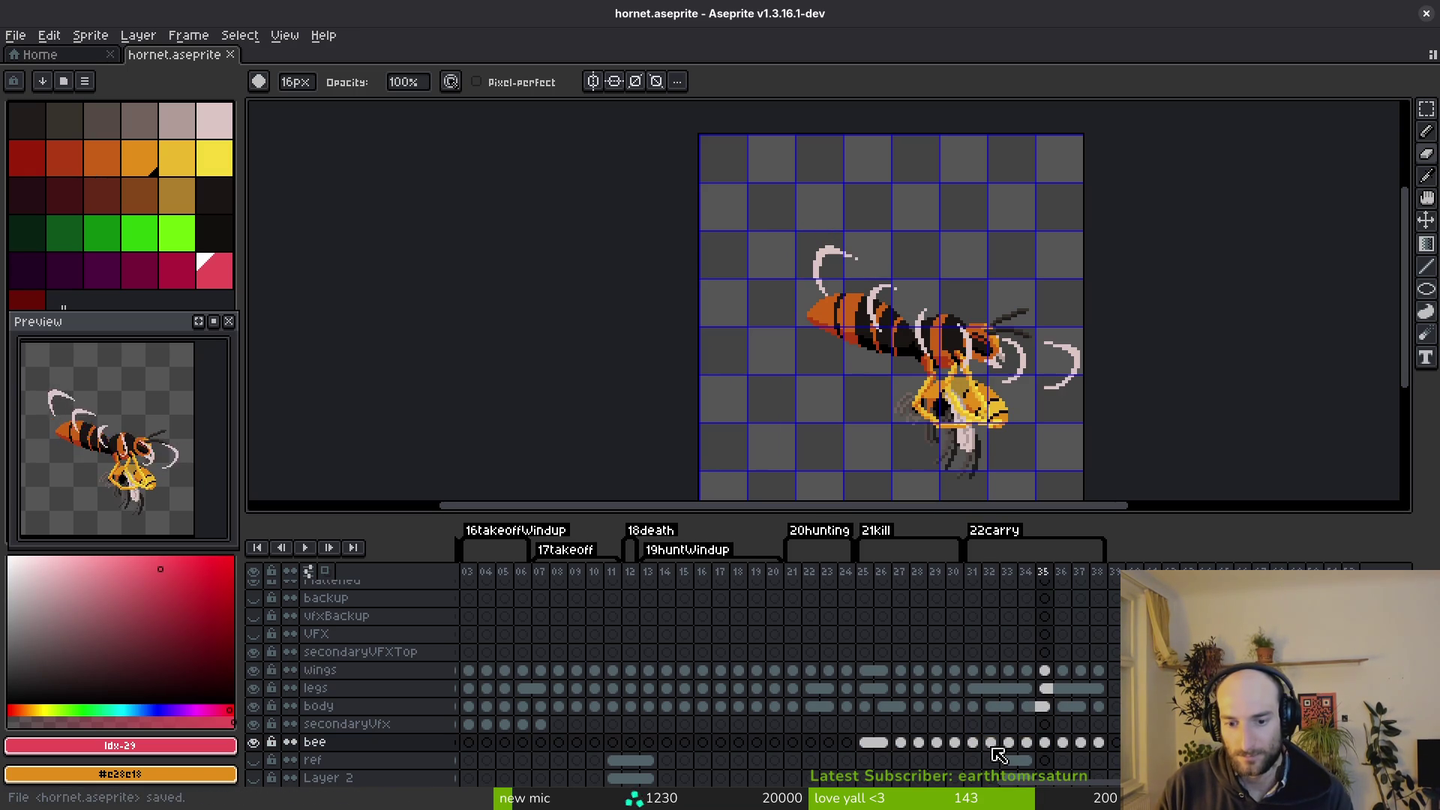
# Clear the bee cels in frames 35–38 and move the frame-34 bee cel to frame 37.
pyautogui.click(978, 744)
pyautogui.press('Left')
pyautogui.press('Right')
pyautogui.press('Left')
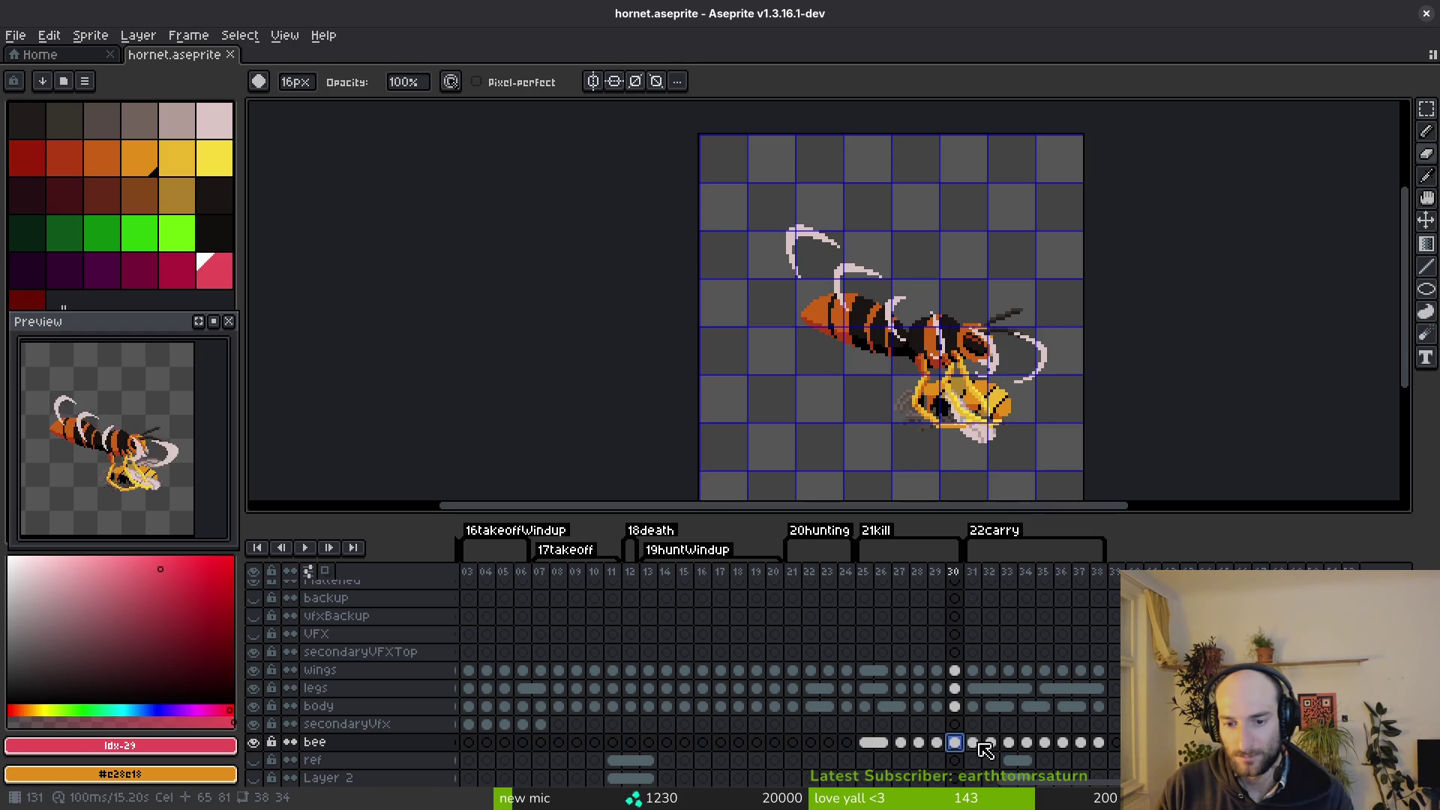
pyautogui.press('Right')
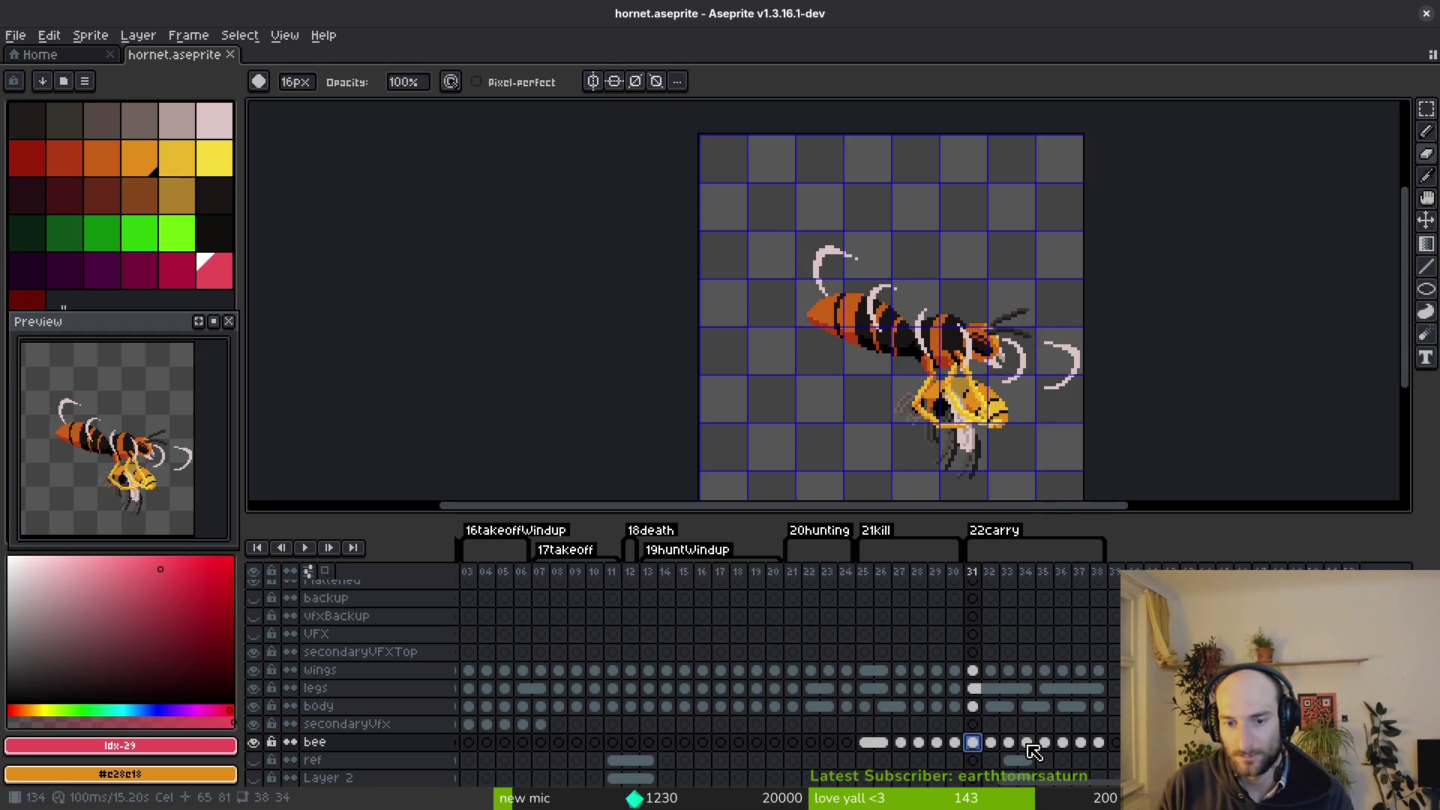
pyautogui.keyDown('shift'); pyautogui.click(1027, 744); pyautogui.keyUp('shift')
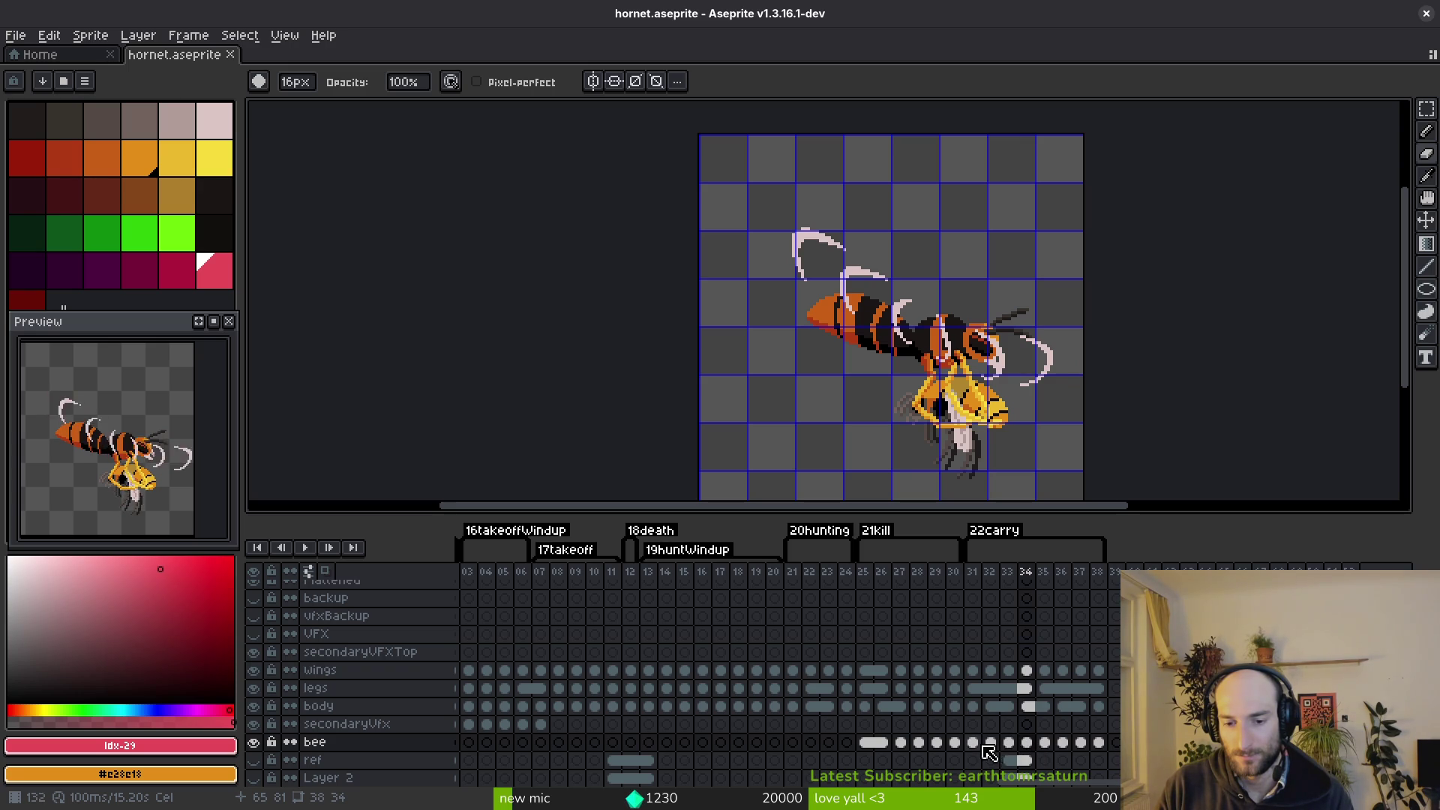
pyautogui.moveTo(1049, 744); pyautogui.dragTo(1099, 743)
pyautogui.press('Delete')
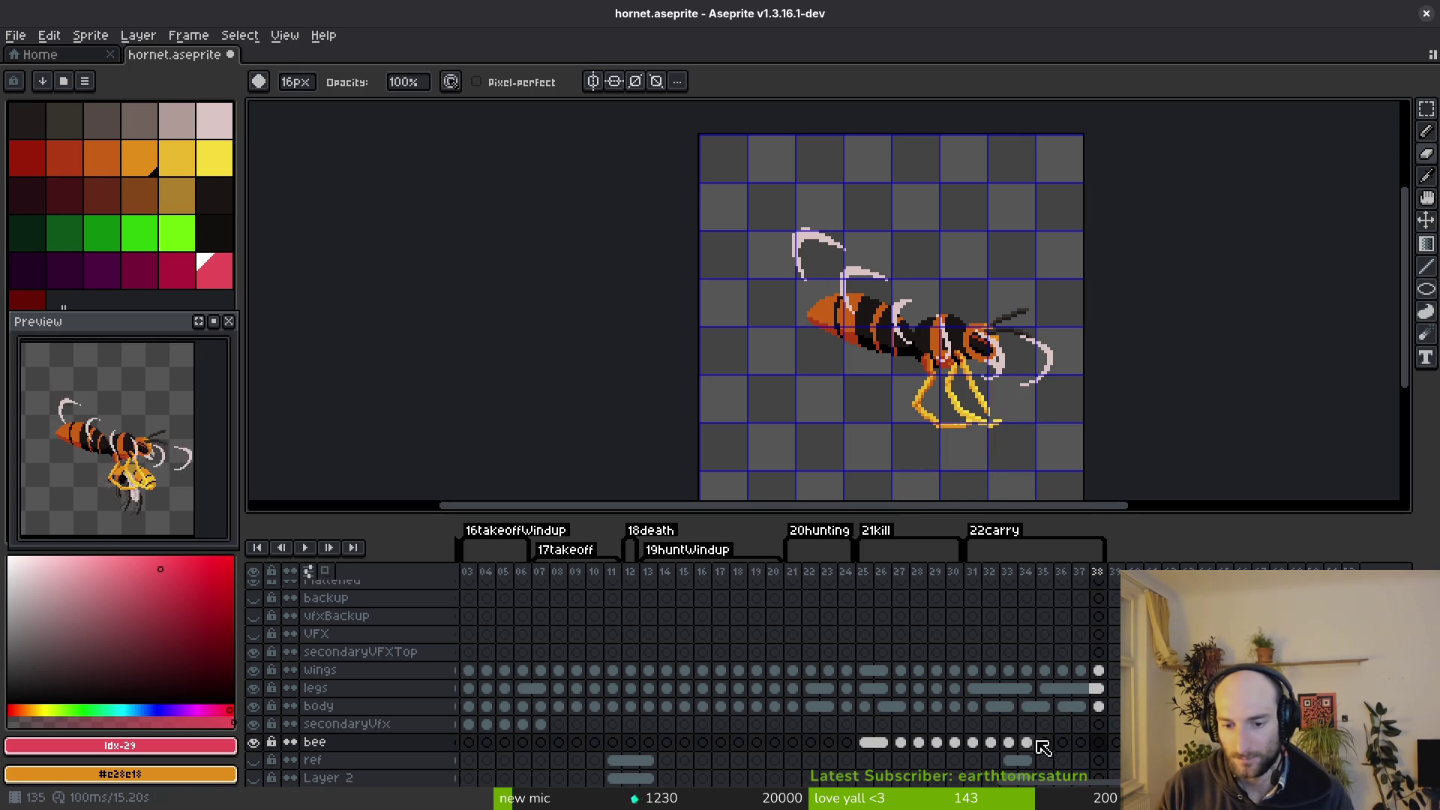
pyautogui.click(1027, 743)
pyautogui.moveTo(1038, 750)
pyautogui.mouseDown()
pyautogui.moveTo(1081, 747)
pyautogui.moveTo(980, 756)
pyautogui.moveTo(1063, 743)
pyautogui.mouseUp()
# Link the bee cels in pairs (31–32, 33–34, 35–36) so each pose holds two frames.
pyautogui.click(1009, 742)
pyautogui.rightClick(997, 754)
pyautogui.click(1029, 759)
pyautogui.rightClick(1031, 753)
pyautogui.click(1088, 757)
pyautogui.rightClick(1061, 744)
pyautogui.click(1096, 757)
pyautogui.click(1098, 742)
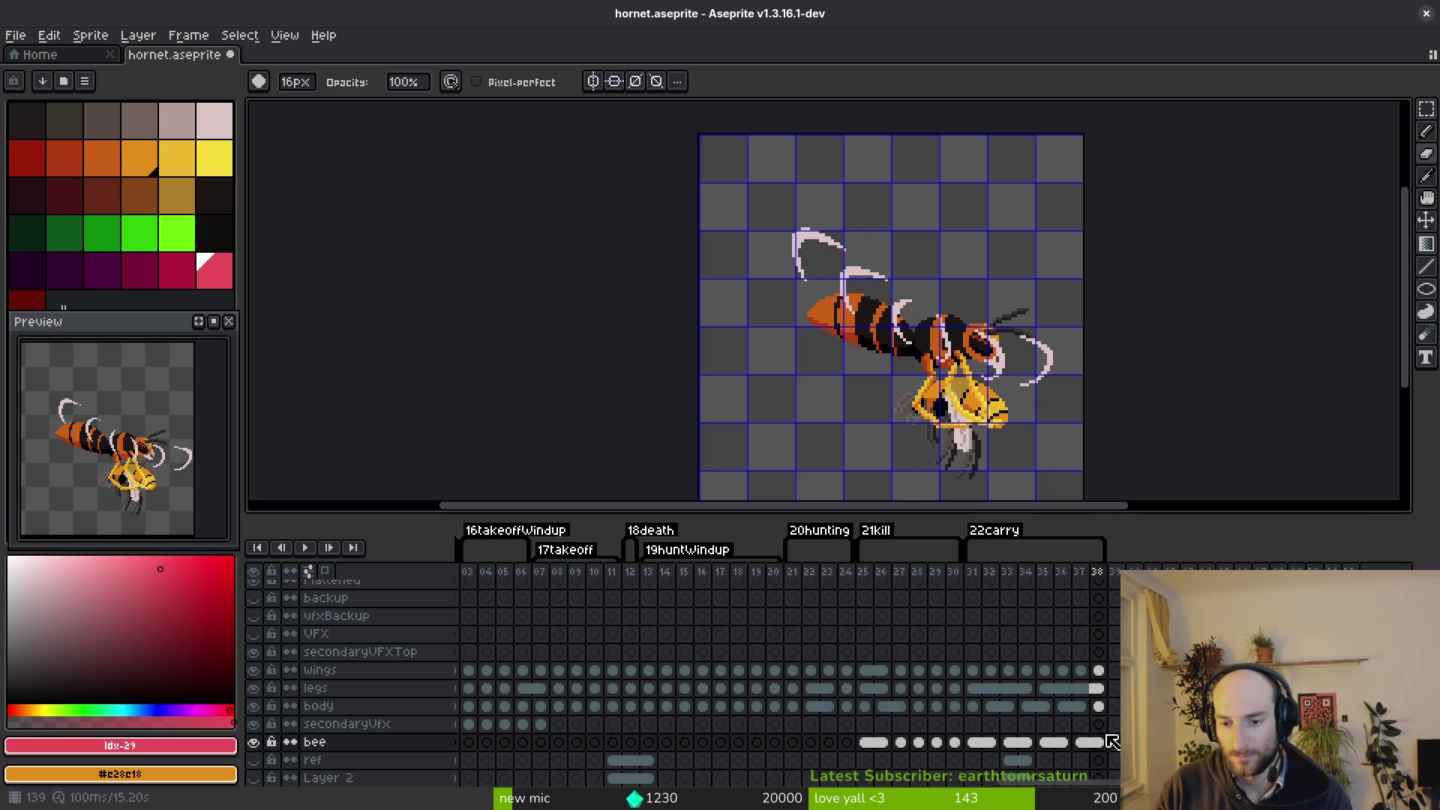
pyautogui.hotkey('ctrl', 'e')
# Export the sprite sheet over art/enemies/hornet-Sheet.png, confirming the overwrite.
pyautogui.scroll(3, 768, 342)
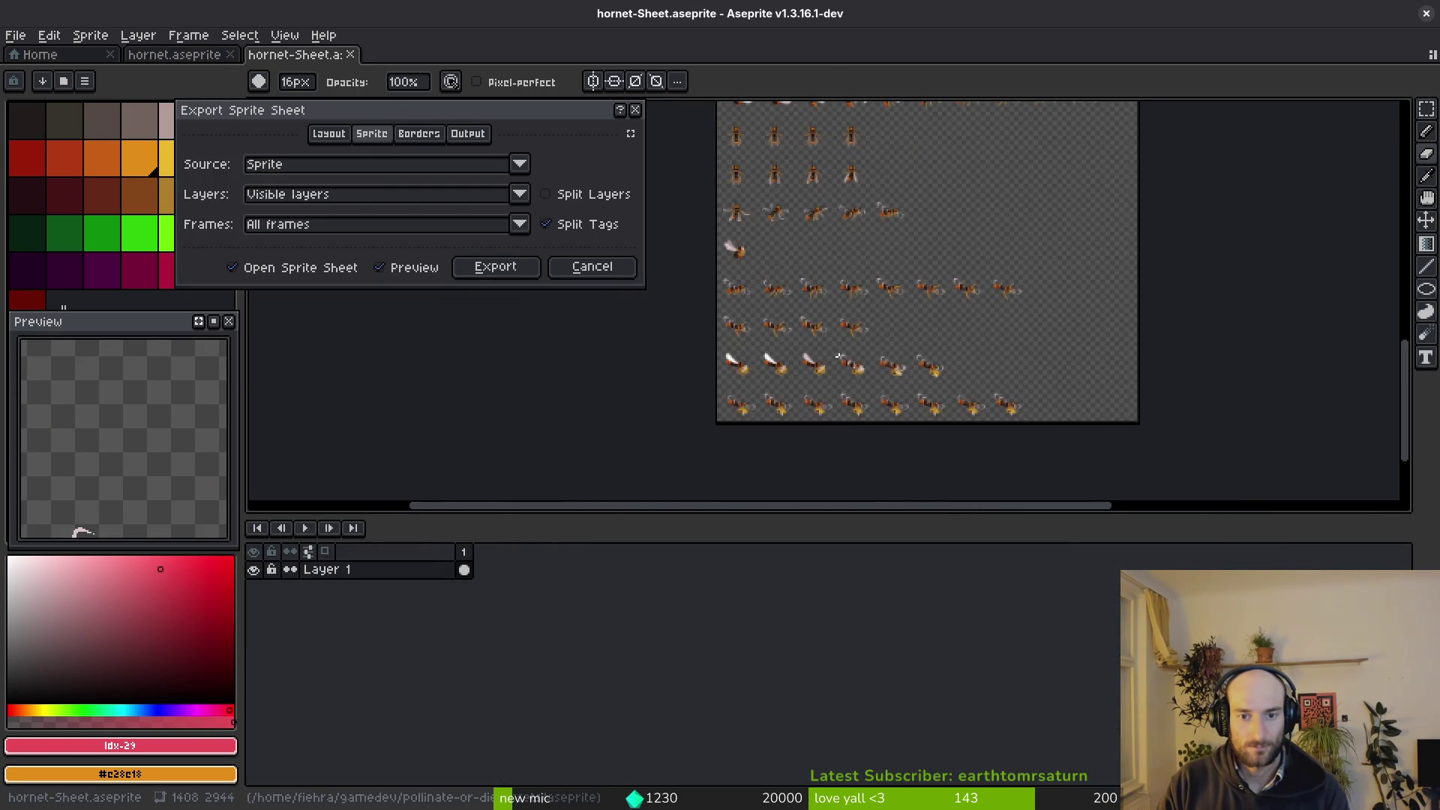
pyautogui.click(524, 271)
pyautogui.hotkey('ctrl', 'shift', 'e')
pyautogui.click(368, 65)
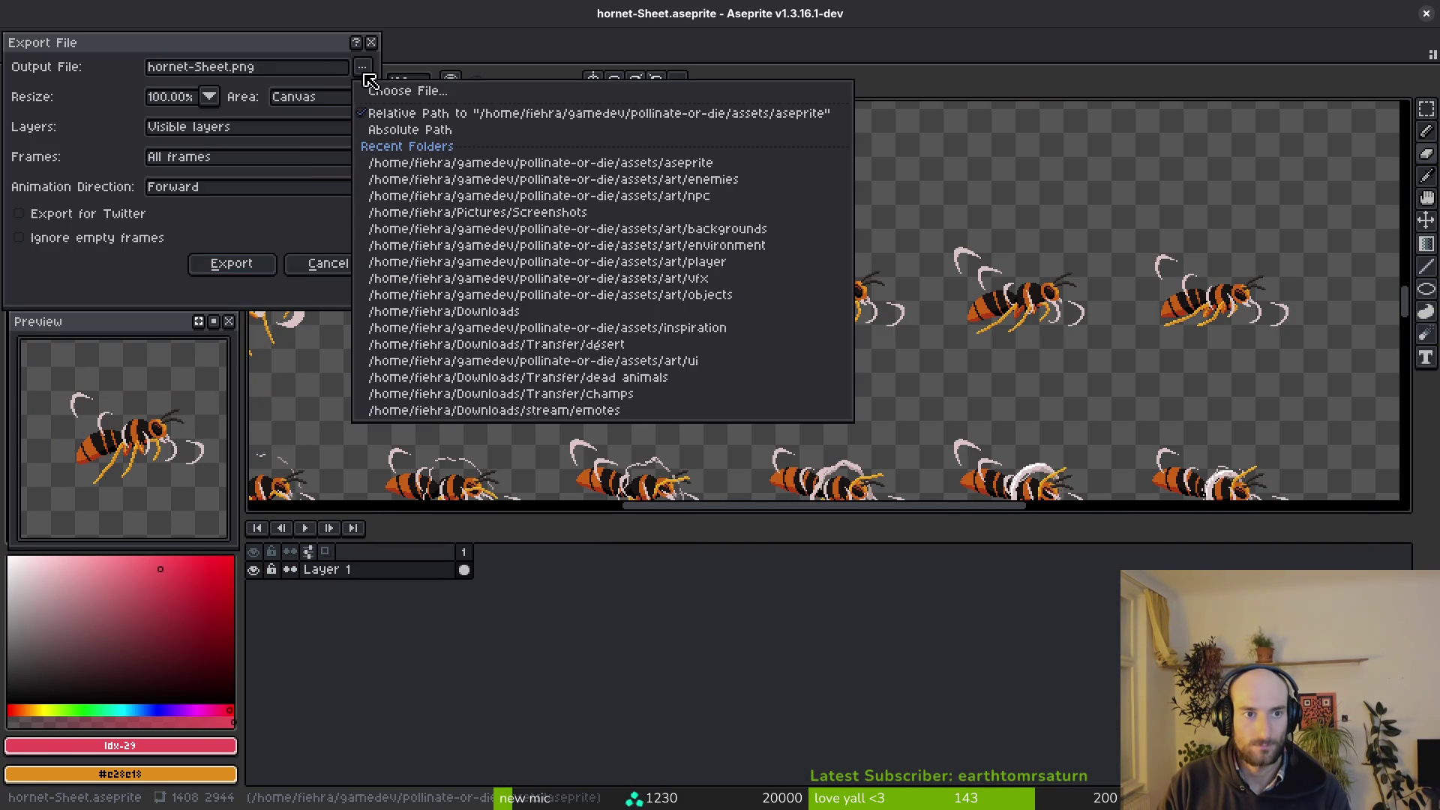
pyautogui.click(385, 86)
pyautogui.click(153, 105)
pyautogui.doubleClick(165, 199)
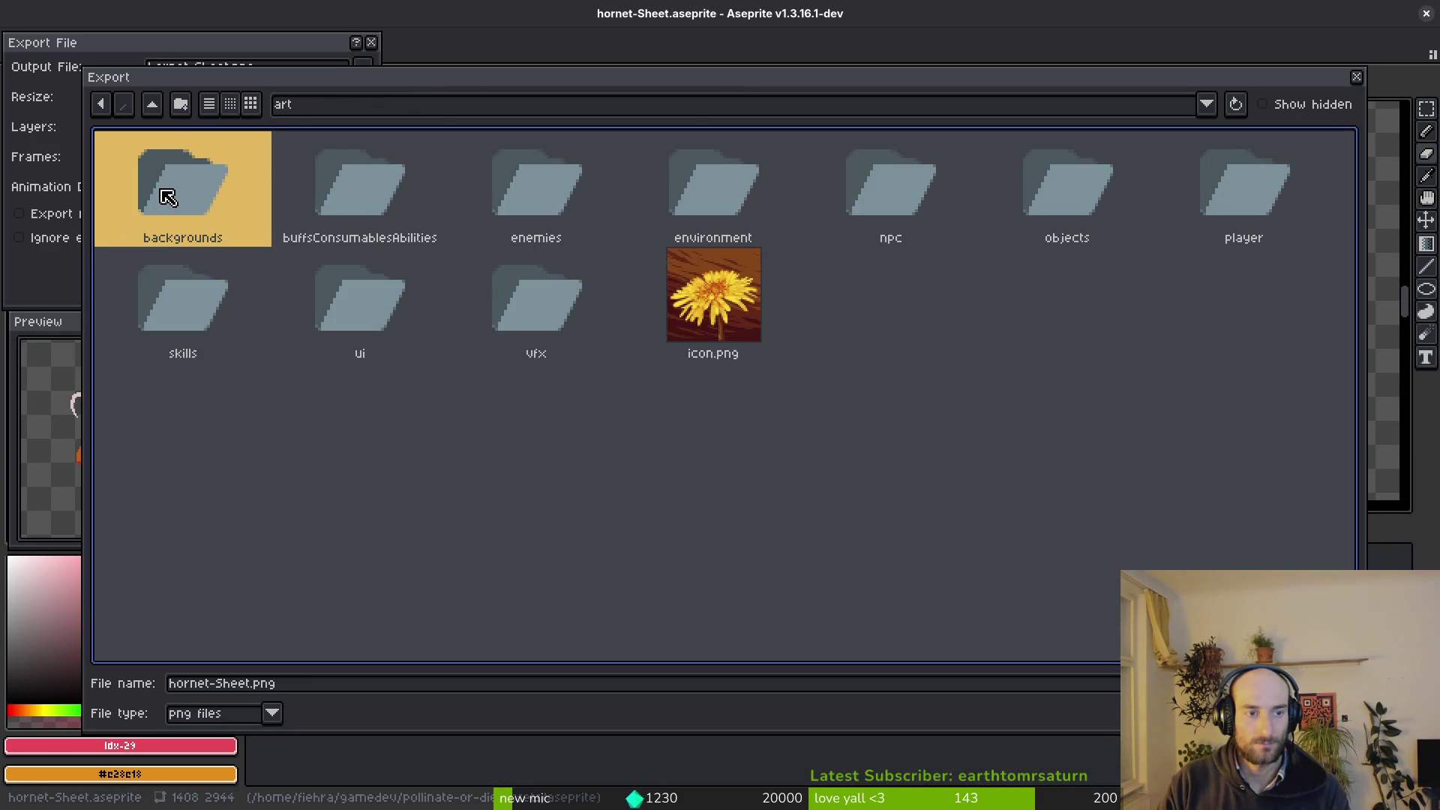
pyautogui.doubleClick(555, 187)
pyautogui.doubleClick(1024, 296)
pyautogui.click(650, 460)
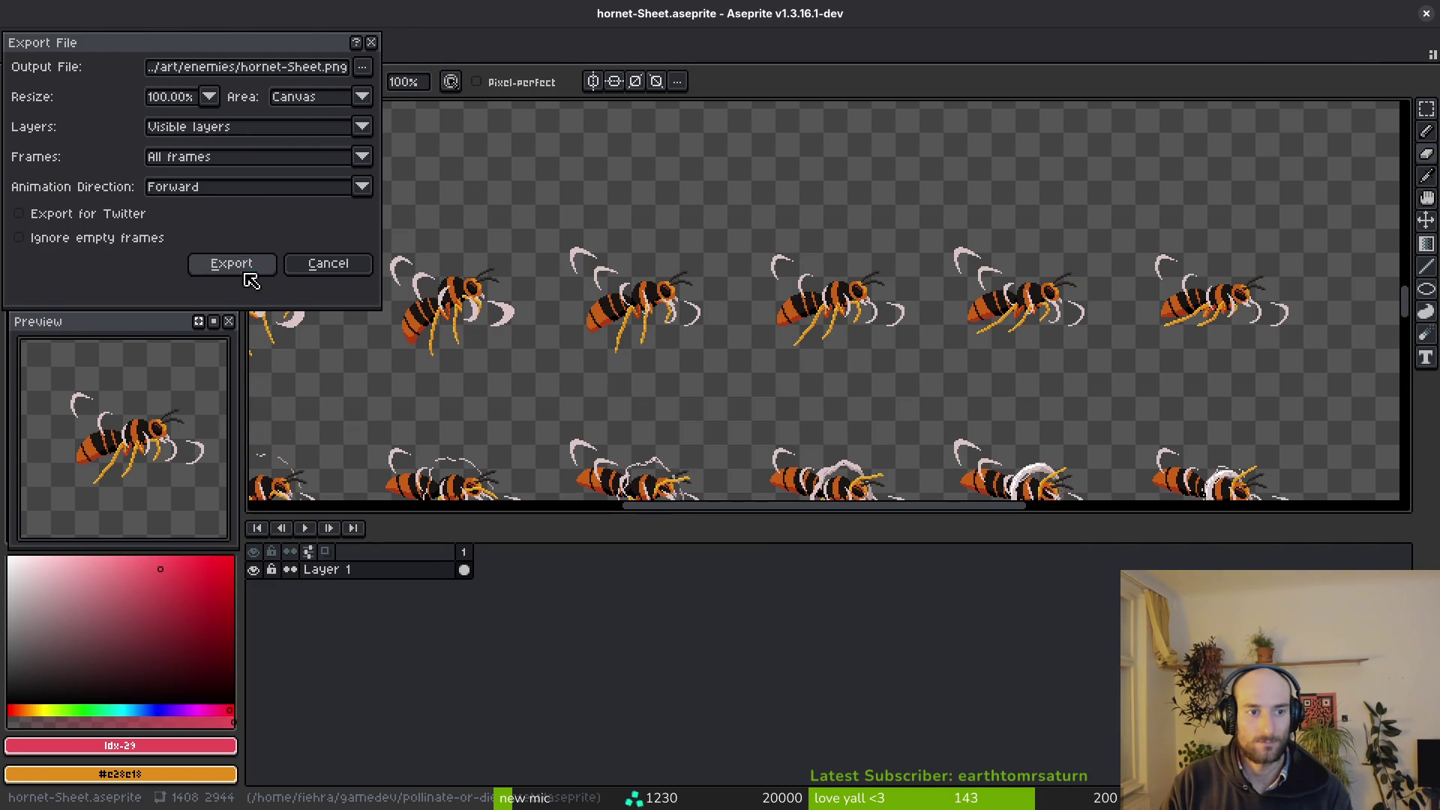
pyautogui.click(247, 267)
# Close Aseprite and select the hornet's Sprite2D node in Godot.
pyautogui.click(1425, 14)
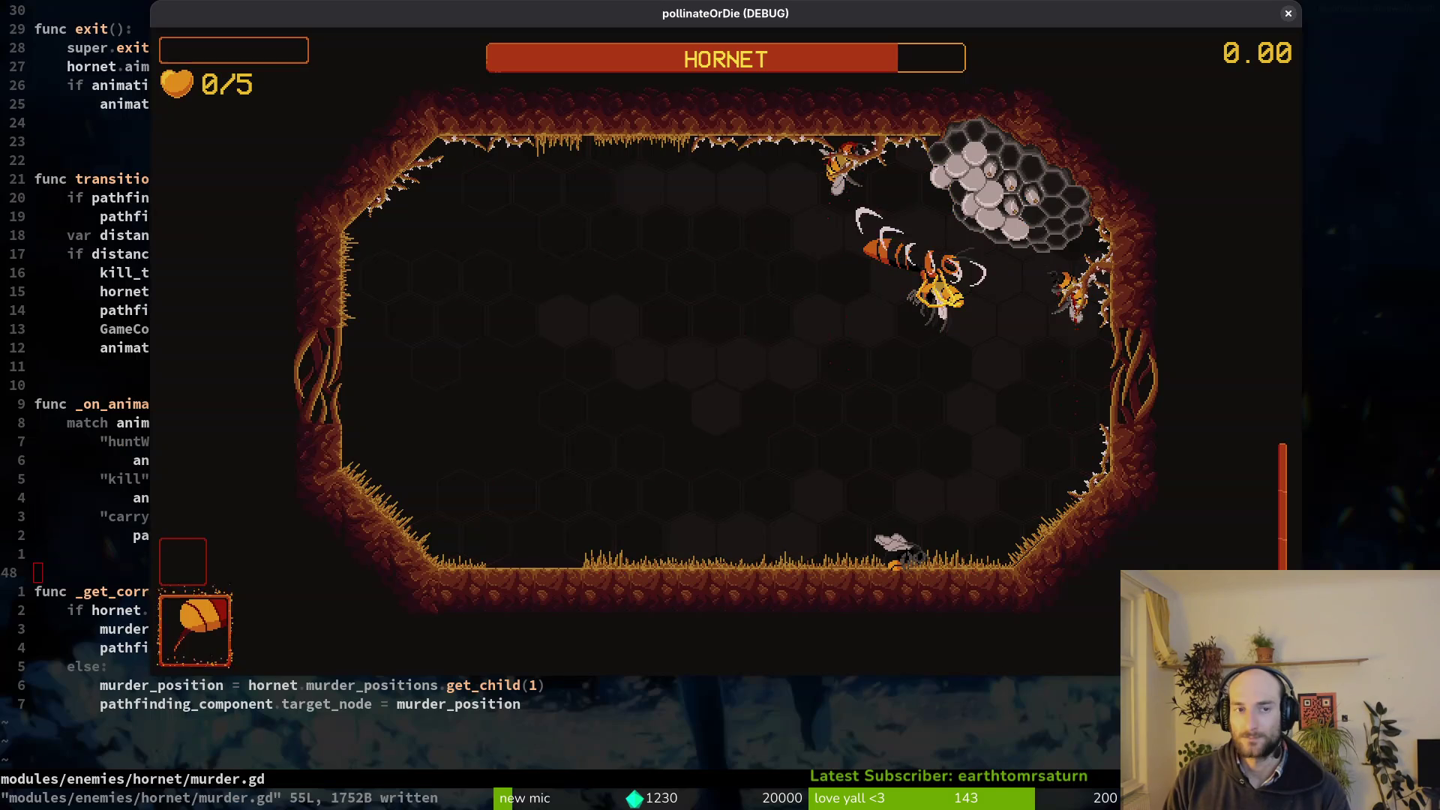
pyautogui.press('Escape')
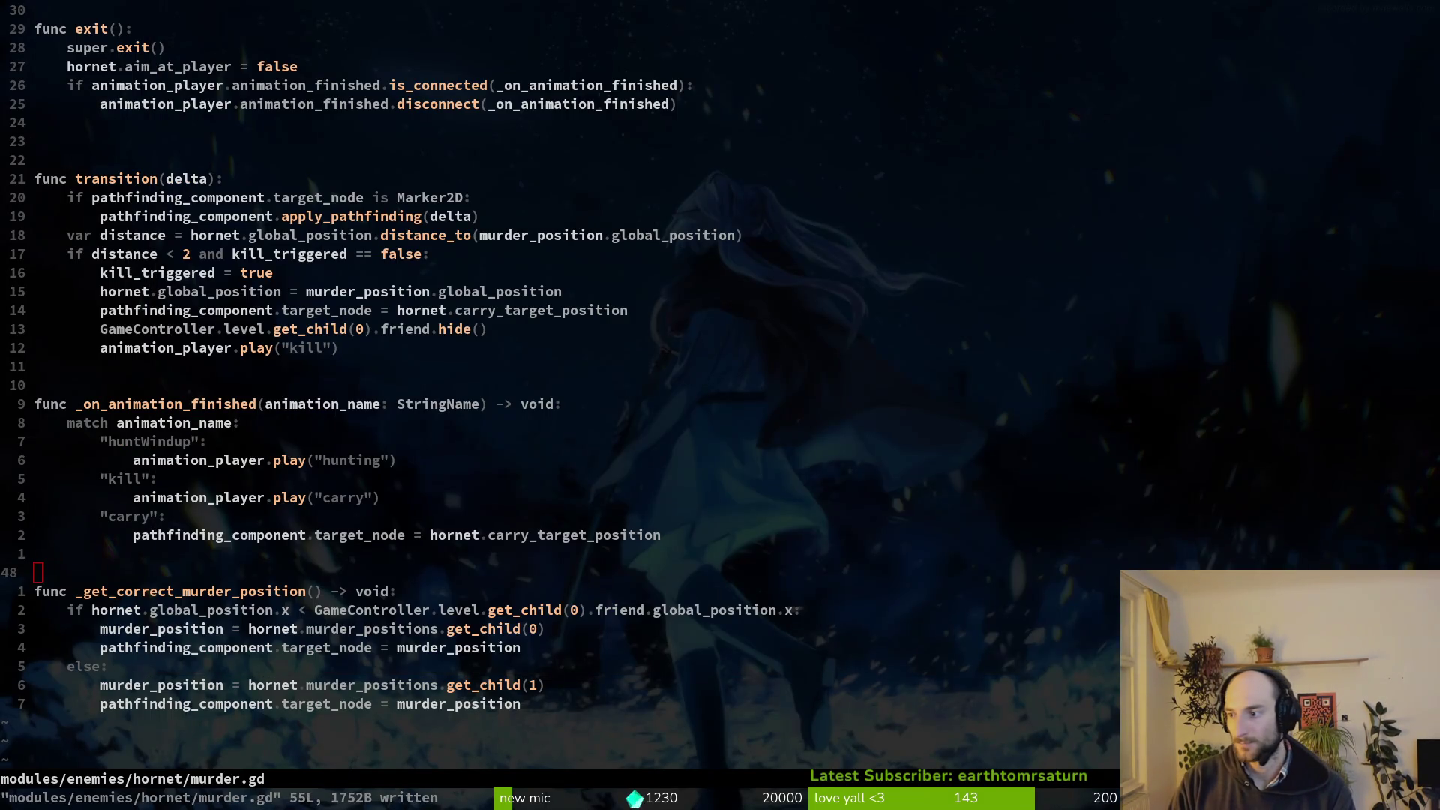
pyautogui.hotkey('alt', 'Tab')
pyautogui.click(75, 180)
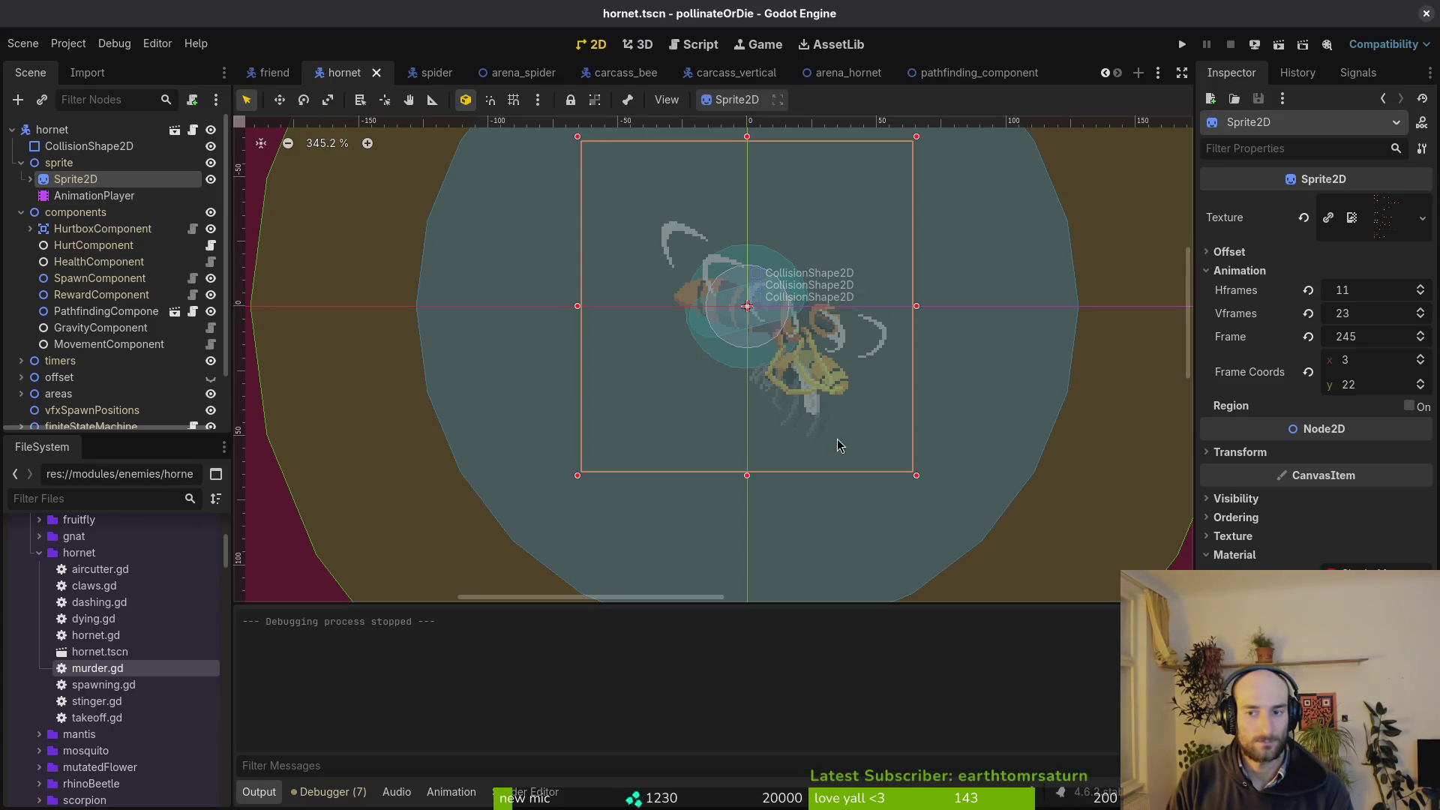
# Choose the carry animation in the hornet's AnimationPlayer.
pyautogui.click(88, 195)
pyautogui.click(574, 514)
pyautogui.click(581, 518)
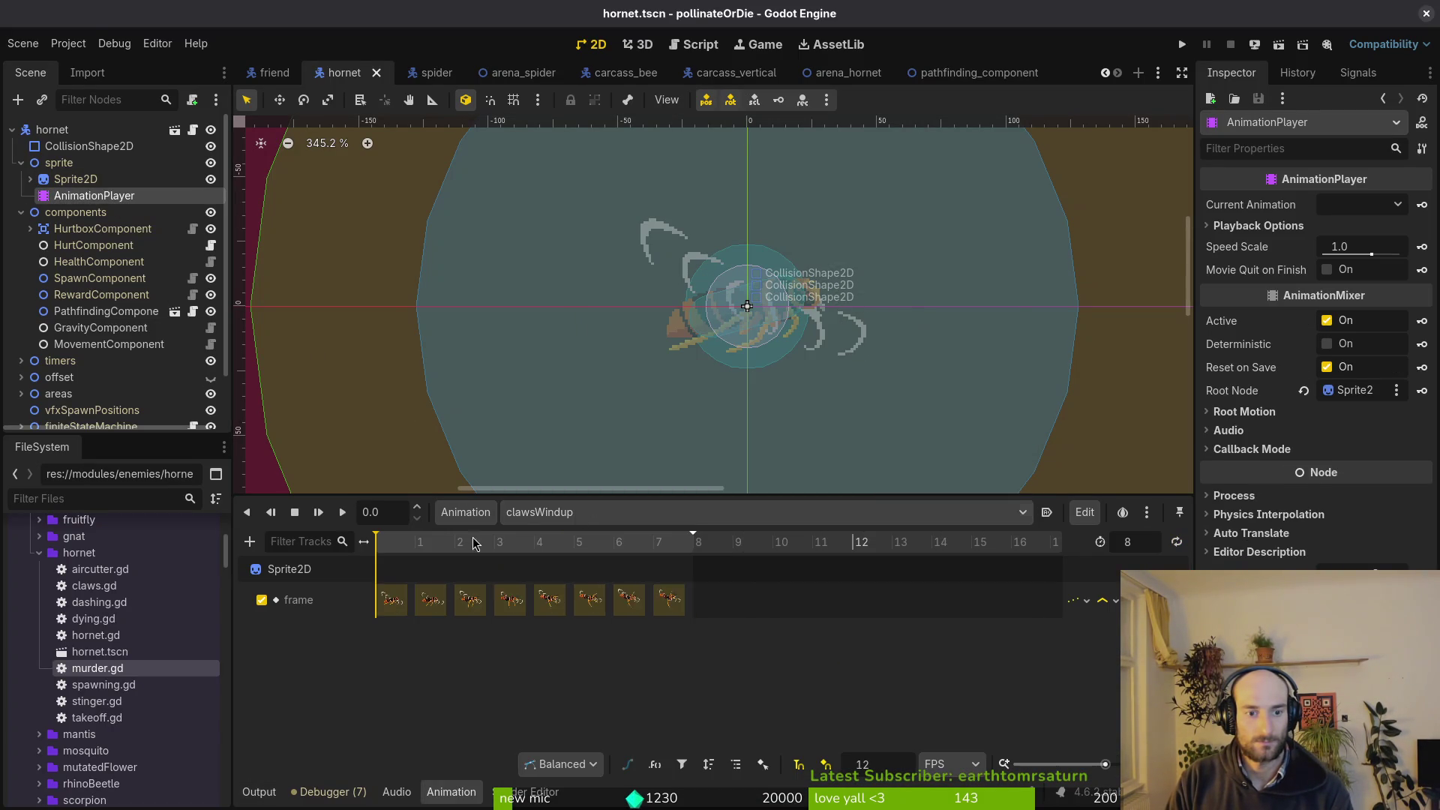
pyautogui.click(582, 514)
pyautogui.click(593, 469)
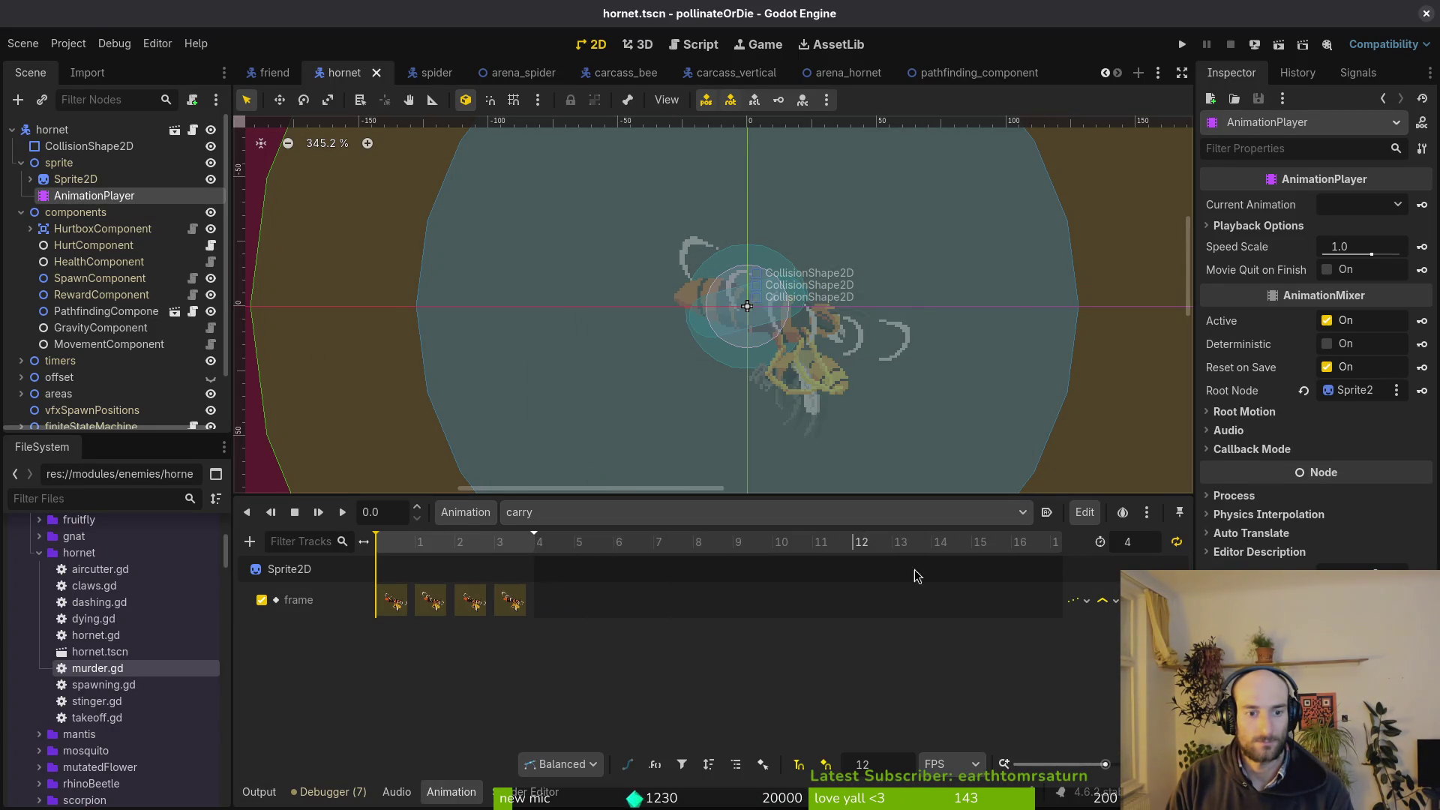
# Key the Sprite2D frame into carry, set its length to 8, key four more frames, and save.
pyautogui.click(76, 178)
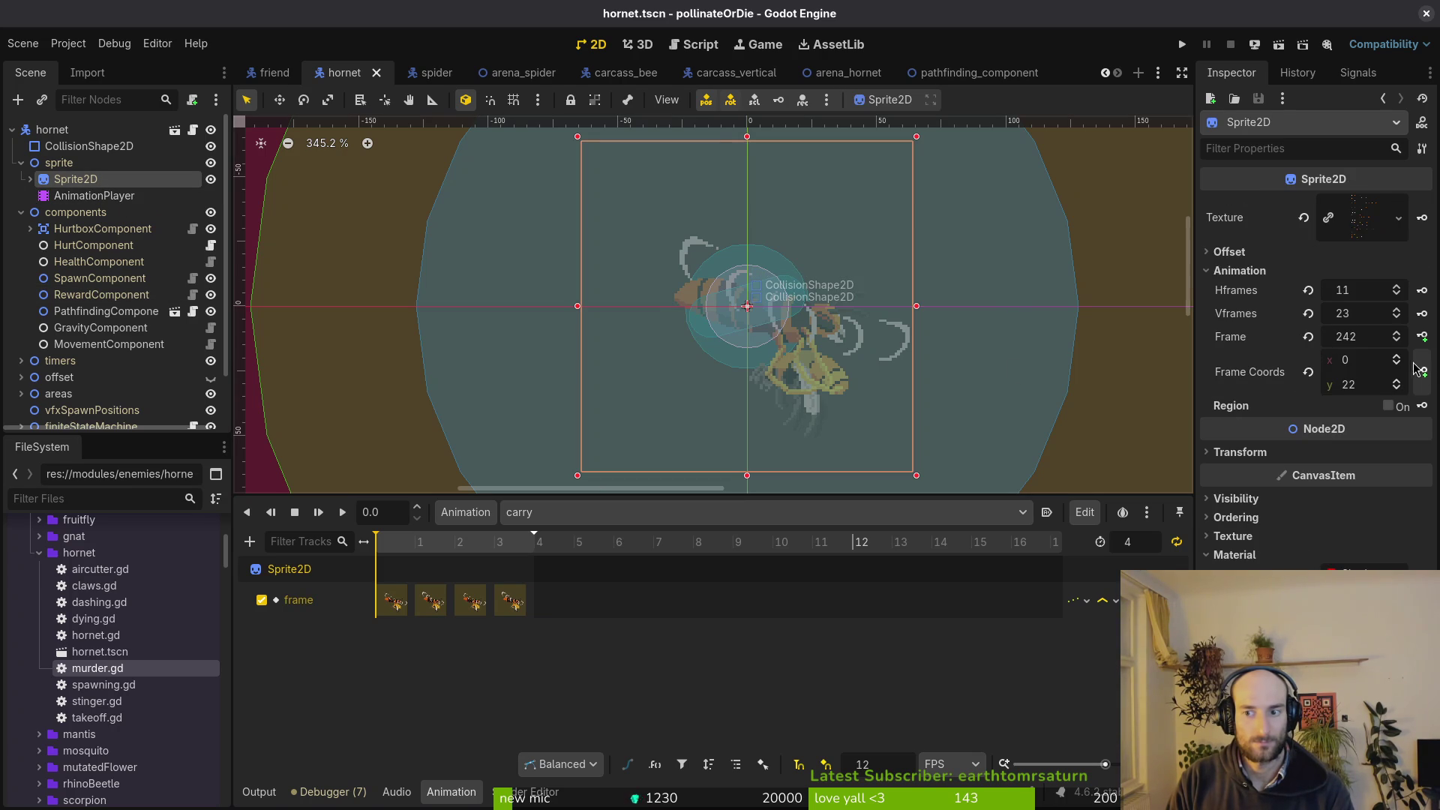
pyautogui.click(1423, 337)
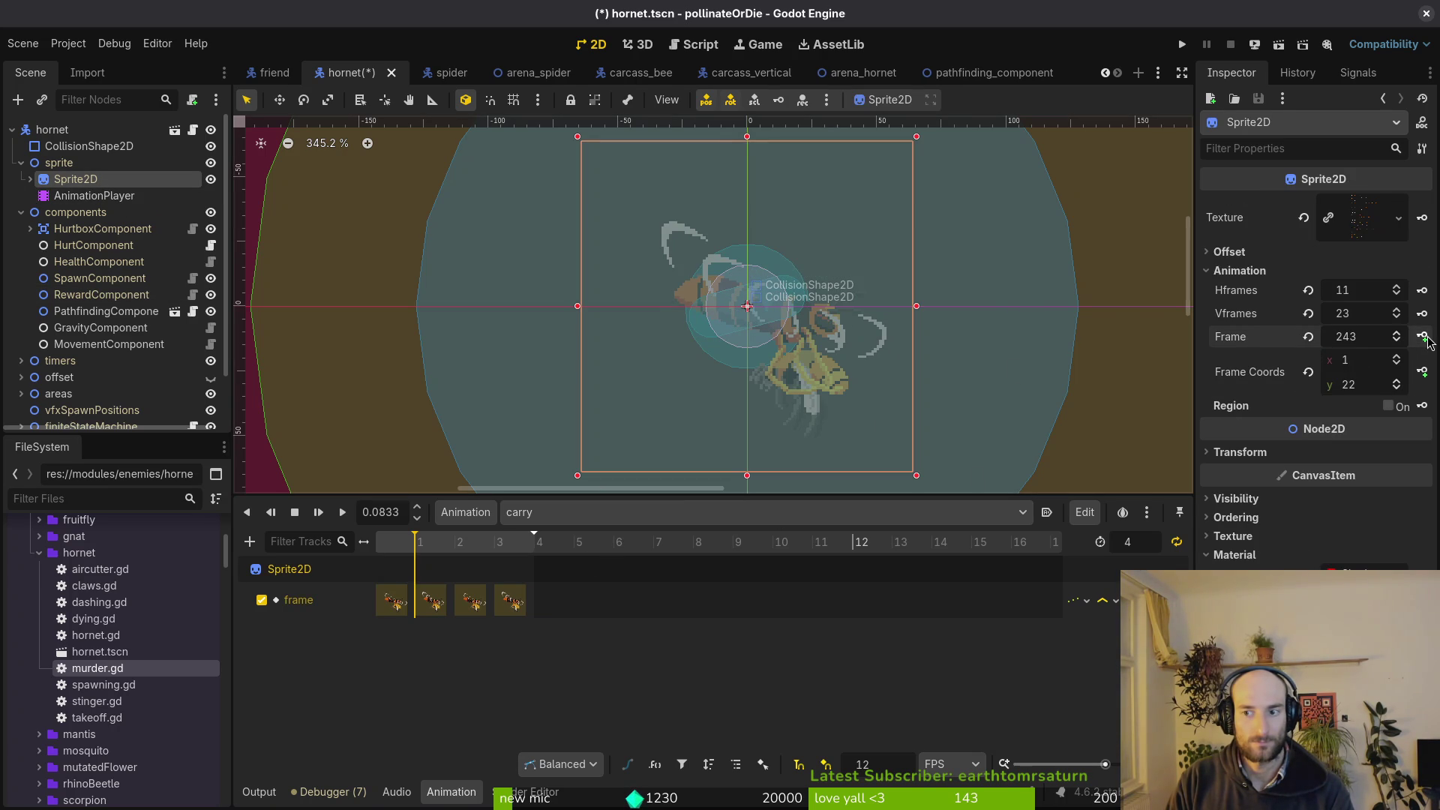
pyautogui.write('8')
pyautogui.press('Return')
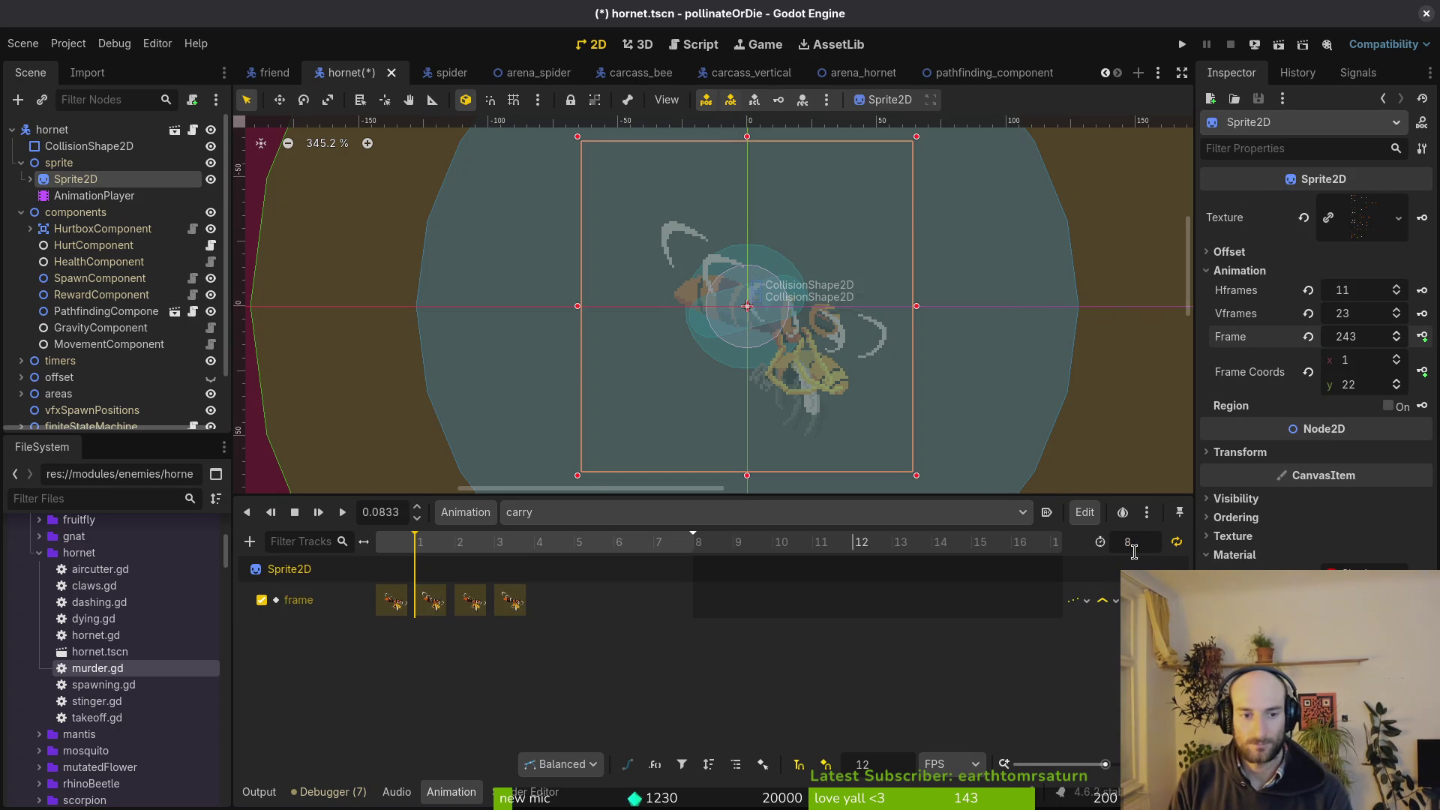
pyautogui.click(1423, 336)
pyautogui.click(1422, 337)
pyautogui.click(1422, 337)
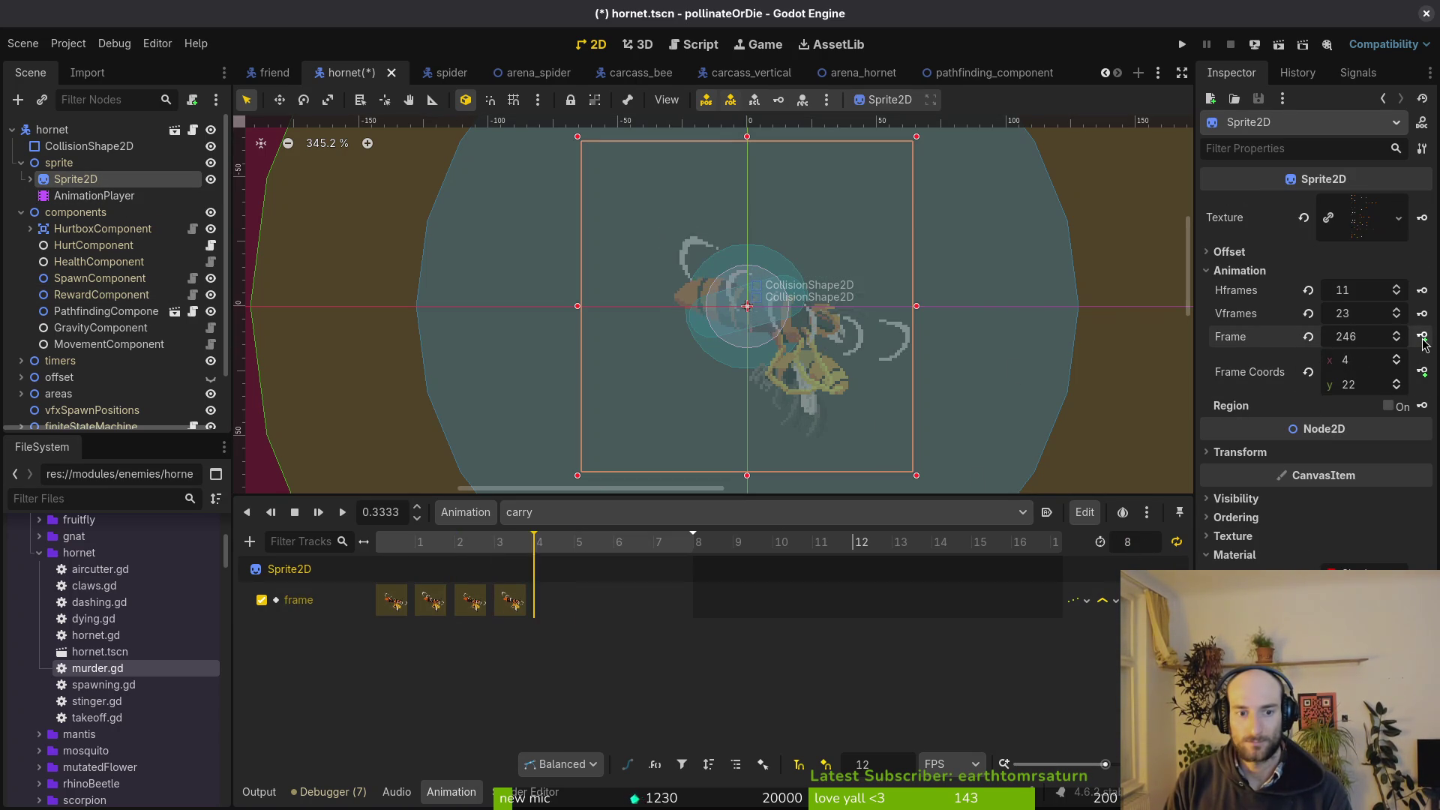
pyautogui.click(1422, 337)
pyautogui.click(1423, 336)
pyautogui.click(1422, 337)
pyautogui.click(1422, 337)
pyautogui.click(947, 467)
pyautogui.hotkey('ctrl', 's')
pyautogui.click(295, 513)
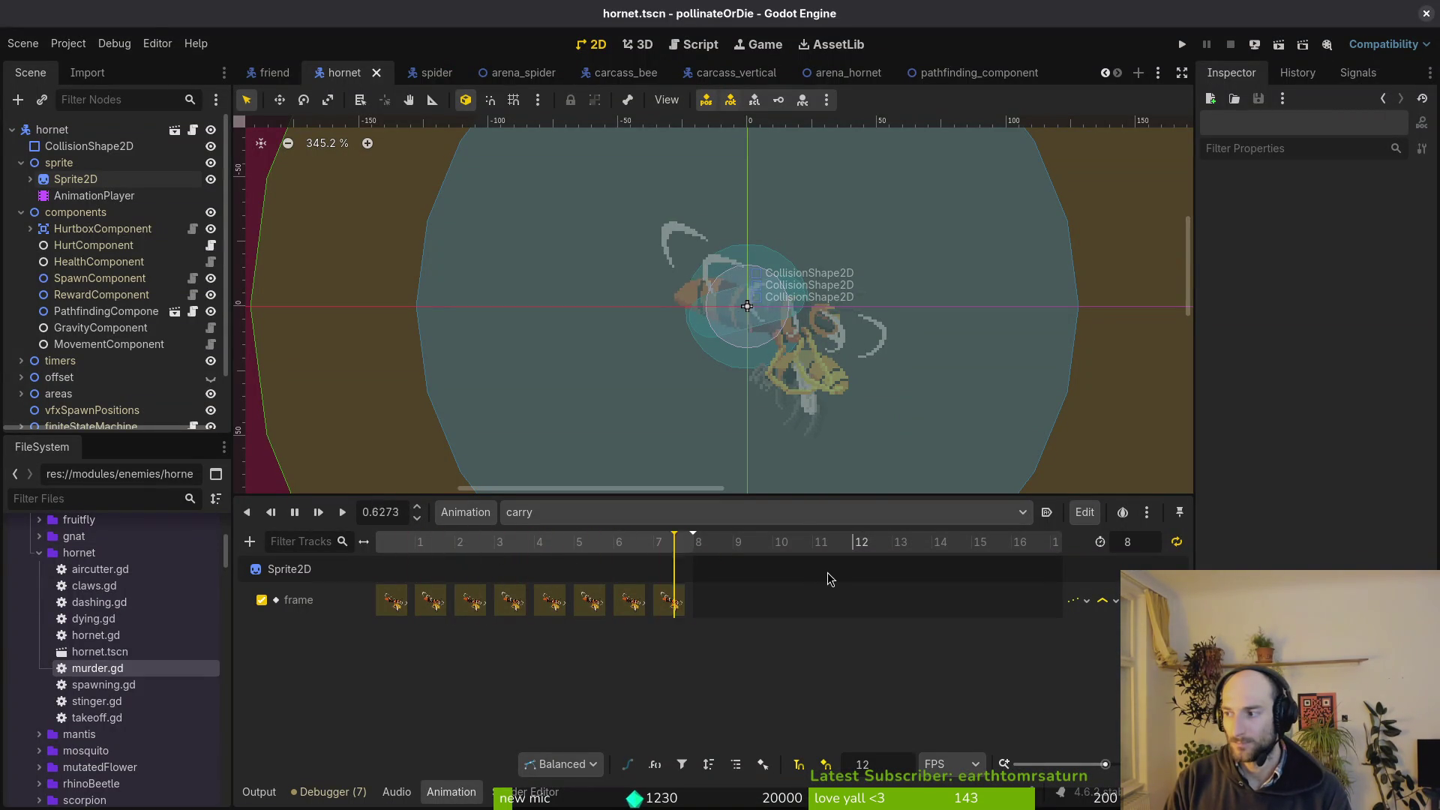
pyautogui.hotkey('alt', 'Tab')
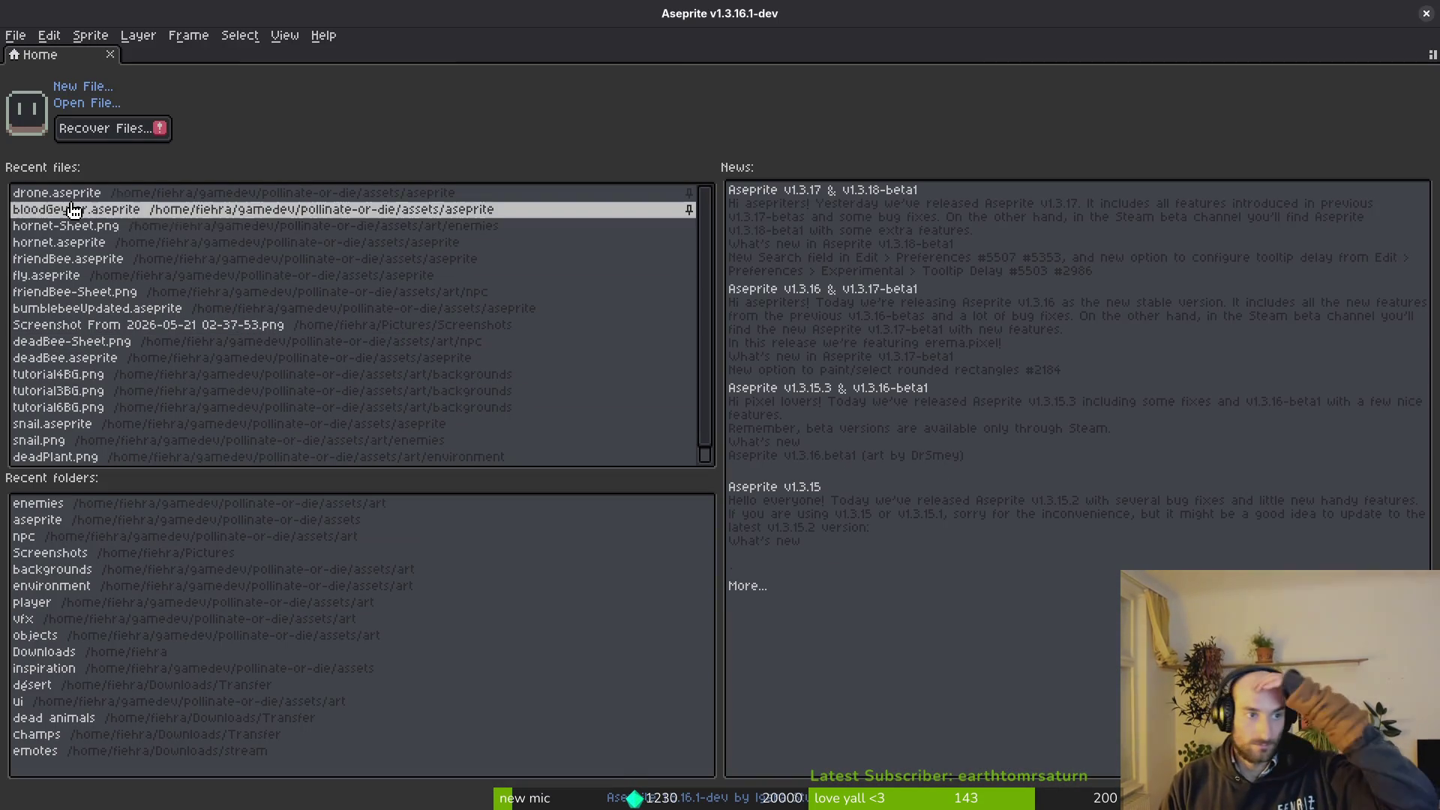
# Open hornet.aseprite from recent files and play its animation, panning and zooming to check the frames.
pyautogui.click(75, 243)
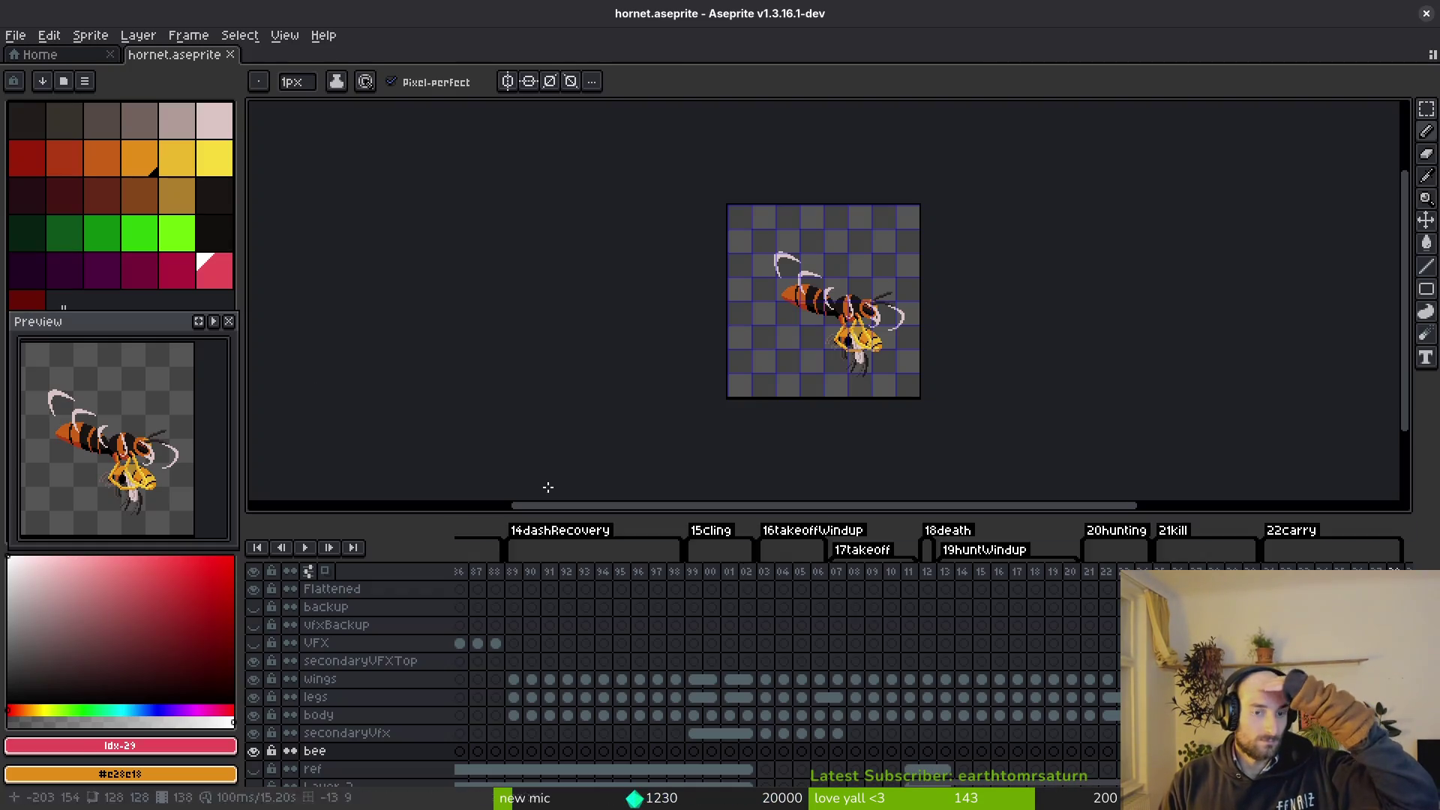
pyautogui.click(305, 549)
pyautogui.moveTo(800, 393); pyautogui.dragTo(763, 412)
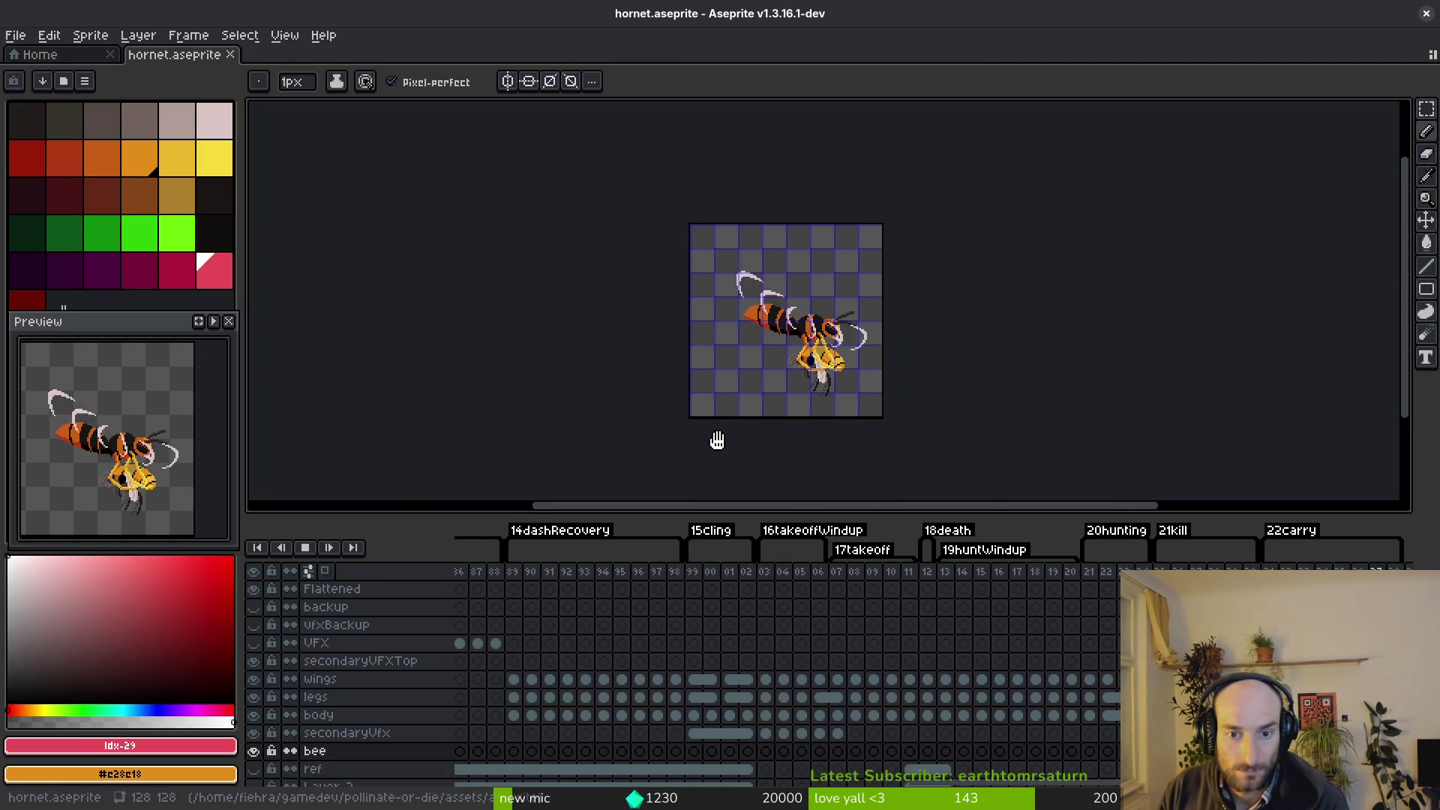
pyautogui.scroll(2, 718, 441)
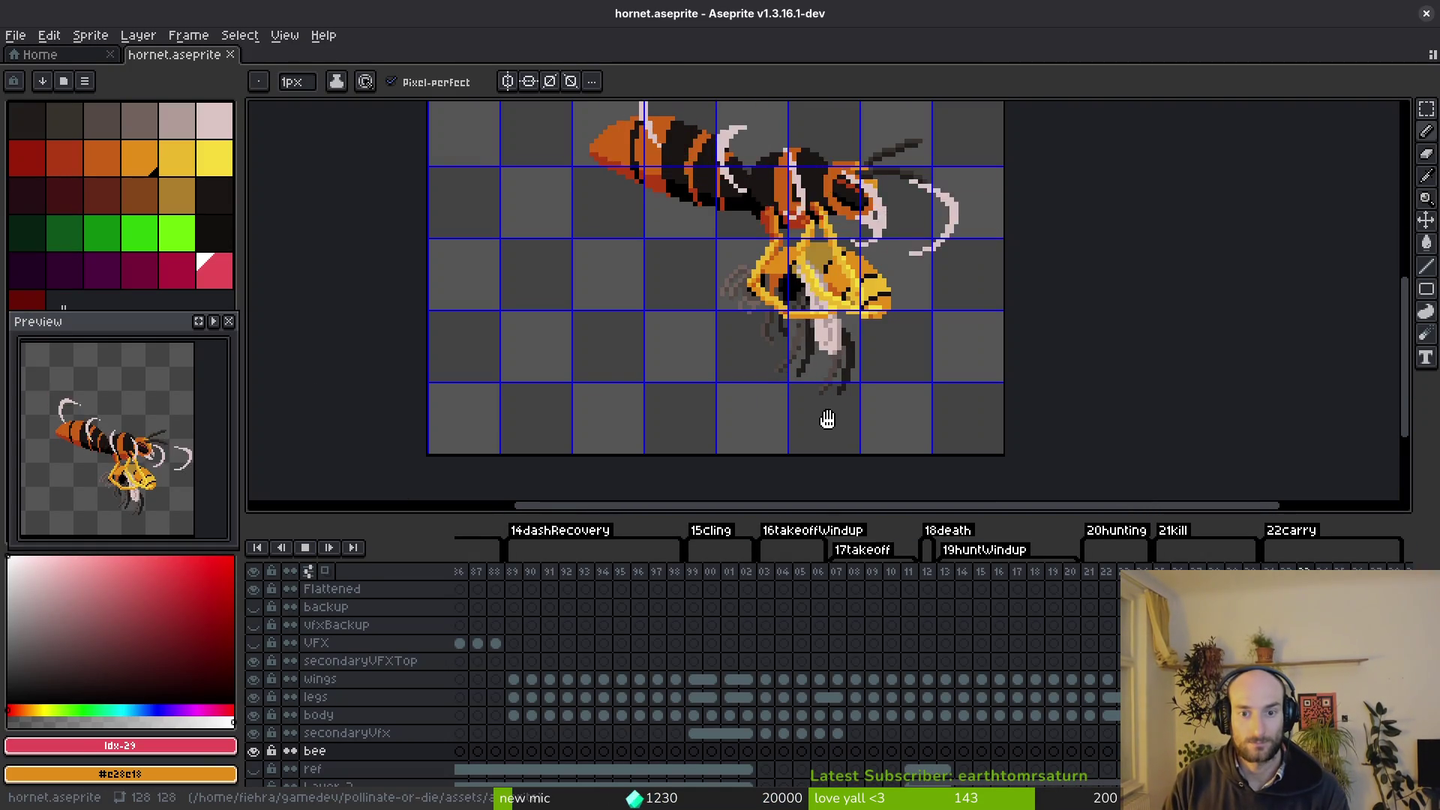
pyautogui.scroll(-1, 831, 417)
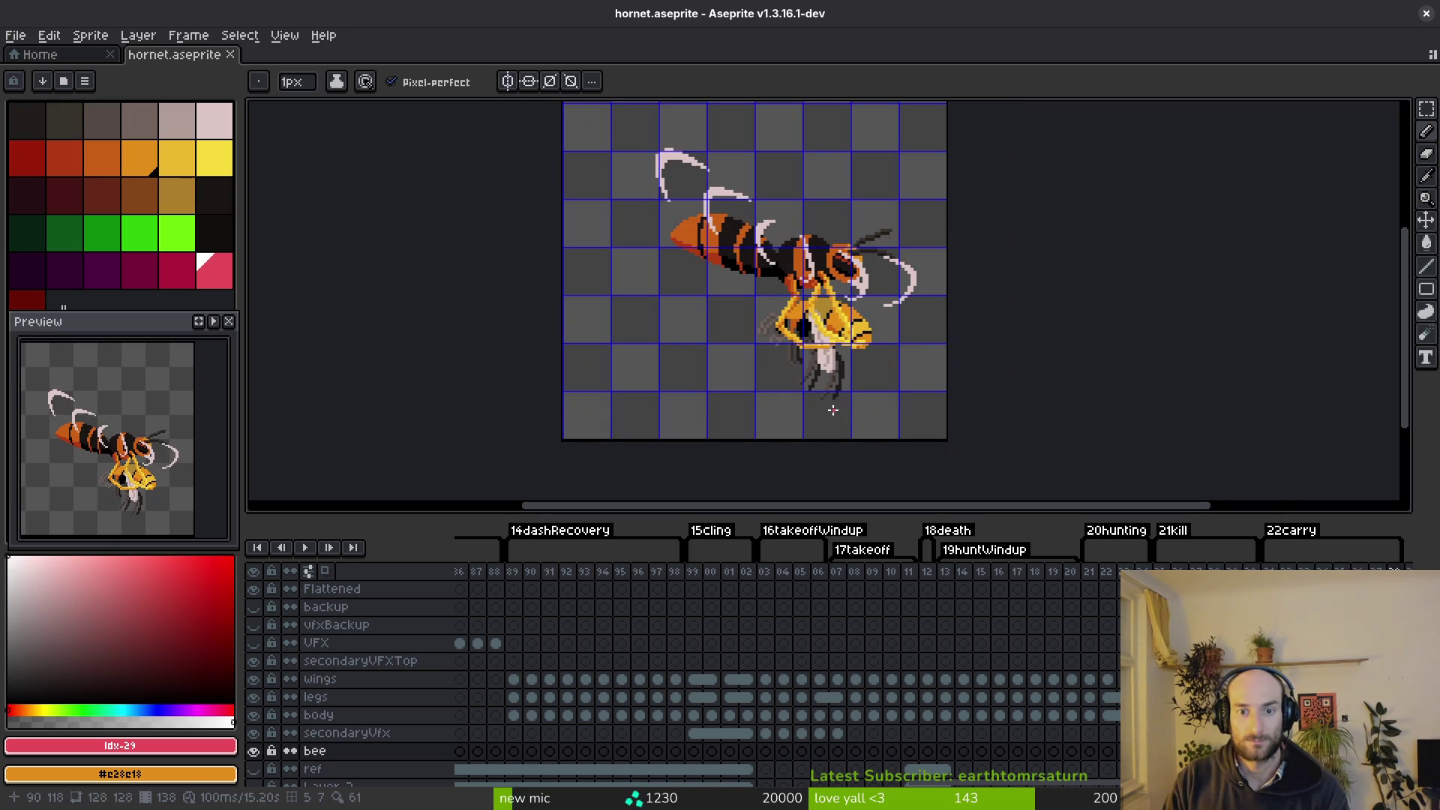
pyautogui.hotkey('alt', 'Tab')
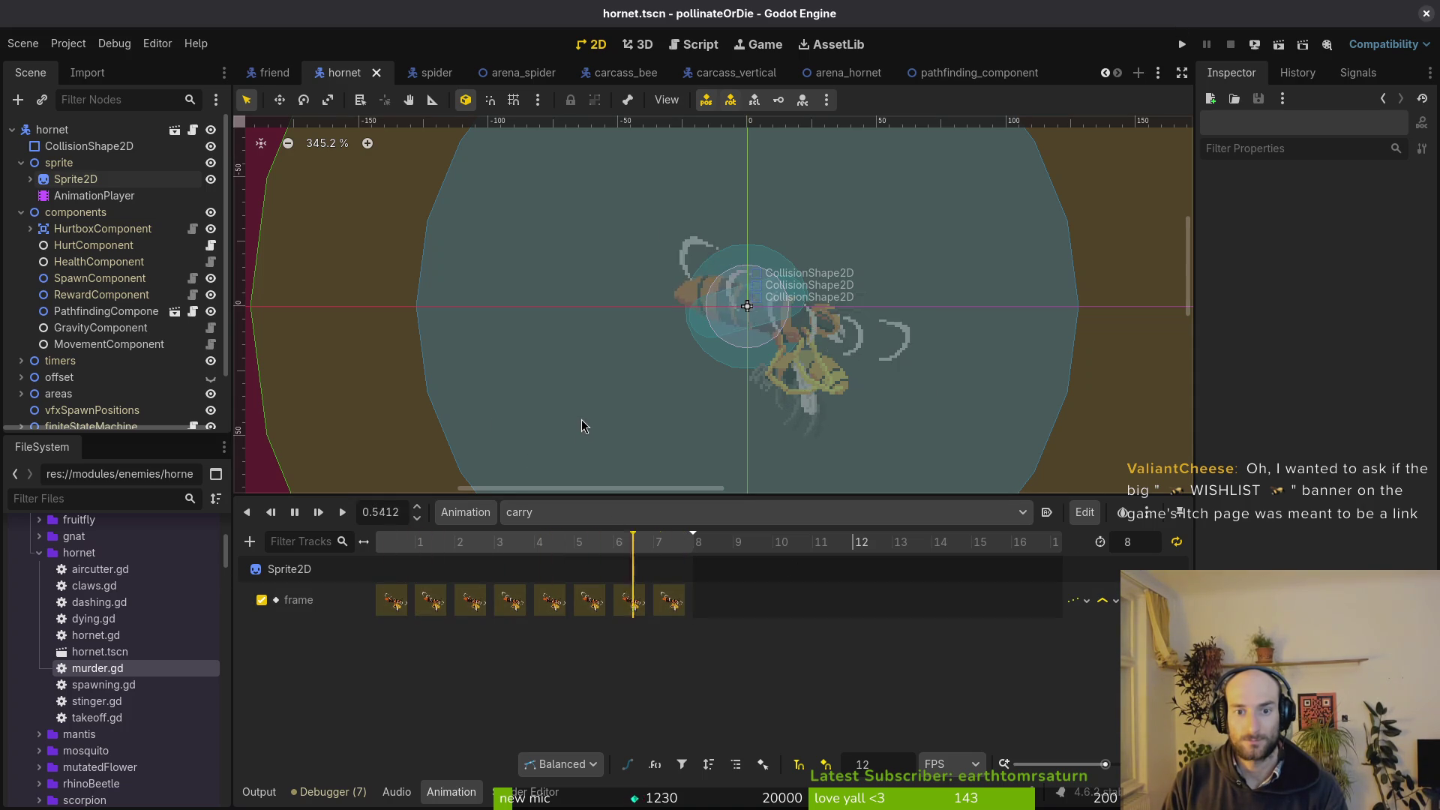
# Collapse the hornet's components and sprite branches and save the hornet scene.
pyautogui.click(21, 212)
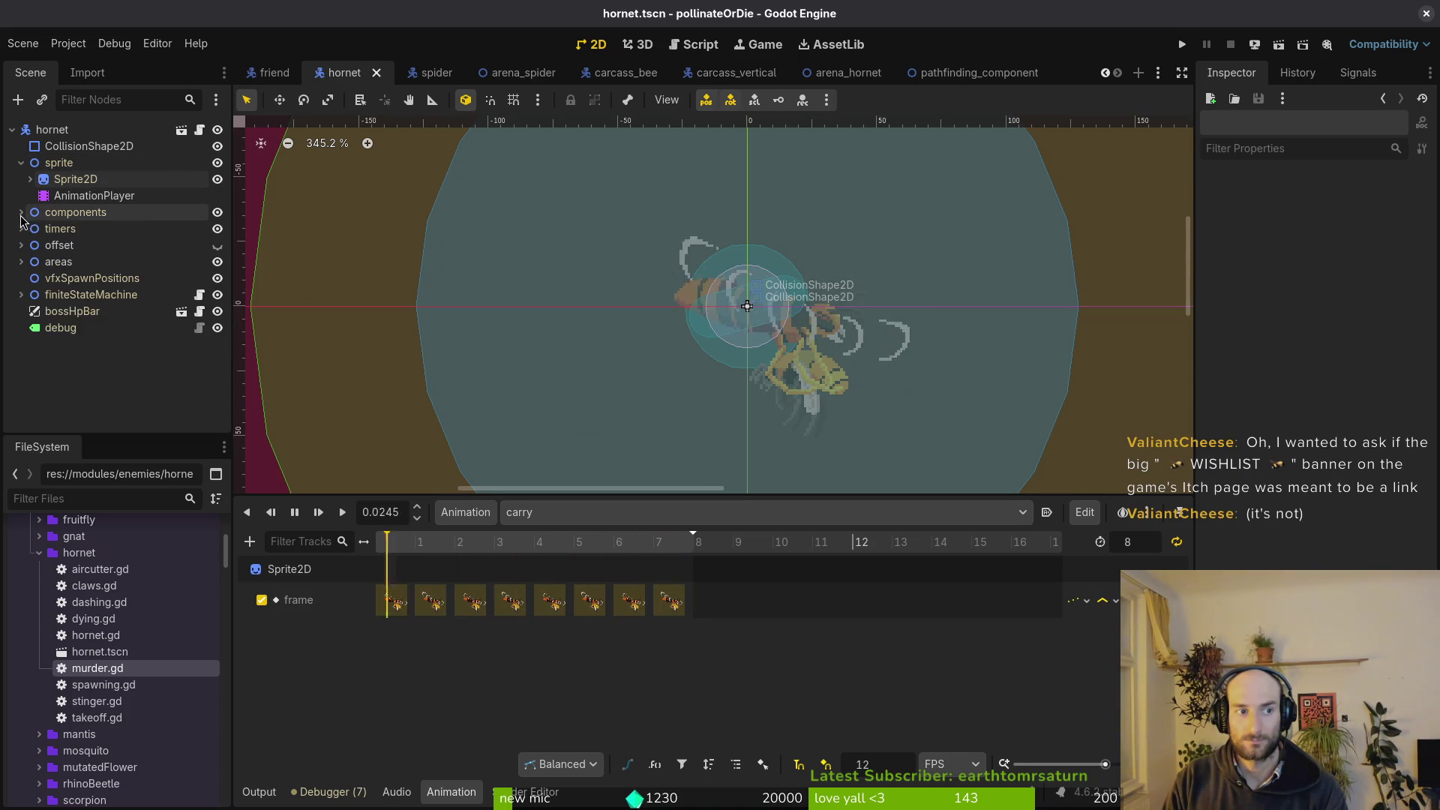
pyautogui.click(21, 163)
pyautogui.hotkey('ctrl', 's')
# Add hornet.speed = 10 before the carry playback in murder.gd's kill case and write the file.
pyautogui.hotkey('alt', 'Tab')
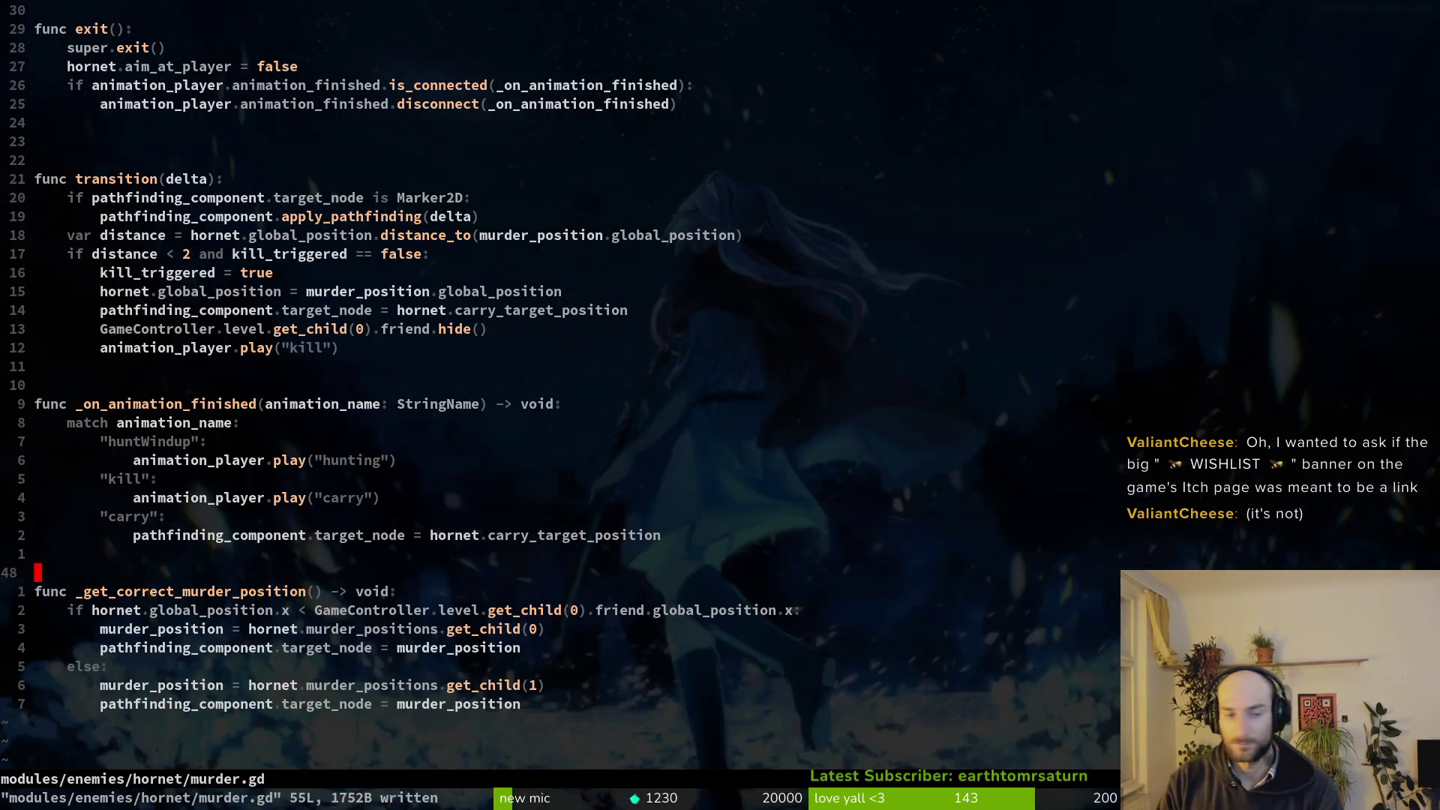
pyautogui.click(376, 497)
pyautogui.press('k')
pyautogui.write('o')
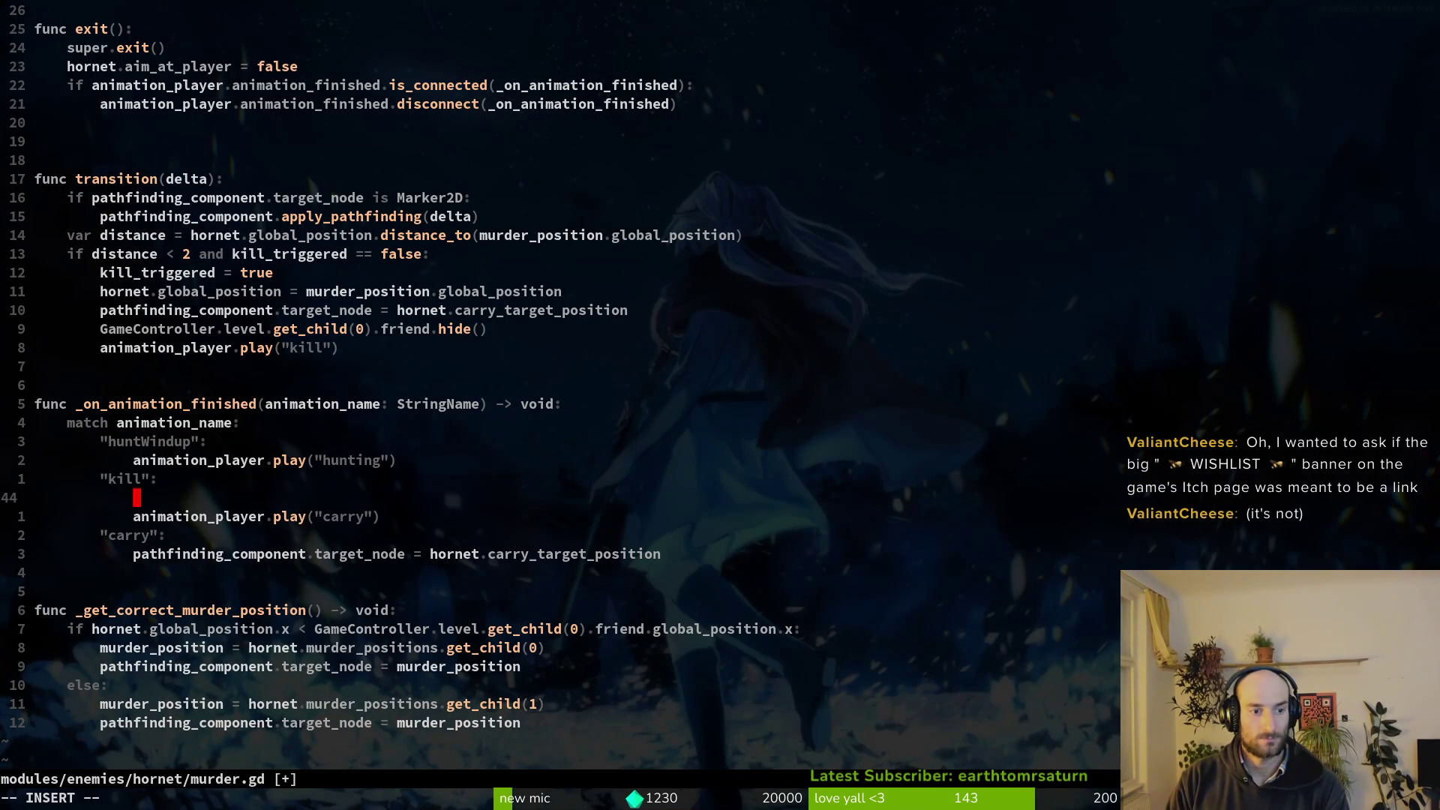
pyautogui.write('rnet.speed = 100')
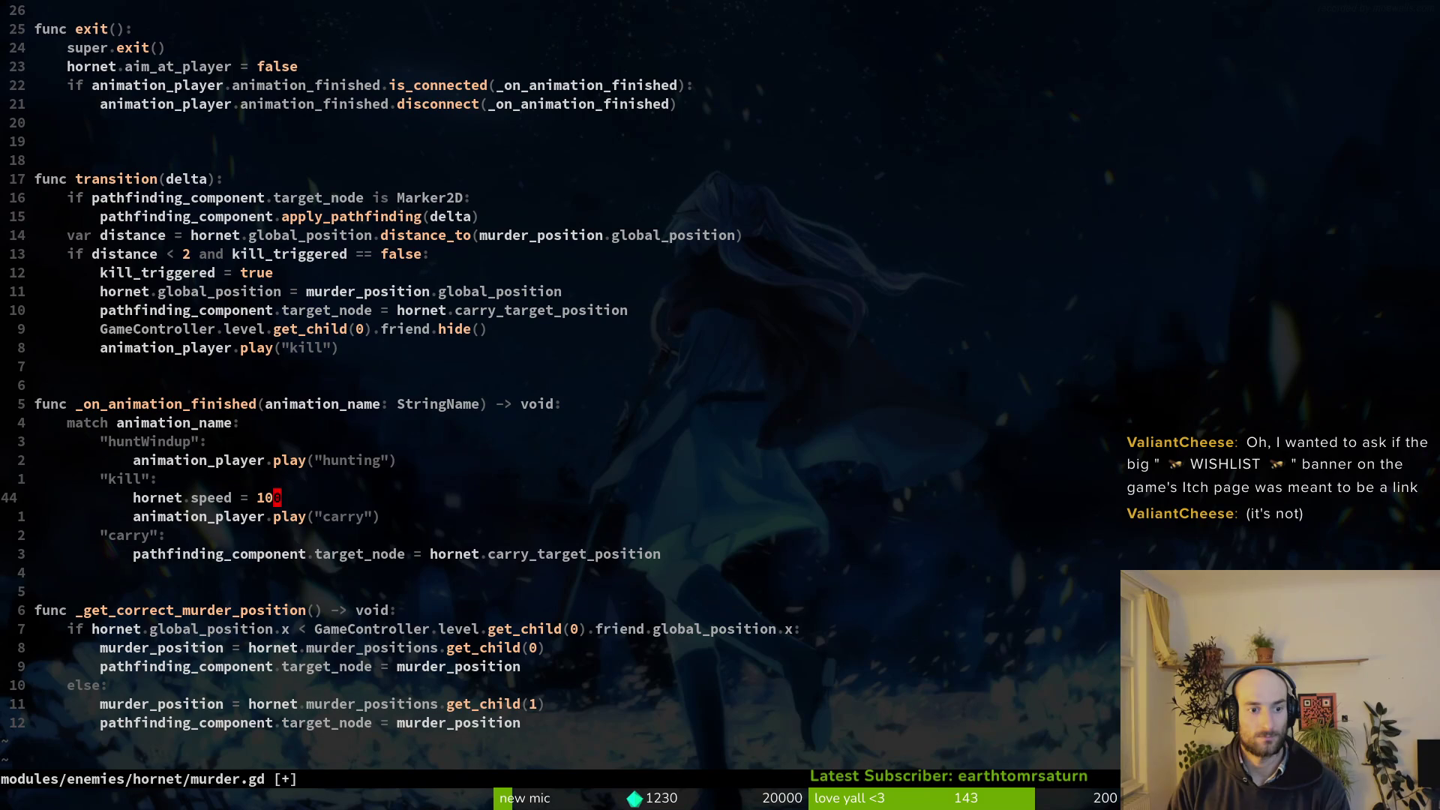
pyautogui.press('Tab')
pyautogui.write(':write')
pyautogui.press('Return')
pyautogui.hotkey('alt', 'Tab')
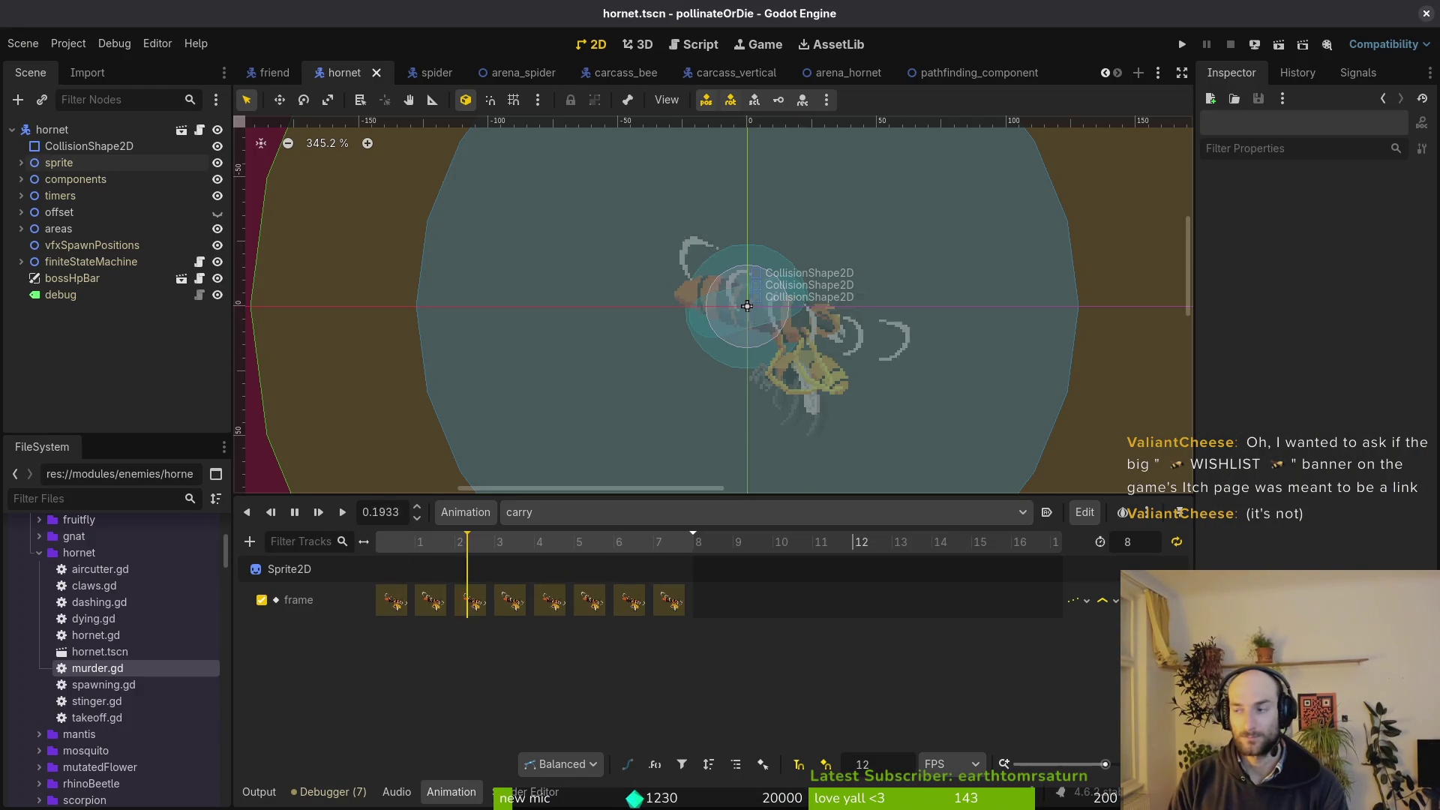
# Run the game with F5, continue the save, and load the hornet boss level from debug select to play.
pyautogui.press('F5')
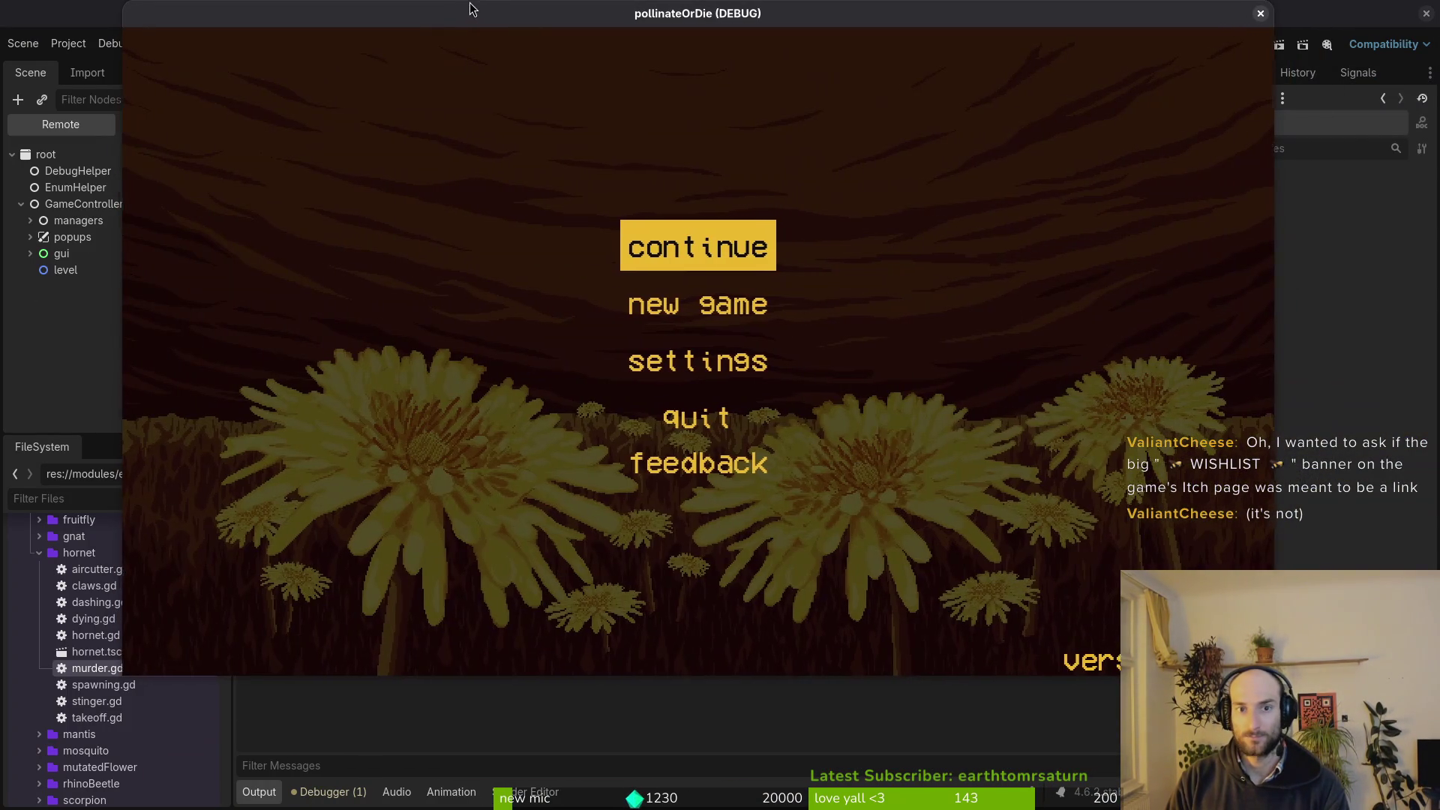
pyautogui.press('Return')
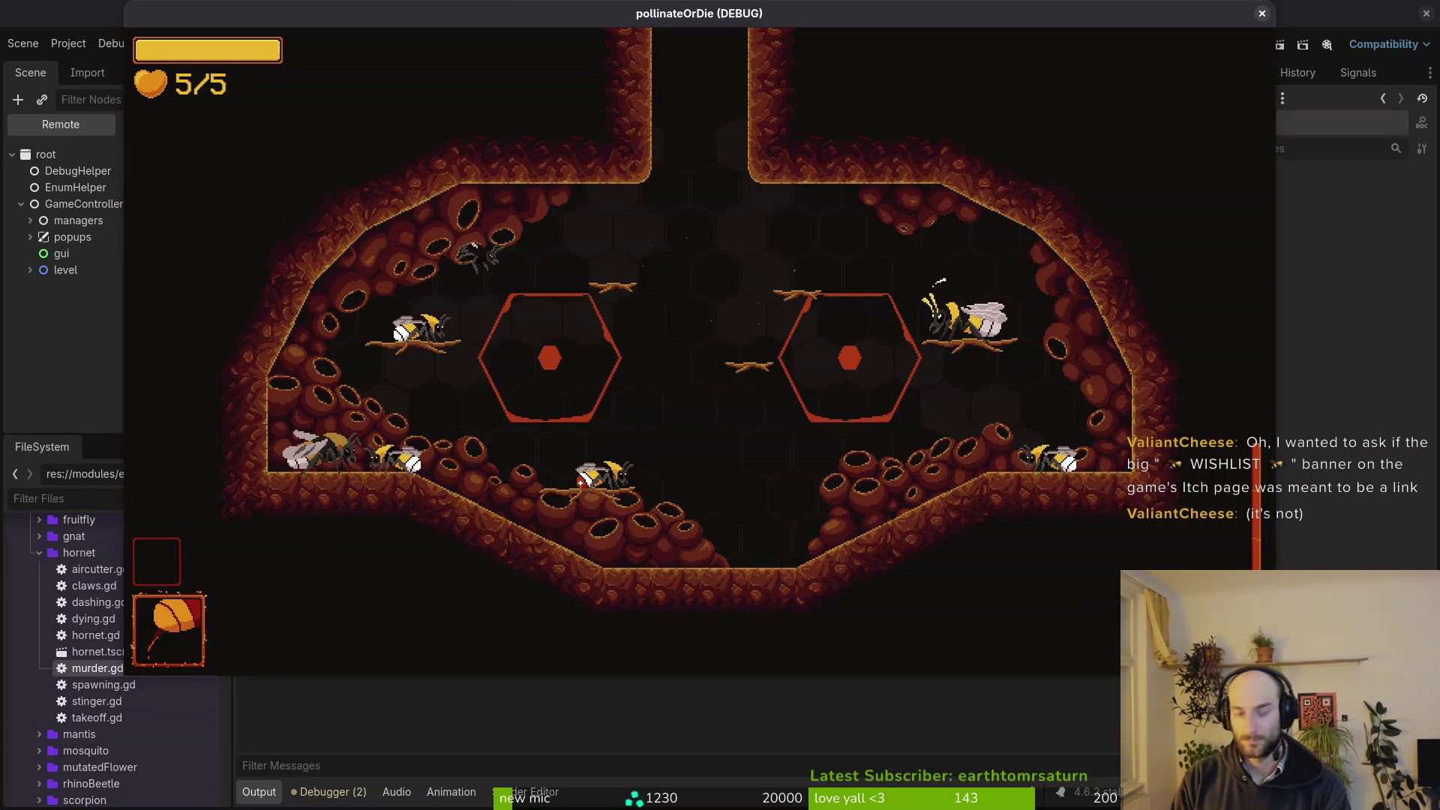
pyautogui.press('Escape')
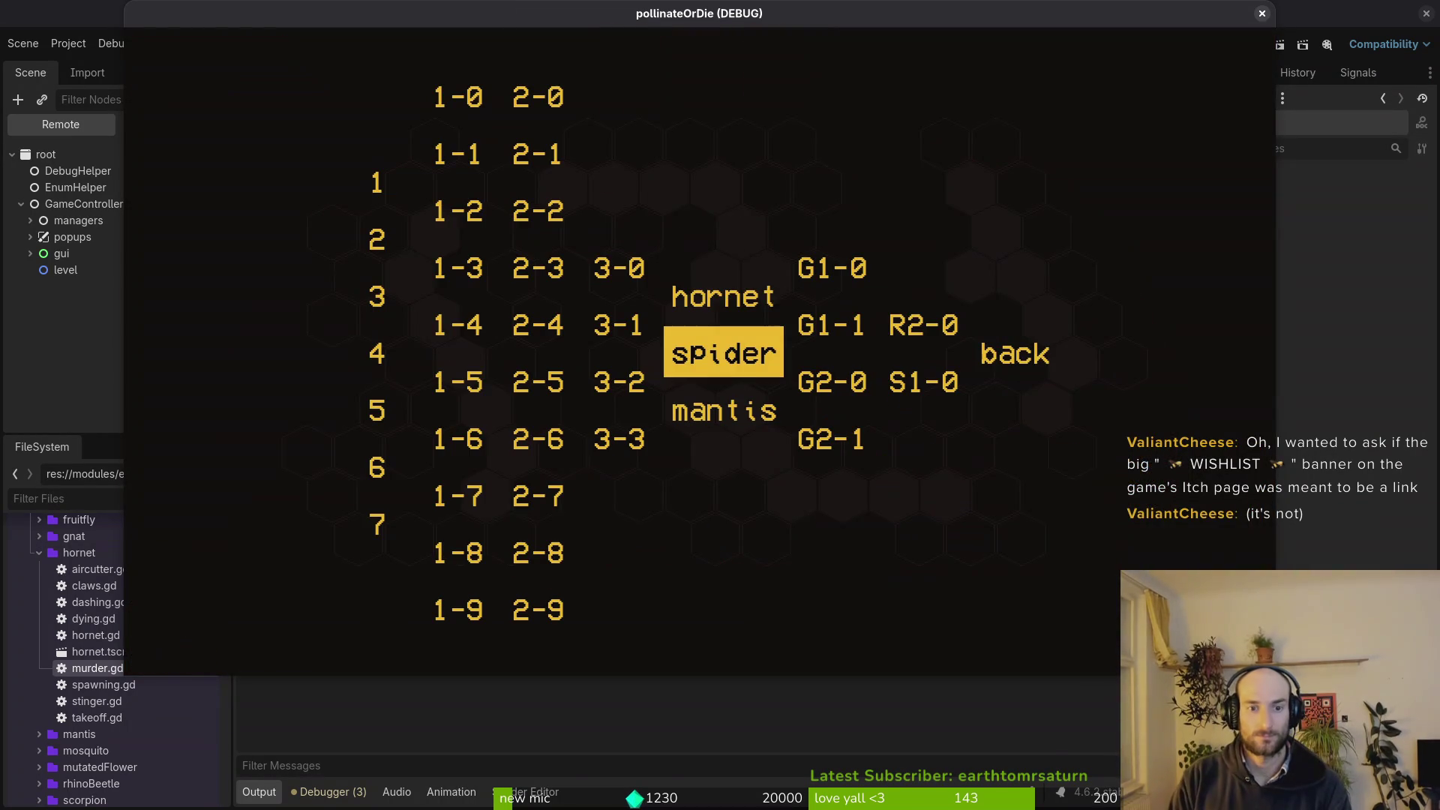
pyautogui.press('Up')
pyautogui.press('Return')
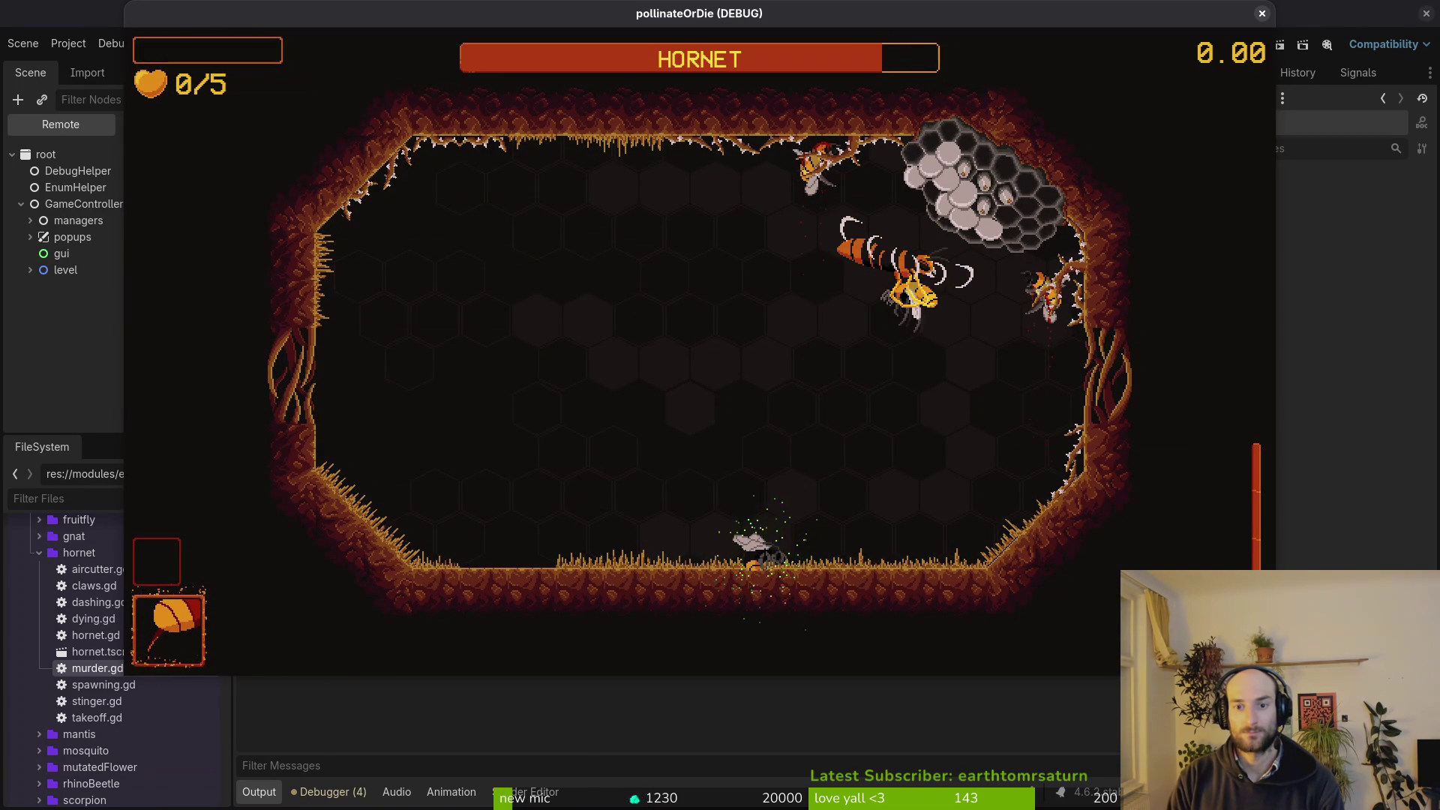
pyautogui.hotkey('alt', 'Tab')
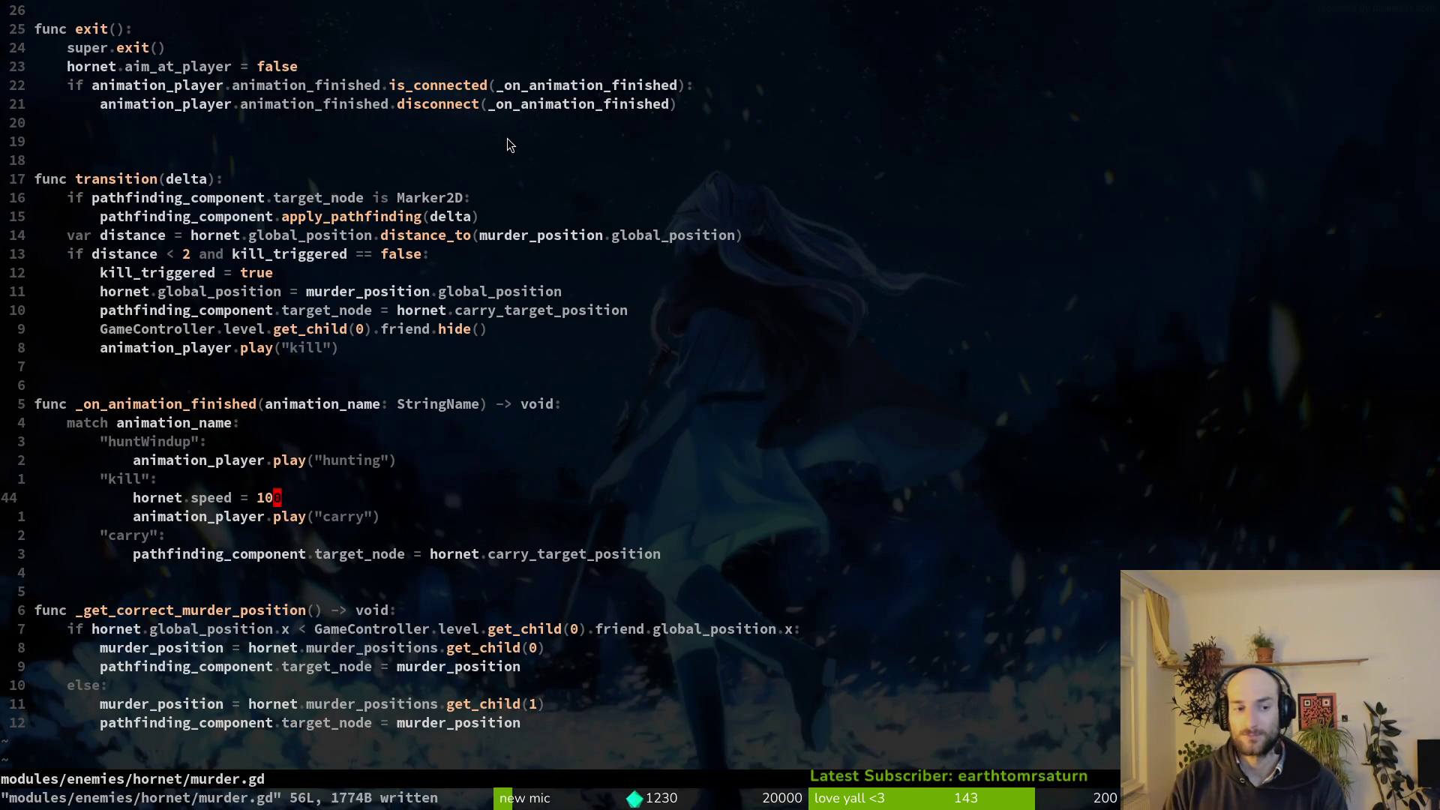
# Find and open hornet.gd and inspect the await line at the end of _kill_friend.
pyautogui.press('space')
pyautogui.press('f')
pyautogui.press('f')
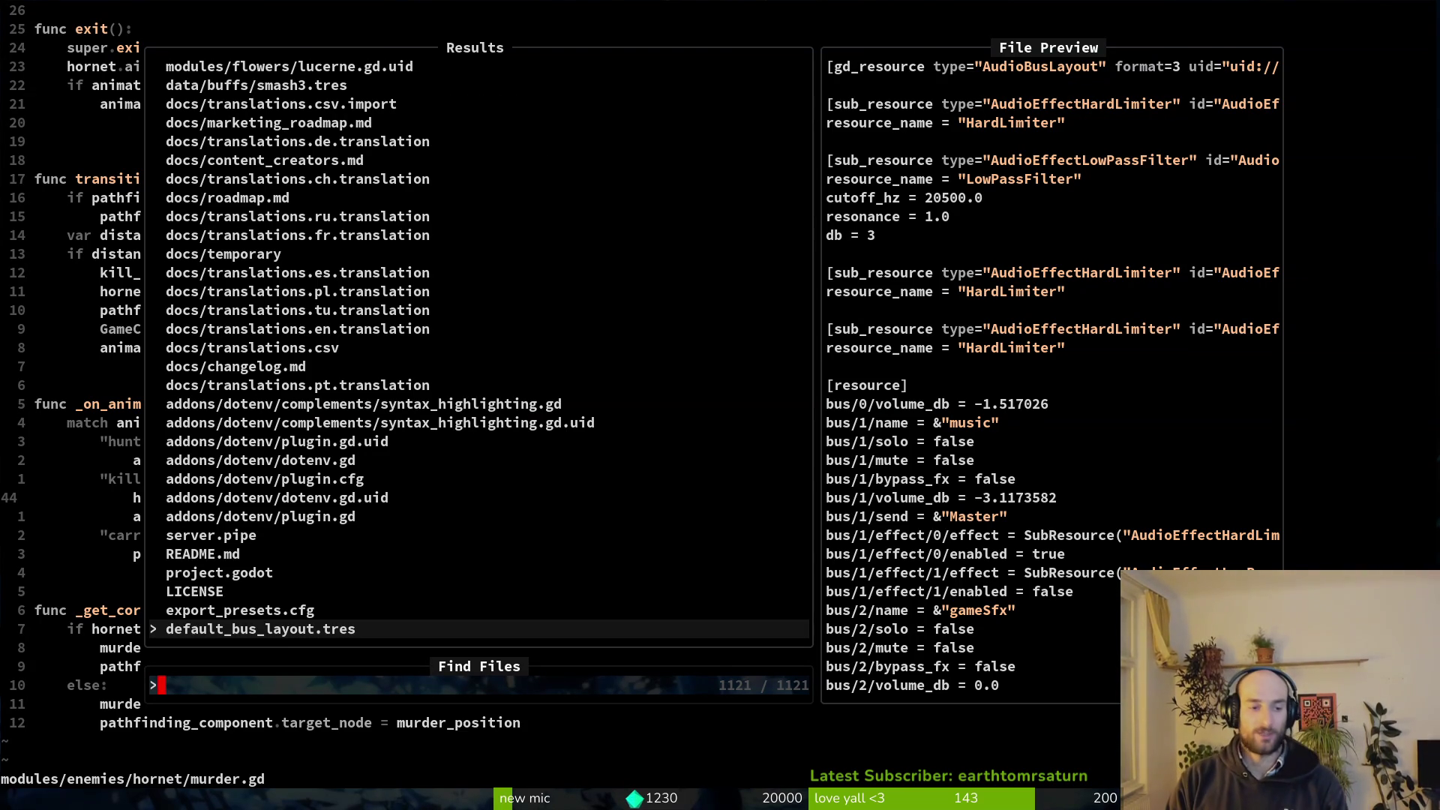
pyautogui.write('hornk')
pyautogui.press('BackSpace')
pyautogui.press('BackSpace')
pyautogui.press('BackSpace')
pyautogui.write('h')
pyautogui.press('Return')
pyautogui.hotkey('ctrl', 'd')
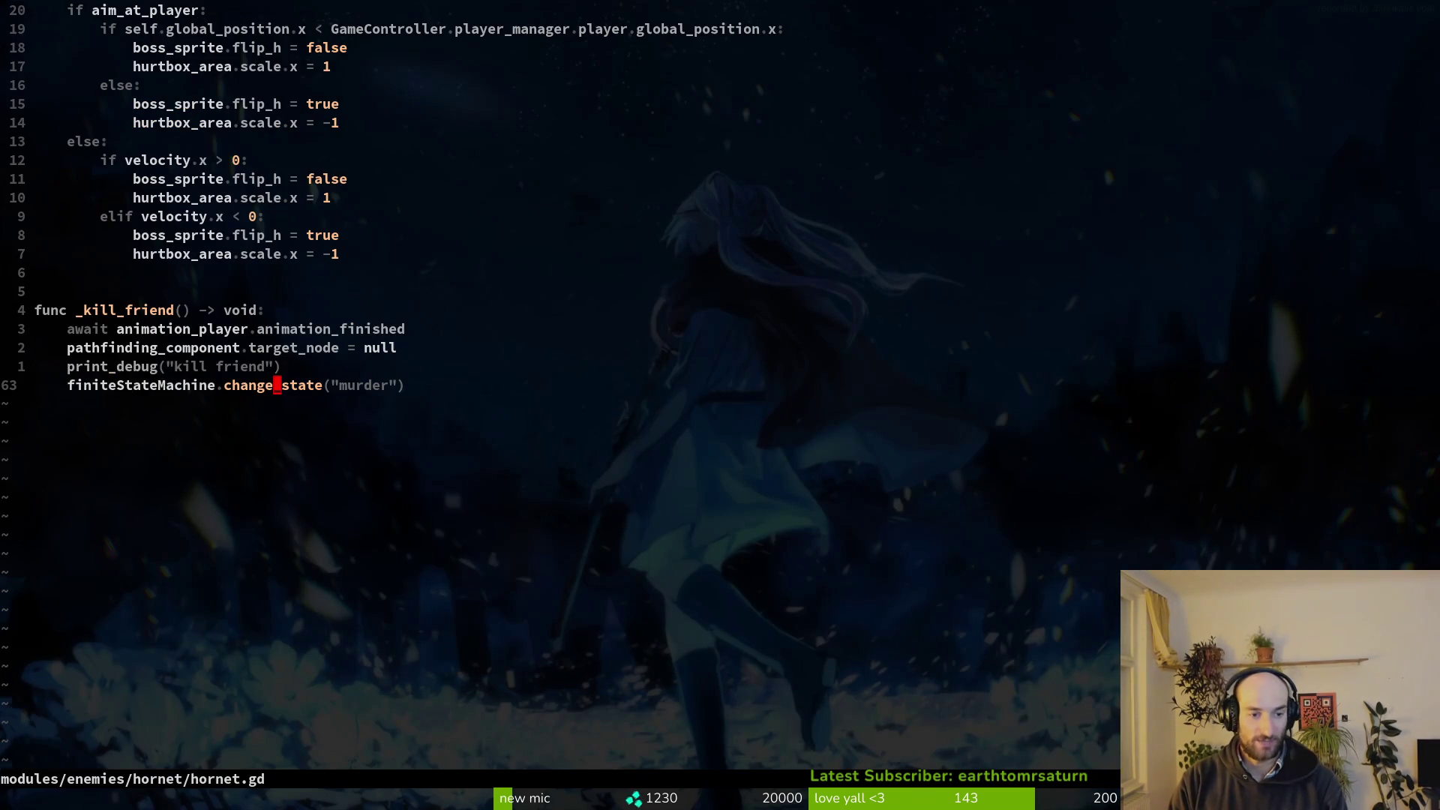
pyautogui.hotkey('shift', 'v')
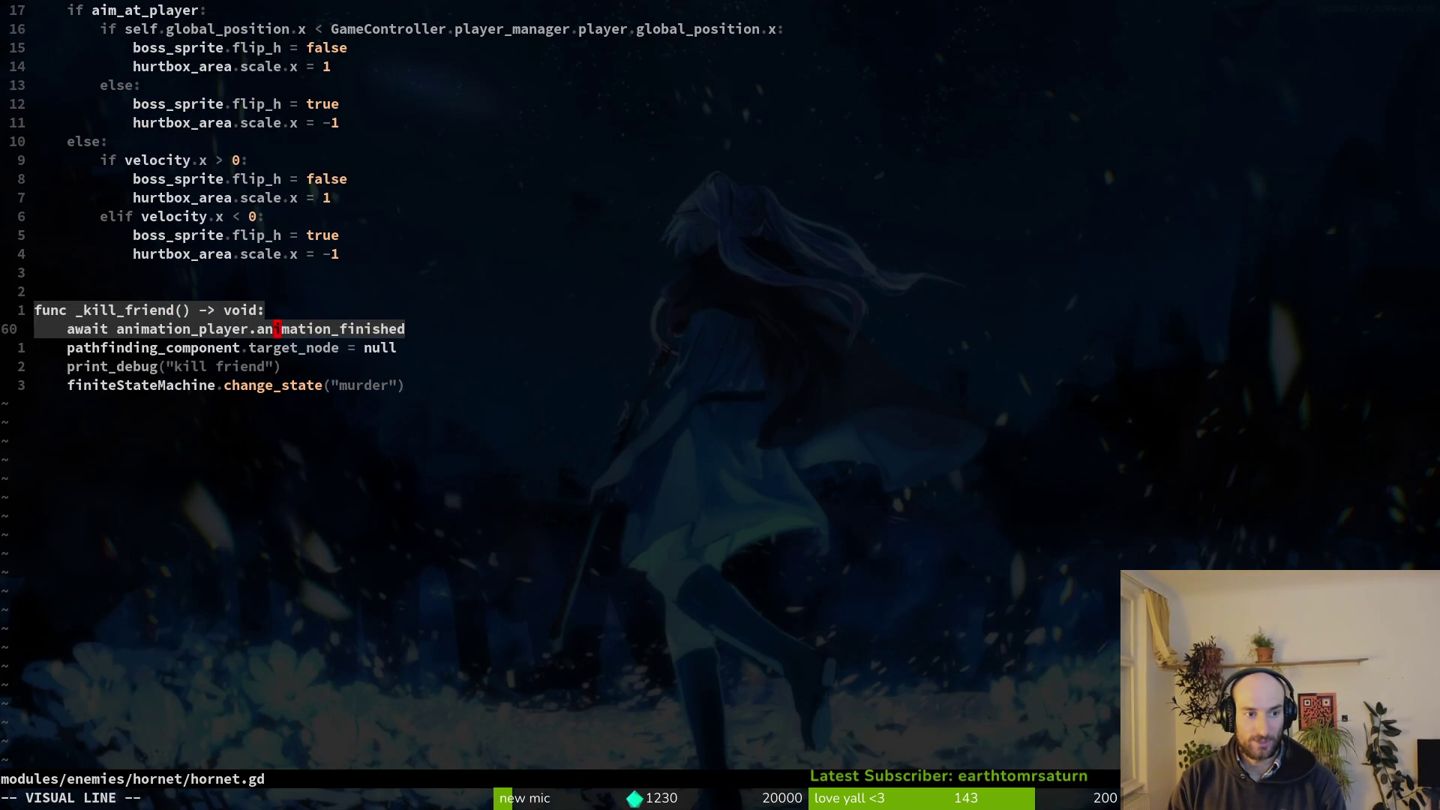
pyautogui.press('y')
pyautogui.hotkey('ctrl', 'u')
pyautogui.hotkey('ctrl', 'u')
# Open murder.gd at its animation-finished connect line in enter(), write it, and return to hornet.gd's end.
pyautogui.press('space')
pyautogui.press('f')
pyautogui.press('f')
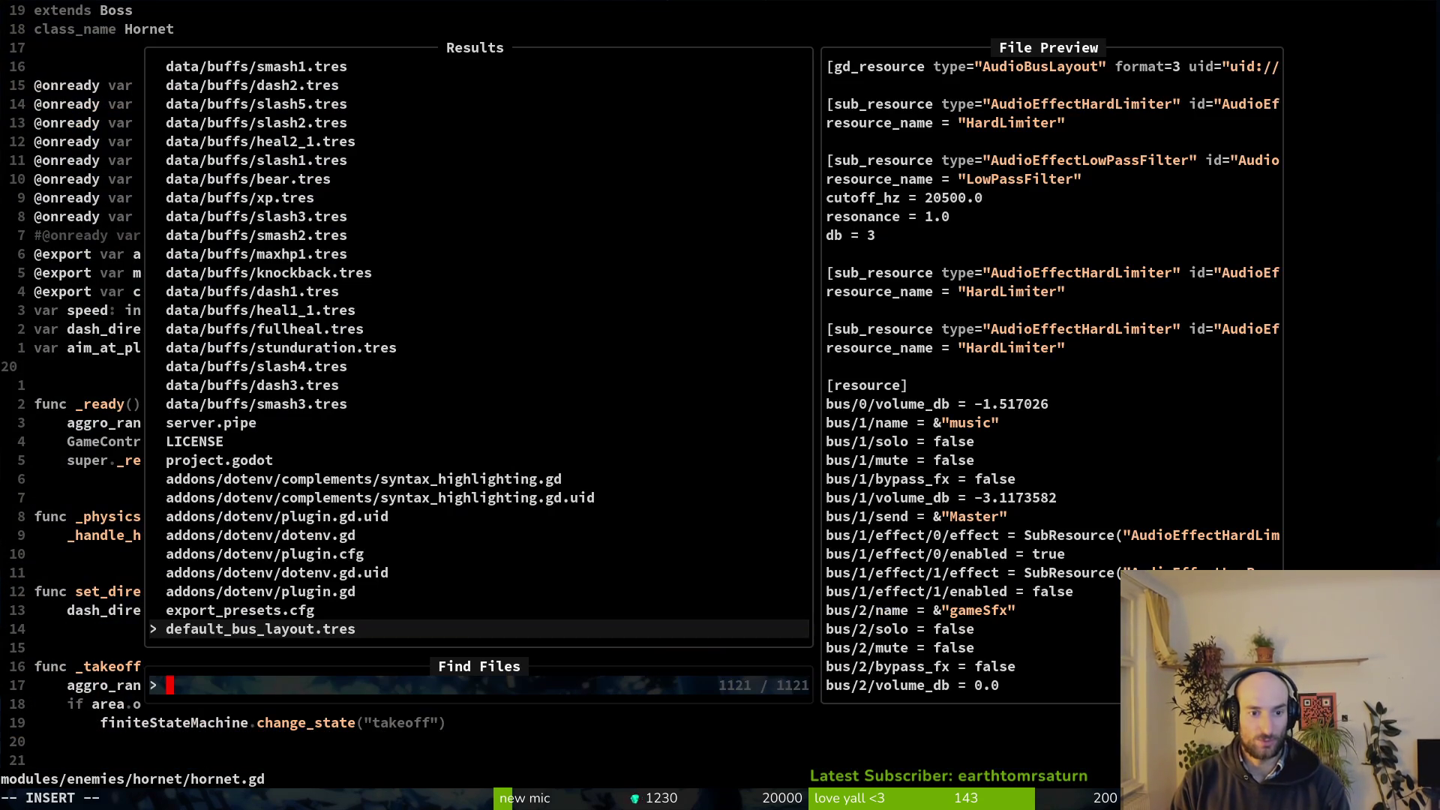
pyautogui.write('murder')
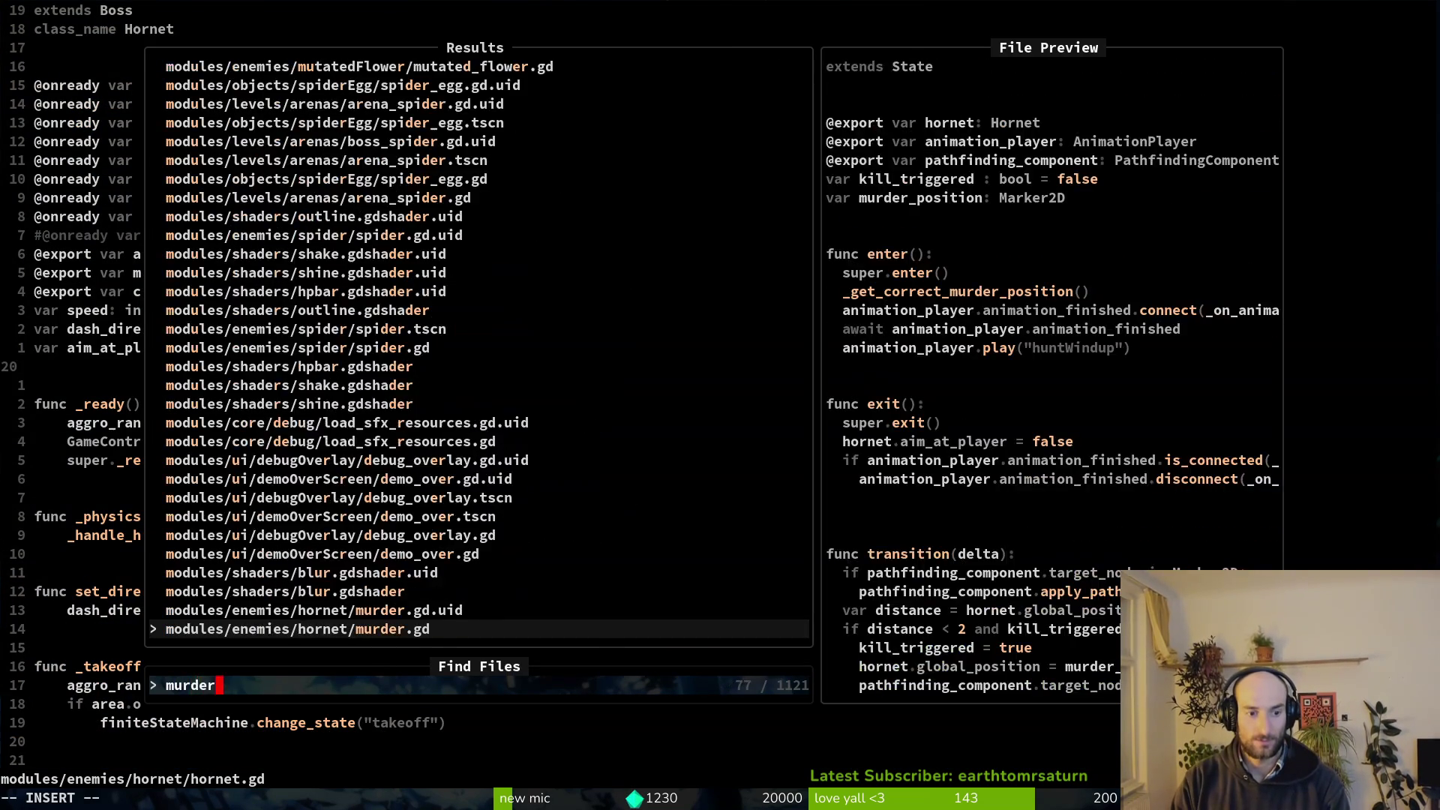
pyautogui.press('Return')
pyautogui.press('2')
pyautogui.press('2')
pyautogui.press('k')
pyautogui.press('6')
pyautogui.press('k')
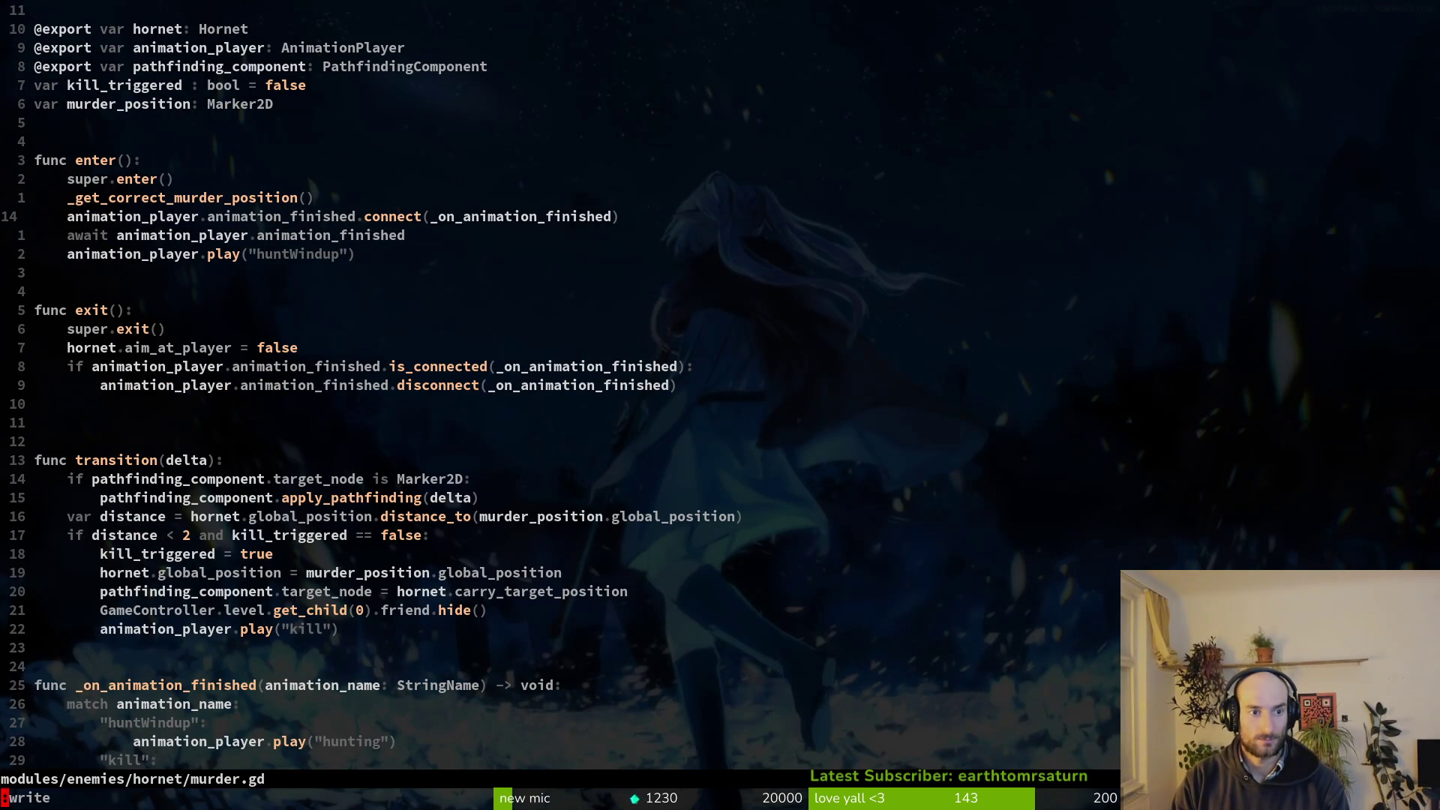
pyautogui.press('Return')
pyautogui.hotkey('ctrl', '6')
pyautogui.hotkey('shift', 'g')
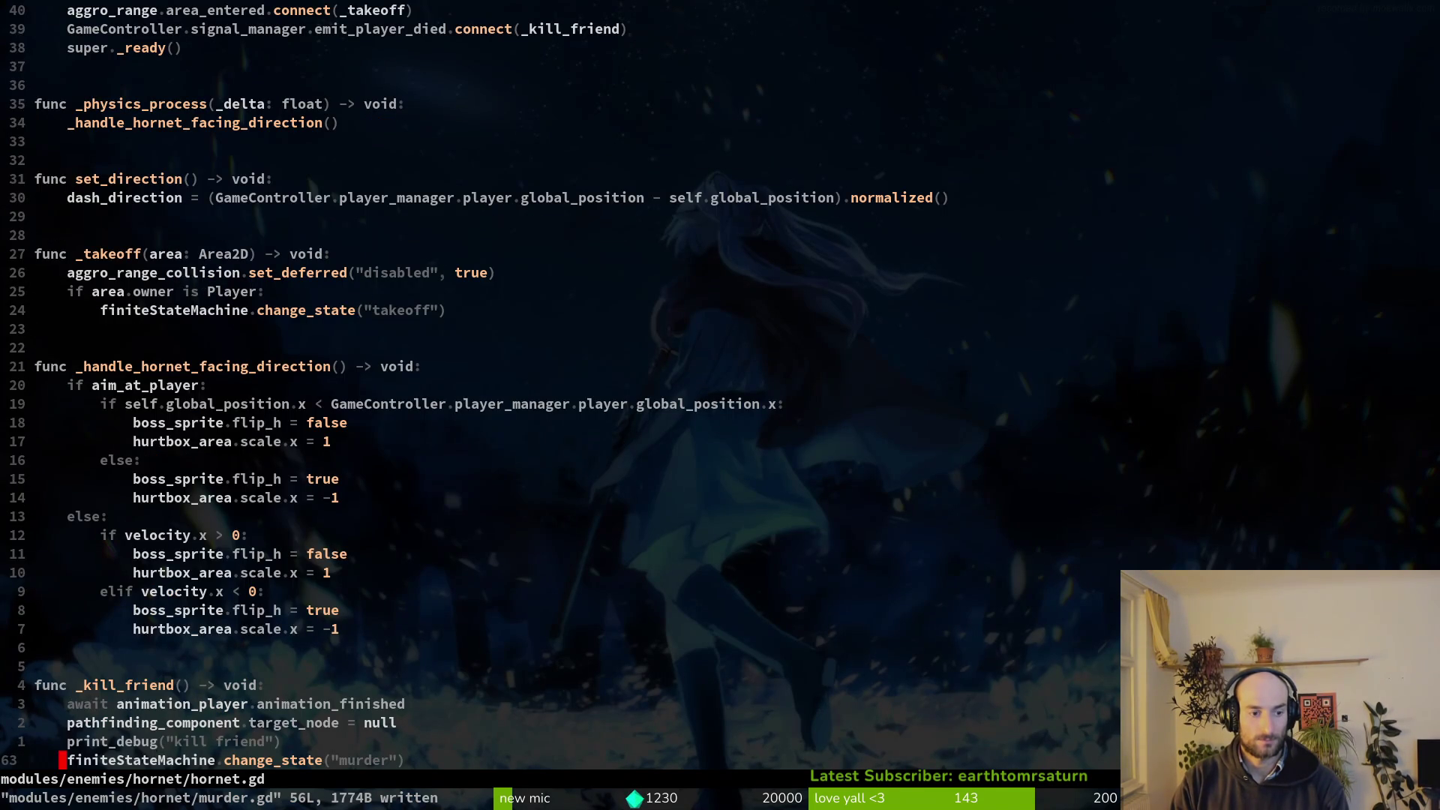
# Save hornet.gd, then copy the _on_animation_finished handler from murder.gd.
pyautogui.write('p')
pyautogui.write(':write')
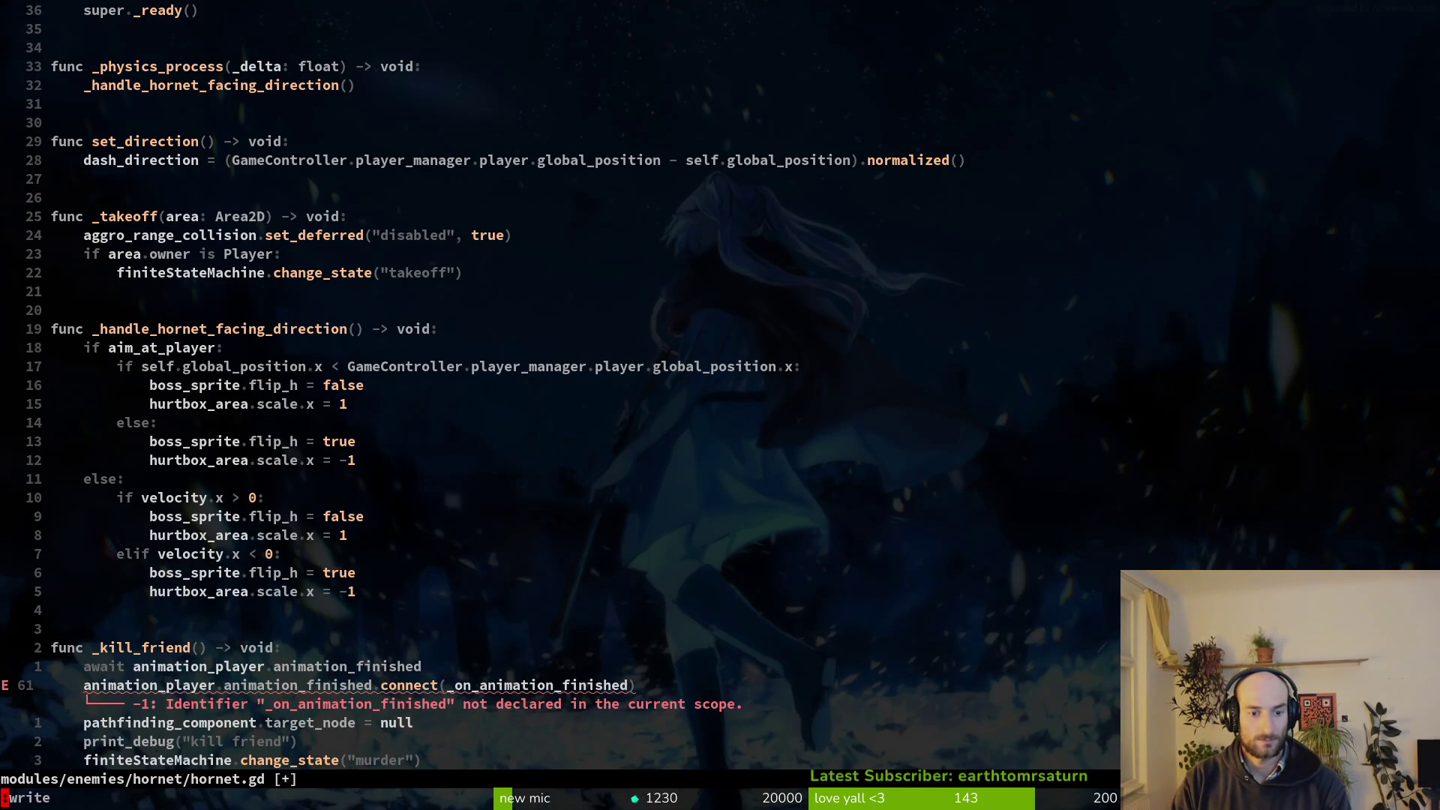
pyautogui.press('Return')
pyautogui.hotkey('ctrl', '6')
pyautogui.hotkey('shift', 'g')
pyautogui.press('{')
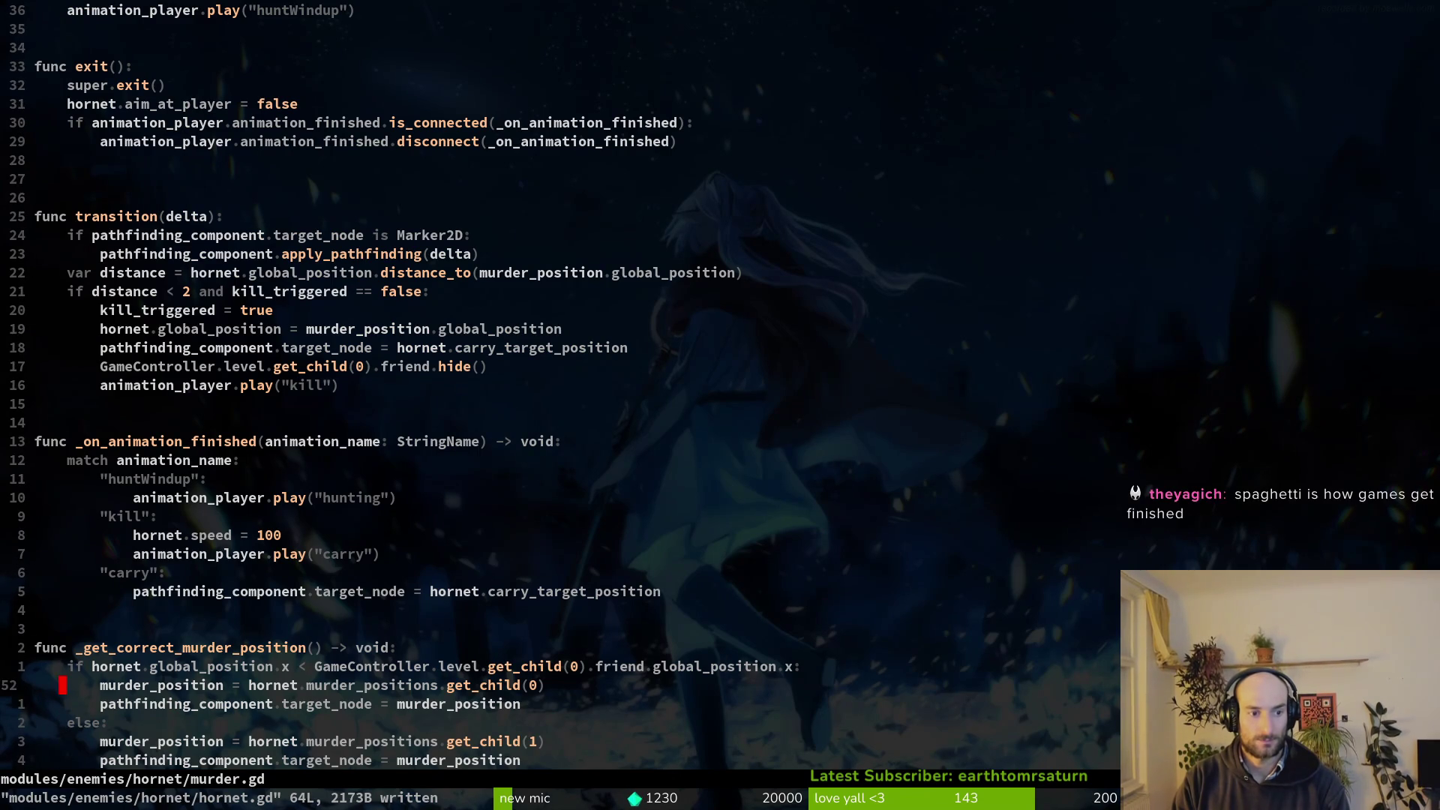
pyautogui.press('k')
pyautogui.hotkey('shift', 'v')
pyautogui.press('k')
pyautogui.press('k')
pyautogui.press('k')
pyautogui.press('k')
pyautogui.press('=')
pyautogui.press('u')
pyautogui.hotkey('shift', 'v')
pyautogui.press('}')
pyautogui.press('y')
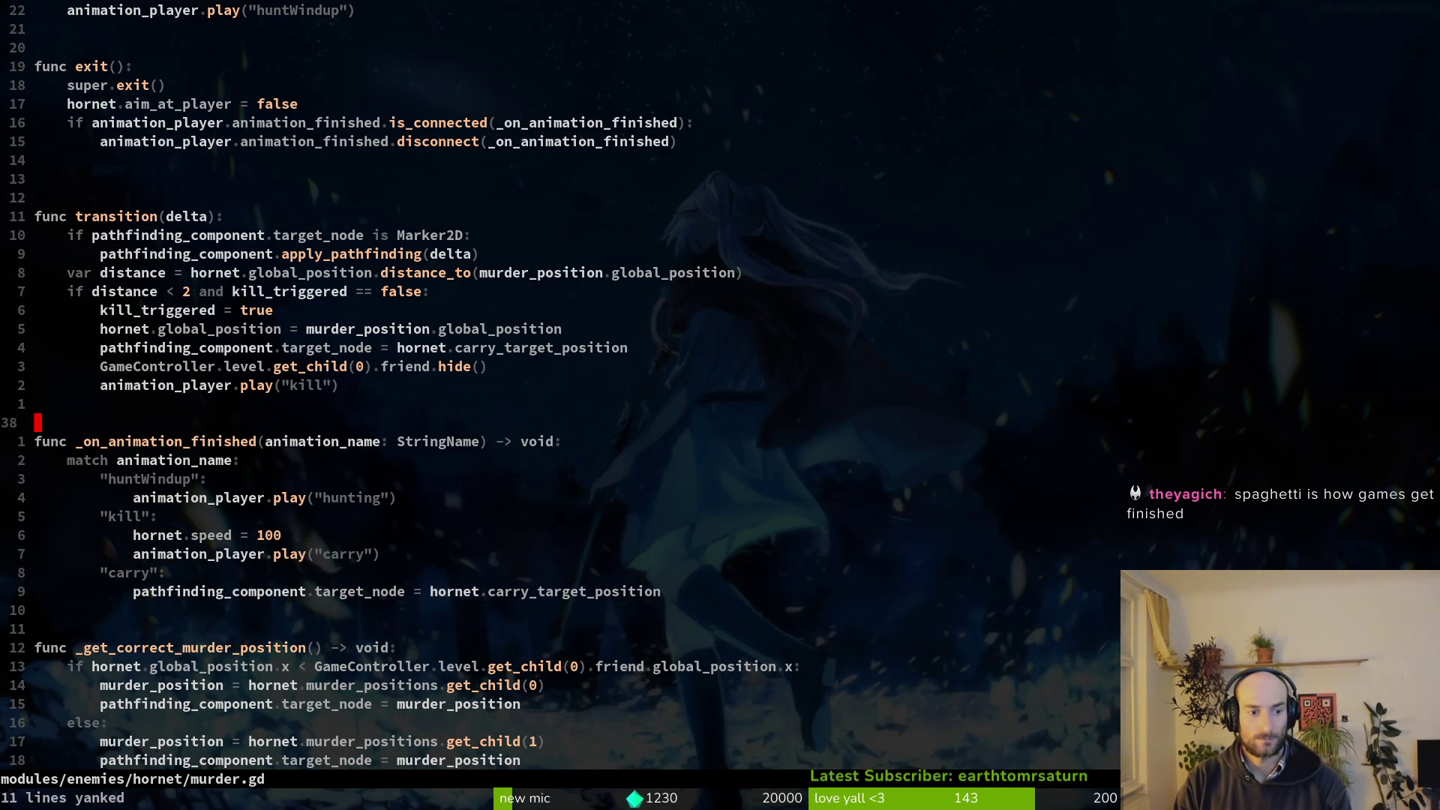
pyautogui.press('Return')
# Paste the handler into hornet.gd and delete the await line from _kill_friend.
pyautogui.hotkey('ctrl', '6')
pyautogui.press('p')
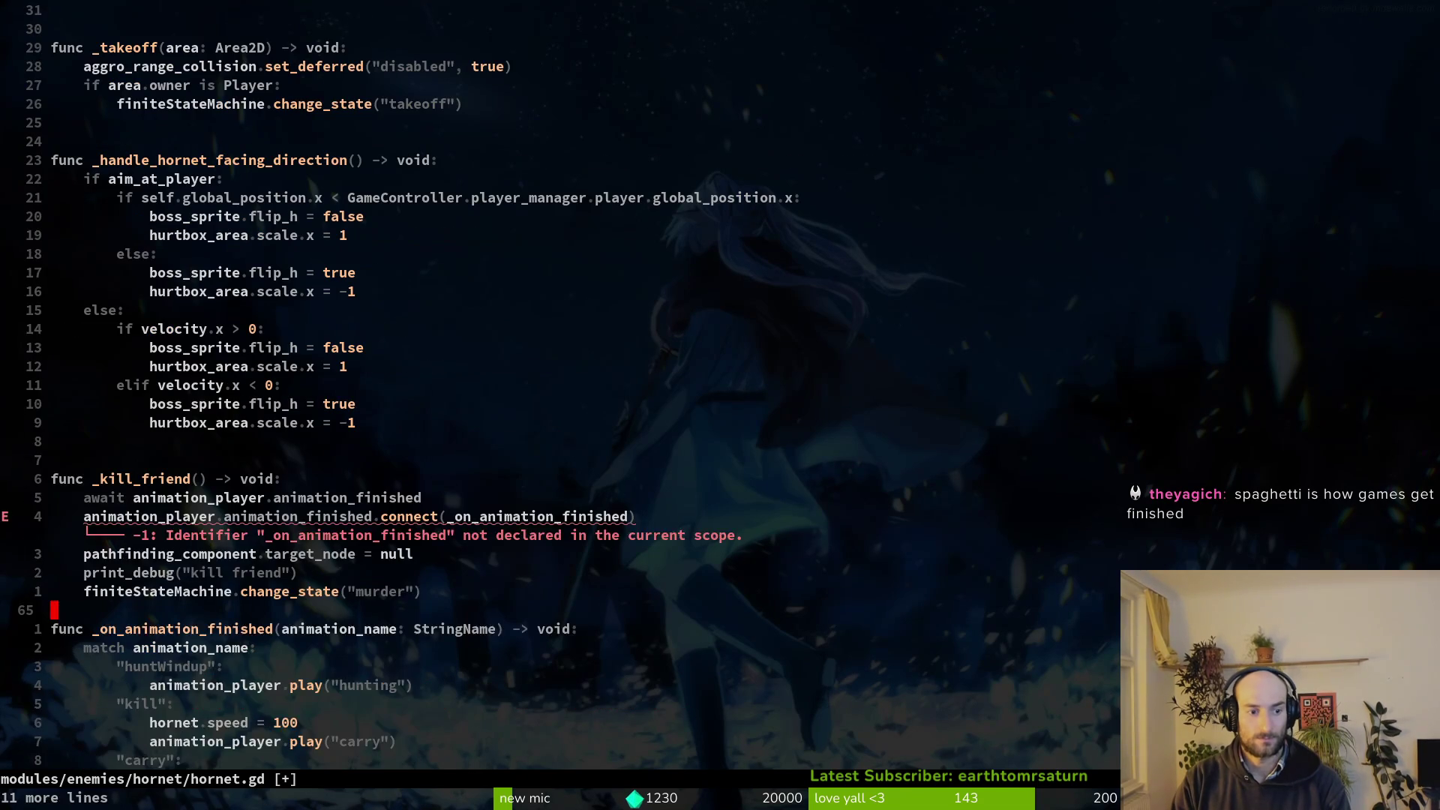
pyautogui.press('o')
pyautogui.press('Return')
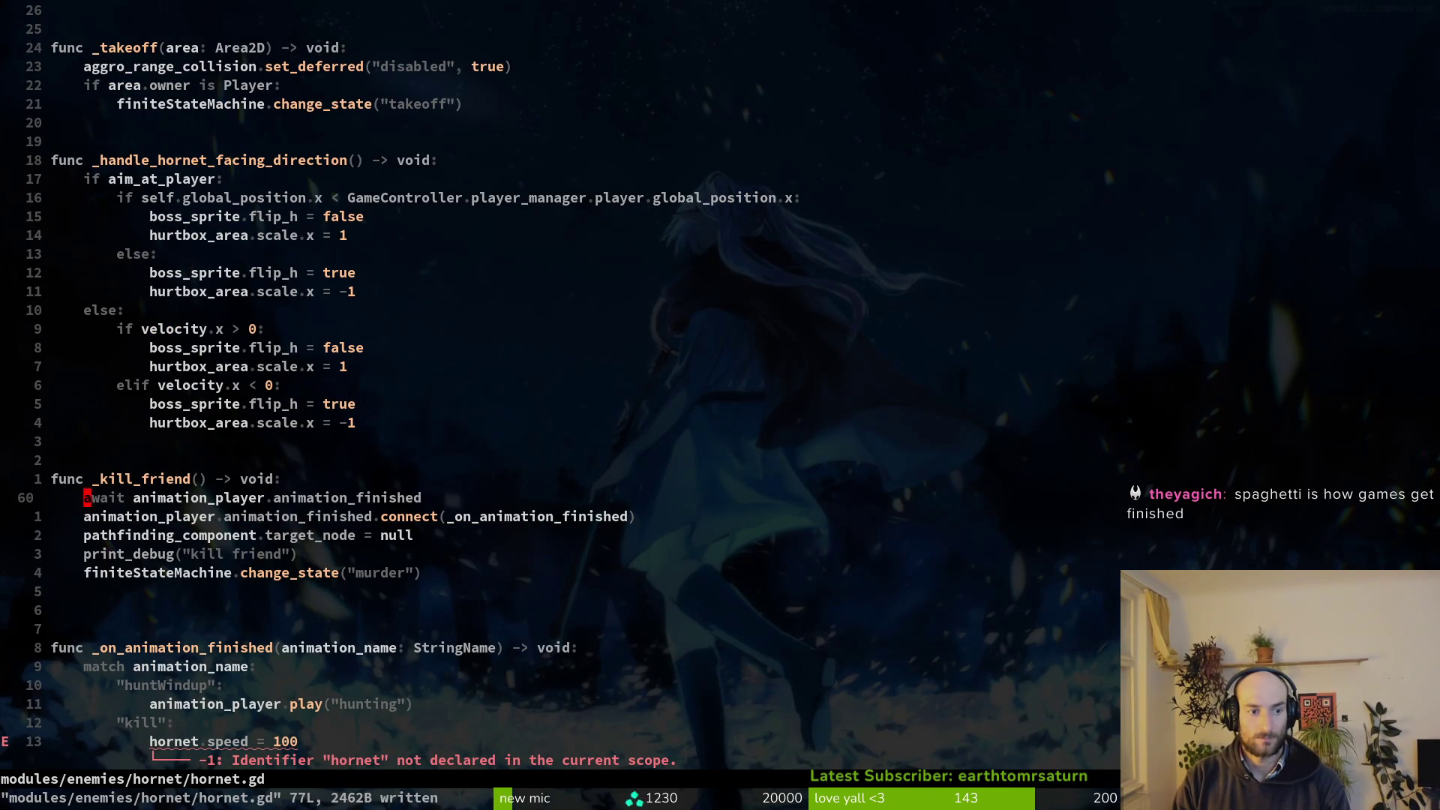
pyautogui.press('d')
pyautogui.press('d')
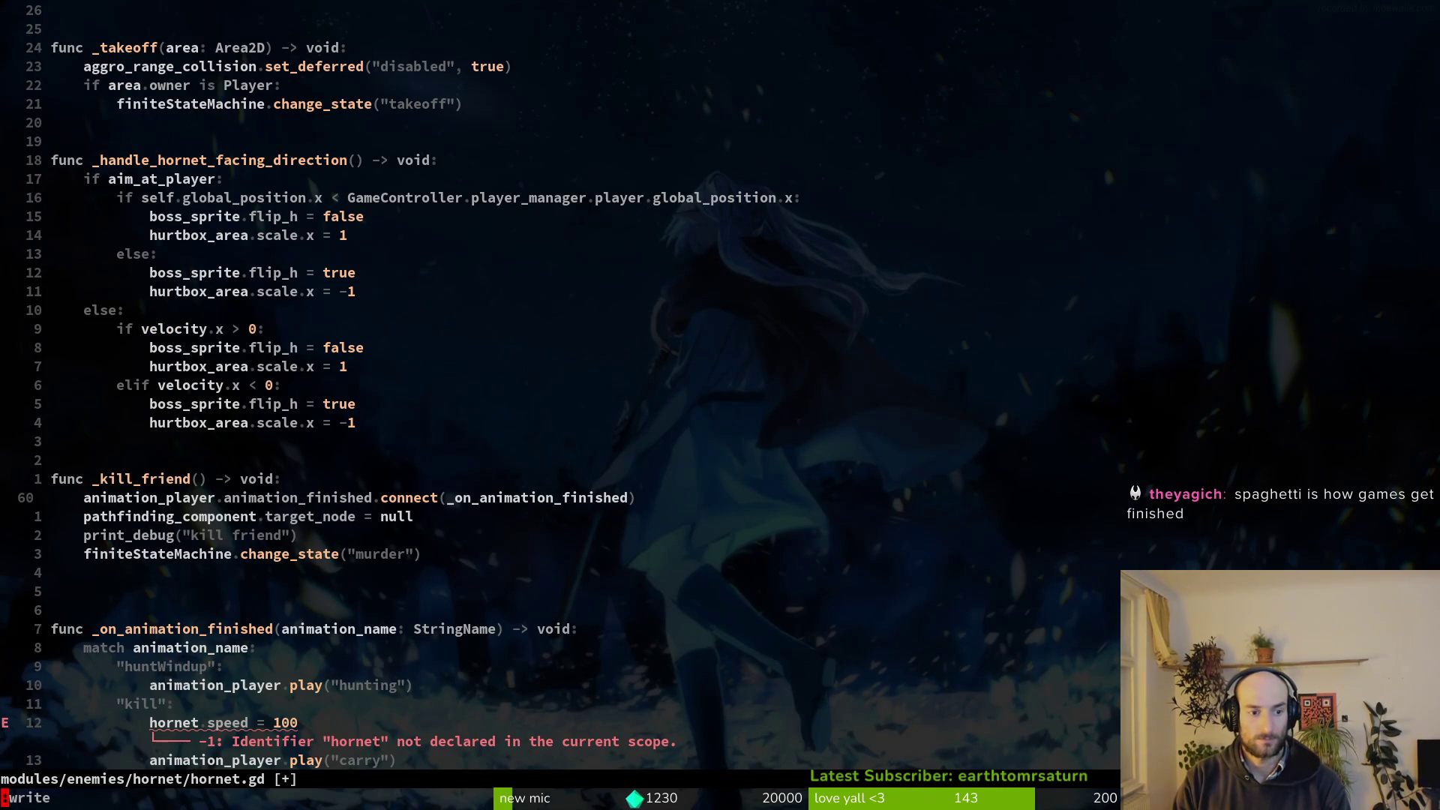
pyautogui.press('Return')
# Rename the handler's huntWindup case to dashRecovery and write hornet.gd.
pyautogui.press('}')
pyautogui.press('j')
pyautogui.press('j')
pyautogui.press('j')
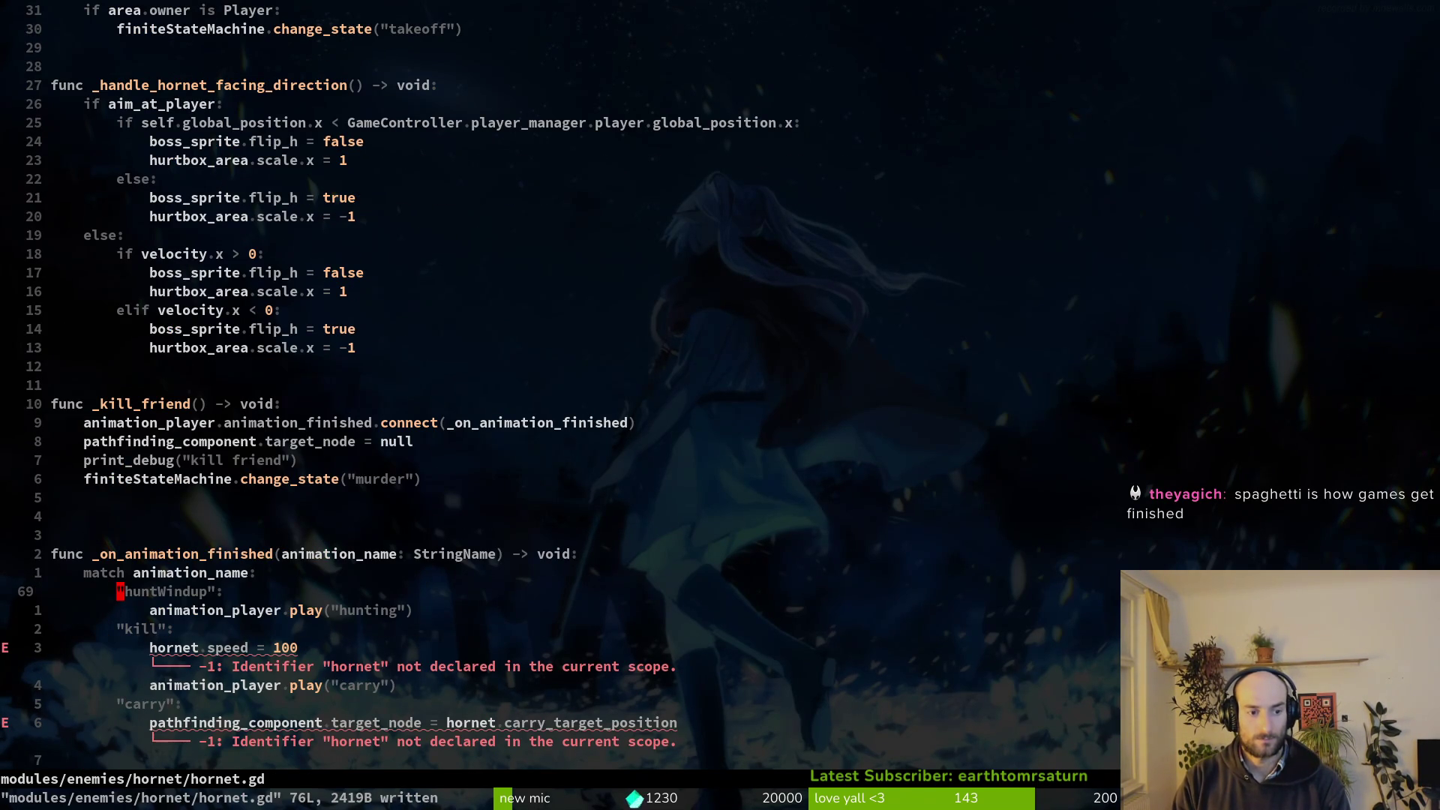
pyautogui.press('c')
pyautogui.press('i')
pyautogui.press('"')
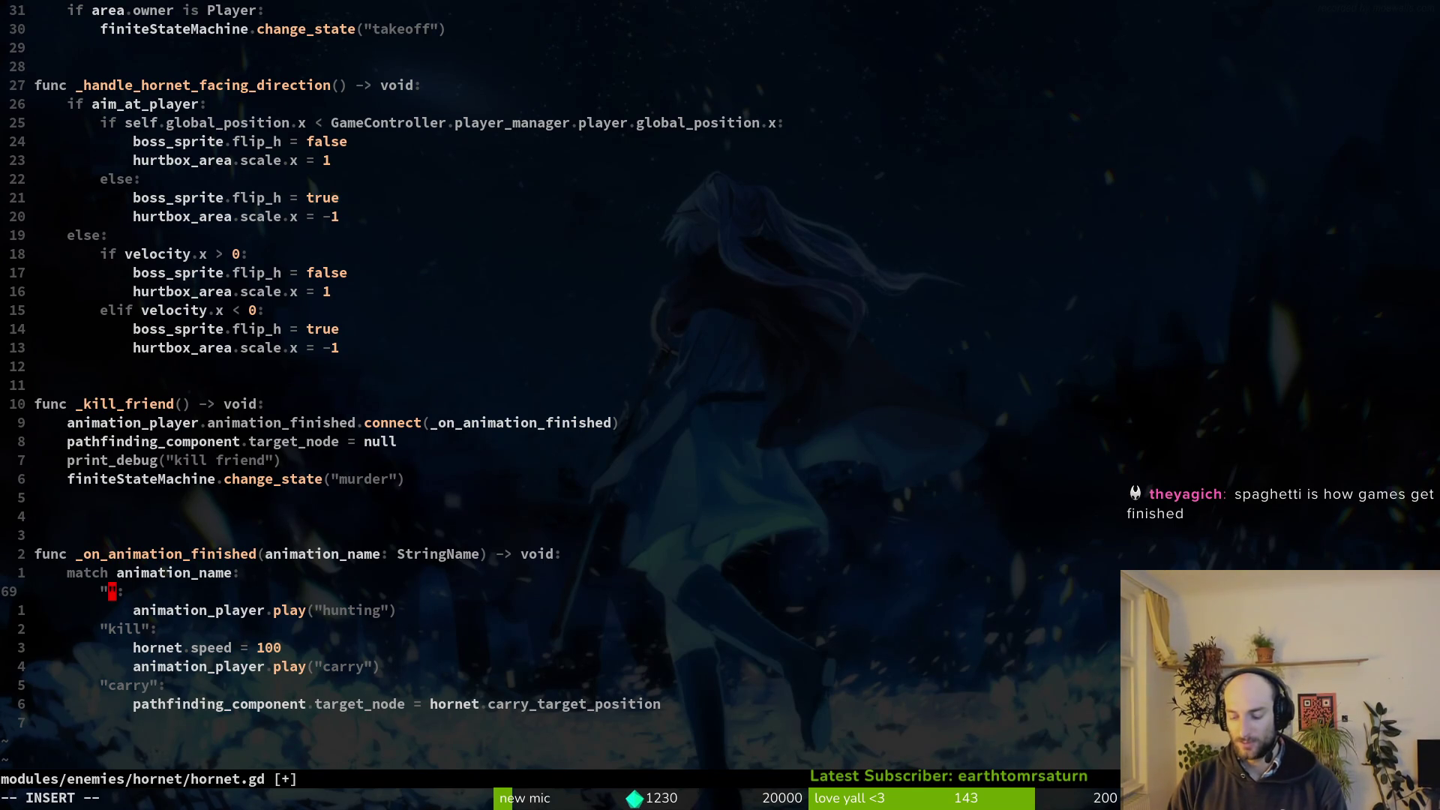
pyautogui.write('dashReco')
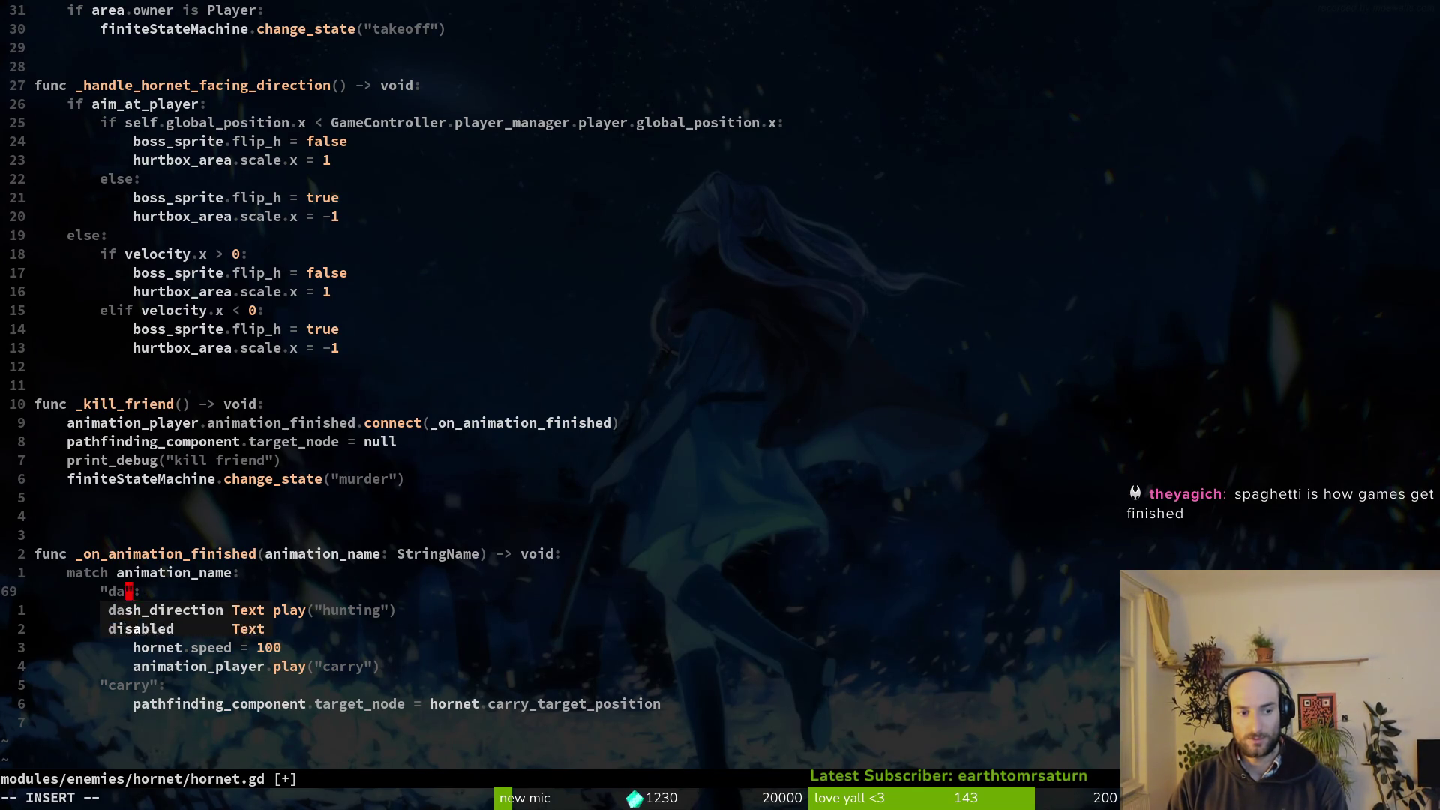
pyautogui.write('very')
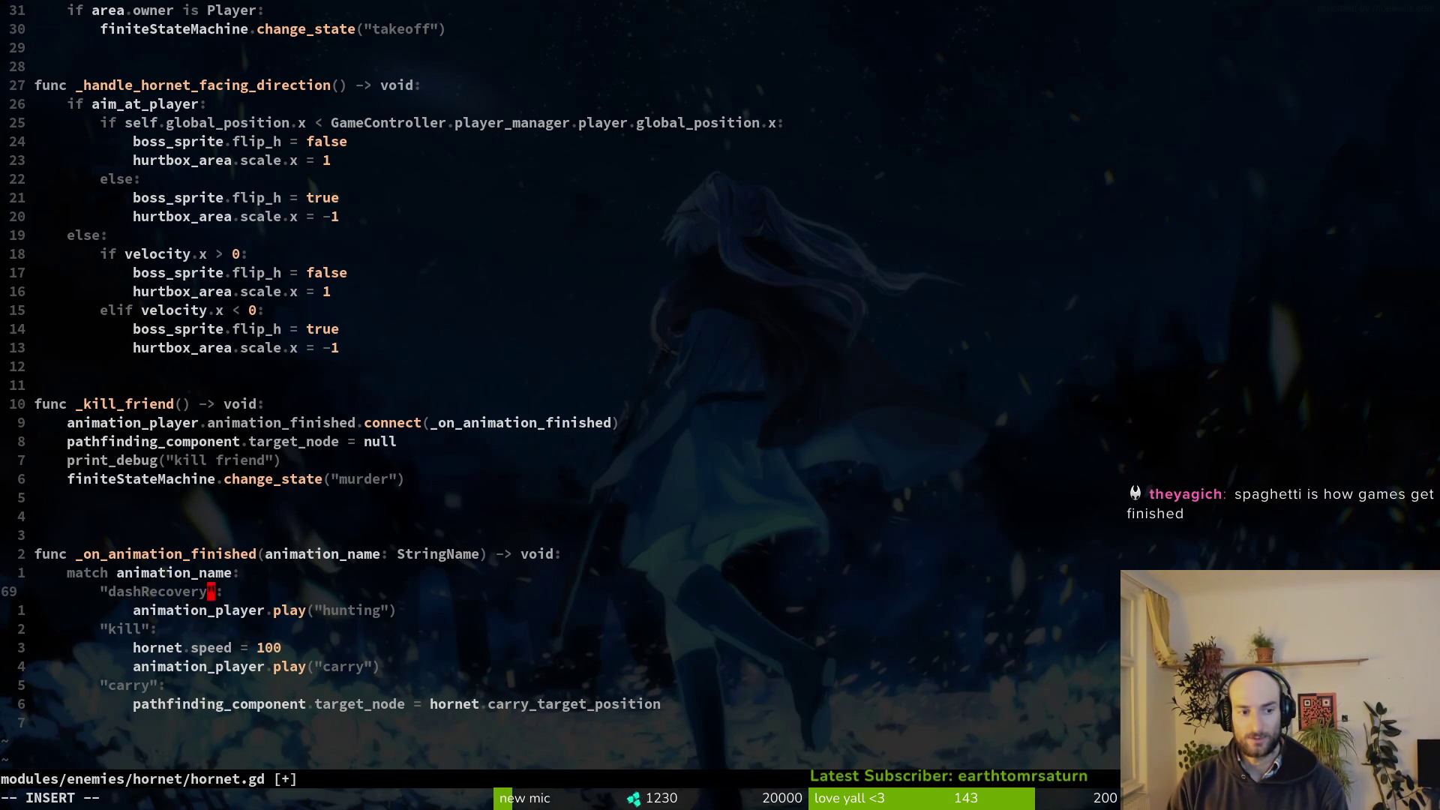
pyautogui.press('Escape')
pyautogui.write(':write')
pyautogui.press('Return')
pyautogui.press('space')
# Open dashing.gd in a vertical side pane and scroll to its end.
pyautogui.press('f')
pyautogui.press('f')
pyautogui.write('dashing')
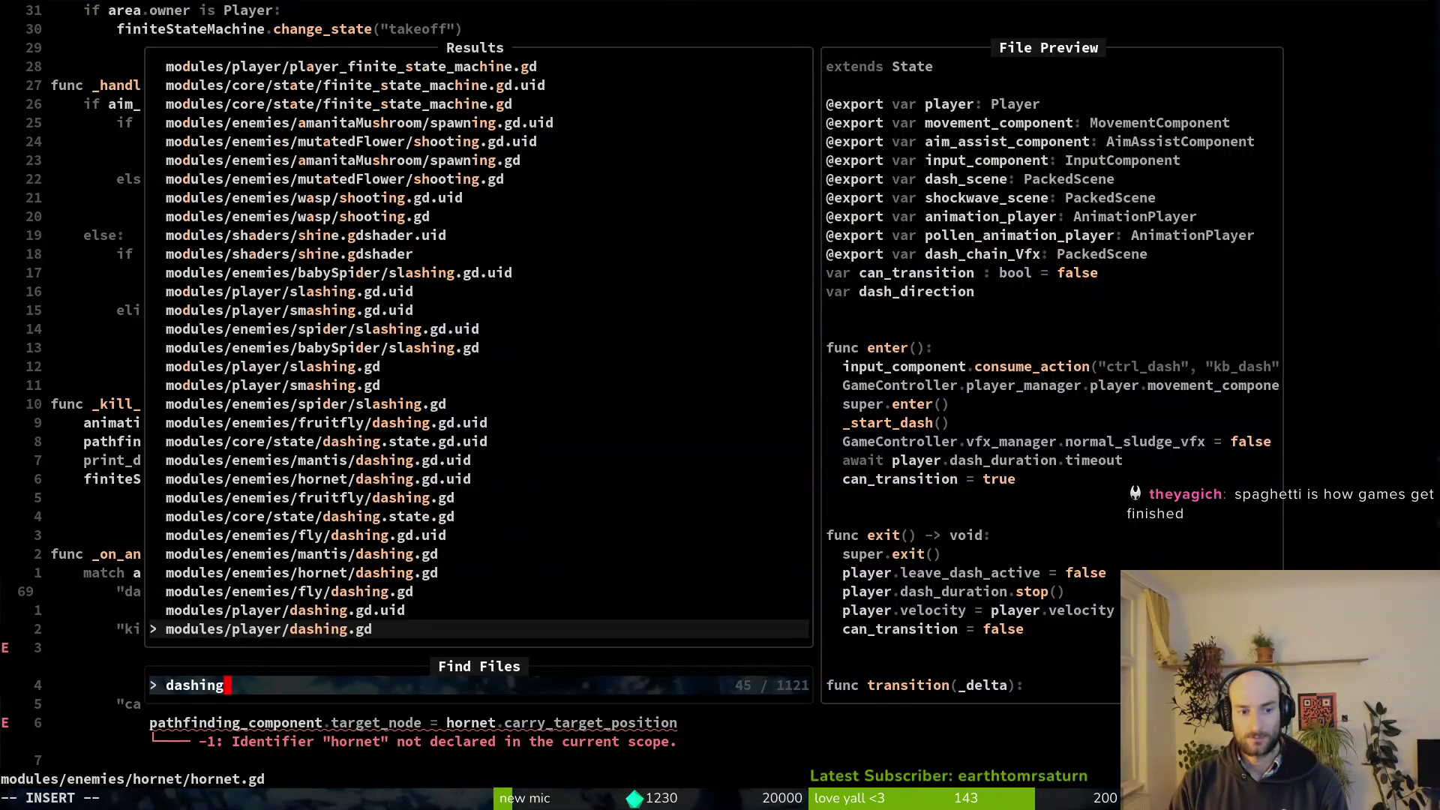
pyautogui.hotkey('ctrl', 'v')
pyautogui.hotkey('ctrl', 'd')
pyautogui.hotkey('ctrl', 'd')
pyautogui.hotkey('ctrl', 'd')
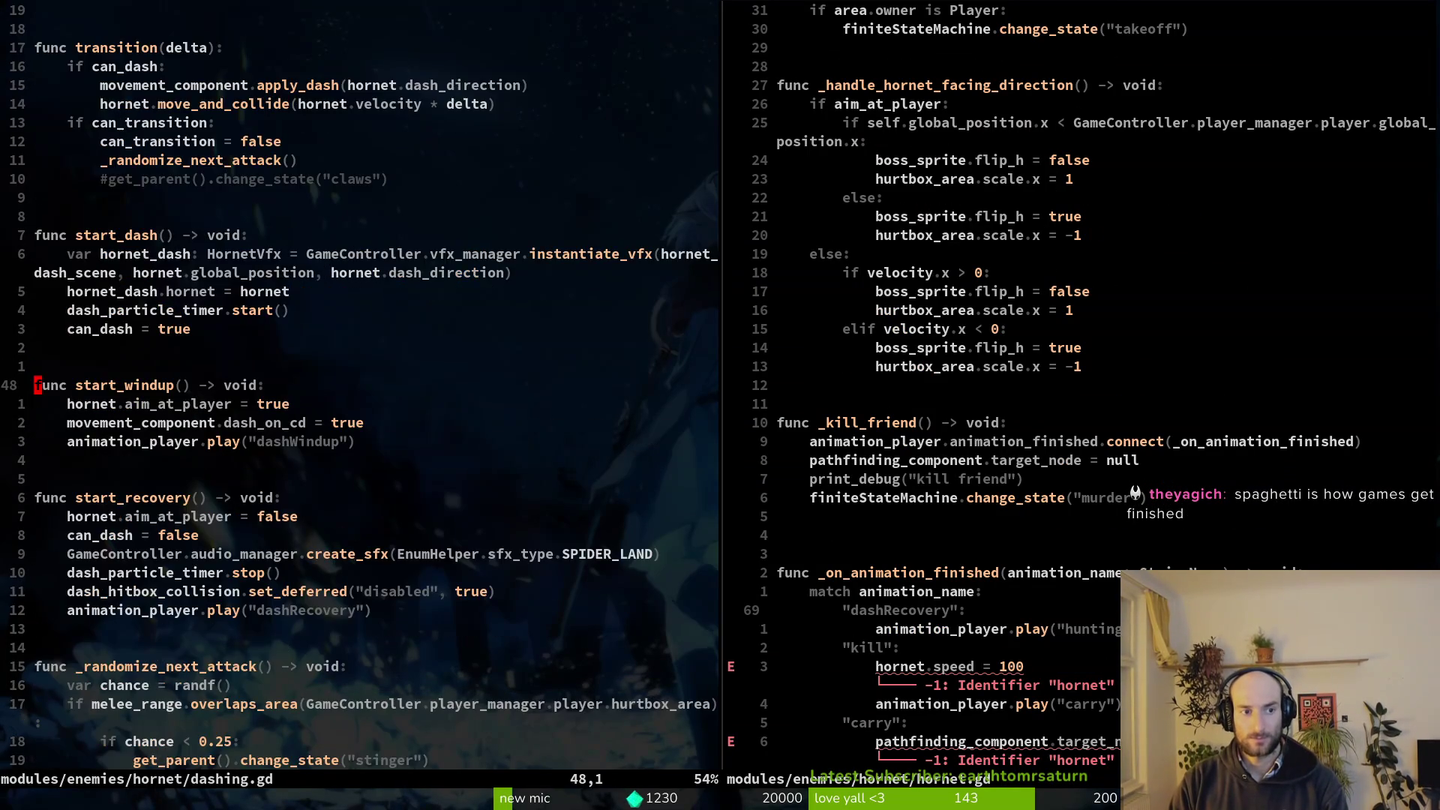
pyautogui.hotkey('shift', 'g')
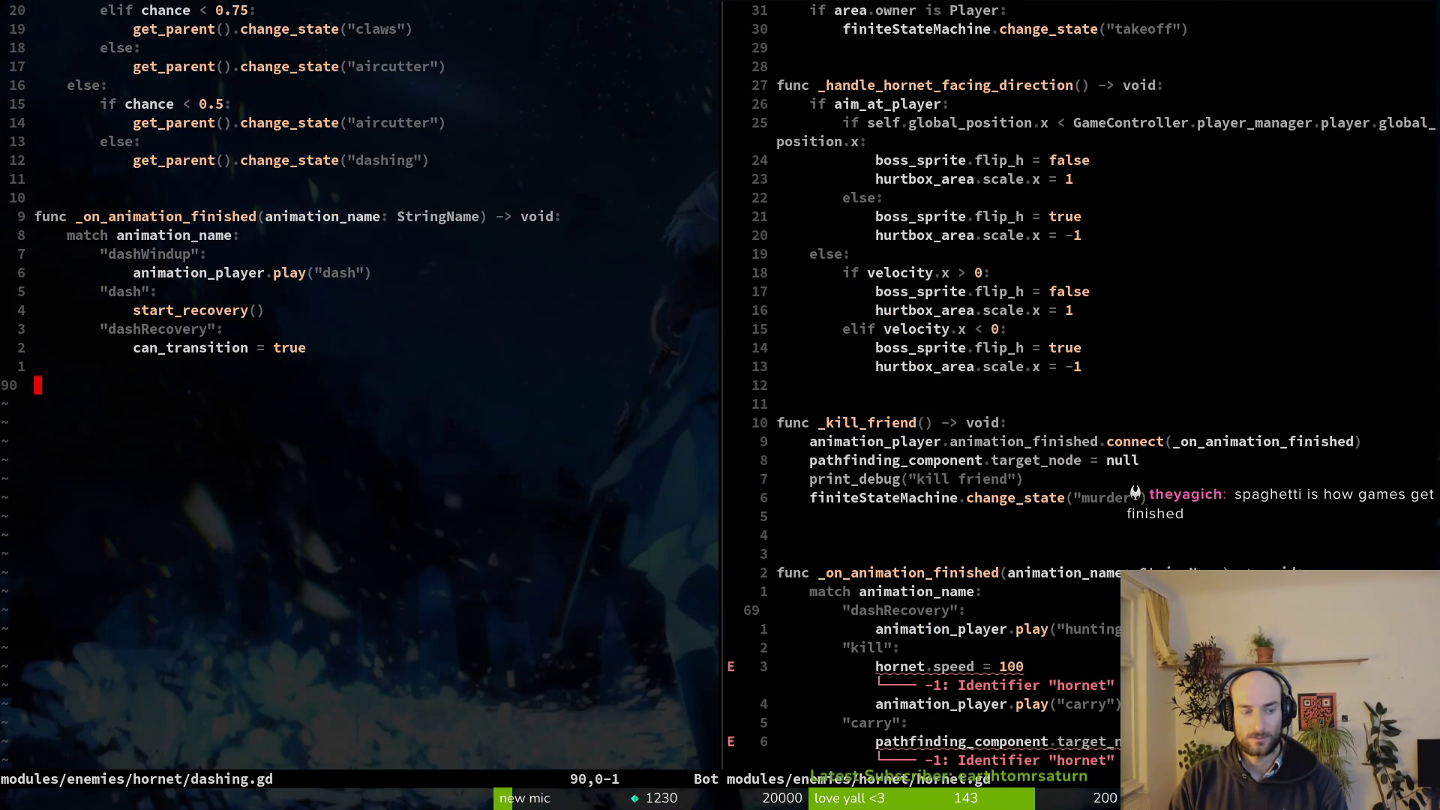
# Open stinger.gd in the left pane and compare its recovery case with hornet.gd.
pyautogui.press('space')
pyautogui.press('f')
pyautogui.press('f')
pyautogui.write('stinger')
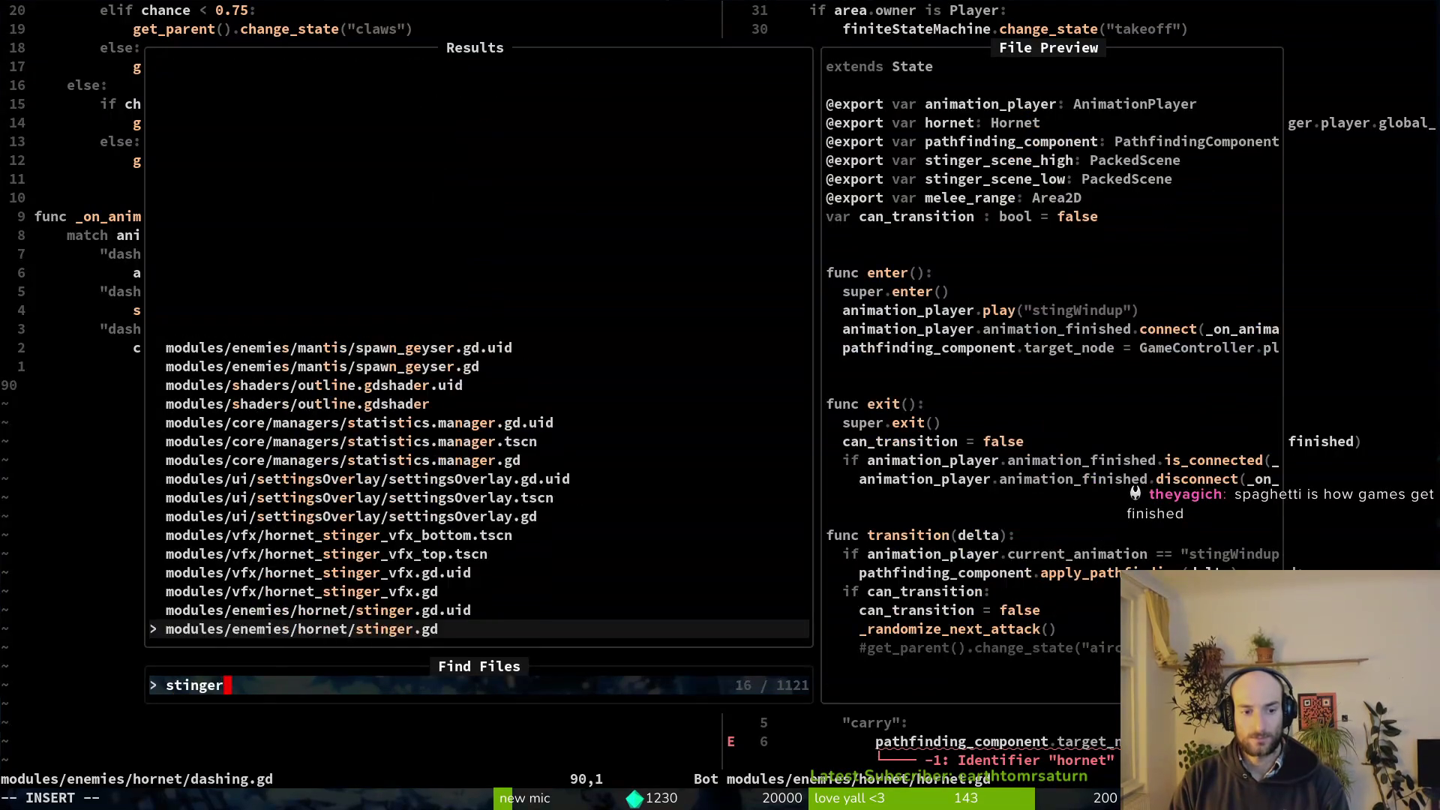
pyautogui.press('Return')
pyautogui.hotkey('ctrl', 'w')
pyautogui.press('l')
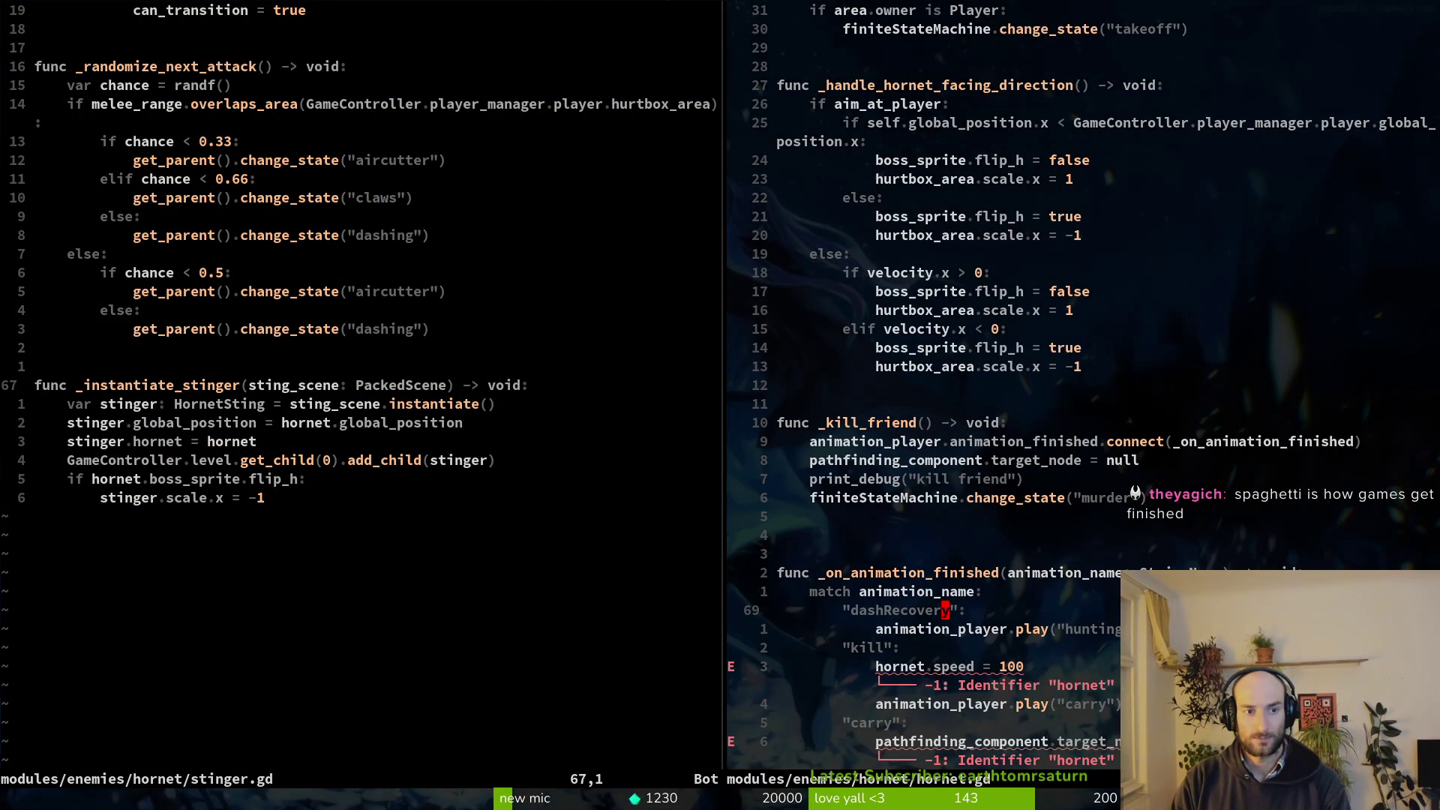
pyautogui.hotkey('ctrl', 'w')
pyautogui.write('h19k')
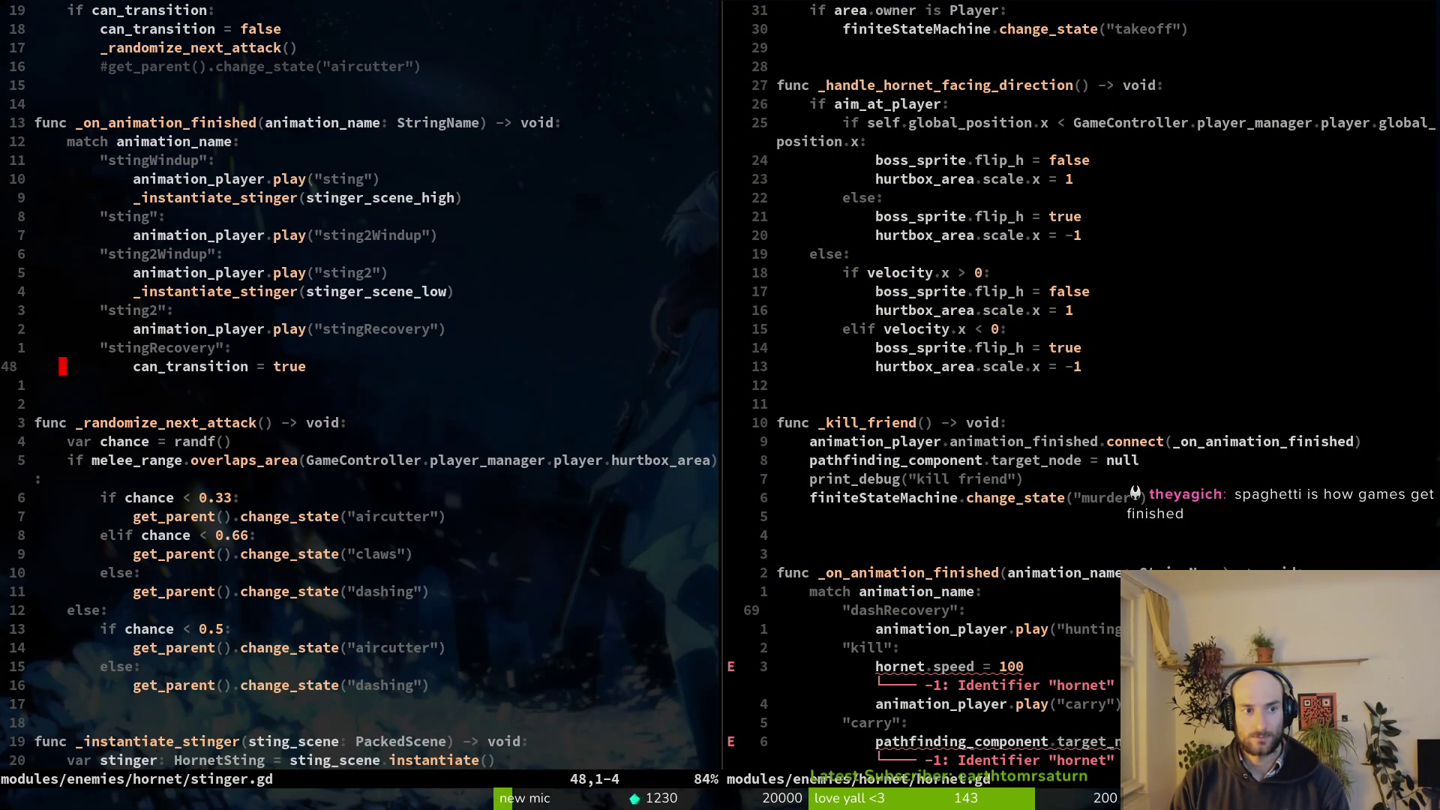
pyautogui.hotkey('ctrl', 'w')
pyautogui.press('l')
# Rename hornet.gd's kill case to stingerRecovery and save.
pyautogui.press('j')
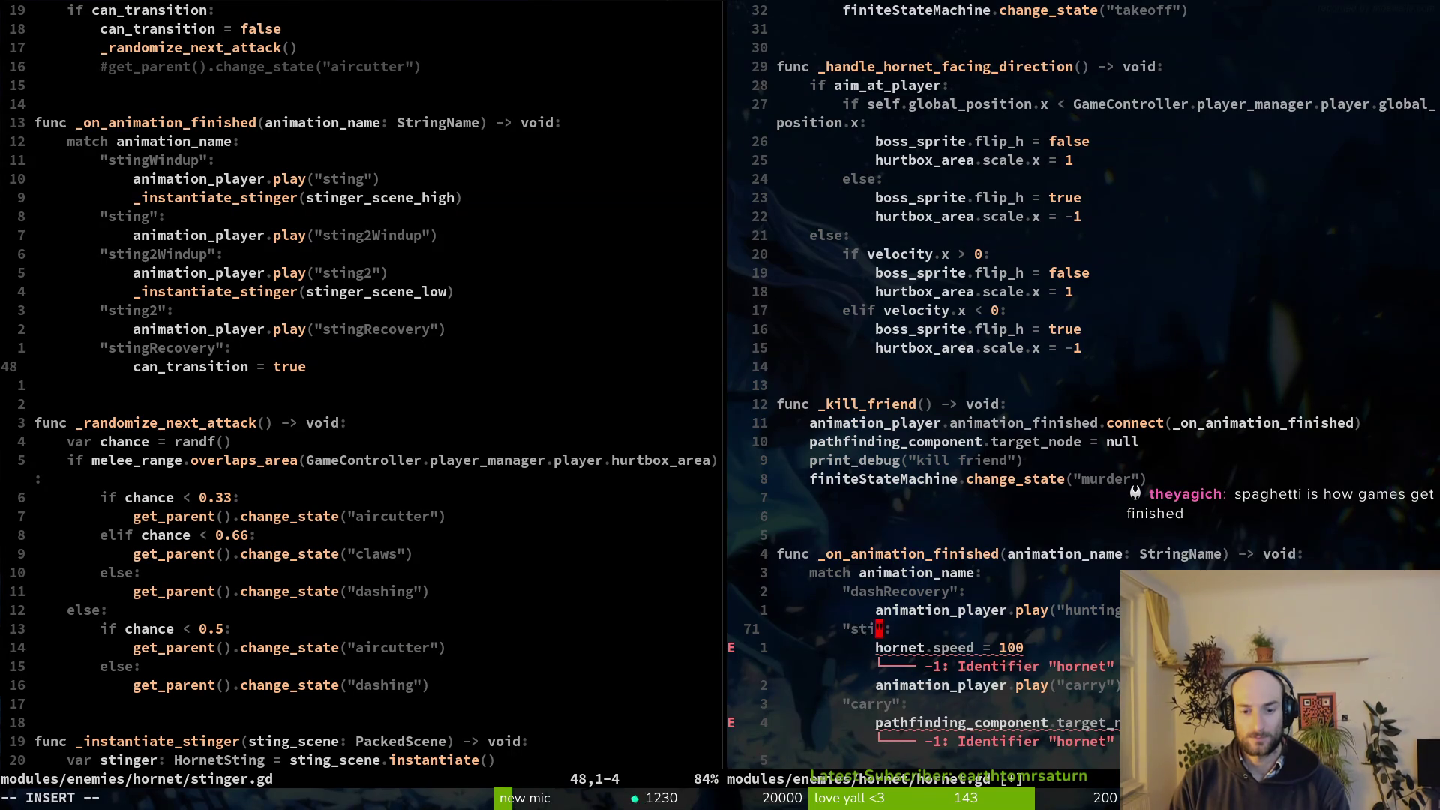
pyautogui.write('ingerRecovery')
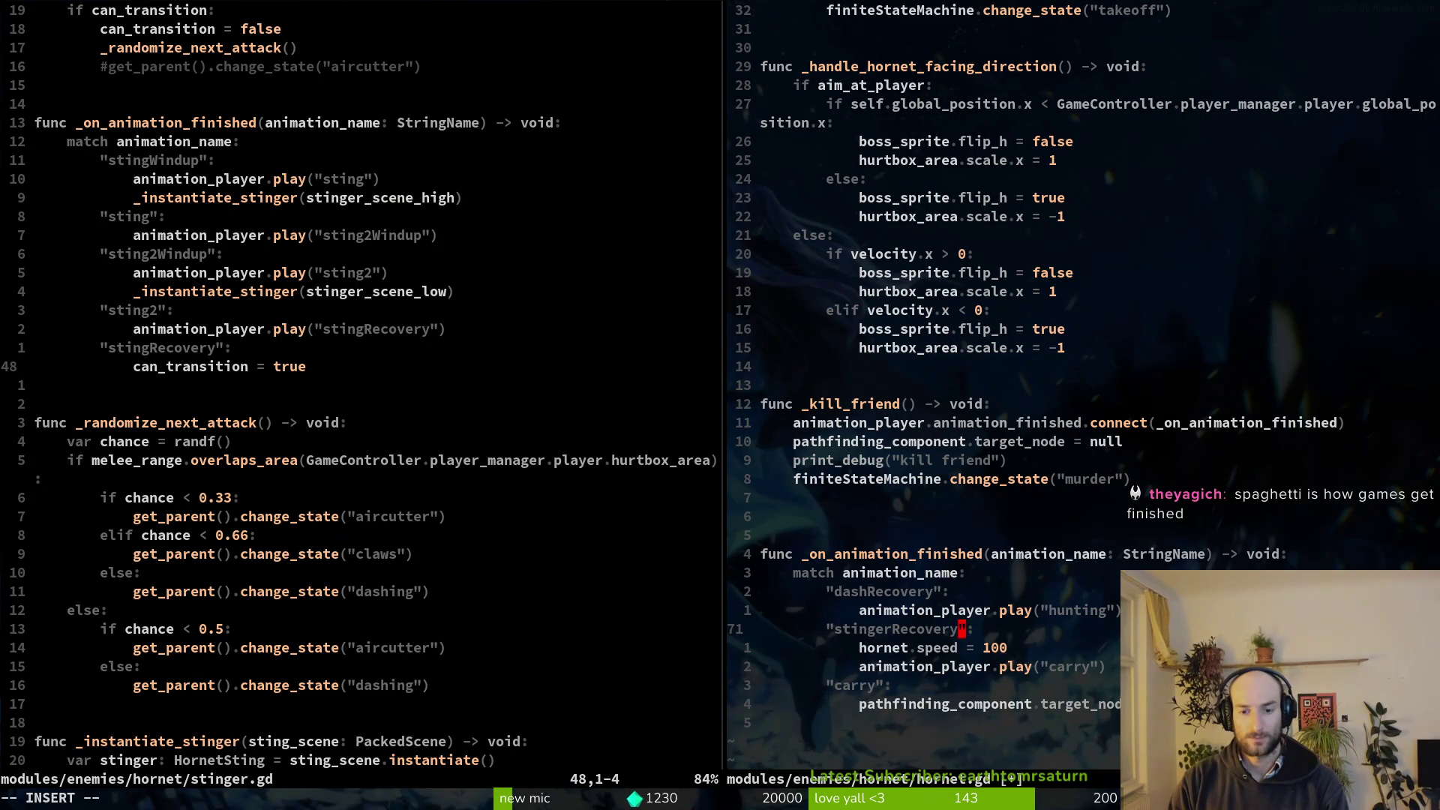
pyautogui.press('Escape')
pyautogui.press('Return')
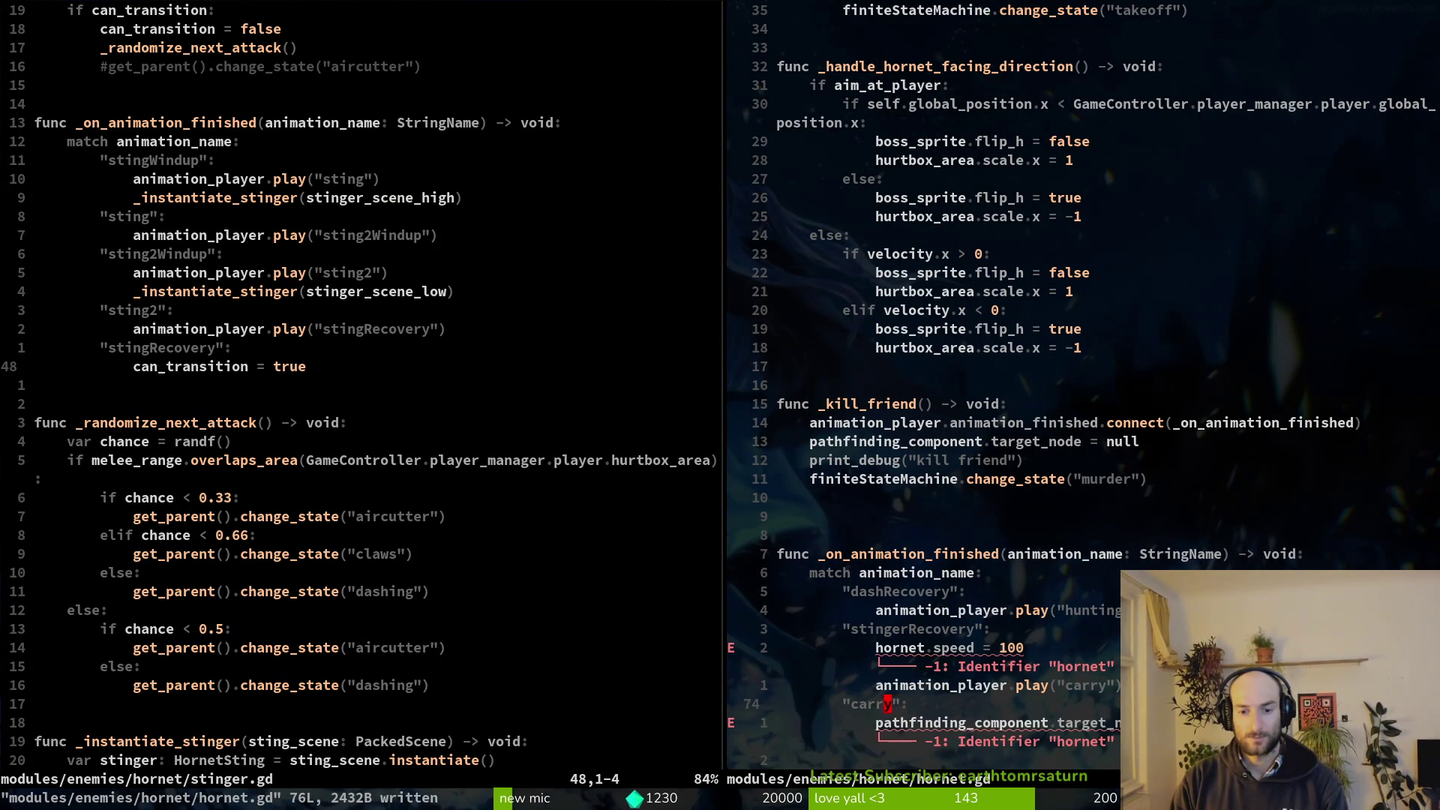
# Start retyping the carry case name toward clawsRecovery.
pyautogui.press('c')
pyautogui.press('i')
pyautogui.press('"')
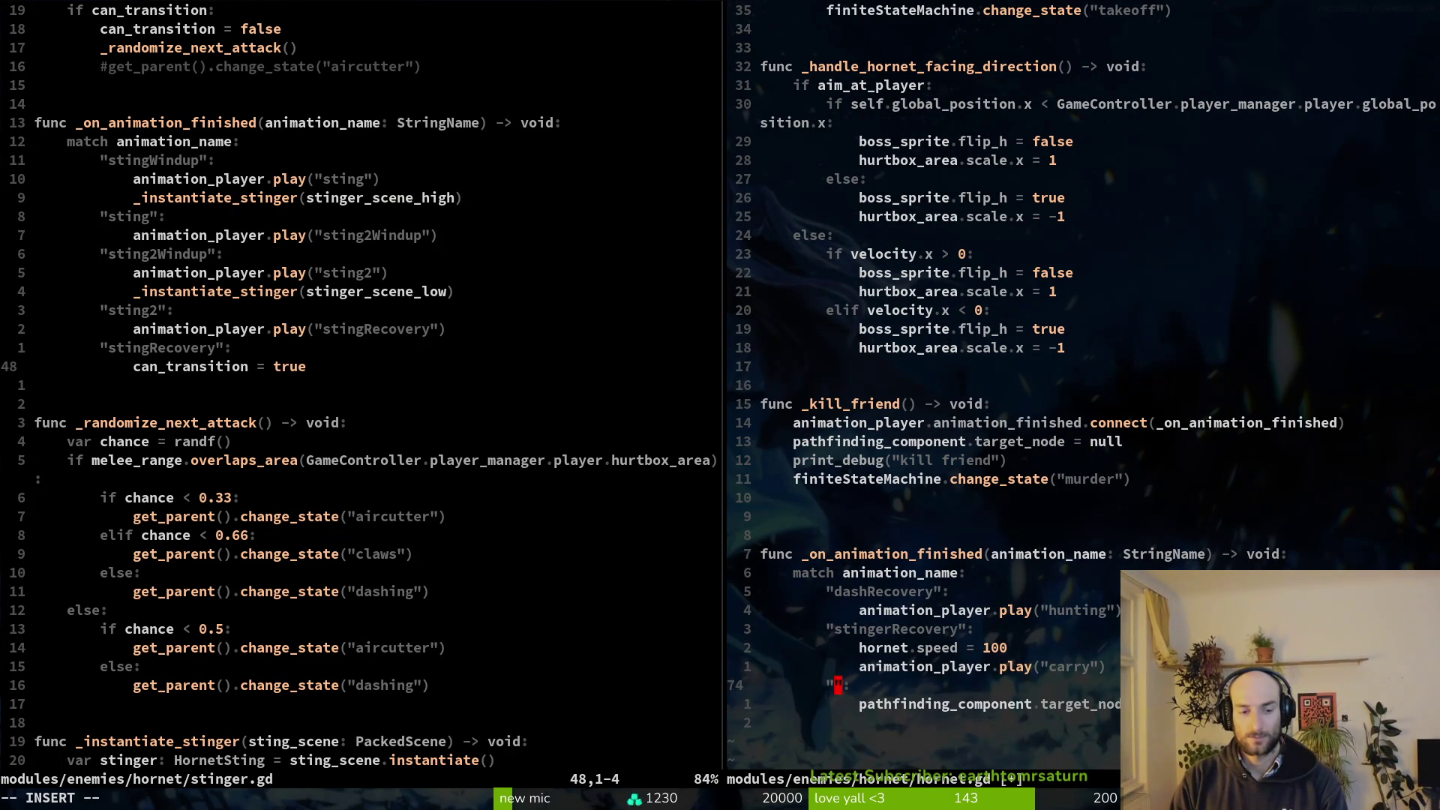
pyautogui.write('claw')
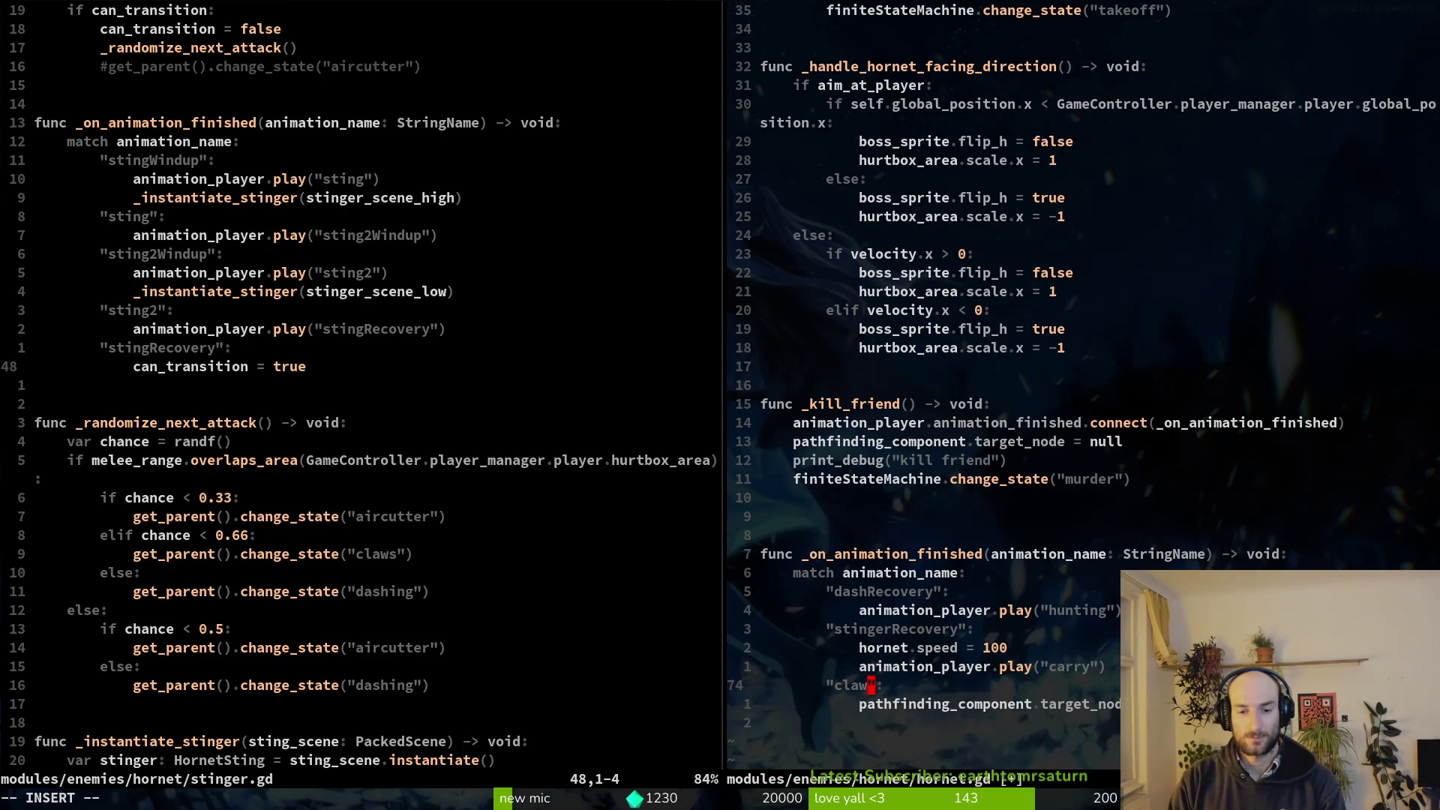
pyautogui.write('s')
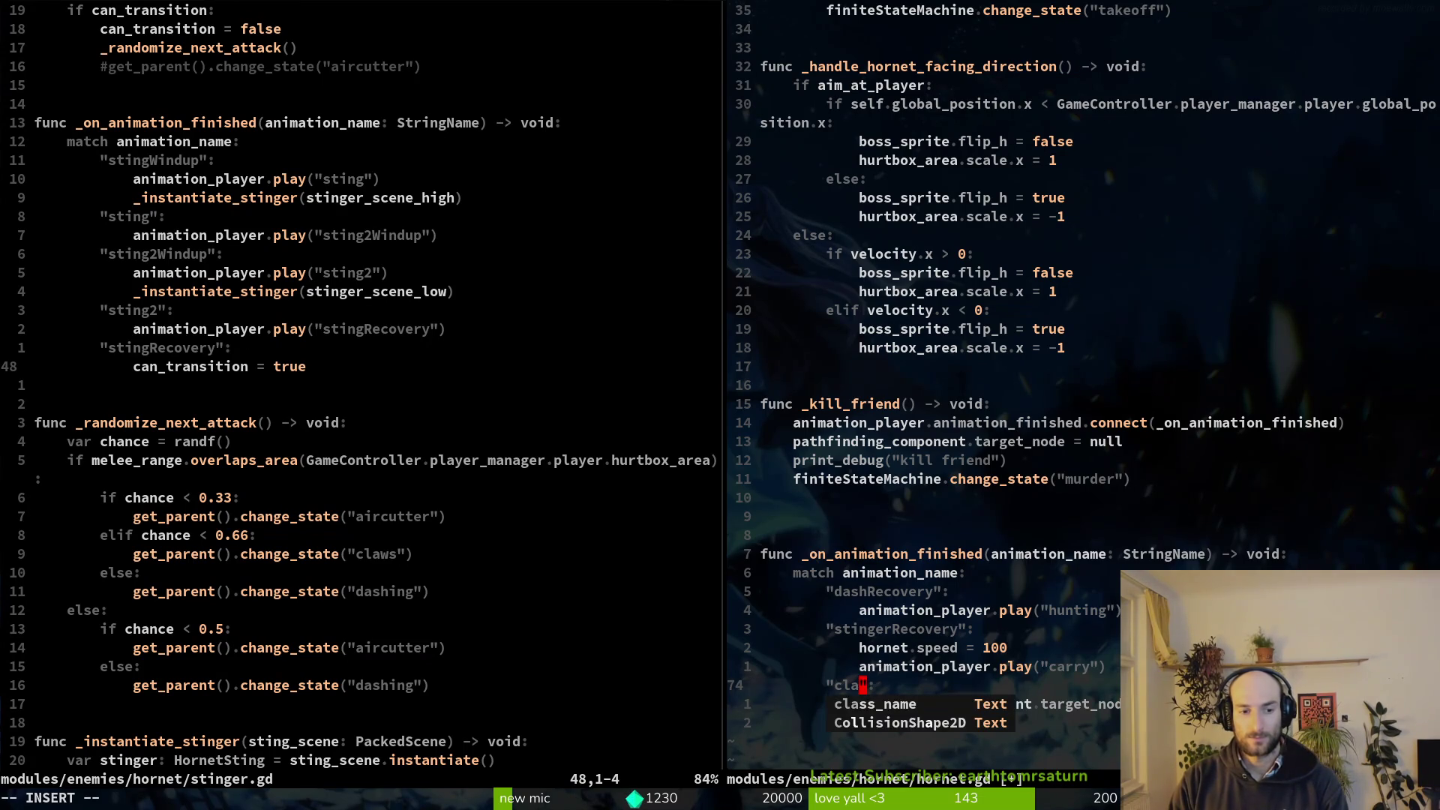
pyautogui.press('Escape')
# Open claws.gd in the left pane and scroll to its recovery case.
pyautogui.press('space')
pyautogui.press('f')
pyautogui.press('f')
pyautogui.write('claw')
pyautogui.press('Return')
pyautogui.hotkey('ctrl', 'd')
pyautogui.hotkey('ctrl', 'd')
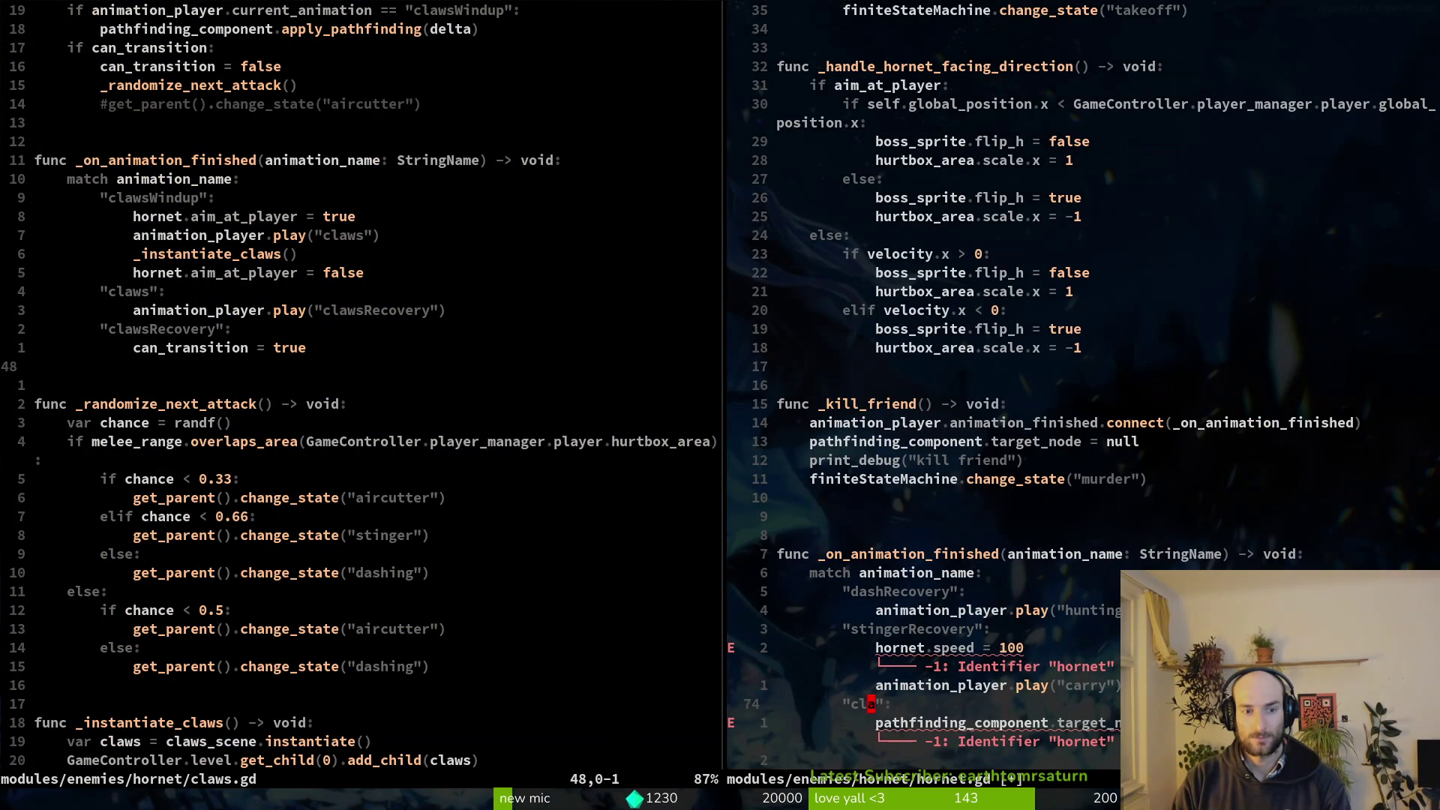
# Complete the clawsRecovery case name and save hornet.gd.
pyautogui.write('sRecovery')
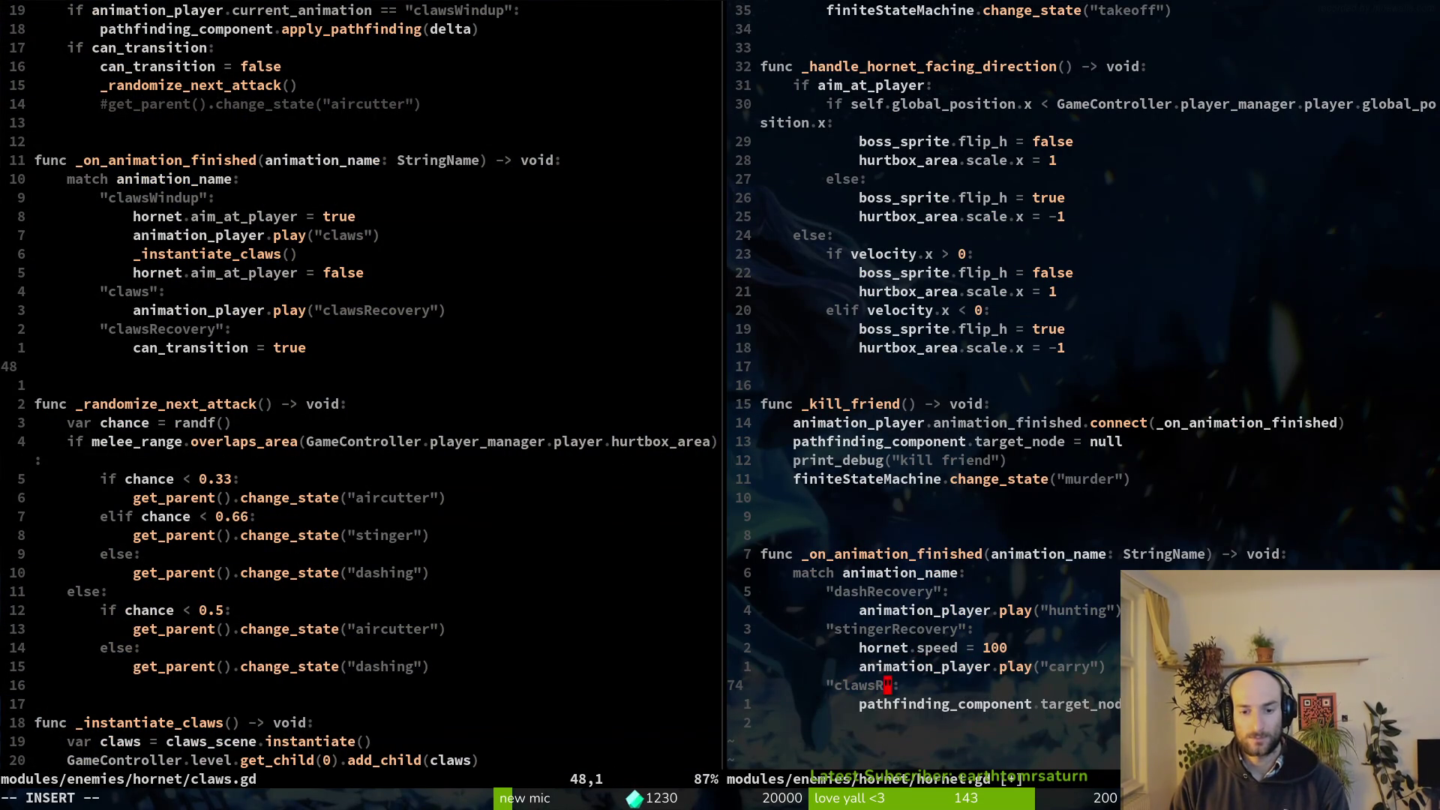
pyautogui.press('Escape')
pyautogui.write(':write')
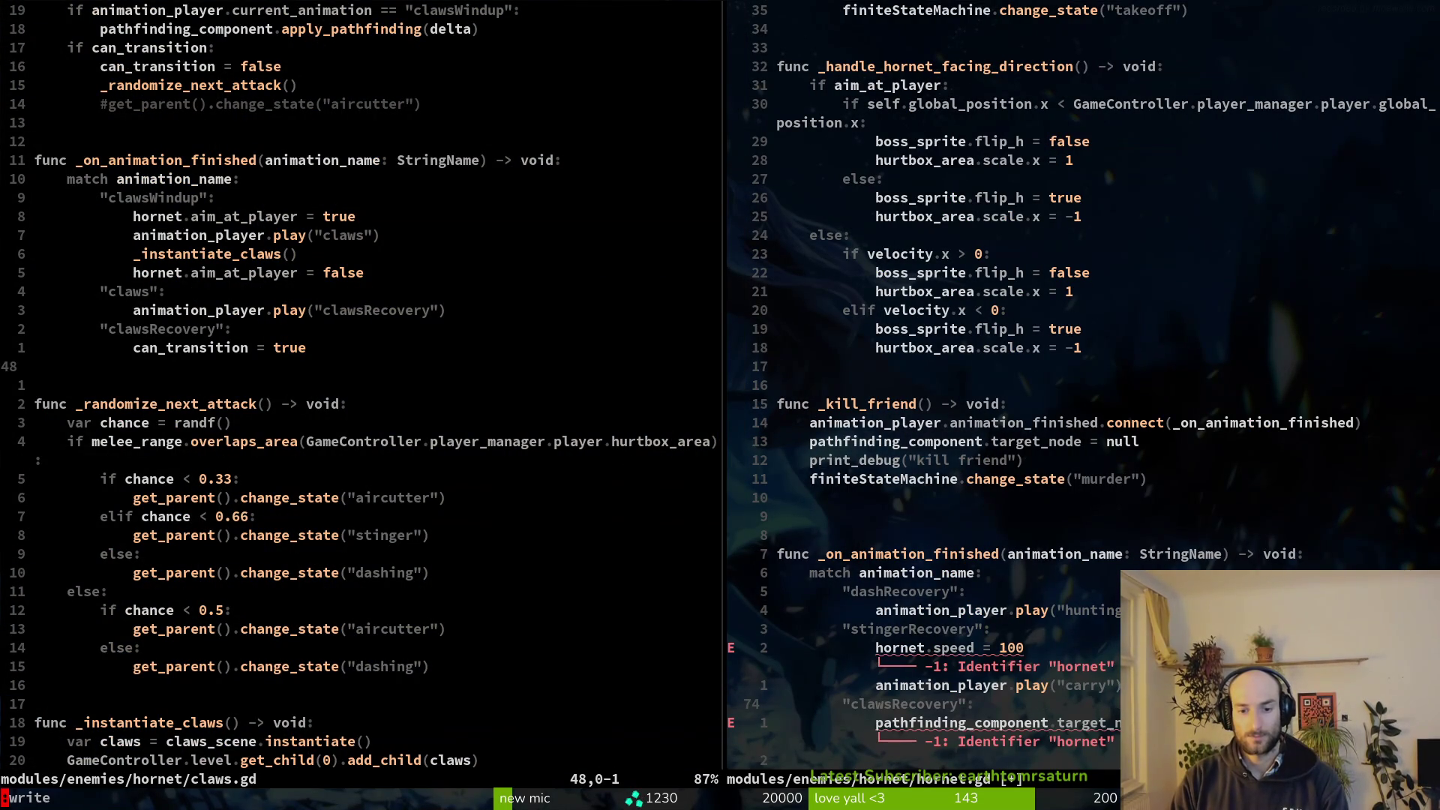
pyautogui.press('Return')
# Duplicate the case line and rename the copy aircutterRecovery.
pyautogui.press('y')
pyautogui.press('y')
pyautogui.press('p')
pyautogui.press('c')
pyautogui.press('i')
pyautogui.press('"')
pyautogui.write('aircutter')
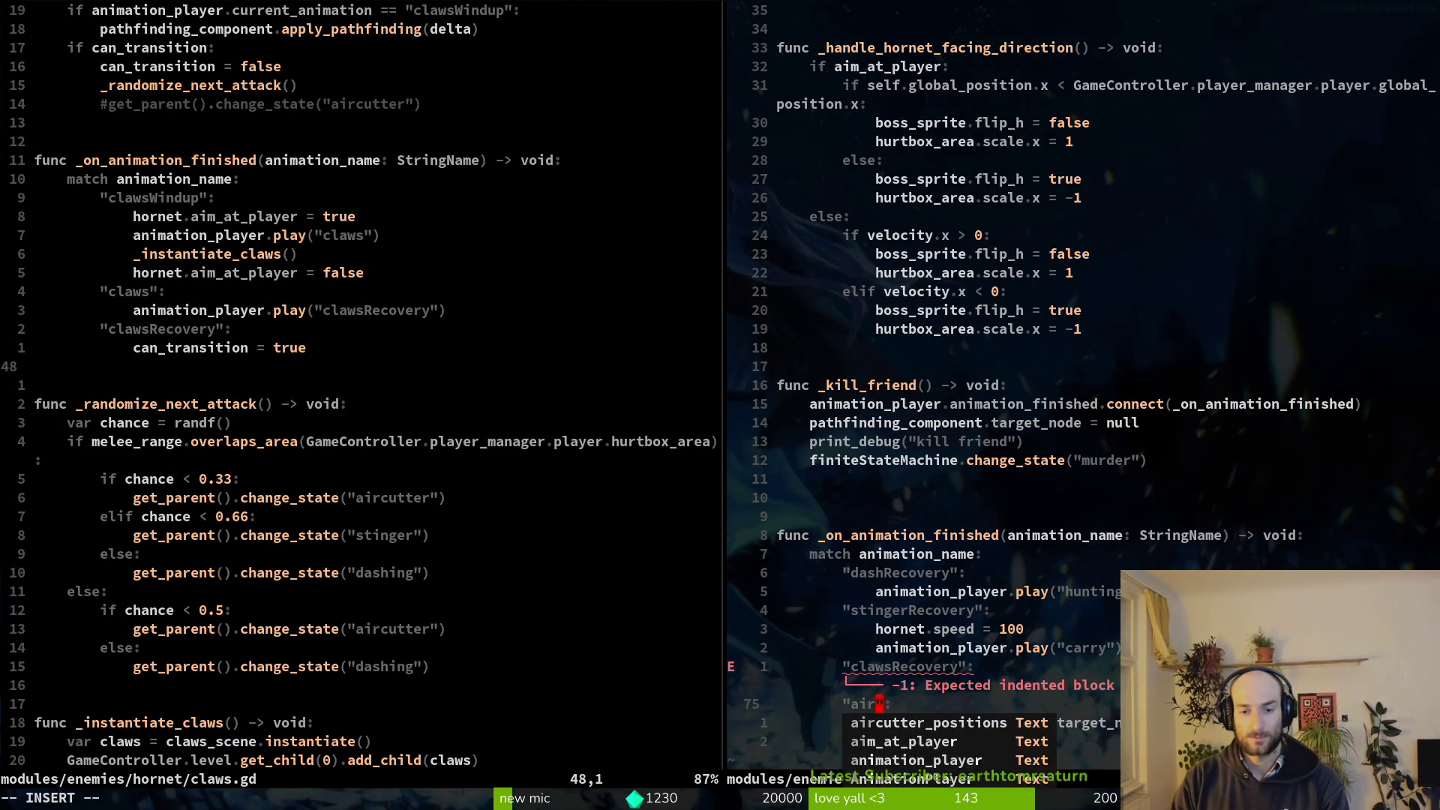
pyautogui.write('Recovery')
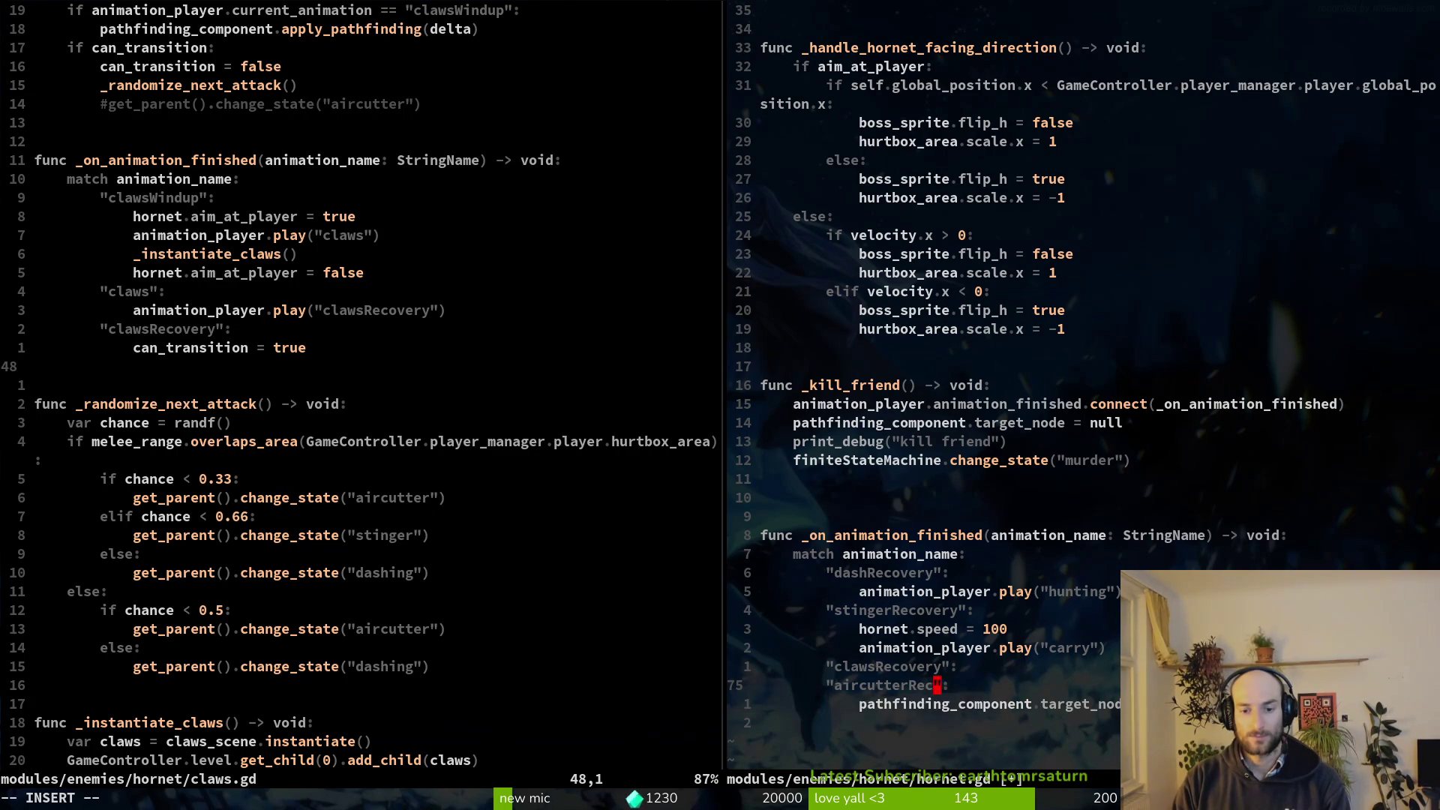
pyautogui.press('Escape')
pyautogui.write(':write')
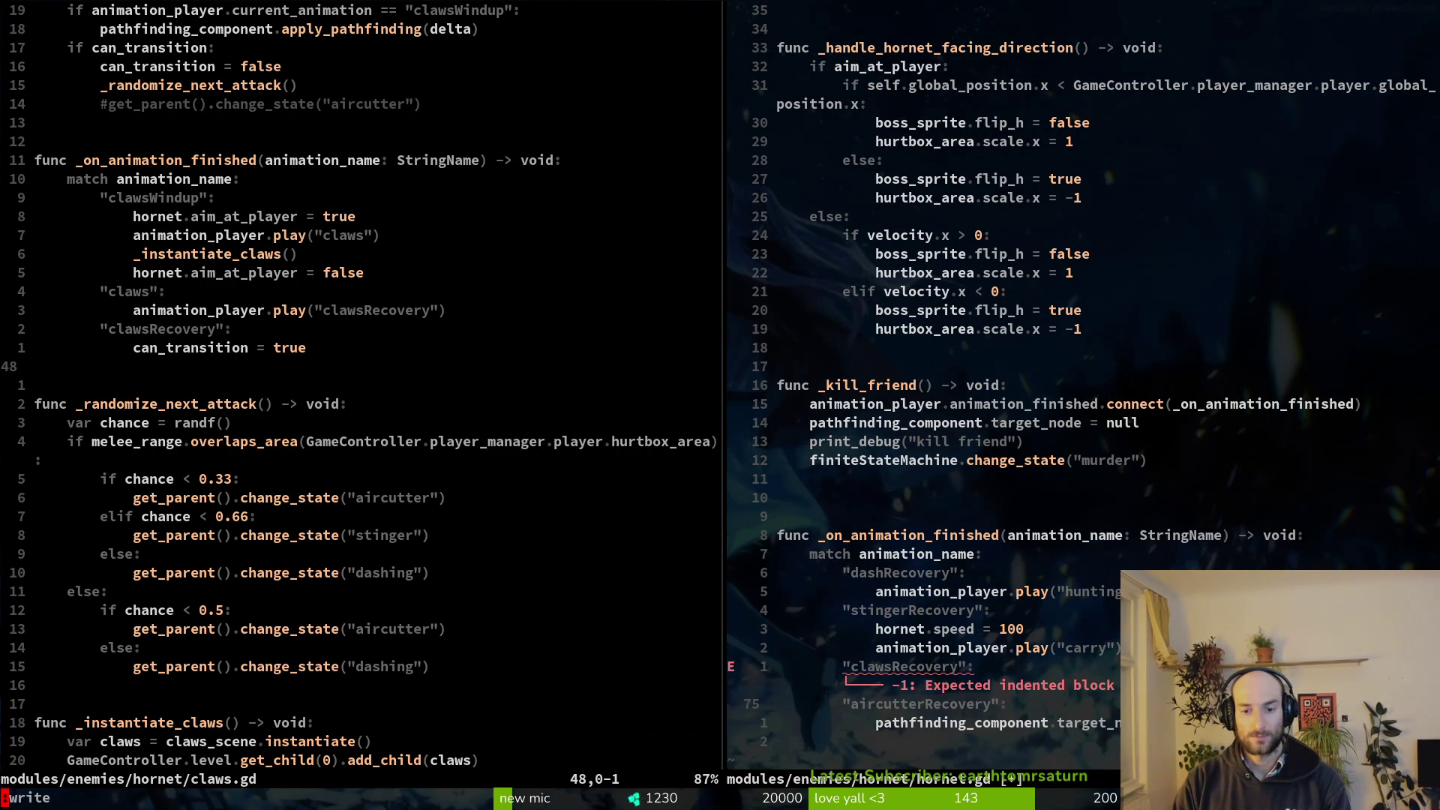
# Open aircutter.gd in the left pane and browse to its animation handler.
pyautogui.press('space')
pyautogui.press('f')
pyautogui.press('f')
pyautogui.write('airc')
pyautogui.press('Return')
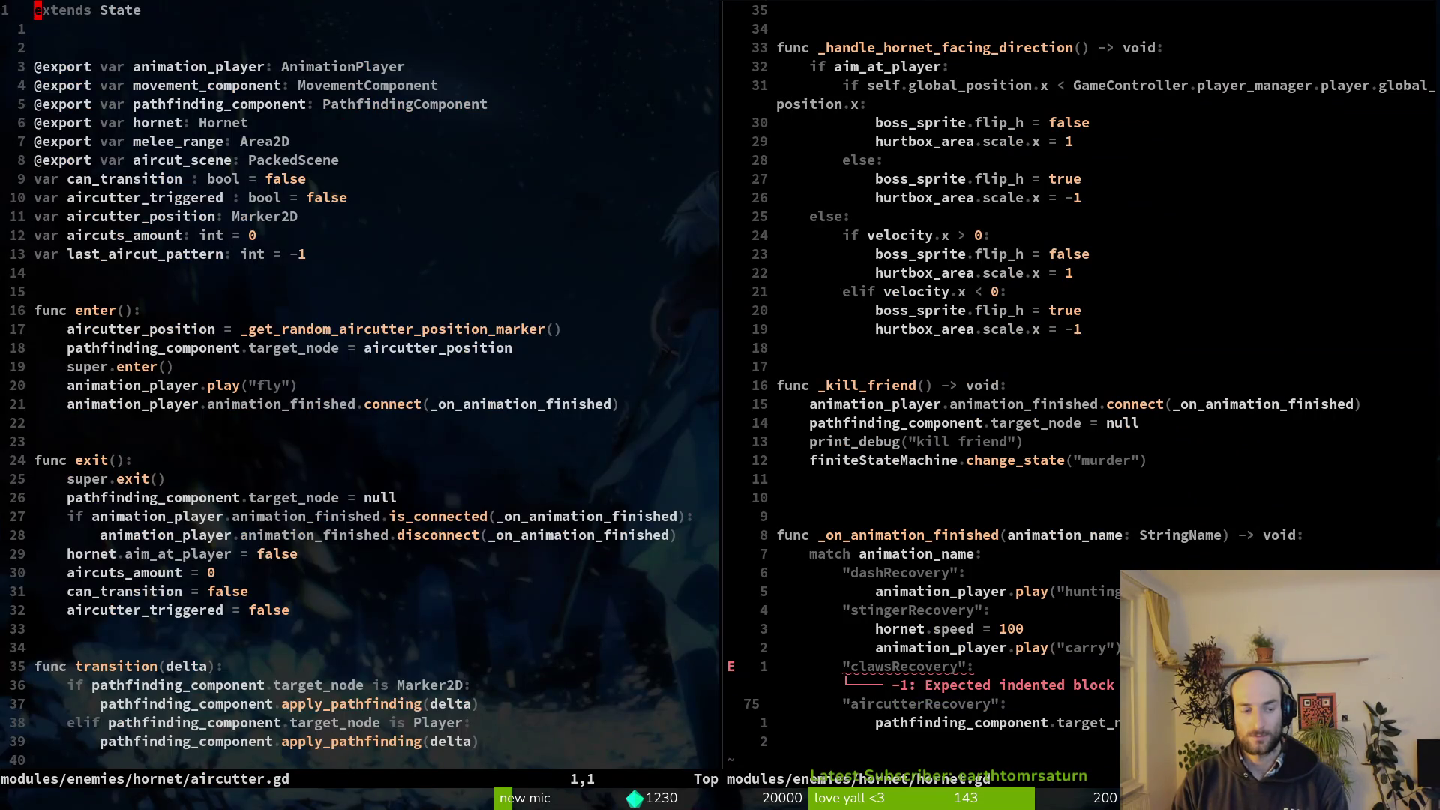
pyautogui.press(']')
pyautogui.press('d')
pyautogui.press(']')
pyautogui.press('d')
pyautogui.press('[')
pyautogui.press('d')
pyautogui.press('[')
pyautogui.press('d')
pyautogui.hotkey('ctrl', 'd')
pyautogui.hotkey('ctrl', 'd')
pyautogui.hotkey('ctrl', 'd')
# Paste the finiteStateMachine.change_state line under dashRecovery and select the remaining cases to file end.
pyautogui.hotkey('ctrl', 'w')
pyautogui.press('l')
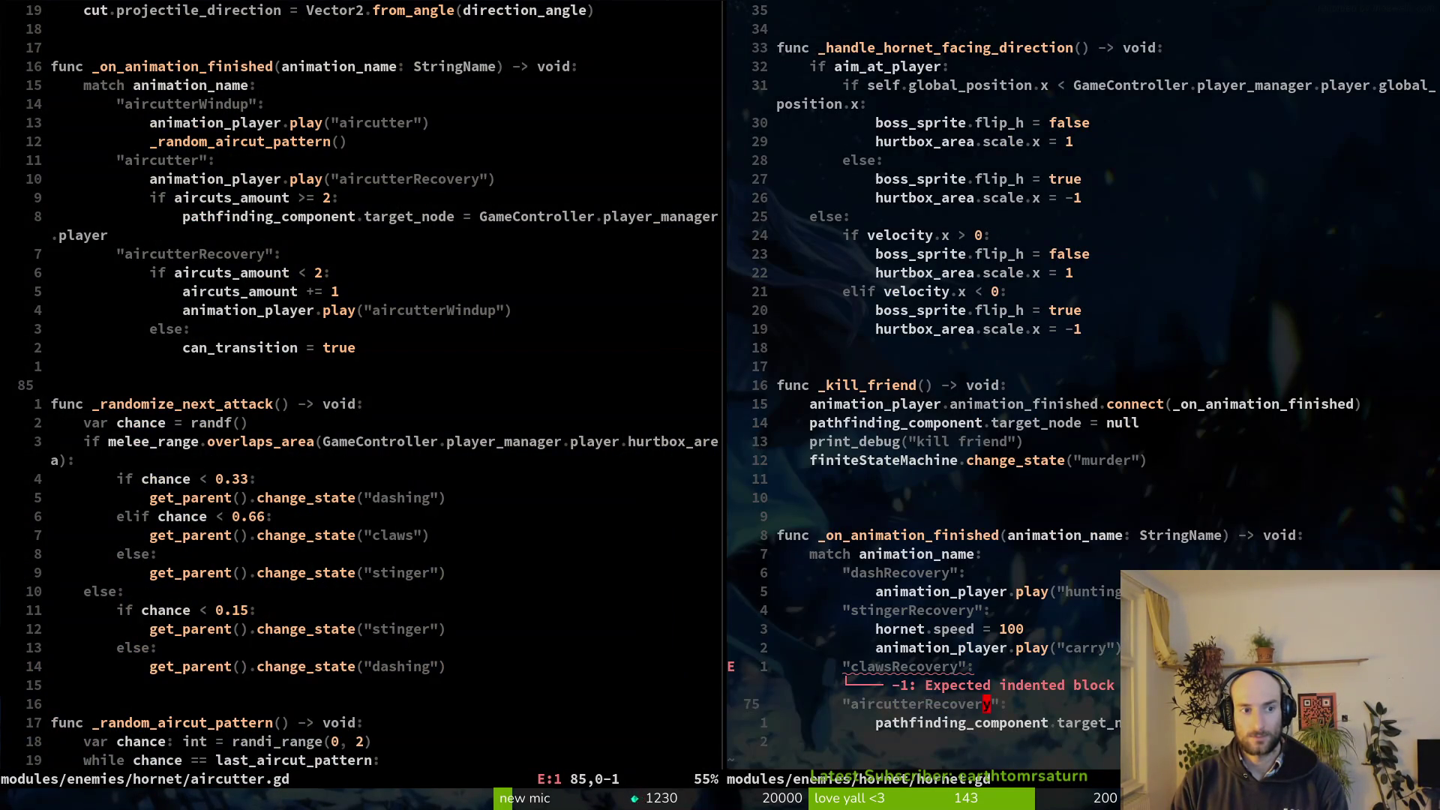
pyautogui.press('k')
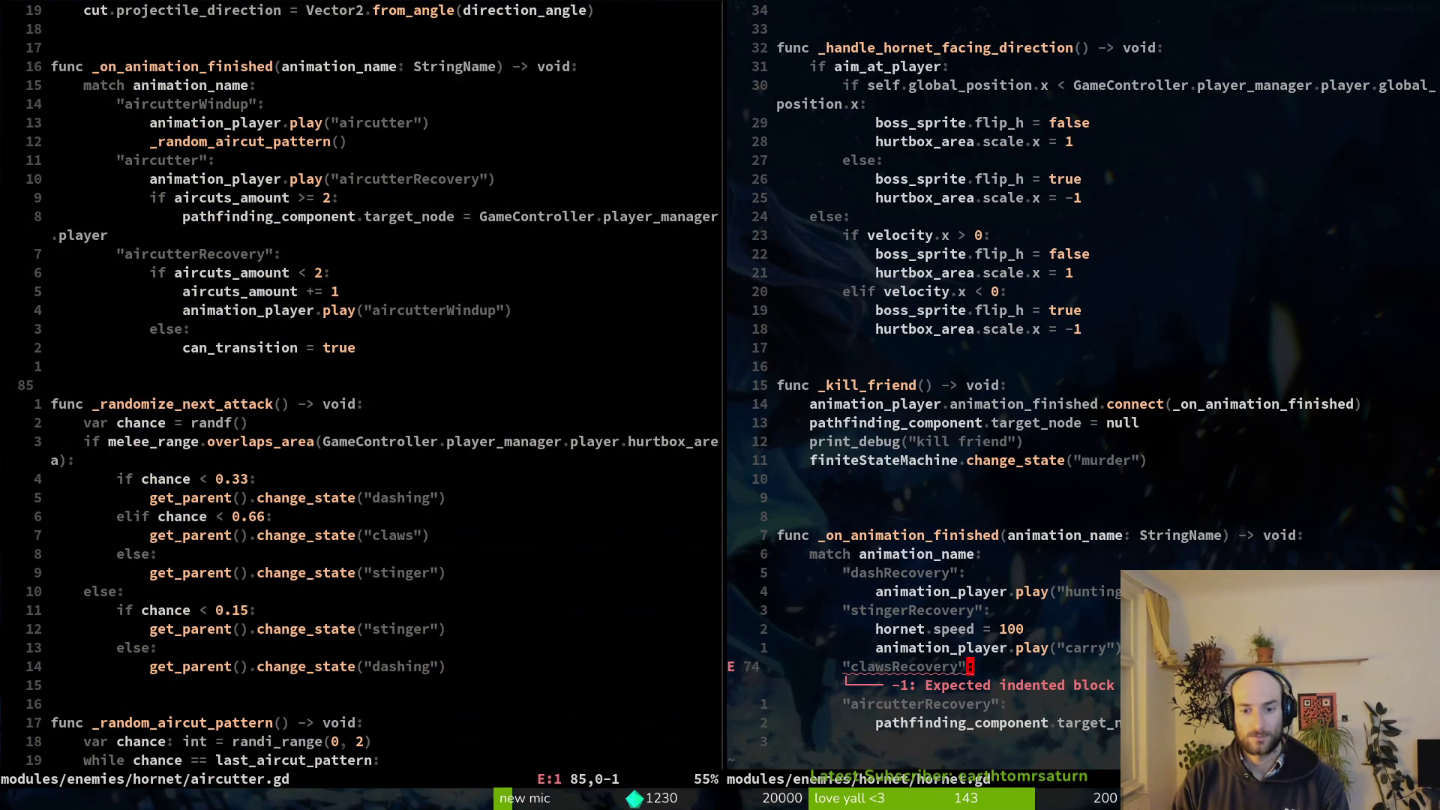
pyautogui.press('k')
pyautogui.press('k')
pyautogui.press('k')
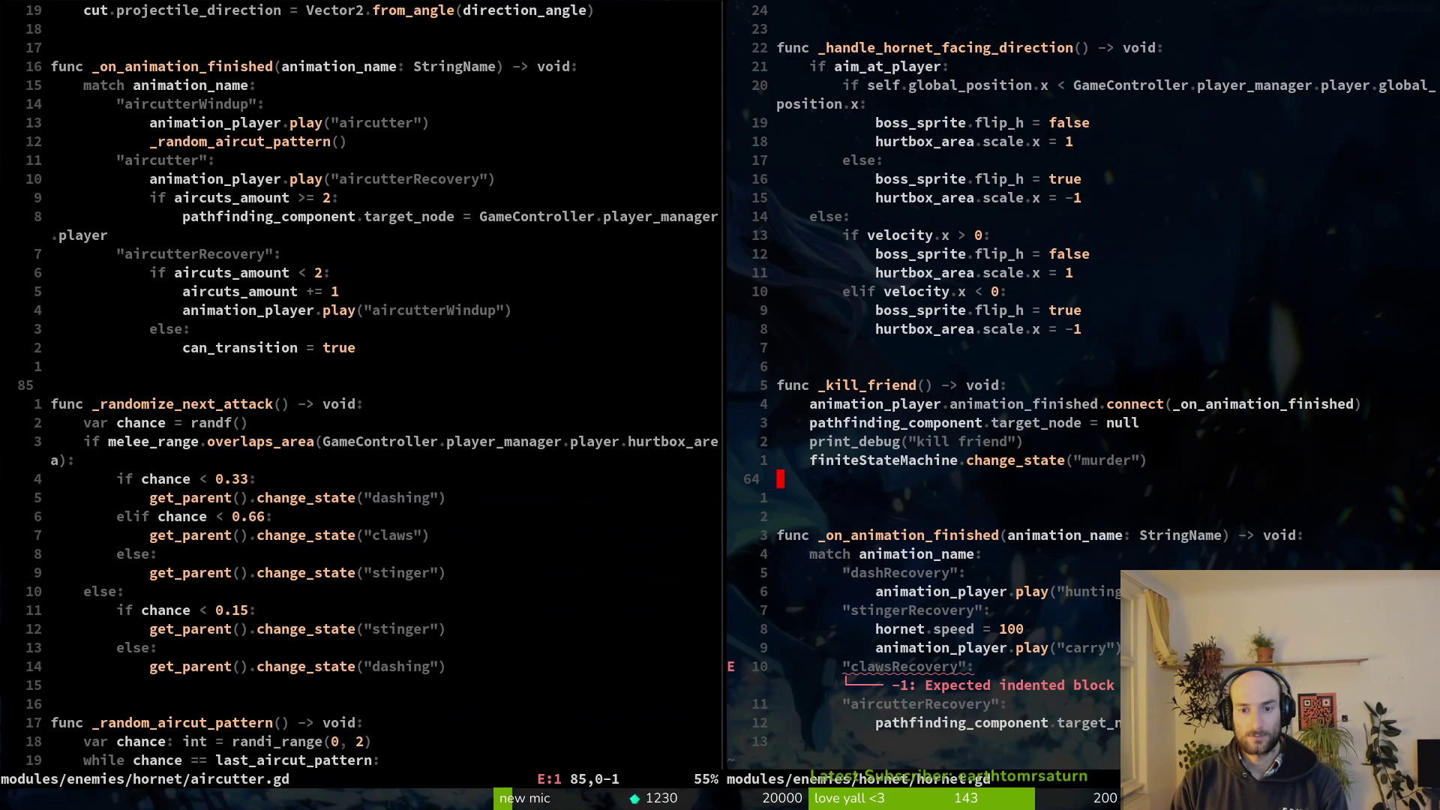
pyautogui.press('0')
pyautogui.press('j')
pyautogui.press('j')
pyautogui.press('j')
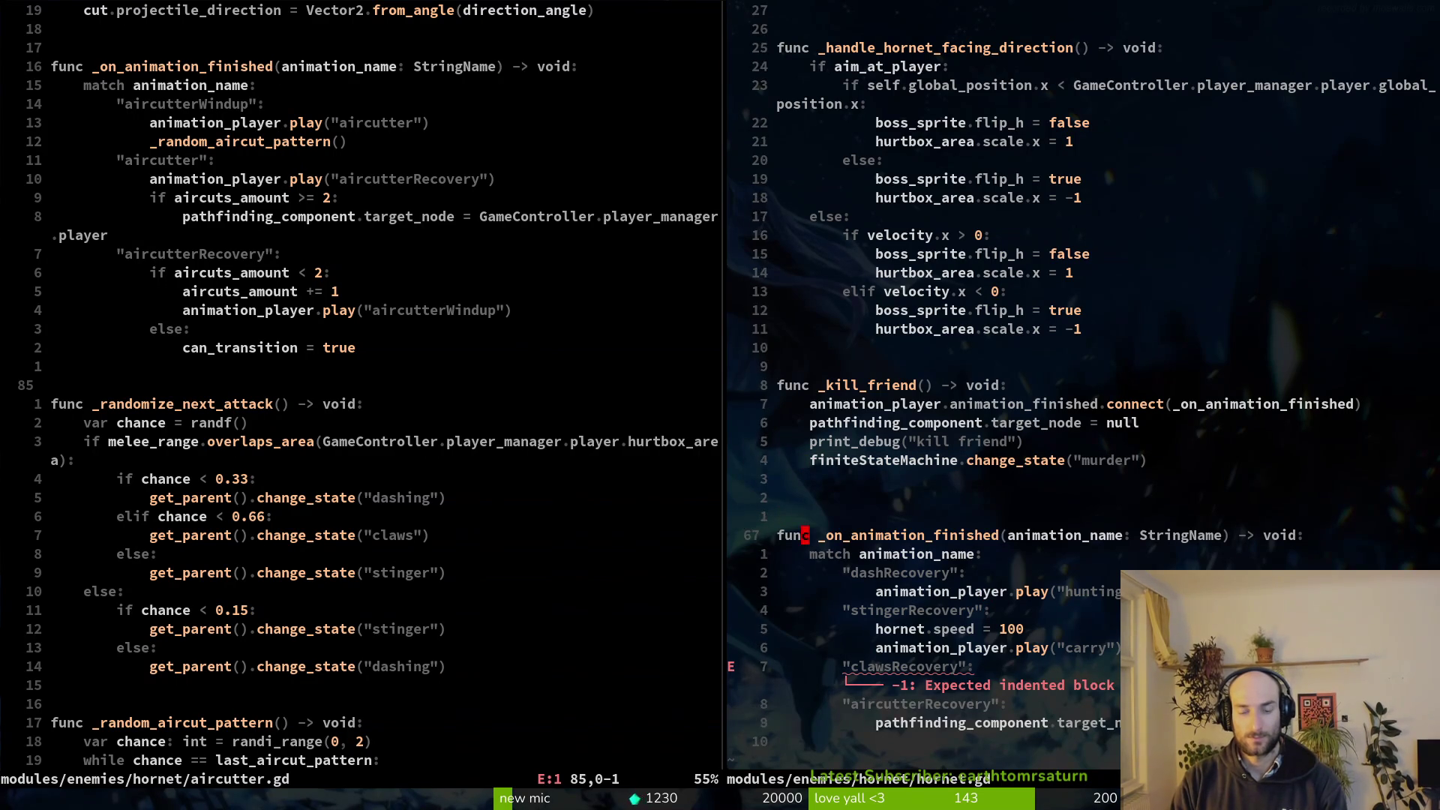
pyautogui.press('p')
pyautogui.press('j')
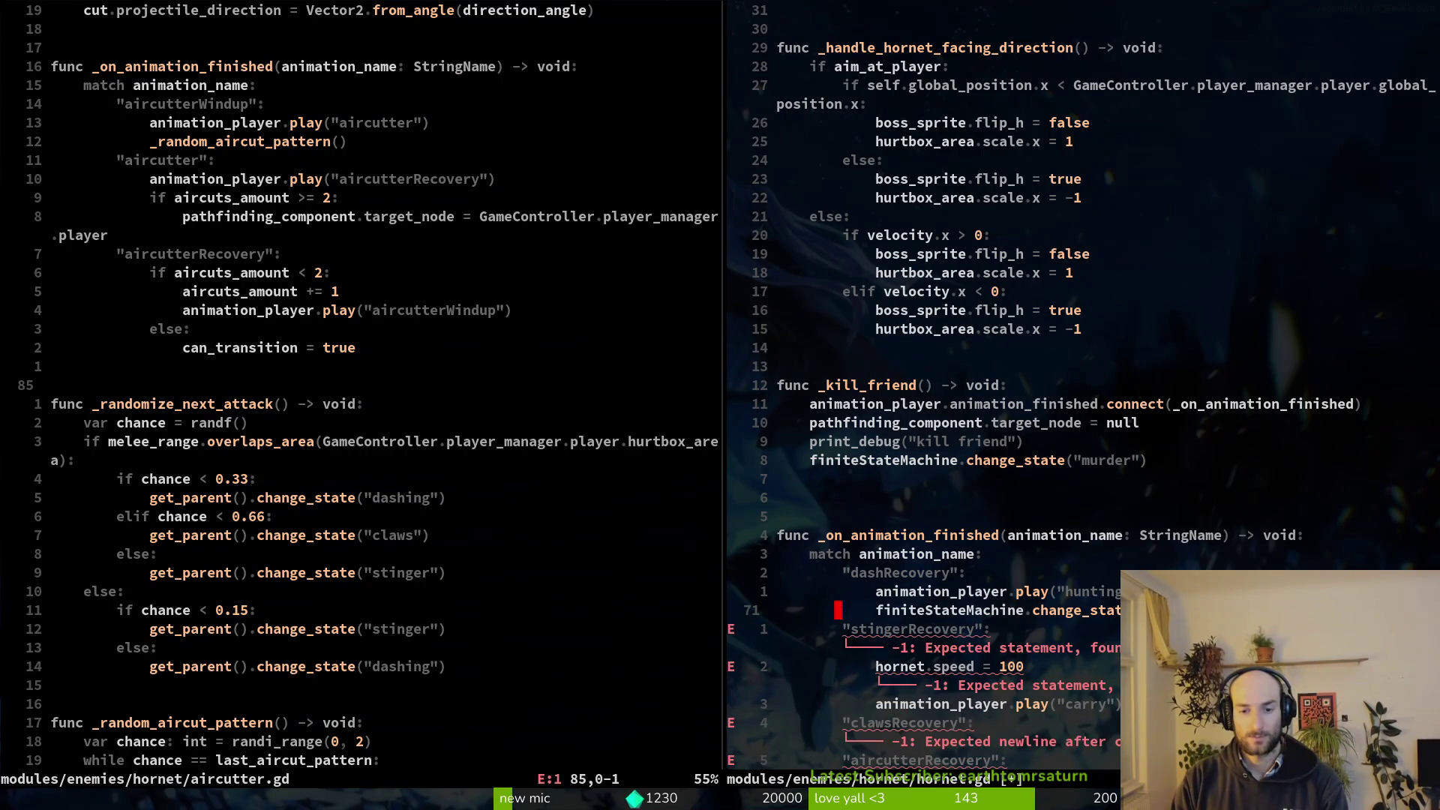
pyautogui.hotkey('shift', 'v')
pyautogui.press('j')
pyautogui.press('j')
pyautogui.press('j')
pyautogui.hotkey('shift', 'g')
# Restore the deleted cases and join stingerRecovery onto the dashRecovery case line.
pyautogui.write('d')
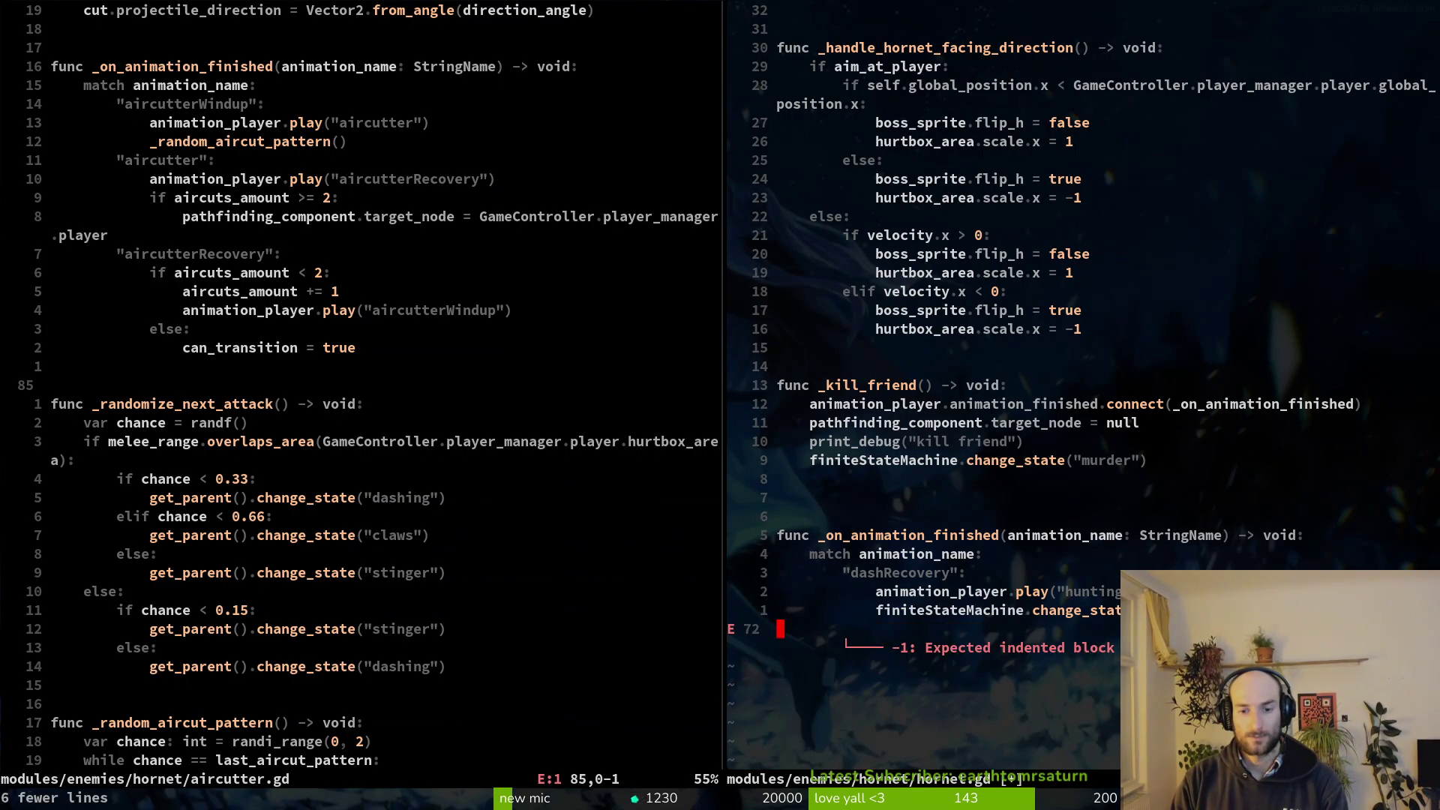
pyautogui.write(':w')
pyautogui.press('Return')
pyautogui.press('u')
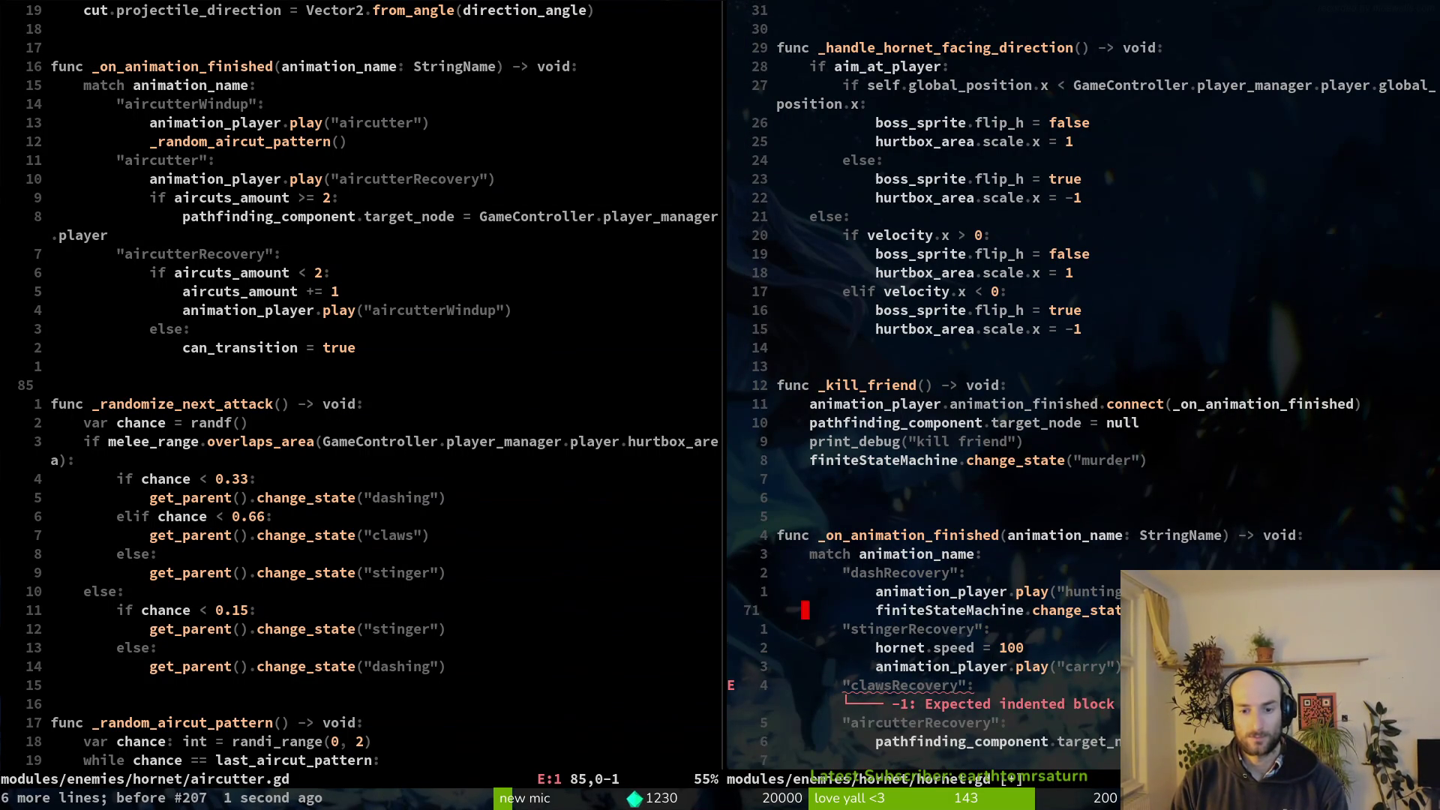
pyautogui.press('j')
pyautogui.hotkey('shift', 'v')
pyautogui.hotkey('shift', 'k')
pyautogui.hotkey('shift', 'k')
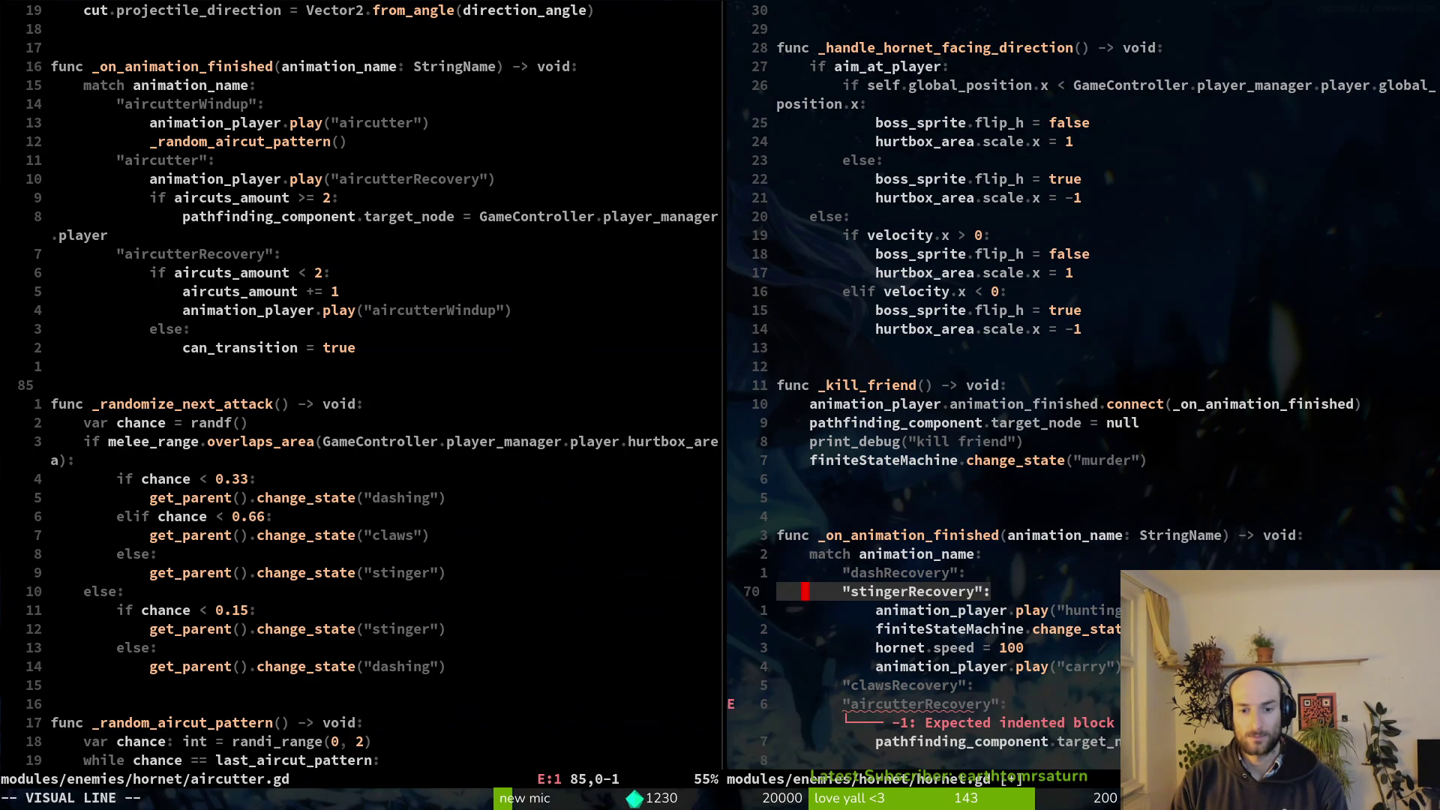
pyautogui.press('Escape')
pyautogui.press('k')
pyautogui.hotkey('shift', 'j')
pyautogui.write('hr,')
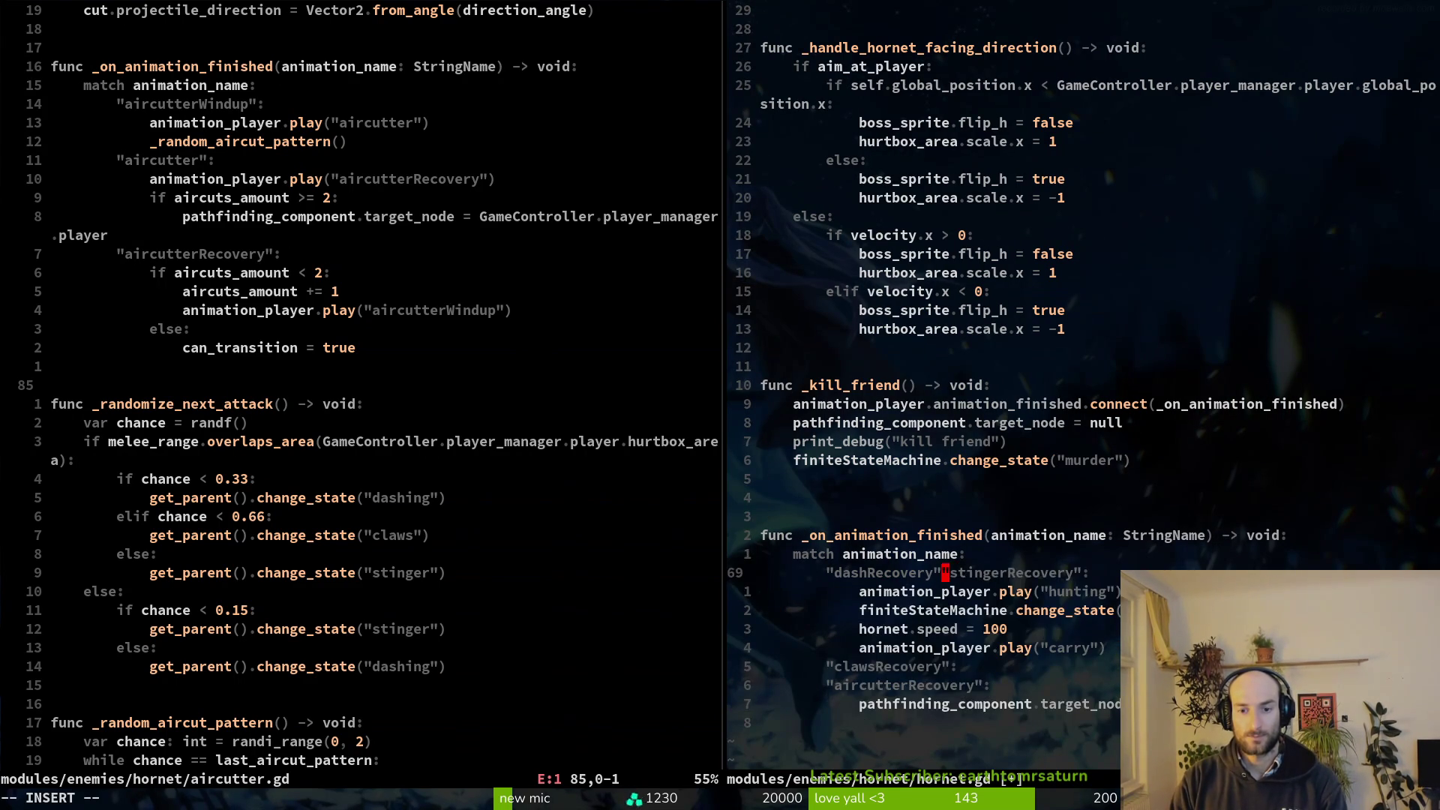
pyautogui.write(':write')
pyautogui.press('Return')
# Move clawsRecovery up and join it comma-separated into the combined case.
pyautogui.press('j')
pyautogui.press('j')
pyautogui.press('j')
pyautogui.hotkey('shift', 'v')
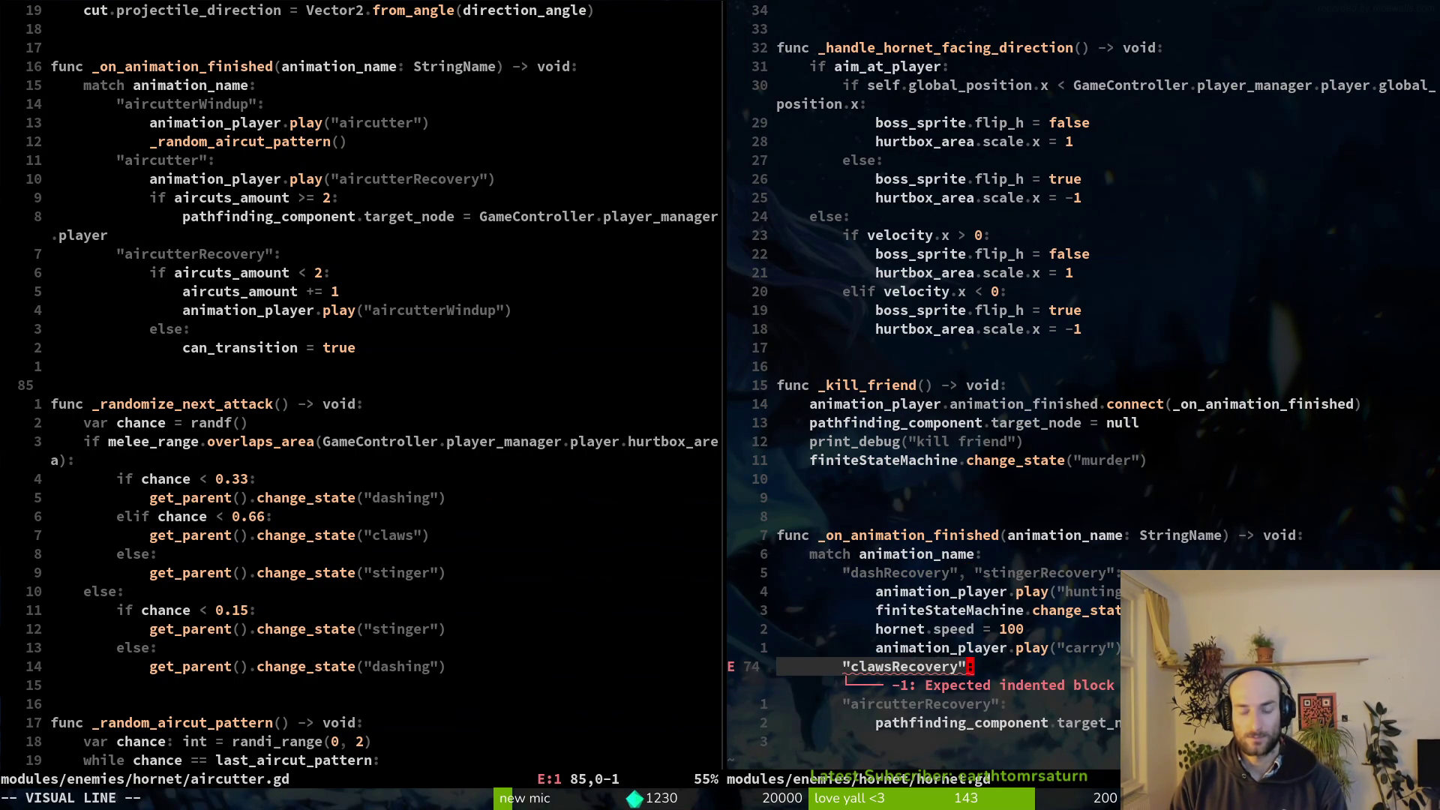
pyautogui.hotkey('shift', 'k')
pyautogui.hotkey('shift', 'k')
pyautogui.hotkey('shift', 'k')
pyautogui.press('Escape')
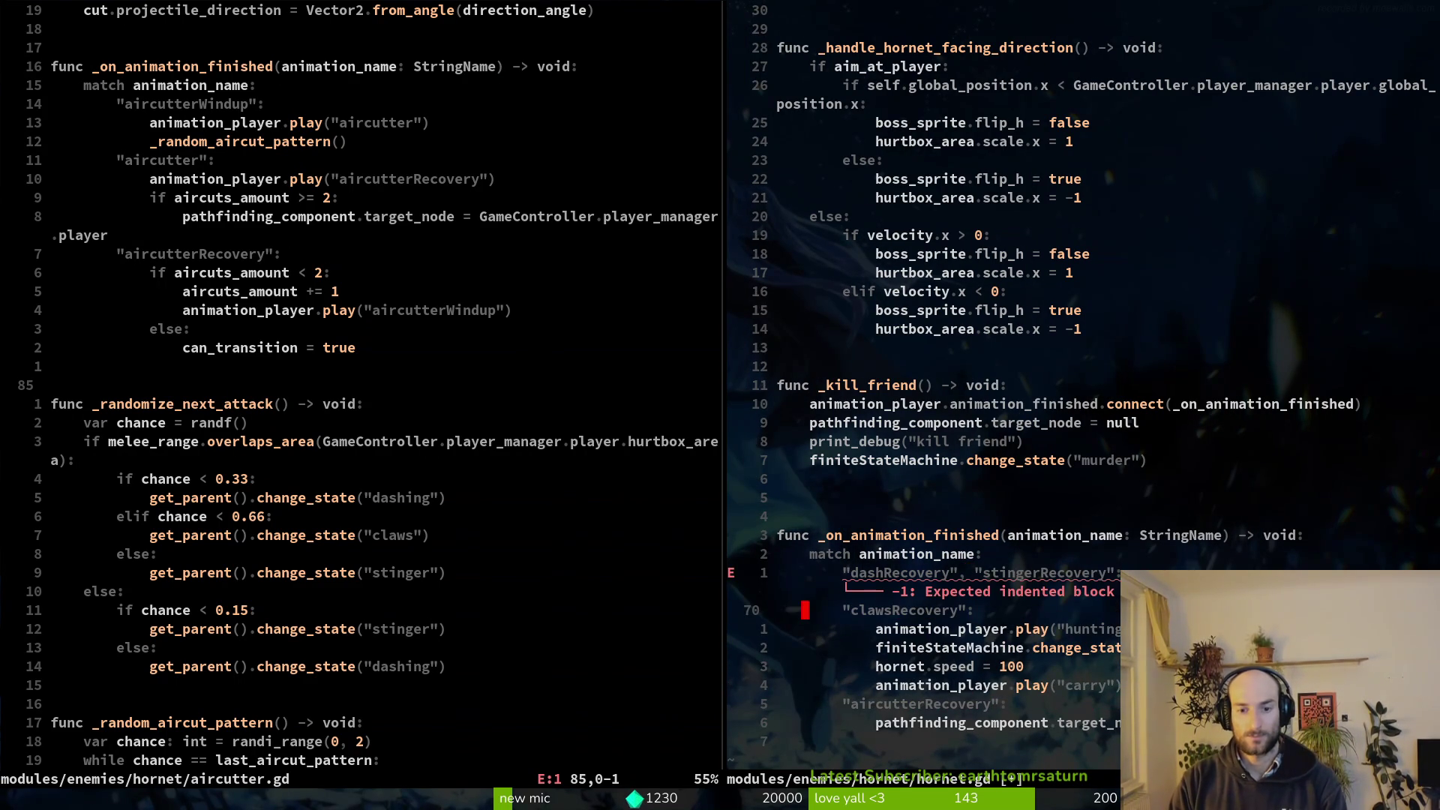
pyautogui.press('k')
pyautogui.hotkey('shift', 'j')
pyautogui.press('h')
pyautogui.press('s')
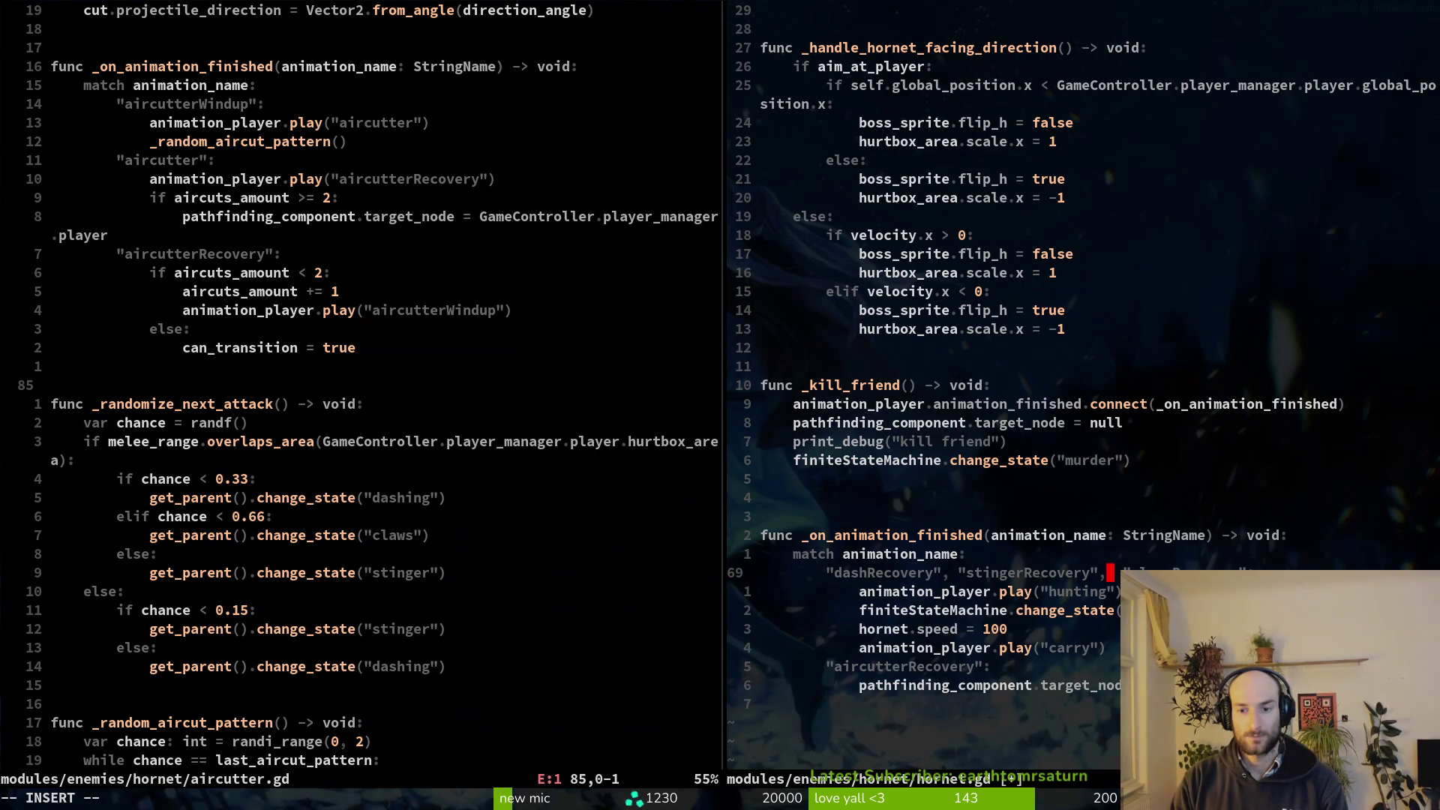
pyautogui.press('Escape')
pyautogui.write(':write')
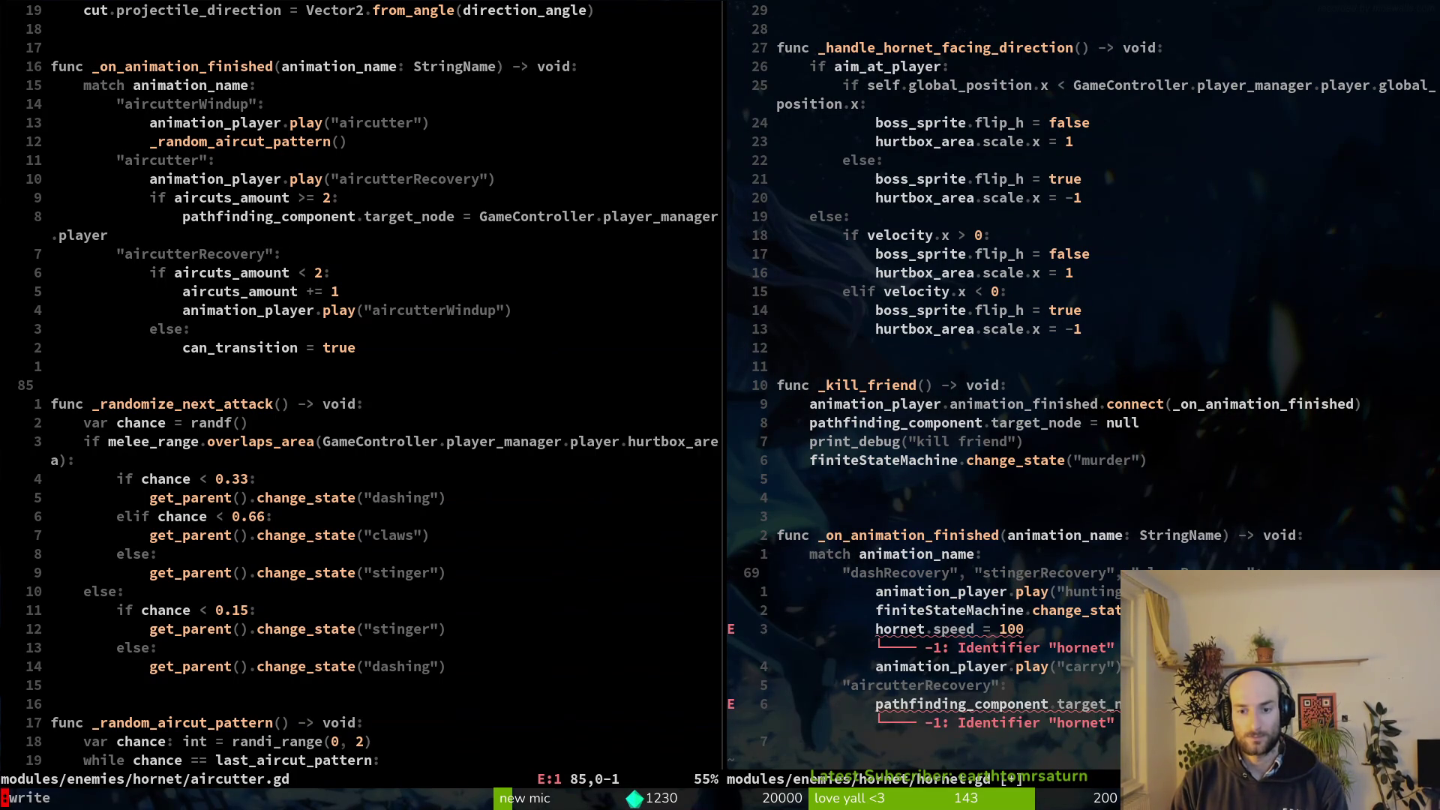
pyautogui.press('Return')
# Join aircutterRecovery into the combined case line and save hornet.gd.
pyautogui.press('5')
pyautogui.press('j')
pyautogui.hotkey('shift', 'v')
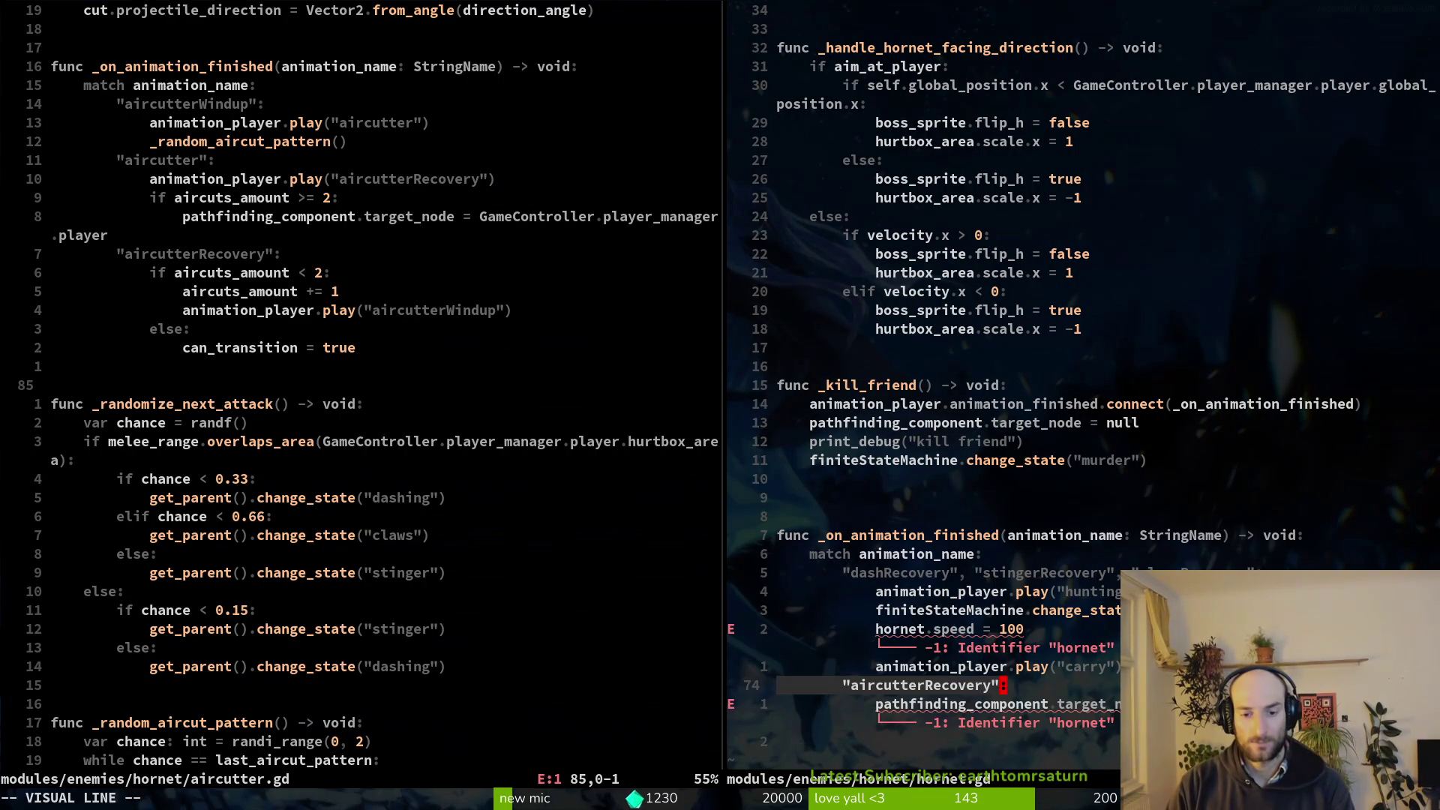
pyautogui.press('K')
pyautogui.press('K')
pyautogui.press('K')
pyautogui.press('Escape')
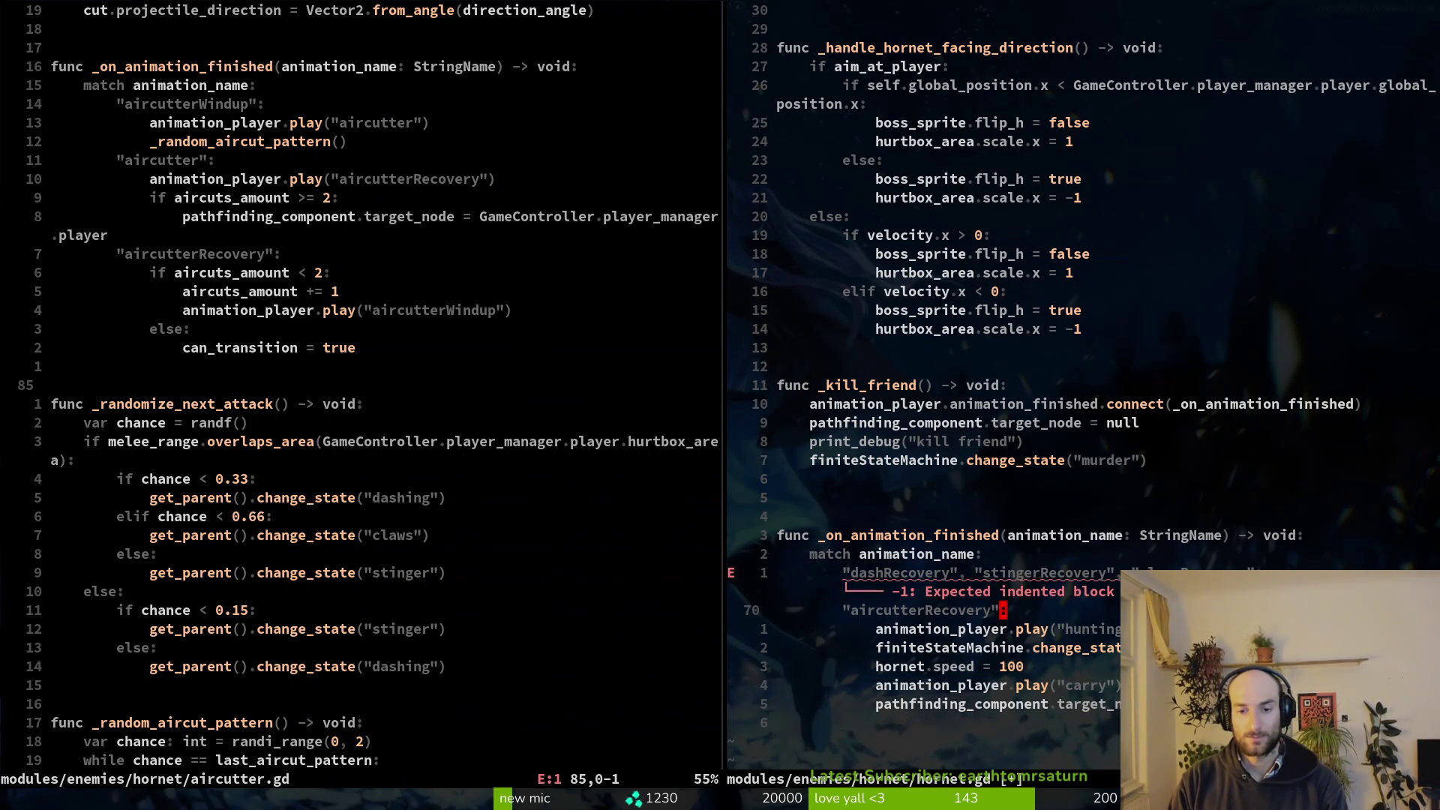
pyautogui.press('I')
pyautogui.press('BackSpace')
pyautogui.press('BackSpace')
pyautogui.press('BackSpace')
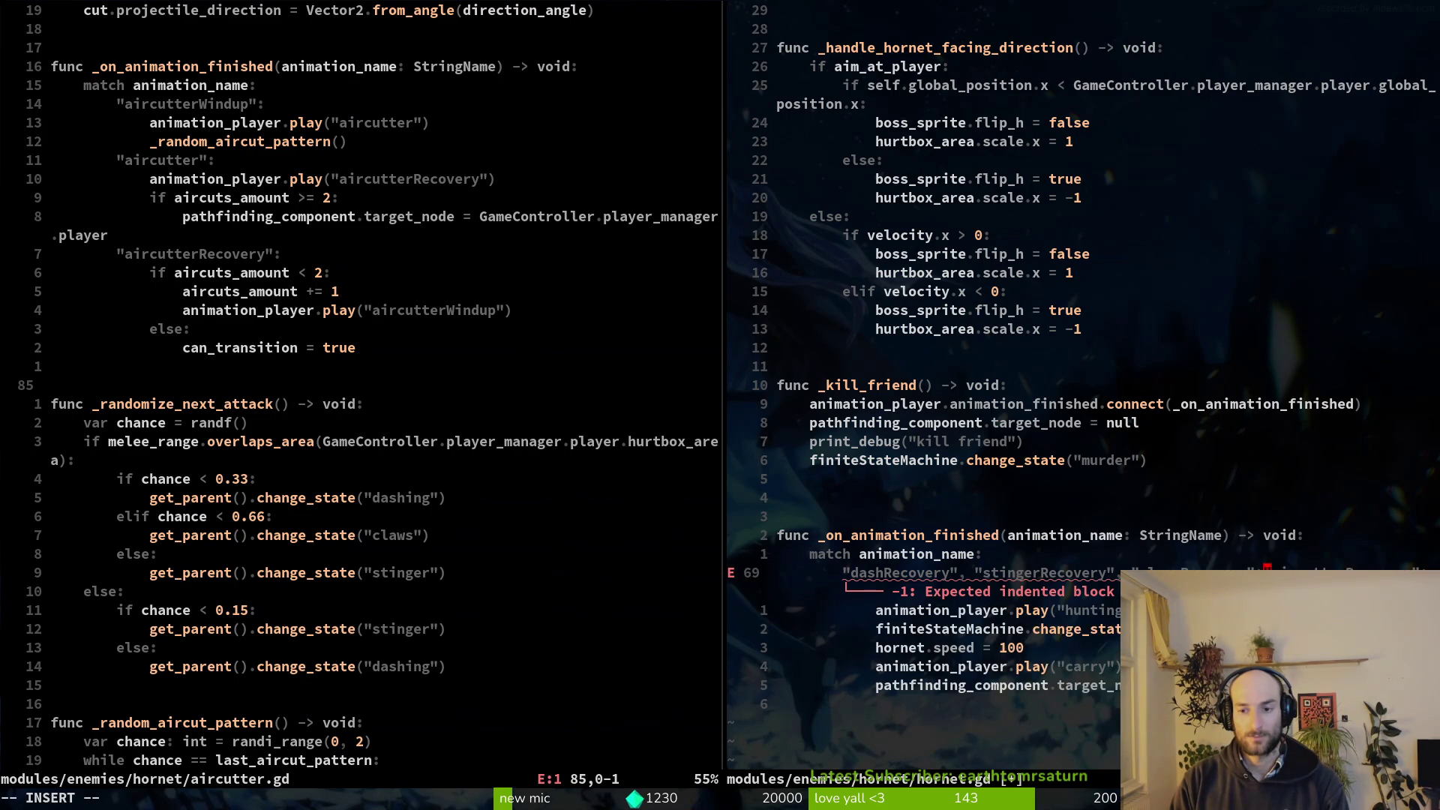
pyautogui.press('Escape')
pyautogui.write(':w')
pyautogui.press('Return')
# Change hornet.speed to self.speed in the shared recovery case.
pyautogui.press('j')
pyautogui.press('j')
pyautogui.press('j')
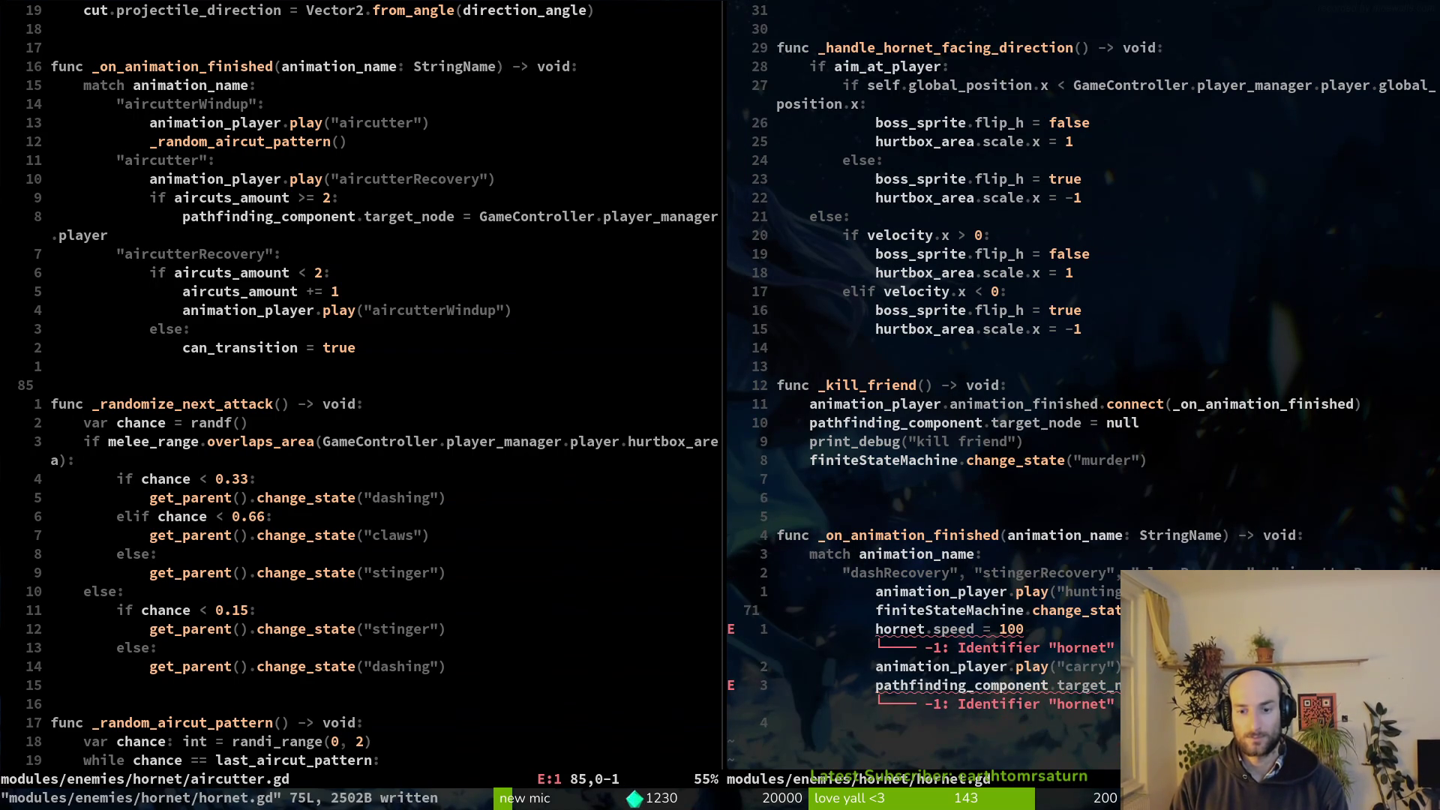
pyautogui.press('b')
pyautogui.press('b')
pyautogui.press('b')
pyautogui.press('i')
pyautogui.press('Escape')
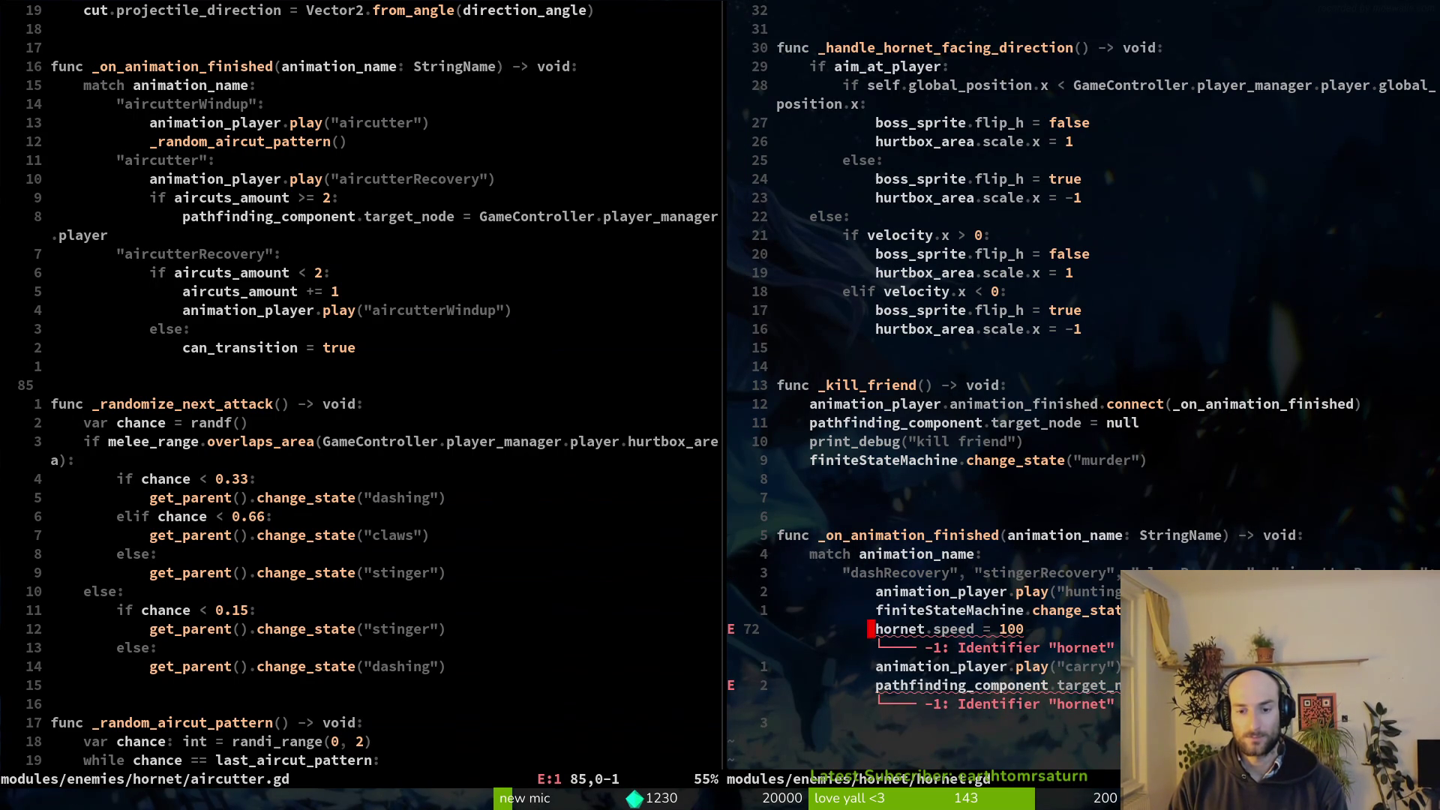
pyautogui.press('k')
pyautogui.write('j')
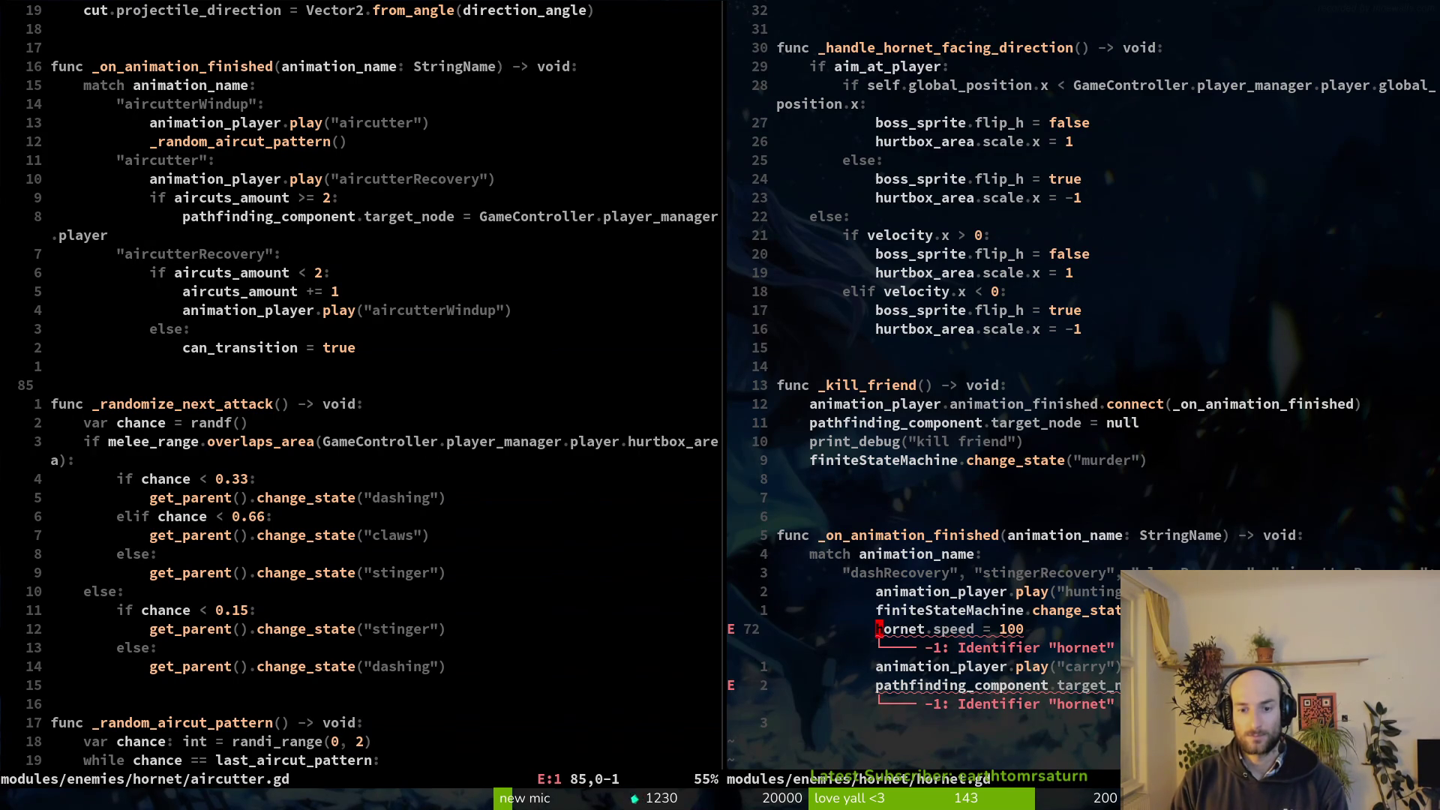
pyautogui.write('cwself')
pyautogui.press('Escape')
pyautogui.press('j')
pyautogui.press('j')
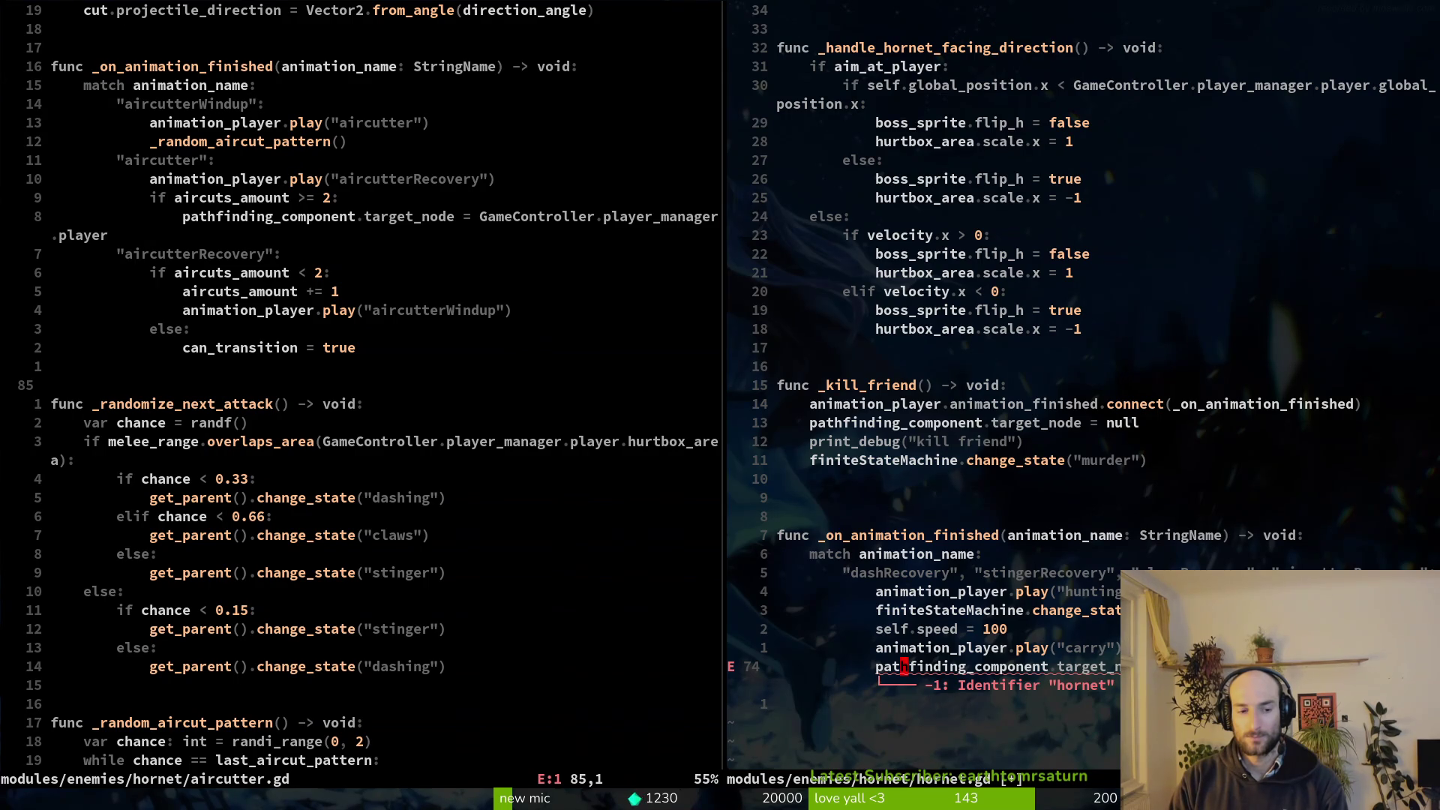
# Switch to the left pane and search the project files for the murder script.
pyautogui.hotkey('ctrl', 'w')
pyautogui.press('h')
pyautogui.press('space')
# Open murder.gd, keep the hornet.speed line under the kill case, and save it.
pyautogui.press('f')
pyautogui.press('f')
pyautogui.write('murder')
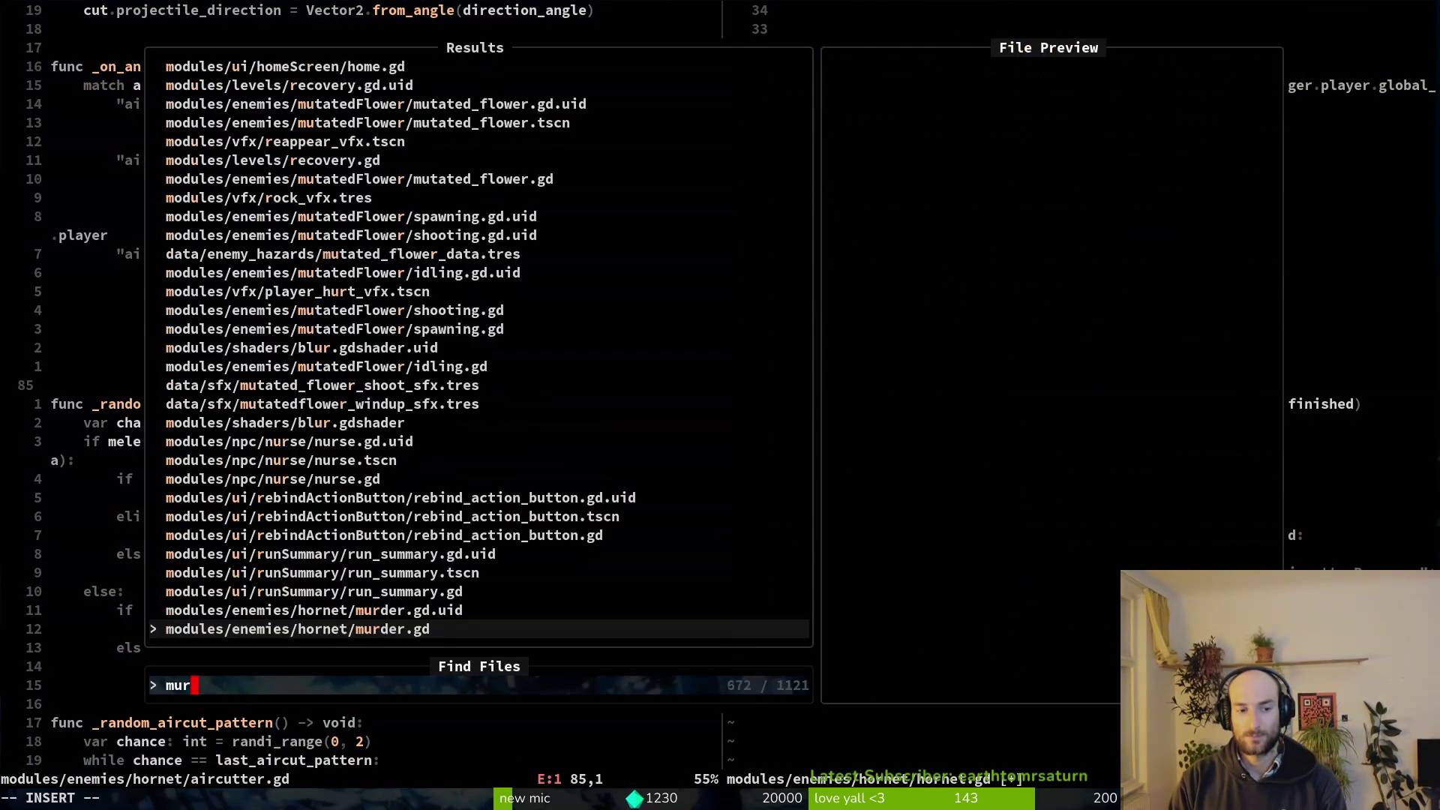
pyautogui.press('Return')
pyautogui.press('u')
pyautogui.hotkey('ctrl', 'r')
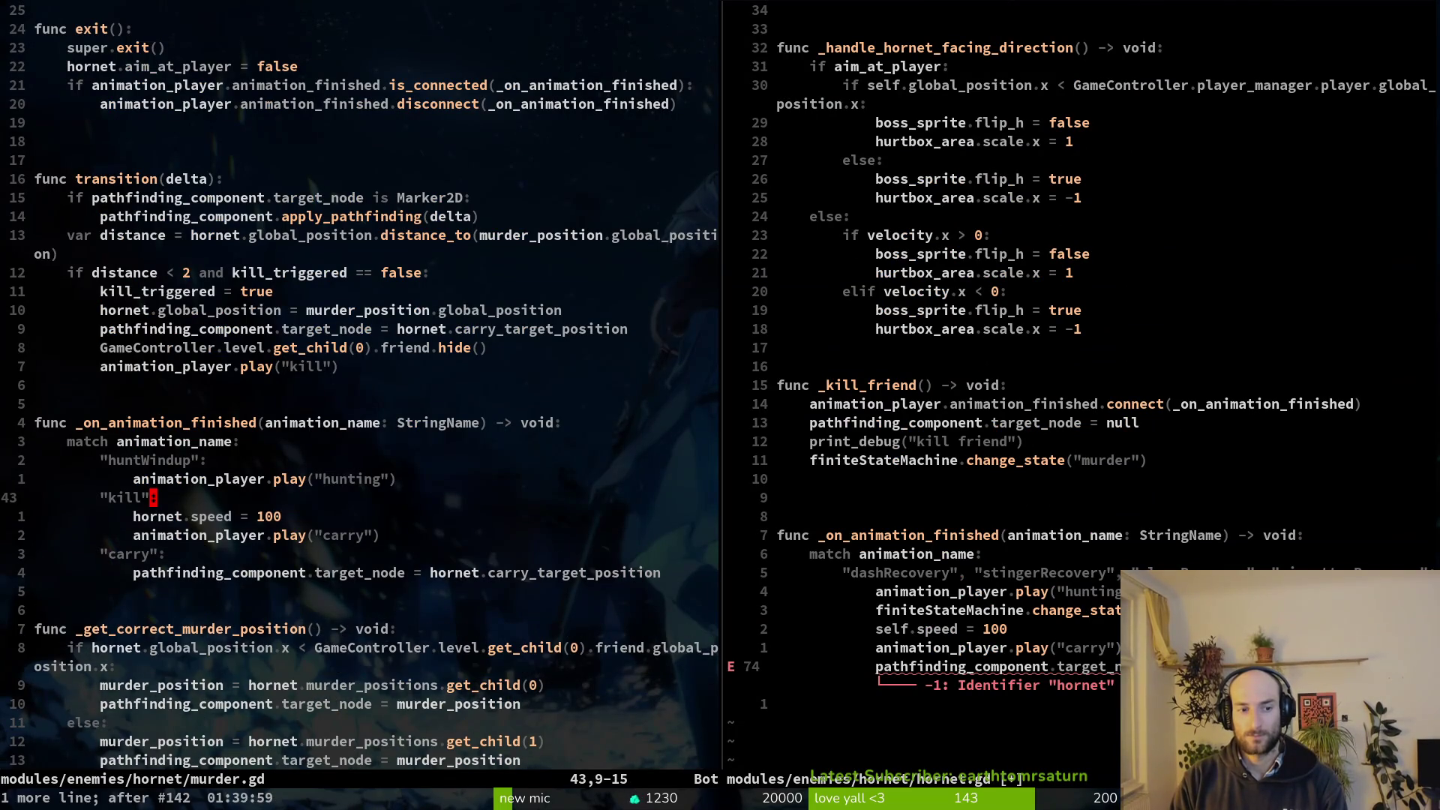
pyautogui.press('u')
pyautogui.hotkey('ctrl', 'r')
pyautogui.write(':write')
pyautogui.press('Return')
# Compare the two splits and delete the self.speed = 100 line from hornet.gd.
pyautogui.hotkey('ctrl', 'w')
pyautogui.press('l')
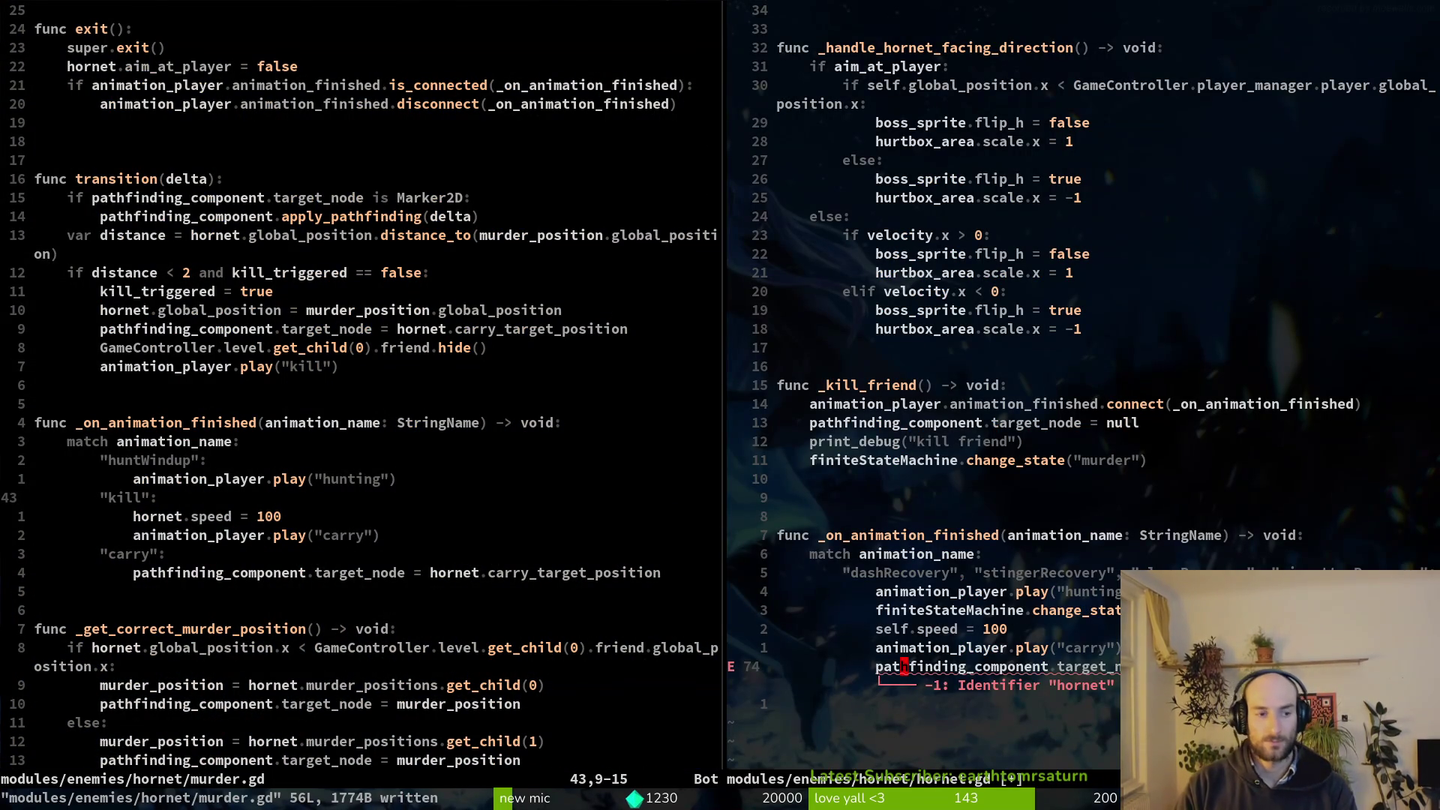
pyautogui.press('k')
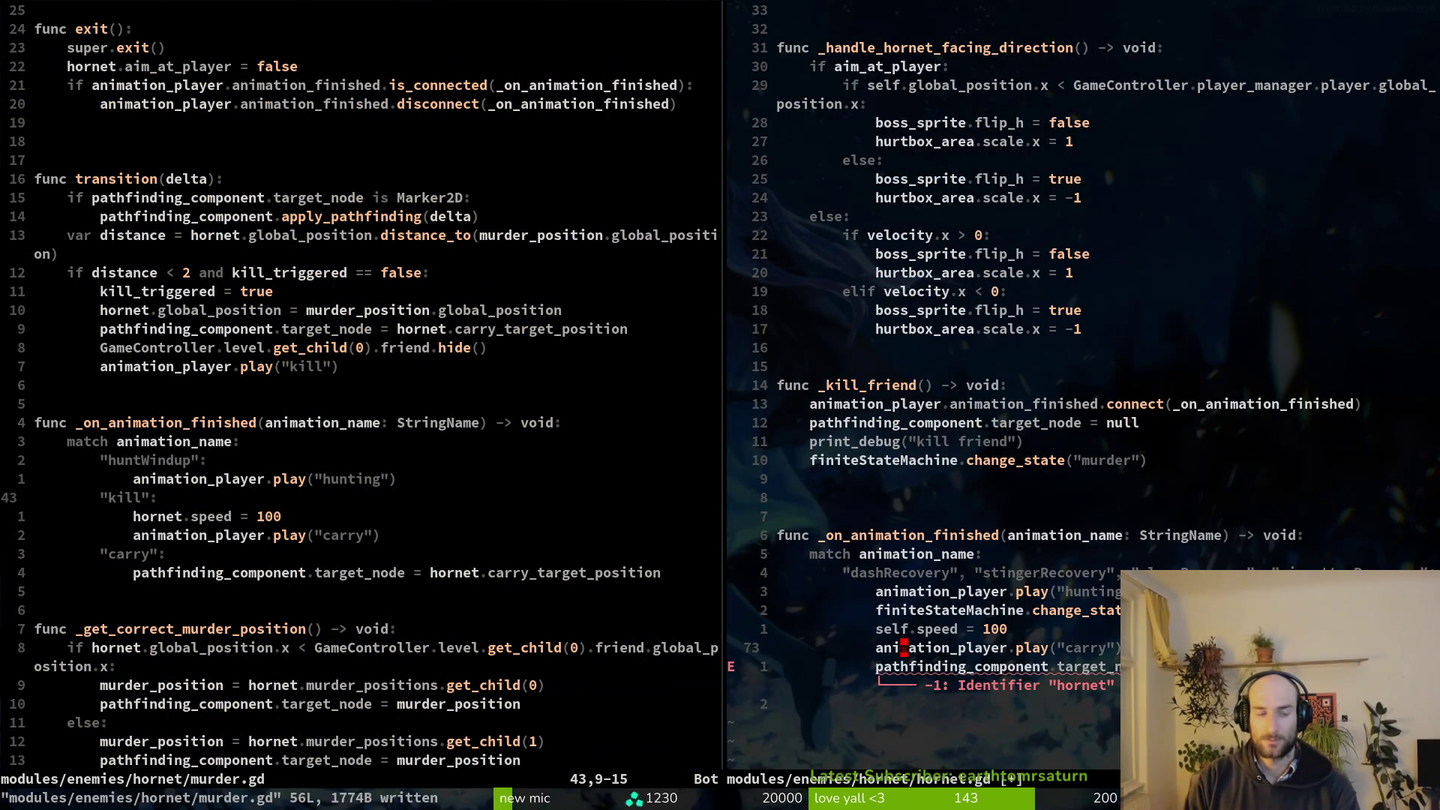
pyautogui.hotkey('ctrl', 'w')
pyautogui.press('h')
pyautogui.press('u')
pyautogui.hotkey('ctrl', 'r')
pyautogui.hotkey('ctrl', 'w')
pyautogui.press('l')
pyautogui.press('k')
pyautogui.hotkey('shift', 'v')
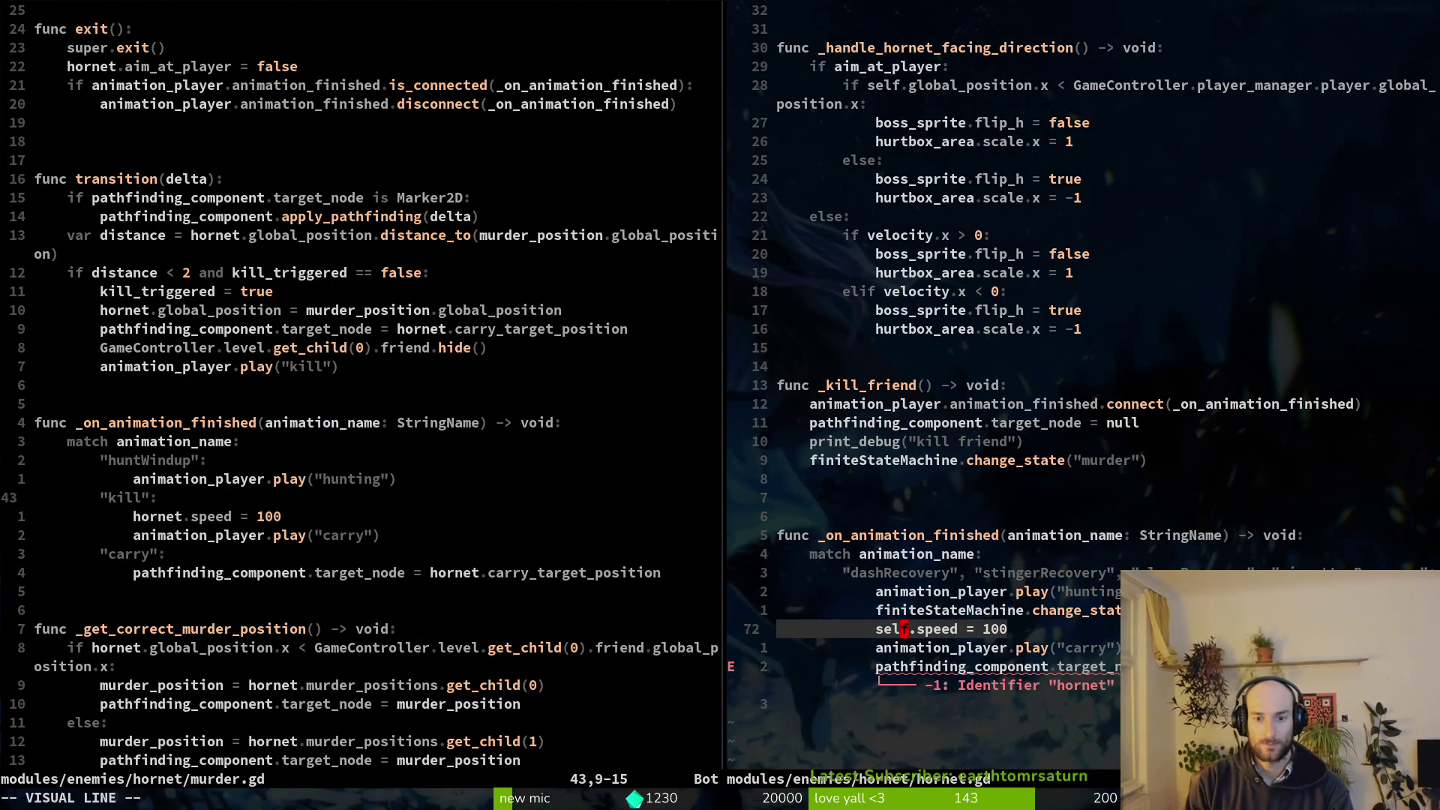
pyautogui.press('d')
# Remove the hunting and carry animation calls and move the null pathfinding target line above the state change.
pyautogui.press('k')
pyautogui.press('d')
pyautogui.press('d')
pyautogui.press('u')
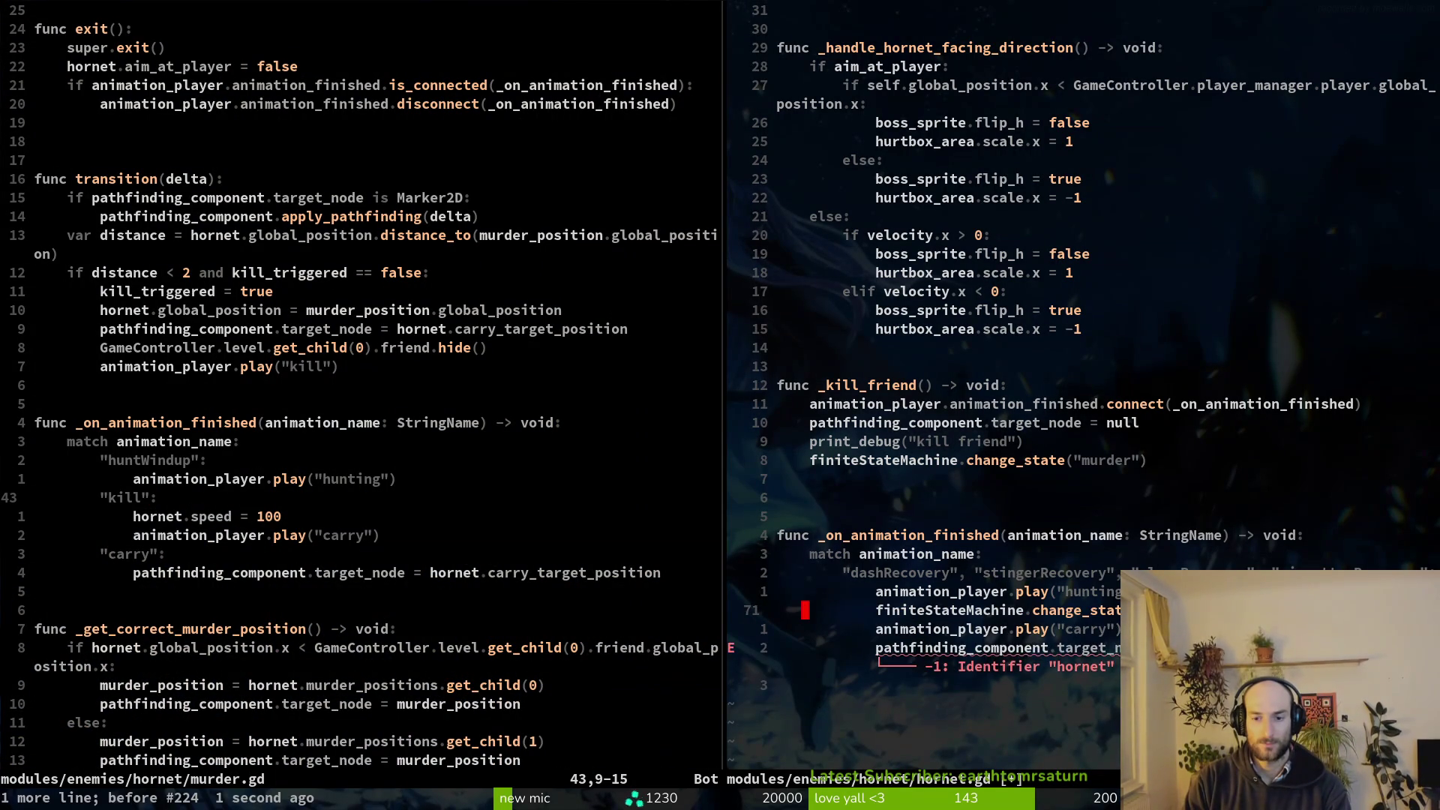
pyautogui.press('k')
pyautogui.press('d')
pyautogui.press('d')
pyautogui.press('j')
pyautogui.press('d')
pyautogui.press('d')
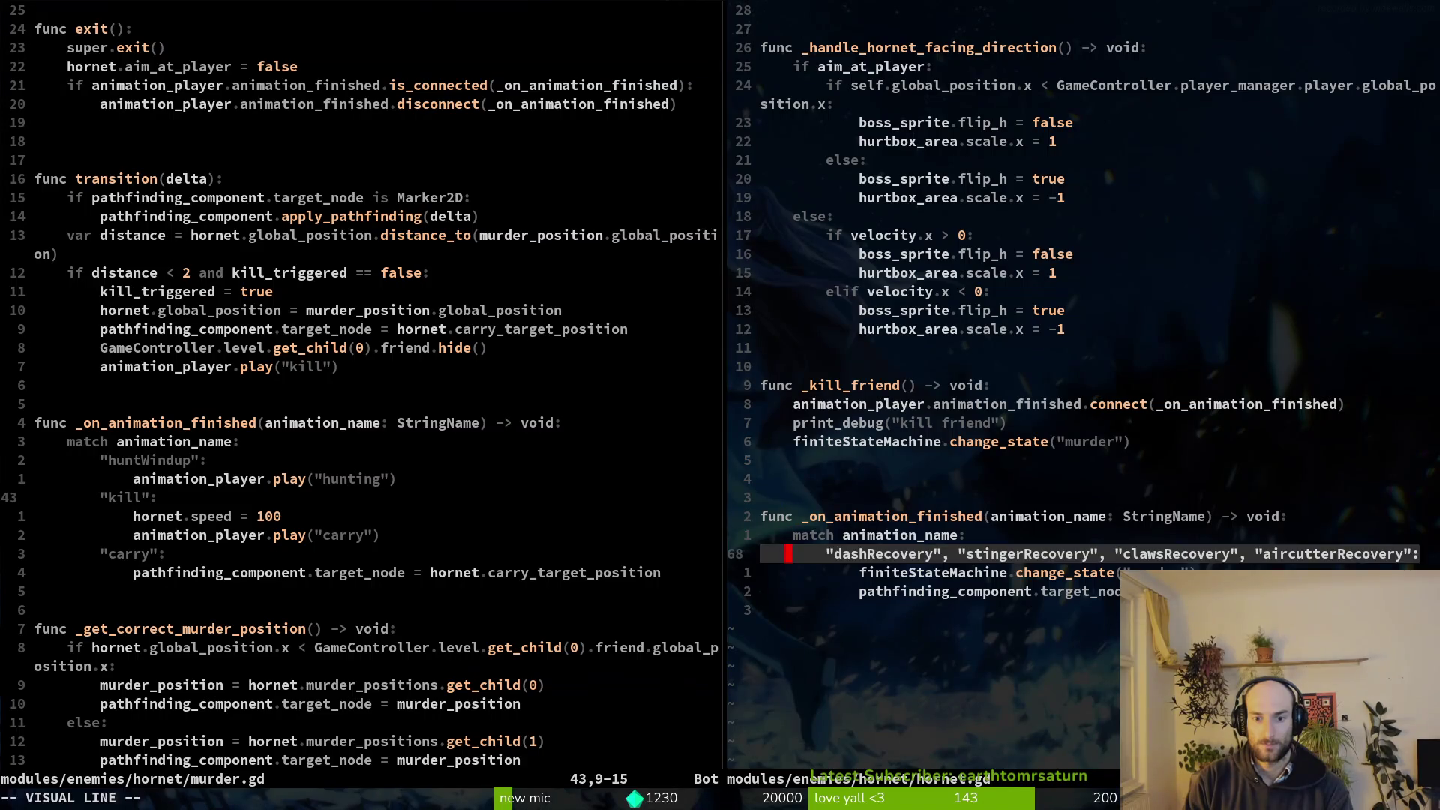
pyautogui.press('d')
pyautogui.press('d')
pyautogui.write('p:w')
pyautogui.press('Return')
# Strip print_debug, the state change and an extra blank line from _kill_friend, then save.
pyautogui.press('k')
pyautogui.press('k')
pyautogui.press('k')
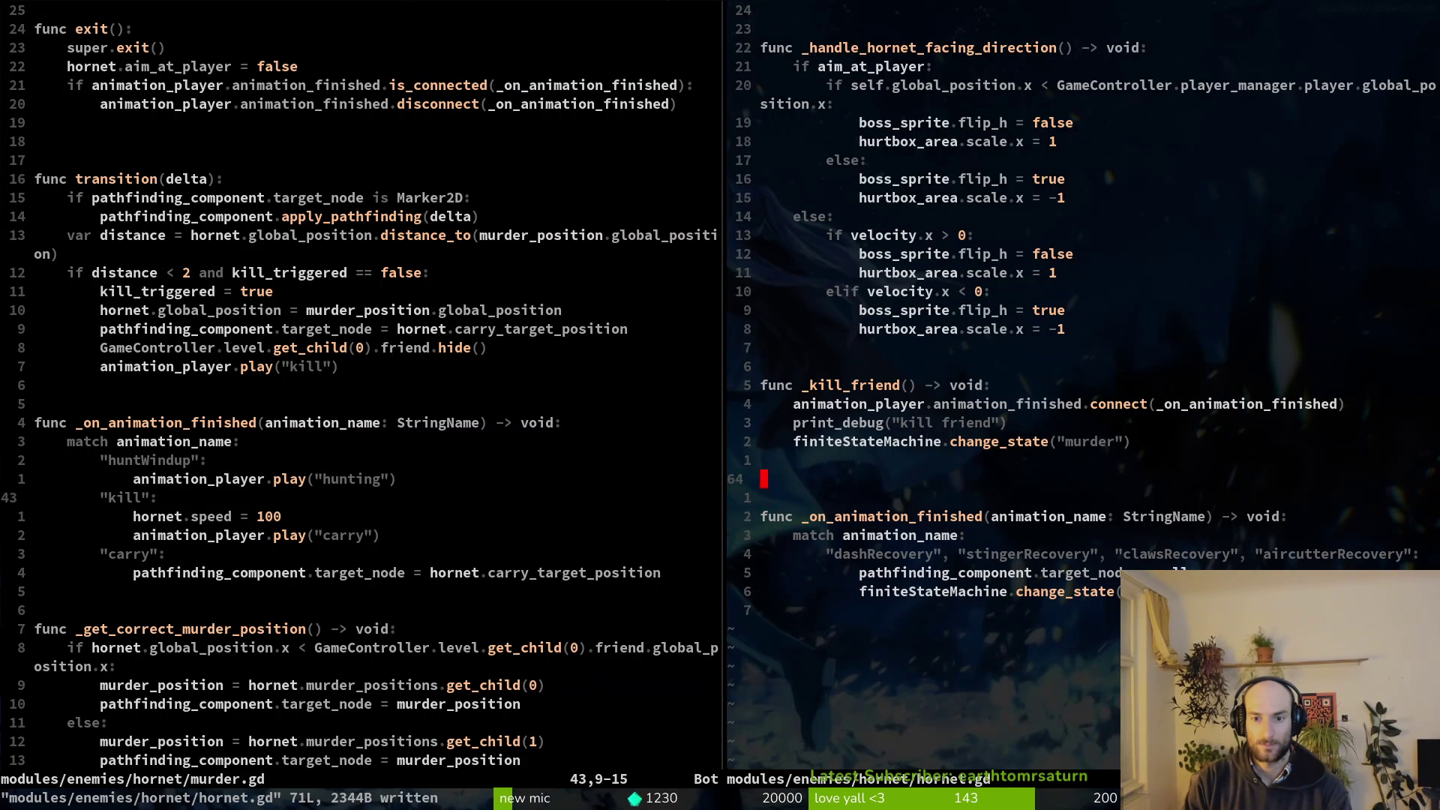
pyautogui.press('d')
pyautogui.press('d')
pyautogui.press('d')
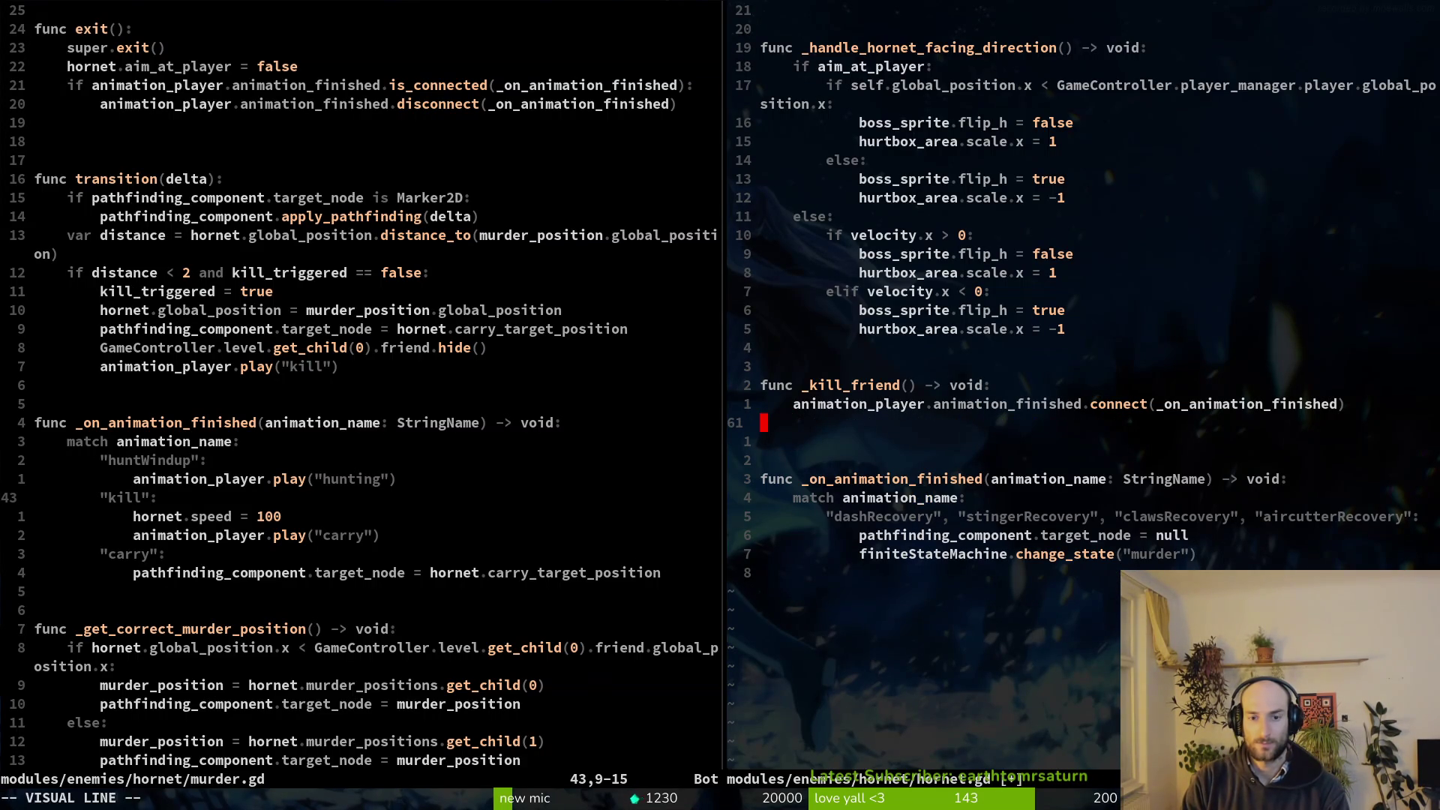
pyautogui.press('d')
pyautogui.press('d')
pyautogui.write(':write')
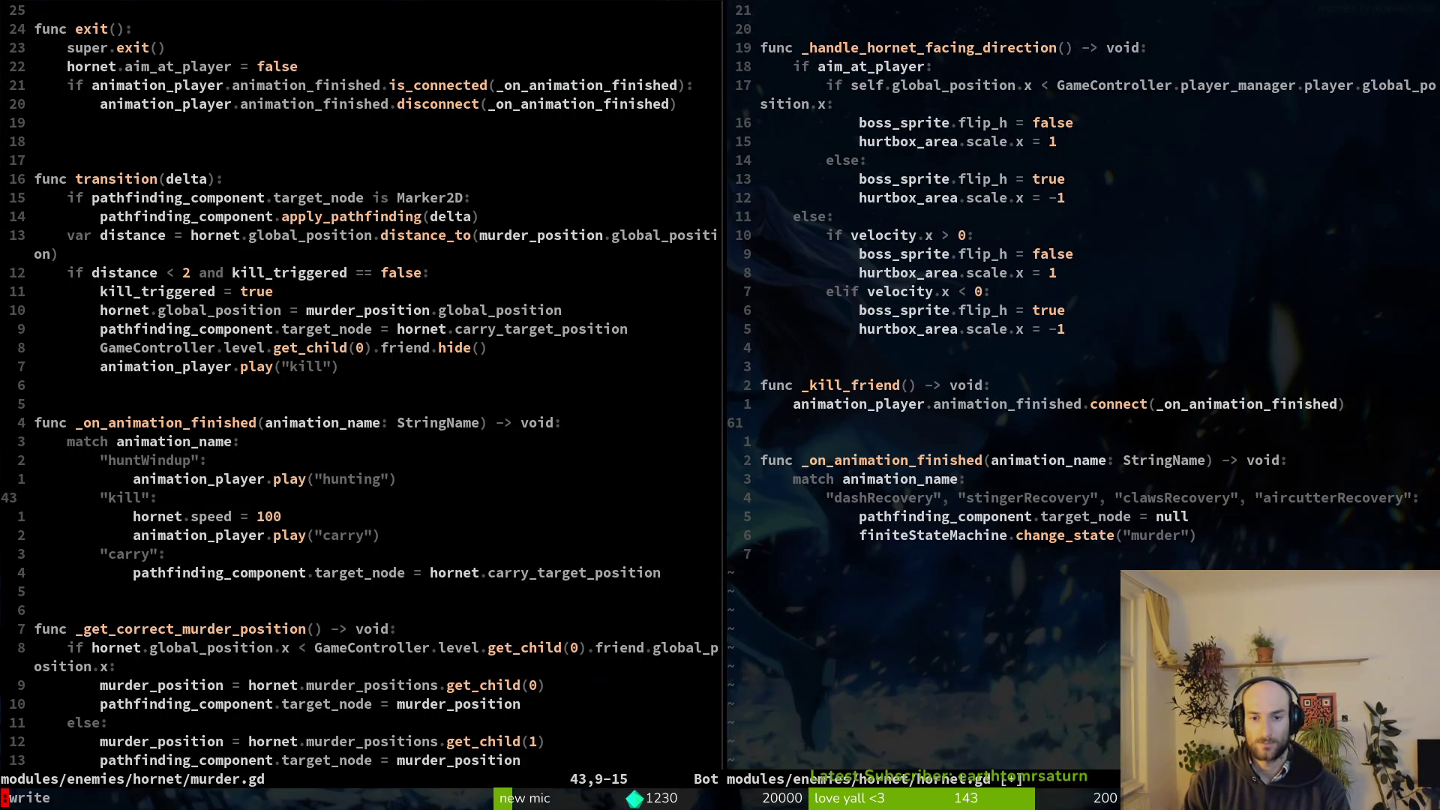
pyautogui.press('Return')
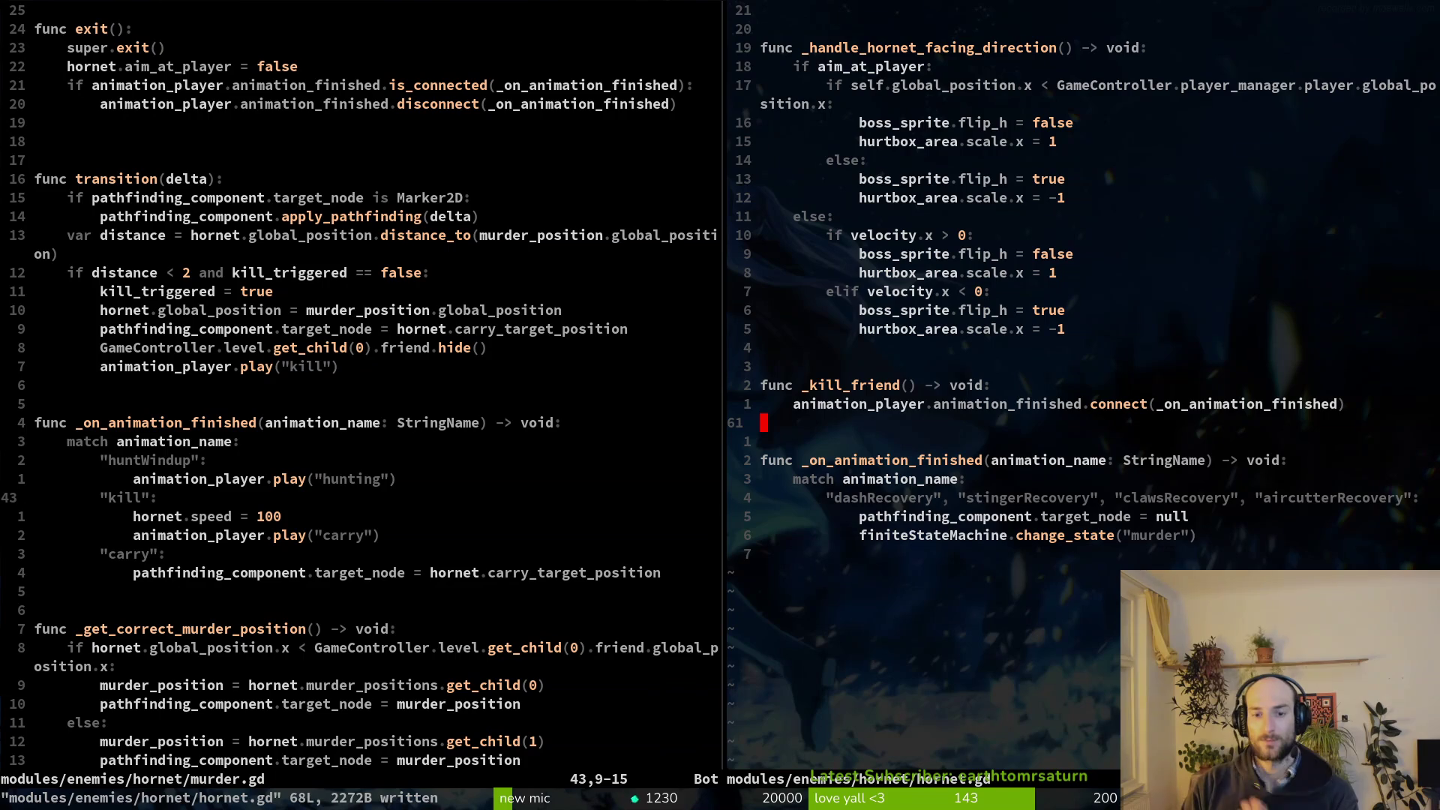
# Add a new line below the shared recovery case's state change, save hornet.gd, and rerun the game.
pyautogui.press('j')
pyautogui.press('j')
pyautogui.press('j')
pyautogui.press('o')
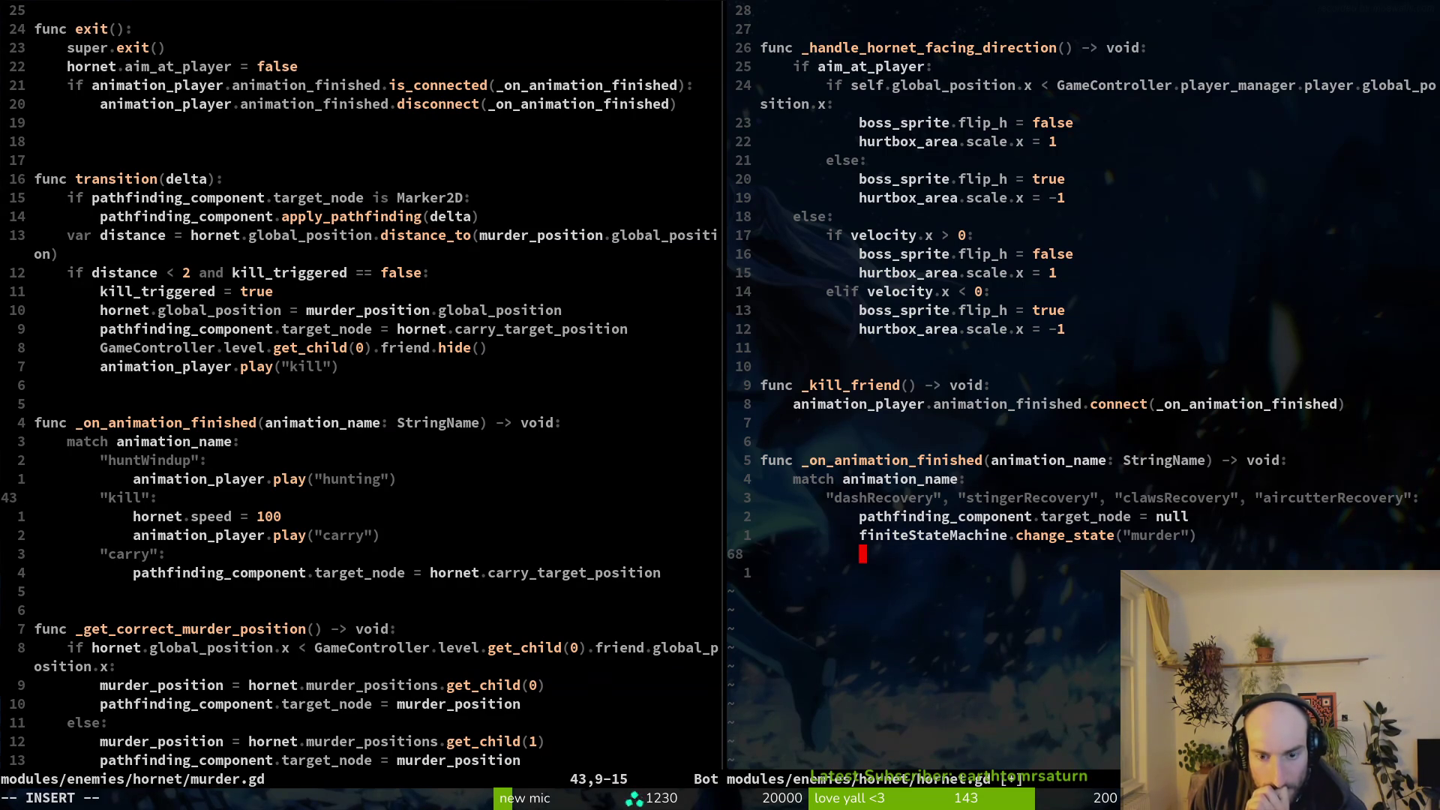
pyautogui.press('Escape')
pyautogui.write(':write')
pyautogui.press('Return')
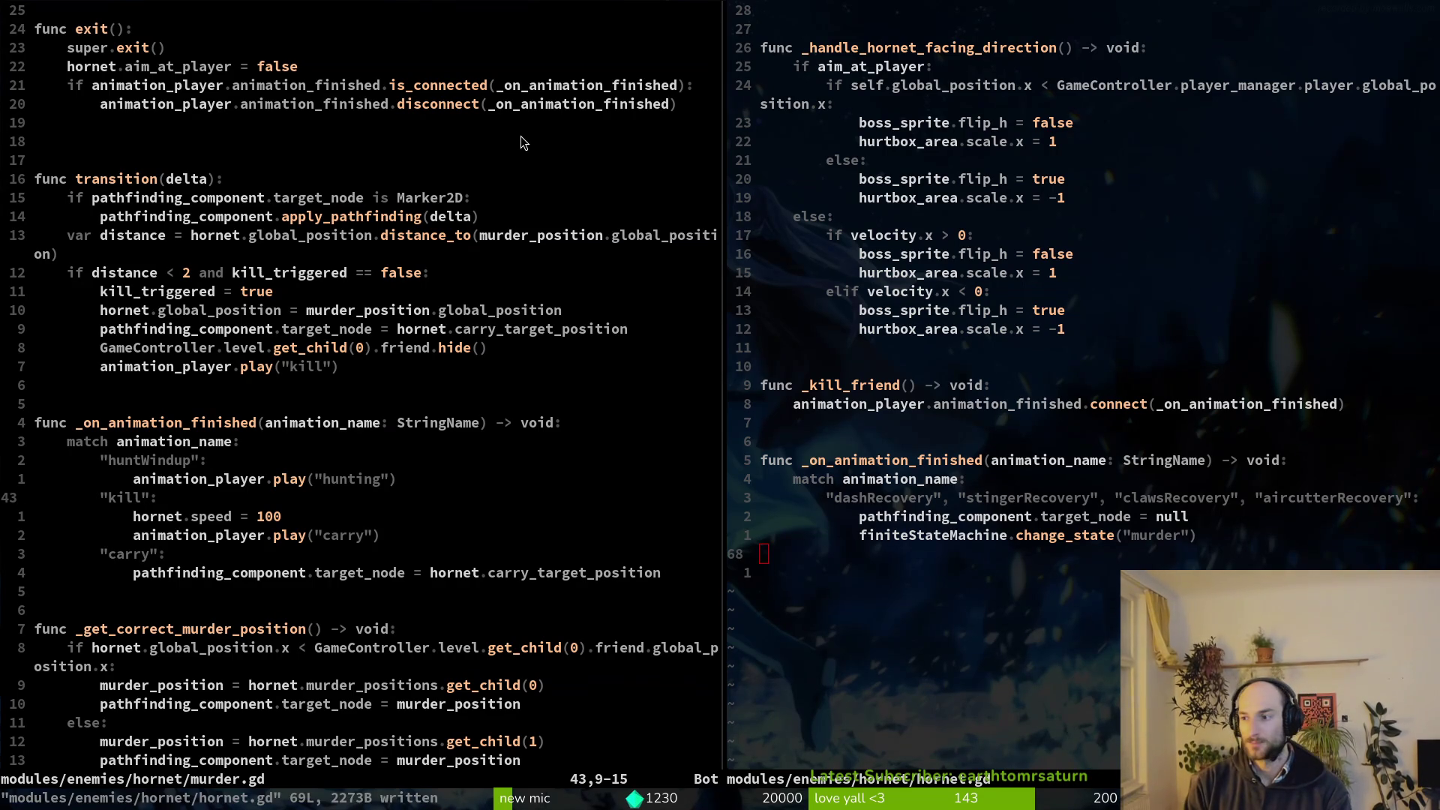
pyautogui.hotkey('alt', 'Tab')
pyautogui.press('F5')
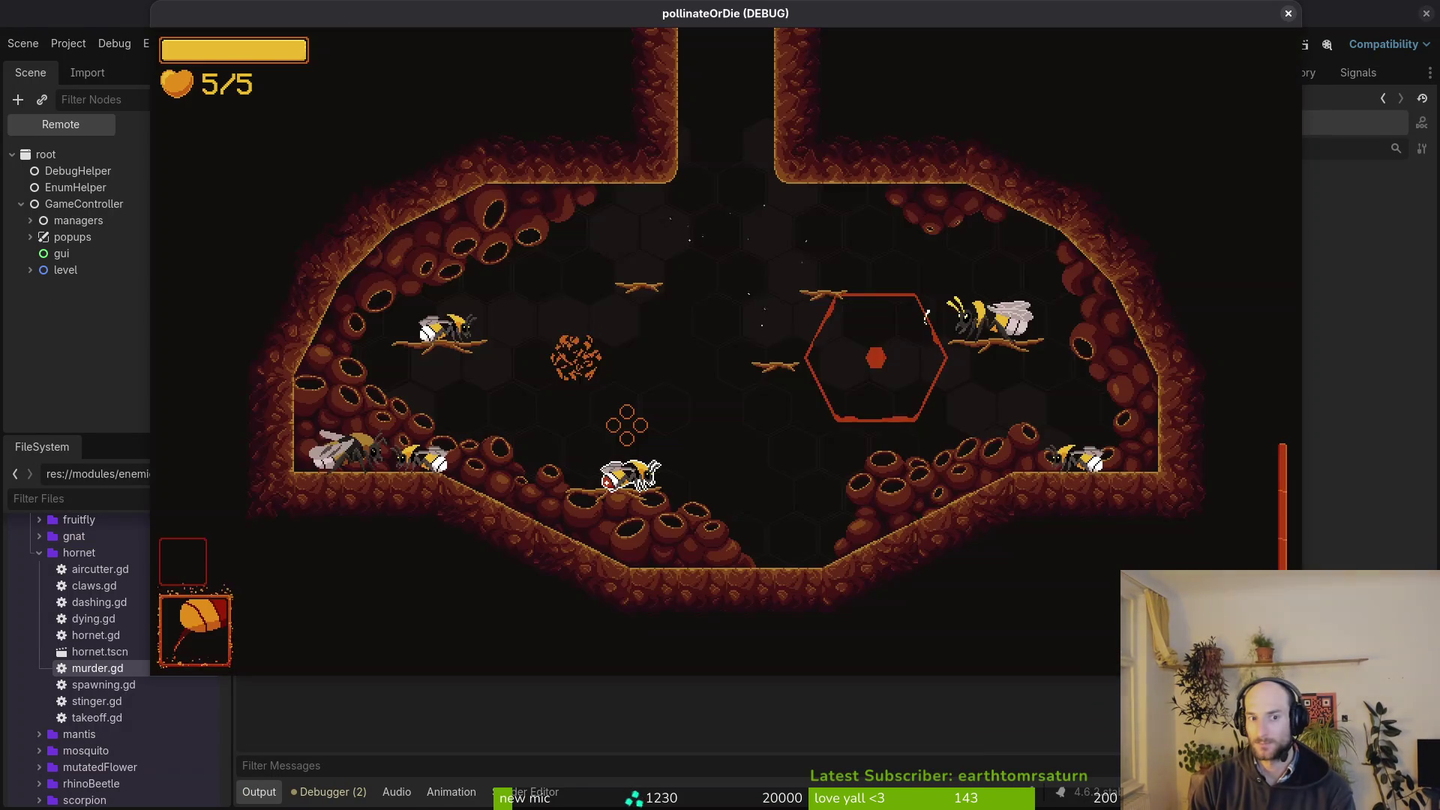
# Load the hornet boss arena from the debug level select menu.
pyautogui.press('Escape')
pyautogui.press('Up')
pyautogui.press('Return')
# Put the cursor on blank line 38 of murder.gd, then stop and restart the game.
pyautogui.hotkey('alt', 'Tab')
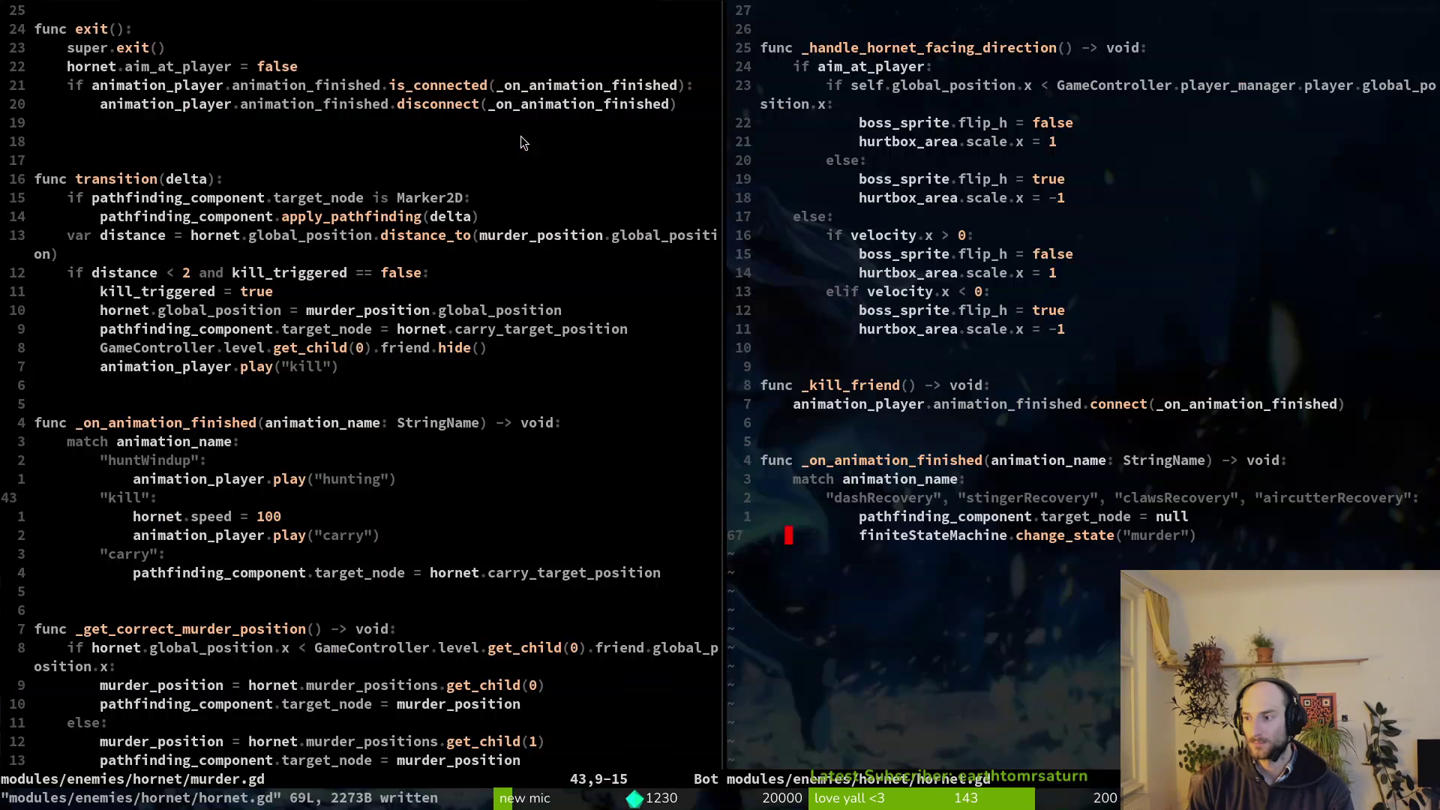
pyautogui.click(466, 411)
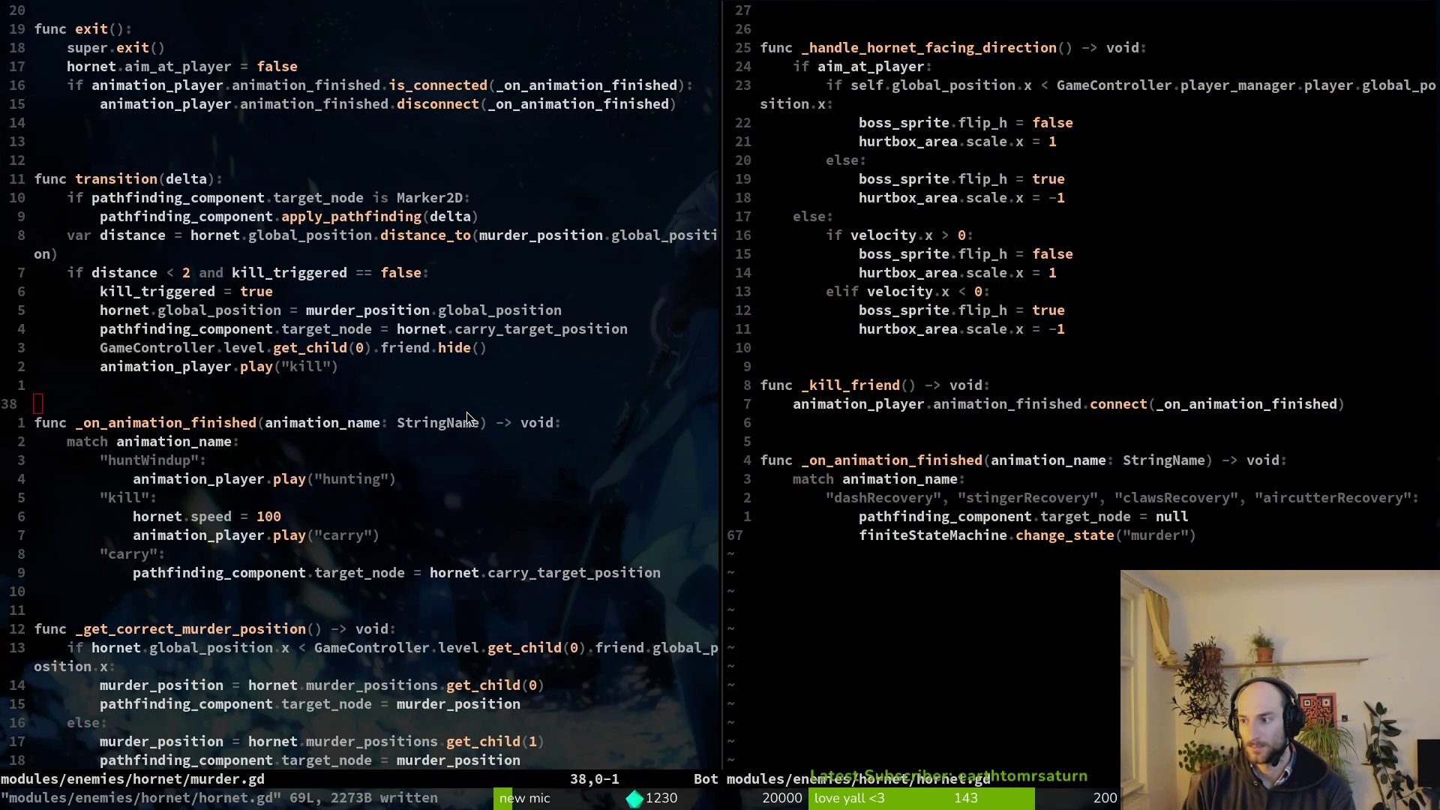
pyautogui.hotkey('alt', 'Tab')
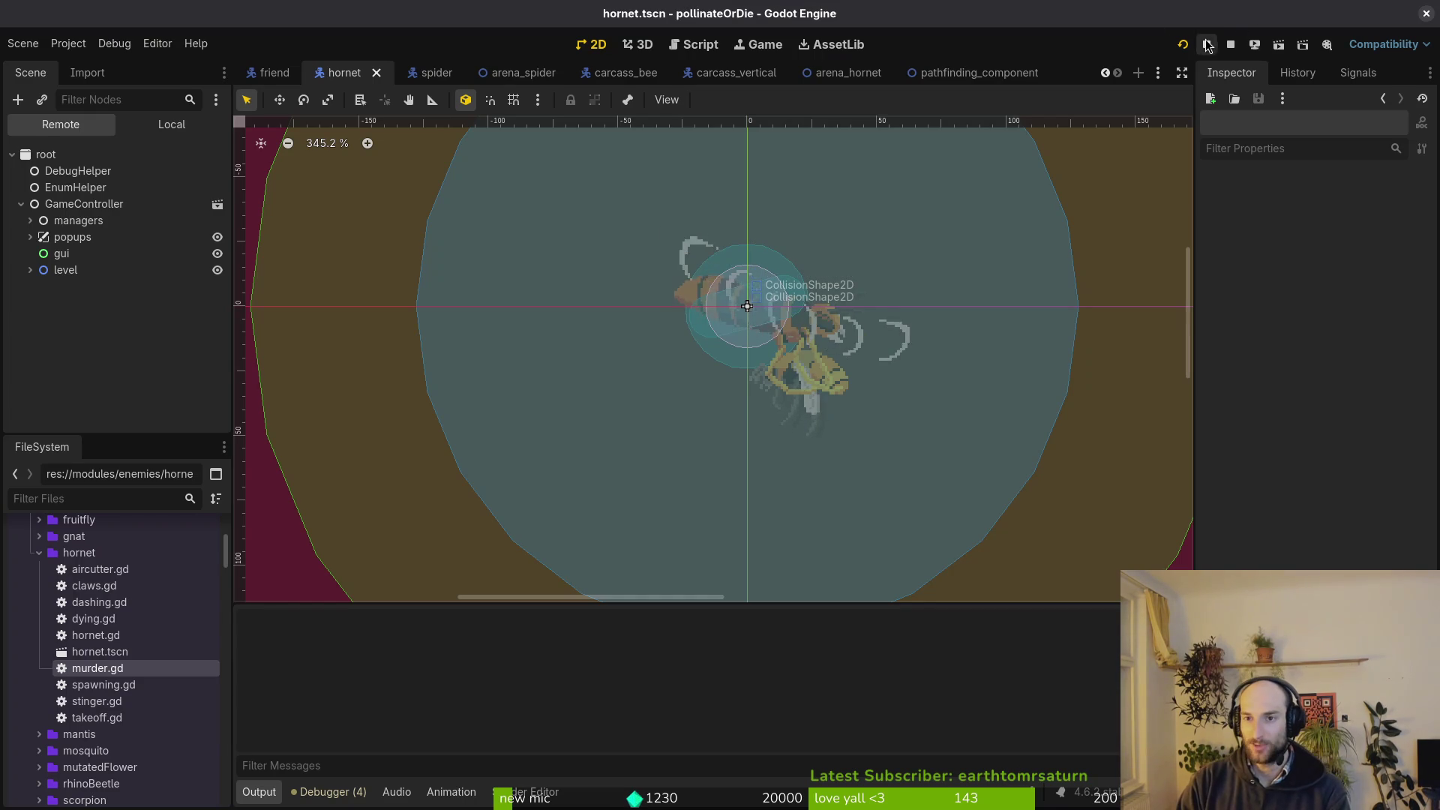
pyautogui.click(1231, 45)
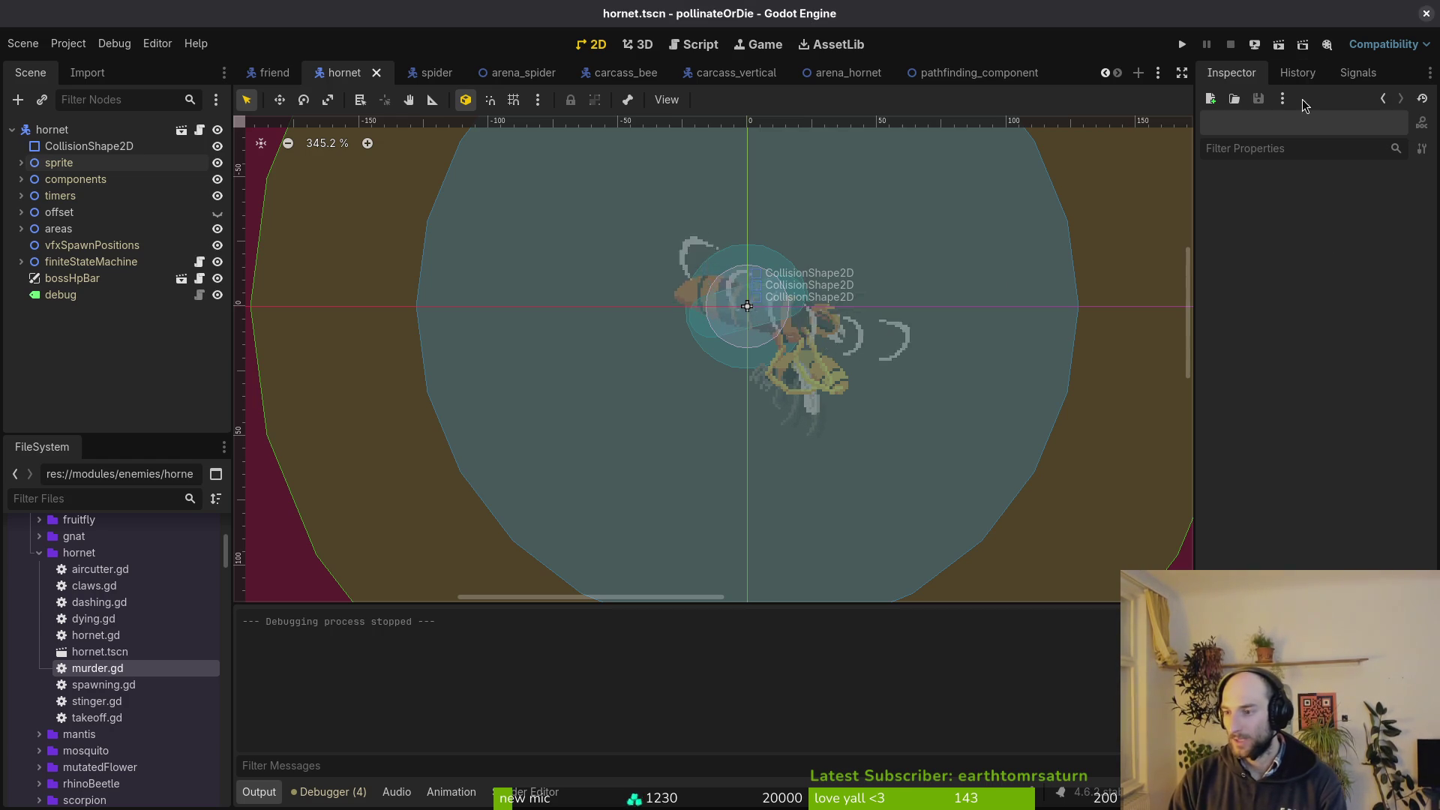
pyautogui.click(1182, 45)
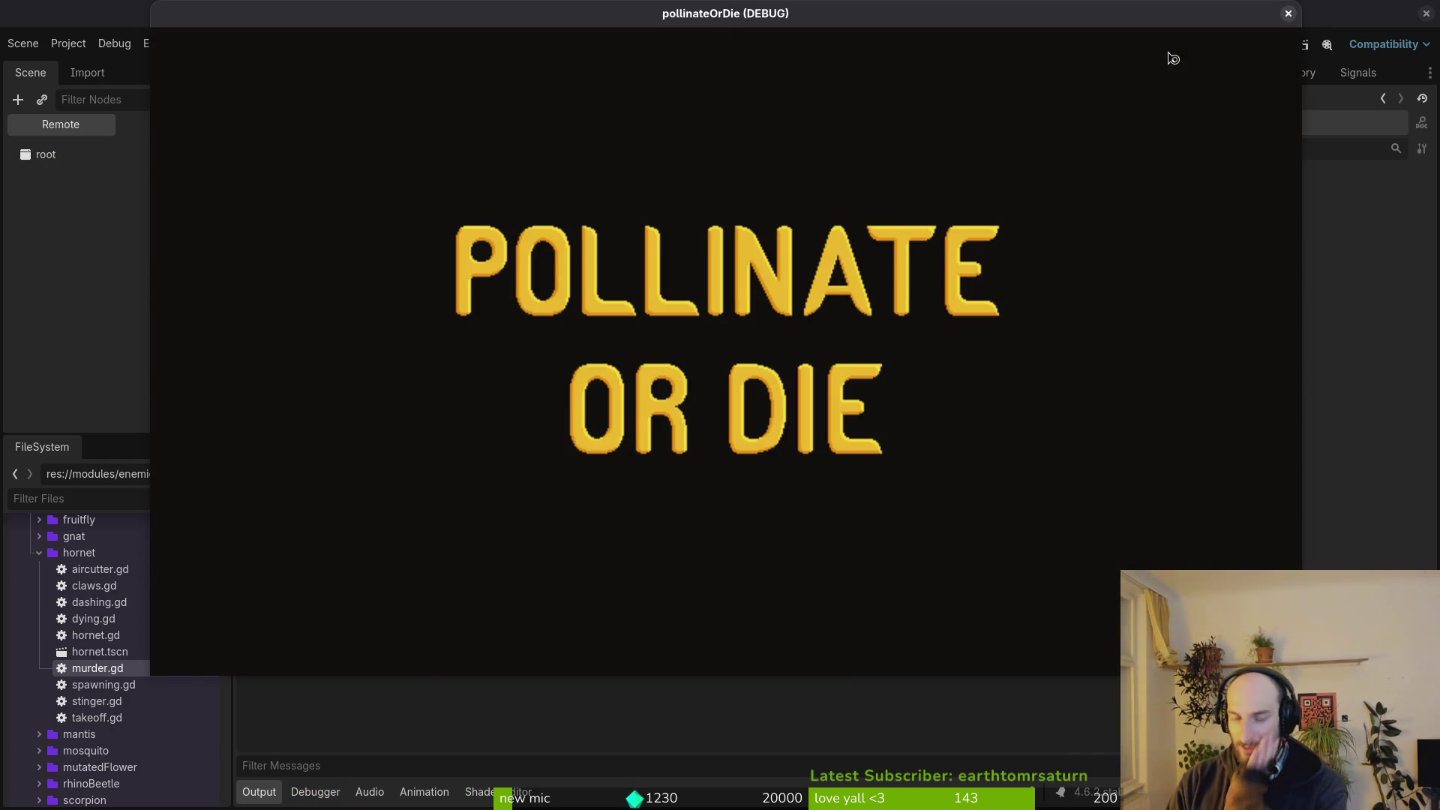
# Continue past the main menu, load the hornet arena via F1 and clear the intro dialog.
pyautogui.press('Return')
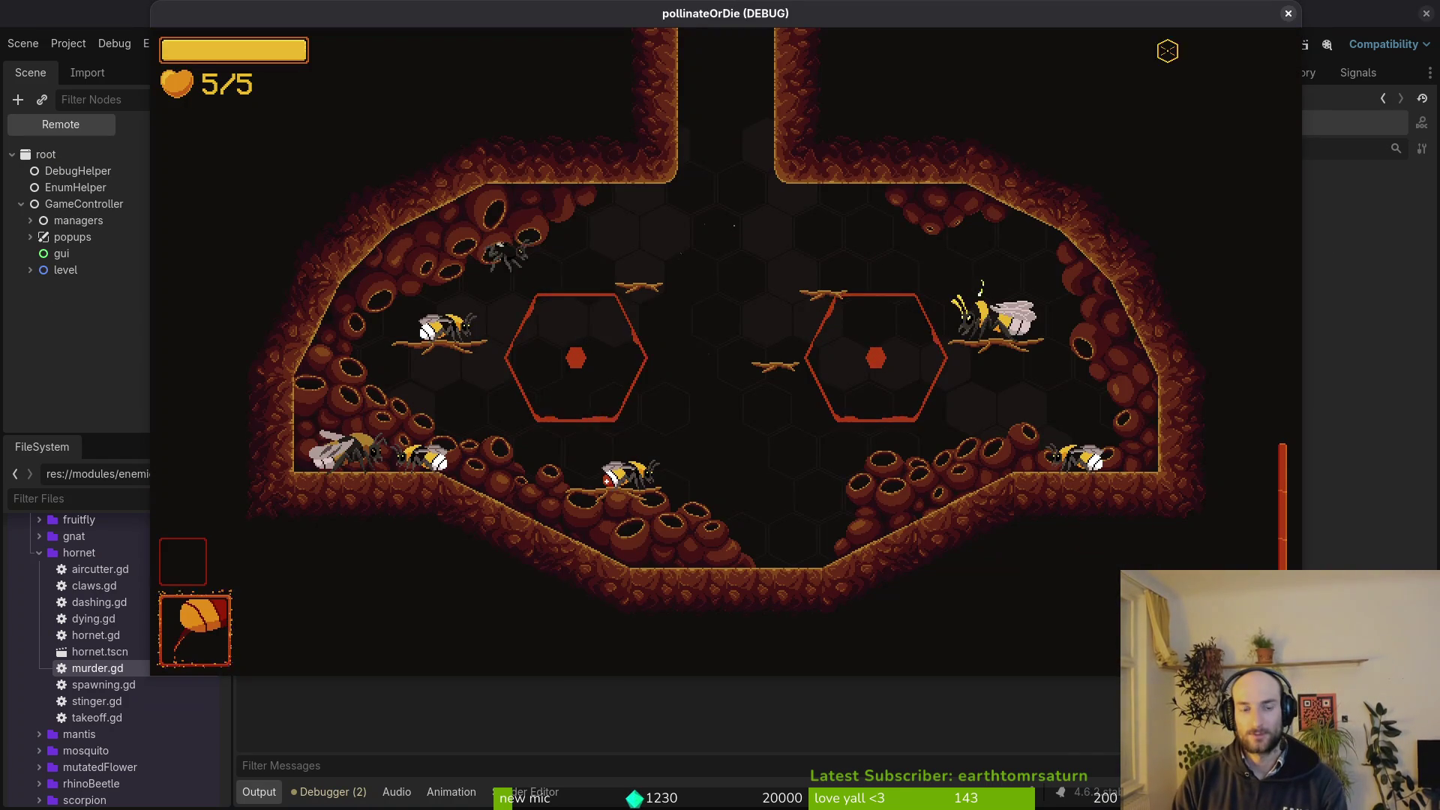
pyautogui.press('F1')
pyautogui.press('Up')
pyautogui.press('Return')
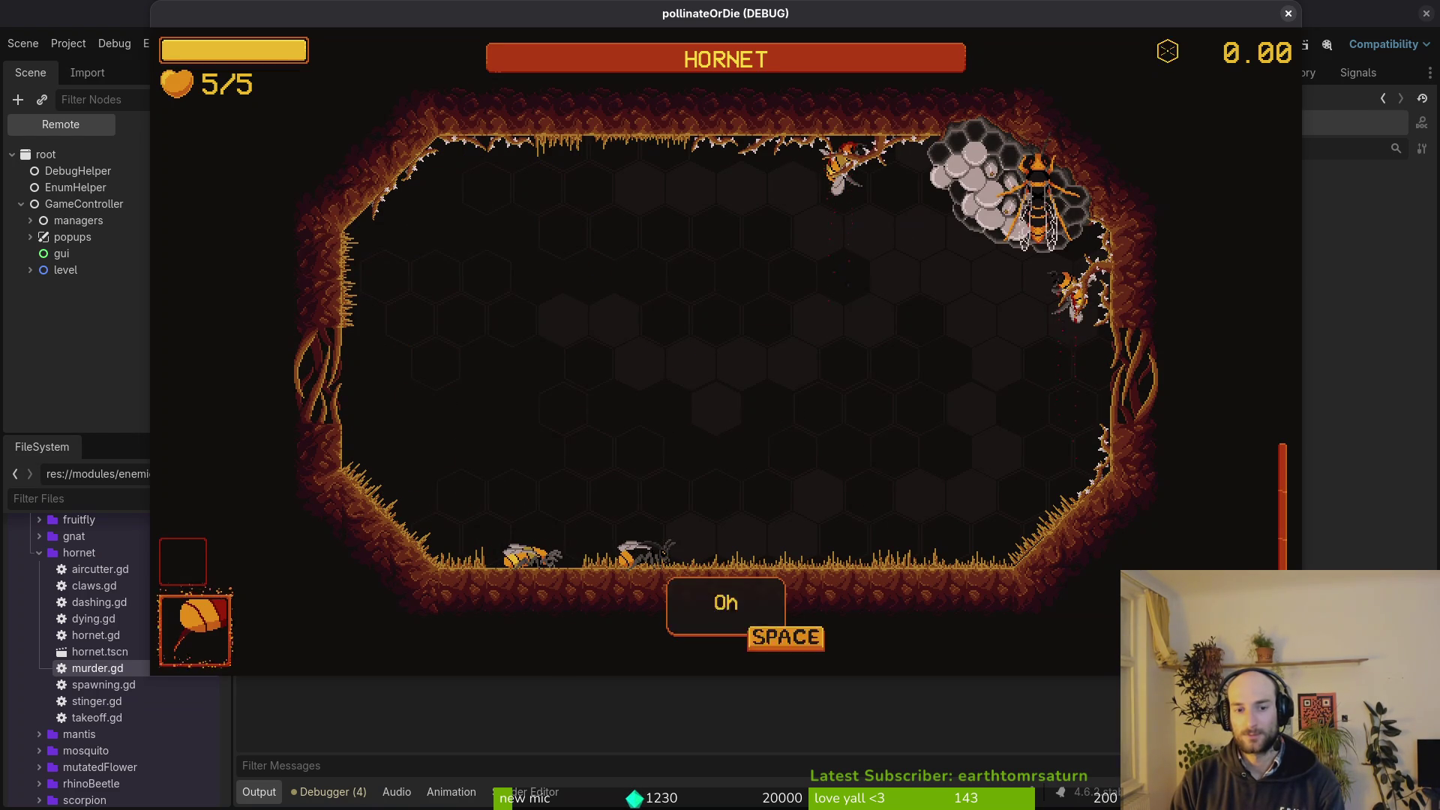
pyautogui.press('space')
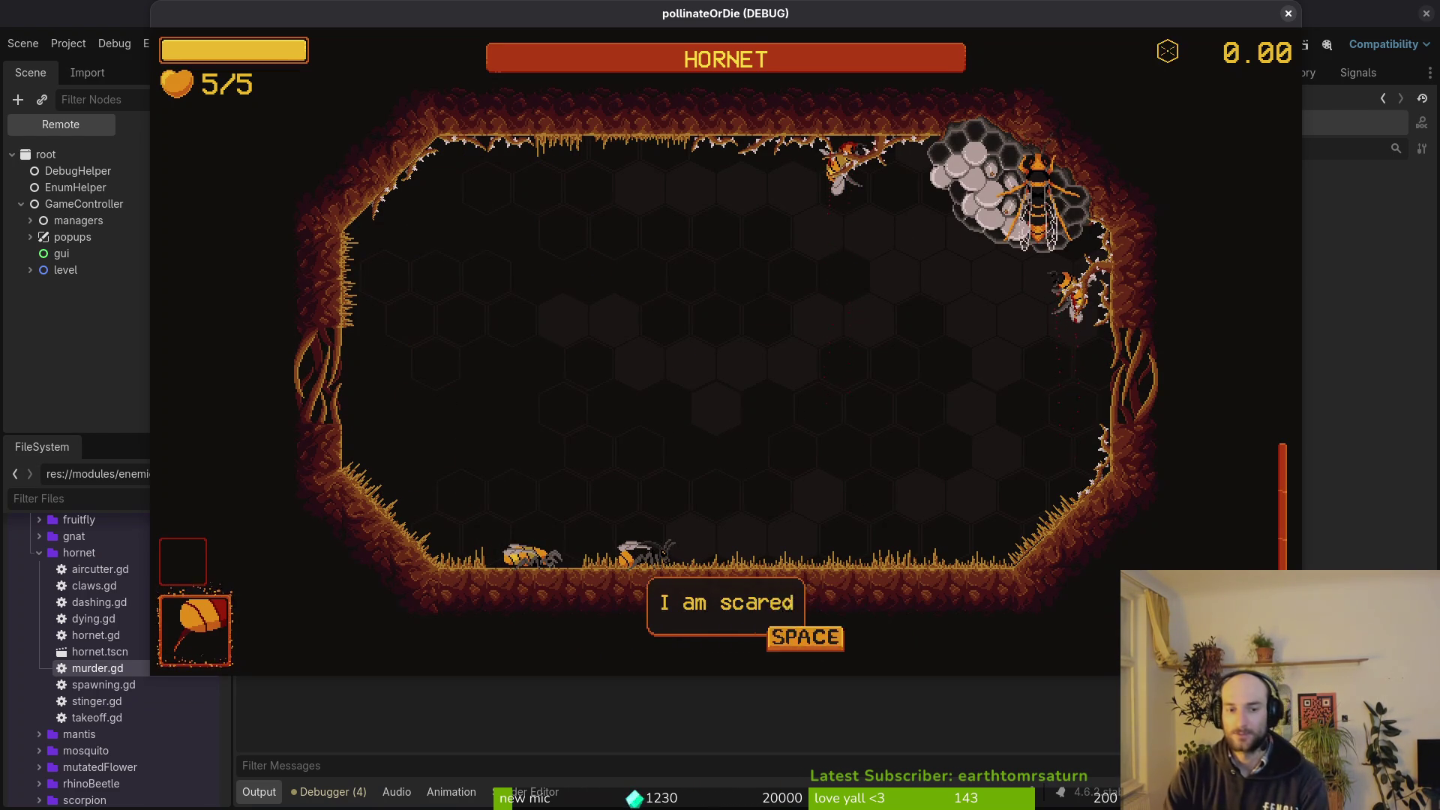
pyautogui.press('space')
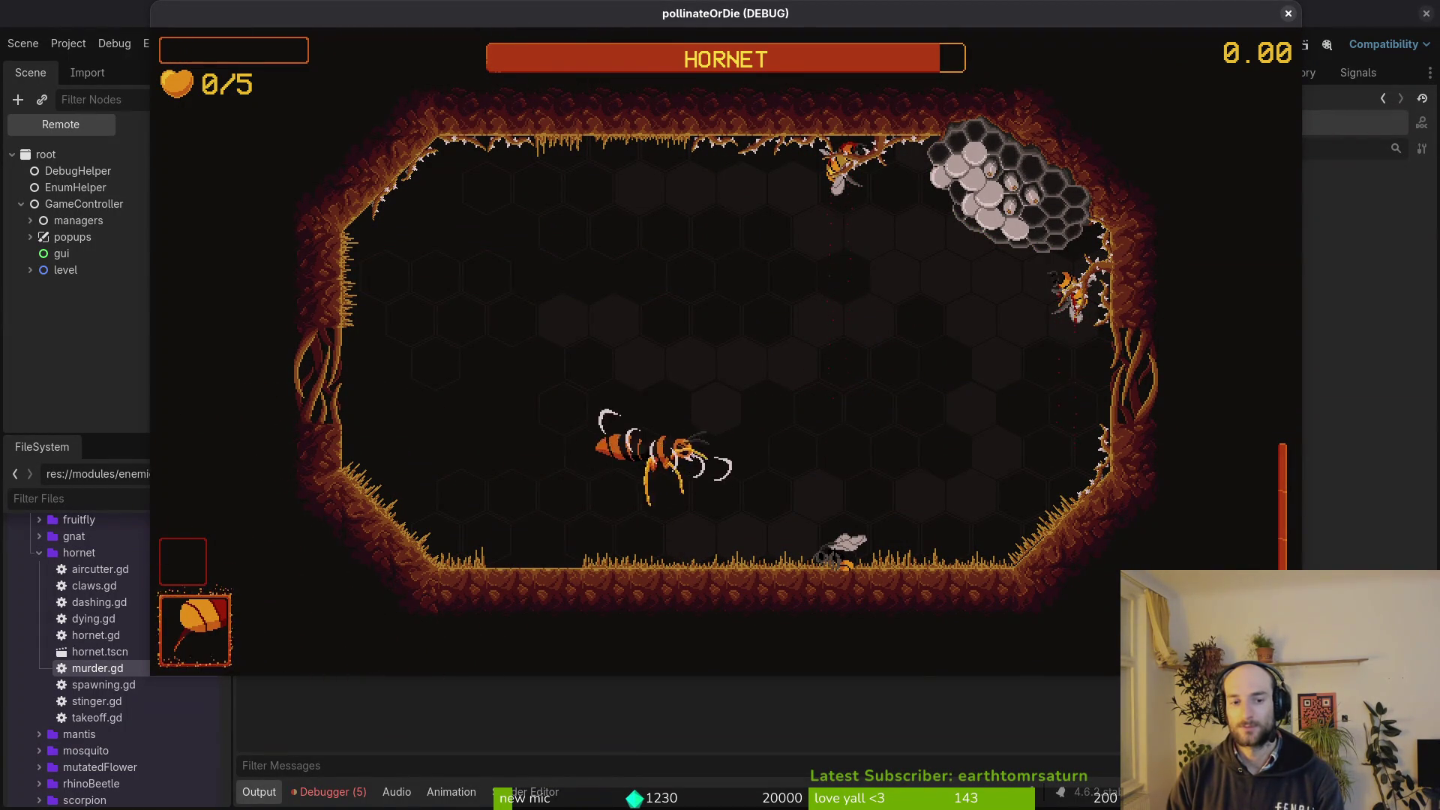
# Inspect the 'animation_finished already connected' error in the Debugger's Errors list.
pyautogui.click(148, 269)
pyautogui.click(356, 604)
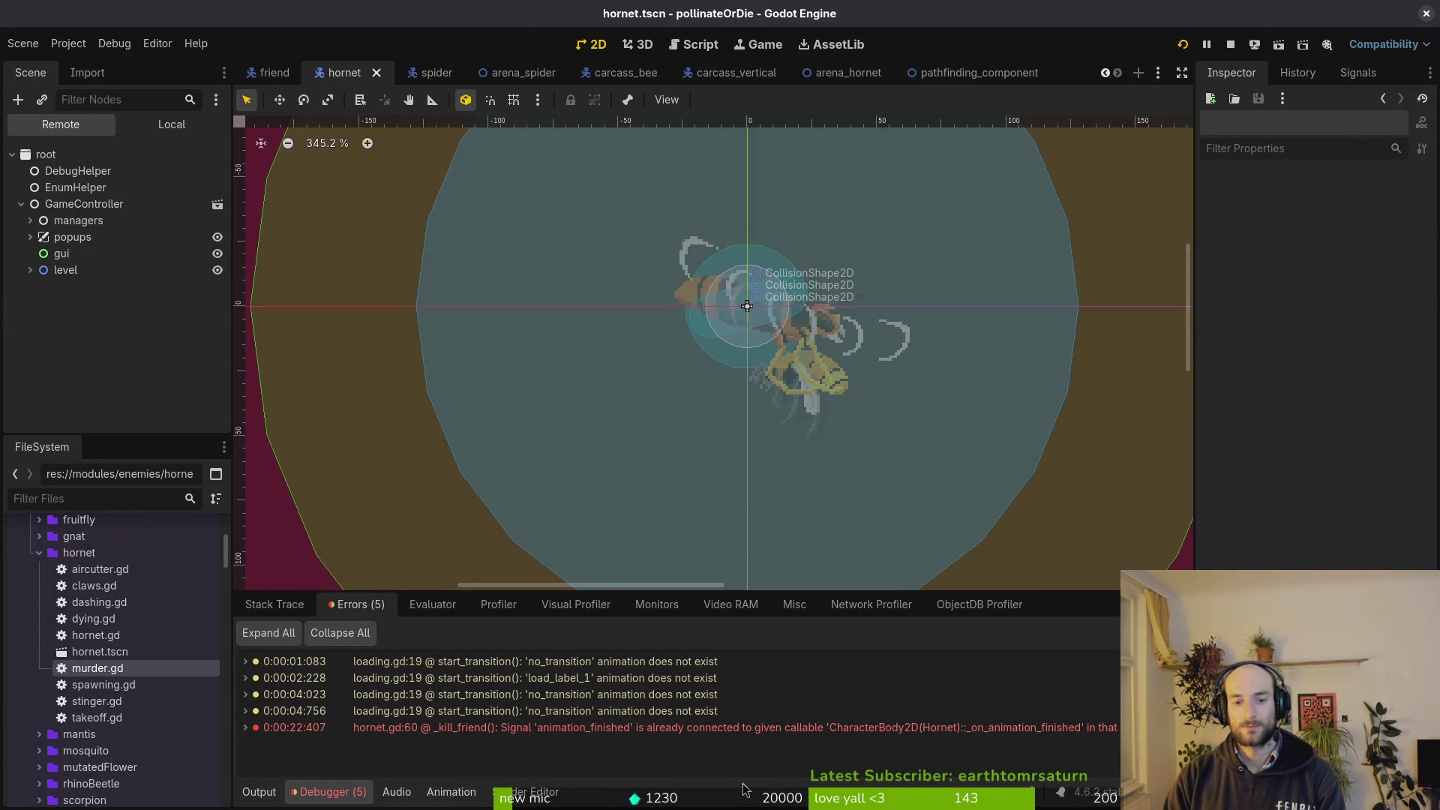
pyautogui.moveTo(831, 732)
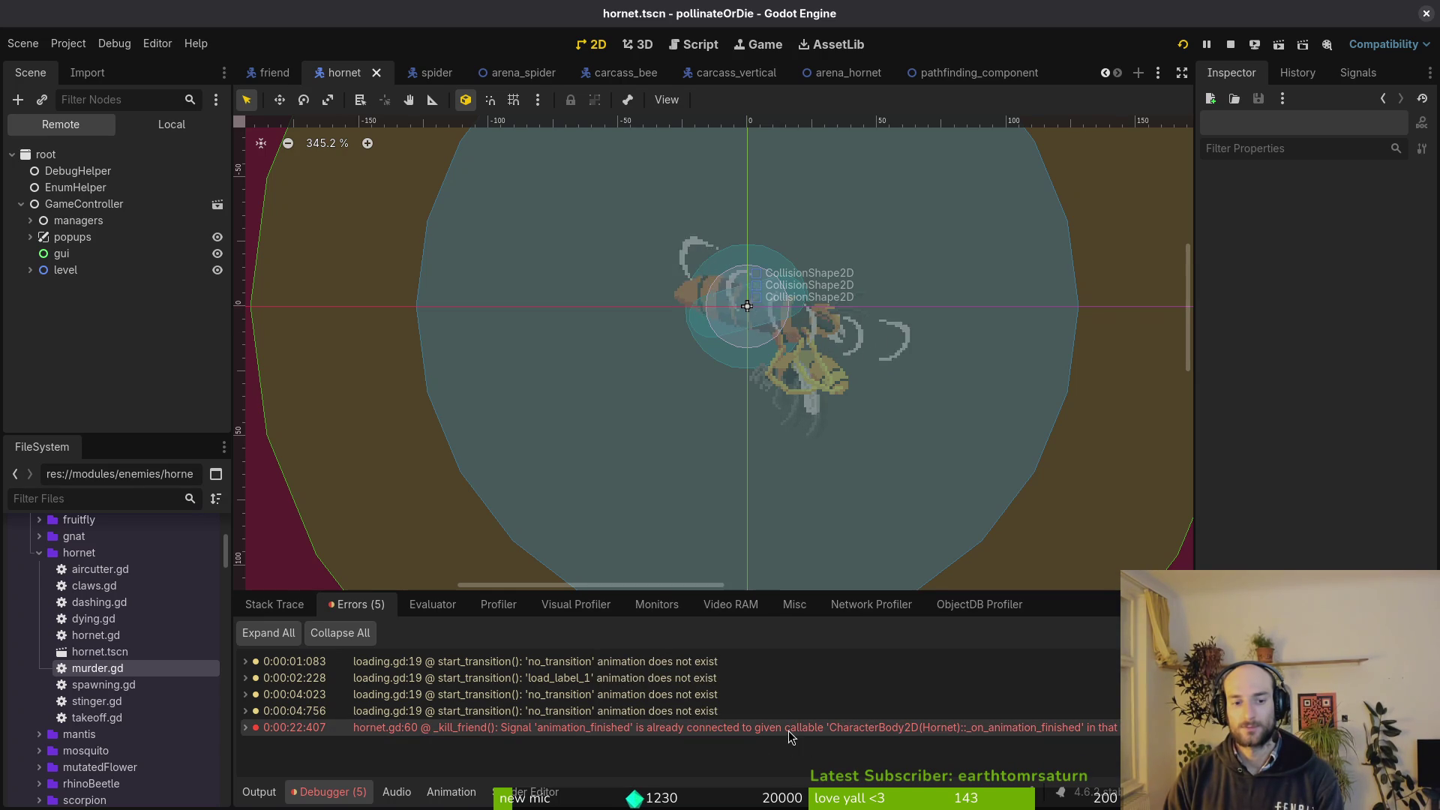
pyautogui.hotkey('alt', 'Tab')
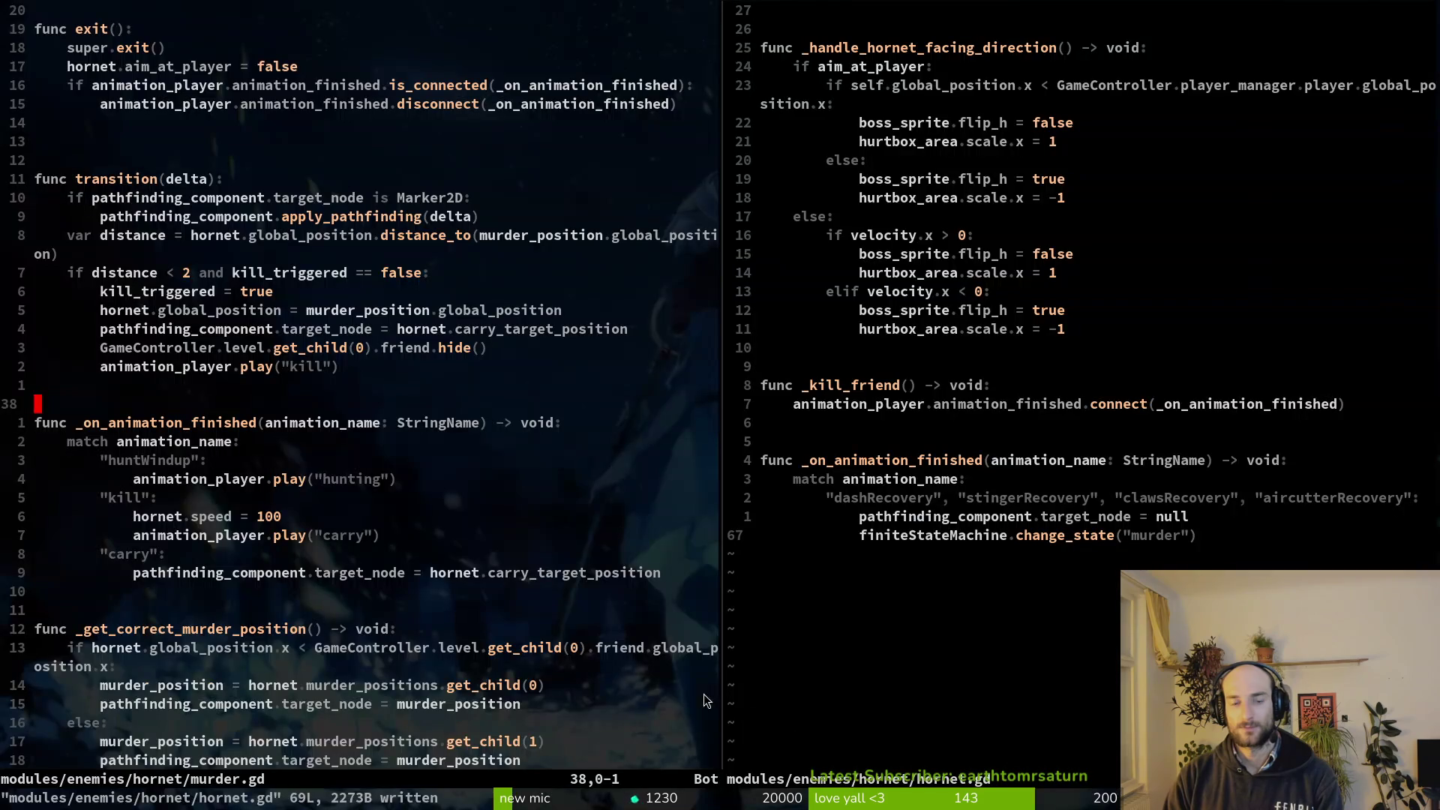
# Change the connect() callback in _kill_friend to _on_player_killed and save hornet.gd.
pyautogui.scroll(11, 917, 465)
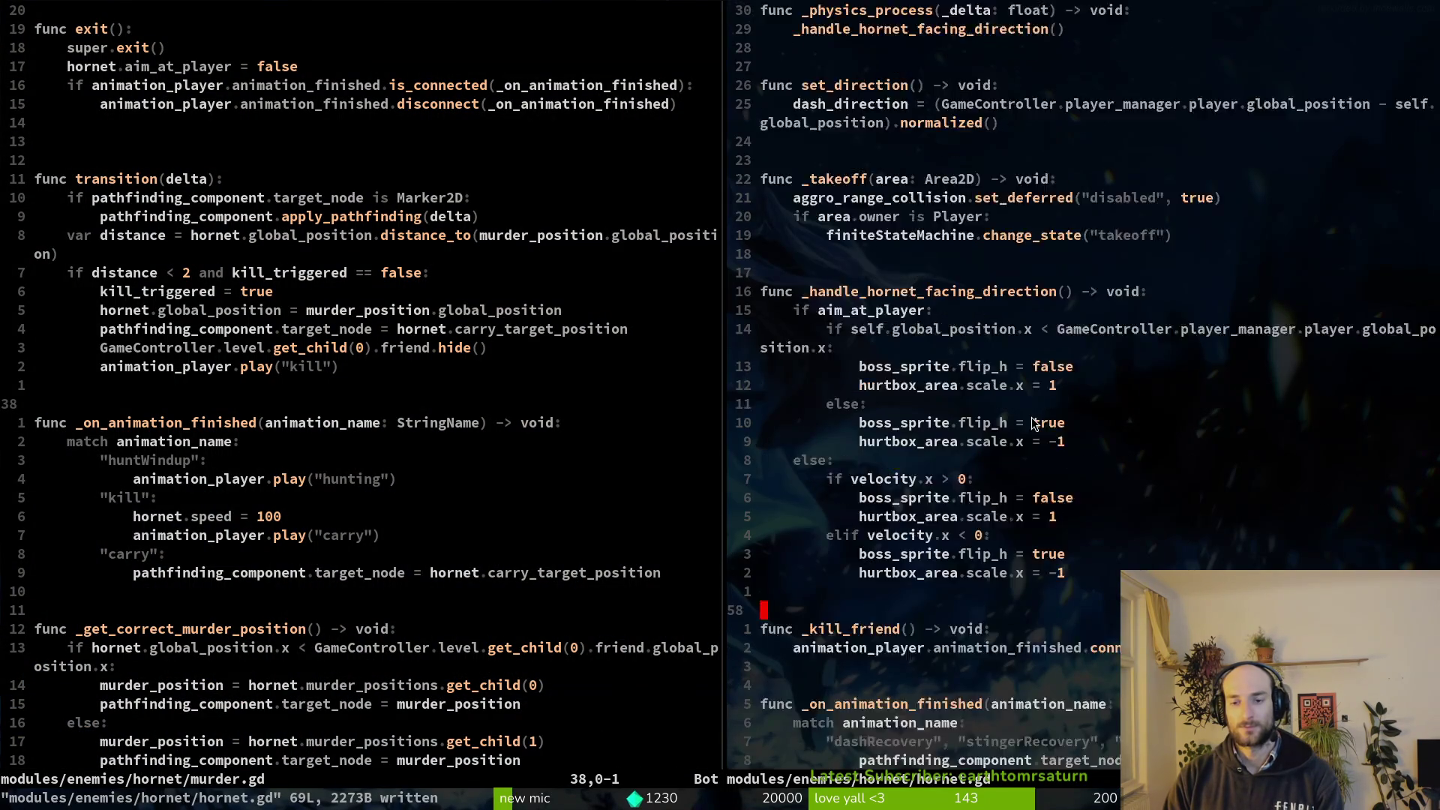
pyautogui.scroll(-11, 1245, 442)
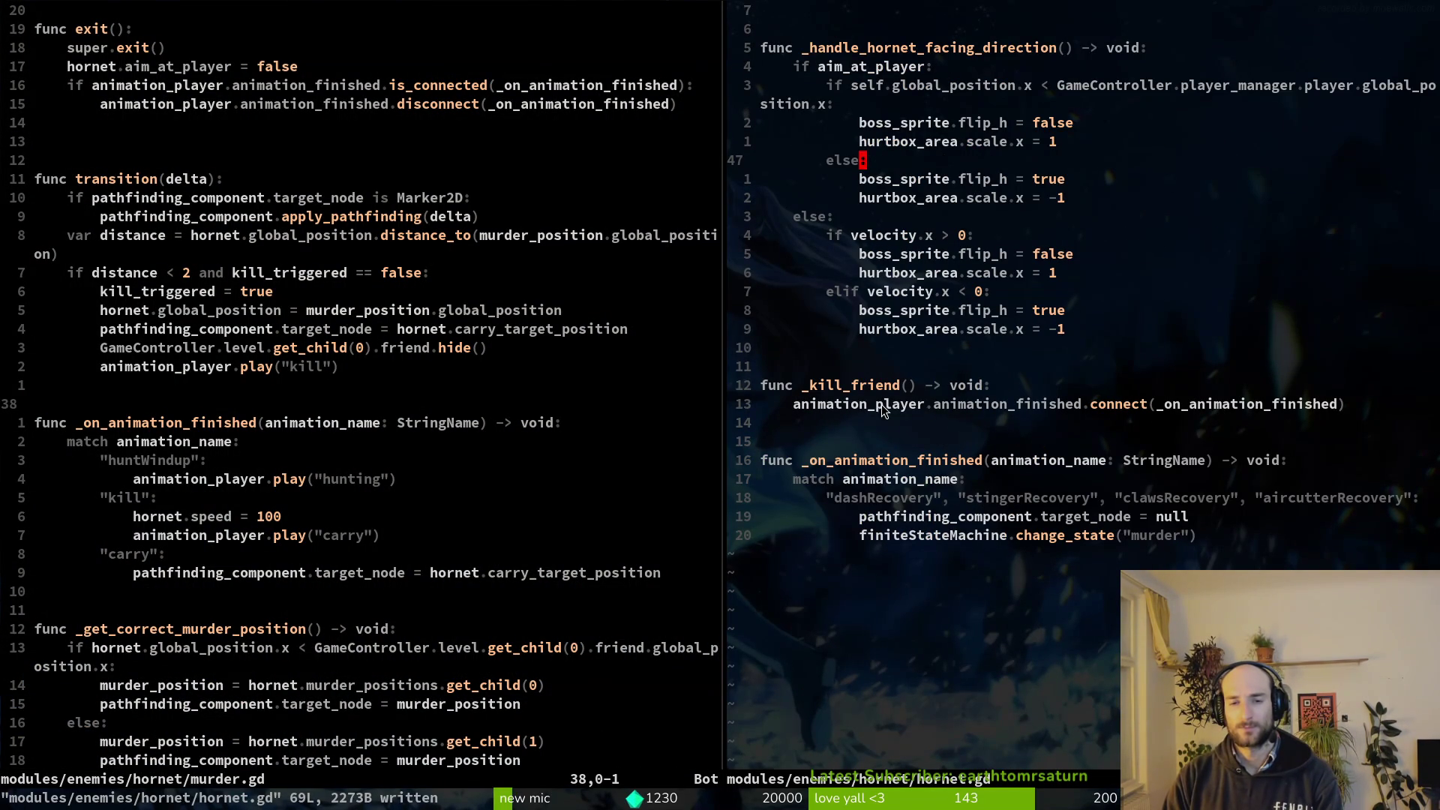
pyautogui.click(1209, 404)
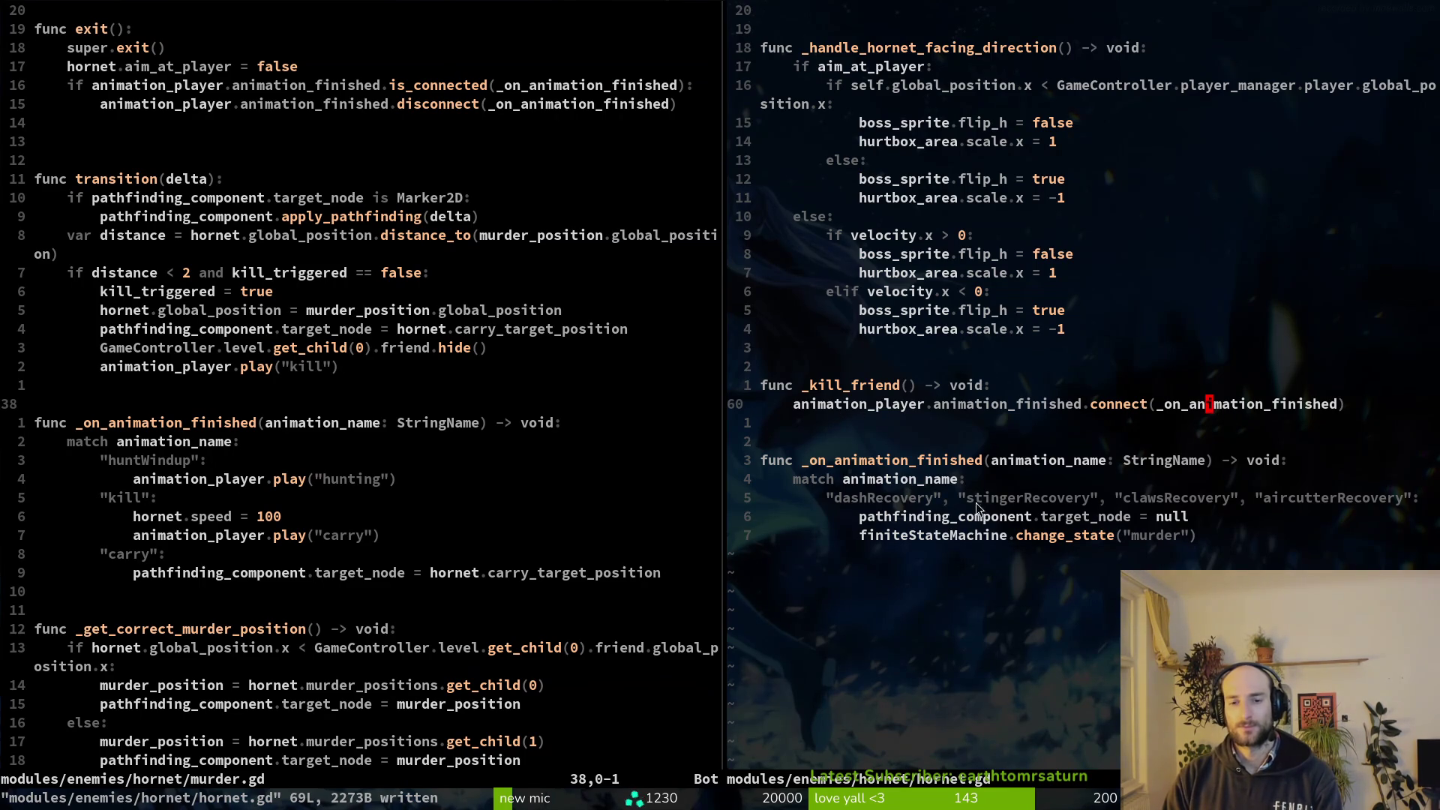
pyautogui.scroll(10, 975, 495)
pyautogui.scroll(-10, 1014, 314)
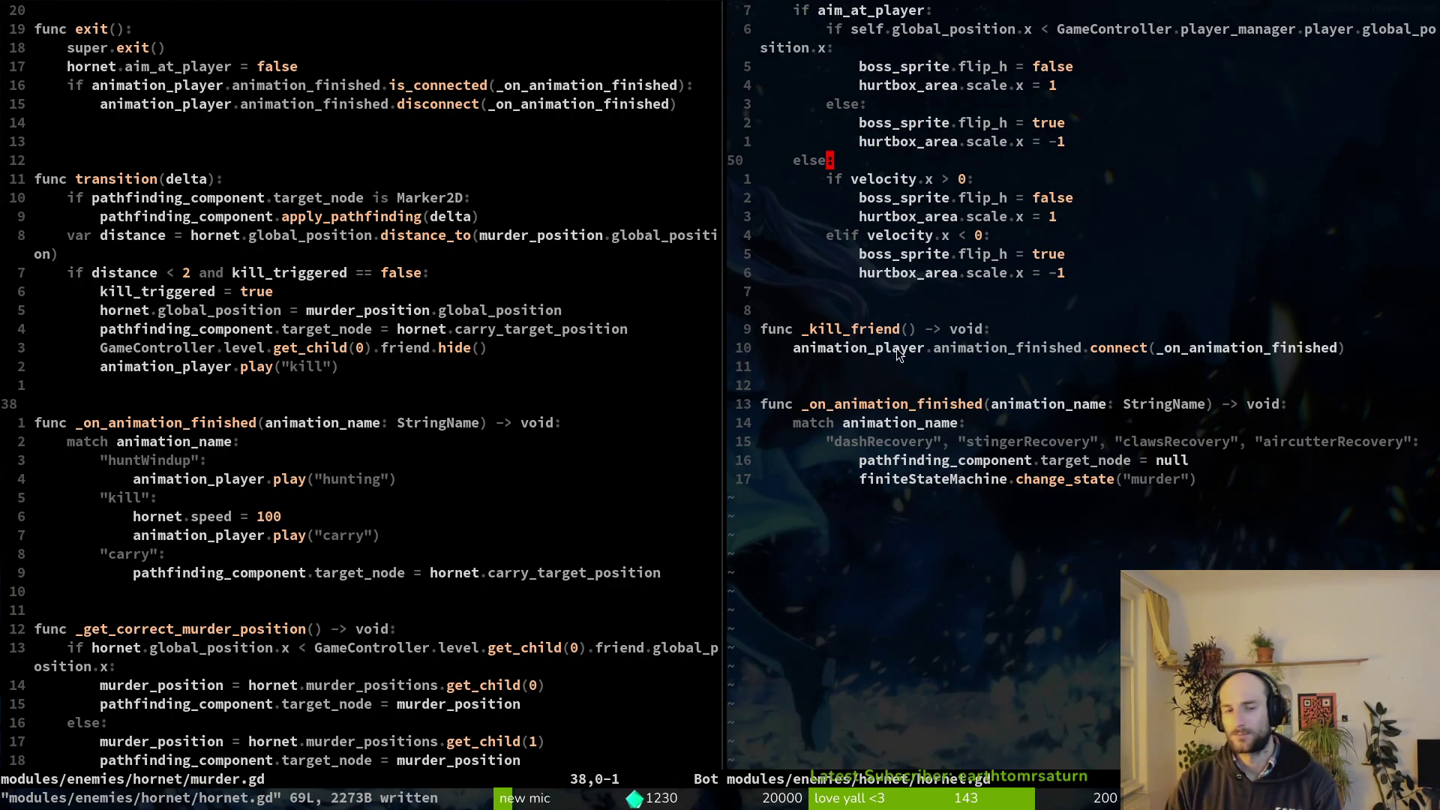
pyautogui.hotkey('ctrl', 's')
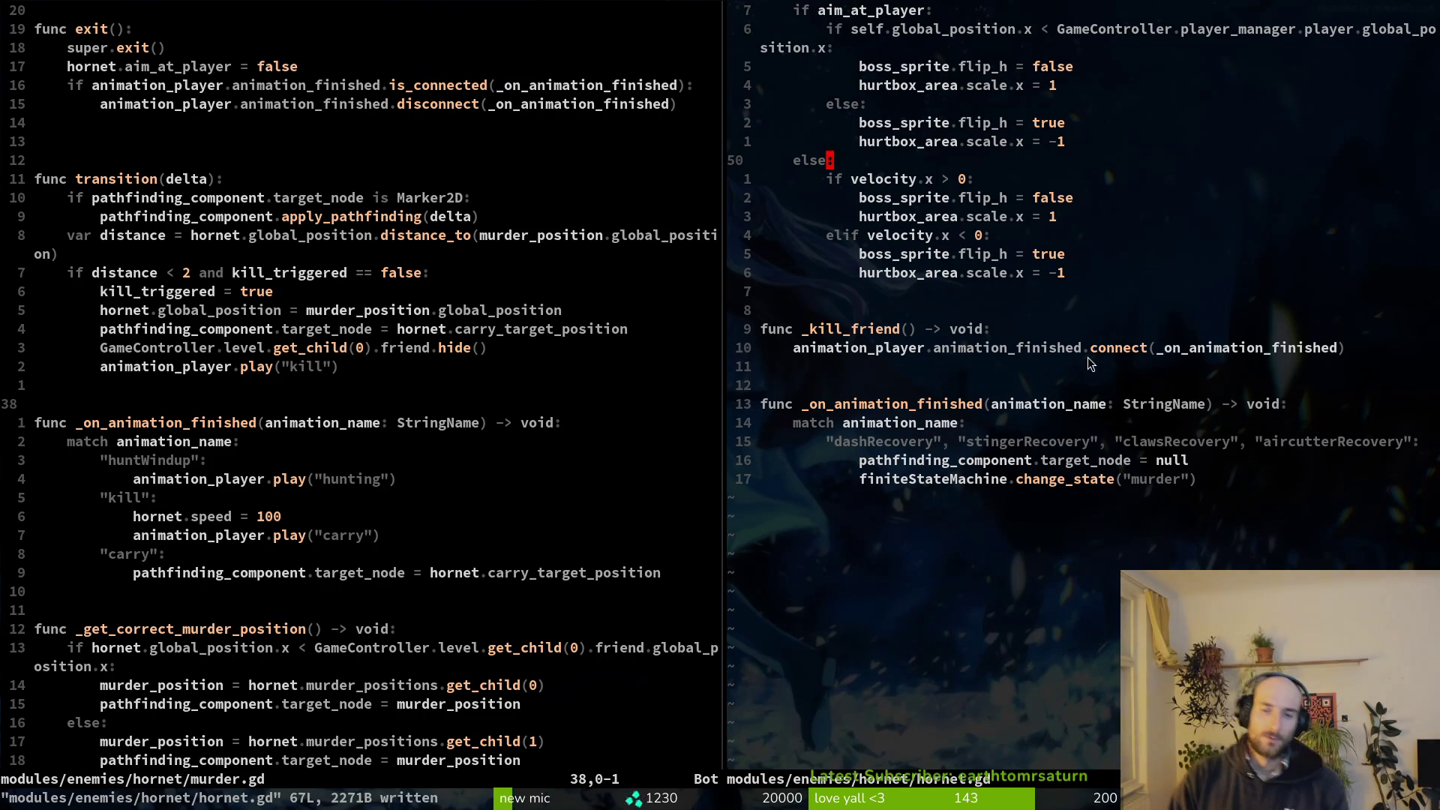
pyautogui.click(1211, 348)
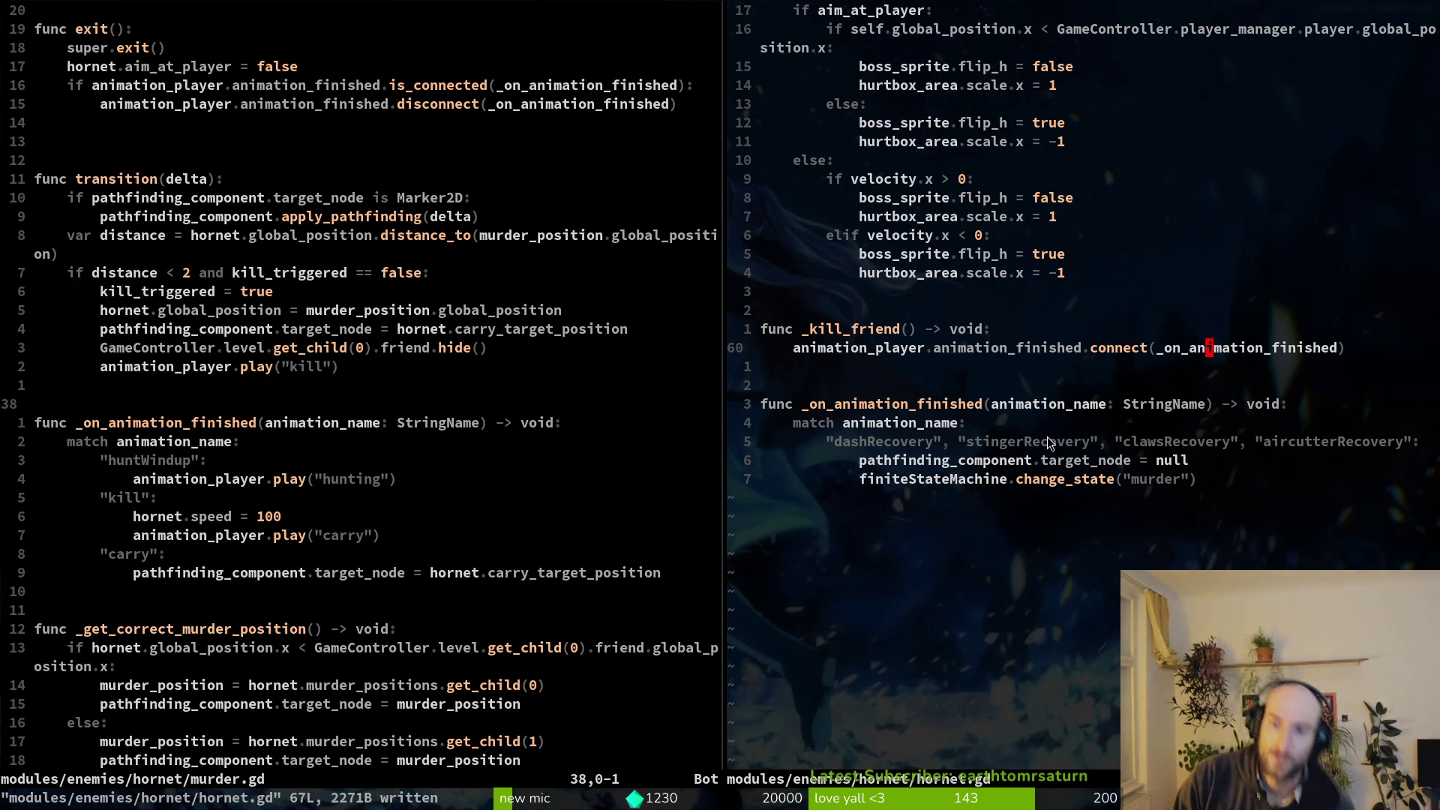
pyautogui.press('c')
pyautogui.press('i')
pyautogui.press('(')
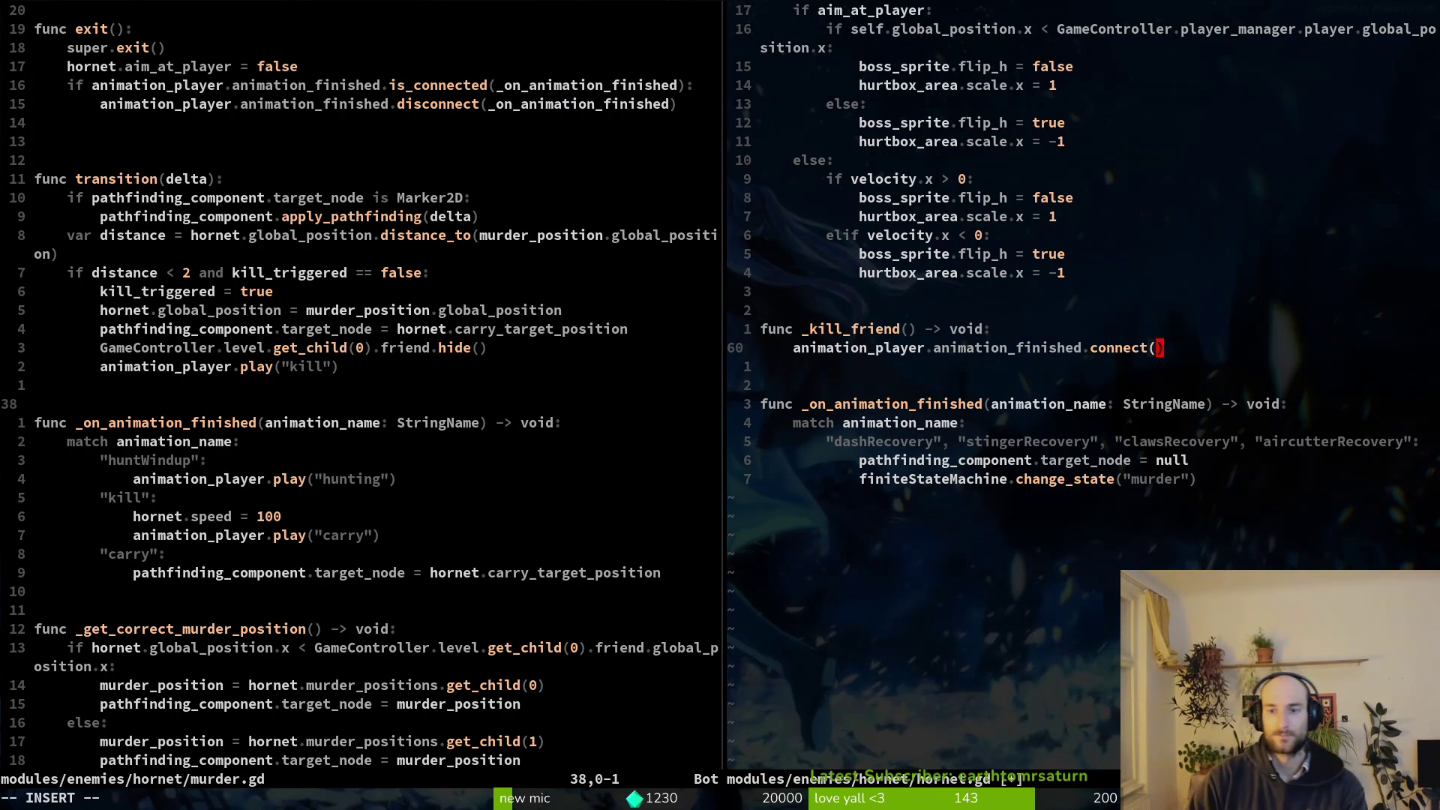
pyautogui.write('_')
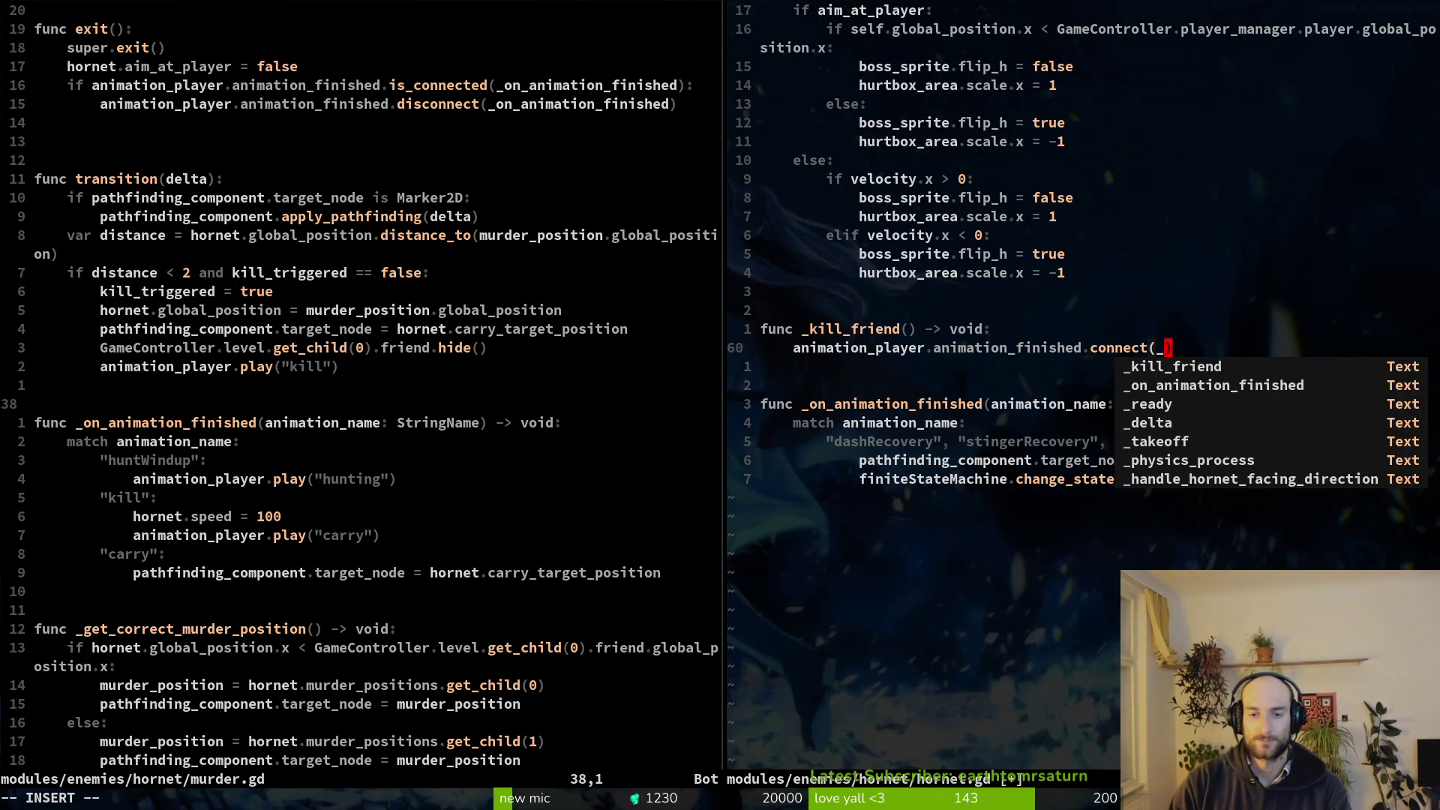
pyautogui.write('on_player_killed')
pyautogui.press('Escape')
pyautogui.write(':write')
pyautogui.press('Return')
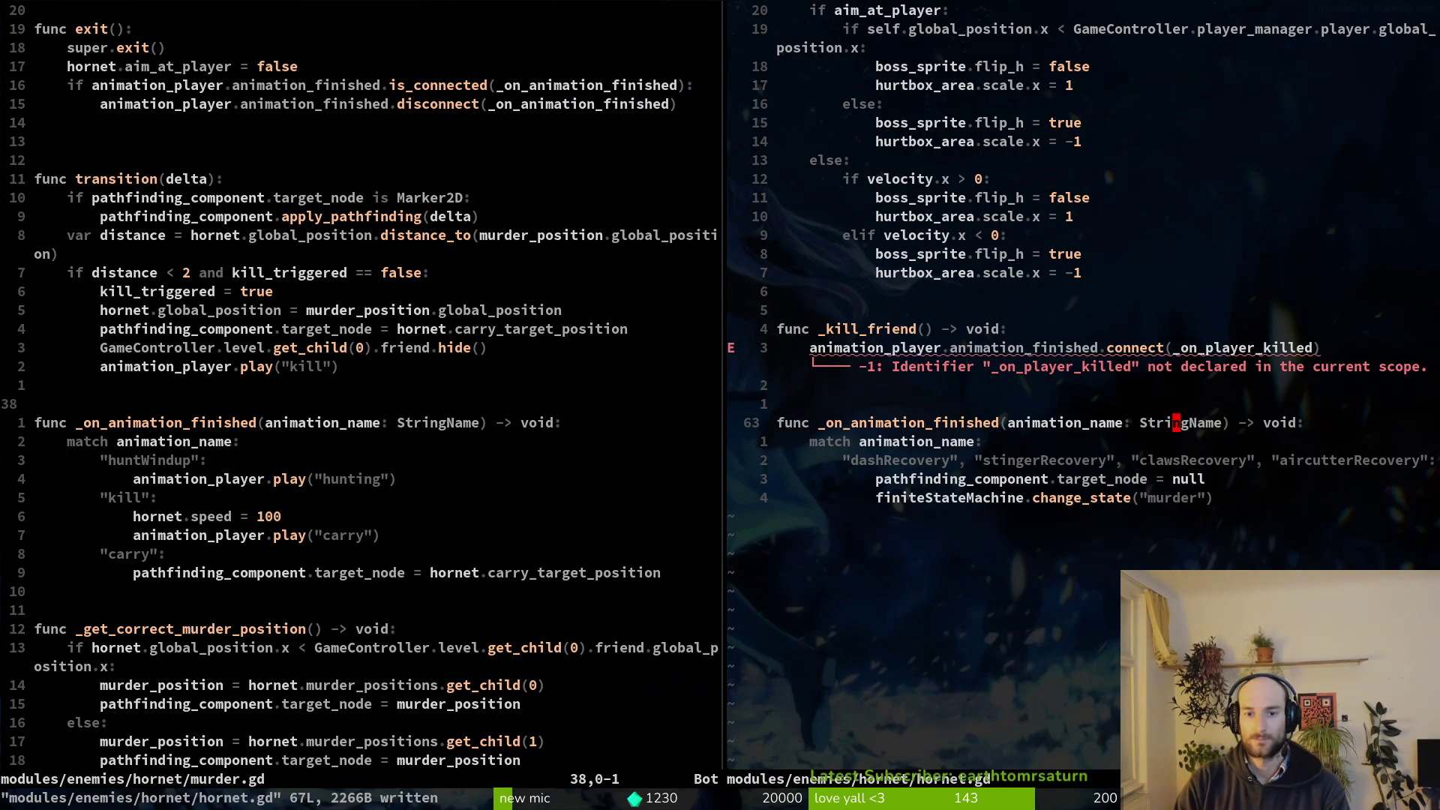
# Rename the handler function to _on_player_killed and save hornet.gd.
pyautogui.press('b')
pyautogui.press('b')
pyautogui.press('b')
pyautogui.write('vec_on_player_killed')
pyautogui.press('Escape')
pyautogui.write(':write')
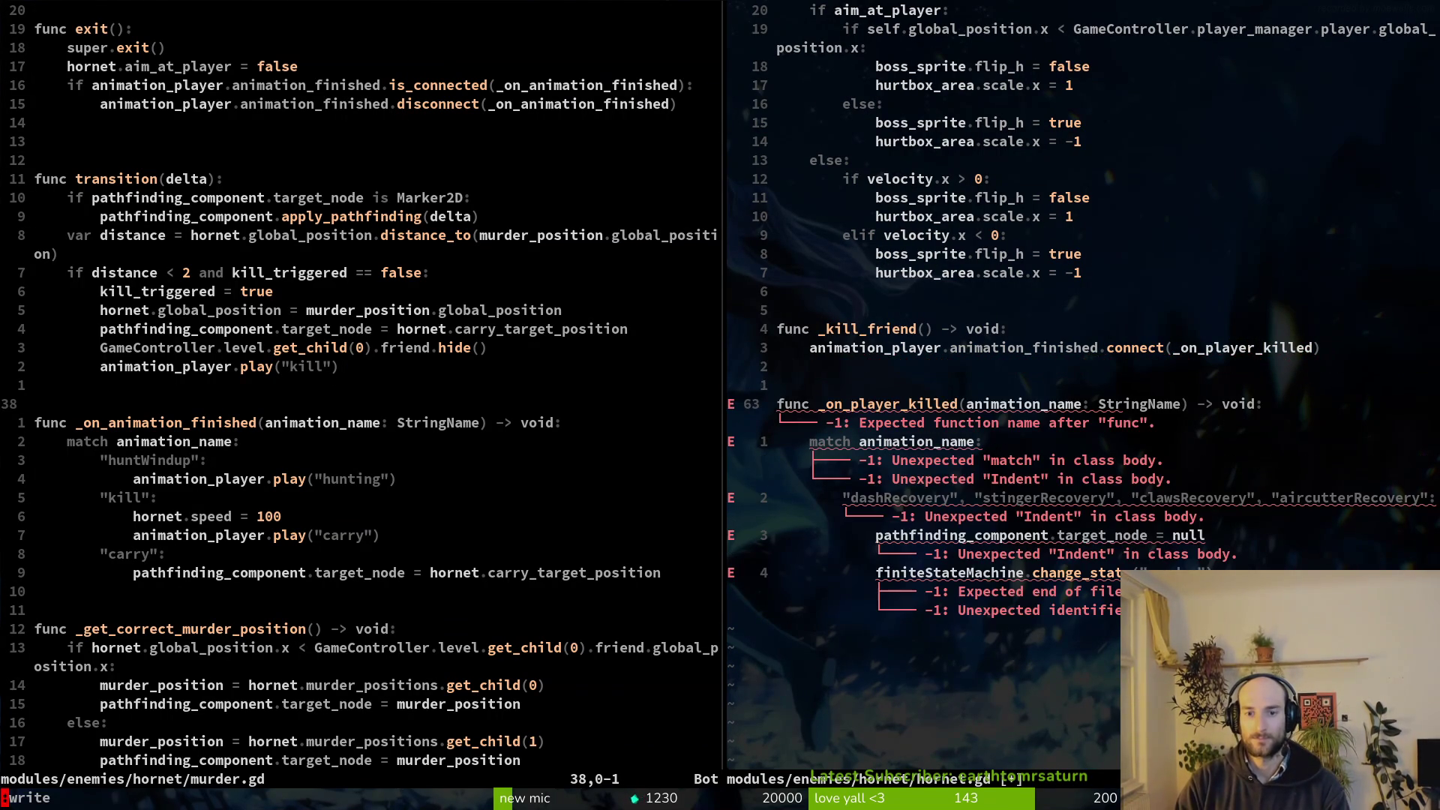
pyautogui.press('Return')
pyautogui.hotkey('alt', 'Tab')
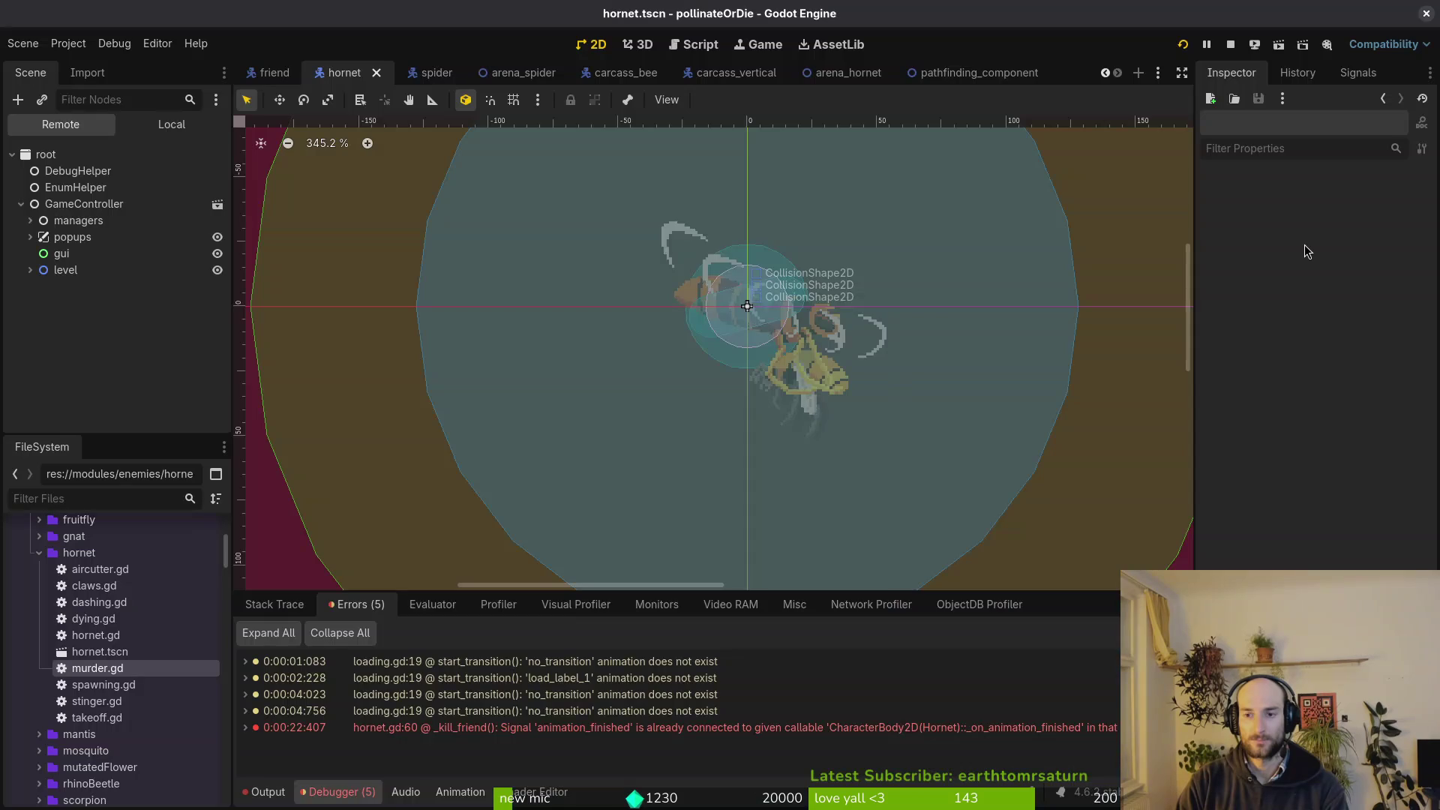
# Relaunch with F5, load the hornet arena via the debug menu, then go to Neovim's file finder.
pyautogui.press('F5')
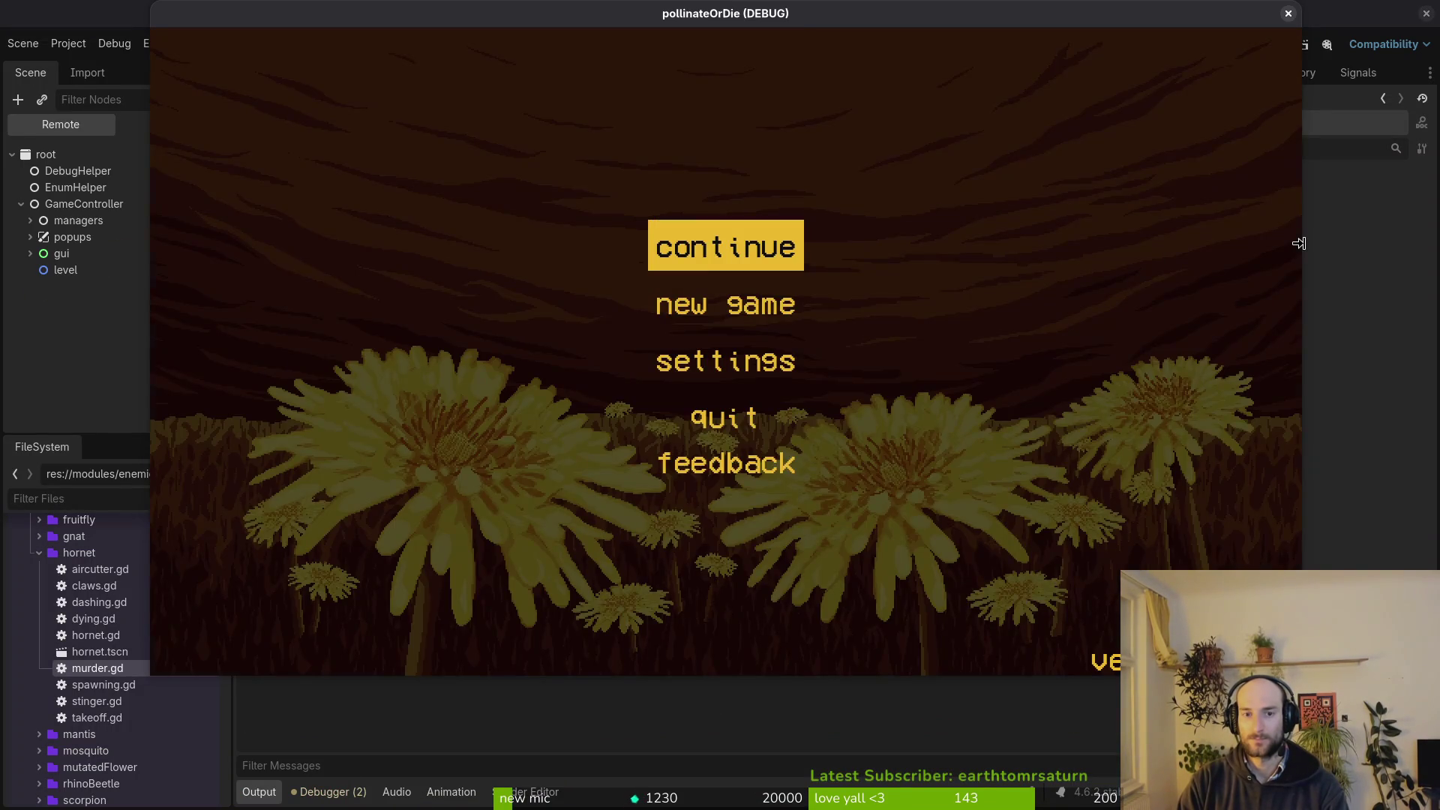
pyautogui.press('Return')
pyautogui.press('Tab')
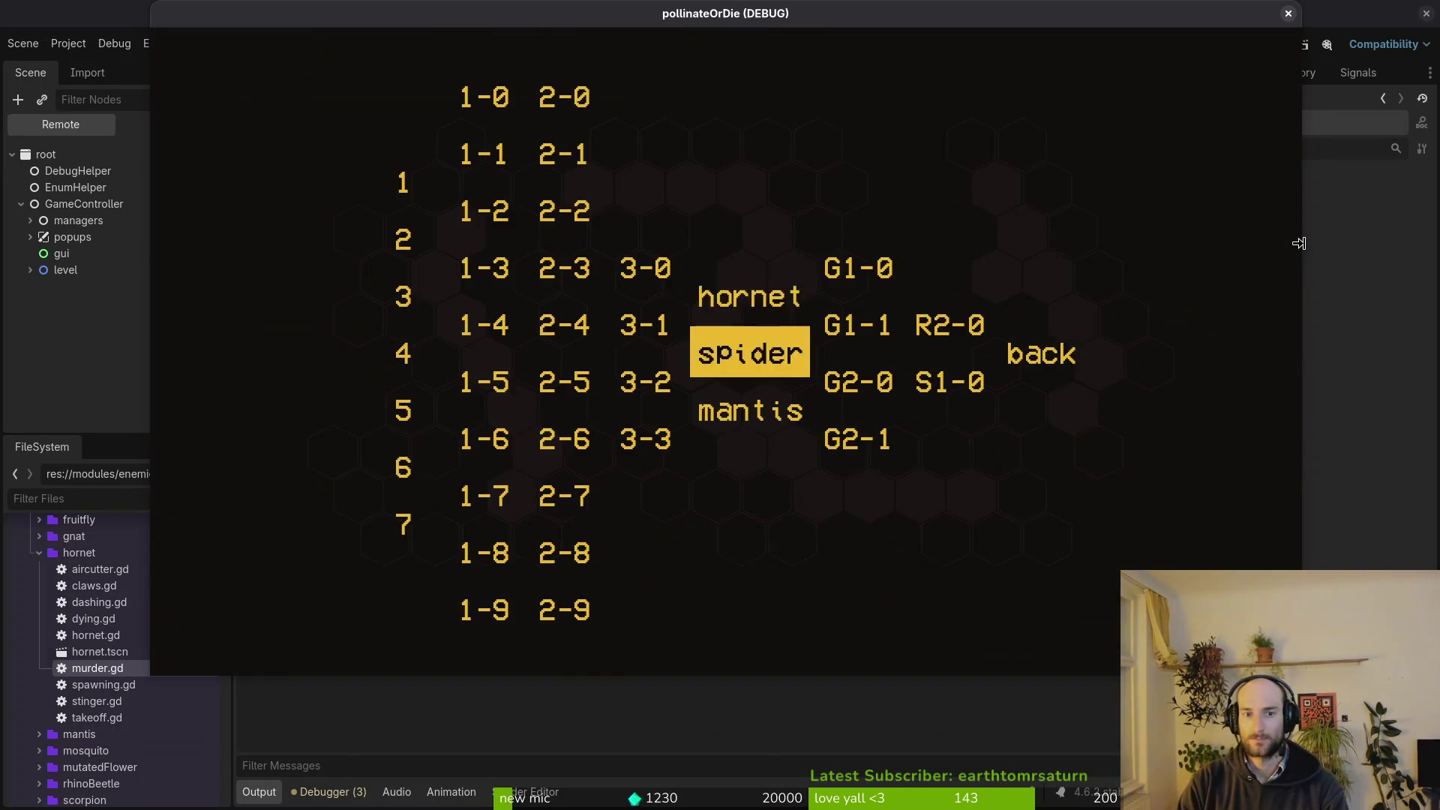
pyautogui.press('Up')
pyautogui.press('Return')
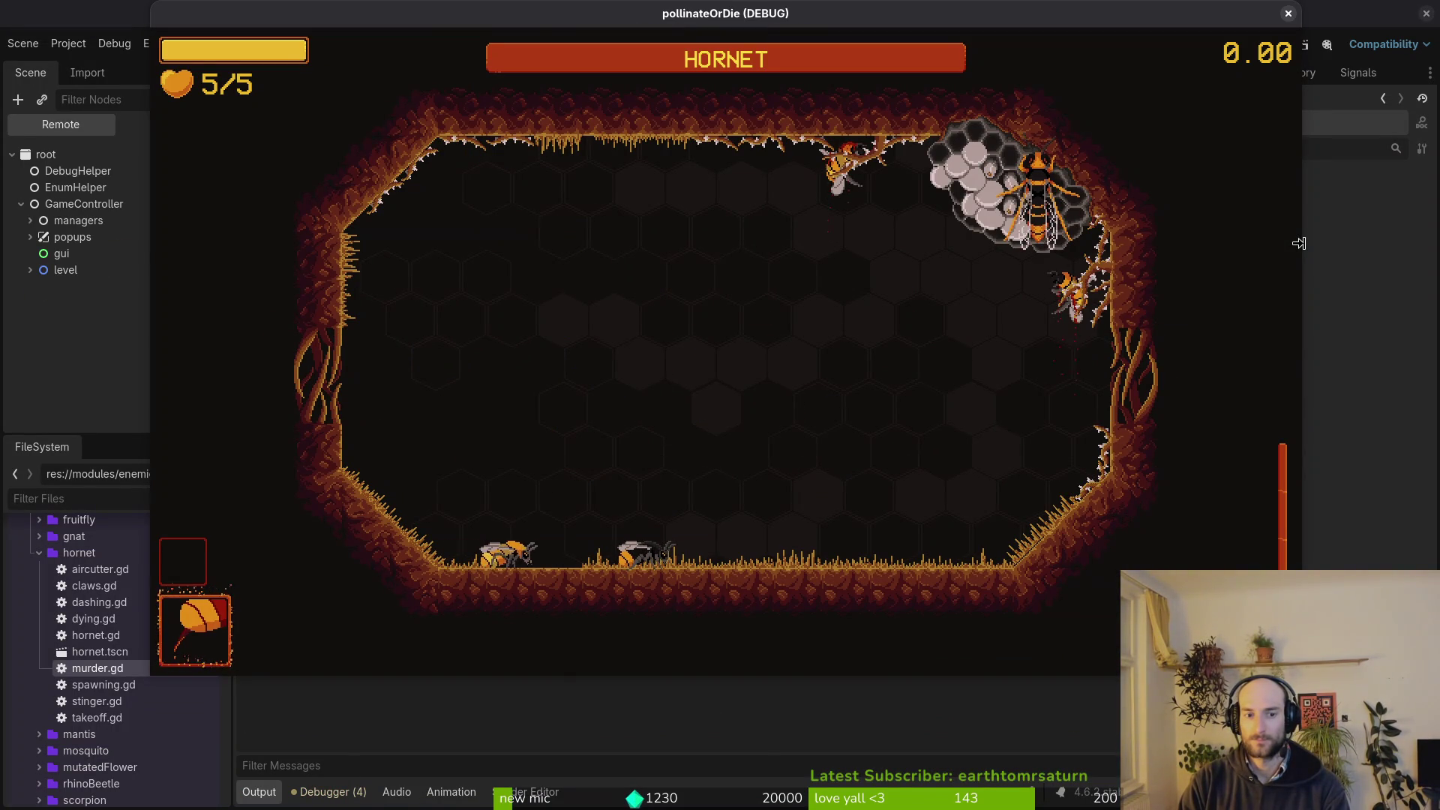
pyautogui.press('super+1')
# Open friend.gd from the finder, then save it, which starts a test run.
pyautogui.write('friend')
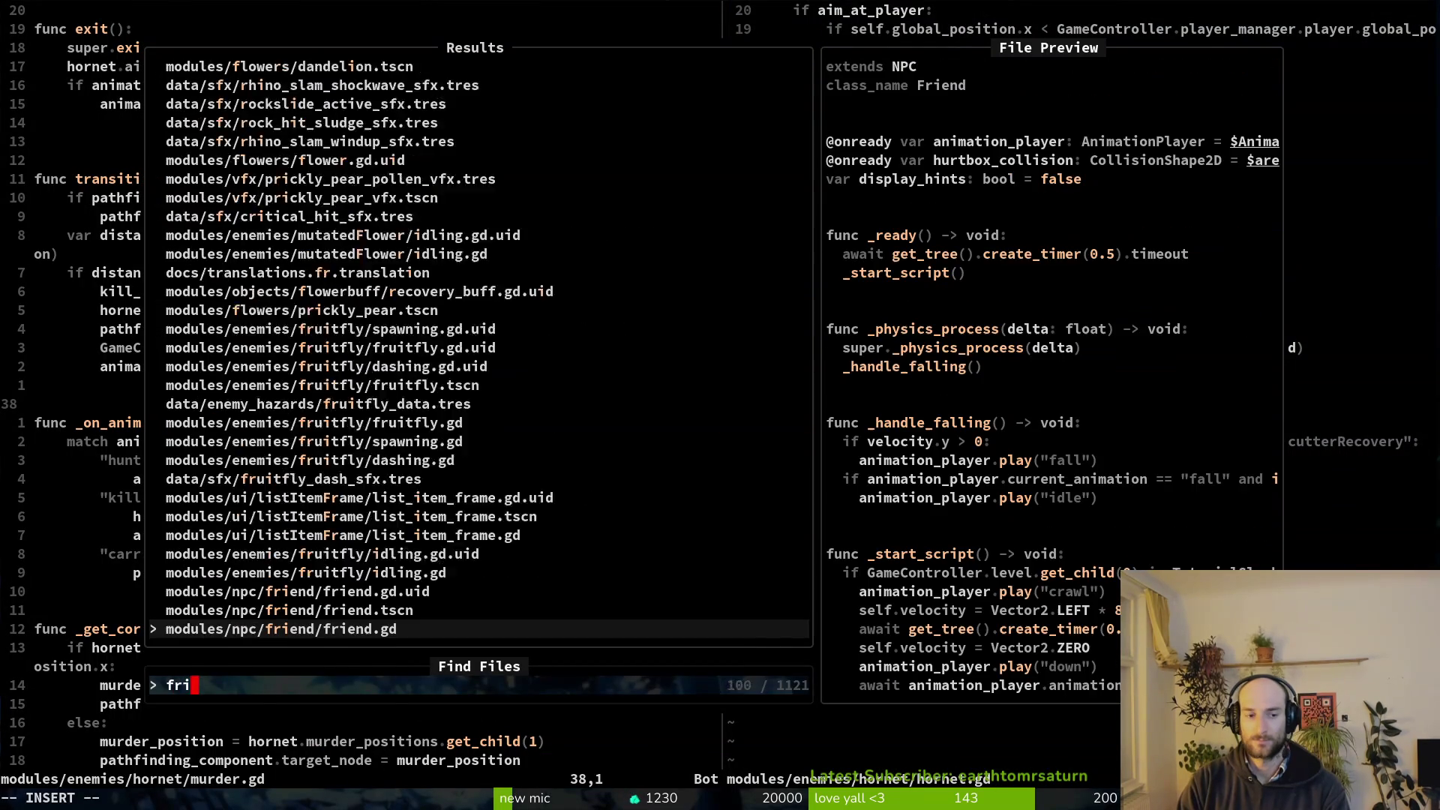
pyautogui.press('Return')
pyautogui.hotkey('ctrl', 'd')
pyautogui.hotkey('ctrl', 'd')
pyautogui.hotkey('ctrl', 'd')
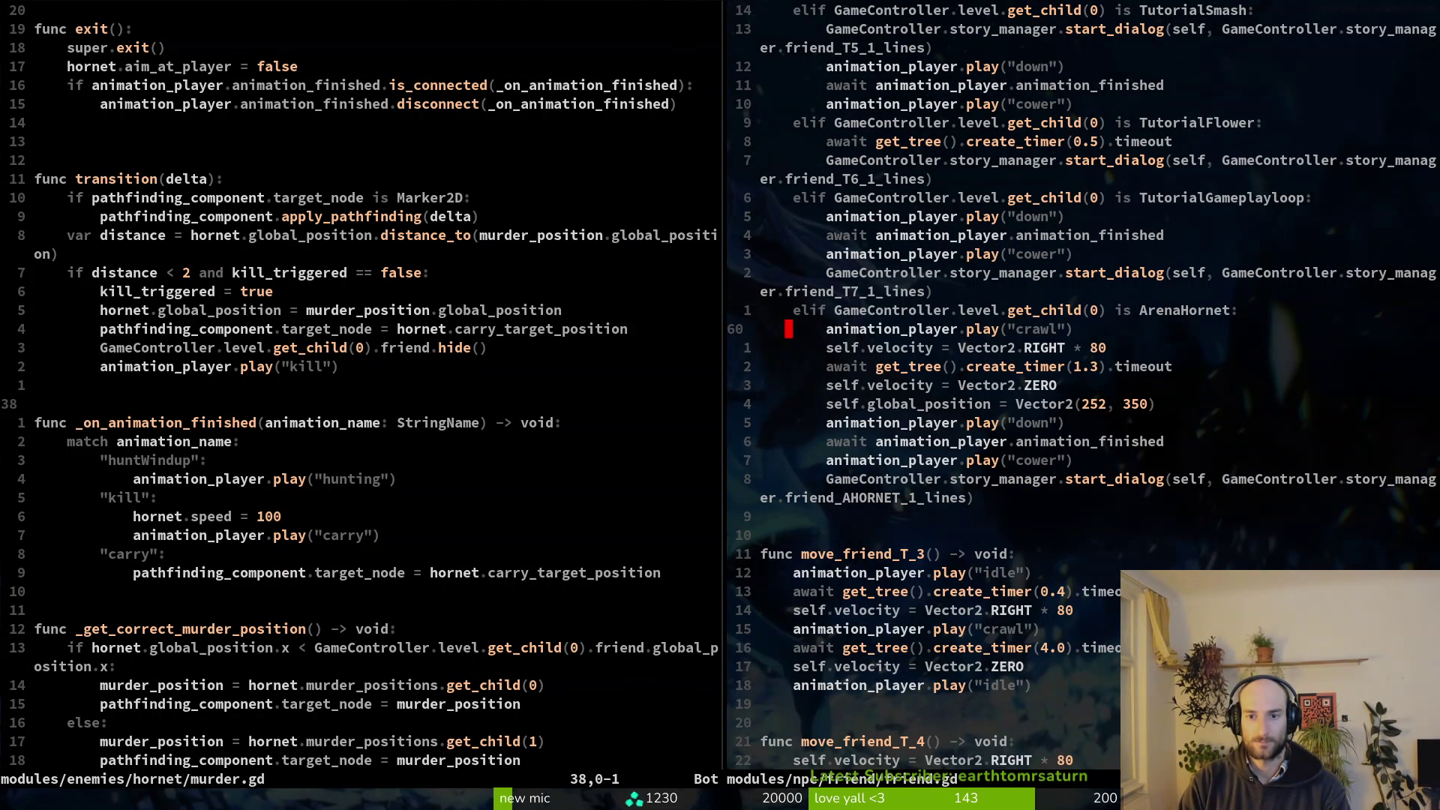
pyautogui.write(':write')
pyautogui.press('Return')
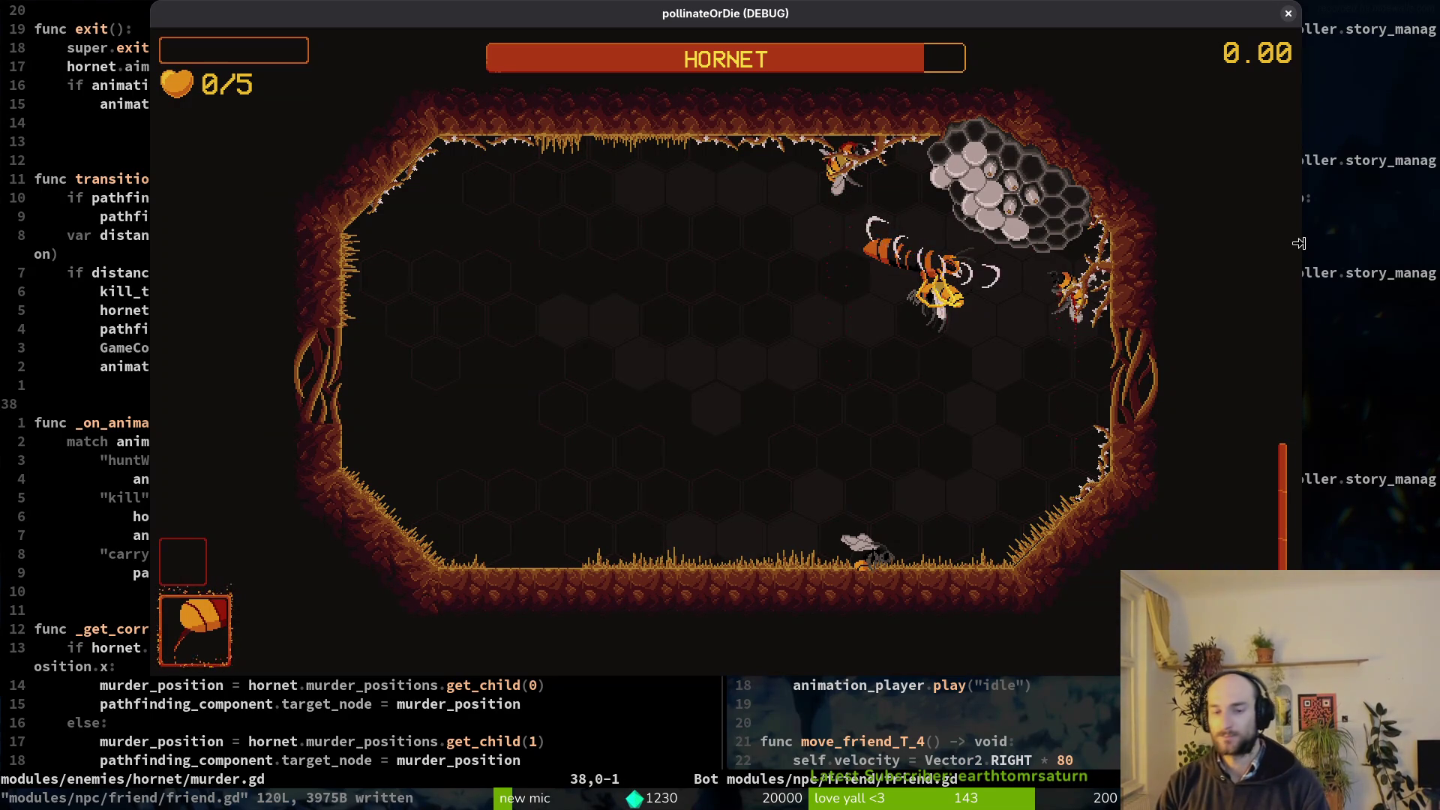
# Close the game, write and close friend.gd, save murder.gd, and quit to run tig status.
pyautogui.press('Escape')
pyautogui.write(':wq')
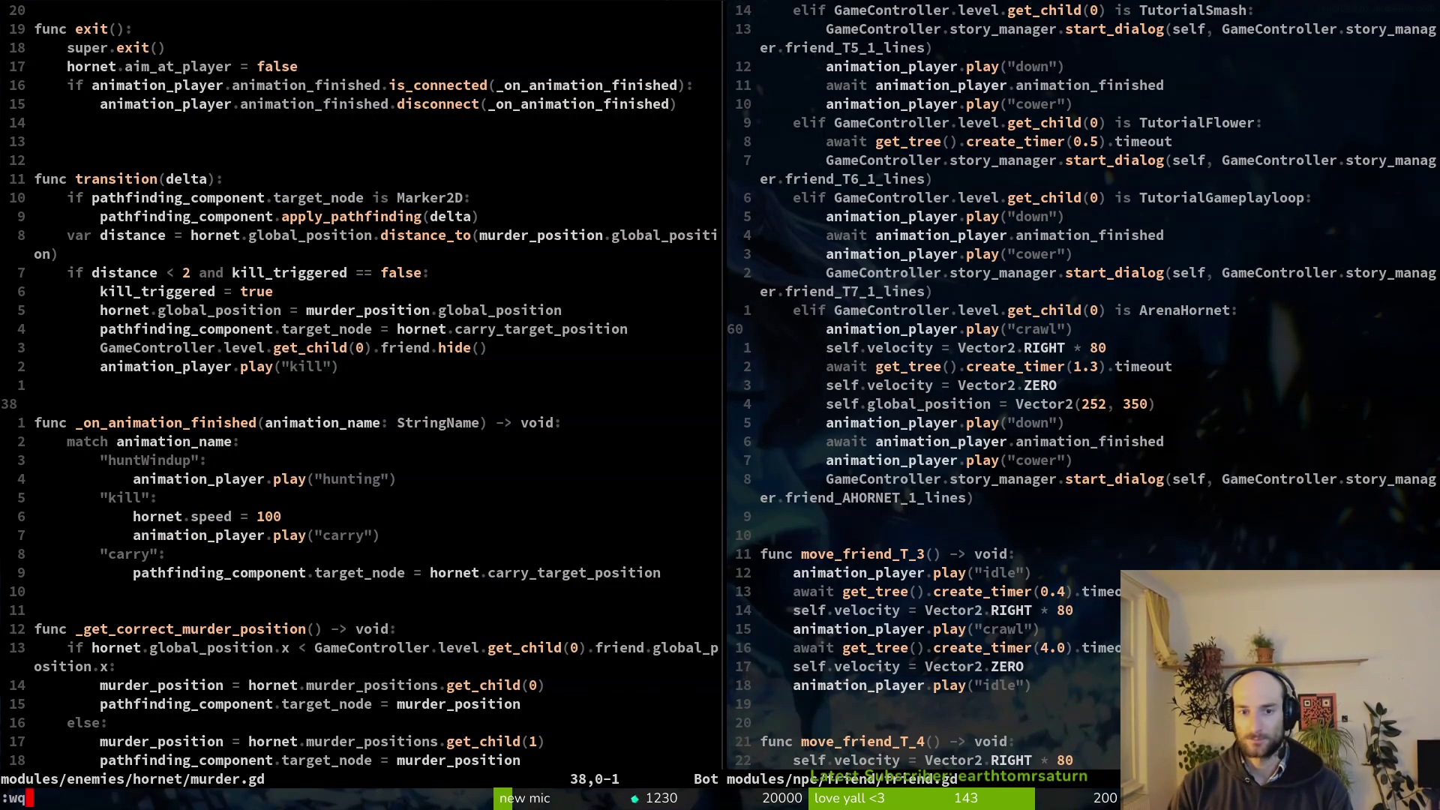
pyautogui.press('Return')
pyautogui.write(':w')
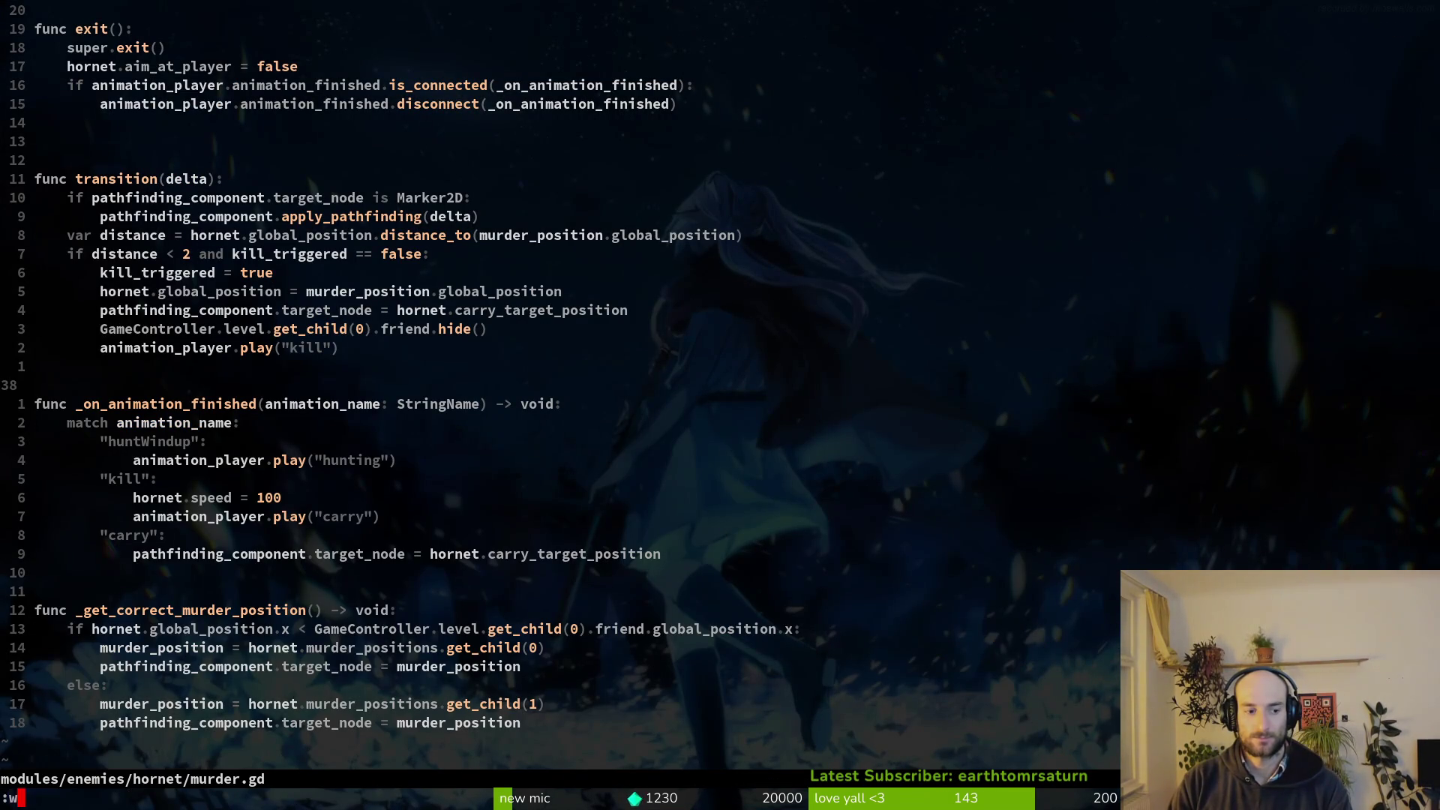
pyautogui.press('Return')
pyautogui.write('tig status')
pyautogui.press('Return')
# Stage takeoff.gd, hornet.tscn, hornet.gd and arena_hornet.gd after reviewing their diffs.
pyautogui.press('j')
pyautogui.press('j')
pyautogui.press('j')
pyautogui.press('j')
pyautogui.press('j')
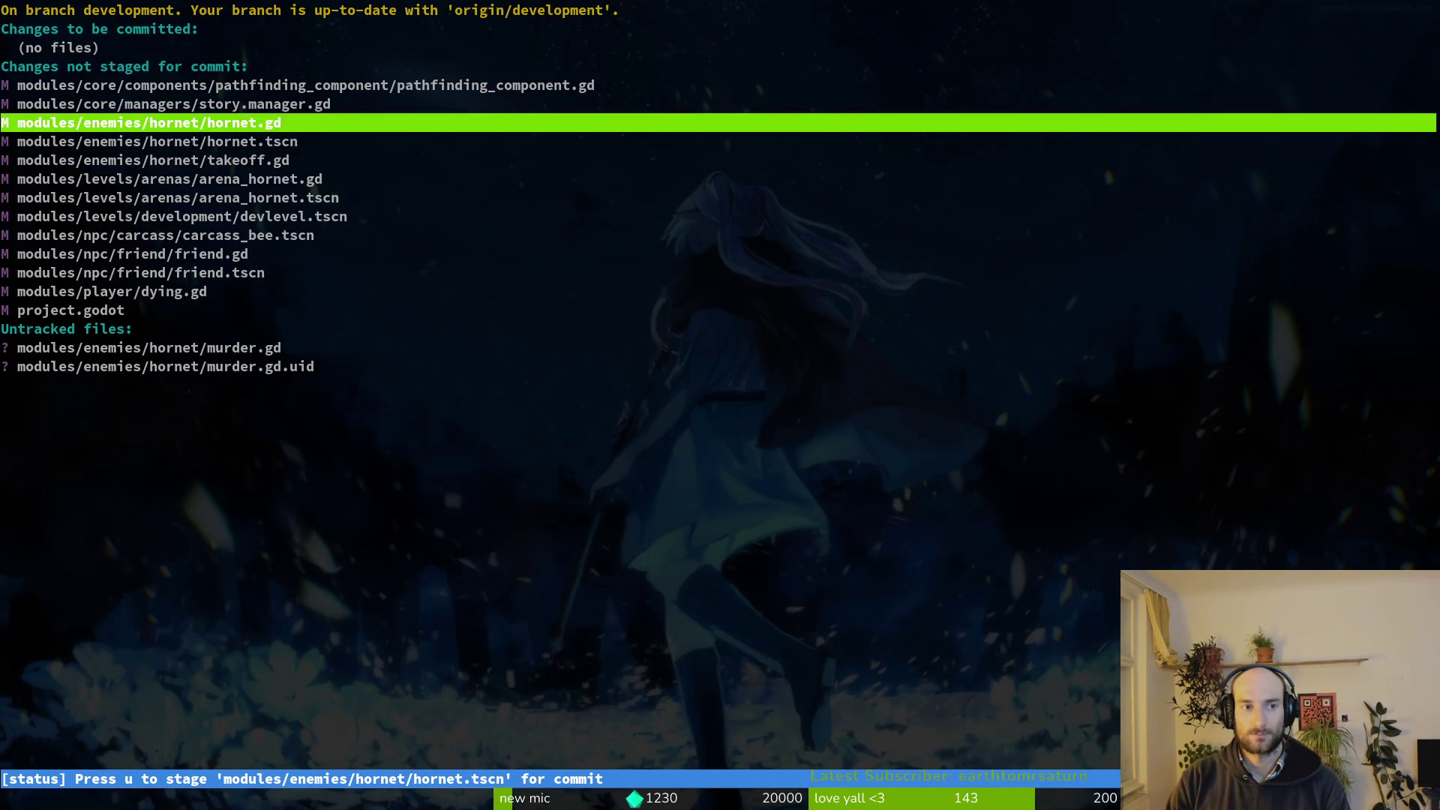
pyautogui.press('j')
pyautogui.press('Return')
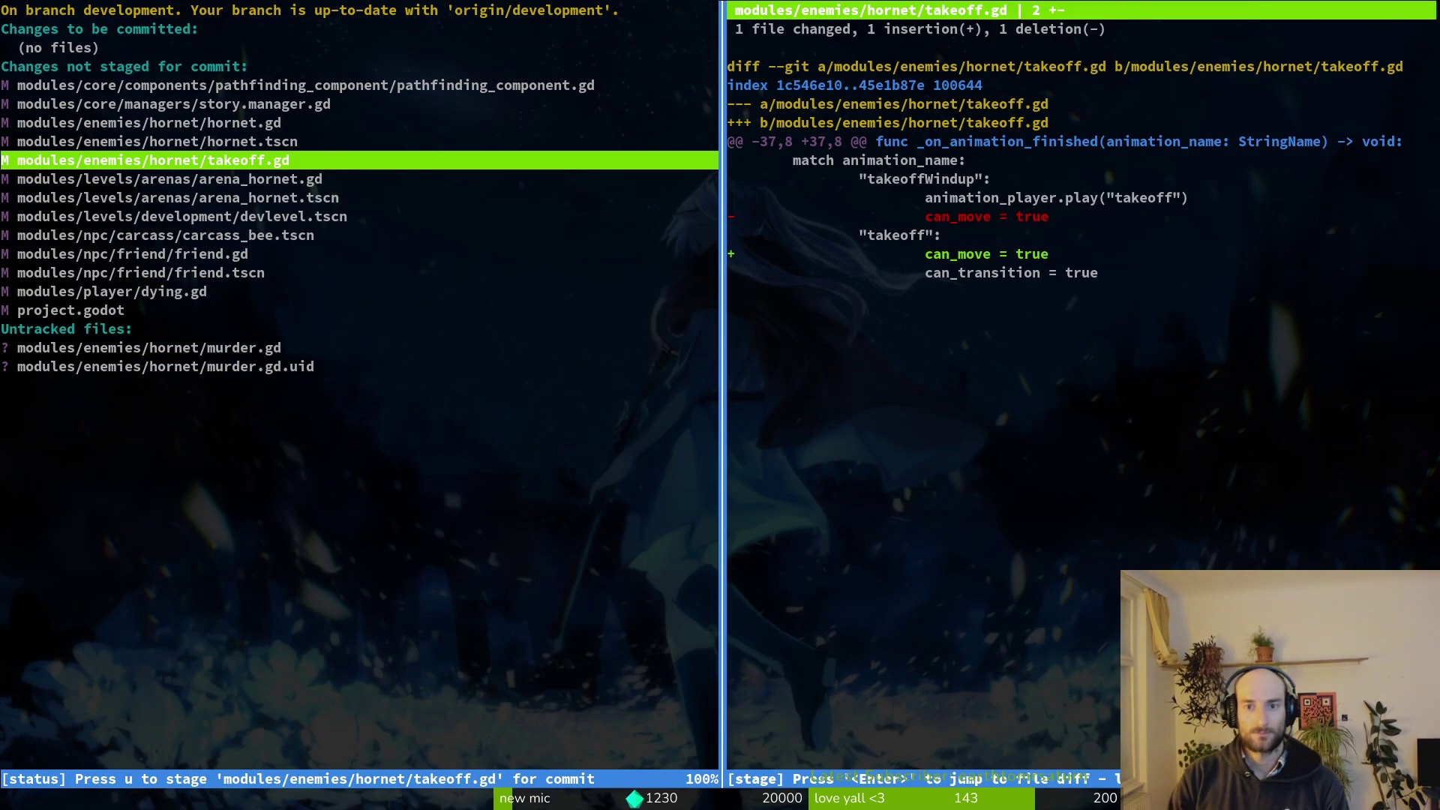
pyautogui.press('u')
pyautogui.press('k')
pyautogui.press('u')
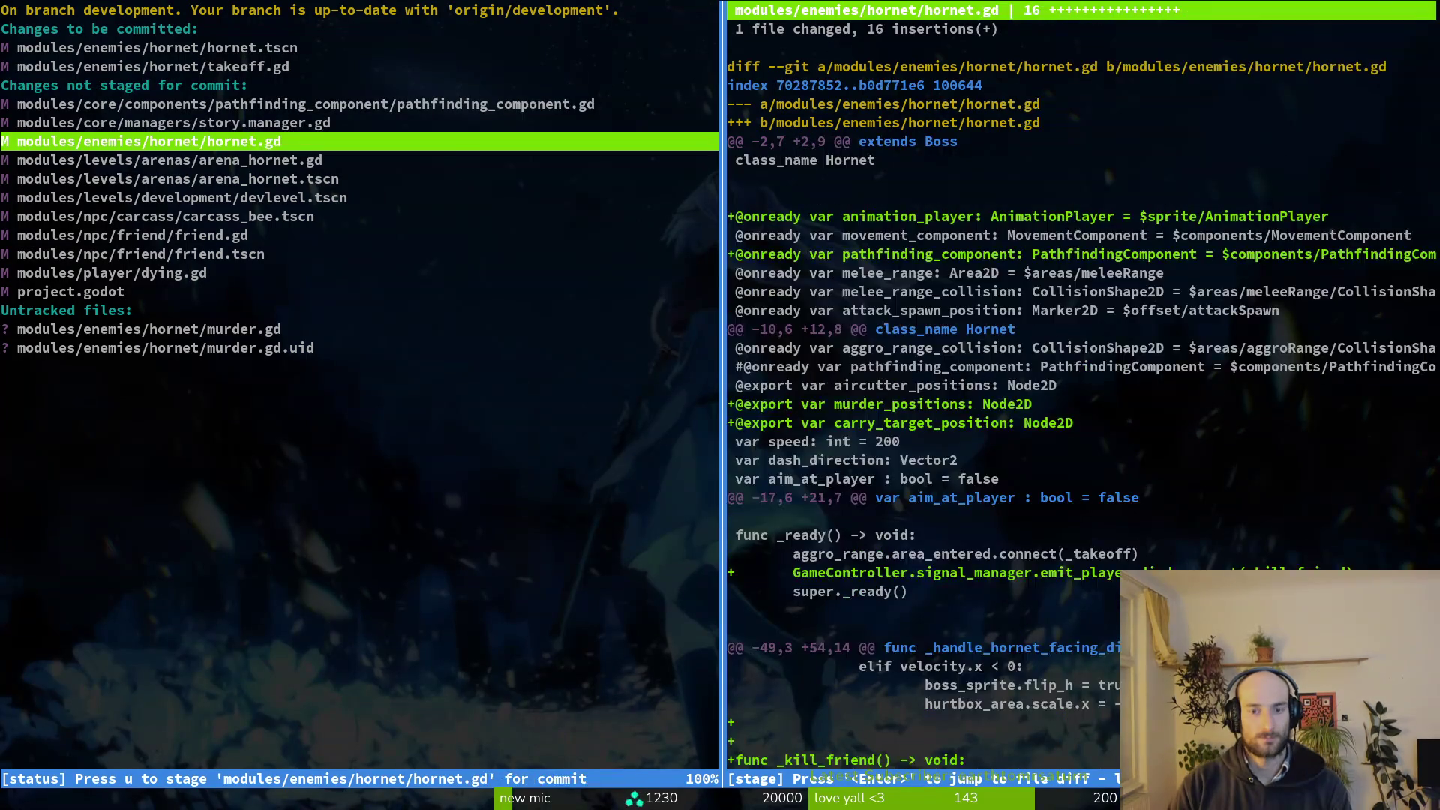
pyautogui.press('u')
pyautogui.press('j')
pyautogui.press('k')
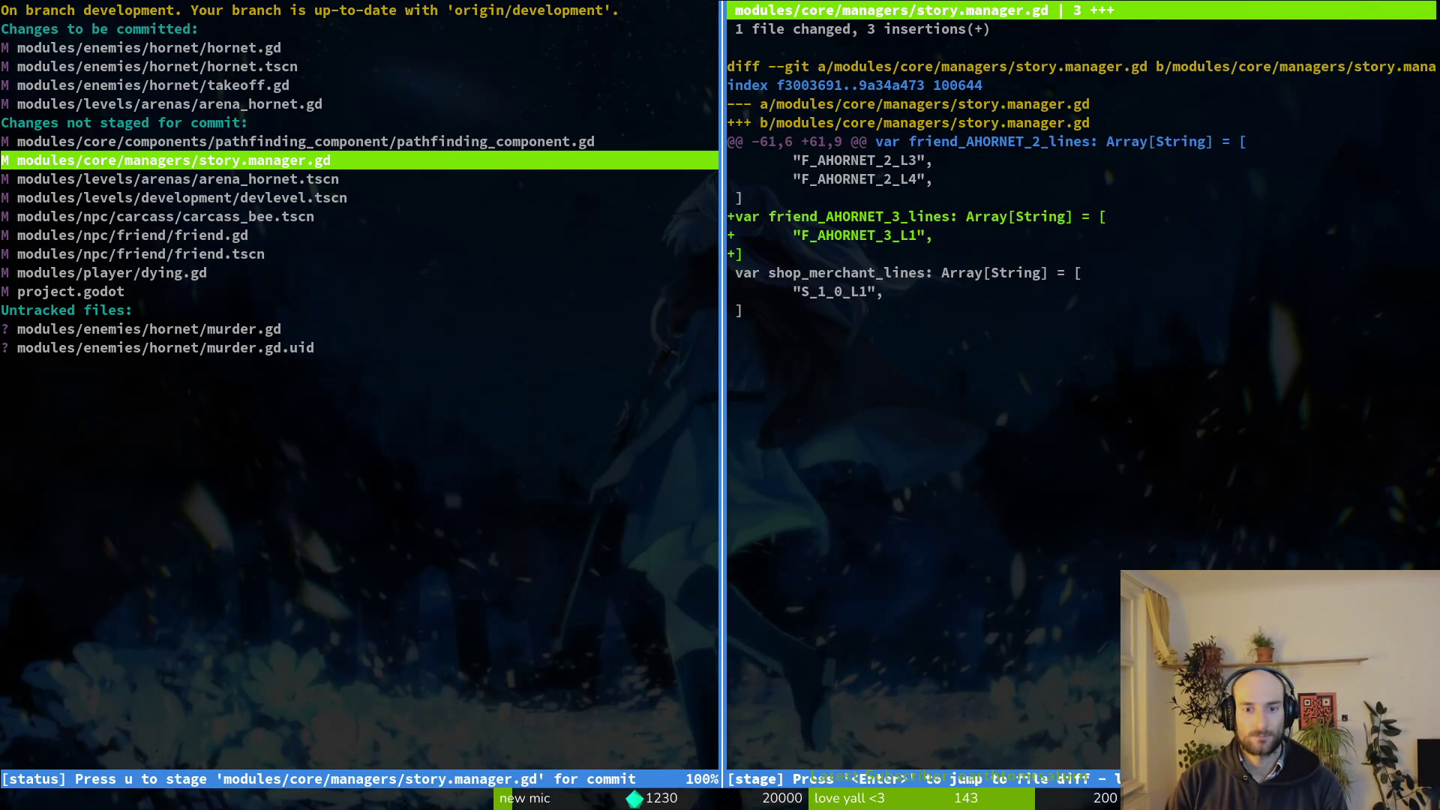
pyautogui.press('j')
# Stage arena_hornet.tscn, story manager, friend, pathfinding, dying, murder.gd and murder.gd.uid, then quit tig.
pyautogui.press('u')
pyautogui.press('u')
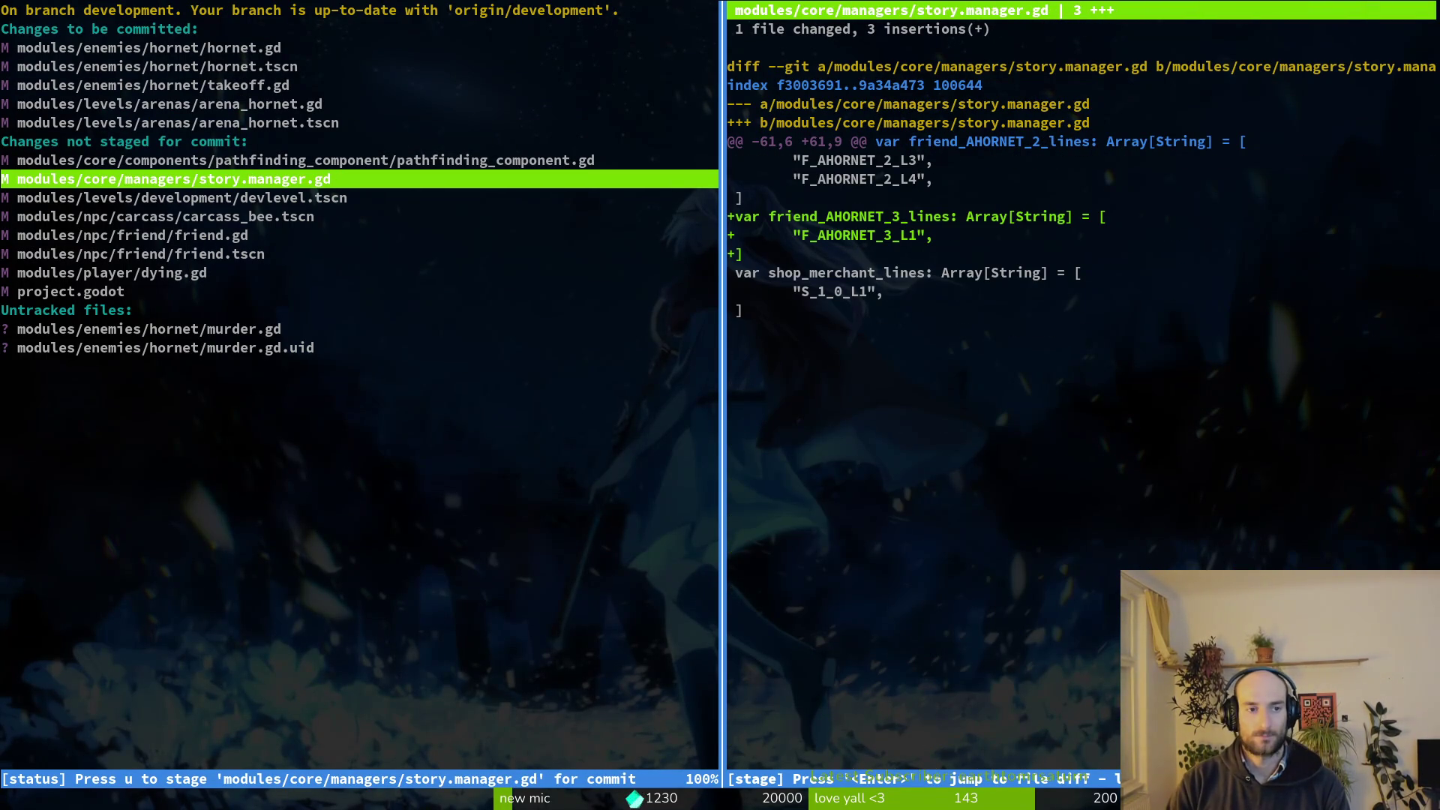
pyautogui.press('u')
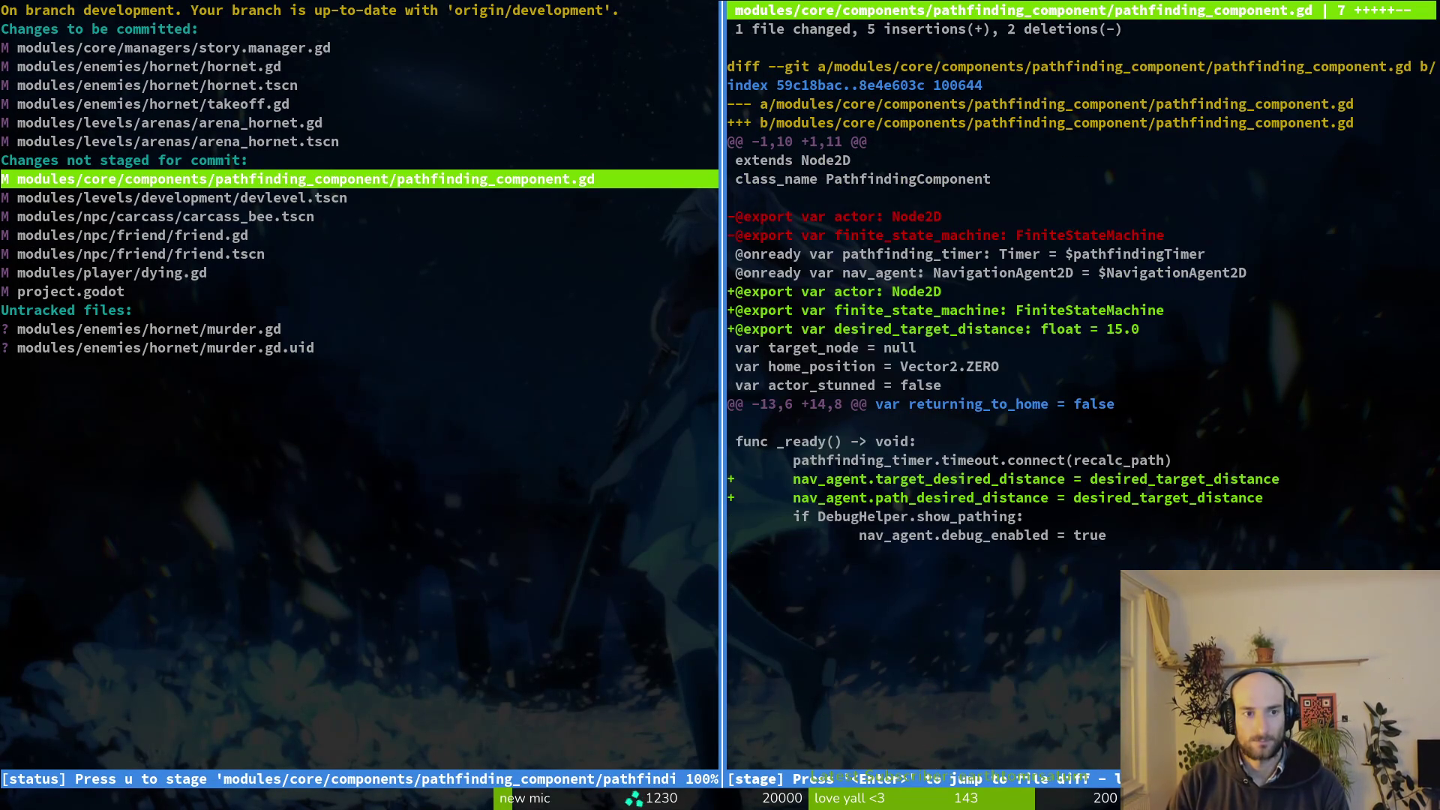
pyautogui.press('u')
pyautogui.press('j')
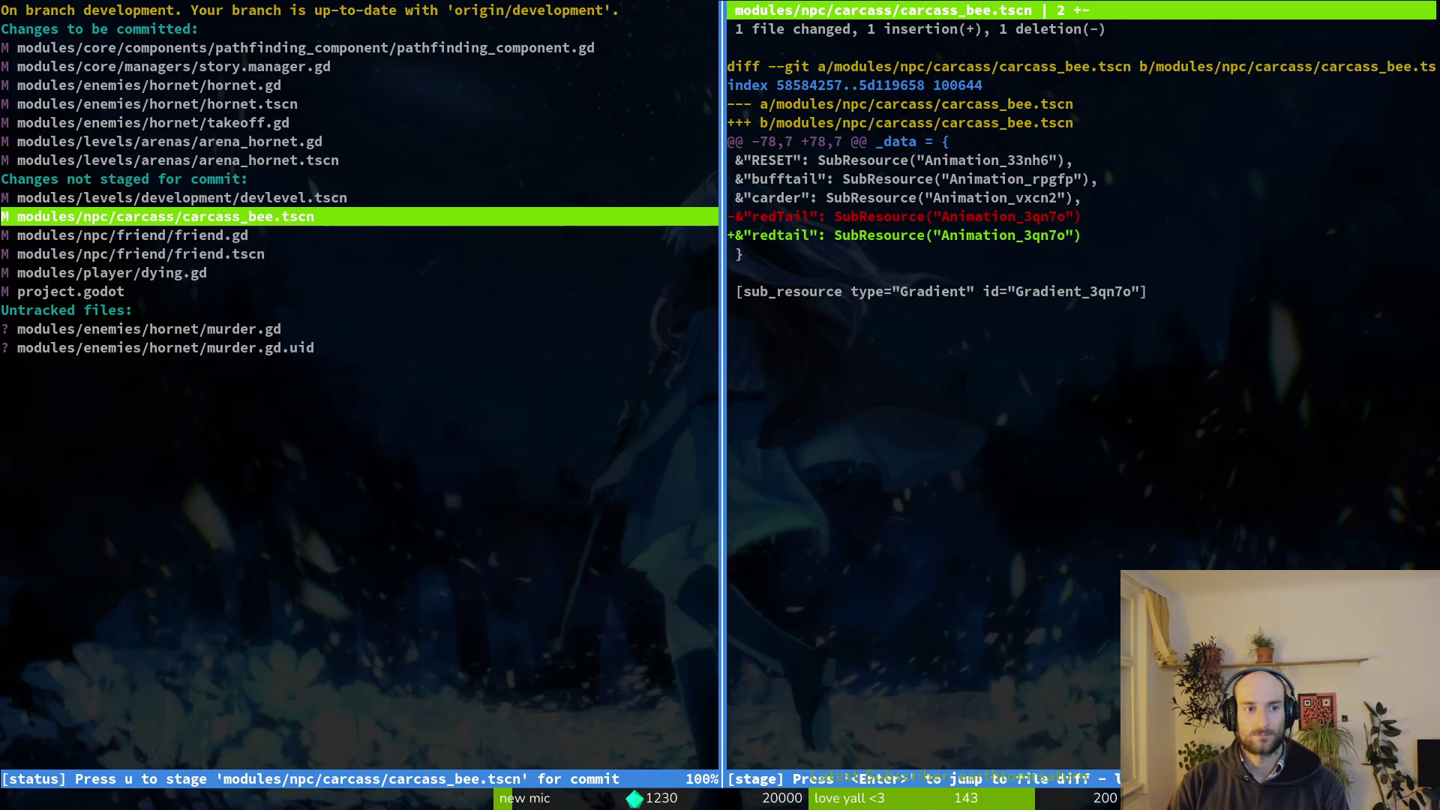
pyautogui.press('j')
pyautogui.press('u')
pyautogui.press('u')
pyautogui.press('j')
pyautogui.press('u')
pyautogui.press('j')
pyautogui.press('j')
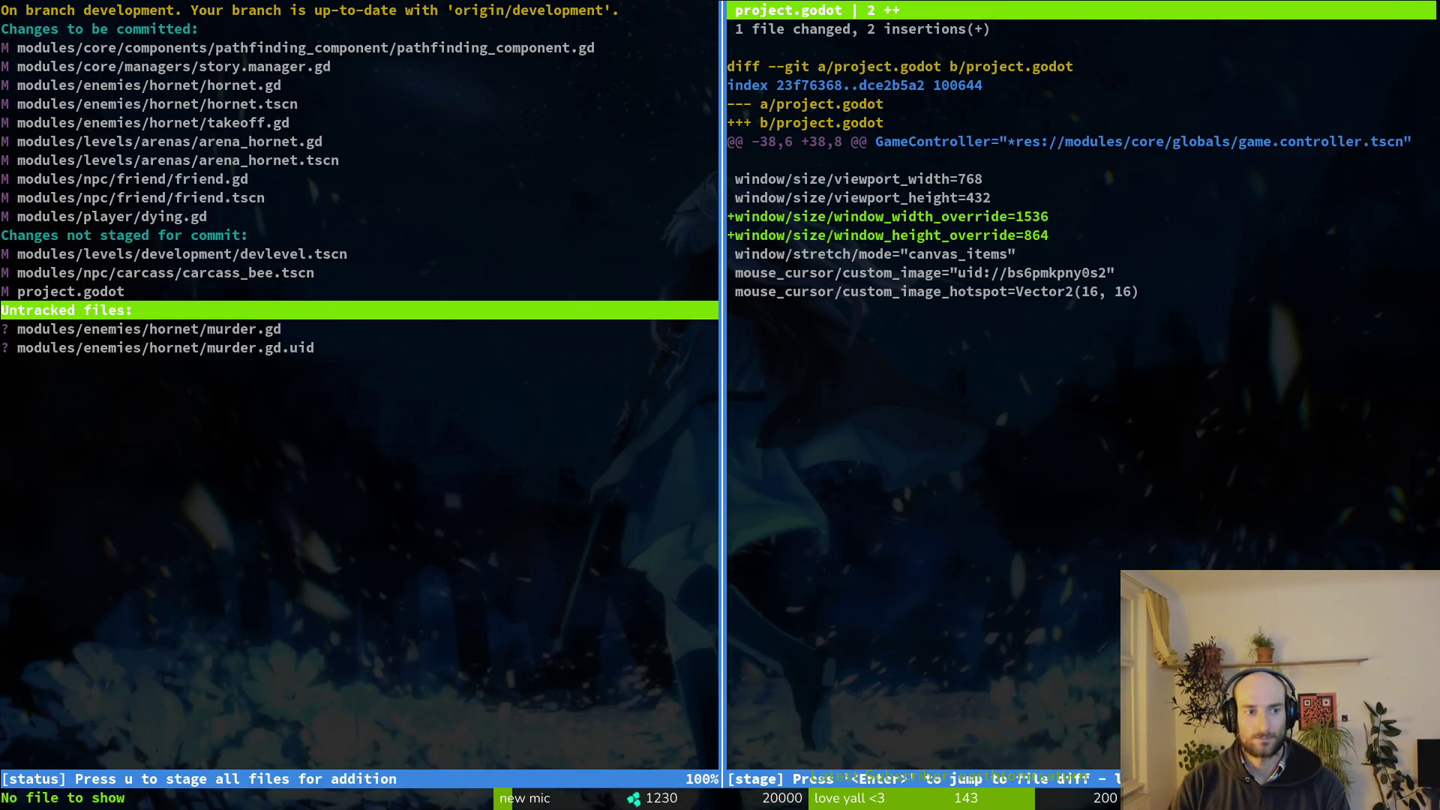
pyautogui.press('j')
pyautogui.press('u')
pyautogui.press('u')
pyautogui.press('q')
pyautogui.press('q')
pyautogui.write('gi')
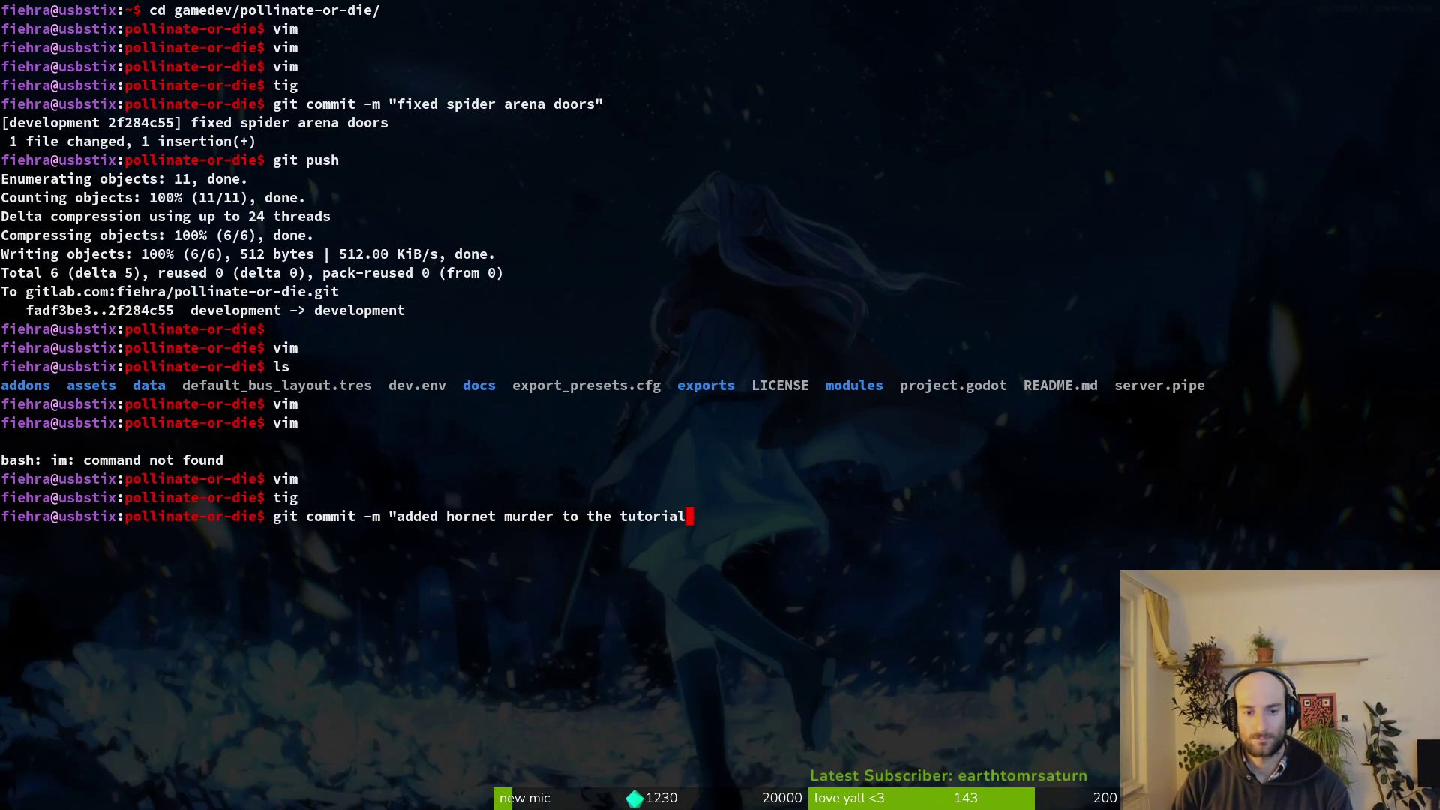
# Commit the hornet murder work with the tutorial boss message, then stage carcass_bee.tscn in tig.
pyautogui.write('base"')
pyautogui.press('Return')
pyautogui.write('tig')
pyautogui.press('Return')
pyautogui.press('s')
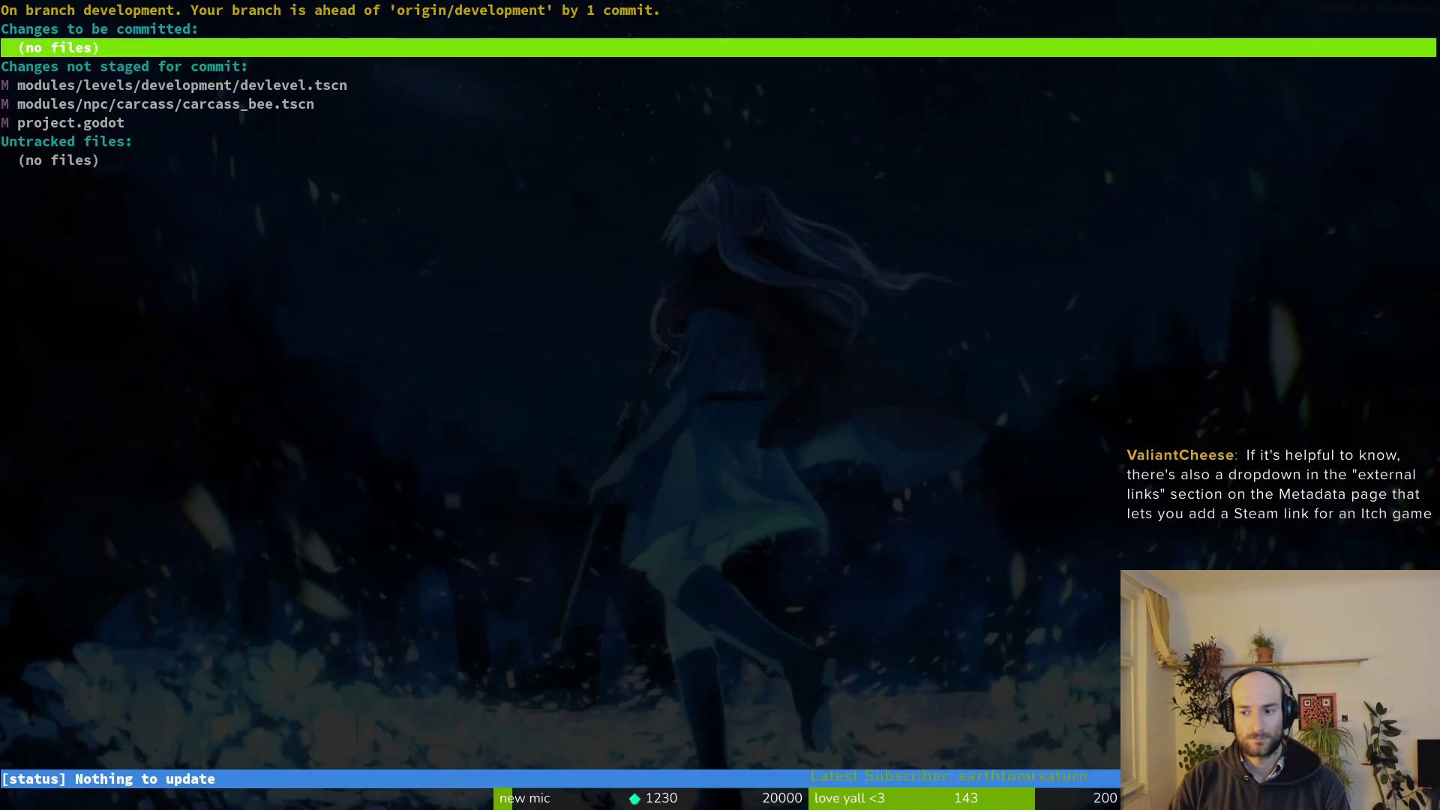
pyautogui.press('j')
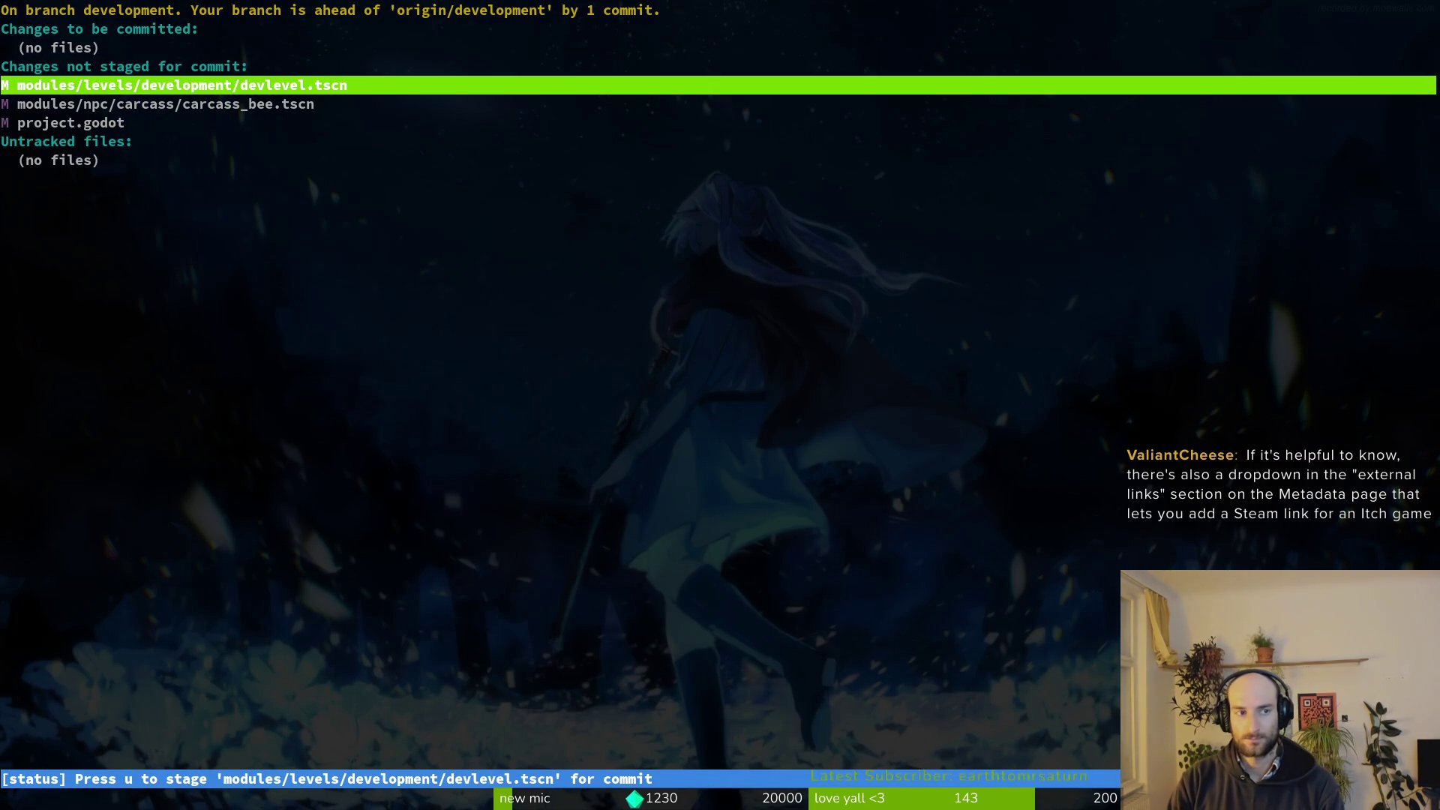
pyautogui.press('j')
pyautogui.press('j')
pyautogui.press('k')
pyautogui.press('k')
# Commit carcass_bee.tscn as 'added missing animation' and push both commits to the remote.
pyautogui.write('juqgit com')
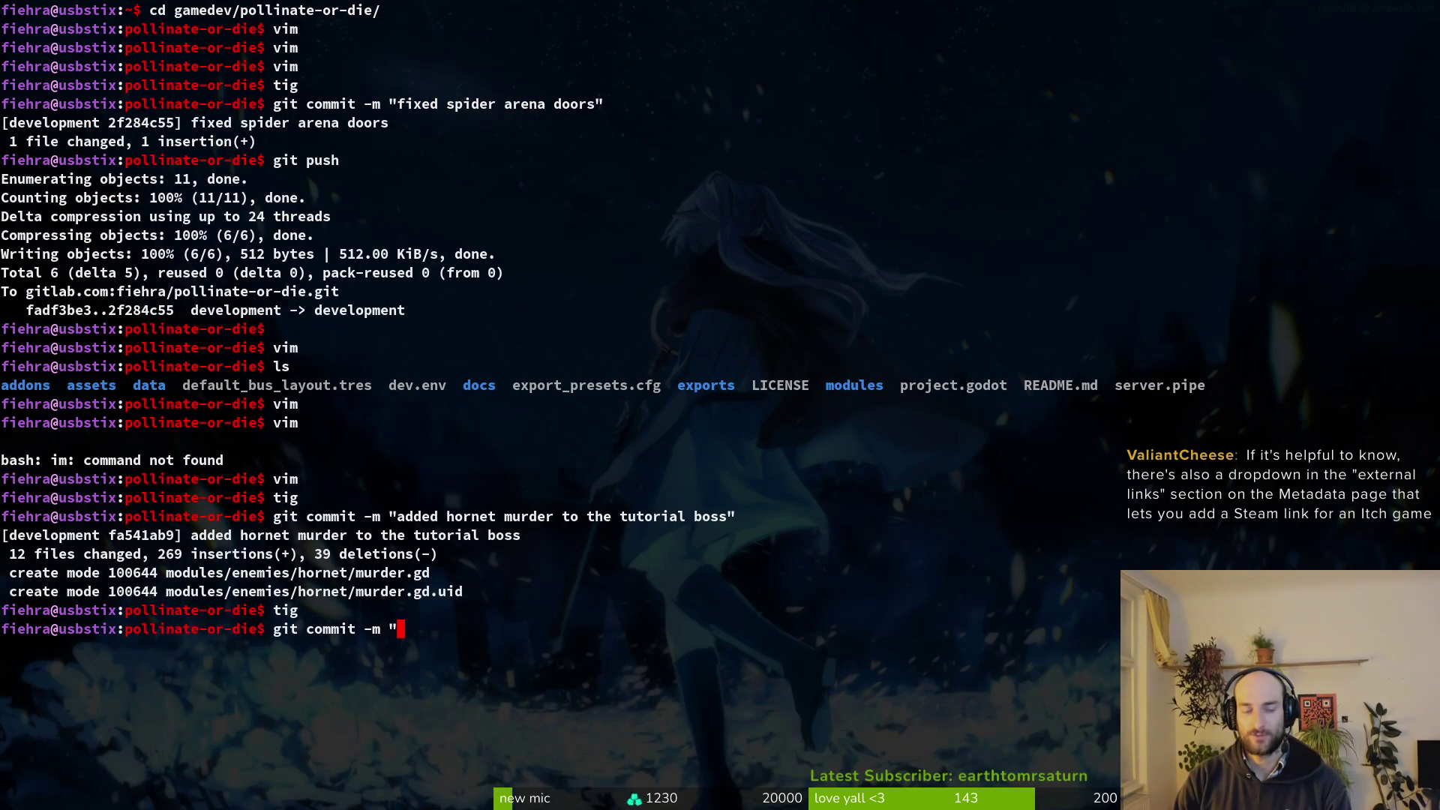
pyautogui.press('super+Return')
pyautogui.write('tig')
pyautogui.press('Return')
pyautogui.press('s')
pyautogui.press('j')
pyautogui.press('j')
pyautogui.press('j')
pyautogui.press('q')
pyautogui.press('q')
pyautogui.hotkey('ctrl', 'd')
pyautogui.write('added missing animation')
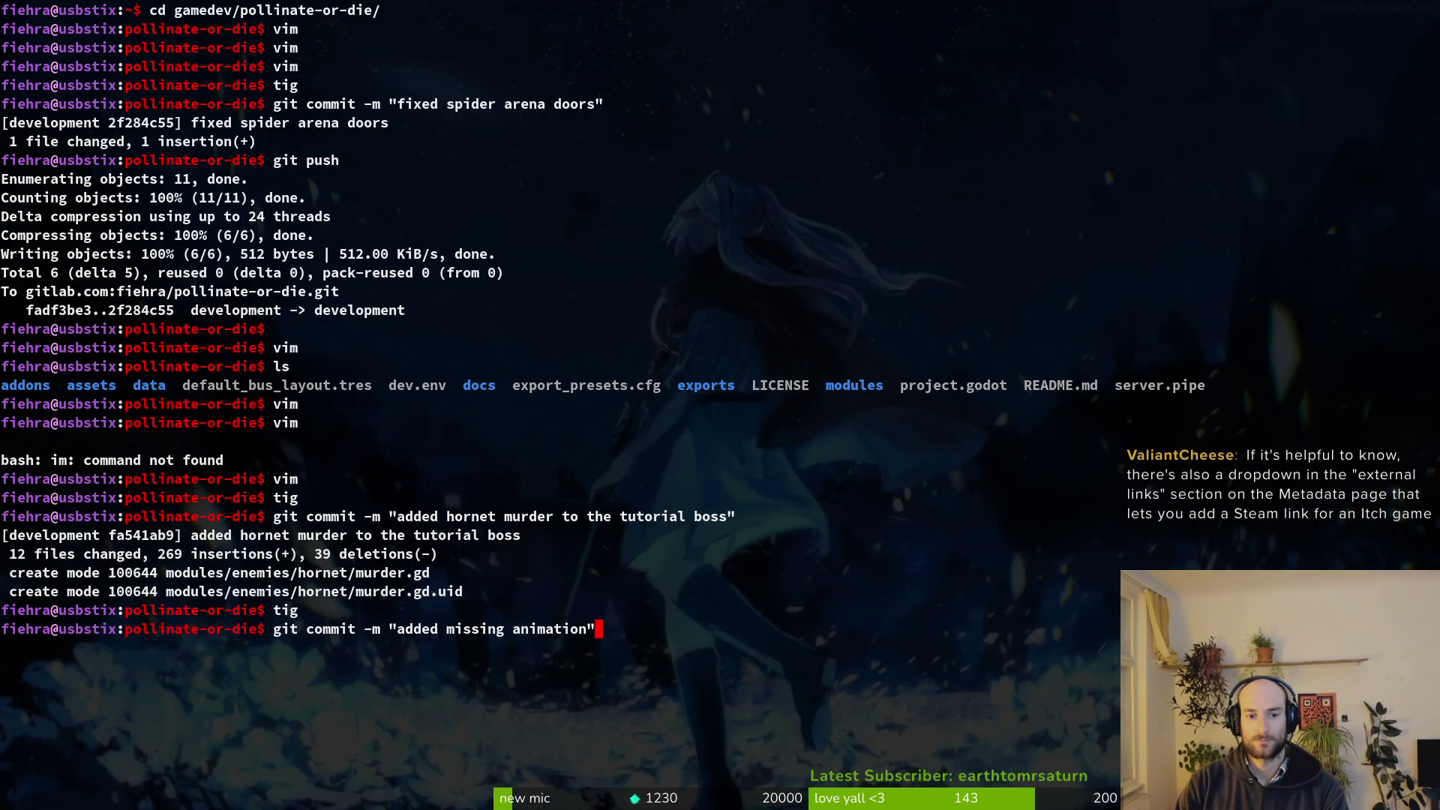
pyautogui.press('Return')
pyautogui.write('git push')
pyautogui.press('Return')
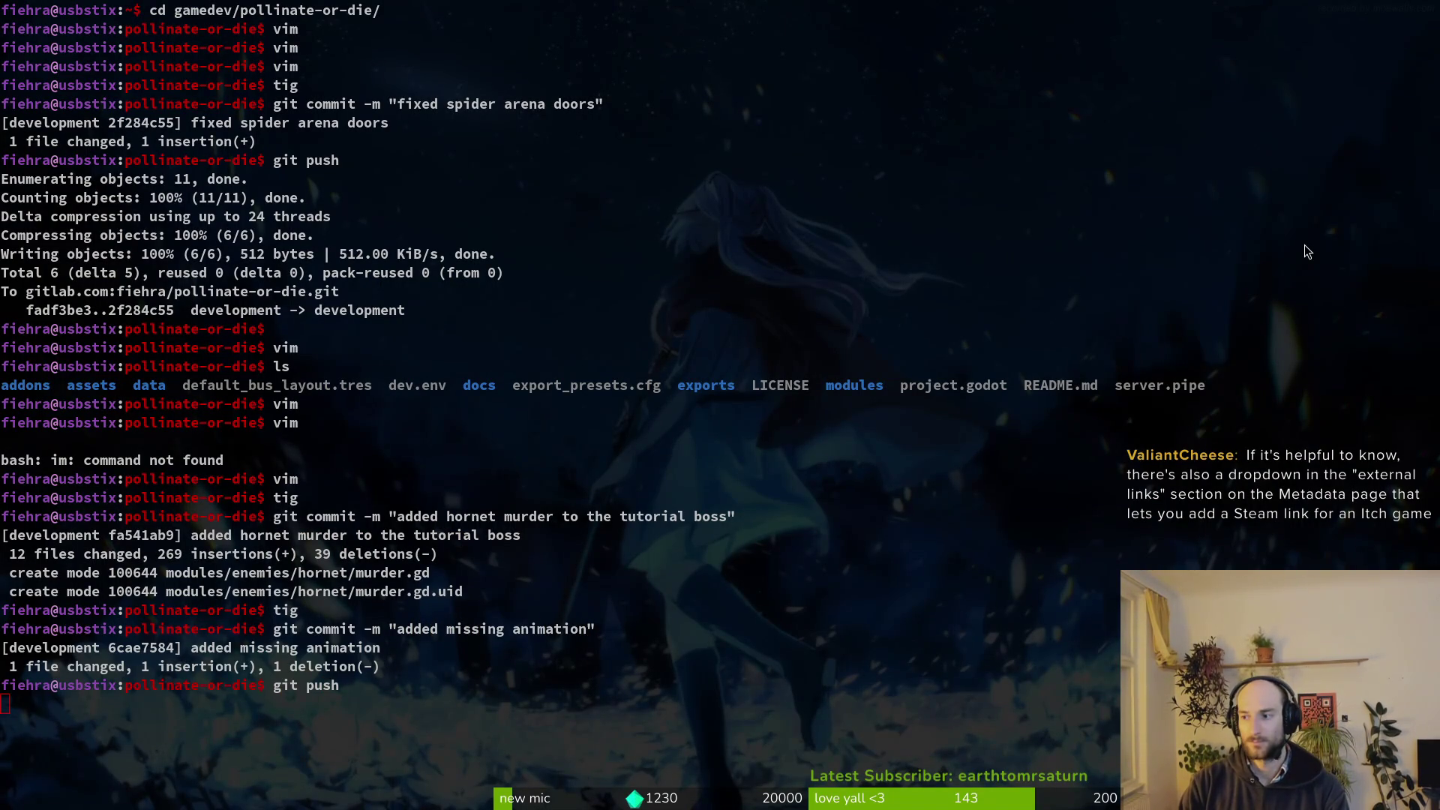
pyautogui.press('super+2')
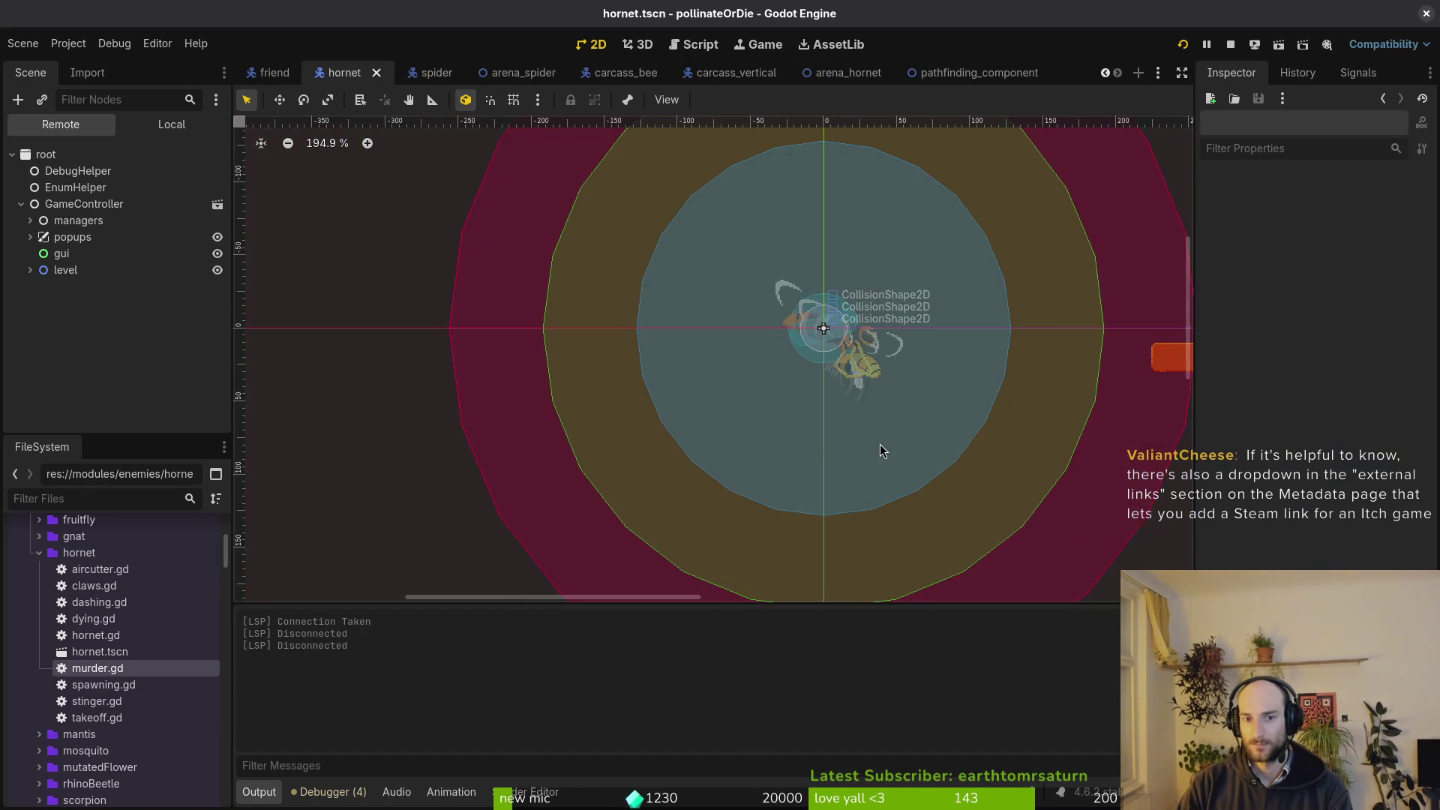
# Close the four extra scene tabs, leaving only player open, and clear the selection.
pyautogui.scroll(2, 461, 75)
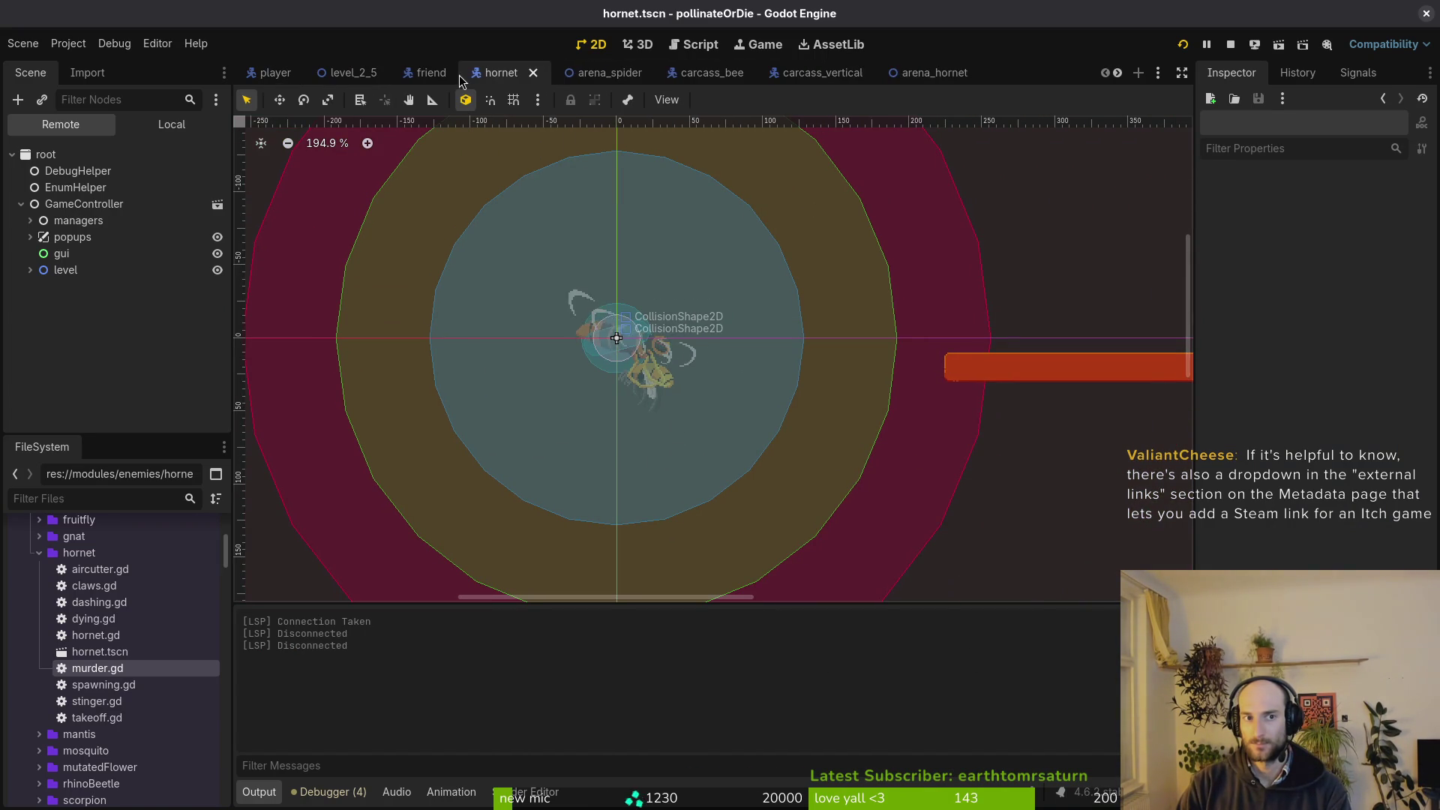
pyautogui.middleClick(461, 75)
pyautogui.middleClick(459, 75)
pyautogui.middleClick(456, 75)
pyautogui.middleClick(381, 83)
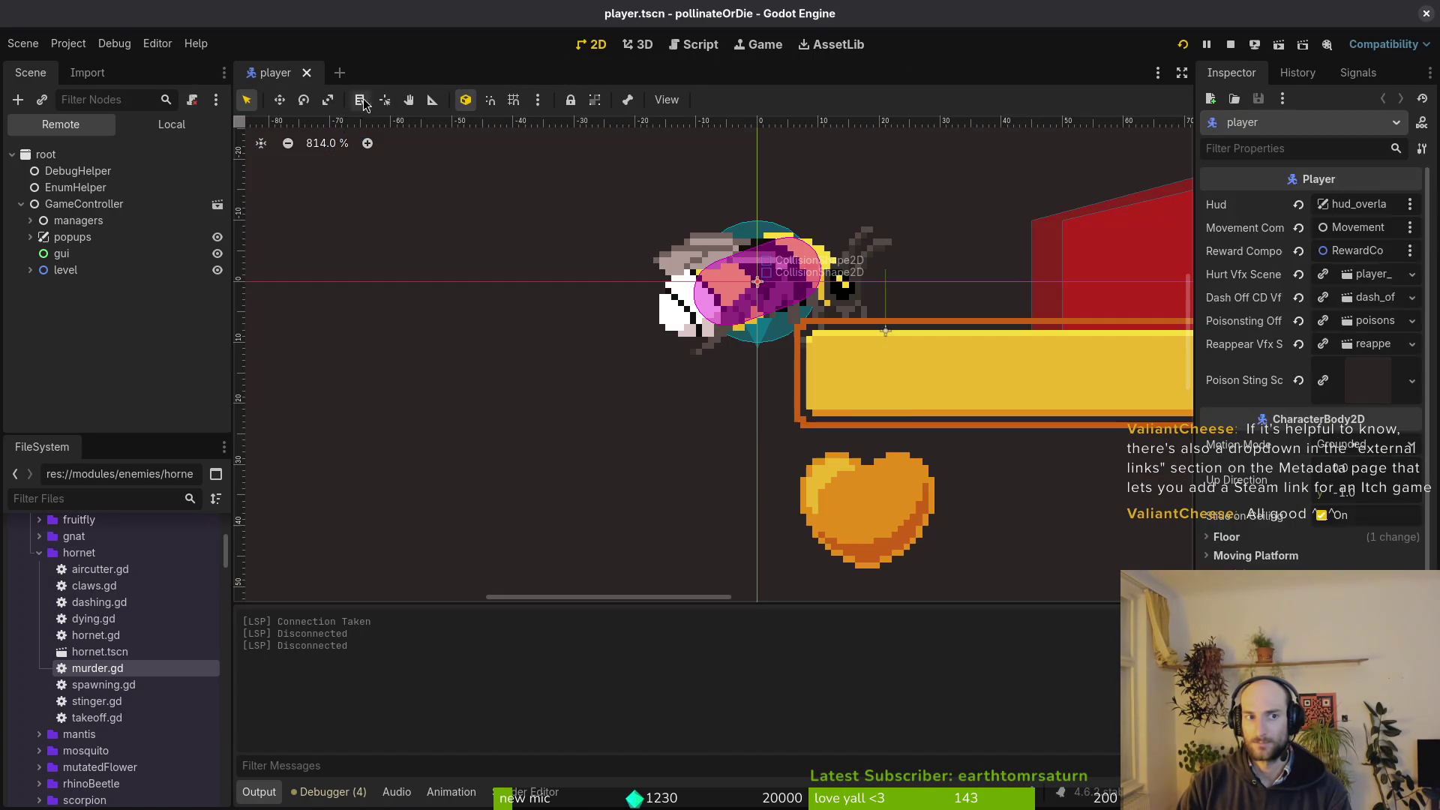
pyautogui.click(486, 405)
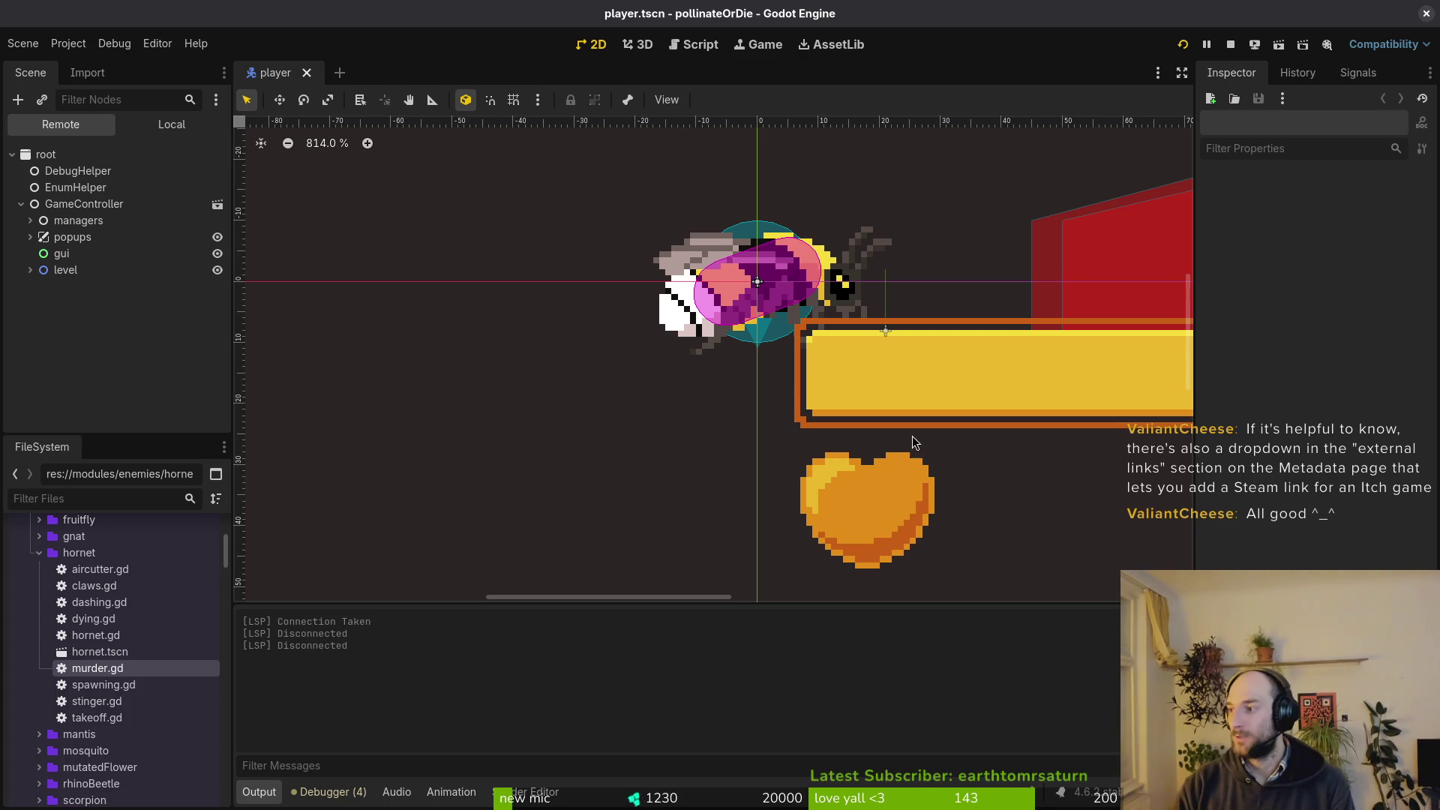
# Stop the running game with F8 and close the hornet sprite in Aseprite.
pyautogui.press('F8')
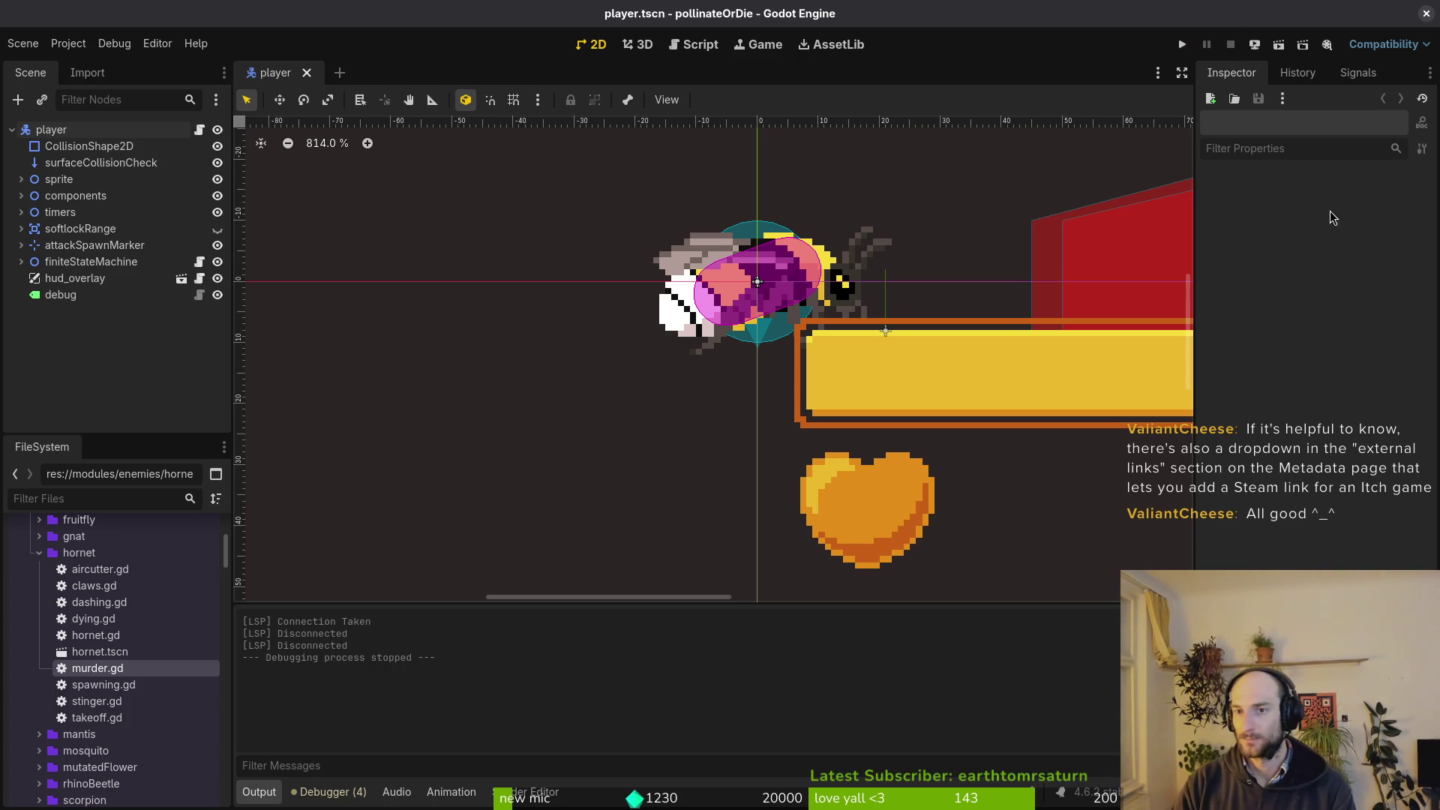
pyautogui.hotkey('alt', 'Tab')
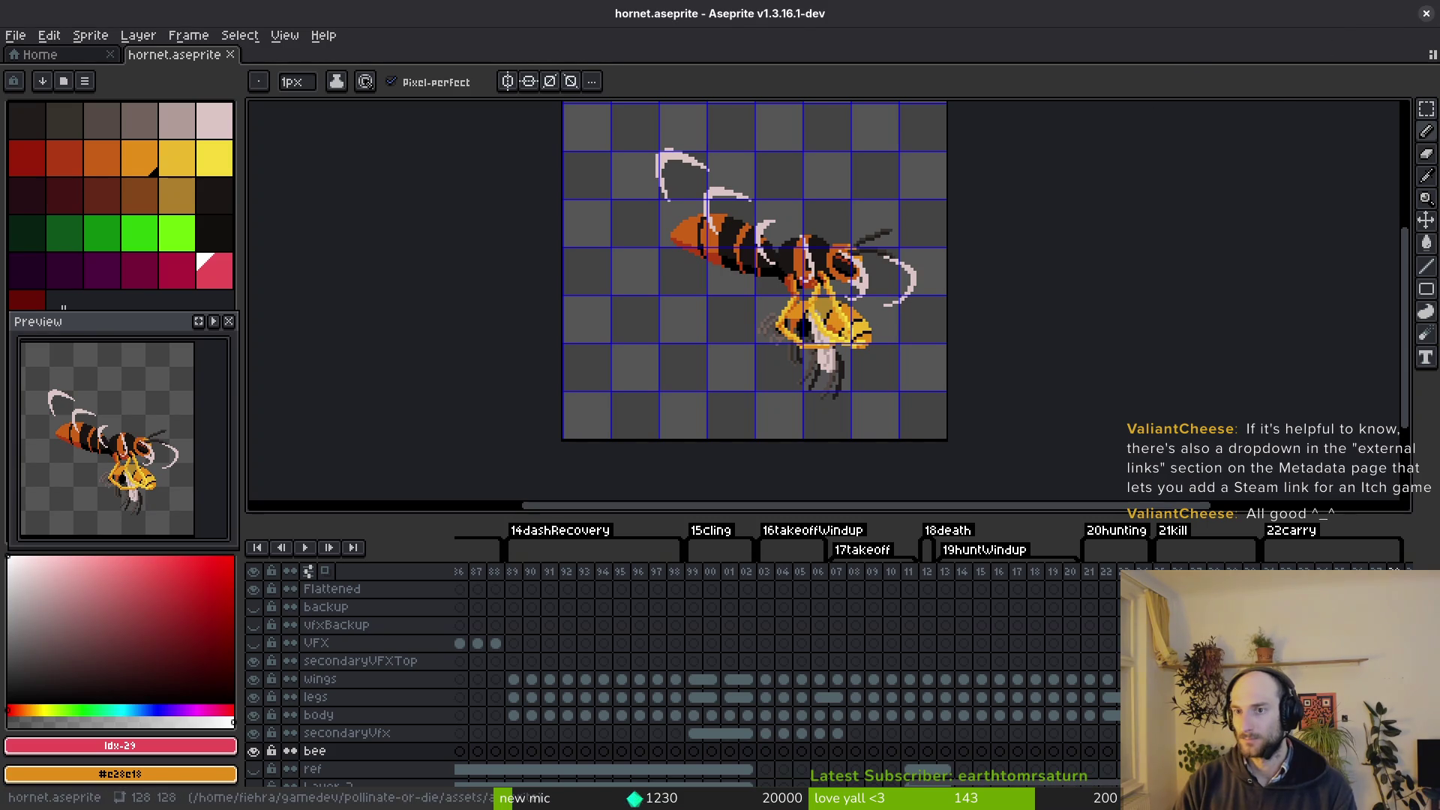
pyautogui.click(1426, 13)
pyautogui.press('super')
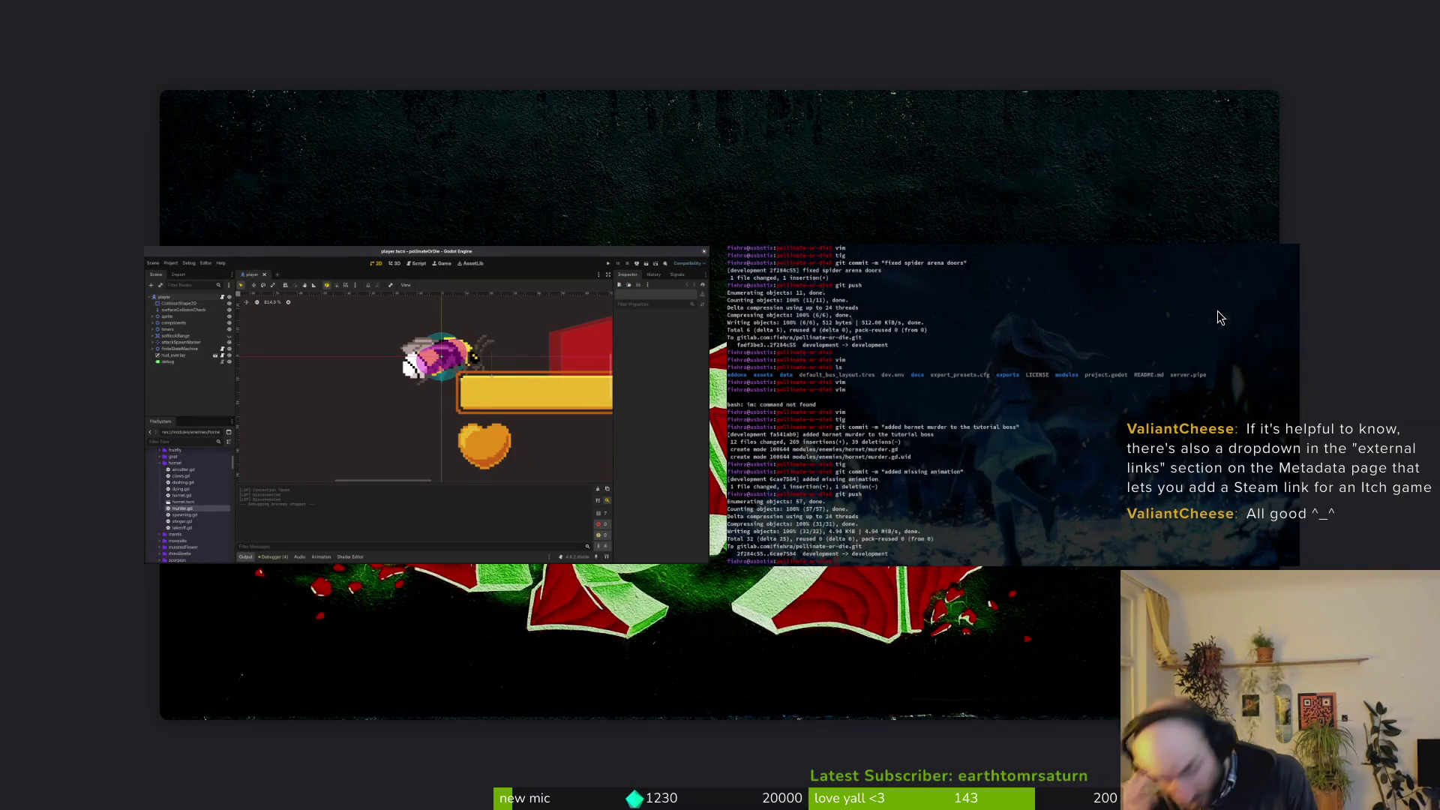
pyautogui.click(619, 417)
pyautogui.press('super')
pyautogui.press('super')
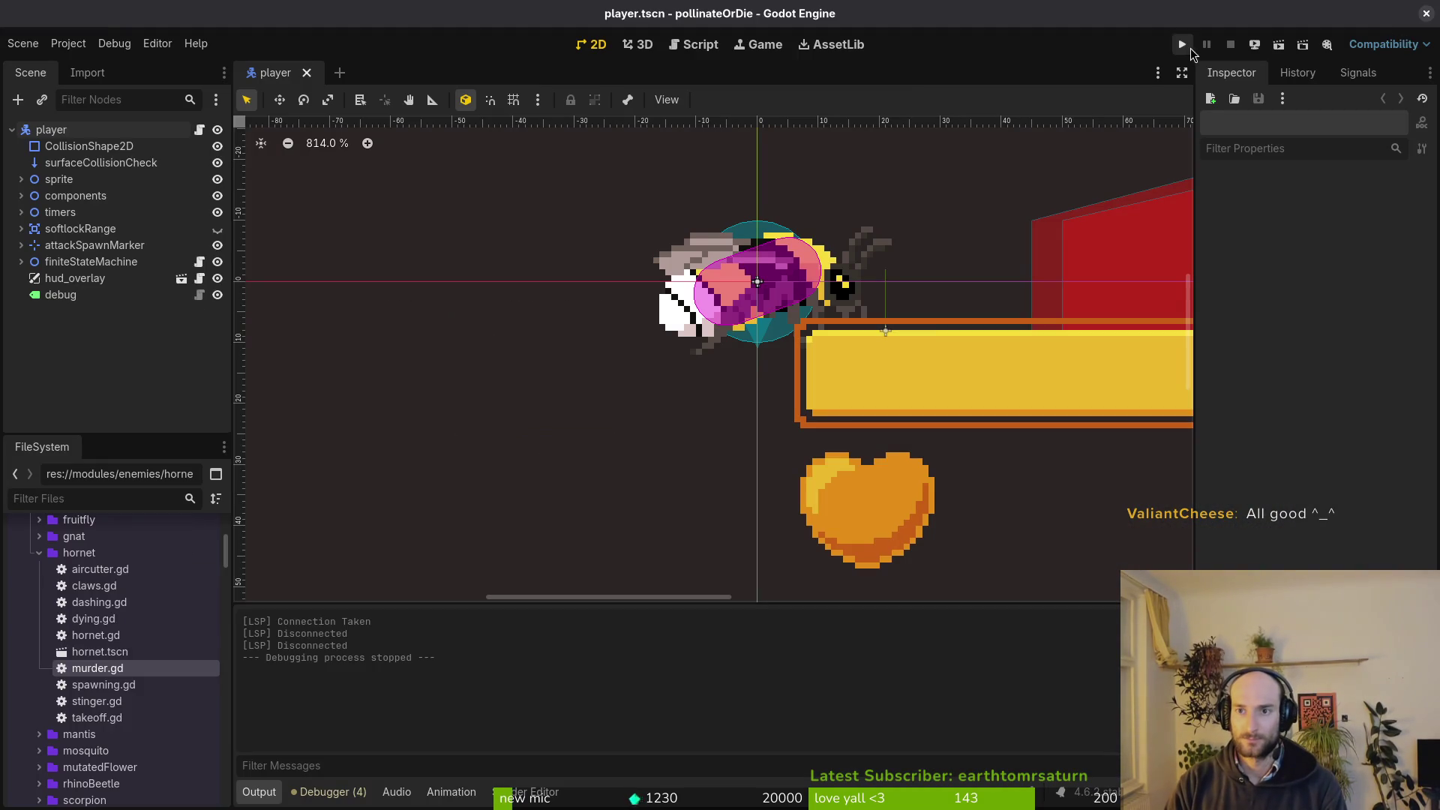
# Run the project, continue the saved game, then close the game window.
pyautogui.click(1191, 48)
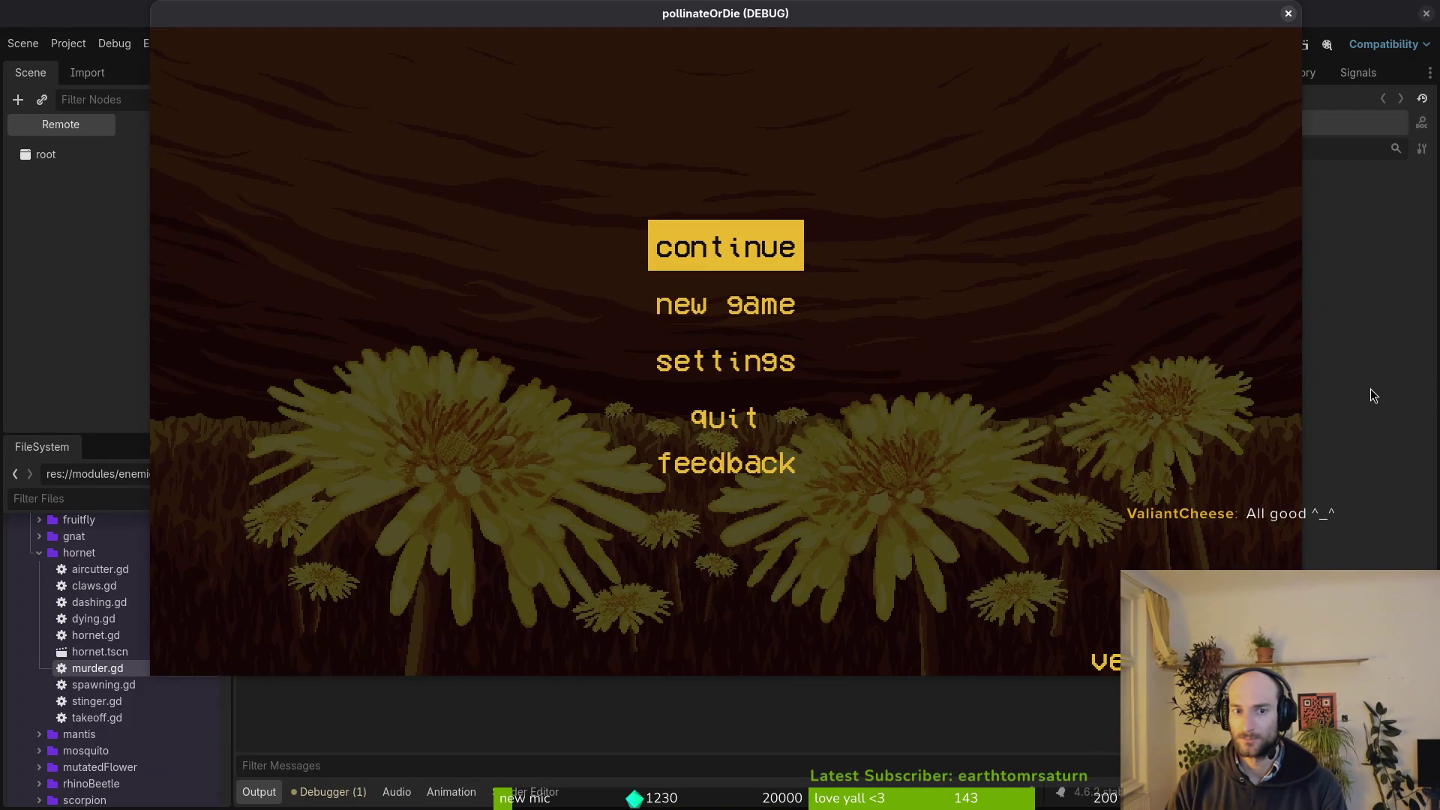
pyautogui.press('Return')
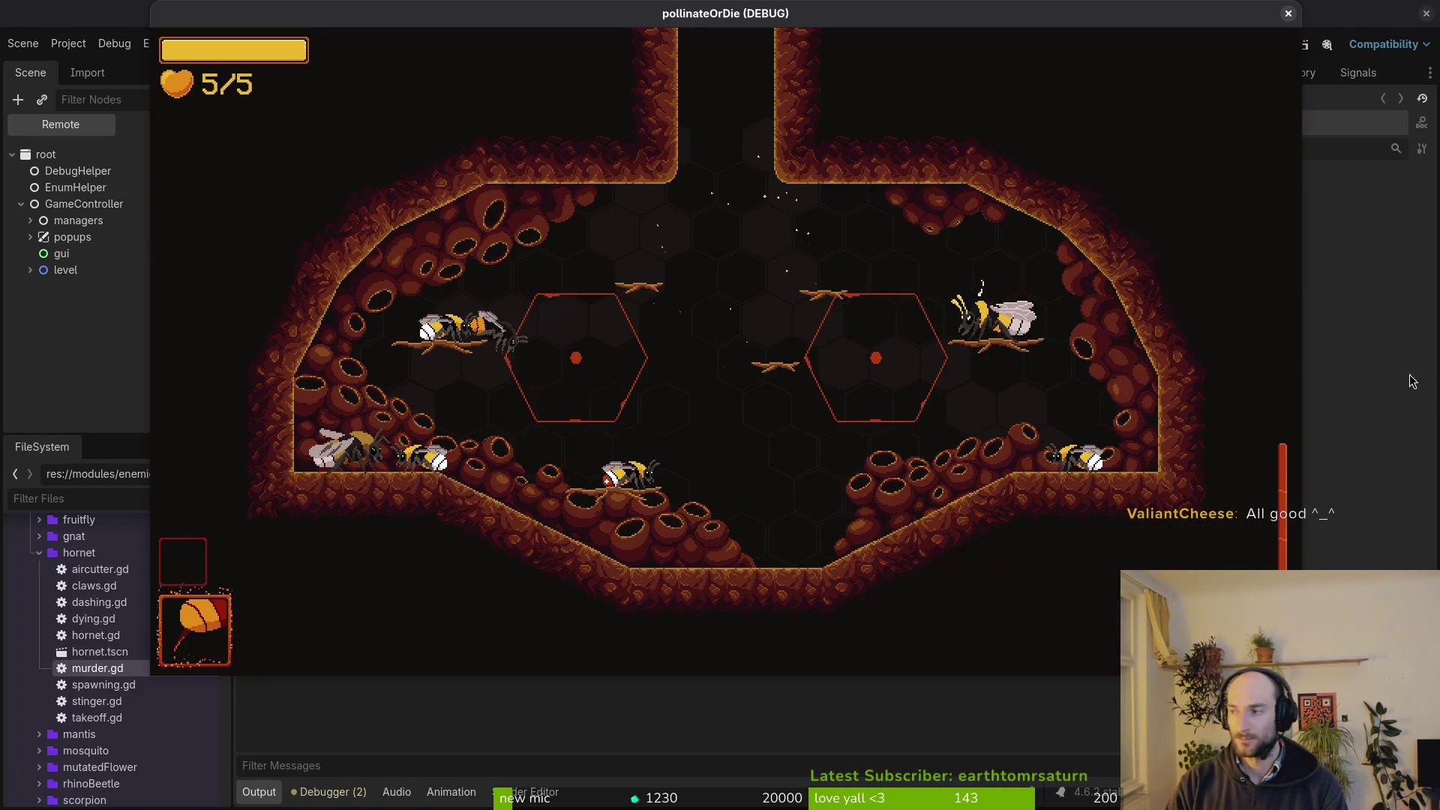
pyautogui.press('super')
pyautogui.press('super')
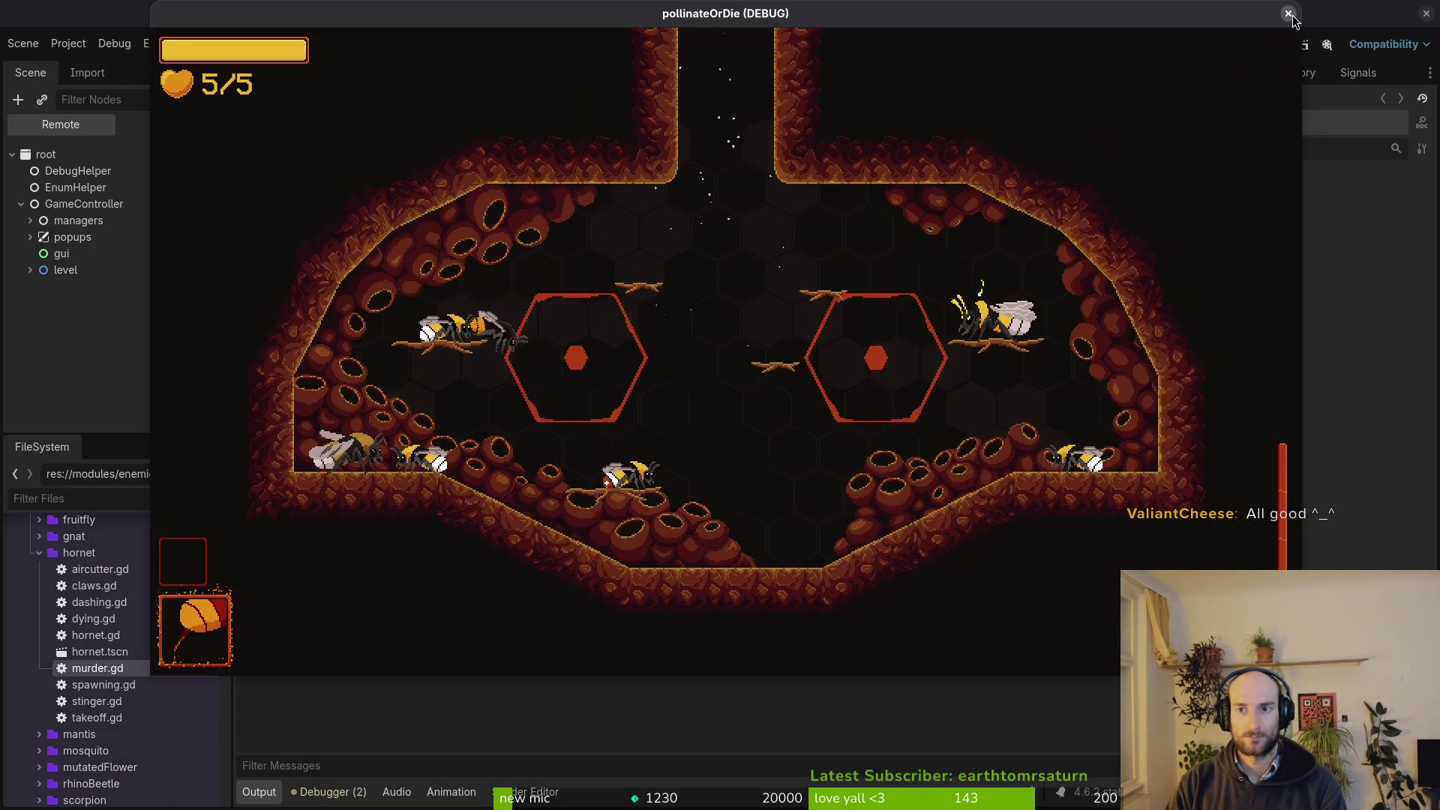
pyautogui.click(1288, 13)
# Revert the display window width and height overrides in Project Settings.
pyautogui.click(68, 43)
pyautogui.click(82, 64)
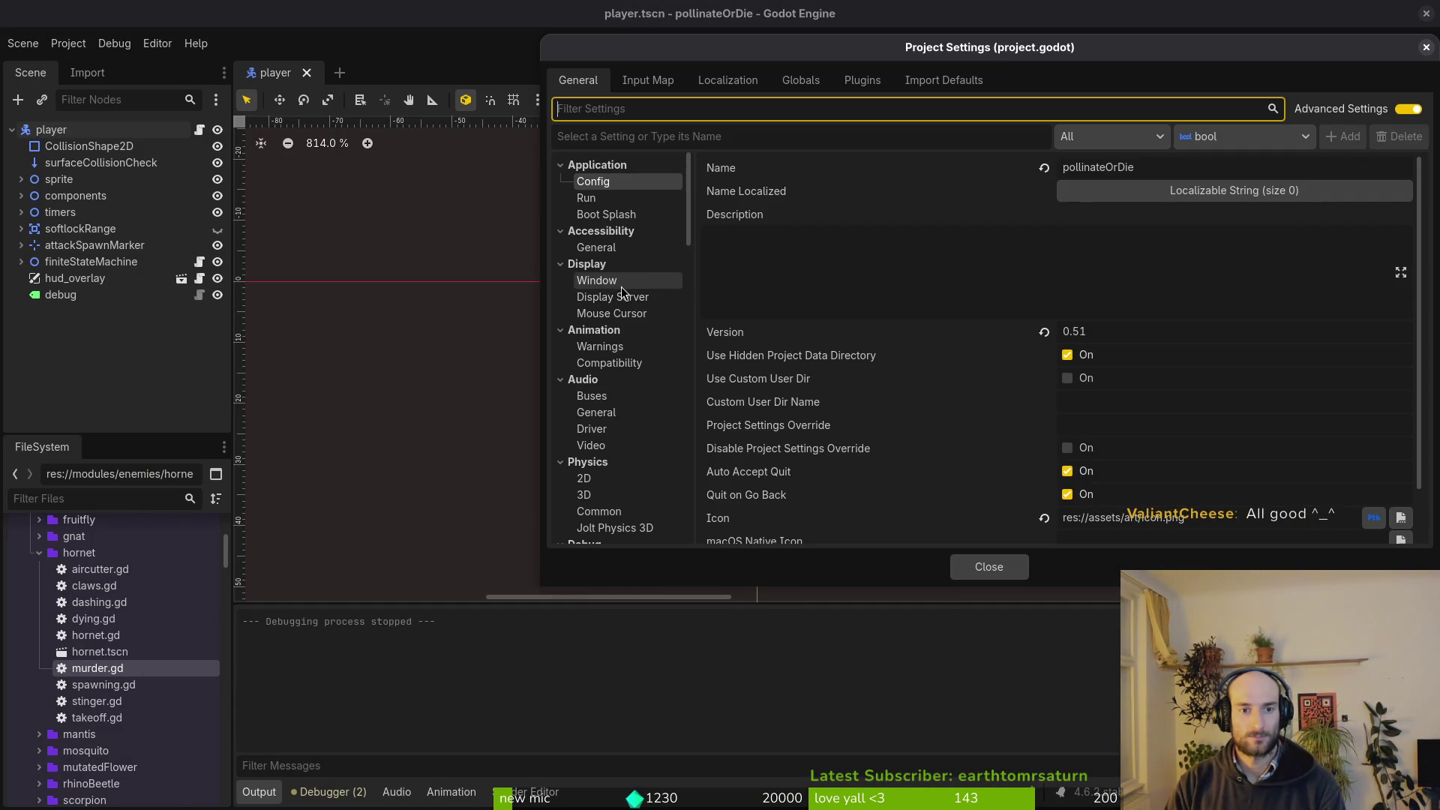
pyautogui.click(596, 279)
pyautogui.scroll(-5, 983, 444)
pyautogui.scroll(2, 1047, 325)
pyautogui.click(1049, 268)
pyautogui.click(1049, 291)
pyautogui.click(989, 566)
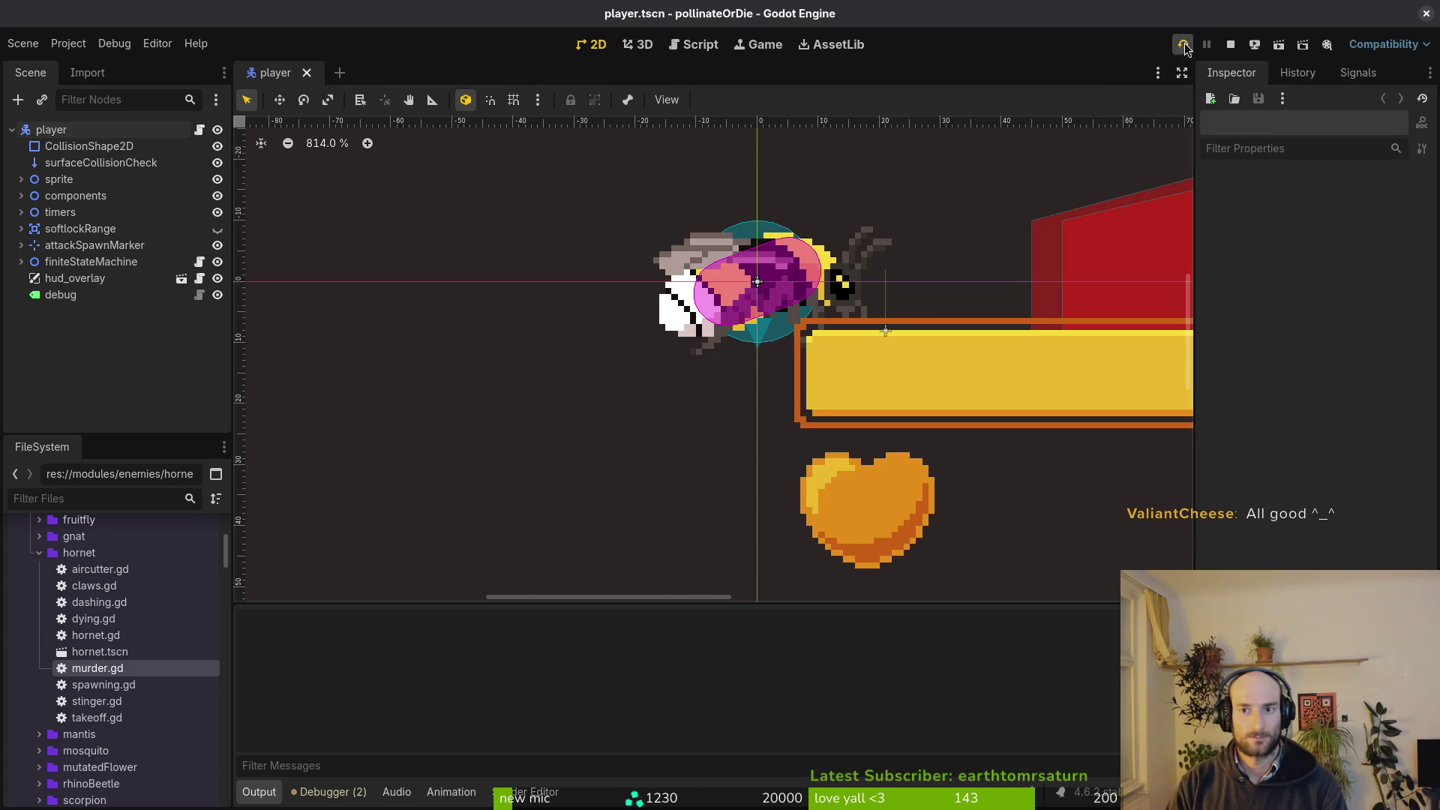
# Playtest into the hornet arena with the game window as capture region, then stop.
pyautogui.click(1185, 46)
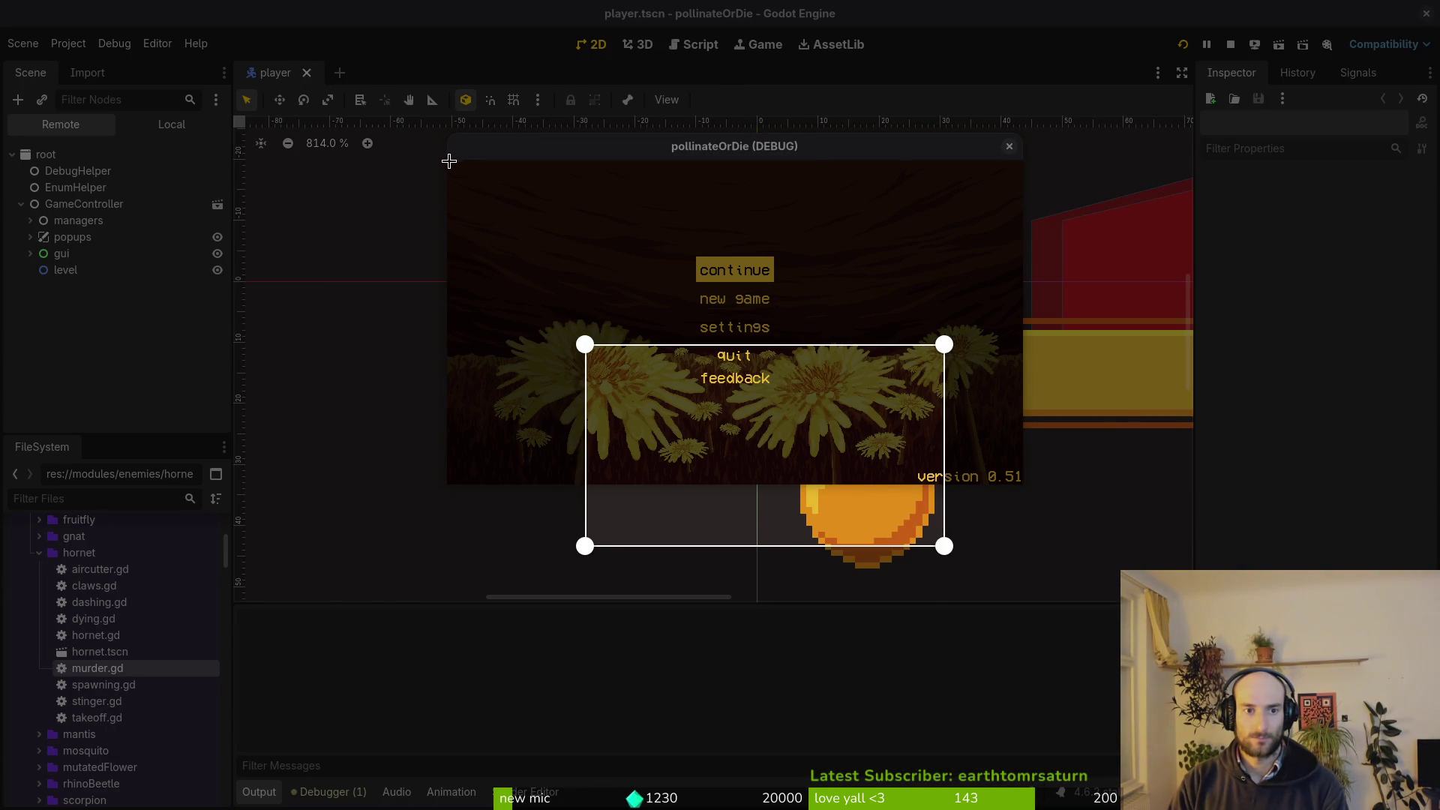
pyautogui.moveTo(447, 160); pyautogui.dragTo(1024, 487)
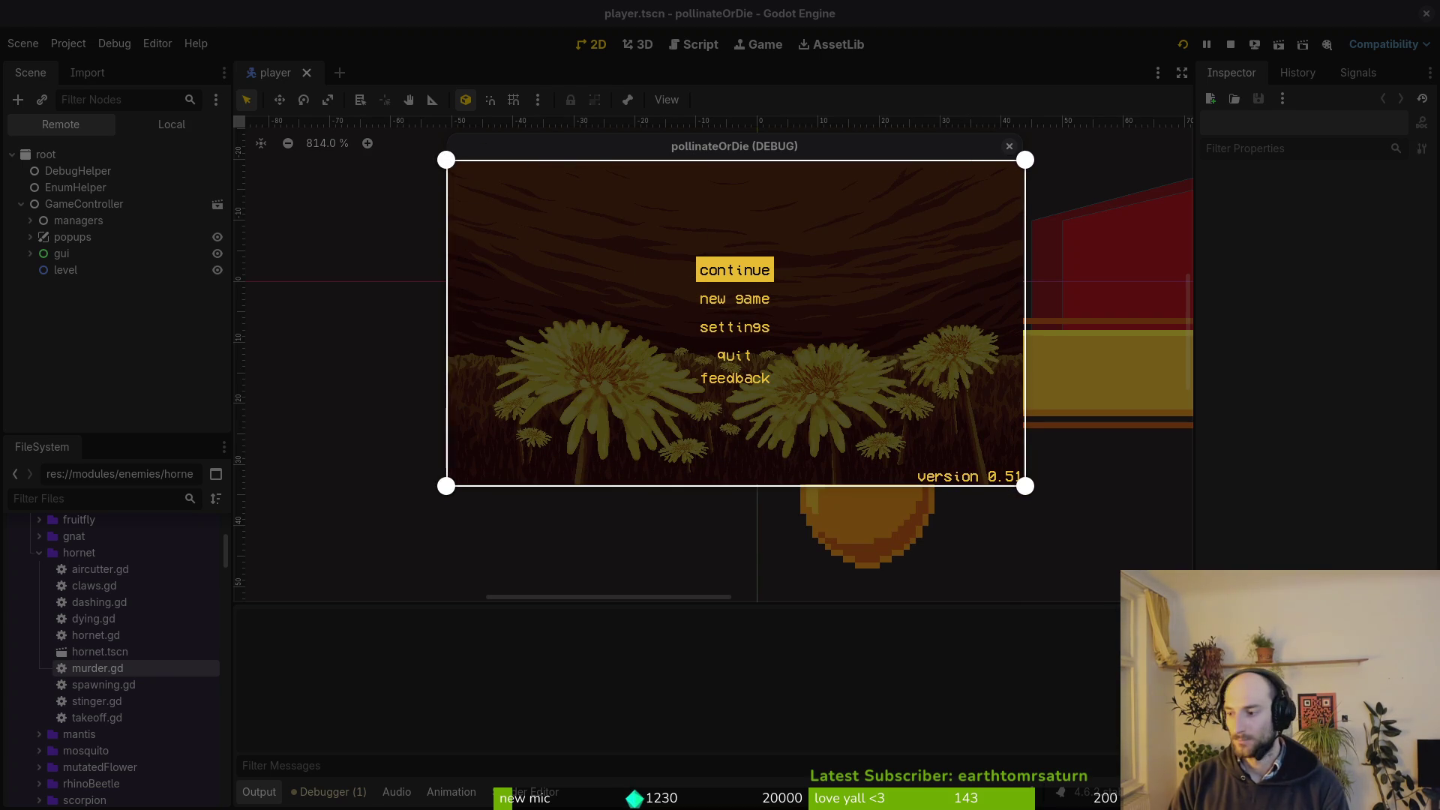
pyautogui.press('Return')
pyautogui.press('Return')
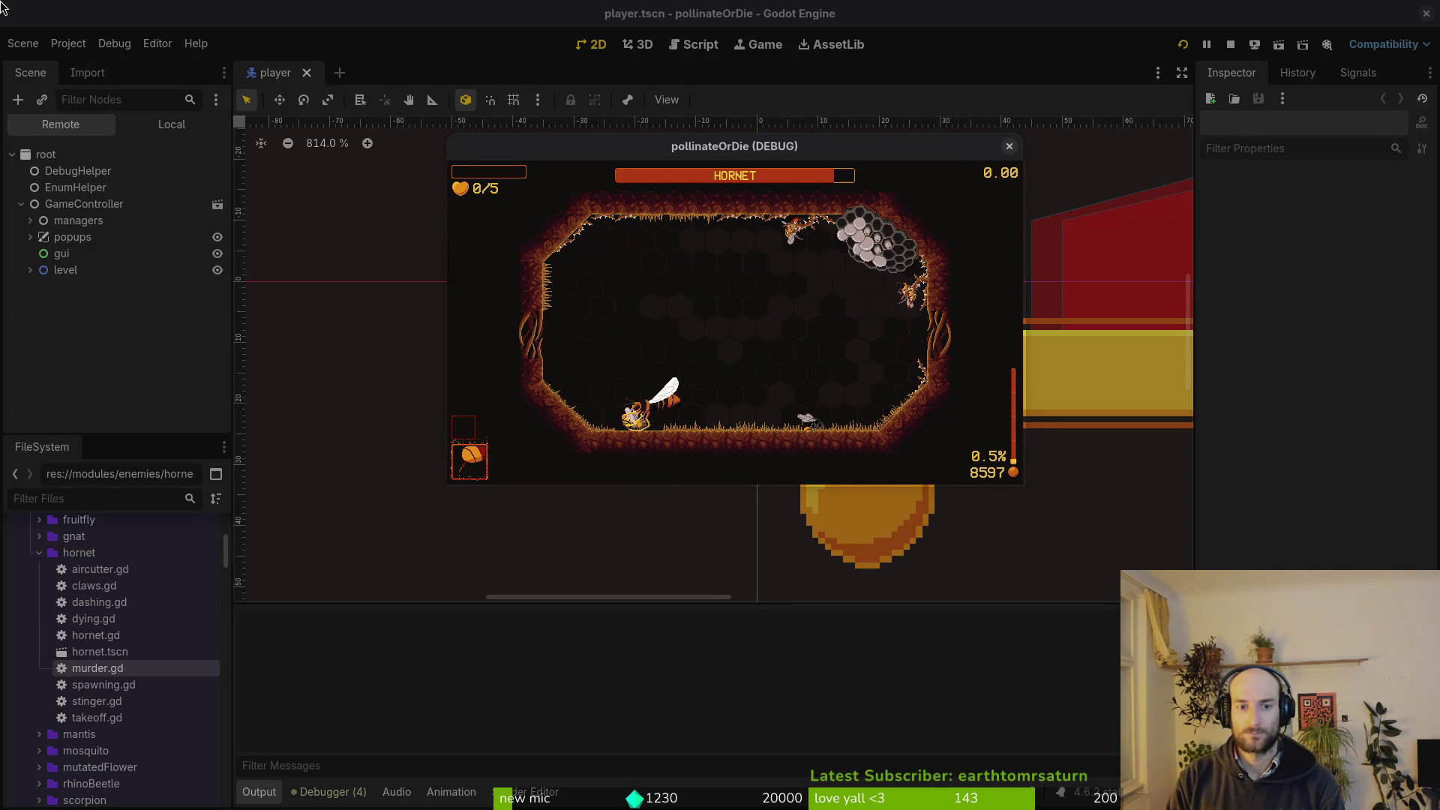
pyautogui.click(1010, 146)
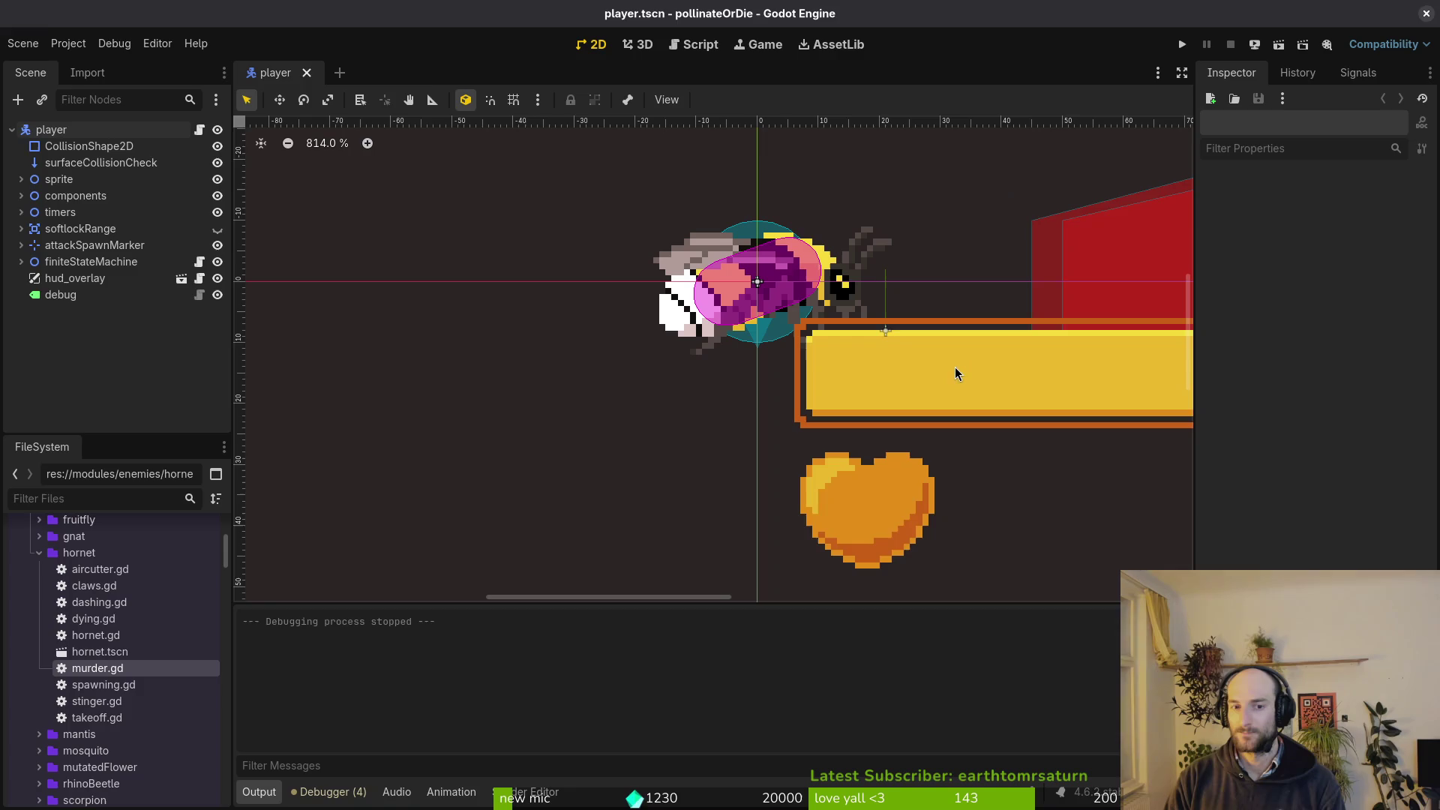
# Run vim in the pollinate-or-die project root and focus its netrw directory listing.
pyautogui.hotkey('alt', 'Tab')
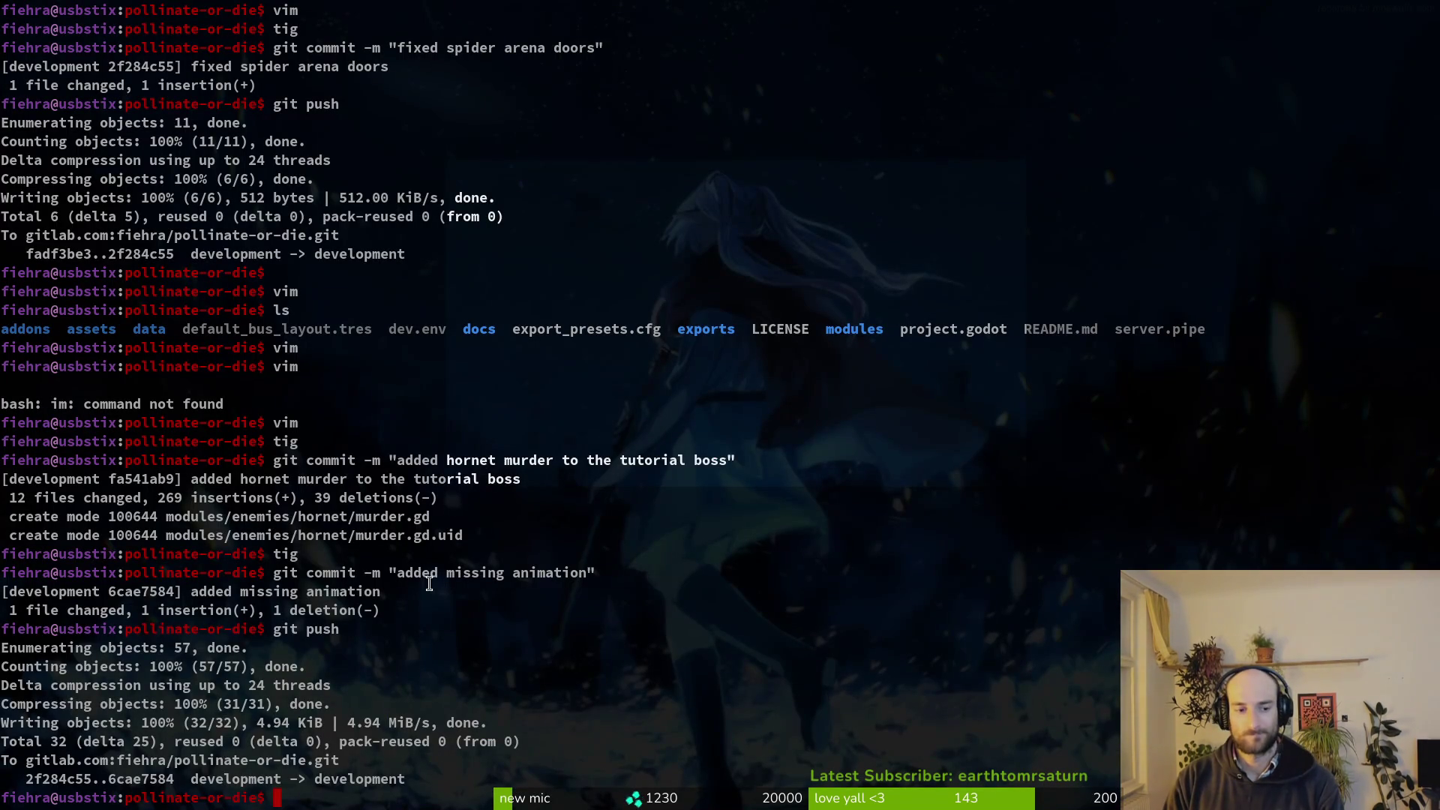
pyautogui.write('vim')
pyautogui.press('Return')
pyautogui.press('Escape')
pyautogui.press('Escape')
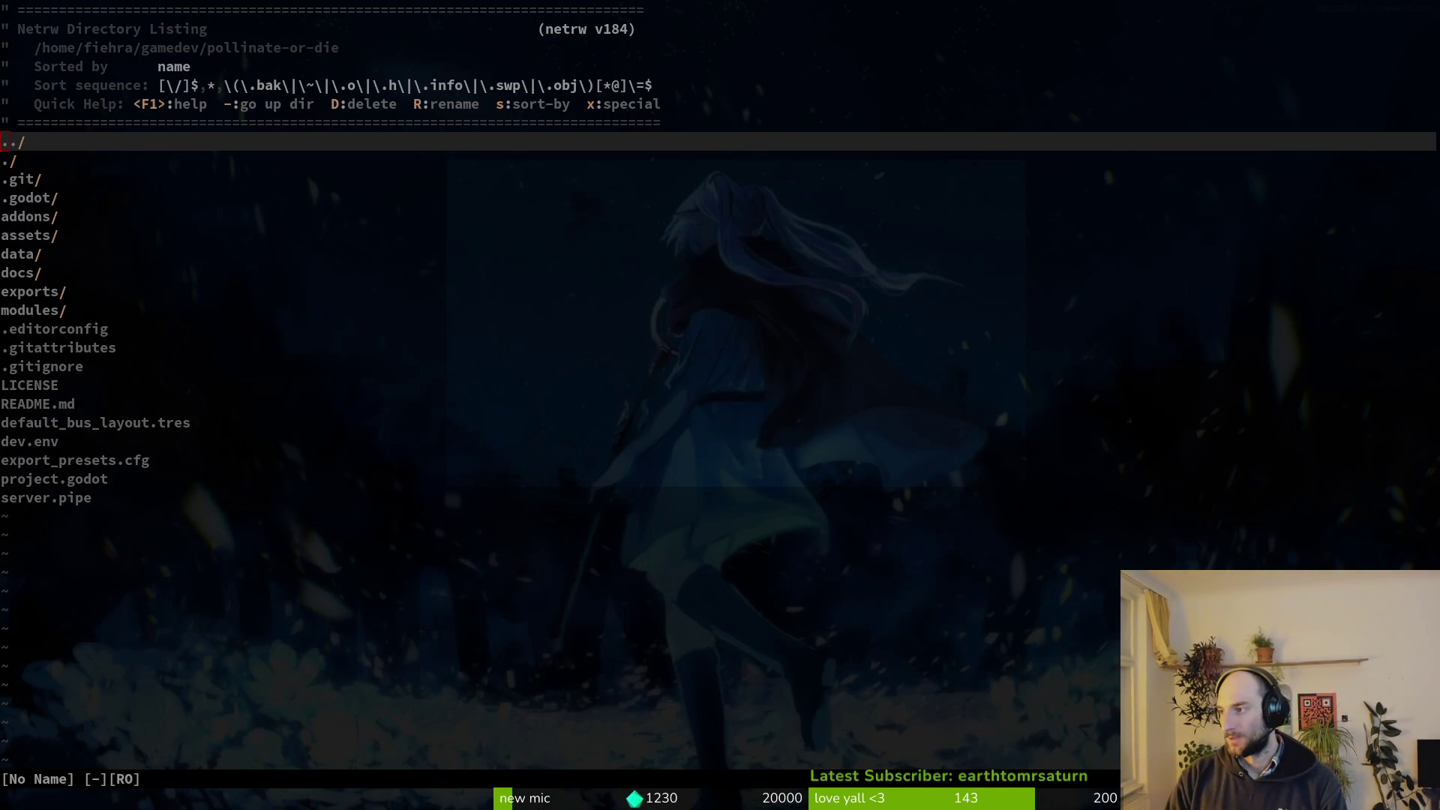
pyautogui.hotkey('alt', 'Tab')
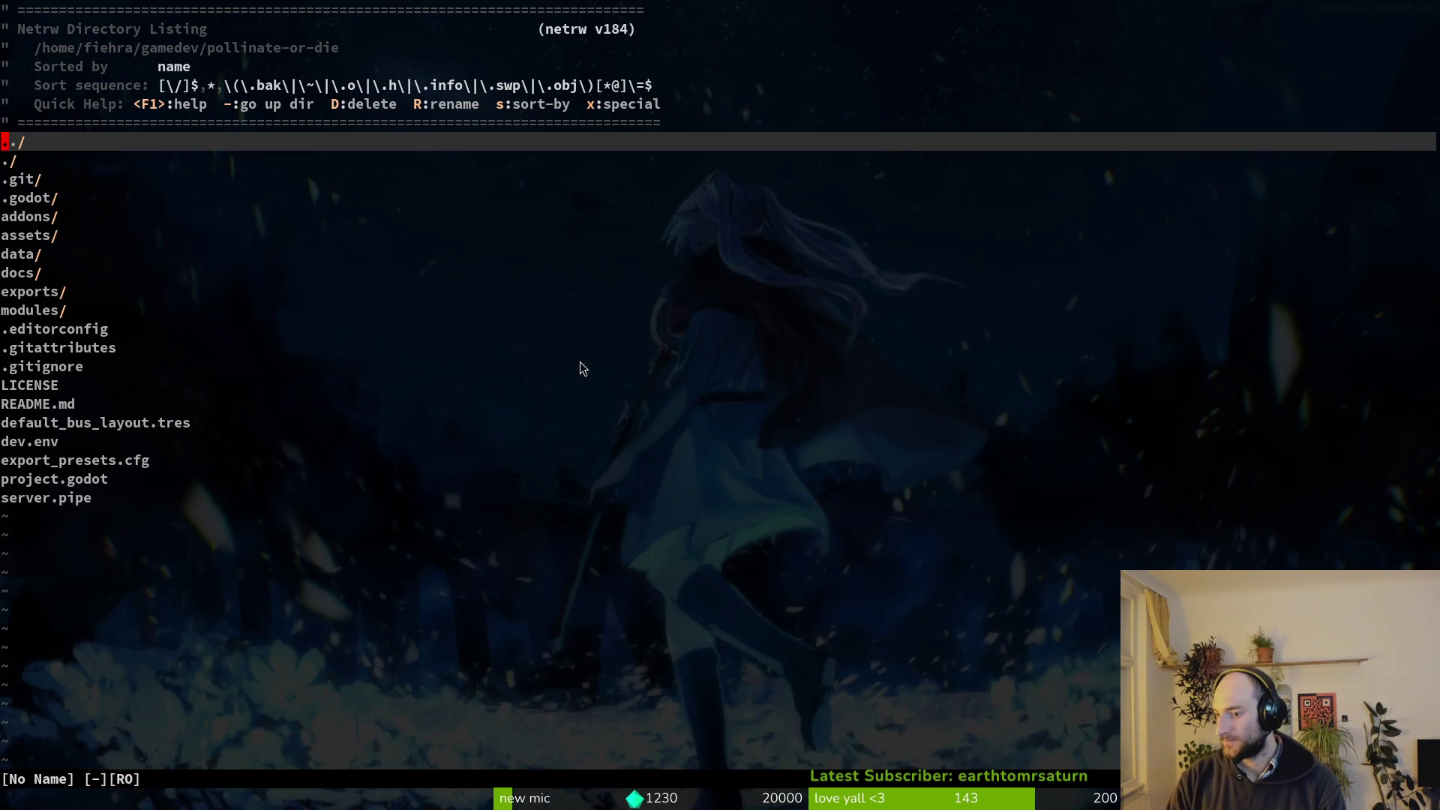
pyautogui.click(584, 369)
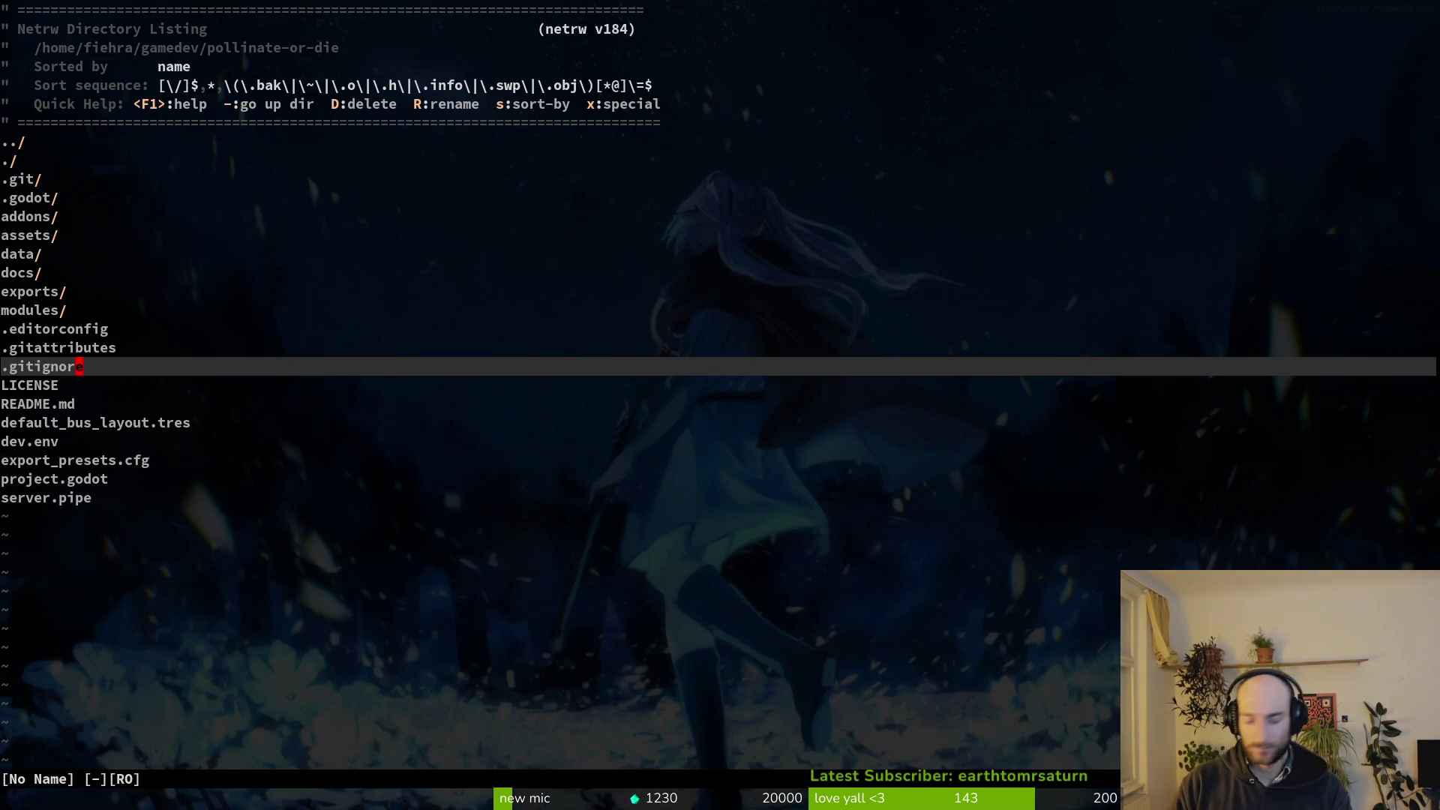
# Open hornet.gd through the fuzzy finder and save it.
pyautogui.press('space')
pyautogui.press('f')
pyautogui.press('f')
pyautogui.write('murcd')
pyautogui.press('BackSpace')
pyautogui.press('BackSpace')
pyautogui.press('BackSpace')
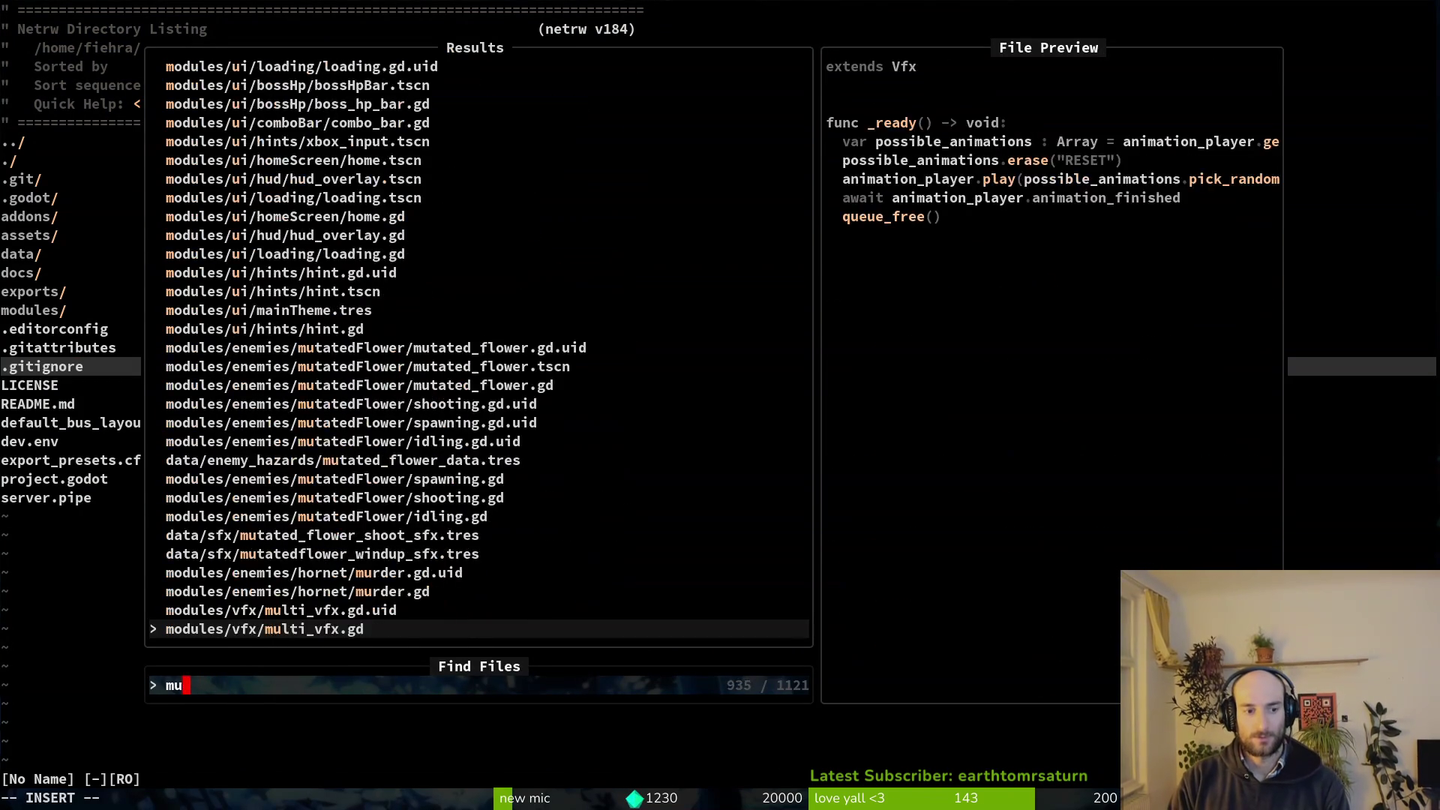
pyautogui.write('horho')
pyautogui.press('Return')
pyautogui.press('G')
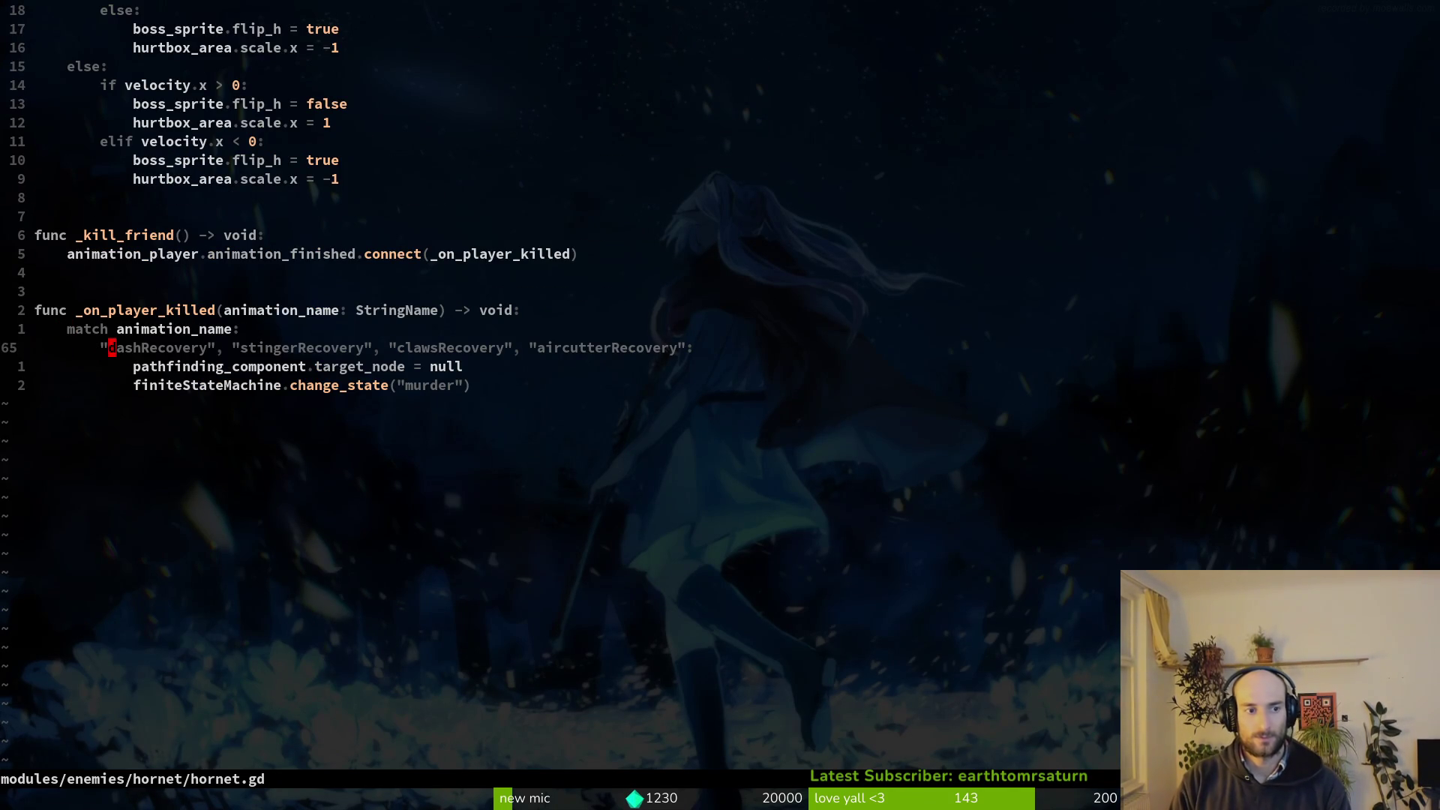
pyautogui.write('write')
pyautogui.press('Return')
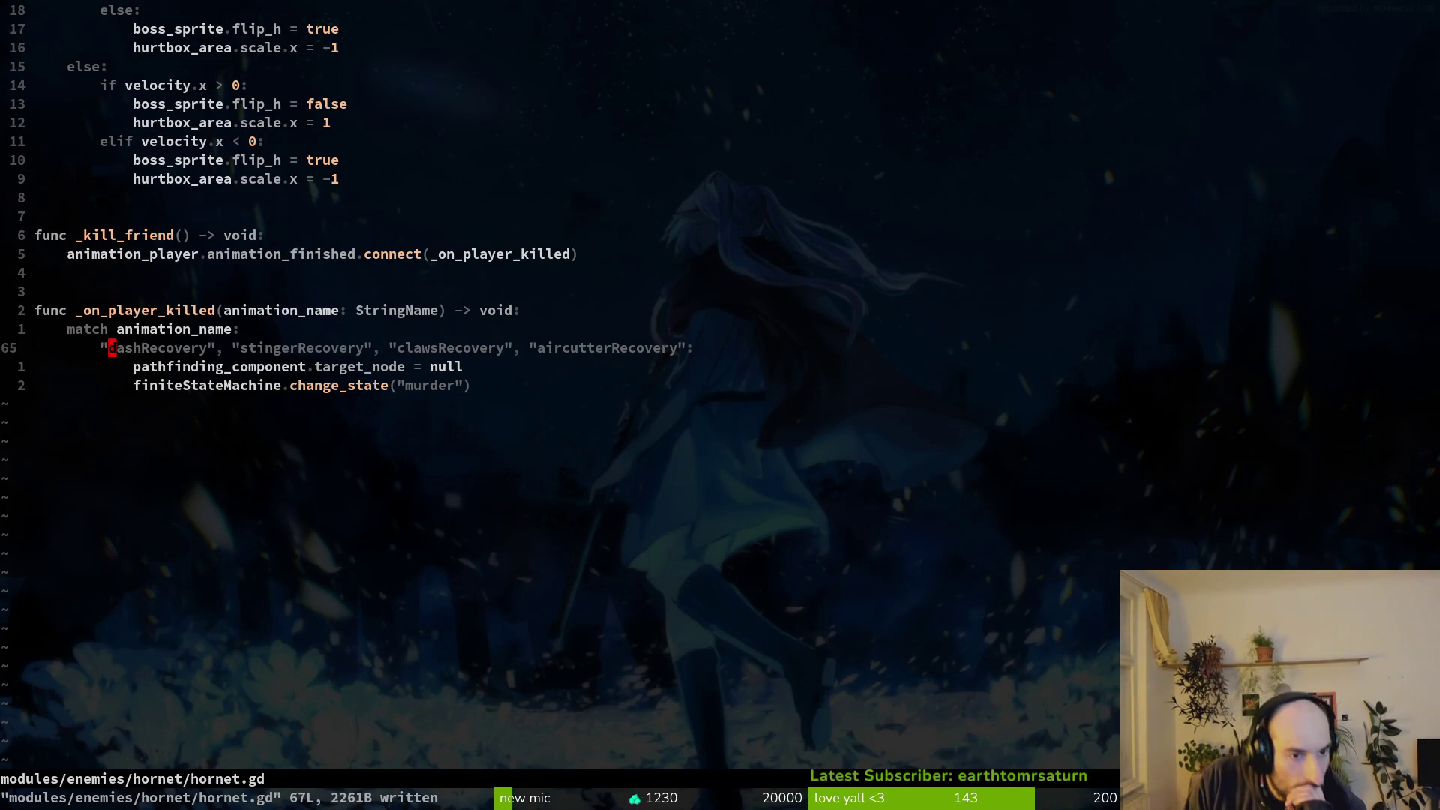
# Open murder.gd, try deleting the animation_finished connect line, then restore it and save.
pyautogui.press('space')
pyautogui.press('f')
pyautogui.press('f')
pyautogui.write('murder')
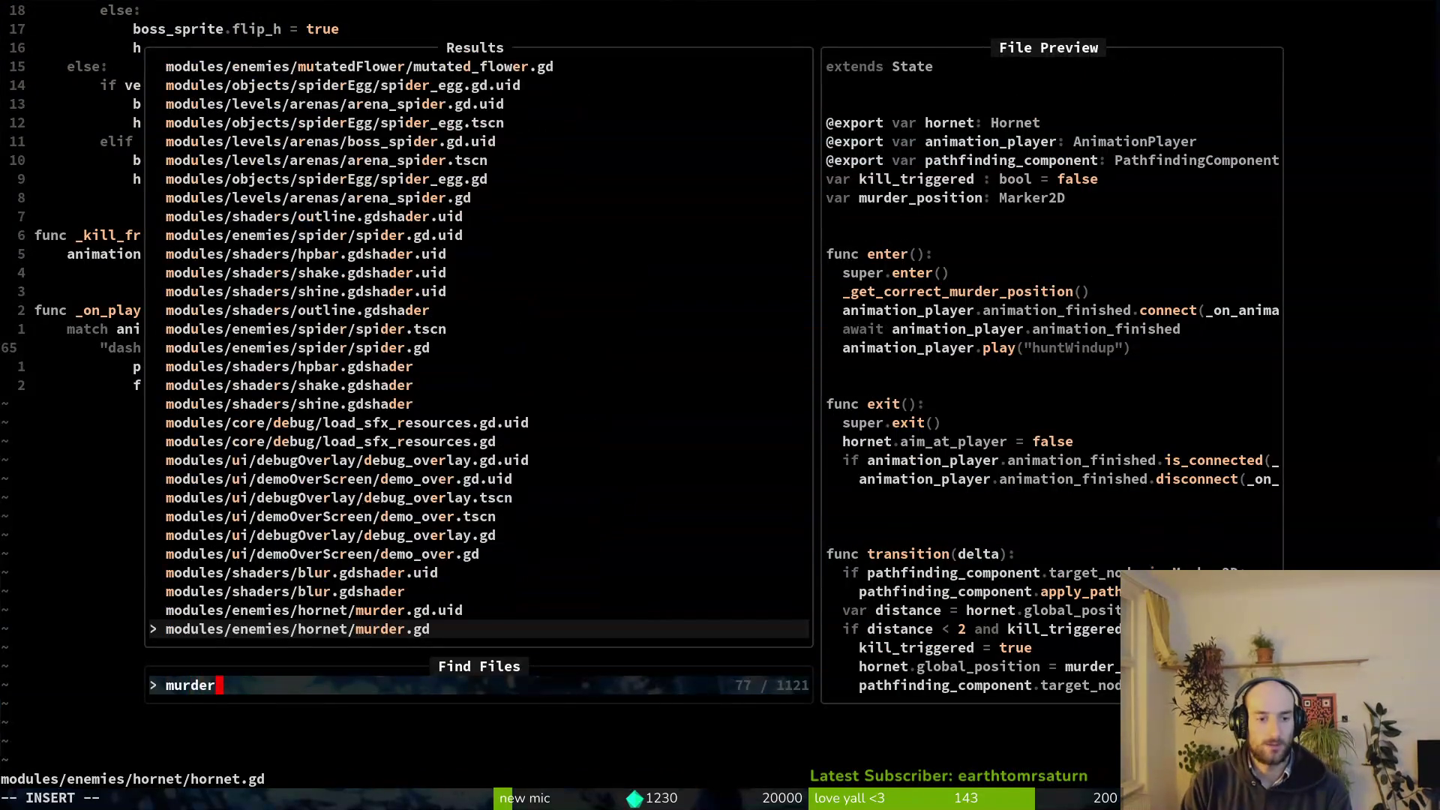
pyautogui.press('Return')
pyautogui.press('1')
pyautogui.press('2')
pyautogui.press('j')
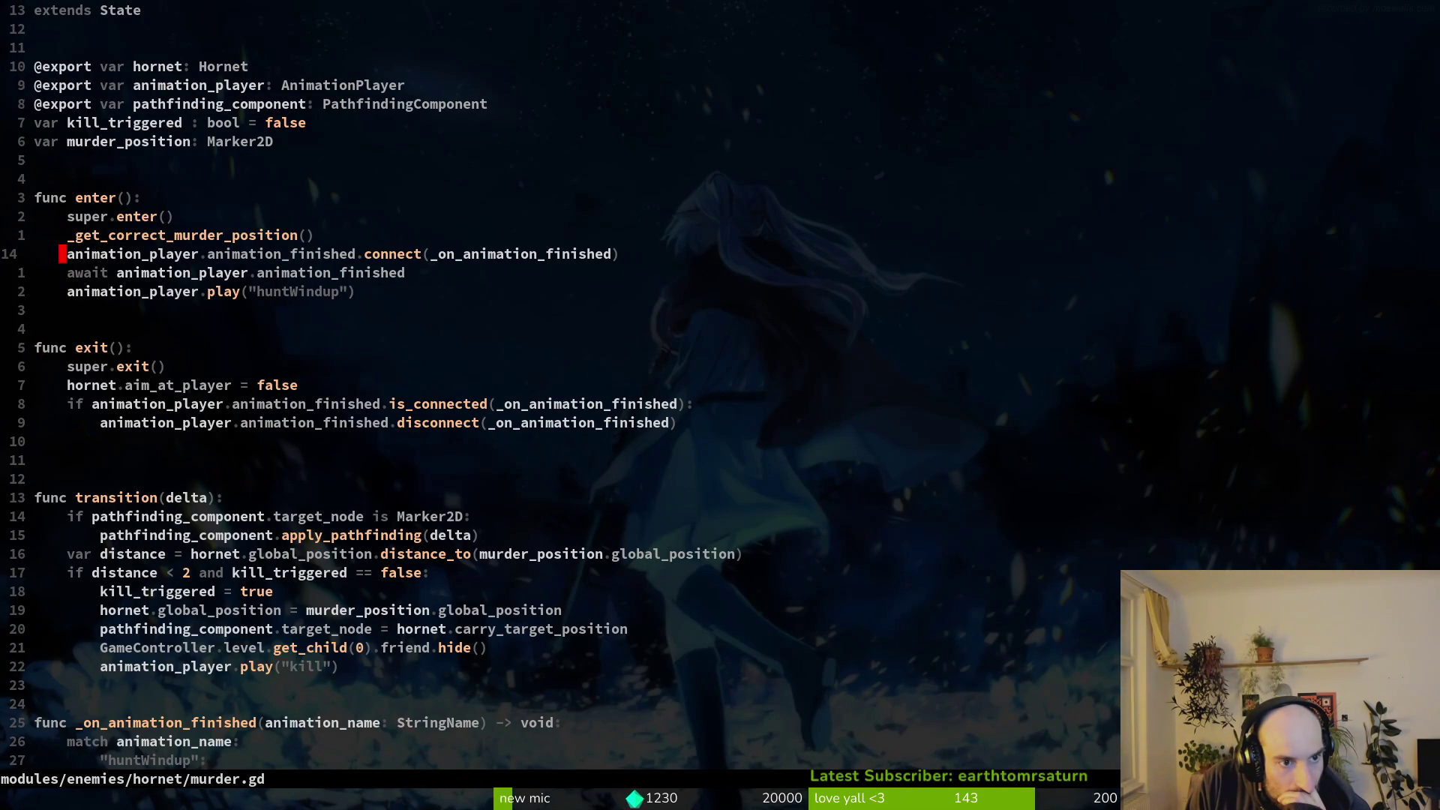
pyautogui.press('d')
pyautogui.press('d')
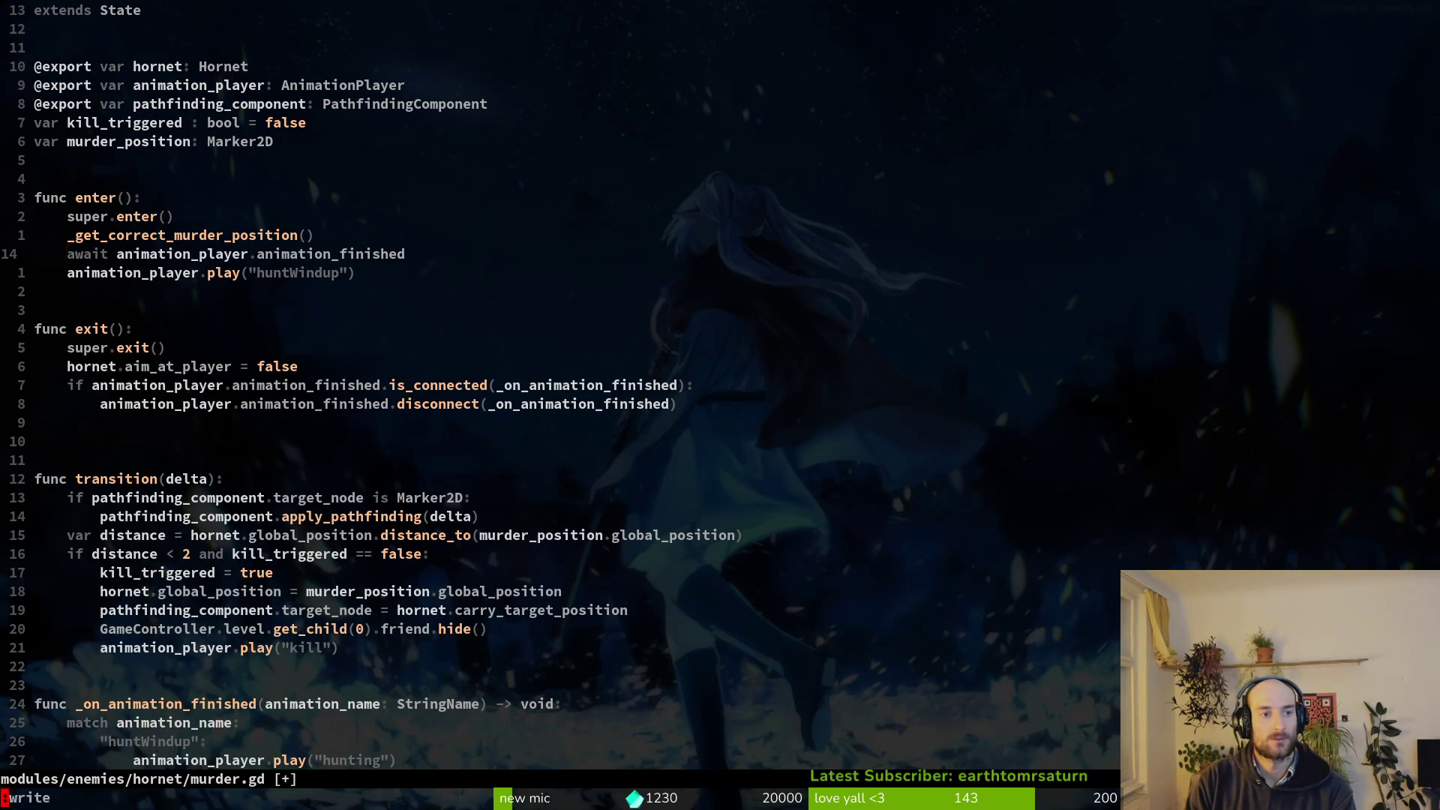
pyautogui.write(':w')
pyautogui.press('Return')
pyautogui.write('P:w')
pyautogui.press('Return')
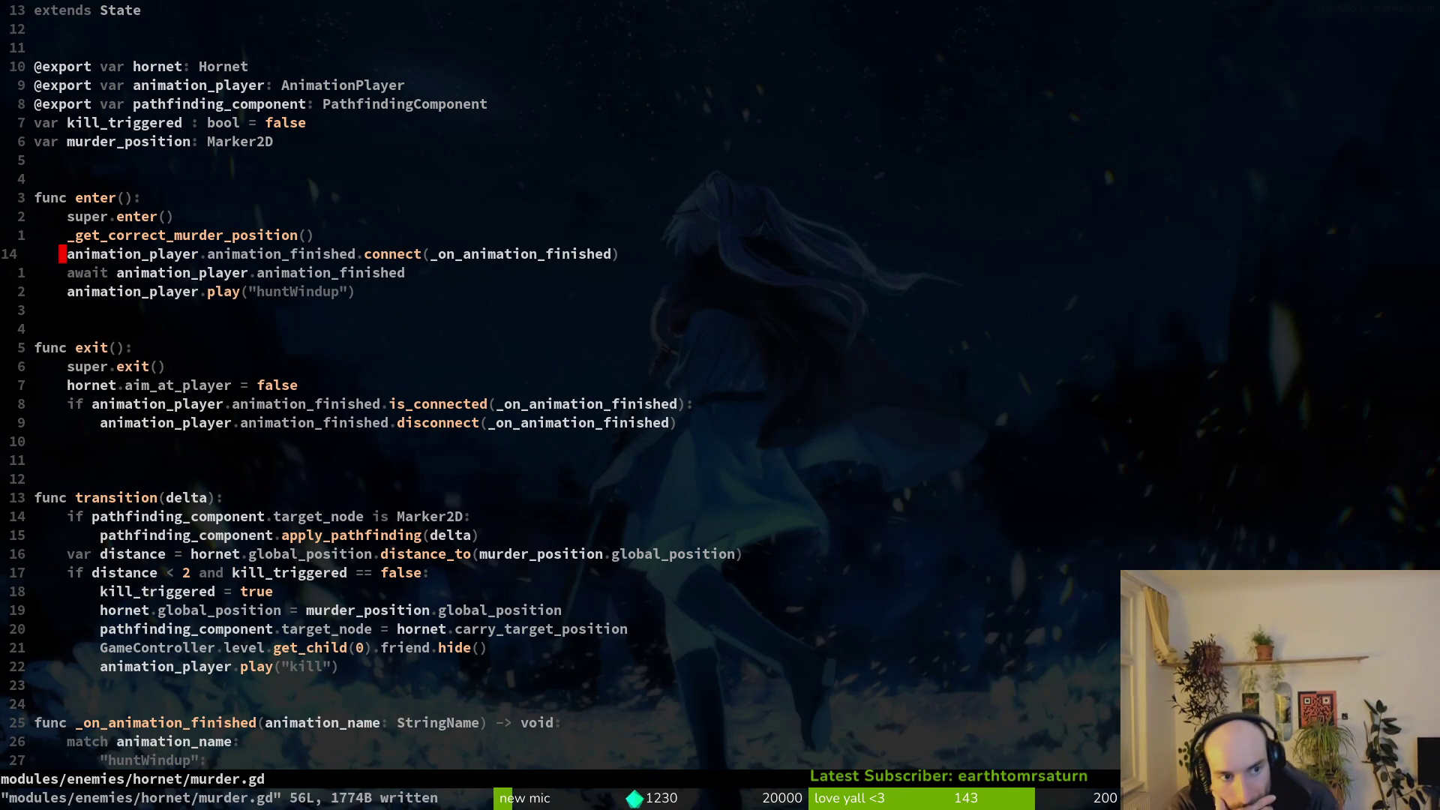
# Delete the 'await animation_player.animation_finished' line, save murder.gd, and relaunch the game with F5.
pyautogui.press('j')
pyautogui.press('d')
pyautogui.press('d')
pyautogui.write(':w')
pyautogui.press('Return')
pyautogui.hotkey('alt', 'Tab')
pyautogui.press('F5')
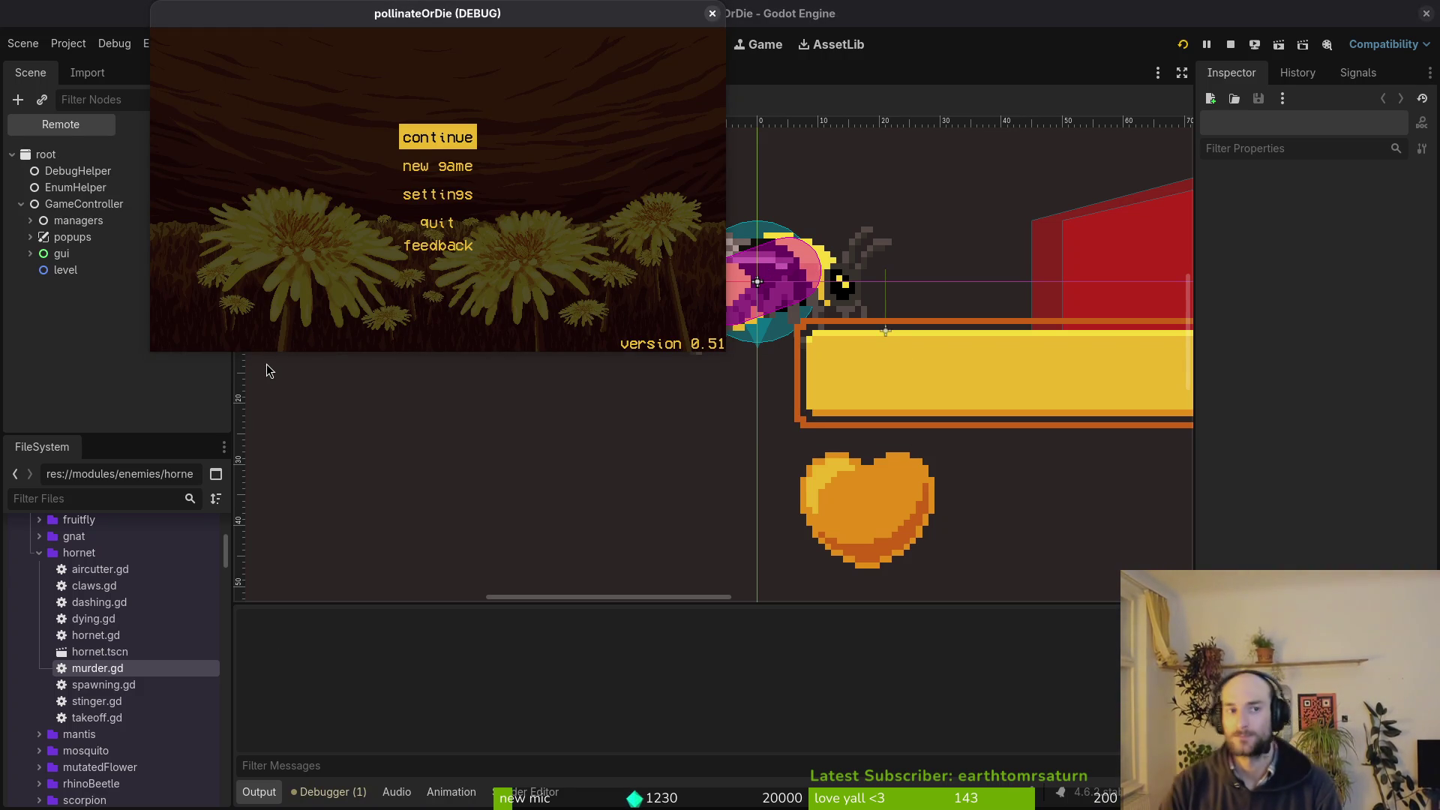
# Continue the game, skip the hornet warning, load the HORNET arena, fight, then stop.
pyautogui.press('Return')
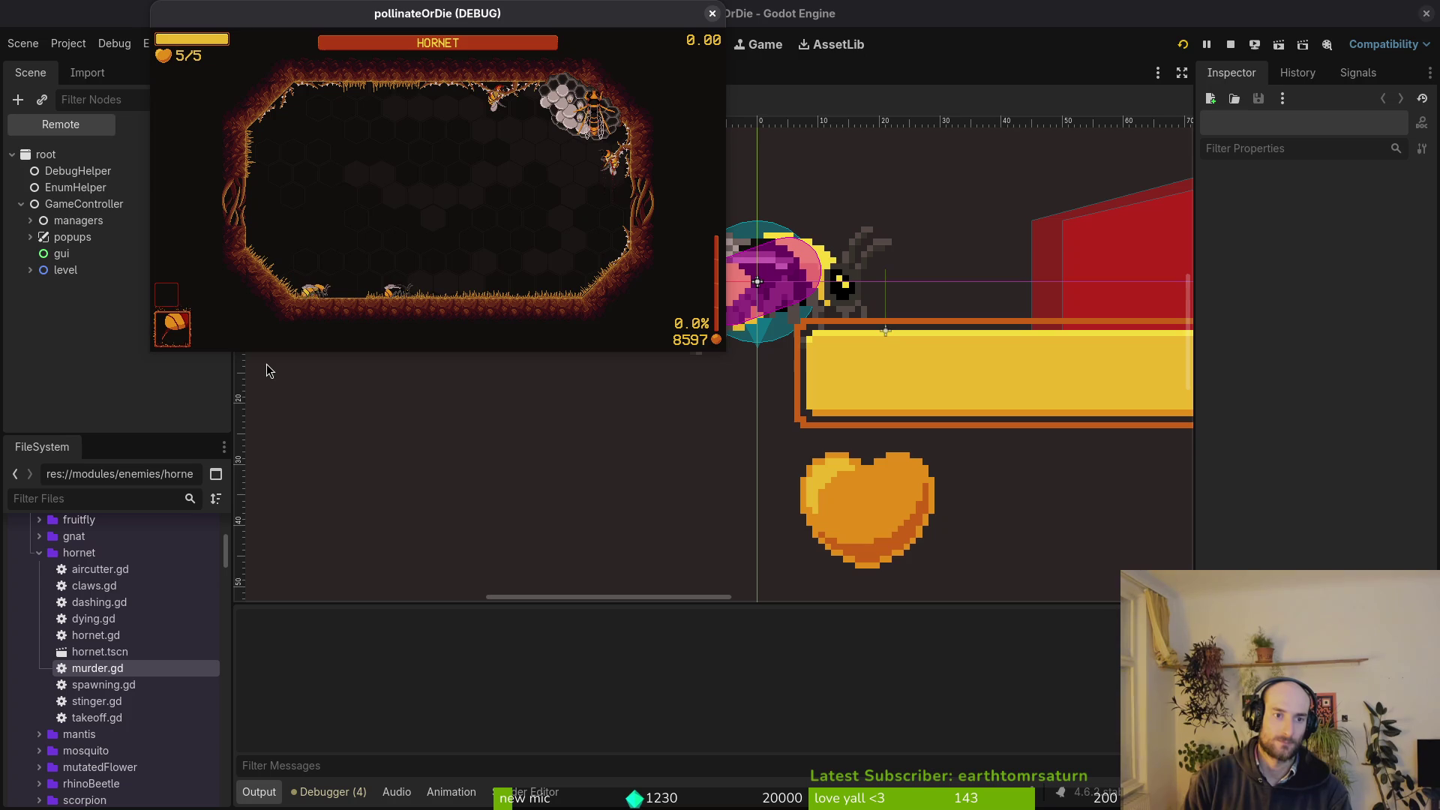
pyautogui.press('space')
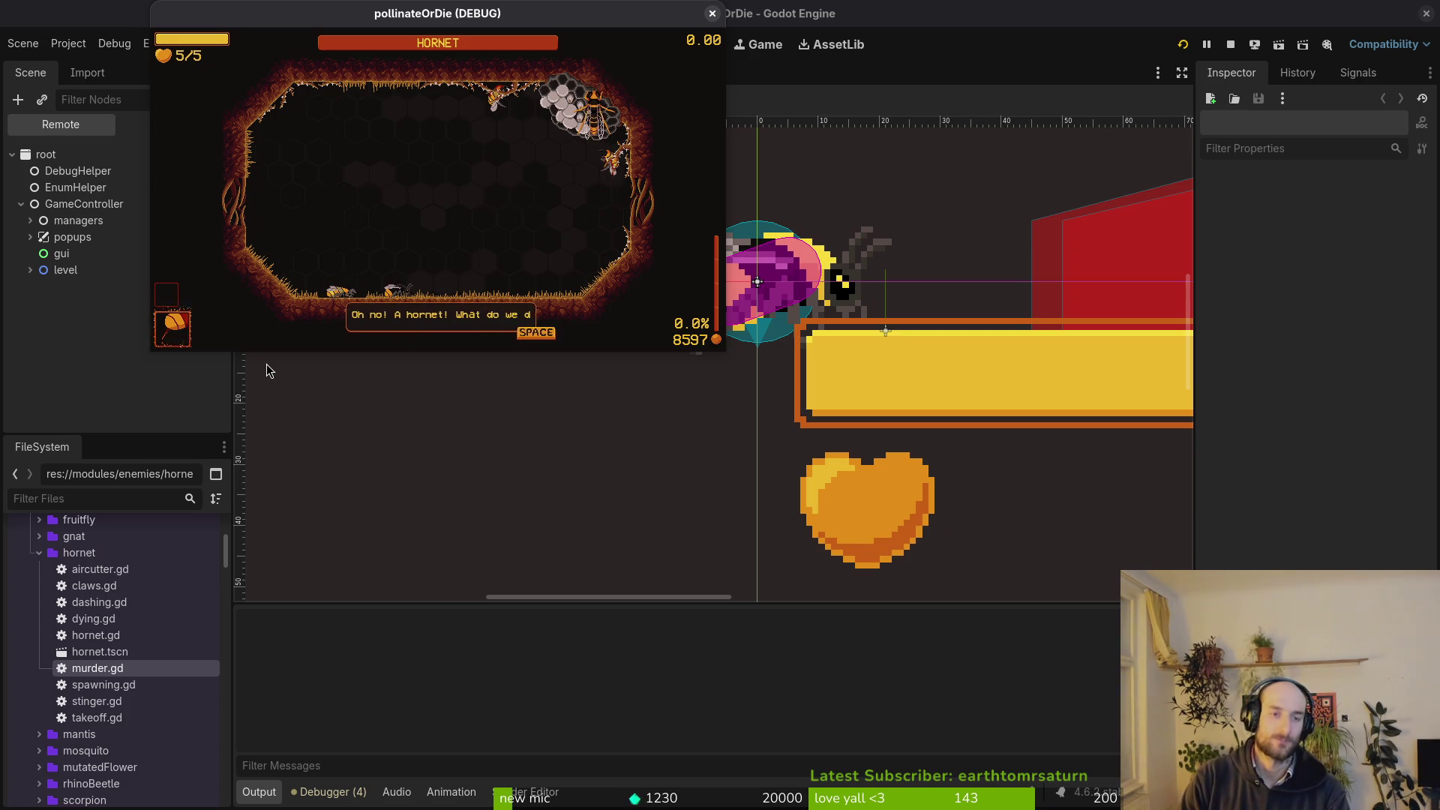
pyautogui.press('space')
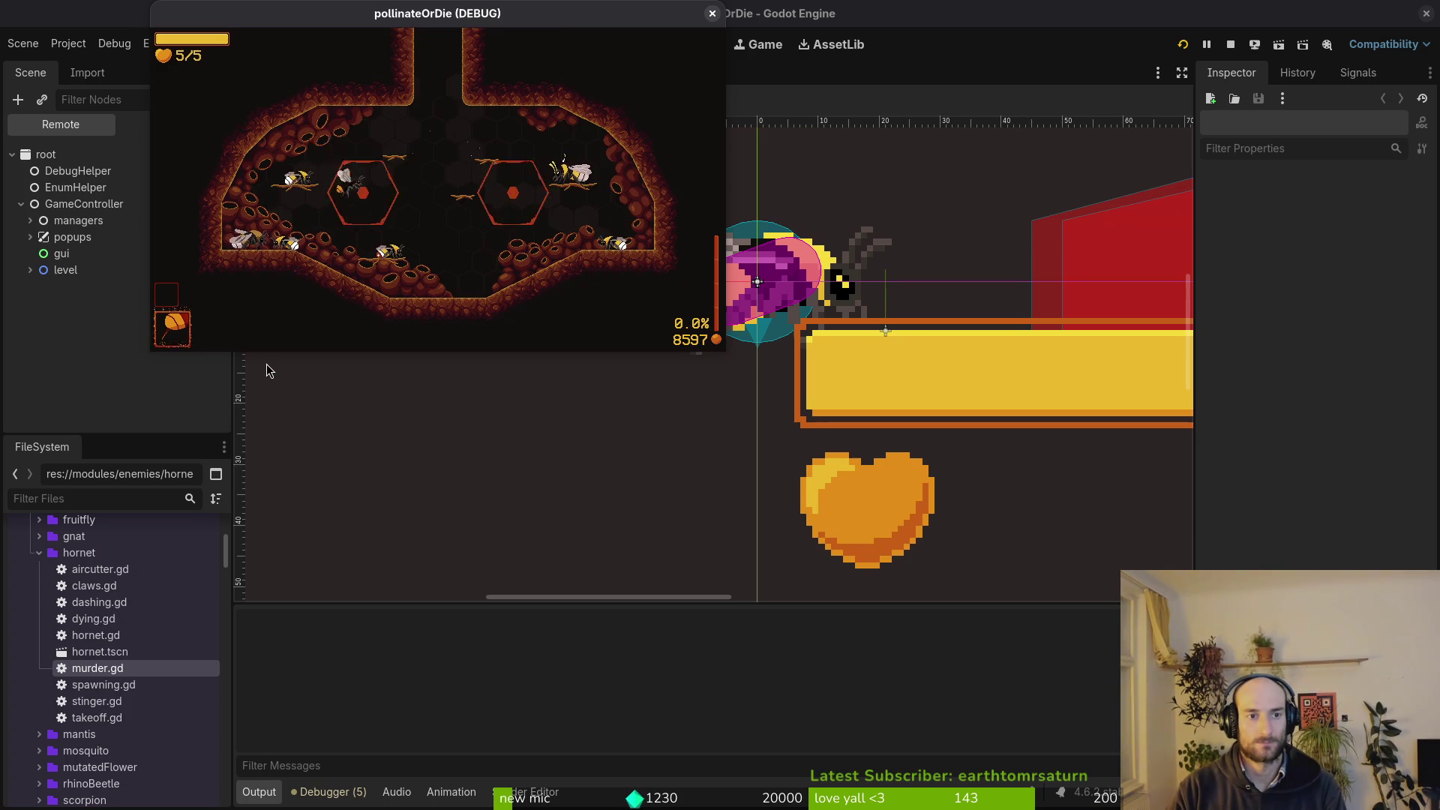
pyautogui.press('Return')
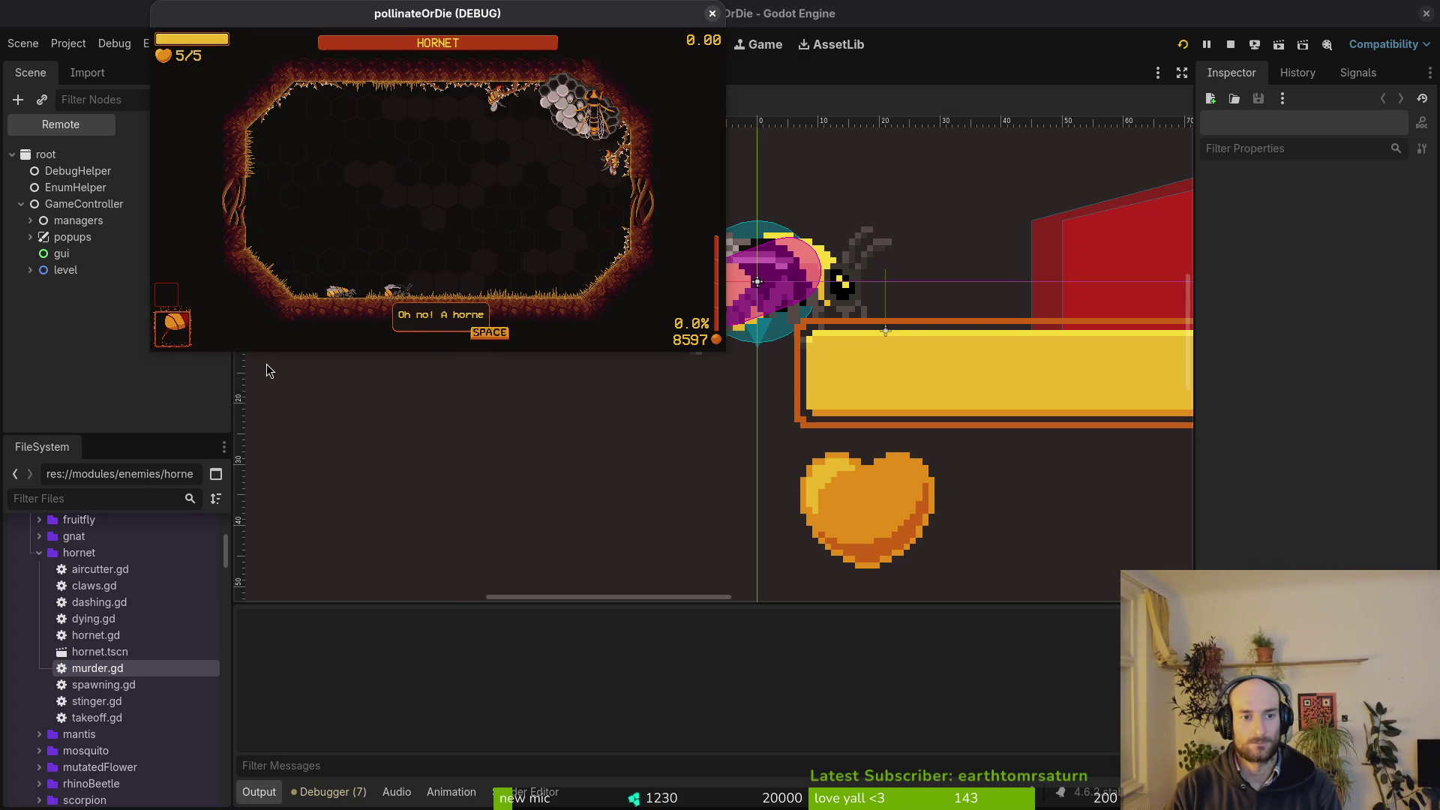
pyautogui.press('space')
pyautogui.press('space')
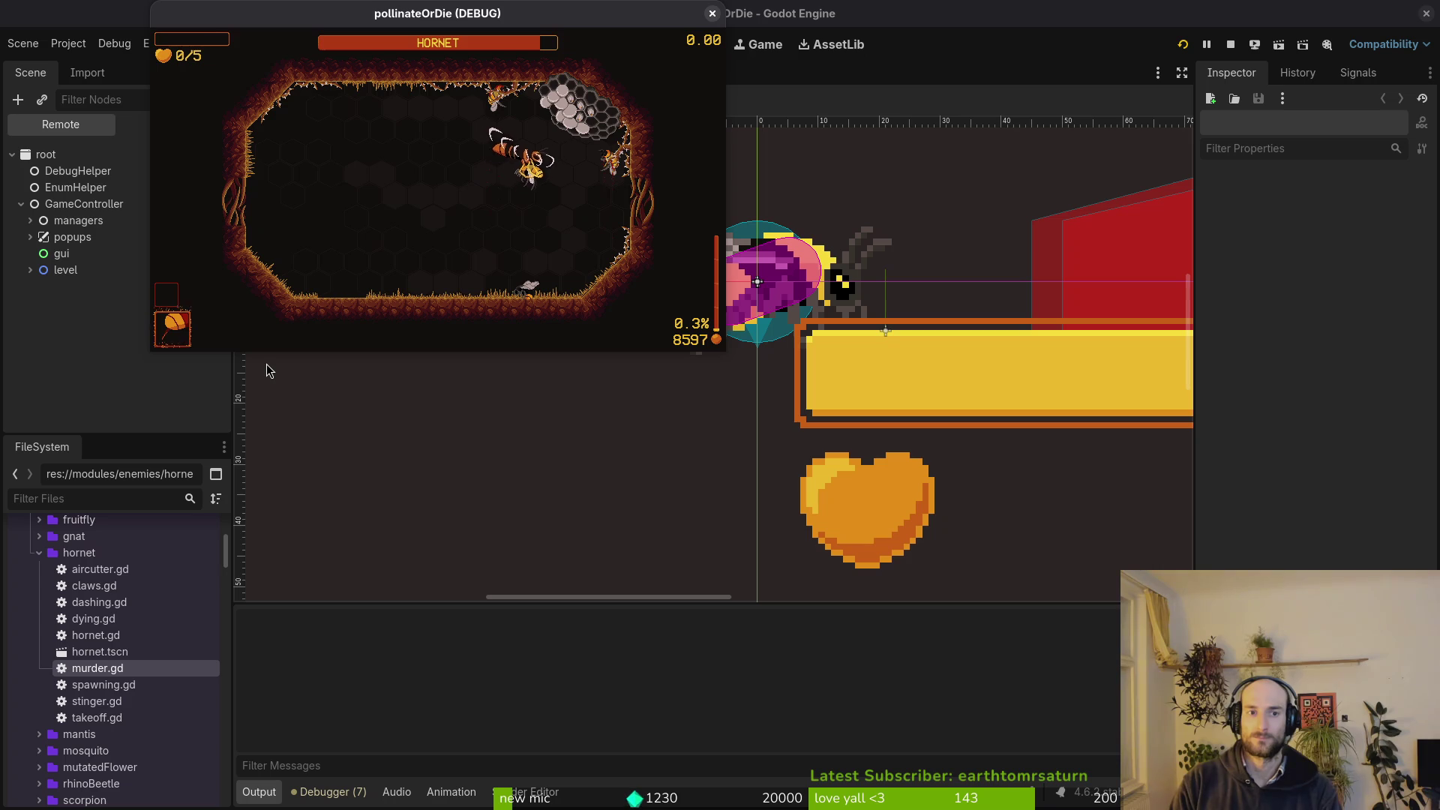
pyautogui.click(713, 14)
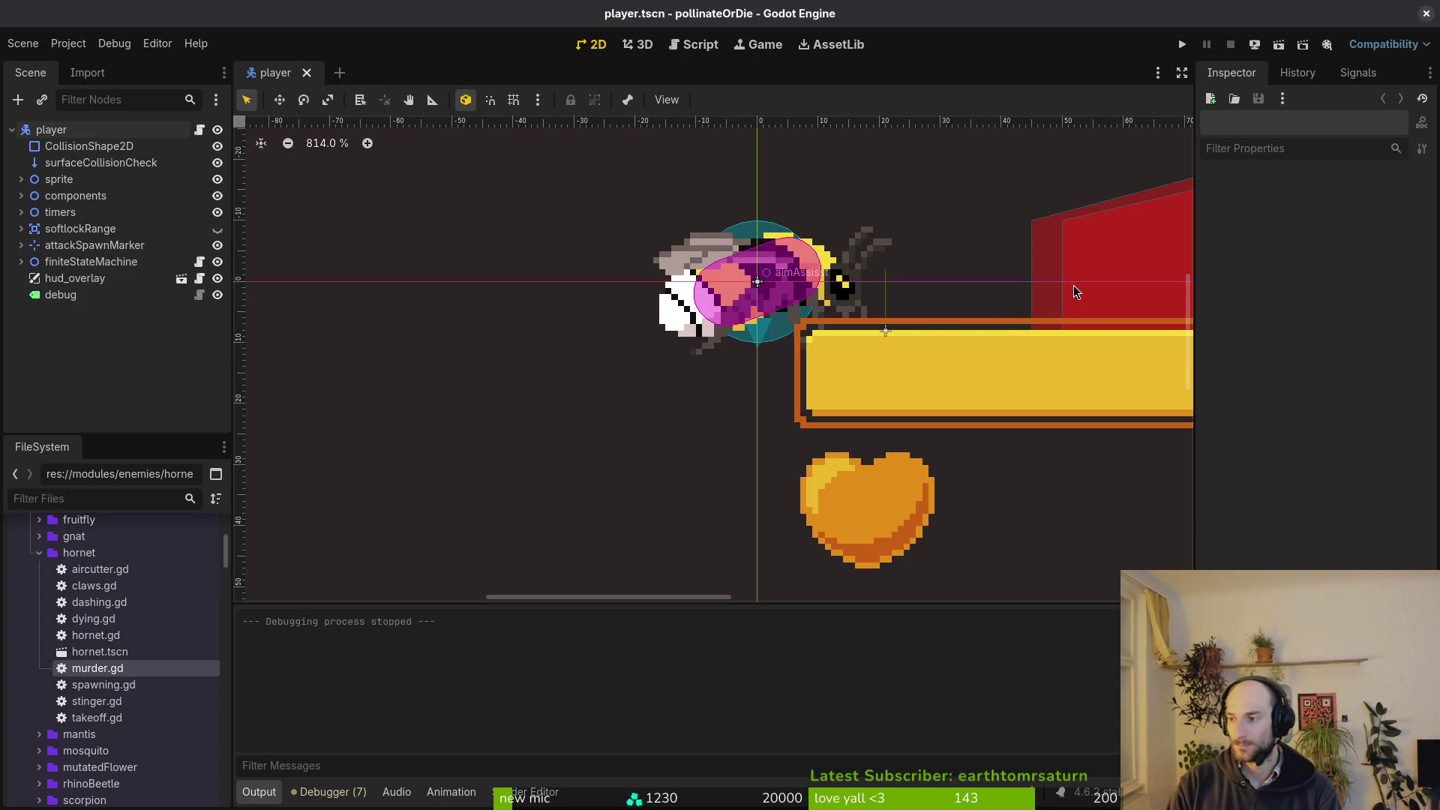
# Check murder.gd in vim, relaunch the game centred over the editor, and continue.
pyautogui.hotkey('alt', 'Tab')
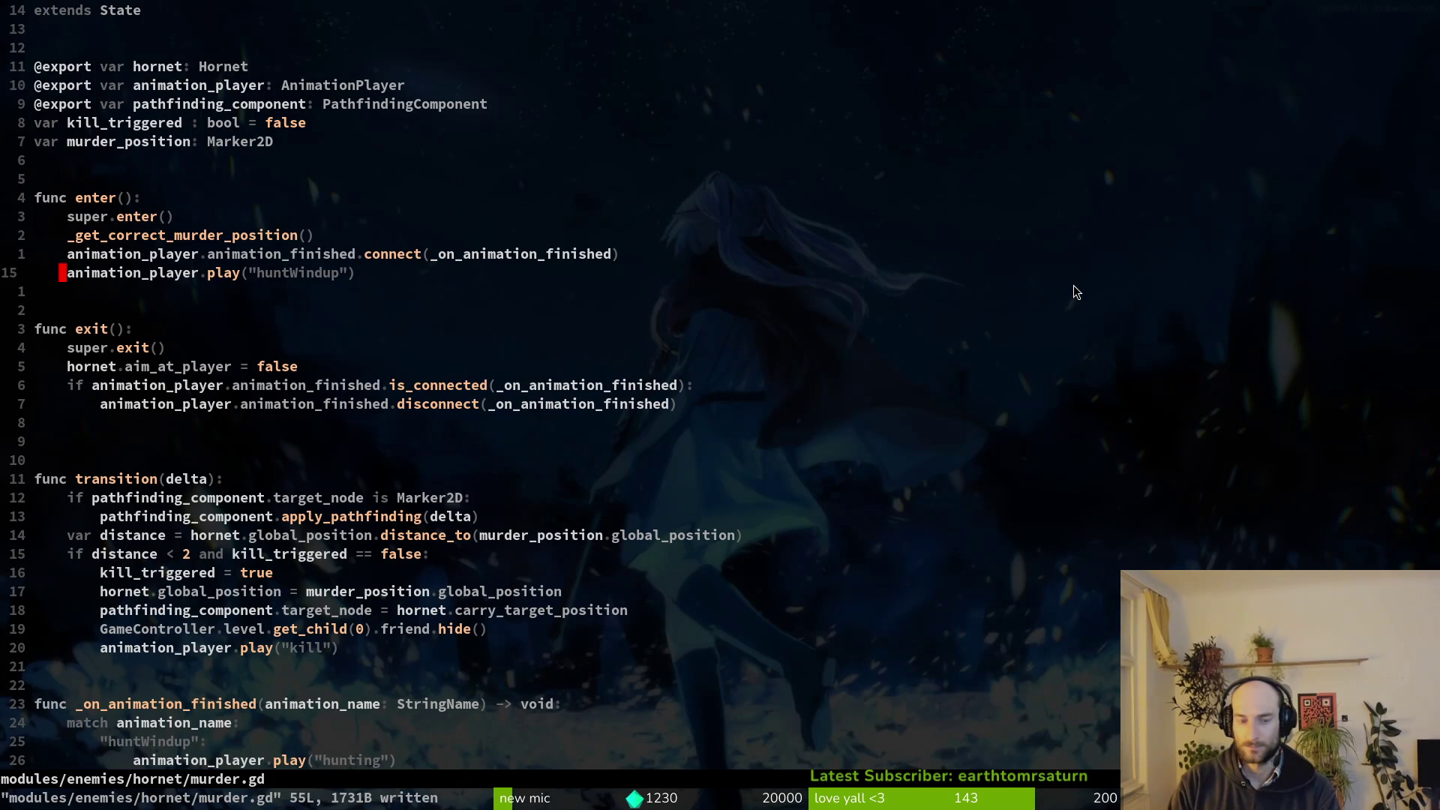
pyautogui.hotkey('alt', 'Tab')
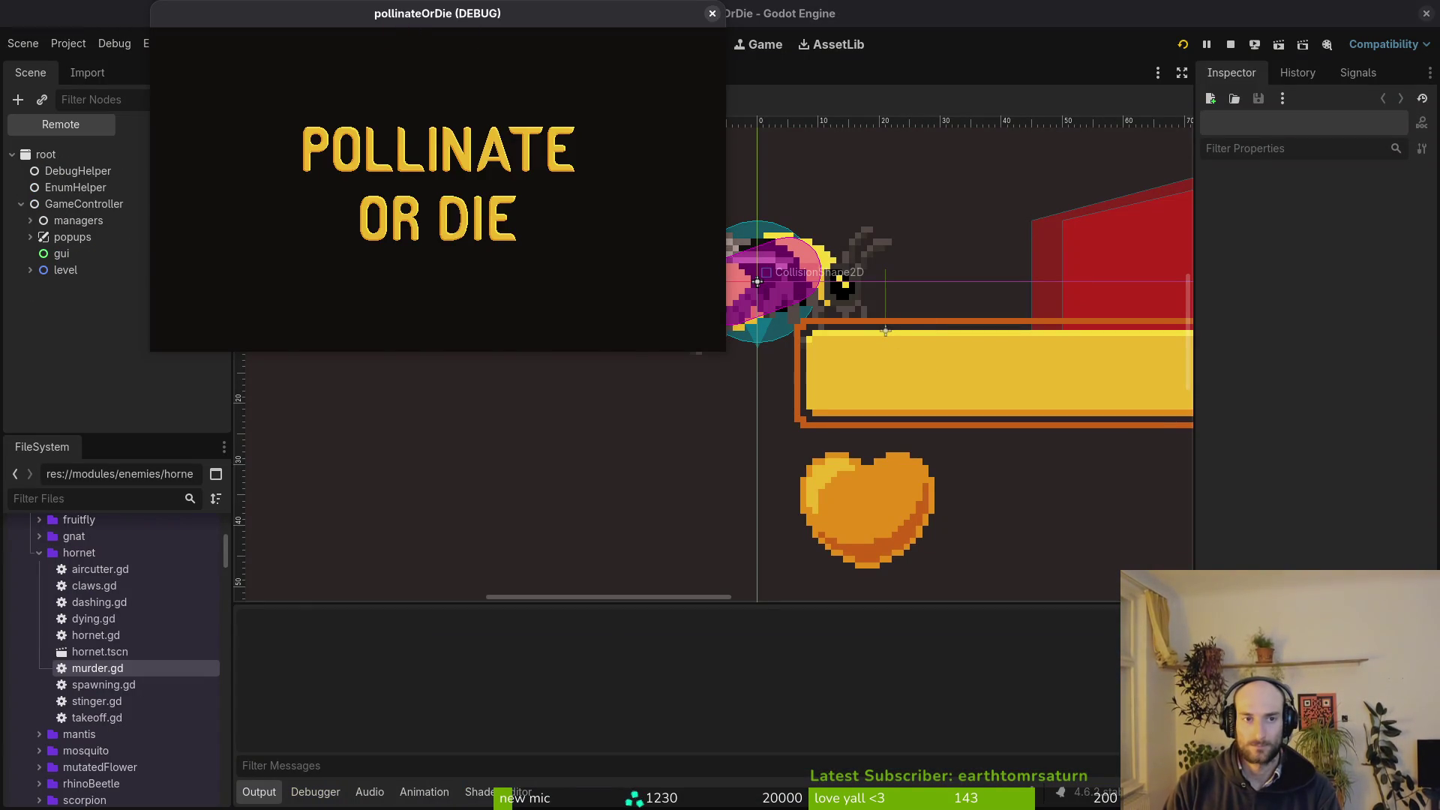
pyautogui.moveTo(499, 15)
pyautogui.mouseDown()
pyautogui.moveTo(662, 92)
pyautogui.moveTo(725, 139)
pyautogui.mouseUp()
pyautogui.press('Return')
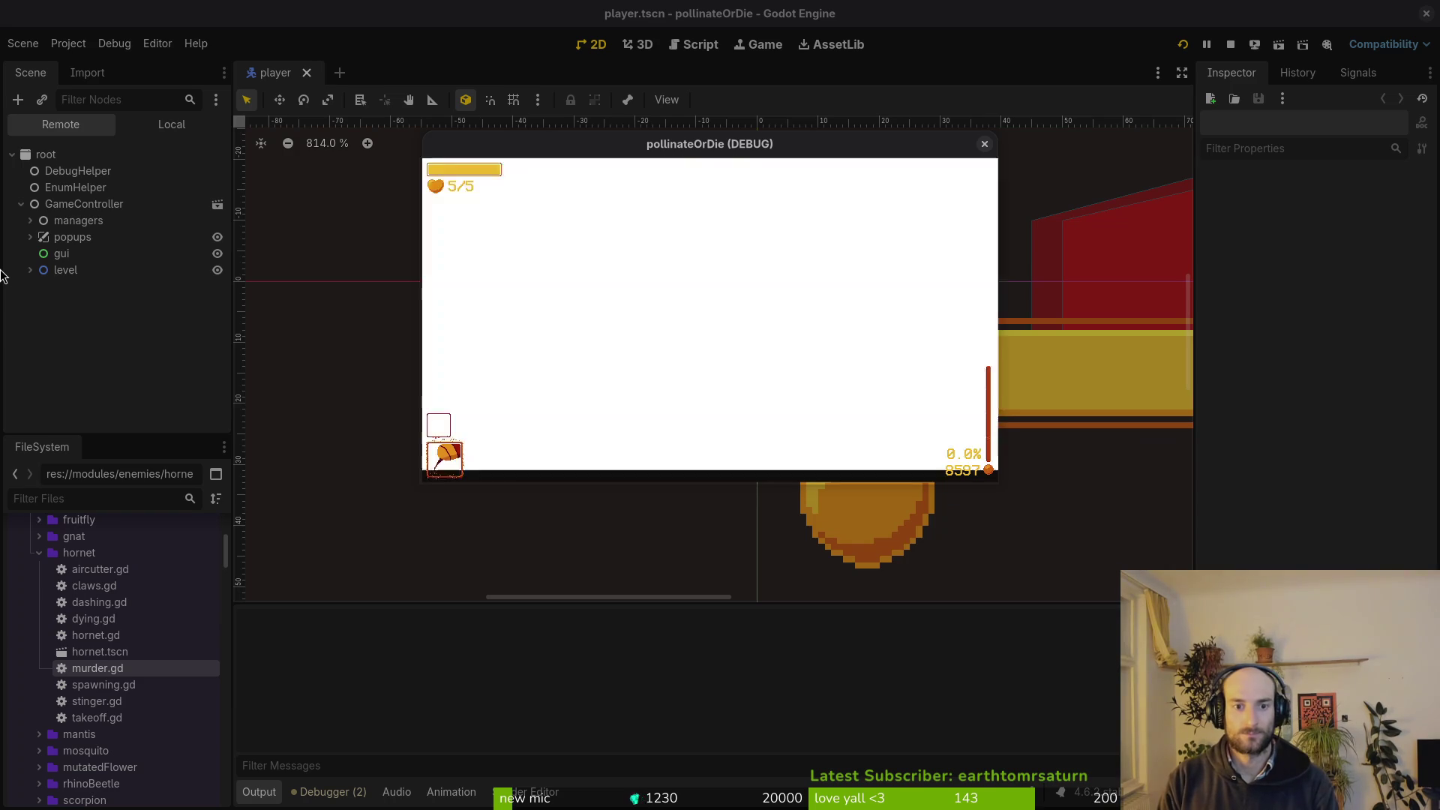
pyautogui.press('F1')
# Pick Hornet instead of spider in the debug level list and load it twice.
pyautogui.press('Up')
pyautogui.press('Return')
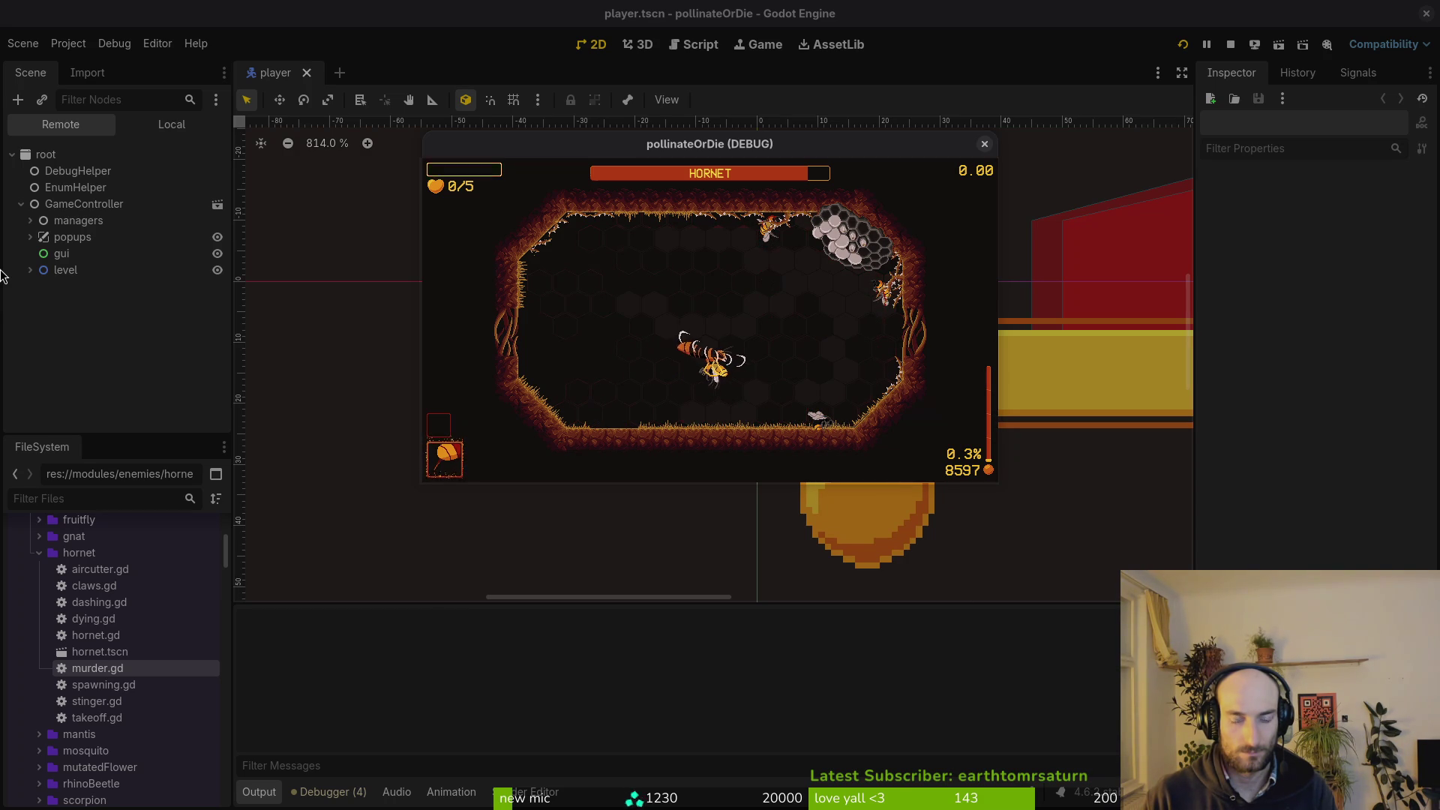
pyautogui.press('Escape')
pyautogui.press('Up')
pyautogui.press('Return')
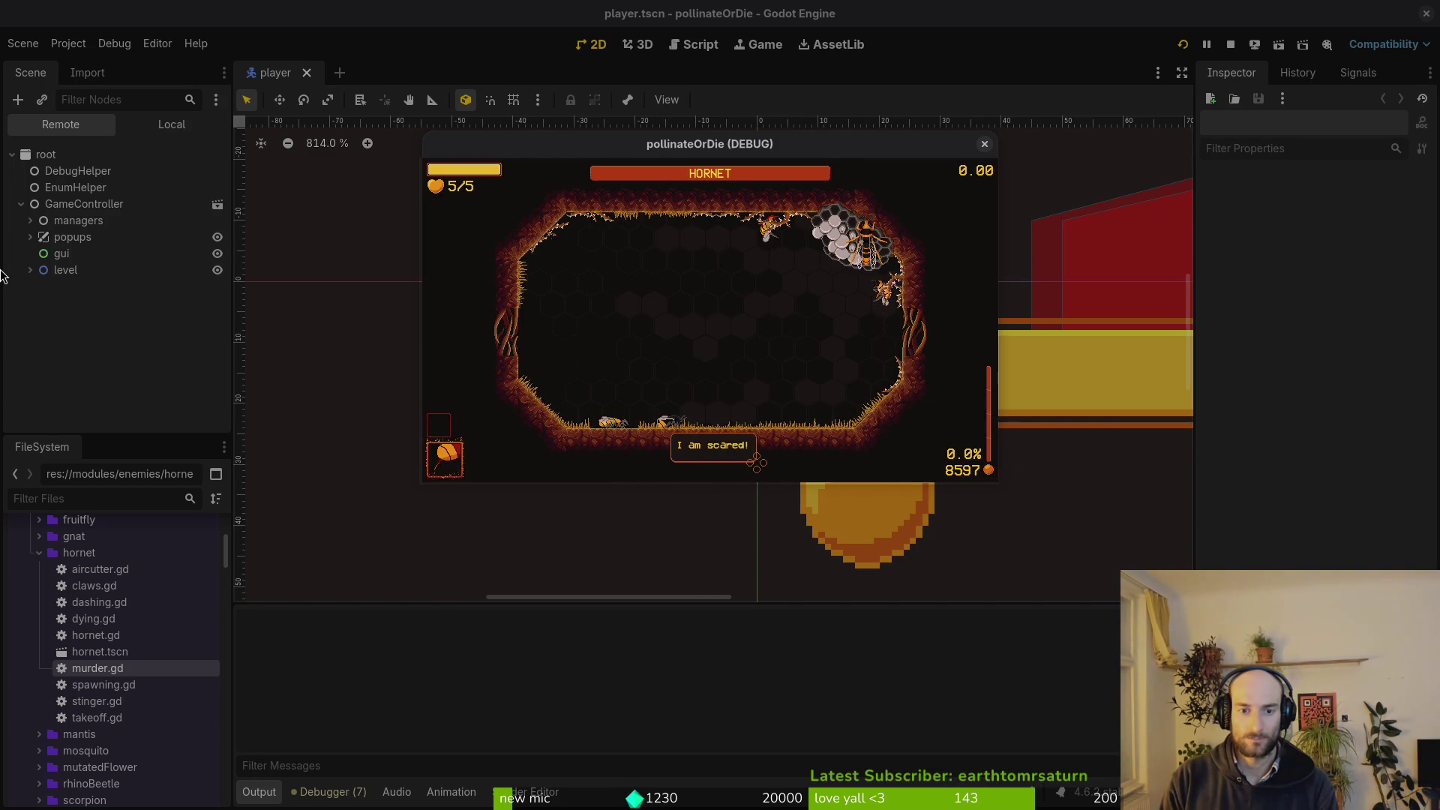
# Dismiss the 'I am scared!' dialogue, play the hornet fight, and stop with F8.
pyautogui.press('space')
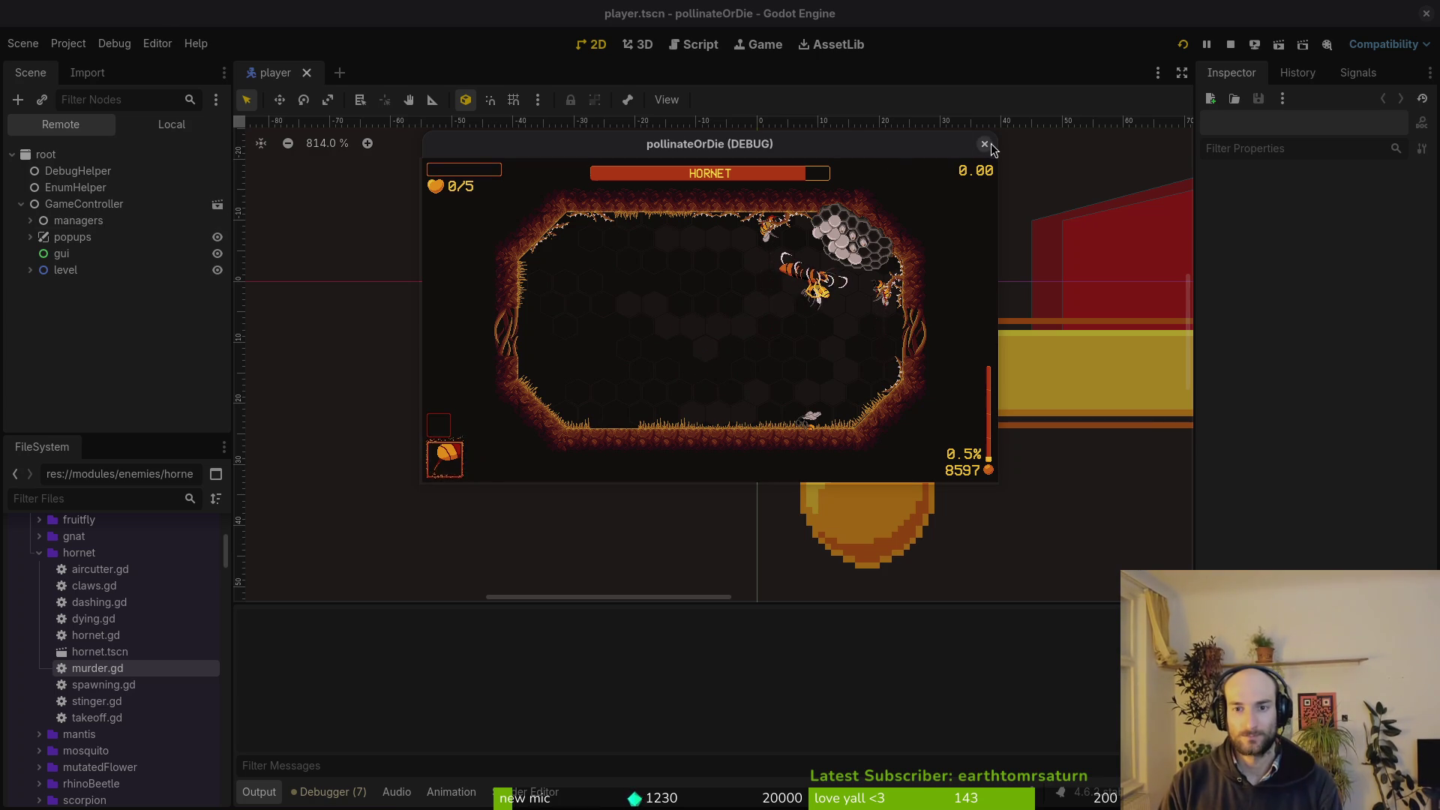
pyautogui.press('super+f')
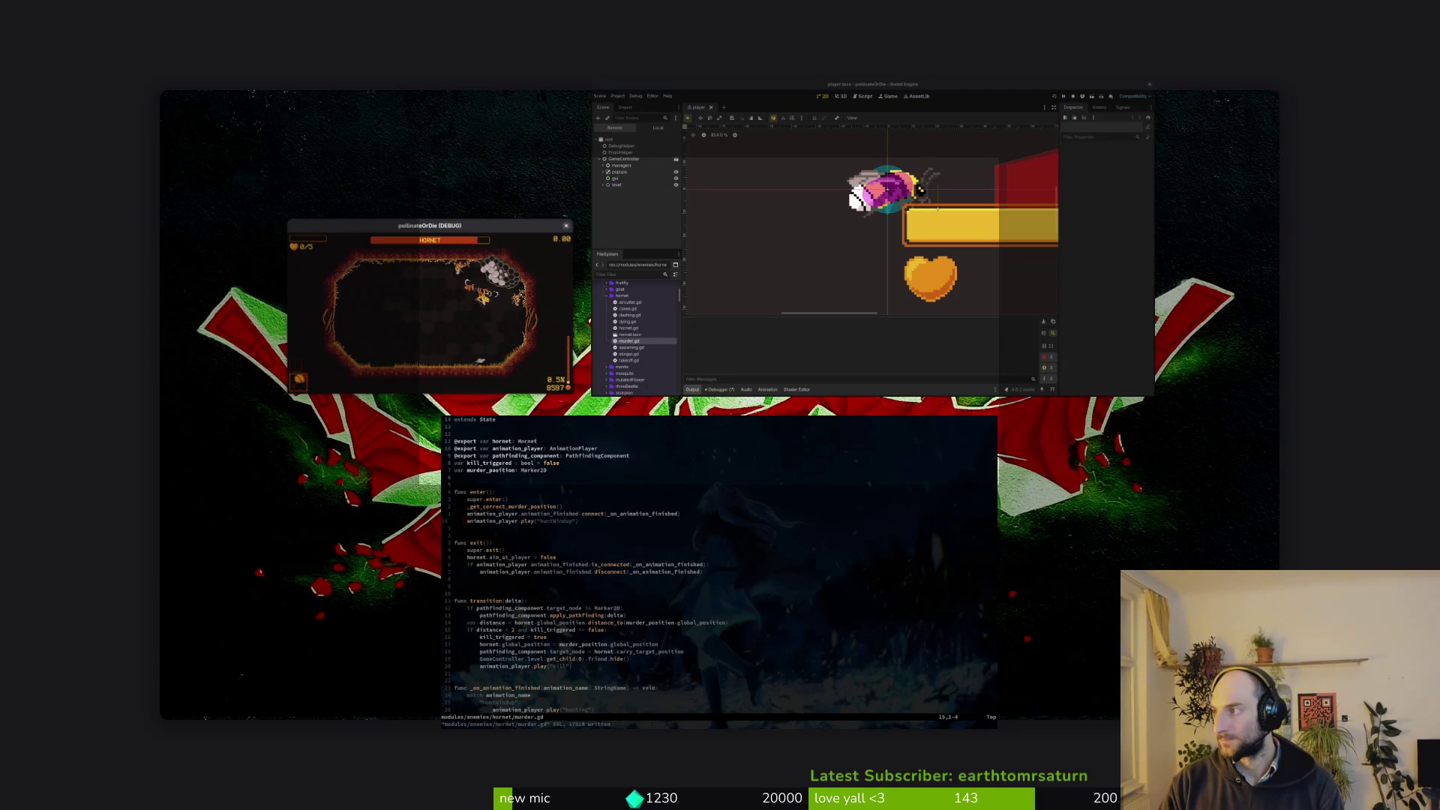
pyautogui.press('super+f')
pyautogui.press('F8')
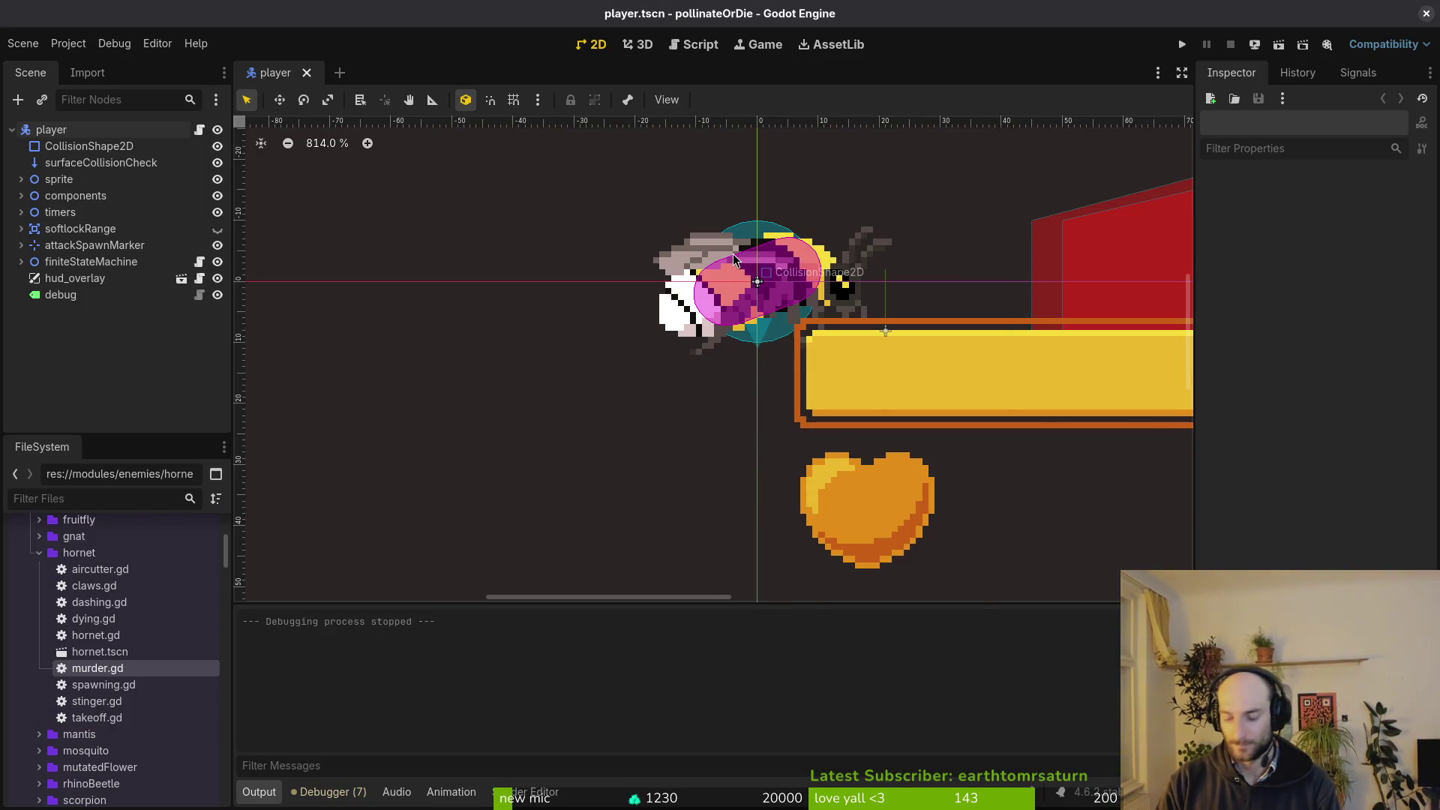
pyautogui.press('super+f')
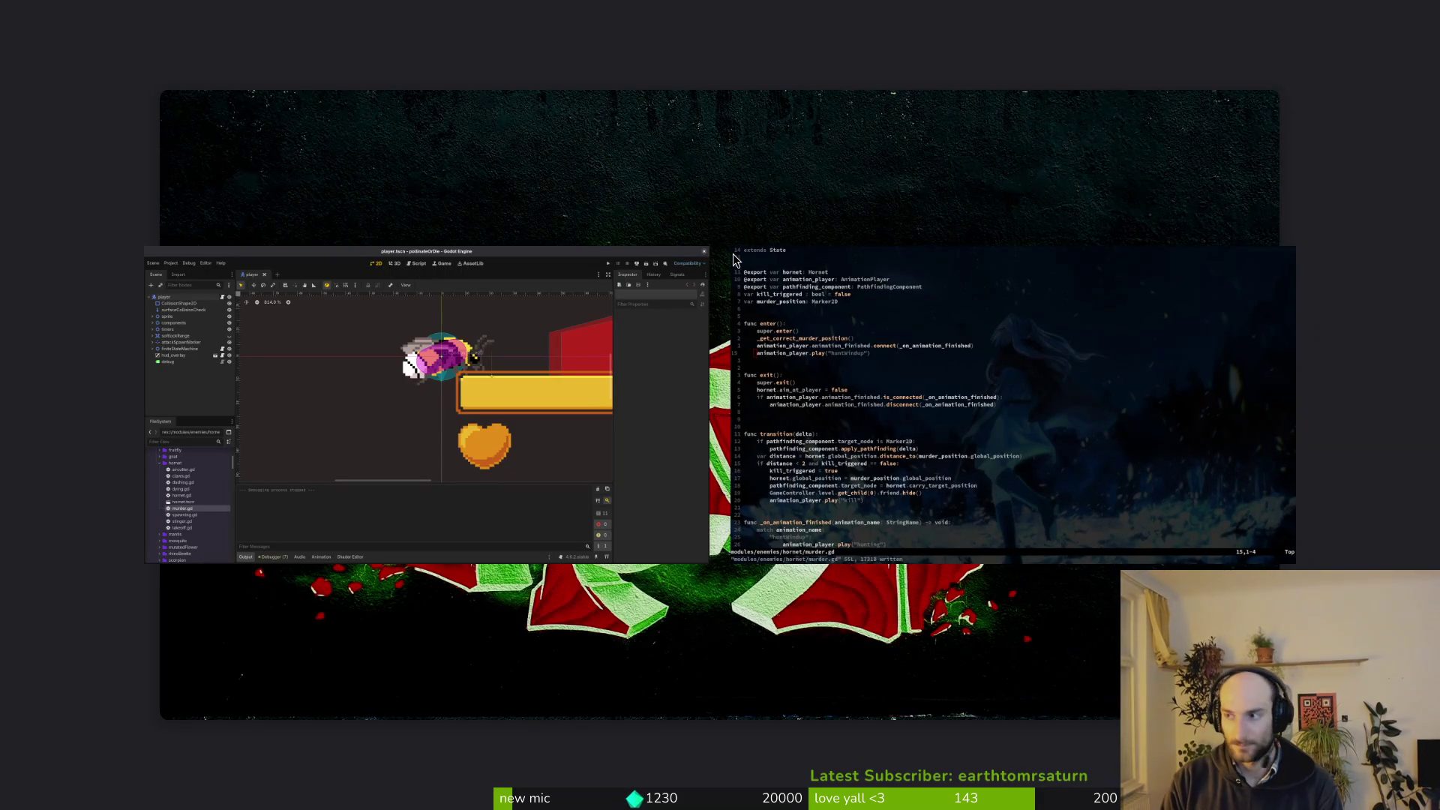
pyautogui.press('super+f')
pyautogui.click(717, 533)
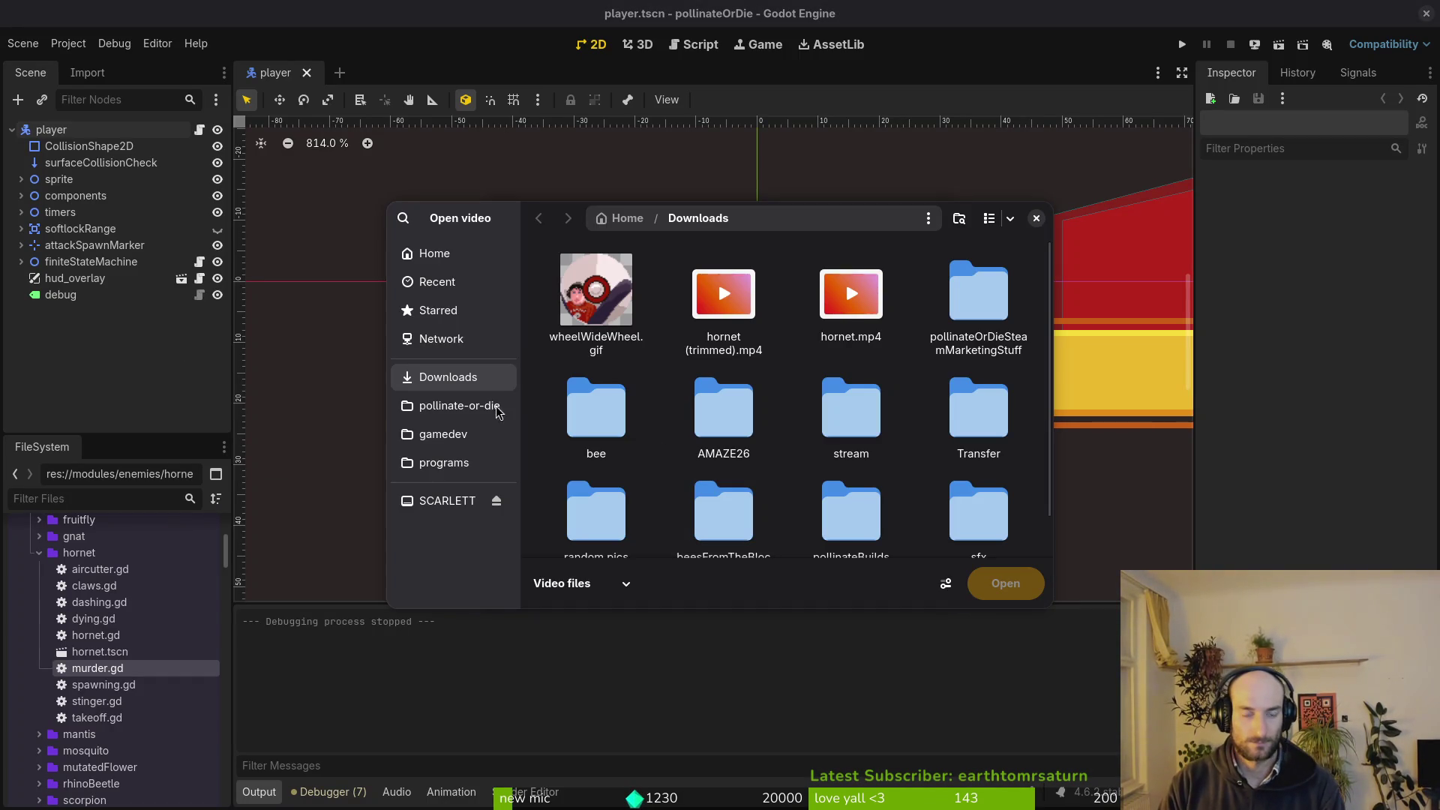
pyautogui.click(450, 254)
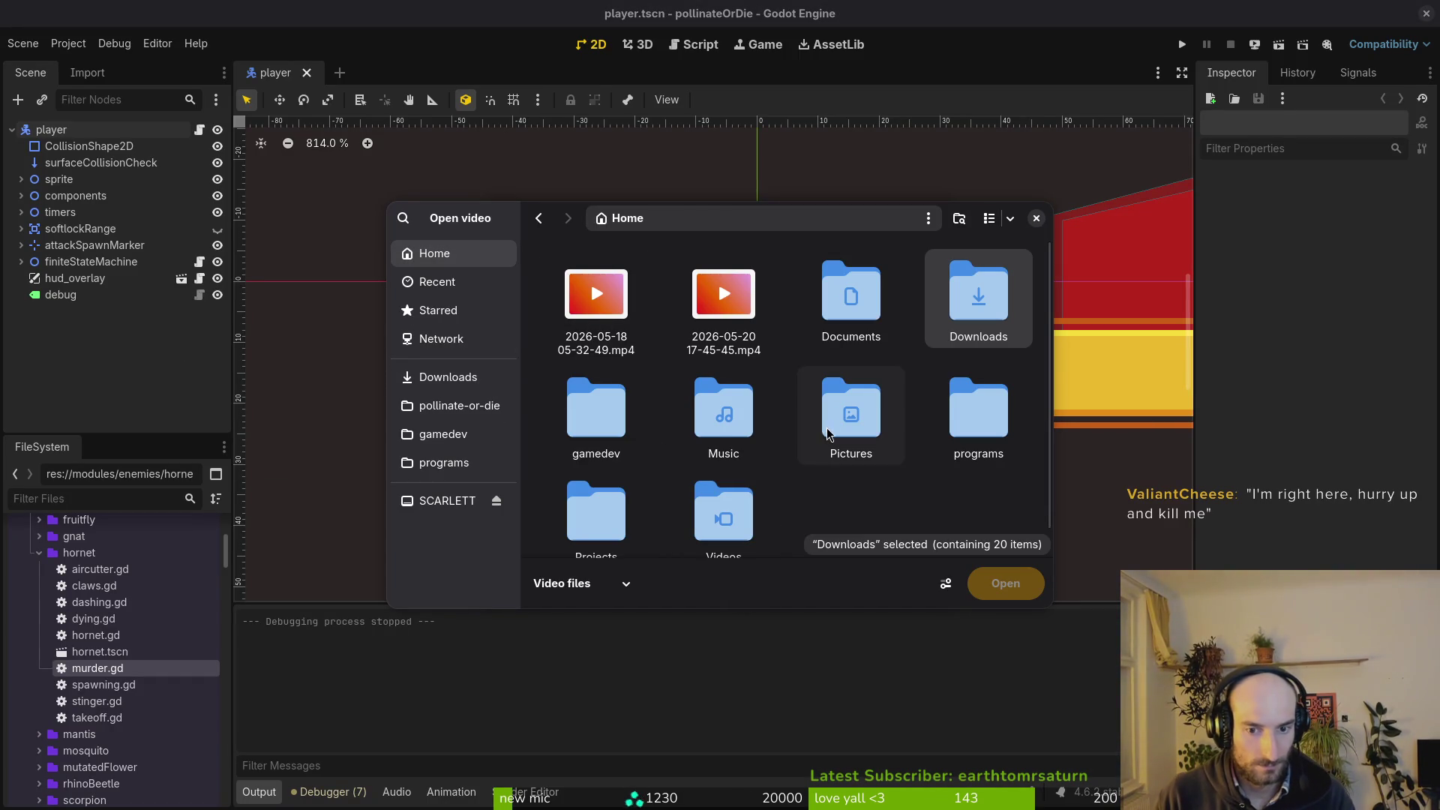
pyautogui.click(723, 505)
pyautogui.doubleClick(702, 504)
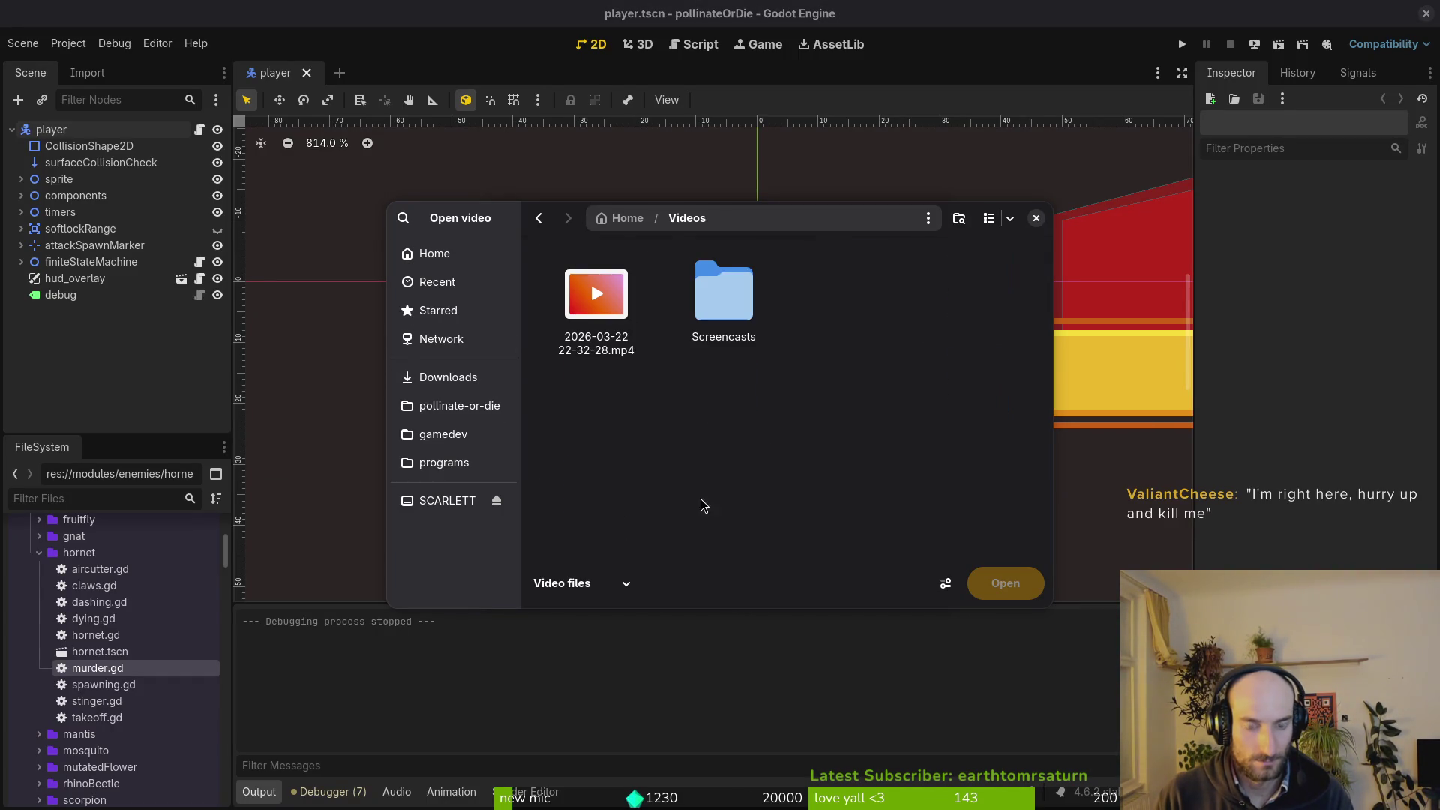
pyautogui.doubleClick(722, 300)
pyautogui.scroll(-5, 641, 331)
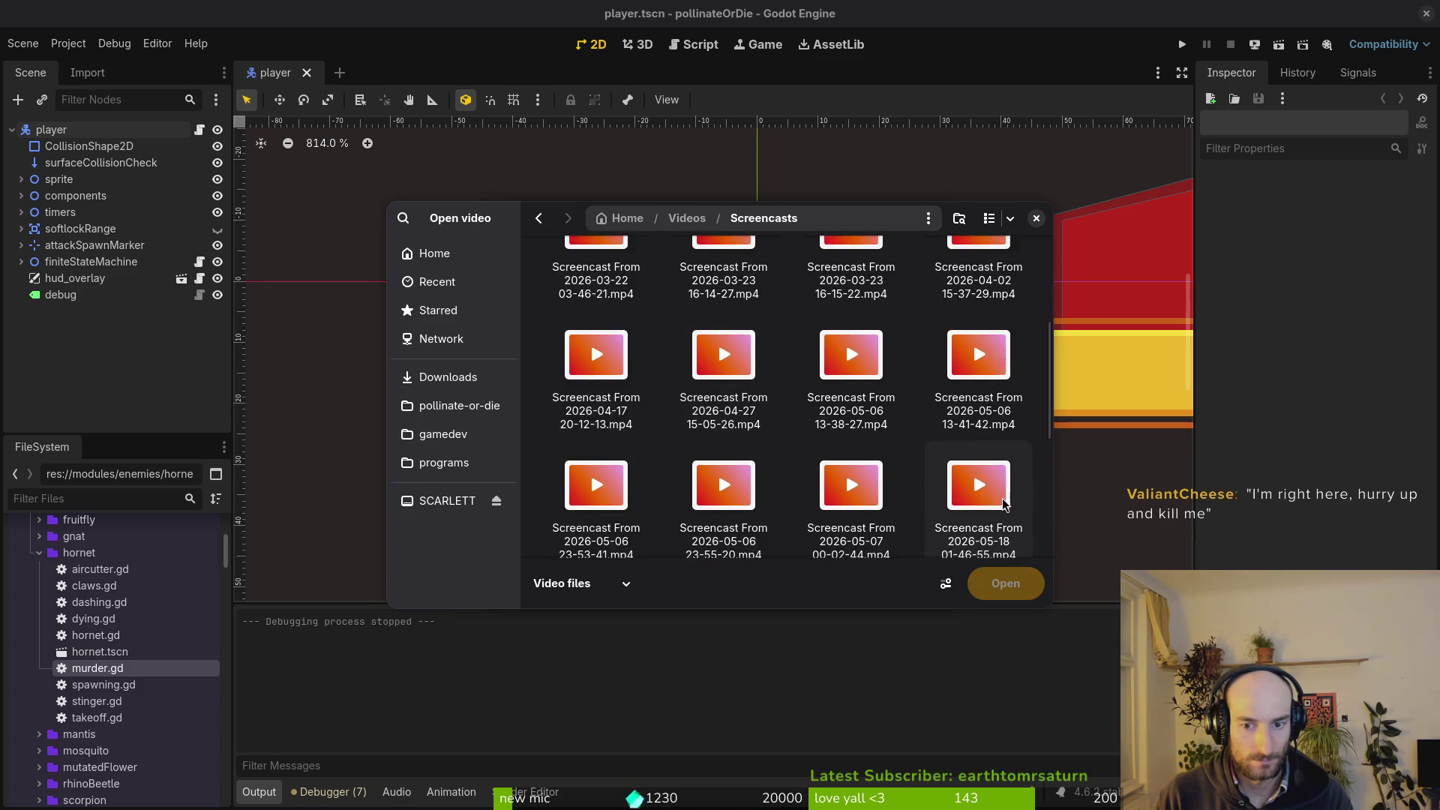
pyautogui.click(723, 458)
pyautogui.click(1006, 583)
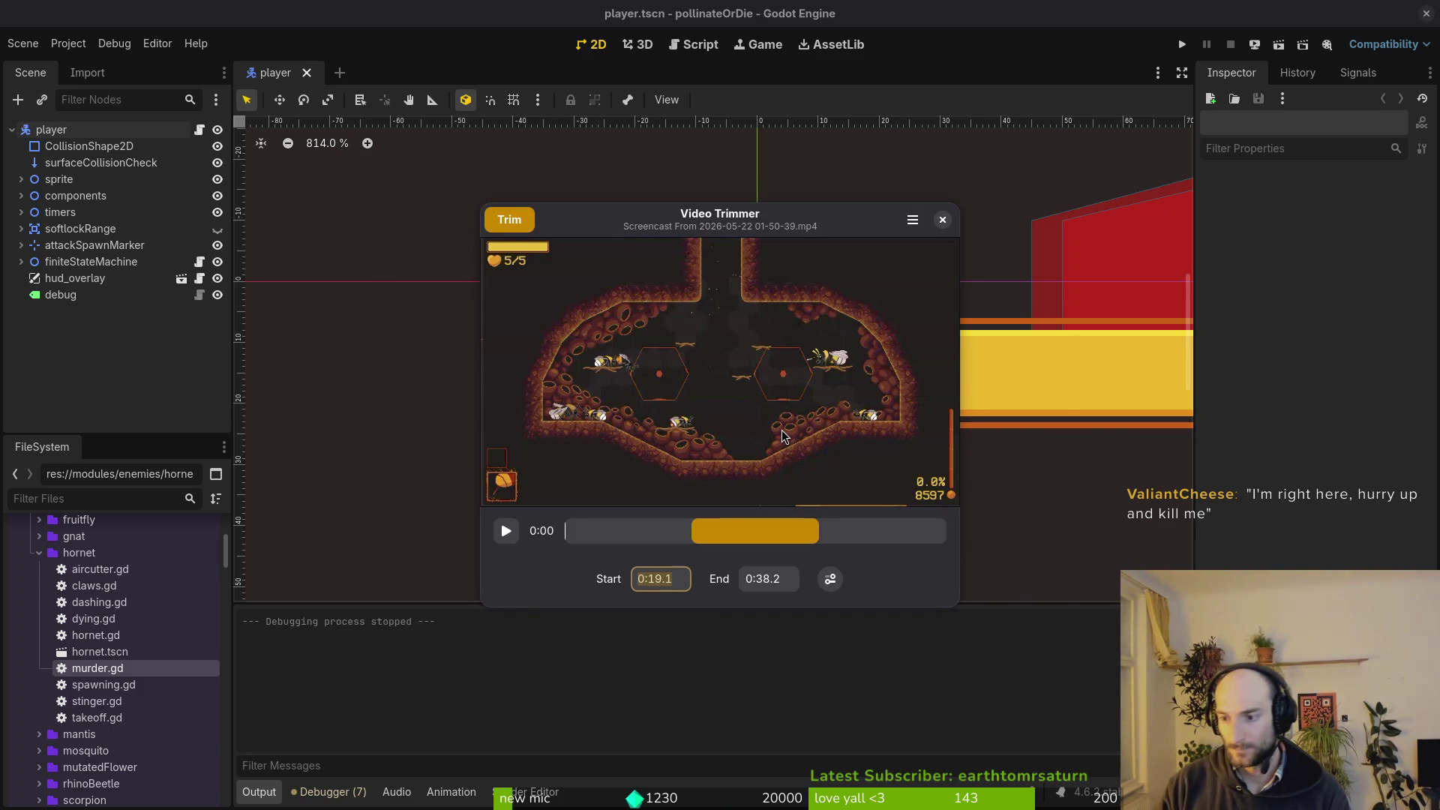
# Maximize the trimmer and drag the trim handles out to roughly 0:47.5–0:54.6.
pyautogui.doubleClick(701, 216)
pyautogui.moveTo(531, 738)
pyautogui.mouseDown()
pyautogui.moveTo(135, 738)
pyautogui.moveTo(498, 733)
pyautogui.mouseUp()
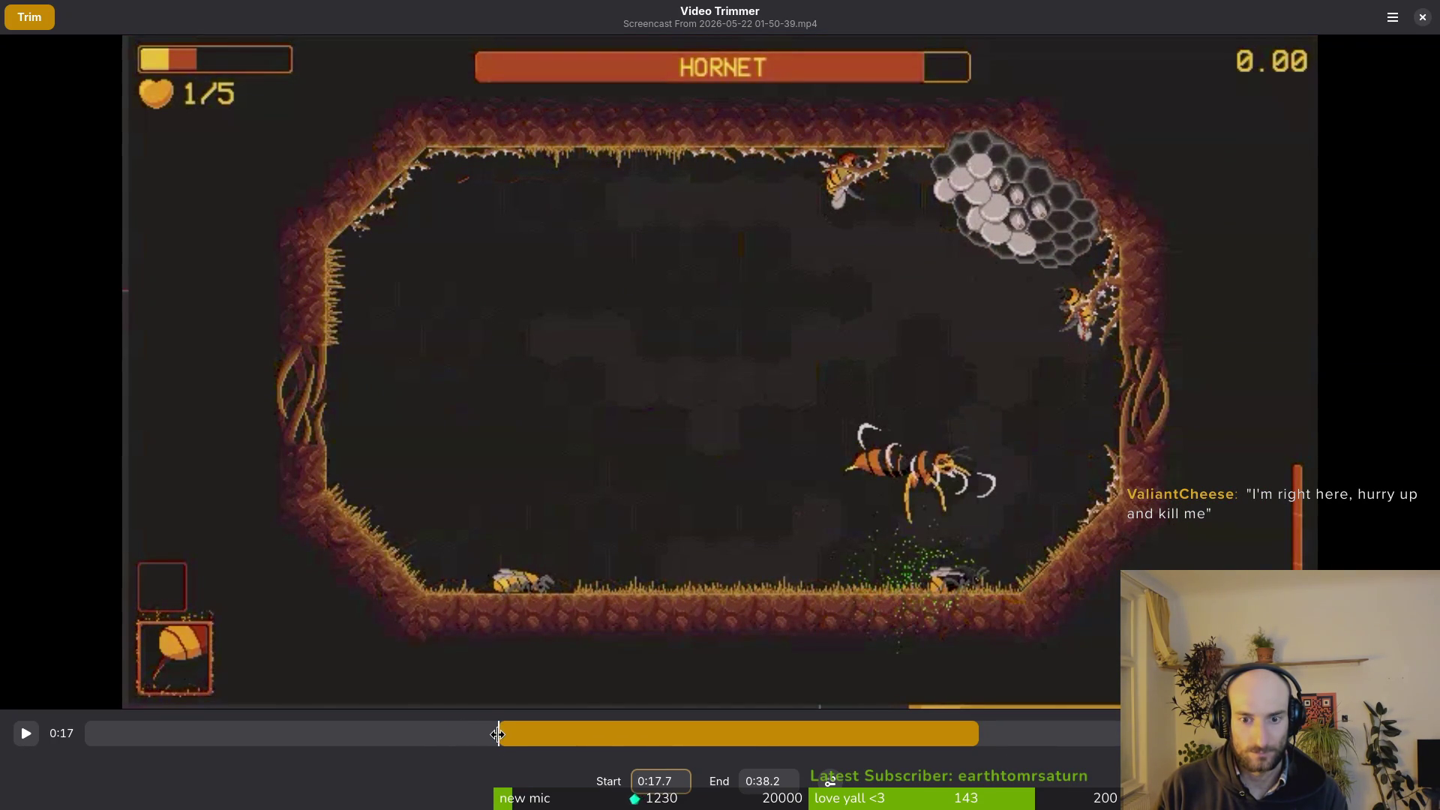
pyautogui.moveTo(976, 736)
pyautogui.mouseDown()
pyautogui.moveTo(525, 739)
pyautogui.moveTo(1067, 743)
pyautogui.mouseUp()
pyautogui.moveTo(511, 743)
pyautogui.mouseDown()
pyautogui.moveTo(1022, 739)
pyautogui.moveTo(992, 737)
pyautogui.mouseUp()
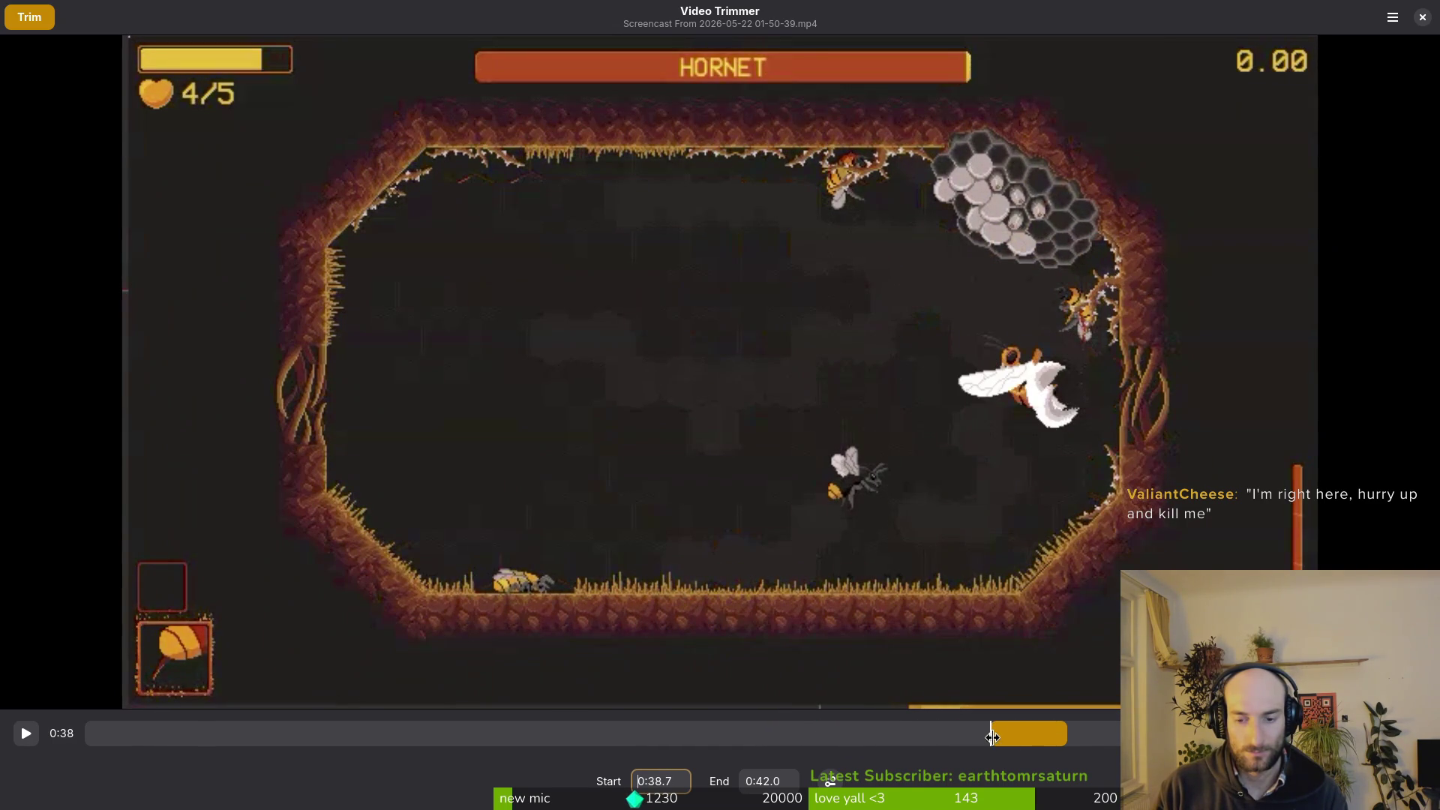
pyautogui.moveTo(1088, 743); pyautogui.dragTo(1227, 739)
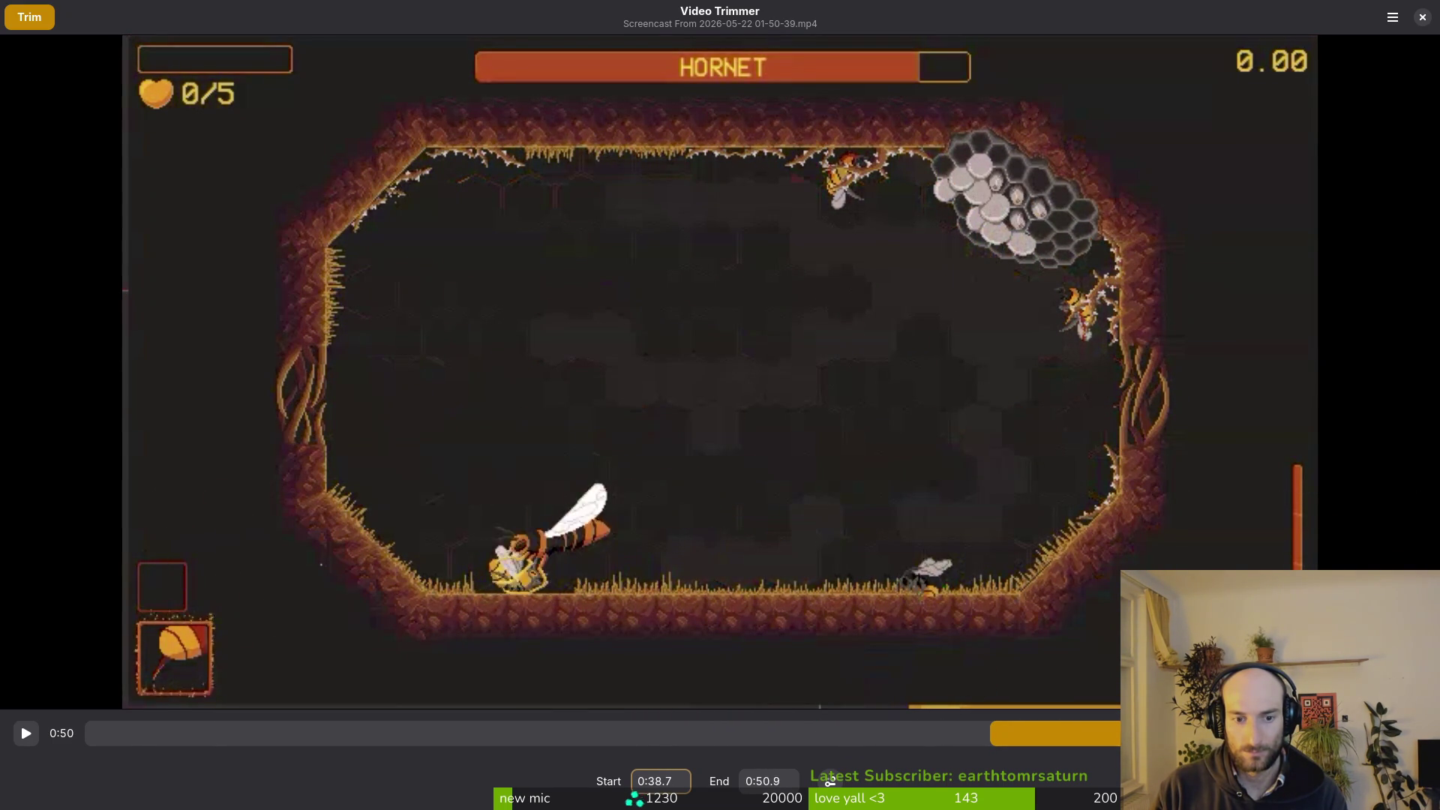
pyautogui.moveTo(1336, 734); pyautogui.dragTo(1363, 734)
pyautogui.moveTo(996, 742)
pyautogui.mouseDown()
pyautogui.moveTo(964, 739)
pyautogui.moveTo(1190, 735)
pyautogui.moveTo(1070, 740)
pyautogui.moveTo(1097, 746)
pyautogui.mouseUp()
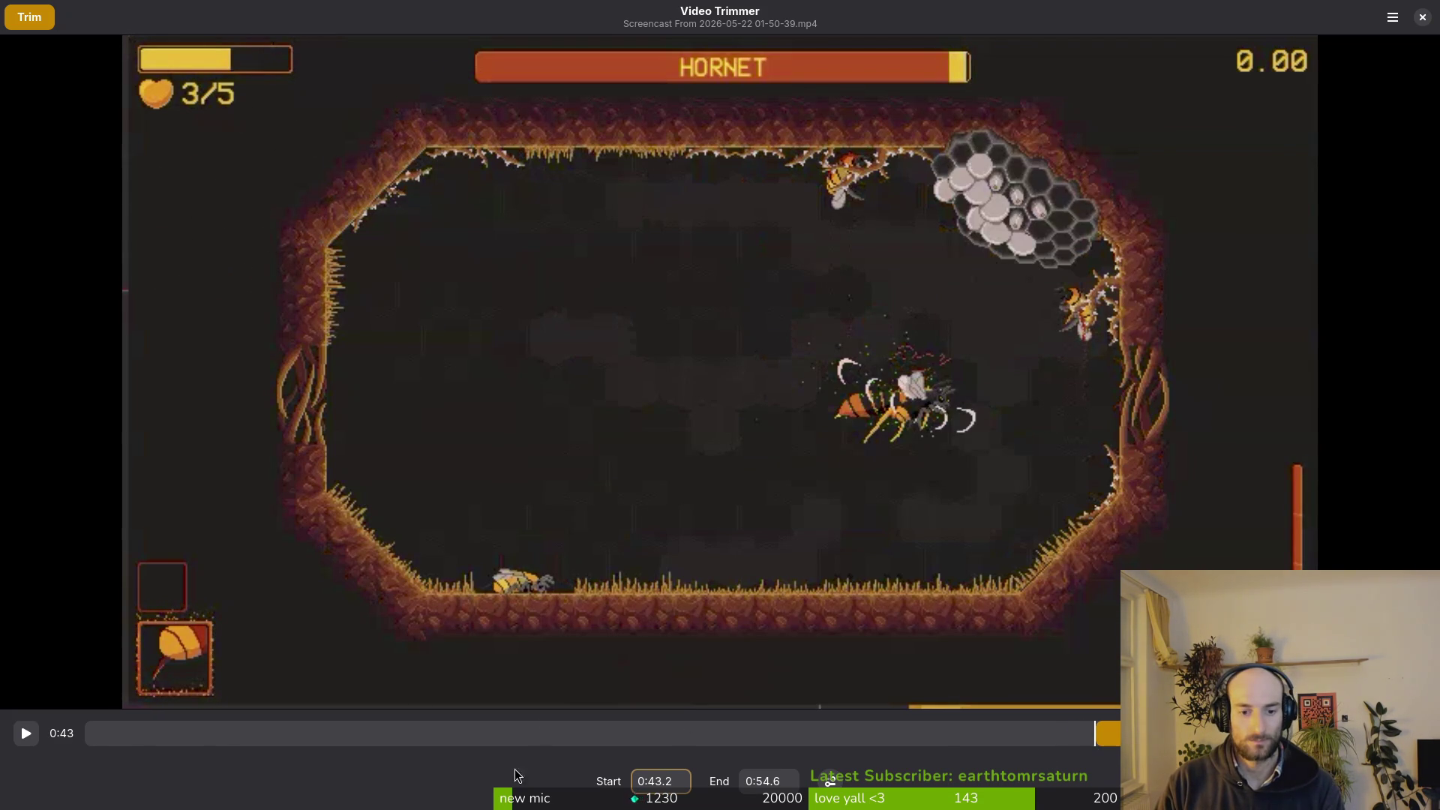
# Preview the range, move the start back to 0:46.6, and open the export save dialog.
pyautogui.click(33, 736)
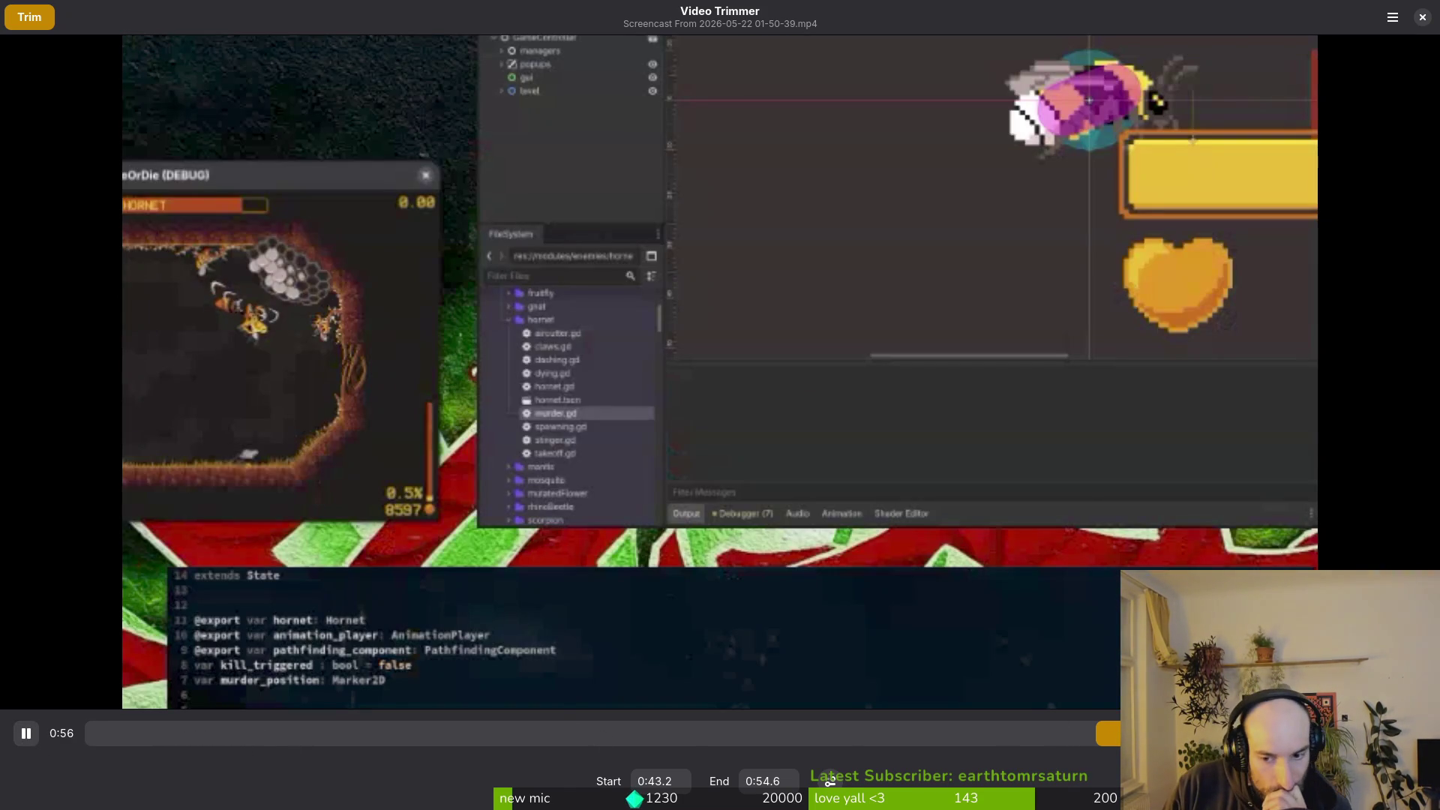
pyautogui.click(1047, 739)
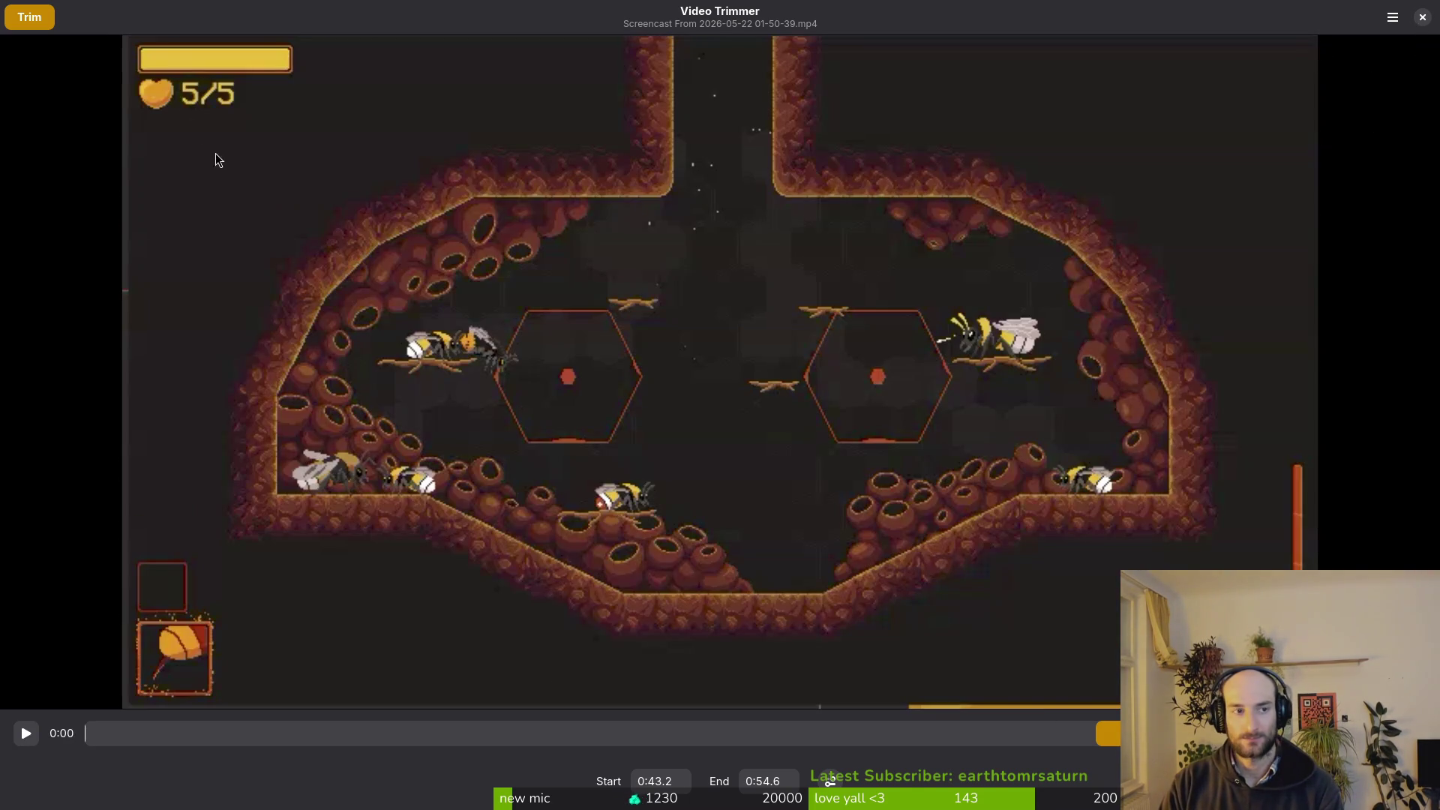
pyautogui.click(33, 27)
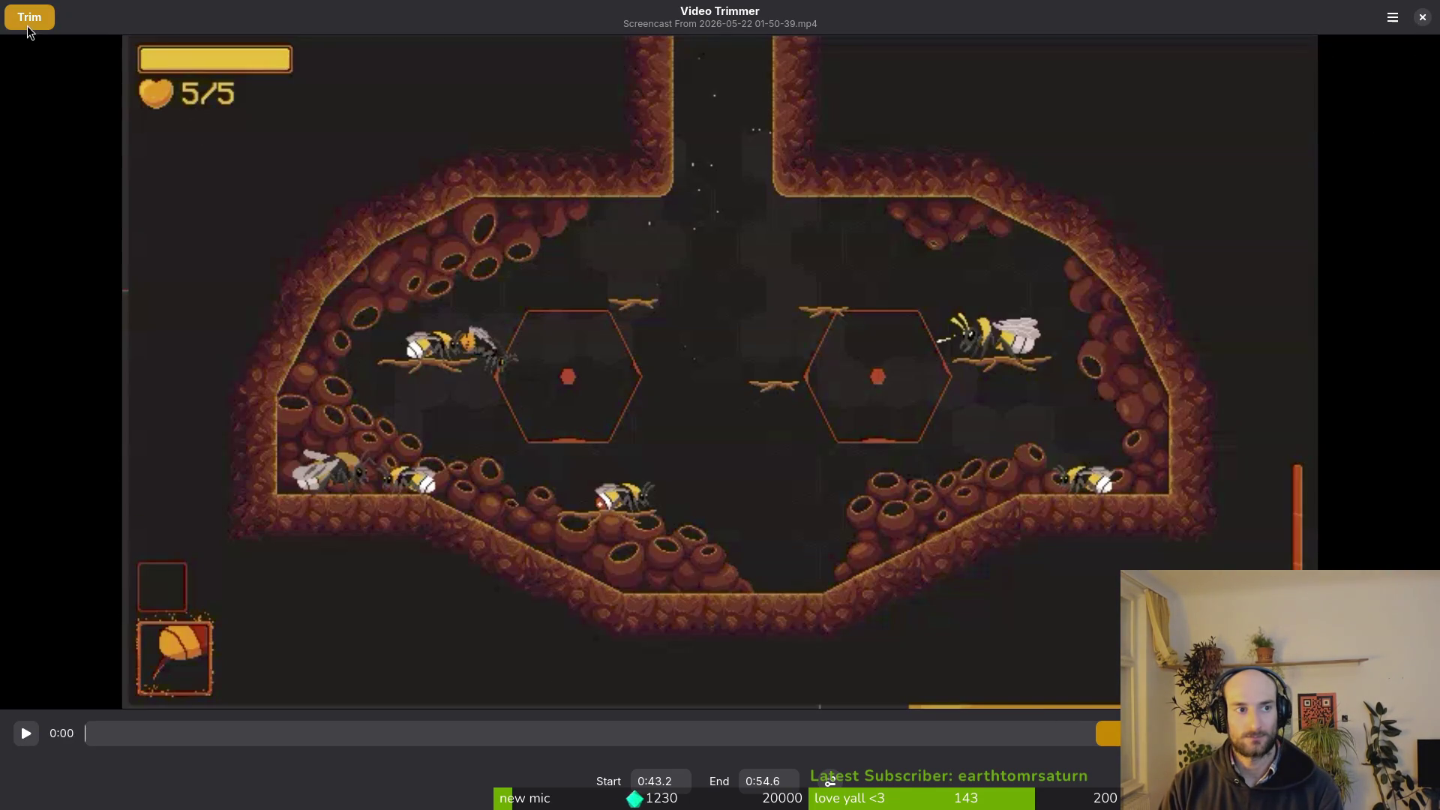
pyautogui.press('Escape')
pyautogui.moveTo(1097, 730); pyautogui.dragTo(1176, 730)
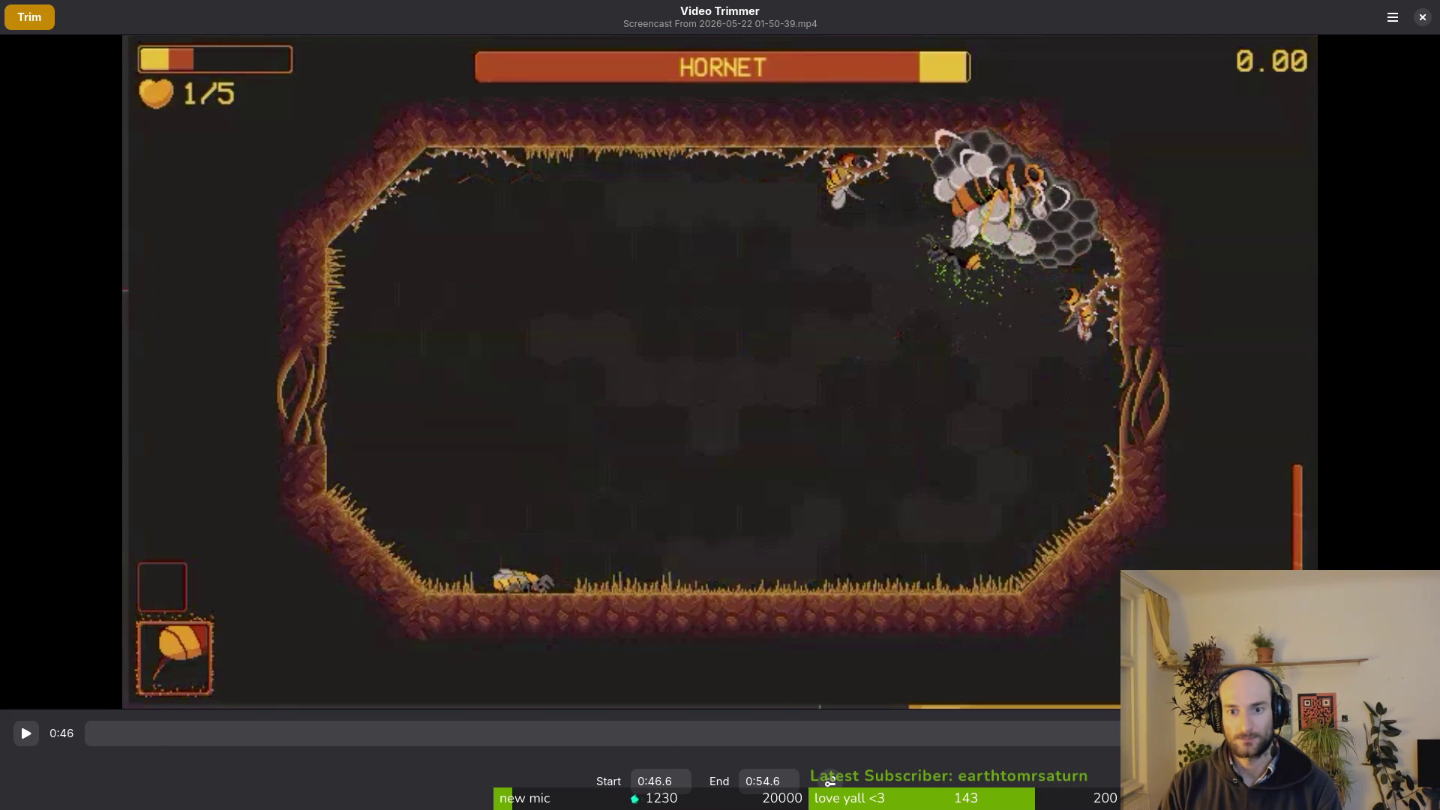
pyautogui.click(30, 17)
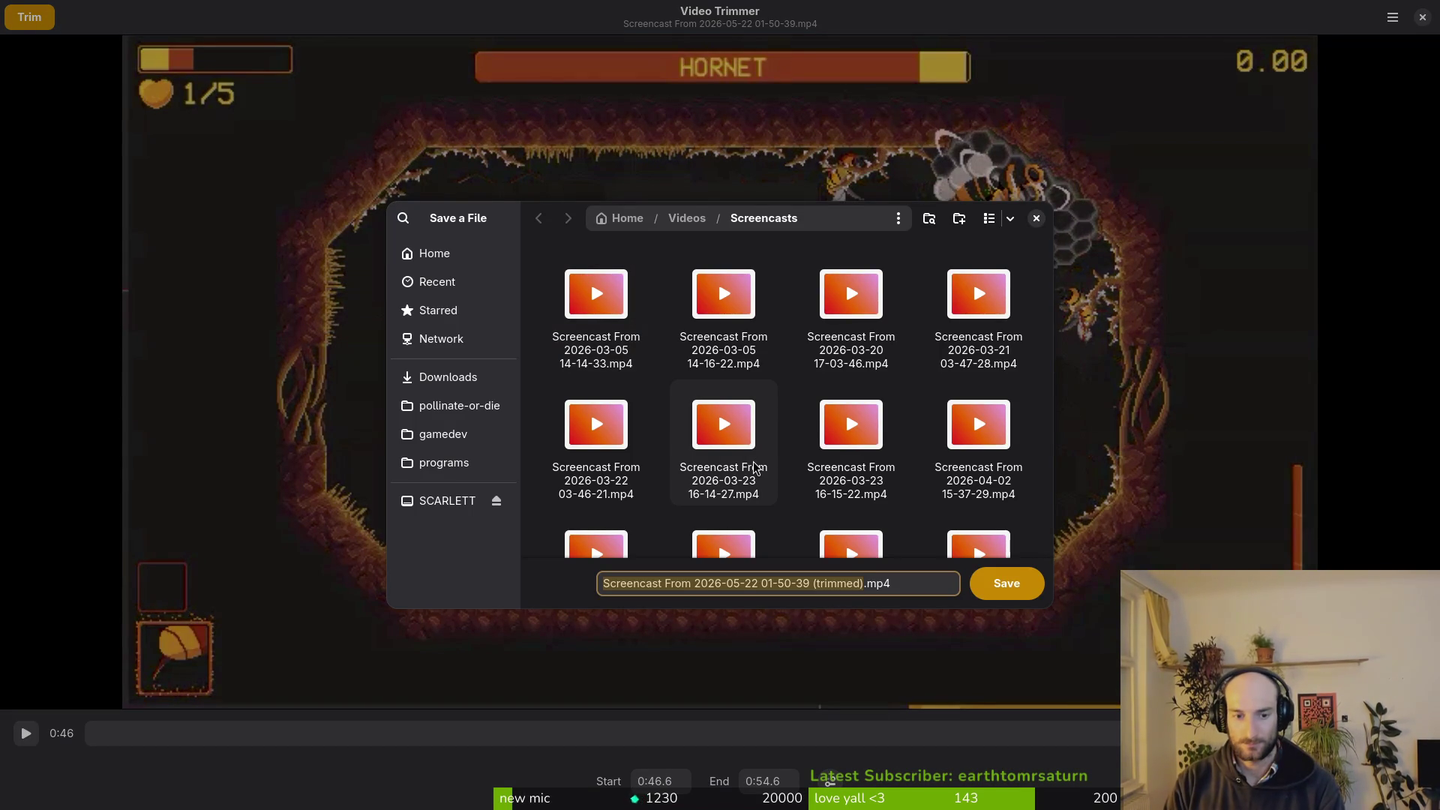
# Save the 0:46.6–0:54.6 clip as murderFriend.mp4 in Downloads/sfx/sfxvideos/hornet.
pyautogui.write('murderFriend')
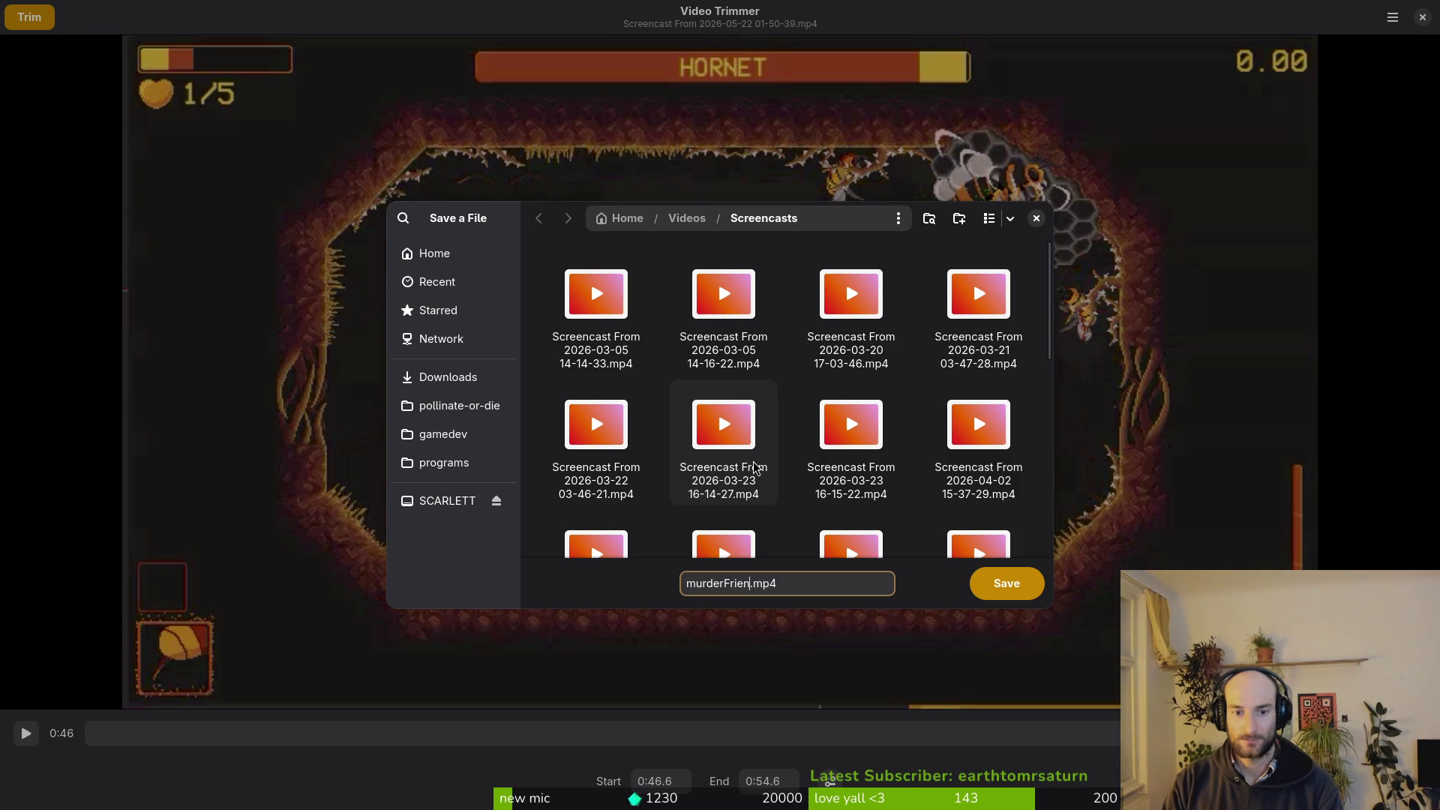
pyautogui.click(448, 377)
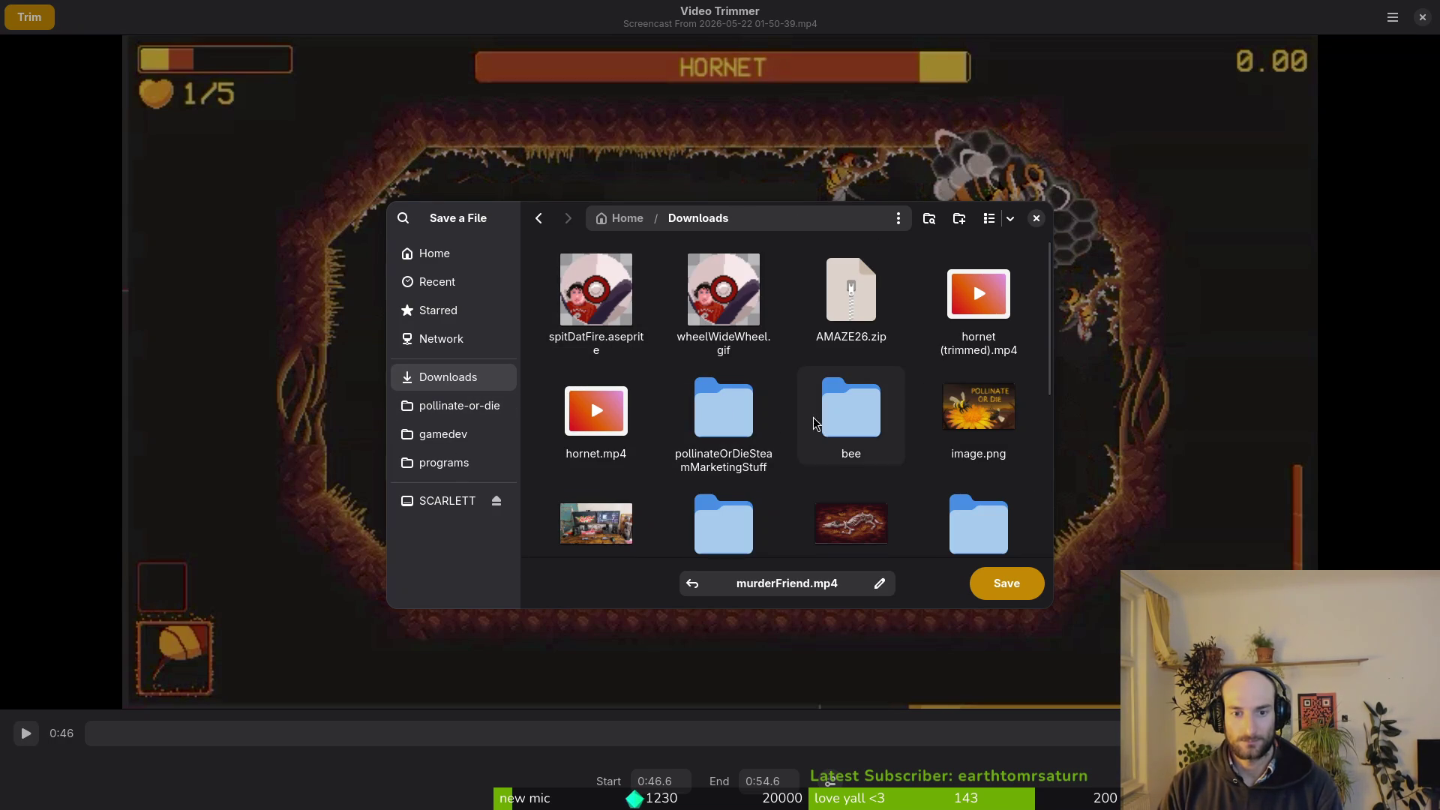
pyautogui.scroll(-3, 893, 424)
pyautogui.scroll(-5, 815, 459)
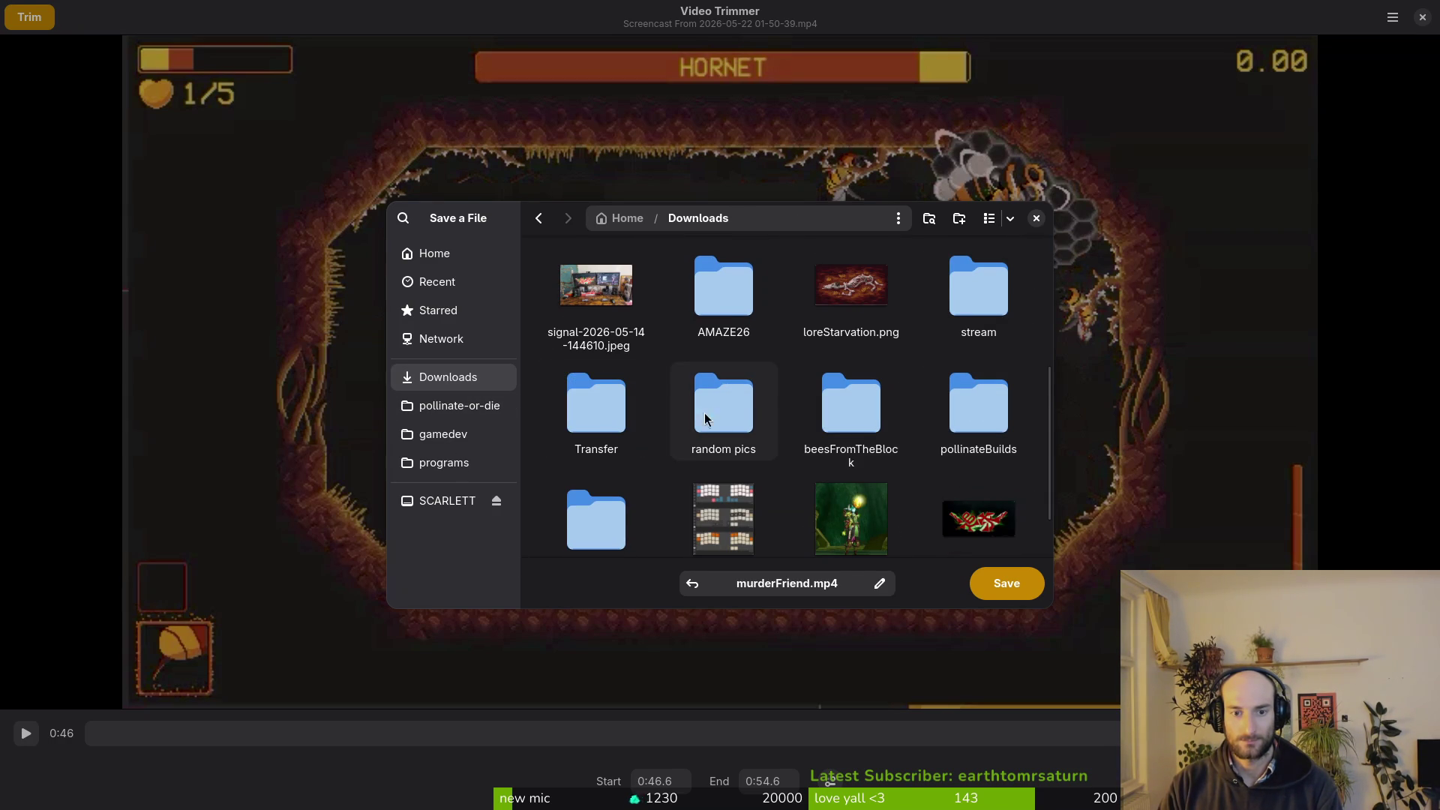
pyautogui.doubleClick(609, 459)
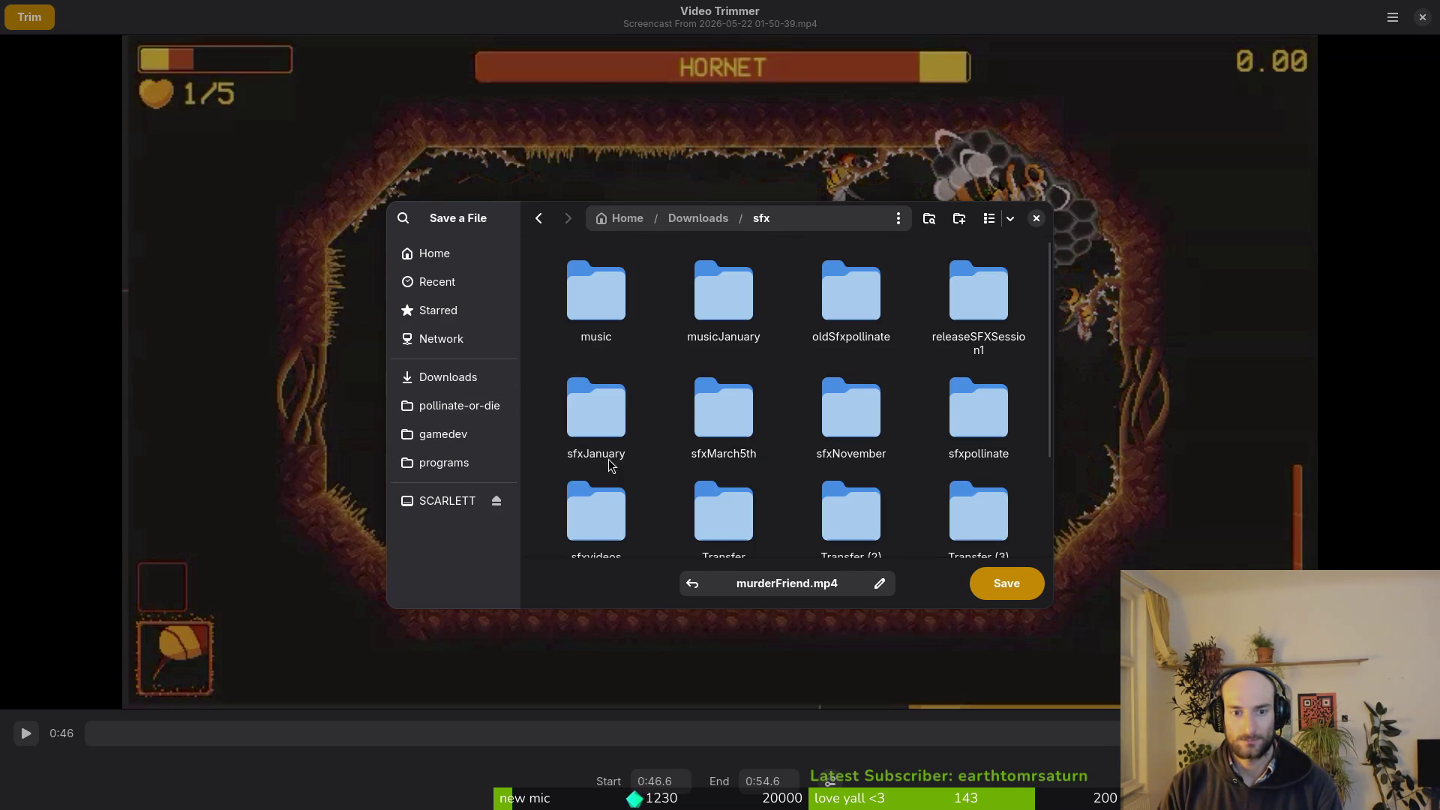
pyautogui.scroll(-2, 758, 398)
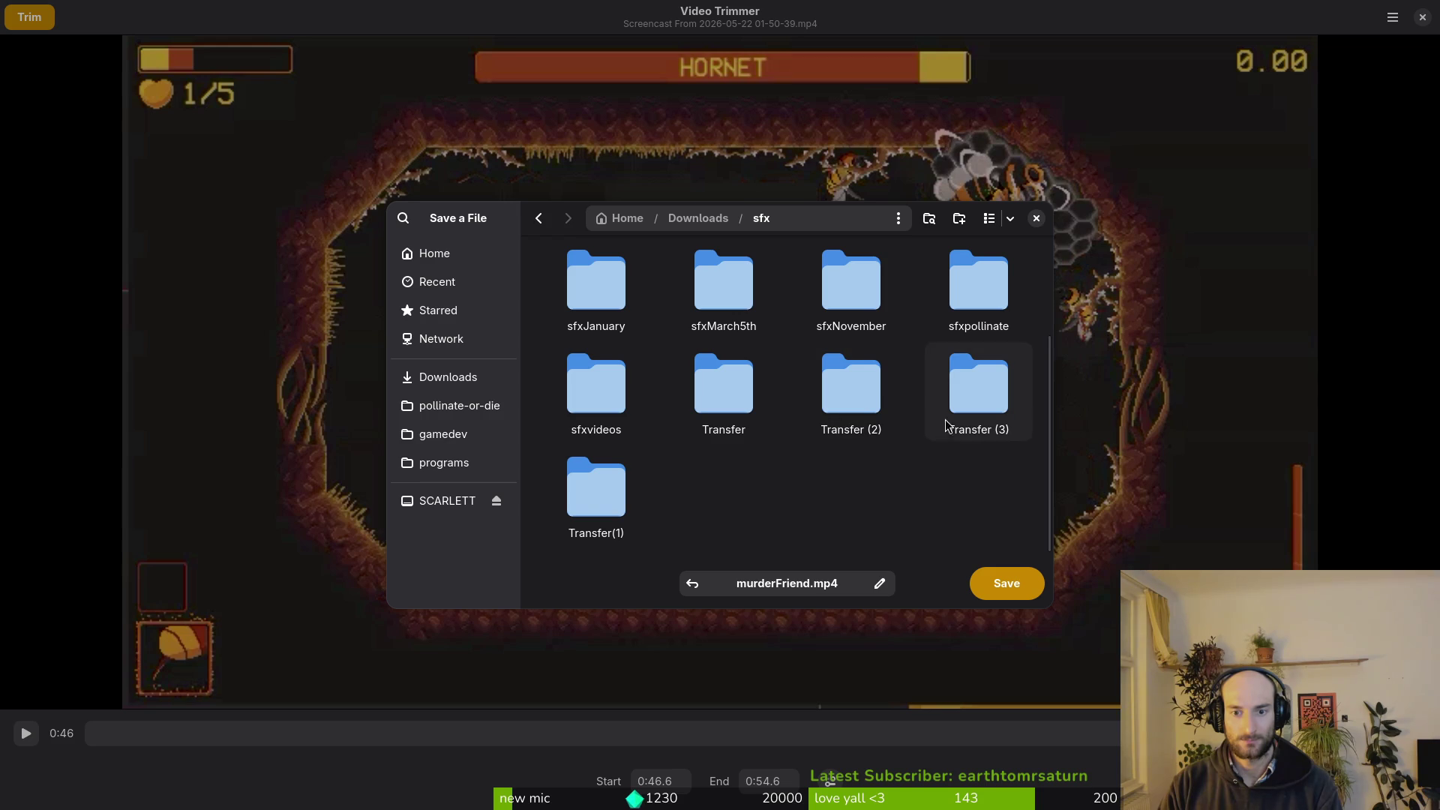
pyautogui.doubleClick(596, 414)
pyautogui.scroll(-2, 777, 408)
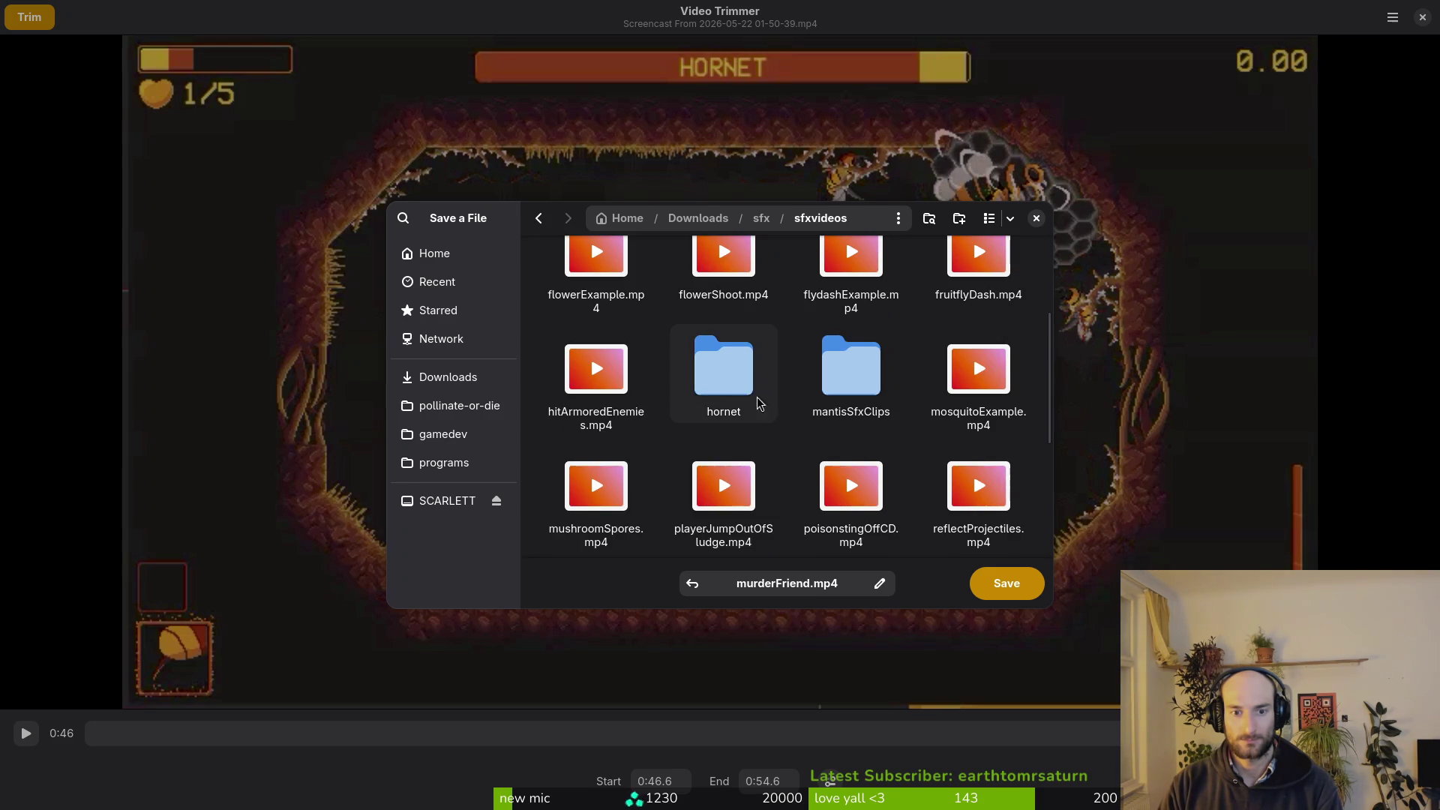
pyautogui.doubleClick(720, 366)
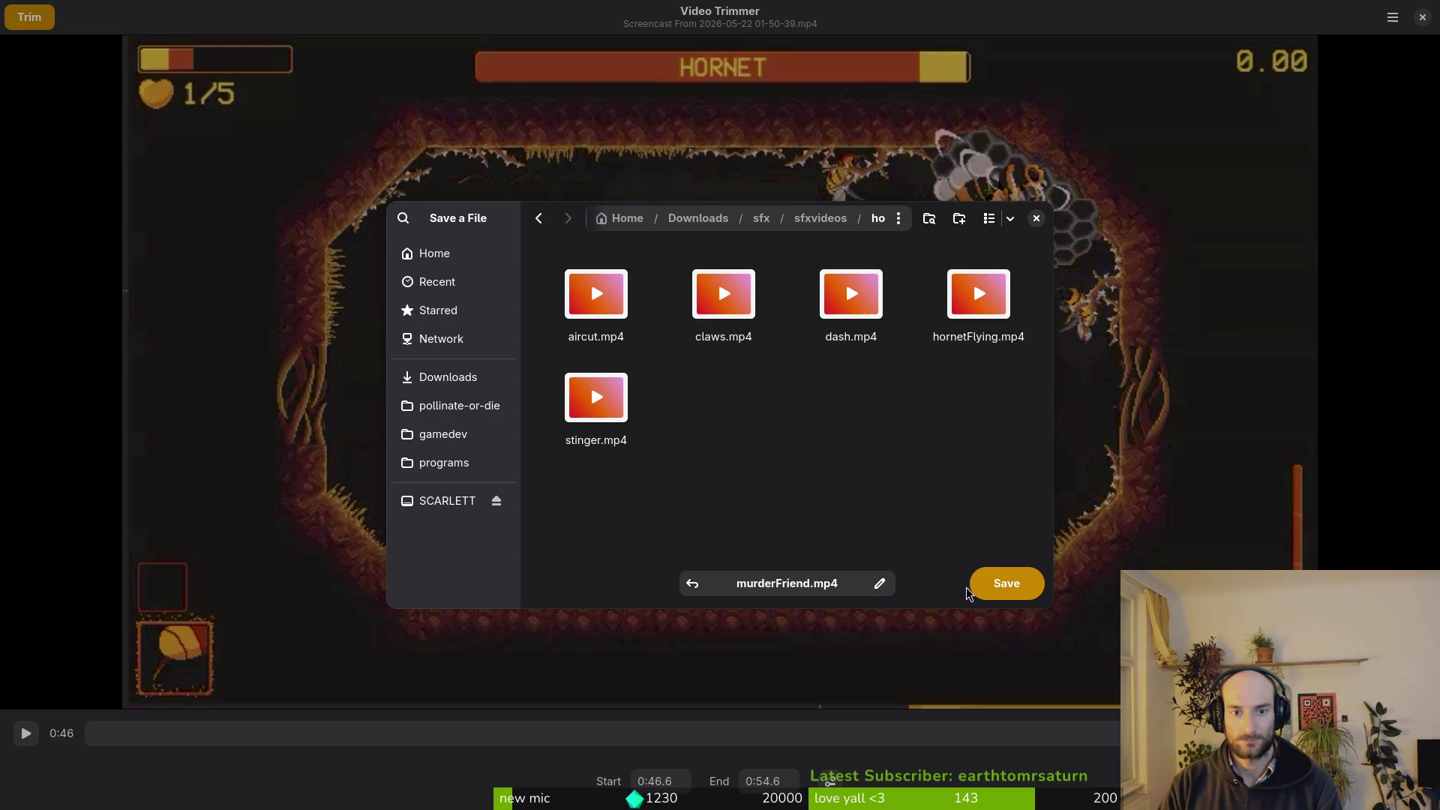
pyautogui.click(1009, 584)
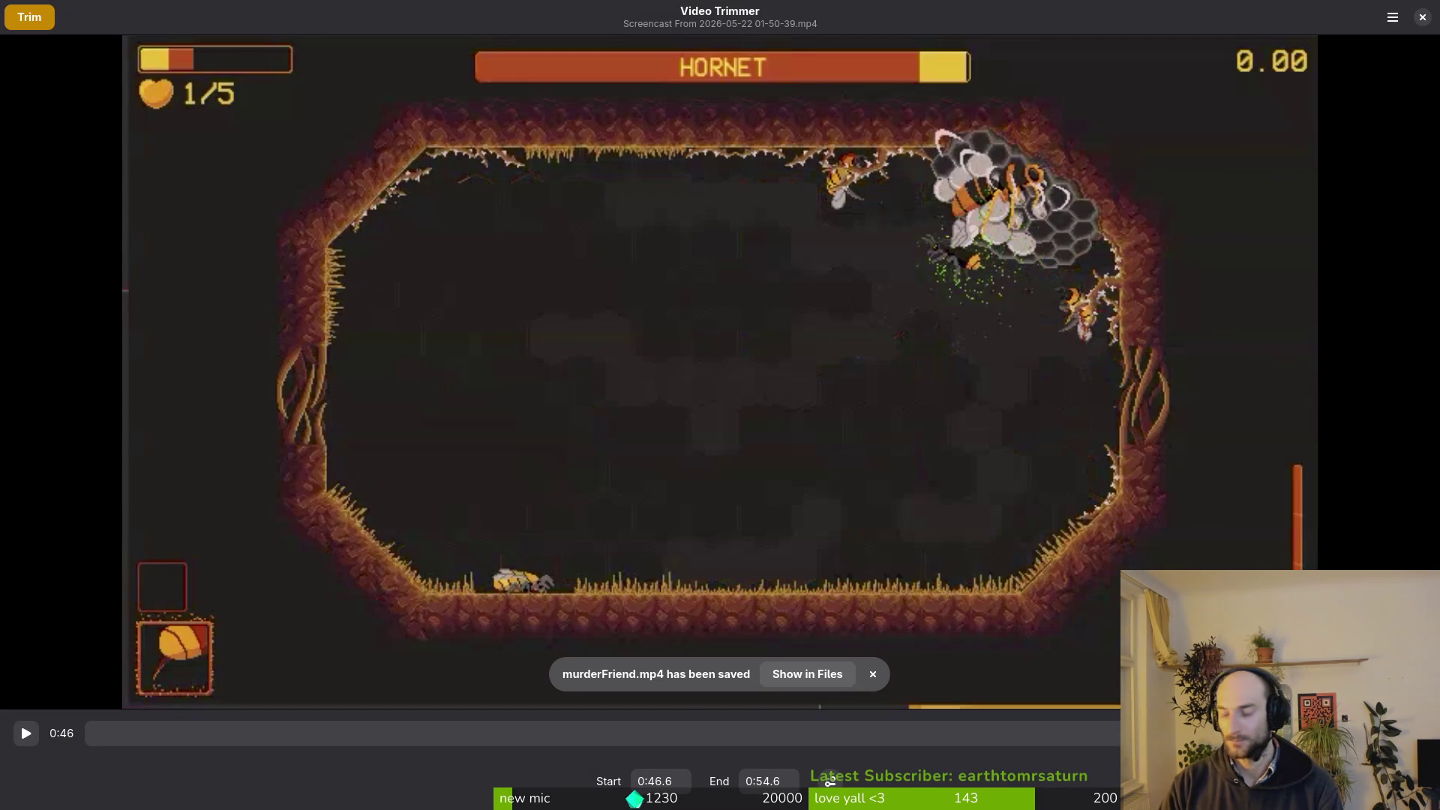
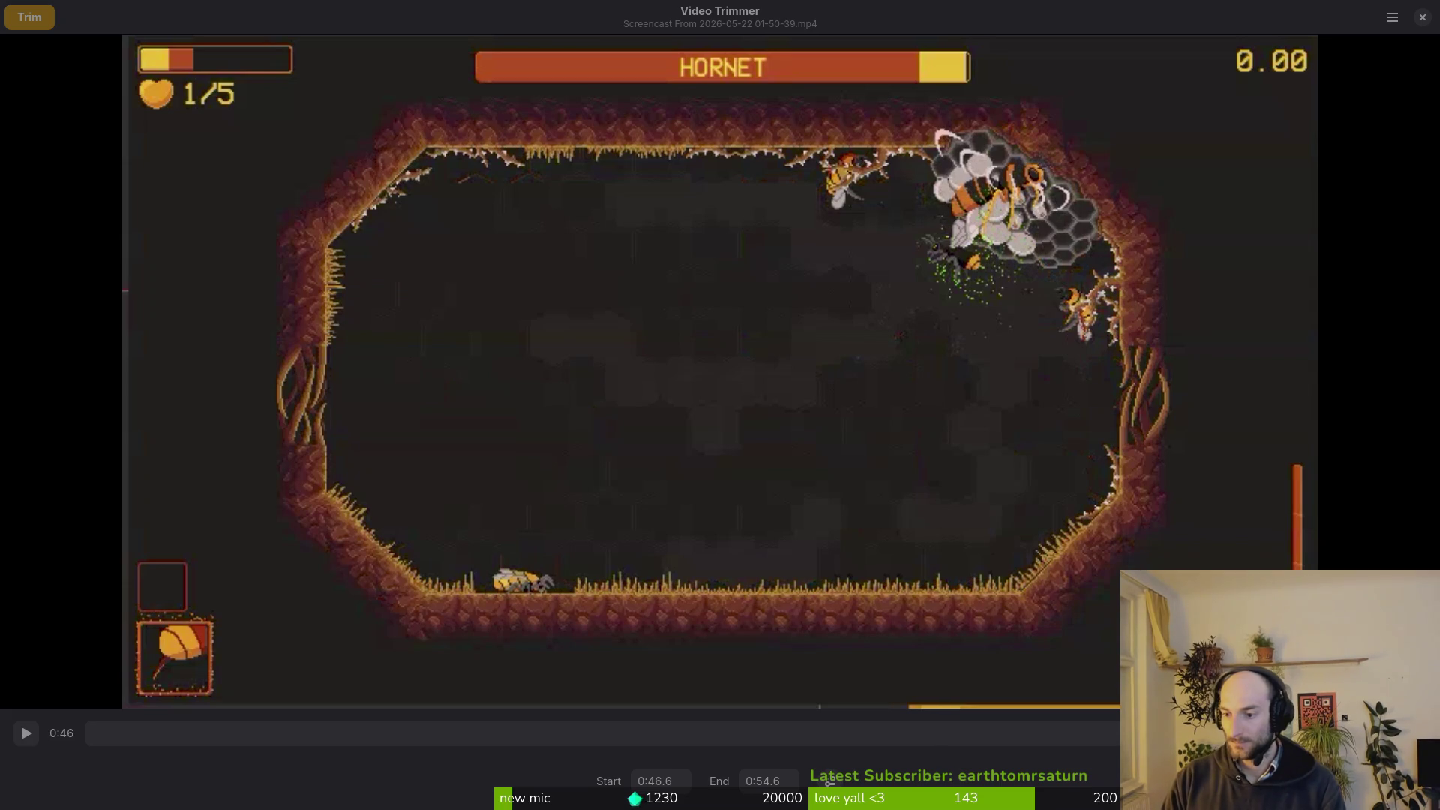
# Close the hornet-fight clip preview in Video Trimmer to get back to the Godot editor.
pyautogui.hotkey('ctrl', 'w')
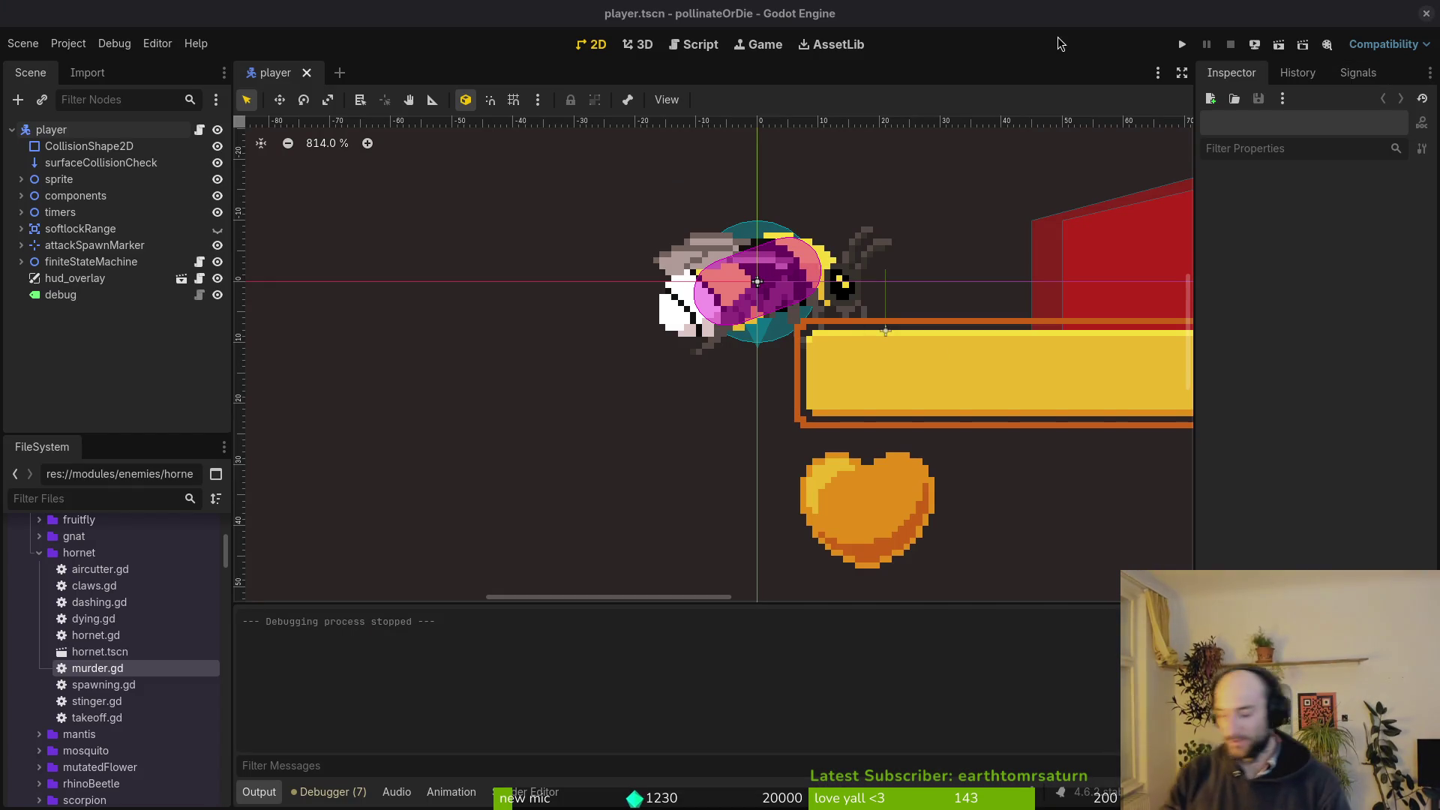
# Switch to Neovim and open modules/player/dying.gd by searching 'dying' in the file finder.
pyautogui.hotkey('alt', 'Tab')
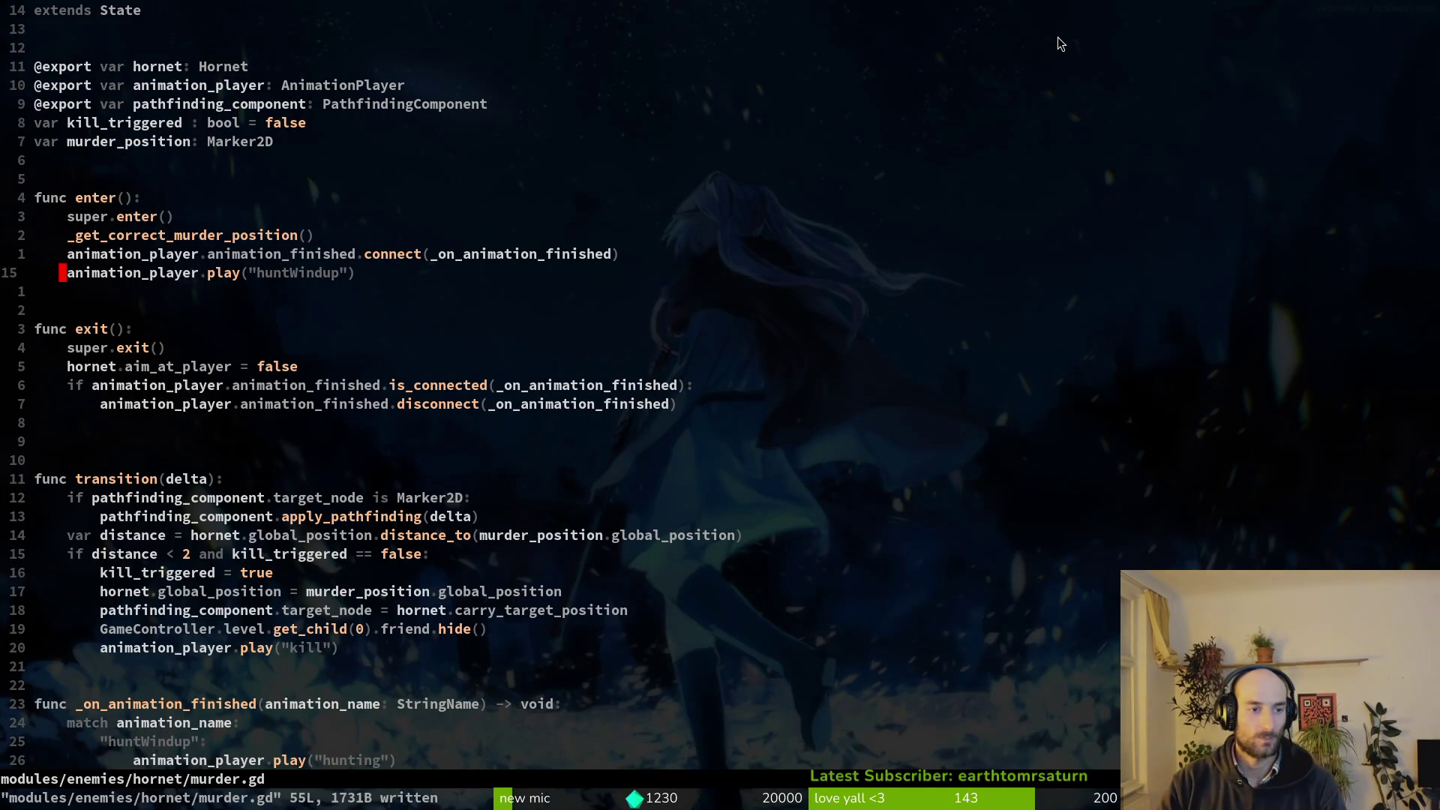
pyautogui.hotkey('ctrl', 'd')
pyautogui.hotkey('ctrl', 'd')
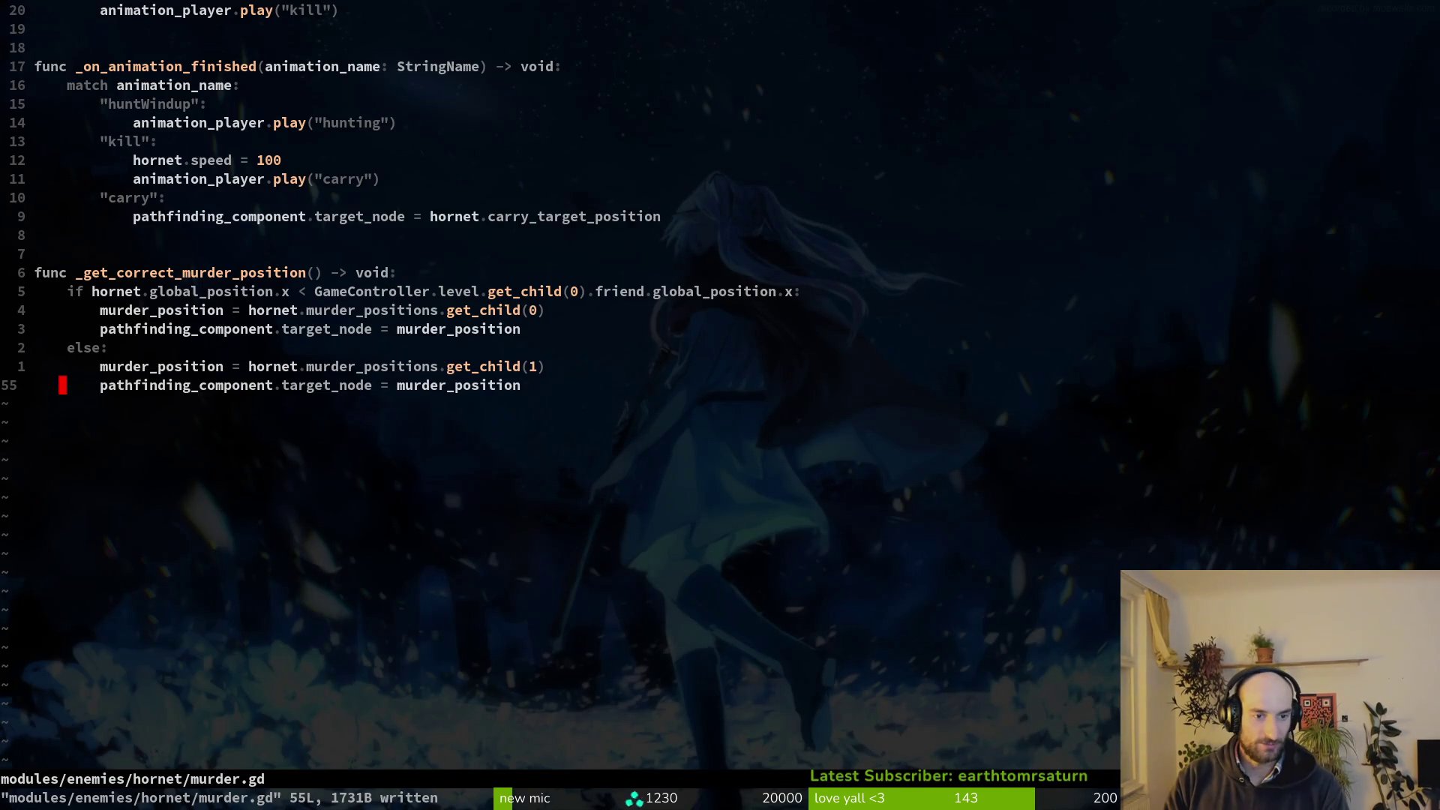
pyautogui.press('space')
pyautogui.press('f')
pyautogui.press('f')
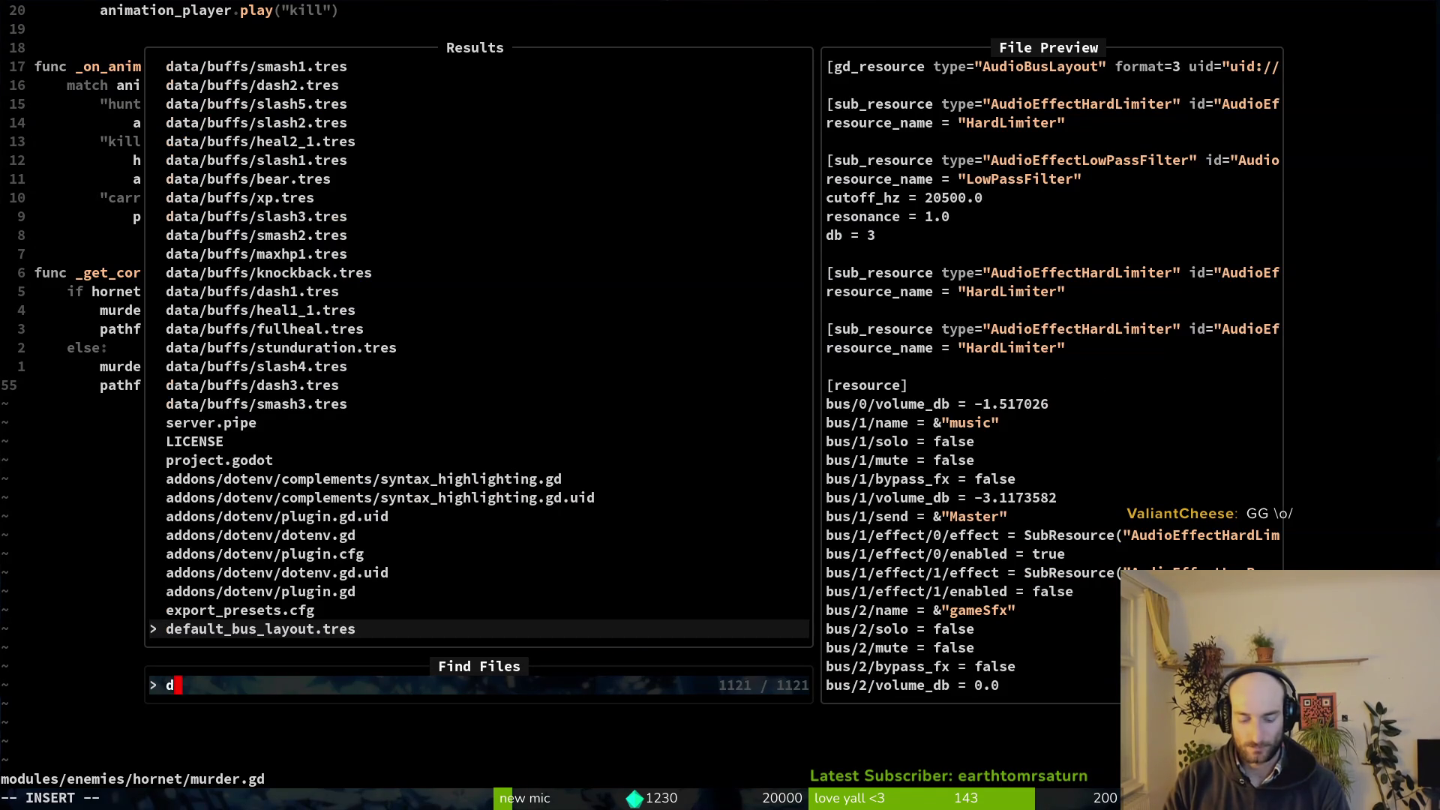
pyautogui.write('dying')
pyautogui.press('Return')
# Copy the nine death-handling lines under the else branch of enter().
pyautogui.press('1')
pyautogui.press('0')
pyautogui.press('j')
pyautogui.press('1')
pyautogui.press('0')
pyautogui.press('j')
pyautogui.press('k')
pyautogui.press('j')
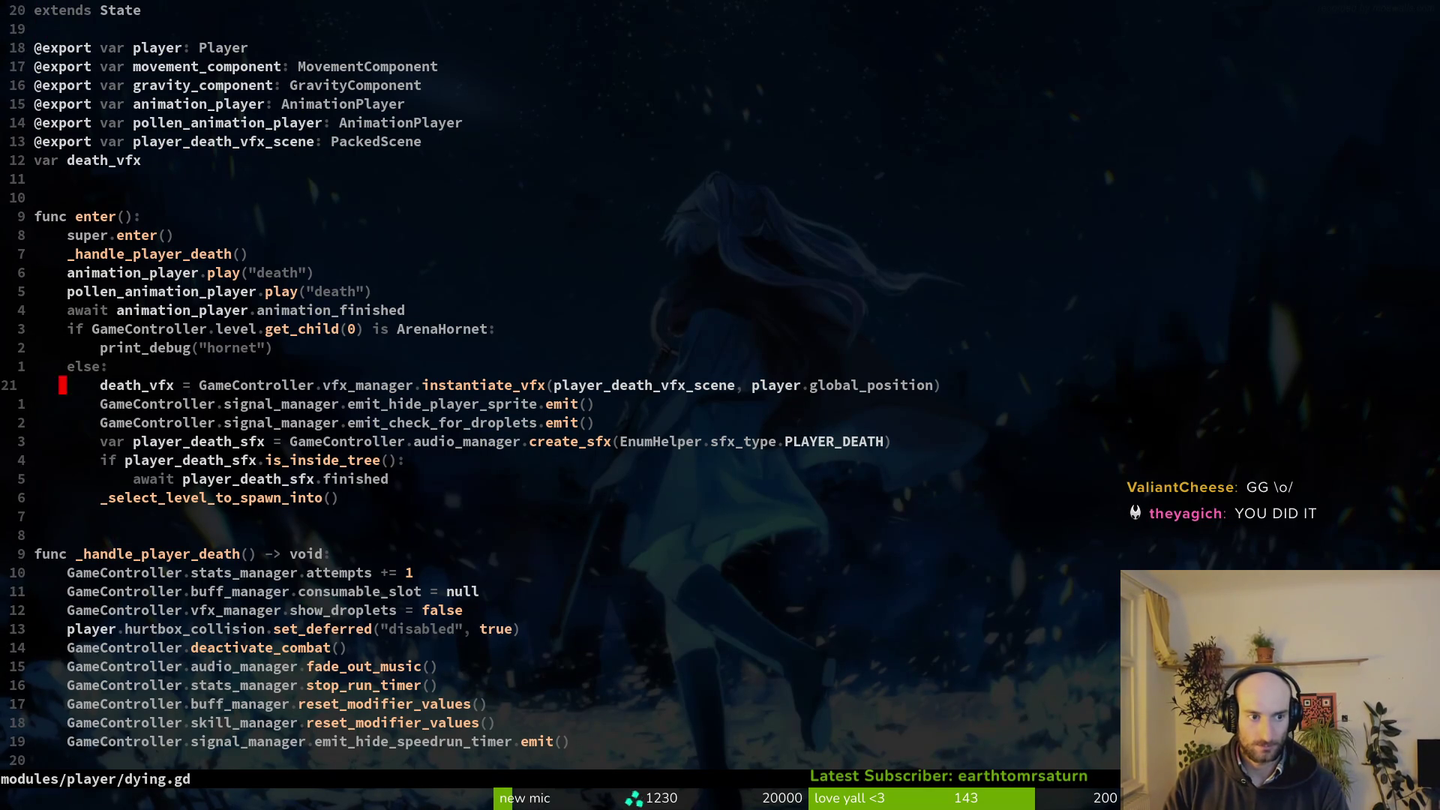
pyautogui.write('V8jy:w')
# Save, then paste those lines at the end of dying.gd under a new func _respawn() header.
pyautogui.press('Return')
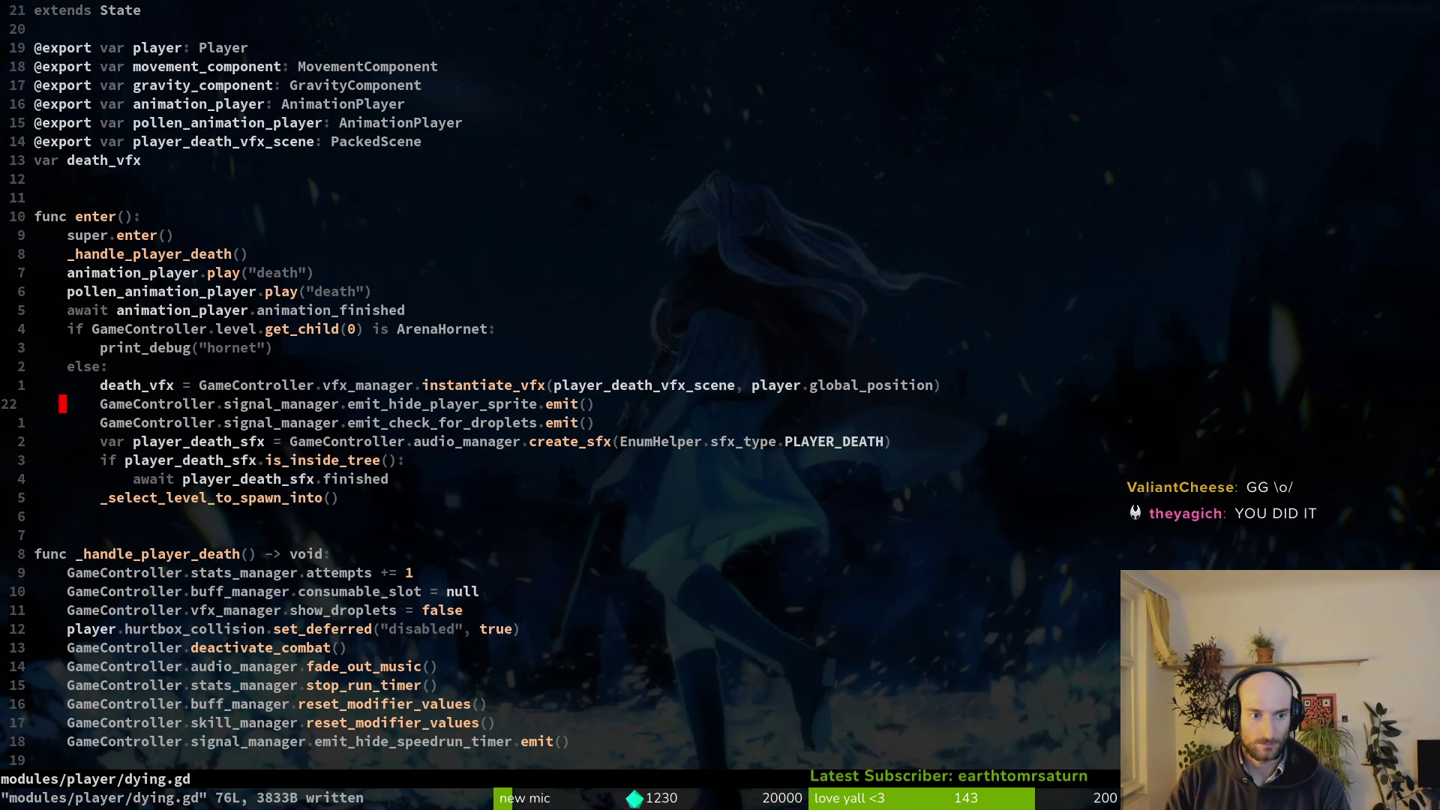
pyautogui.press('G')
pyautogui.press('p')
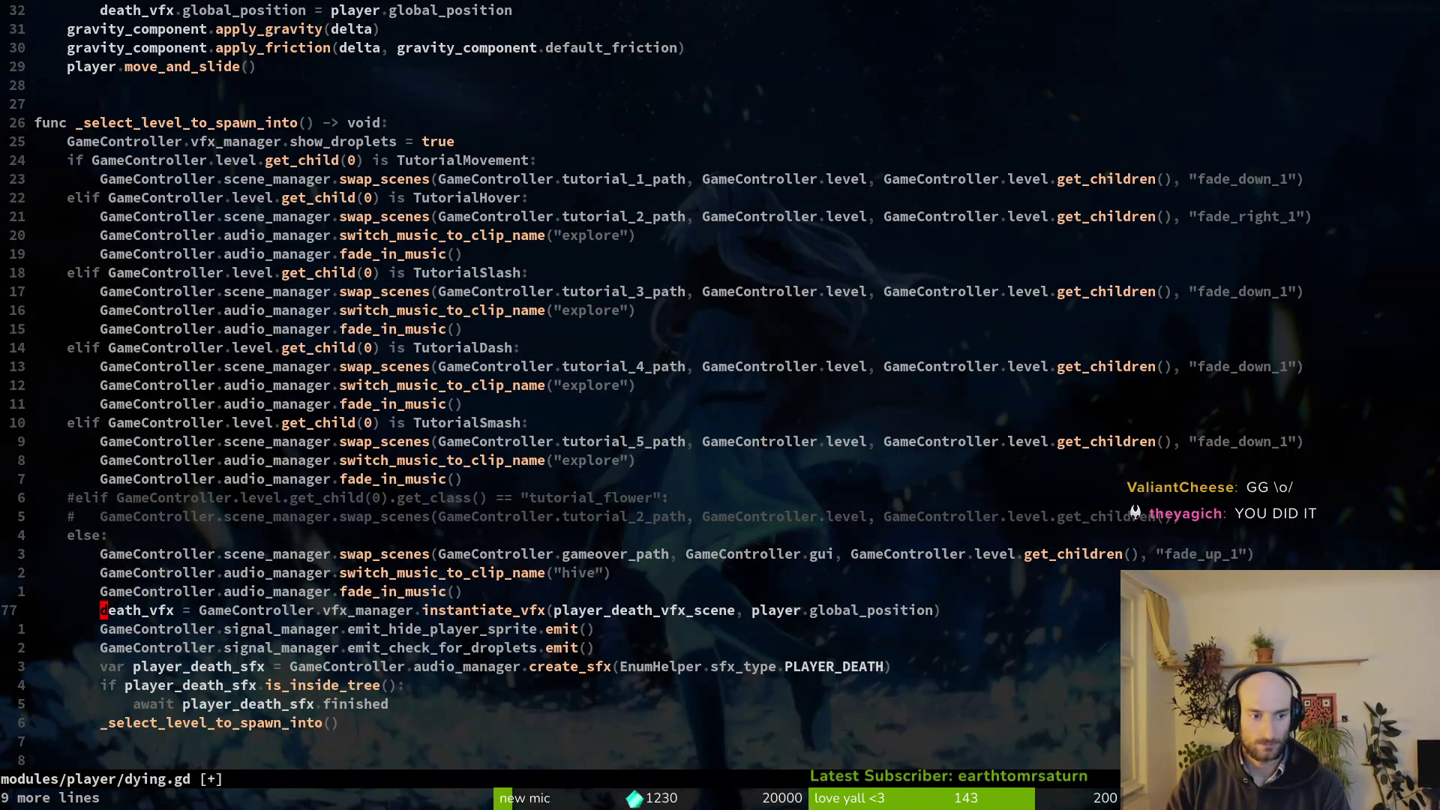
pyautogui.press('O')
pyautogui.press('Return')
pyautogui.press('Return')
pyautogui.press('Return')
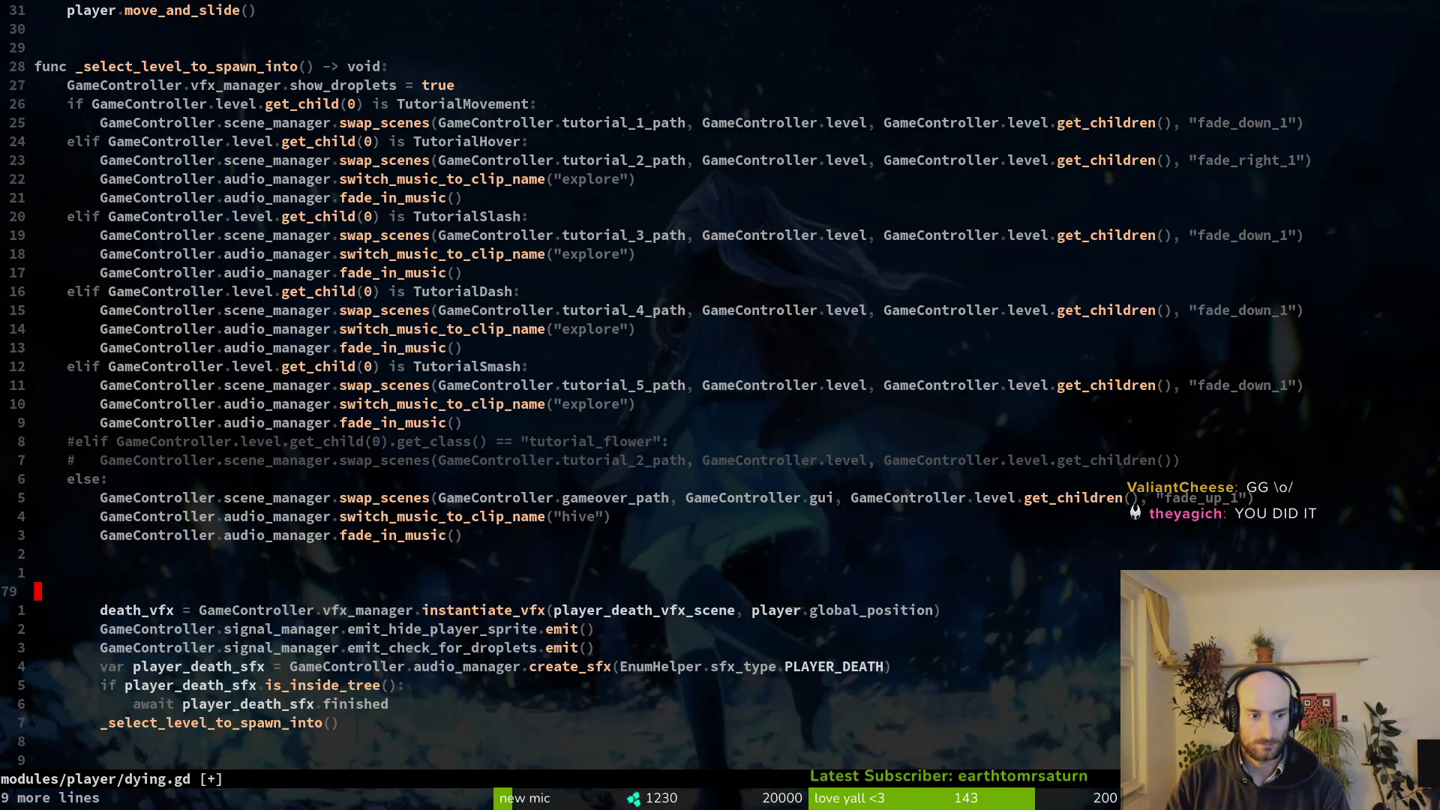
pyautogui.press('BackSpace')
pyautogui.press('BackSpace')
pyautogui.write('func _')
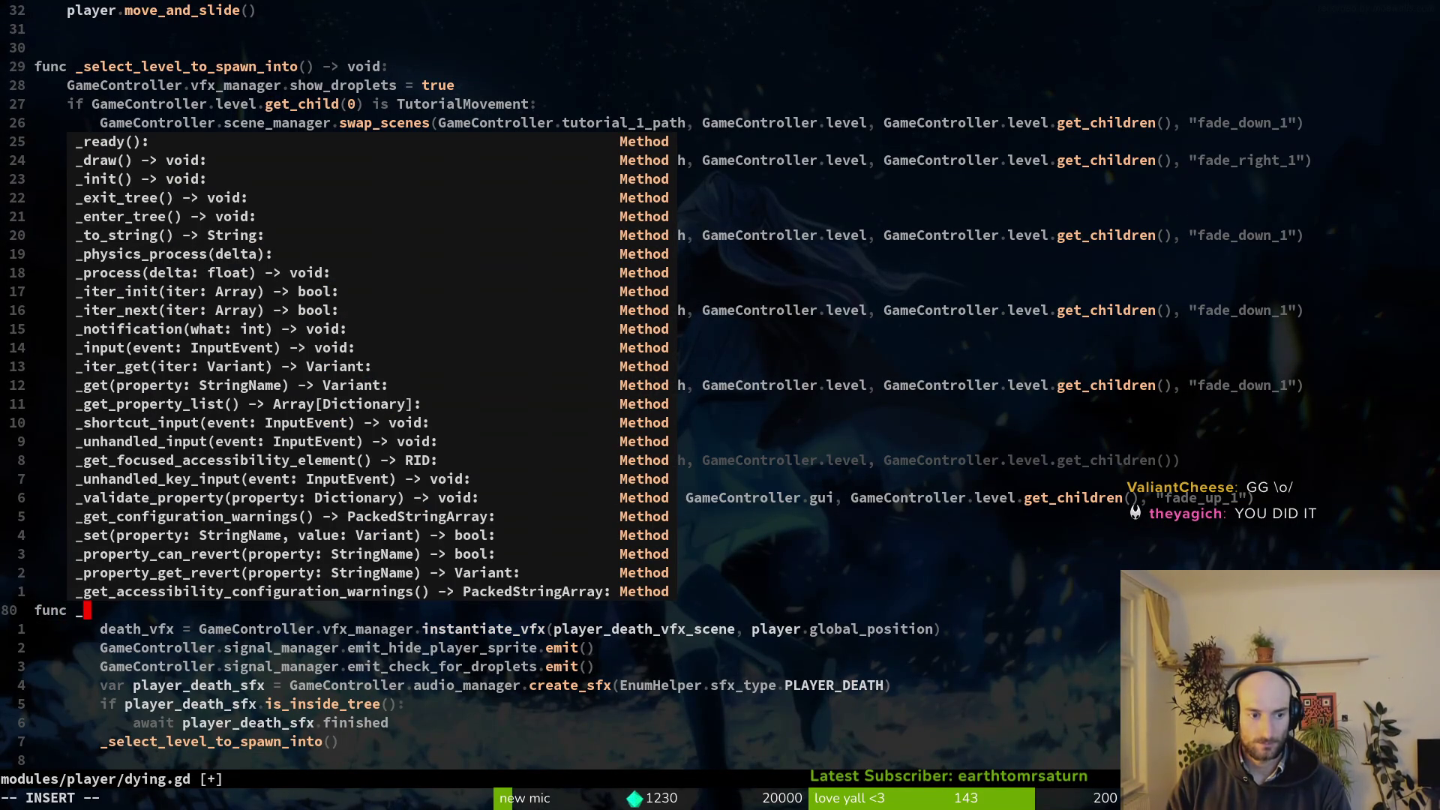
pyautogui.write('res')
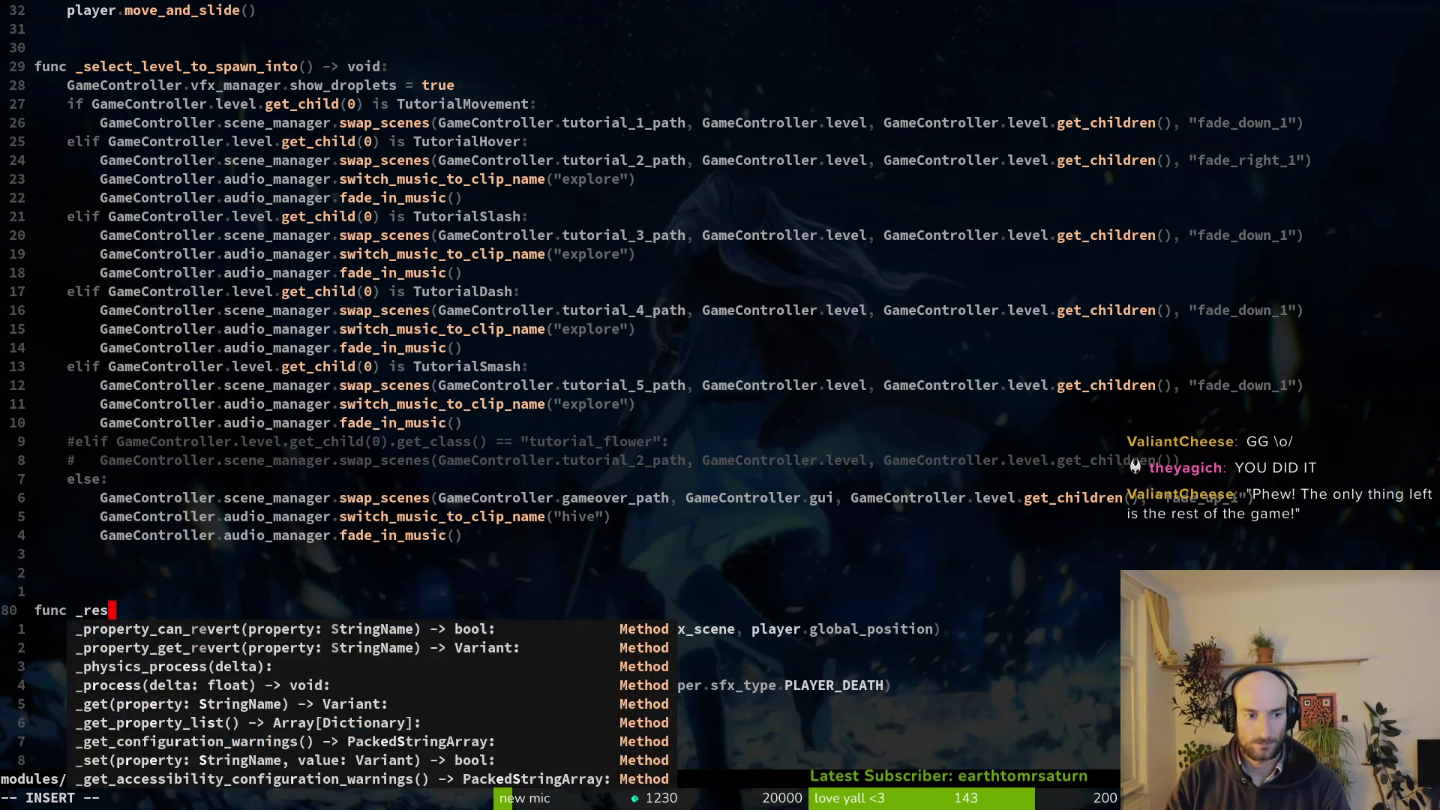
pyautogui.write('pawn()')
pyautogui.press('Escape')
# Shift the _respawn body one indent level left, then undo and redo the change.
pyautogui.press('j')
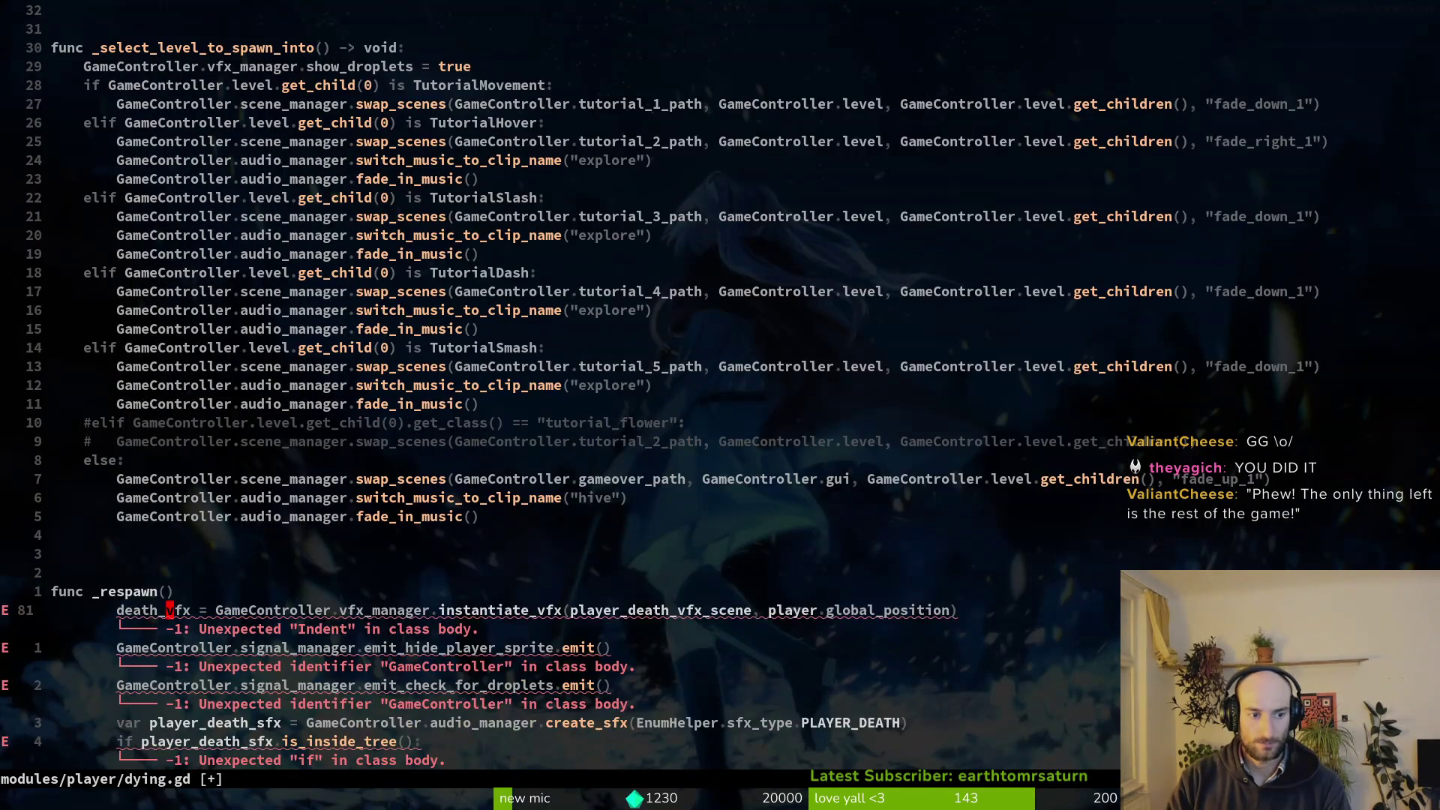
pyautogui.press('V')
pyautogui.press('j')
pyautogui.press('j')
pyautogui.press('j')
pyautogui.press('j')
pyautogui.press('j')
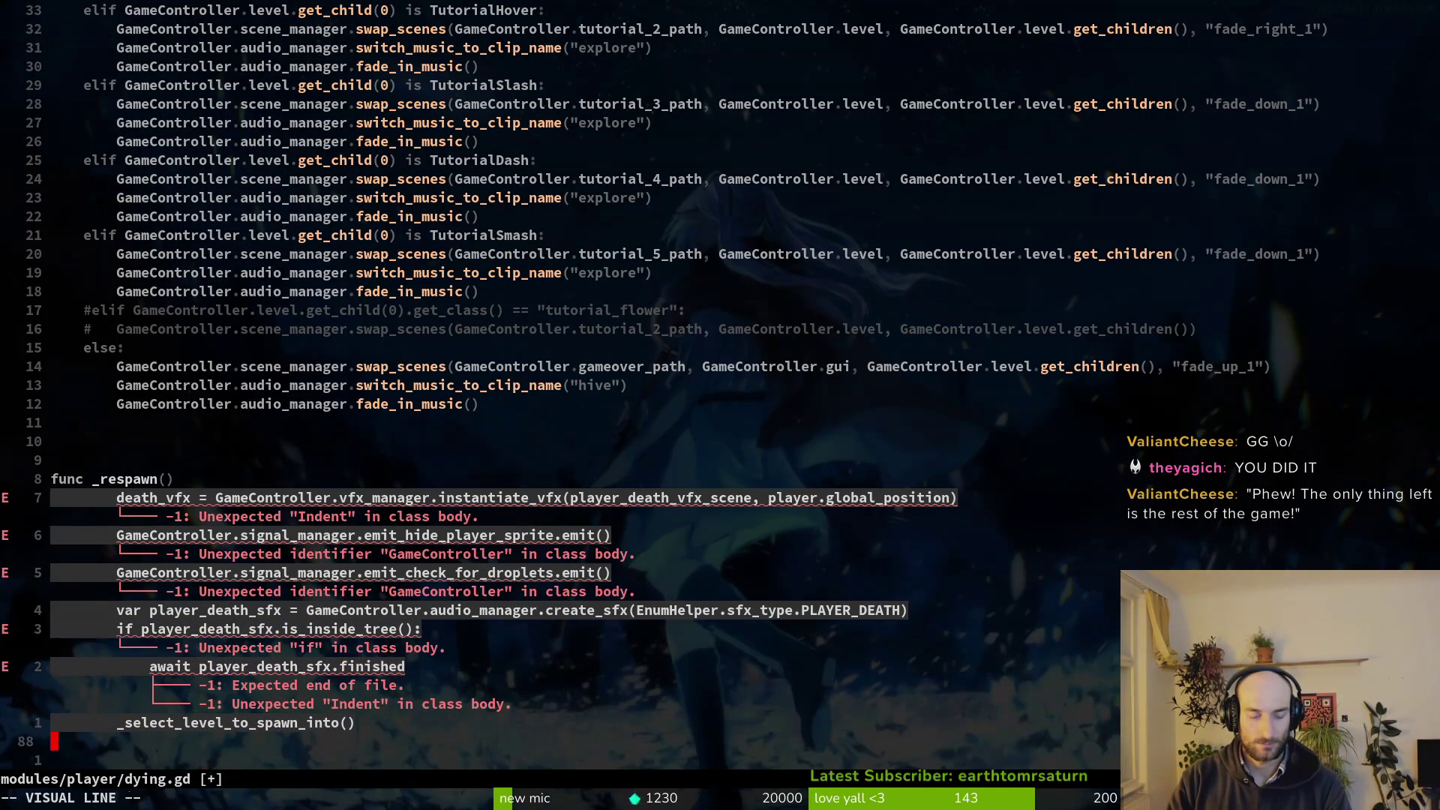
pyautogui.press('less')
pyautogui.press('k')
pyautogui.press('A')
pyautogui.press('Escape')
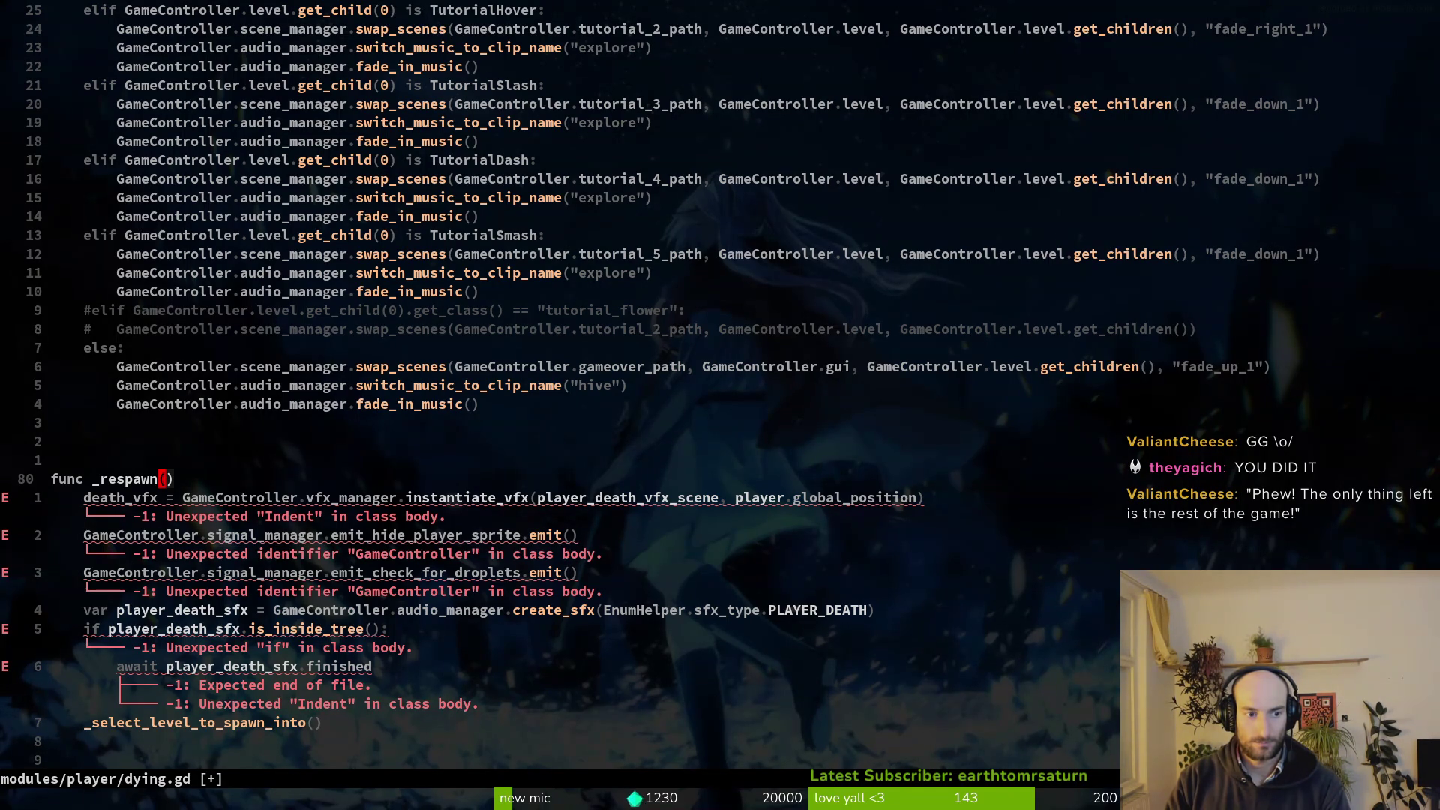
pyautogui.press('u')
pyautogui.hotkey('ctrl', 'r')
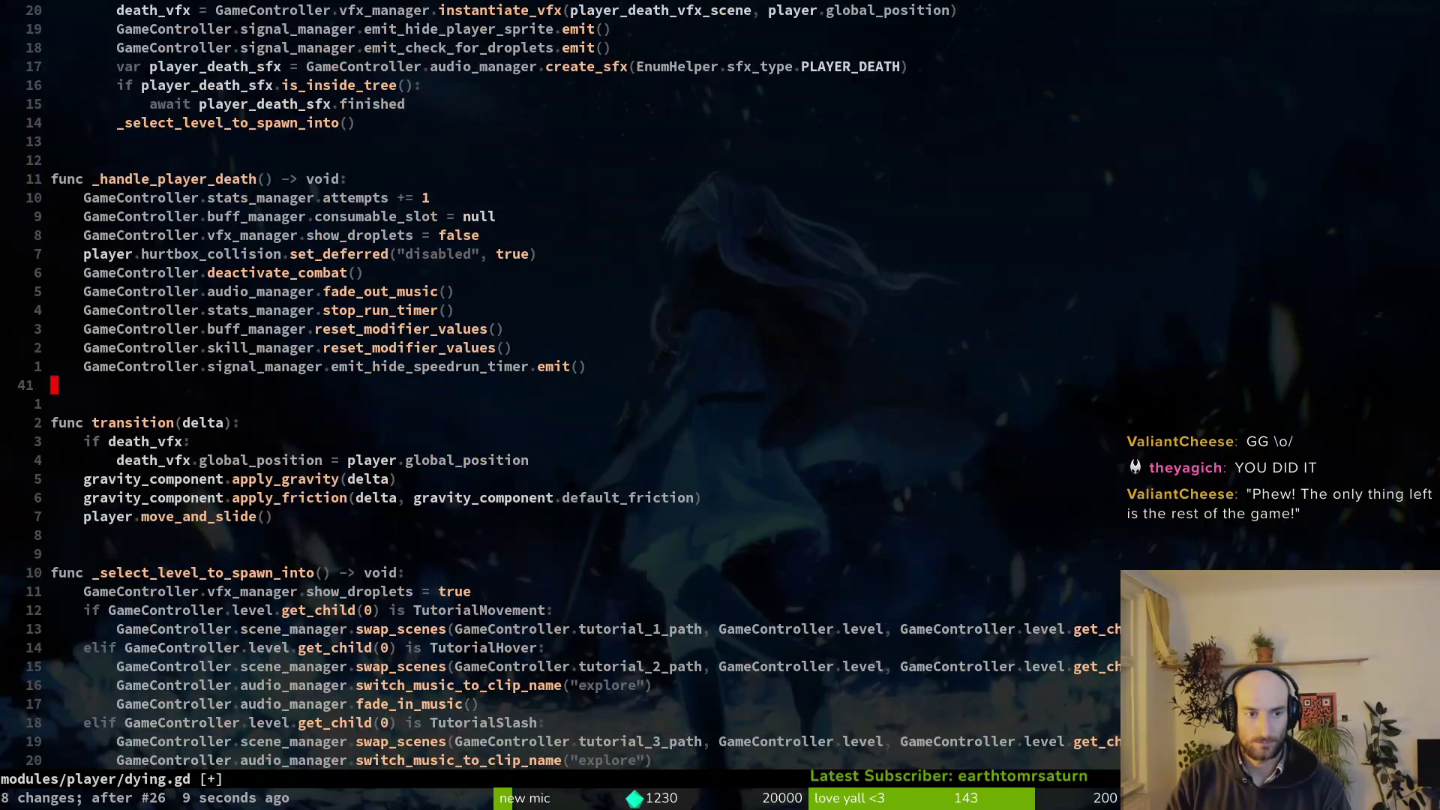
# Delete the emit_hide_player_sprite, death_vfx and emit_check_for_droplets lines from _respawn().
pyautogui.press('k')
pyautogui.press('k')
pyautogui.press('k')
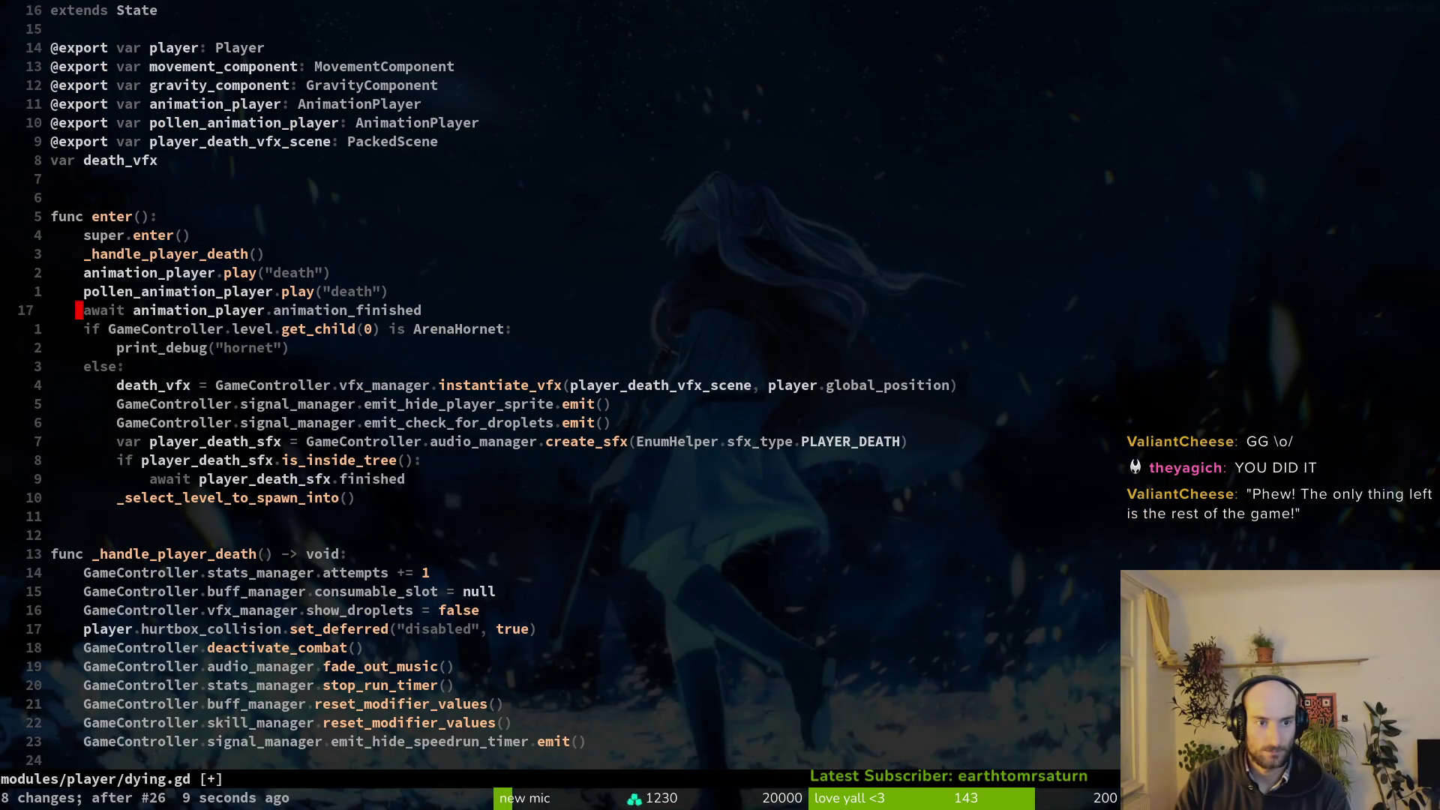
pyautogui.press('j')
pyautogui.press('j')
pyautogui.press('j')
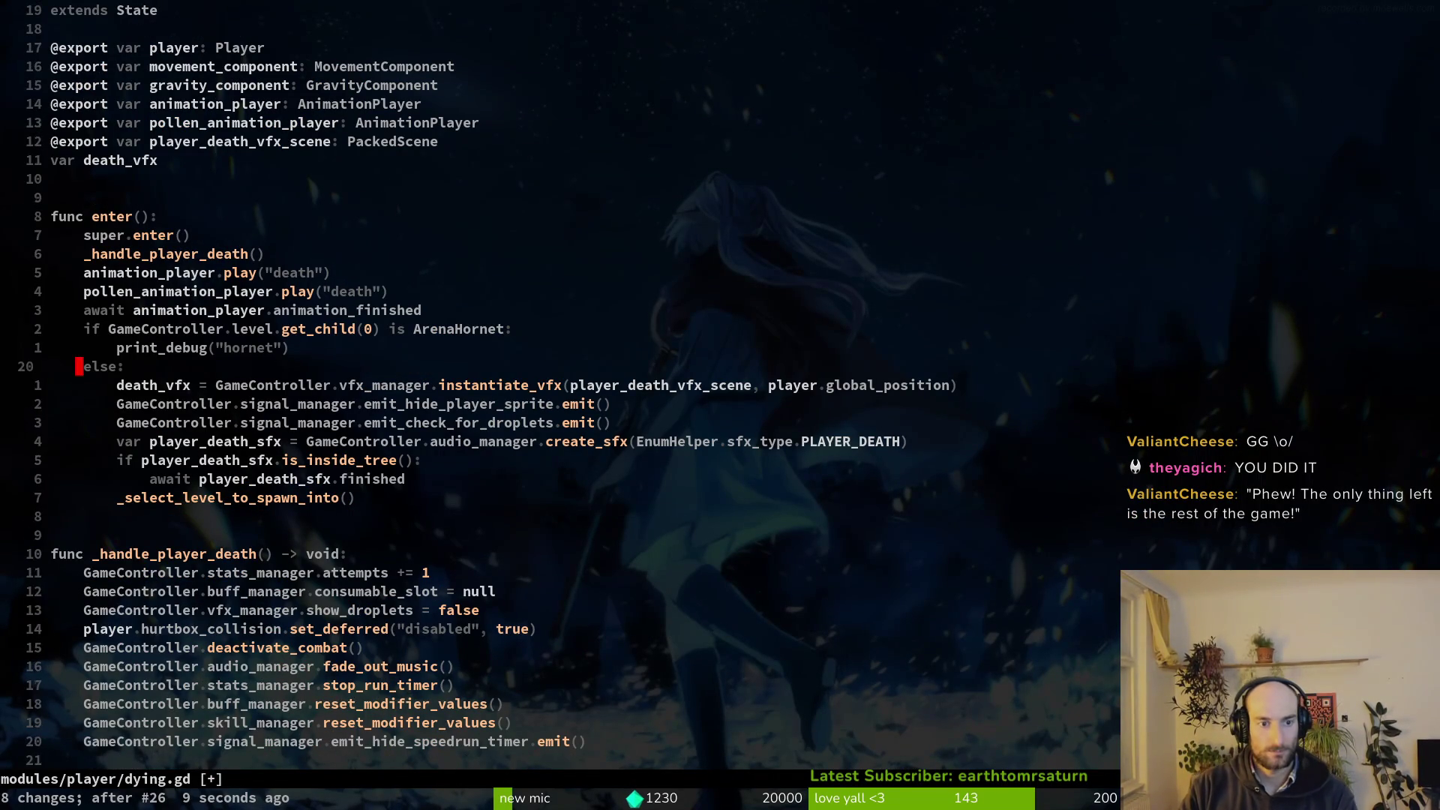
pyautogui.press('j')
pyautogui.press('j')
pyautogui.press('j')
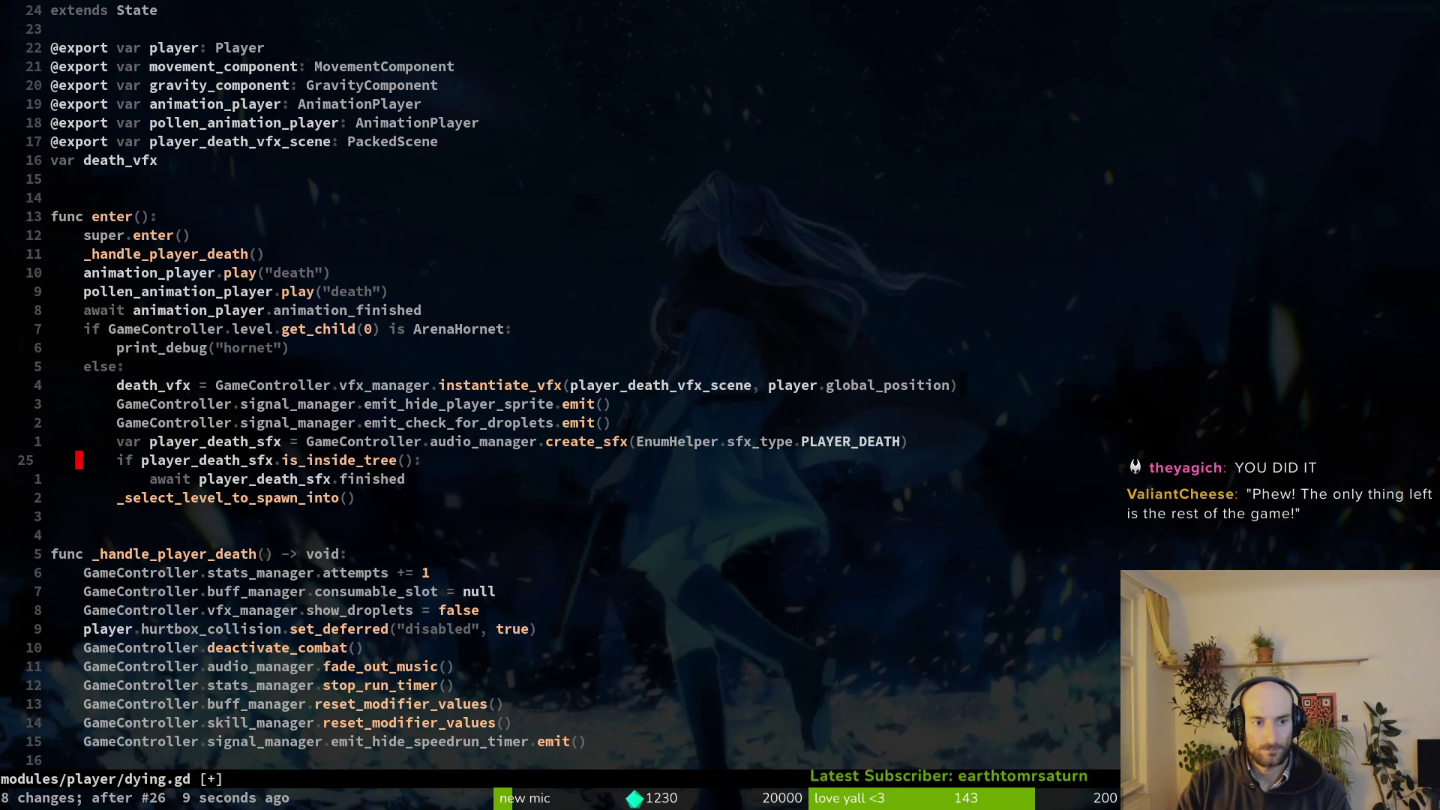
pyautogui.press('n')
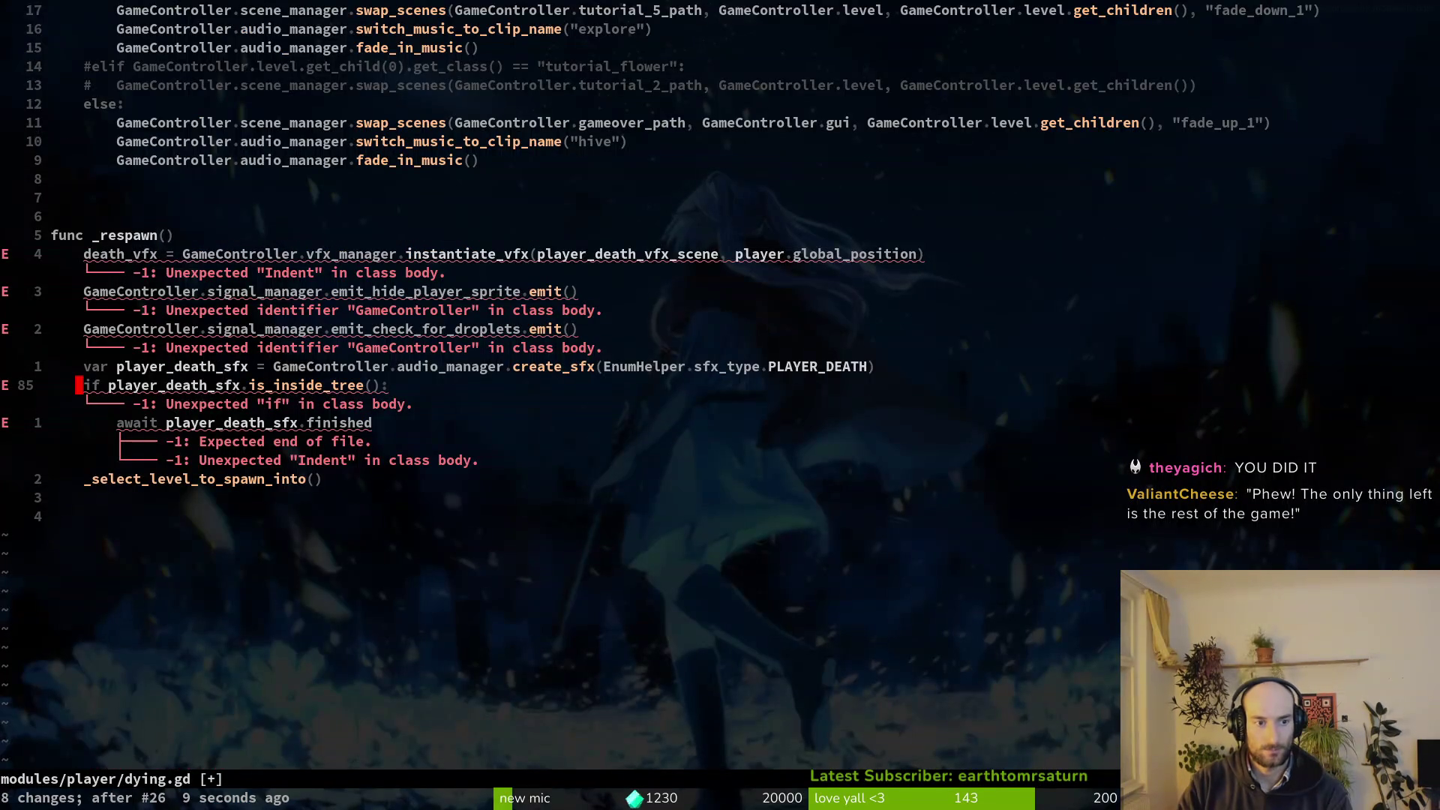
pyautogui.press('k')
pyautogui.press('k')
pyautogui.press('k')
pyautogui.press('j')
pyautogui.press('j')
pyautogui.press('j')
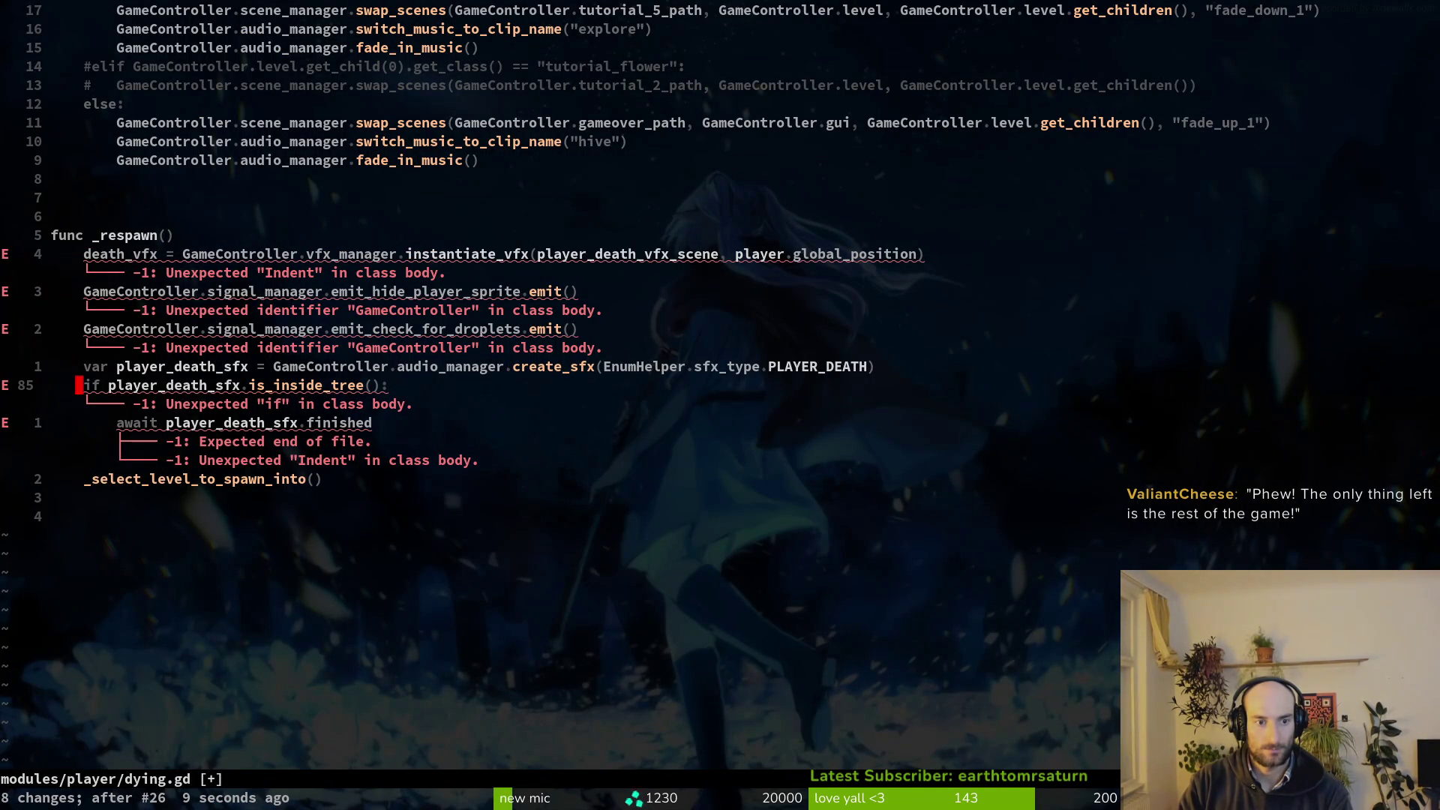
pyautogui.press('k')
pyautogui.press('k')
pyautogui.press('k')
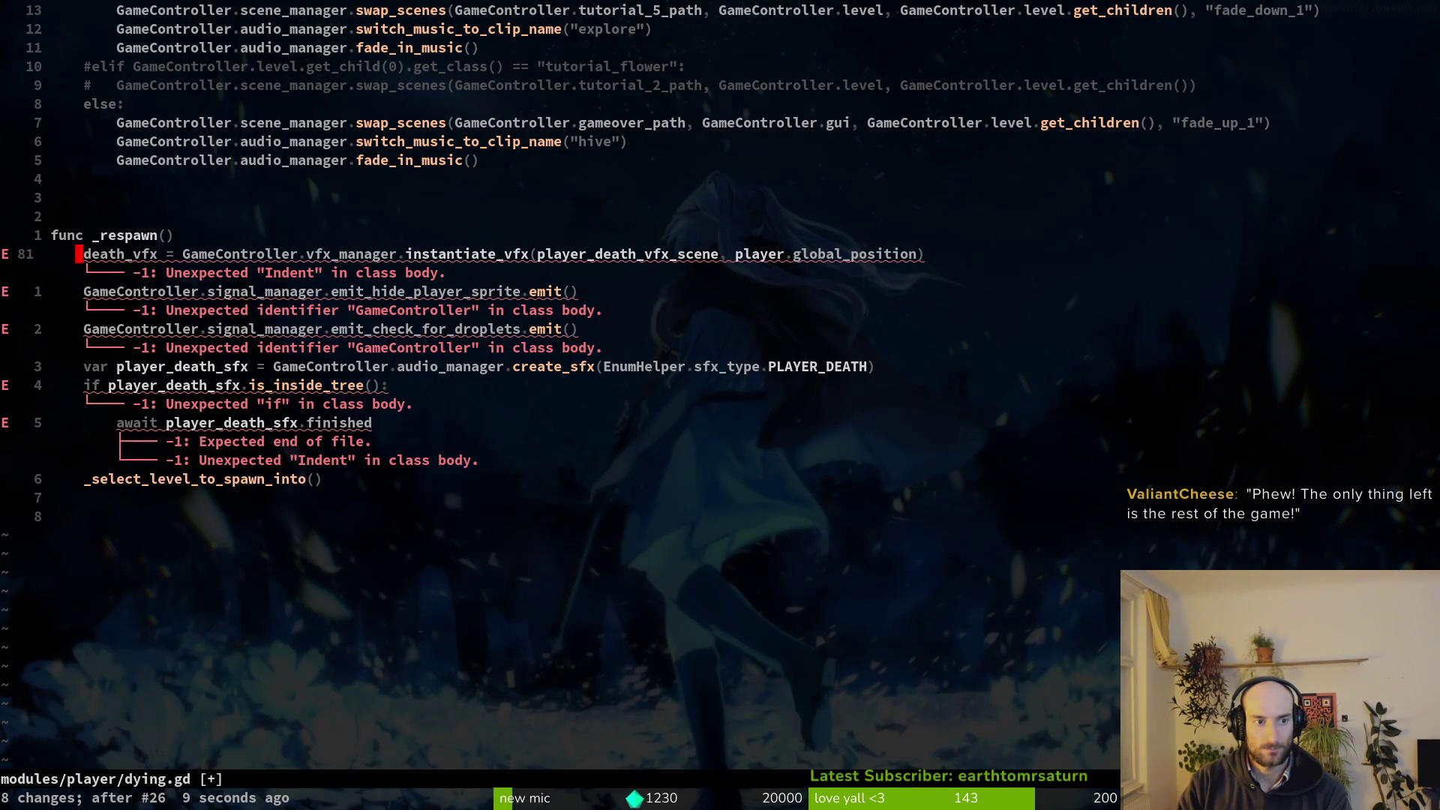
pyautogui.press('j')
pyautogui.press('d')
pyautogui.press('d')
pyautogui.press('k')
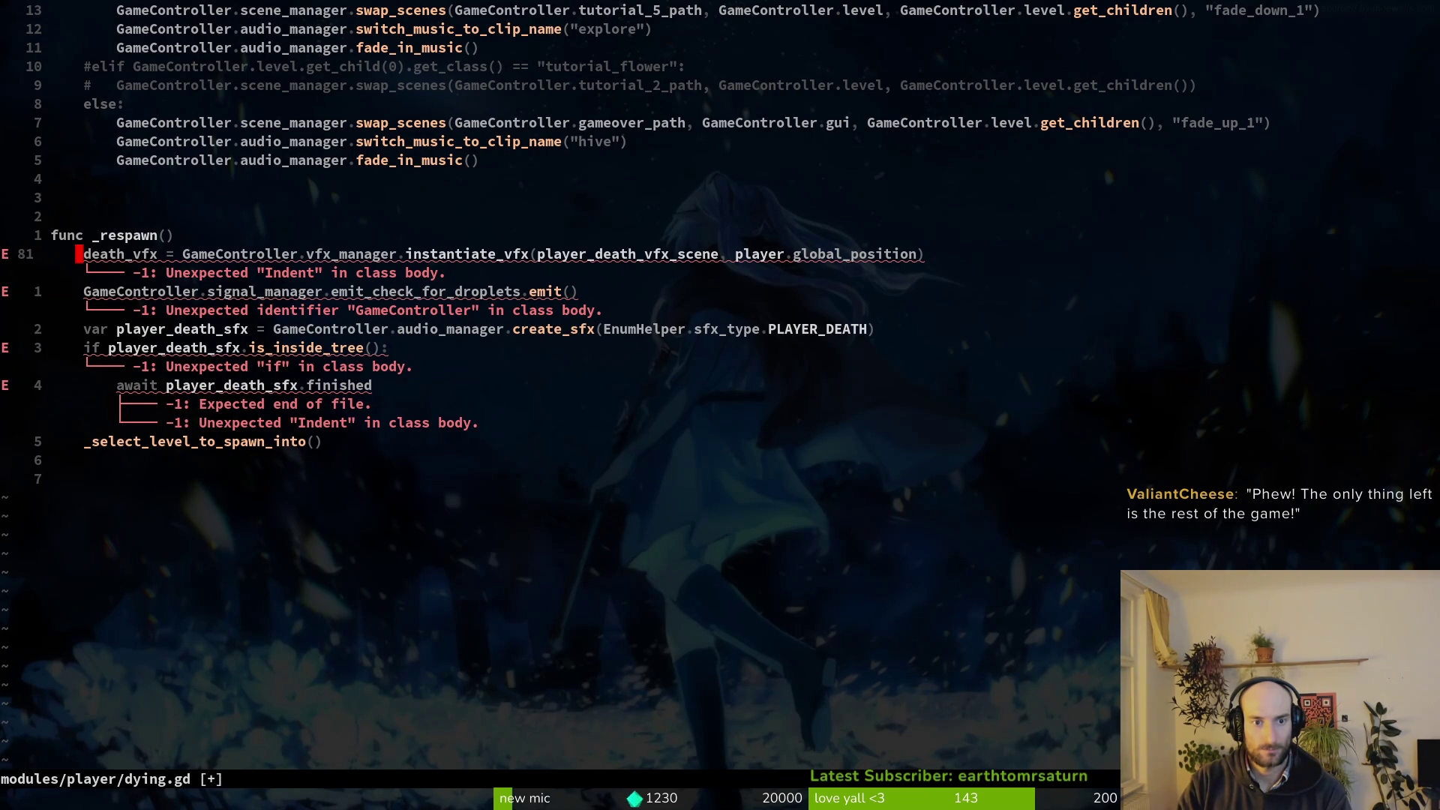
pyautogui.press('d')
pyautogui.press('d')
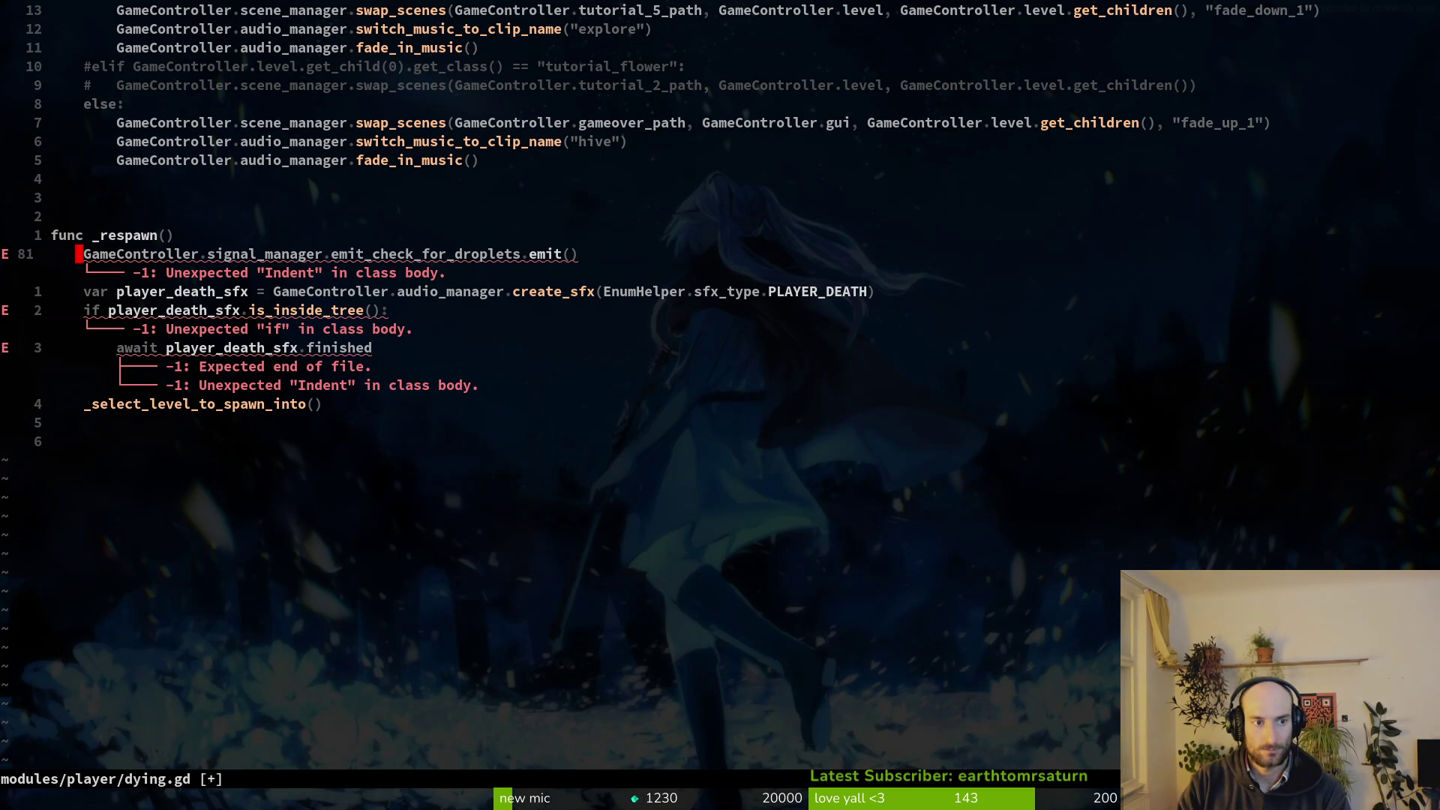
pyautogui.press('d')
pyautogui.press('d')
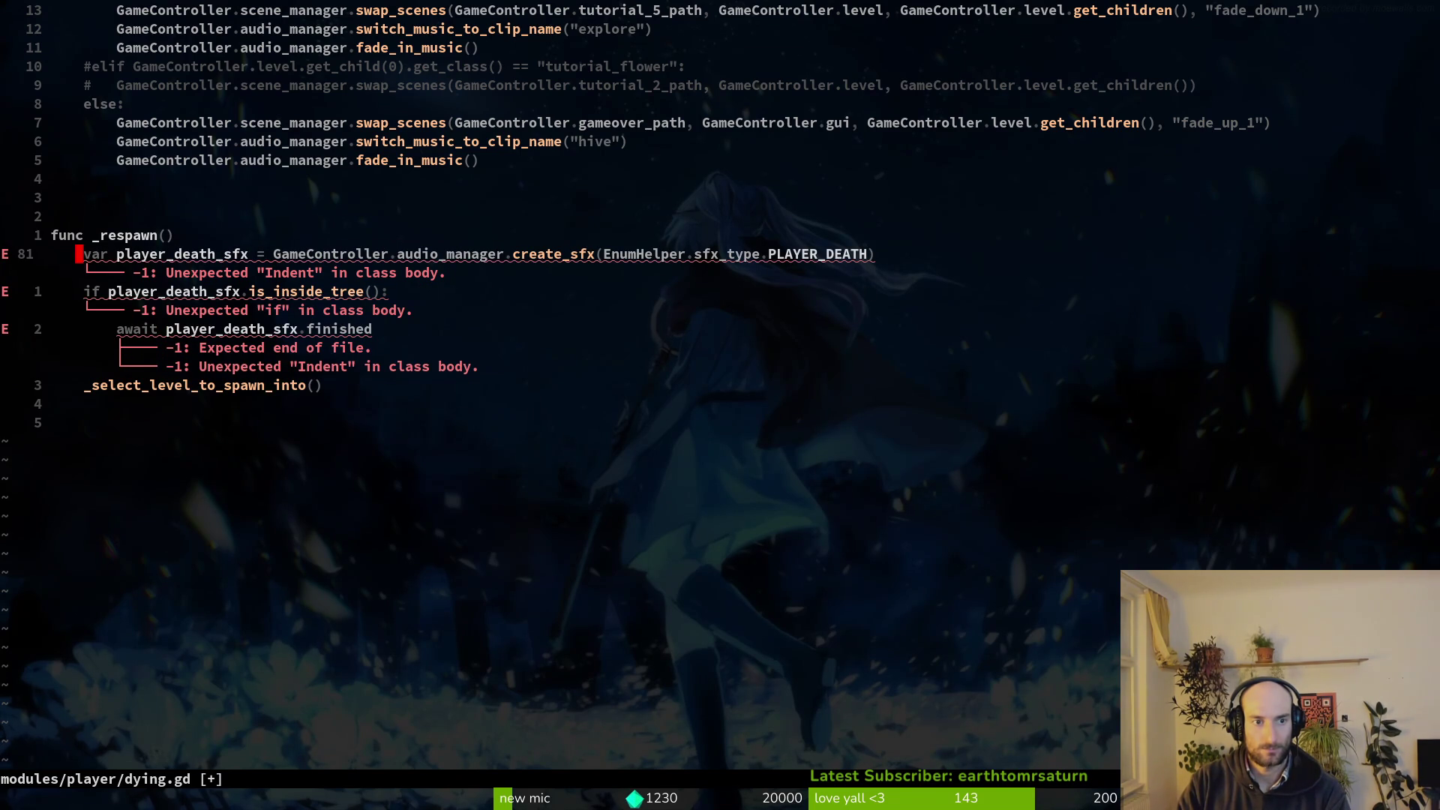
# Add a '-> void:' return type to the _respawn() header and save.
pyautogui.press('k')
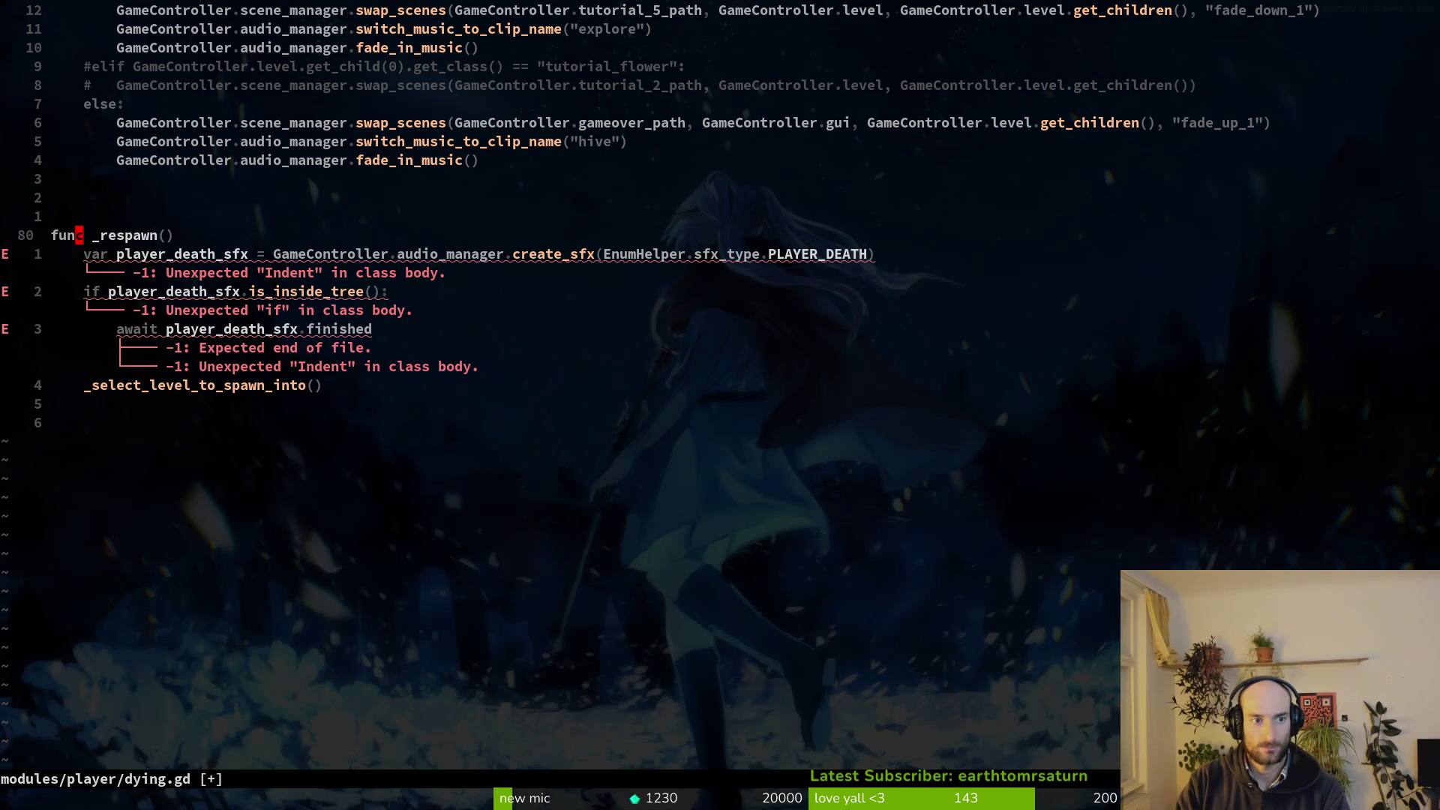
pyautogui.press('j')
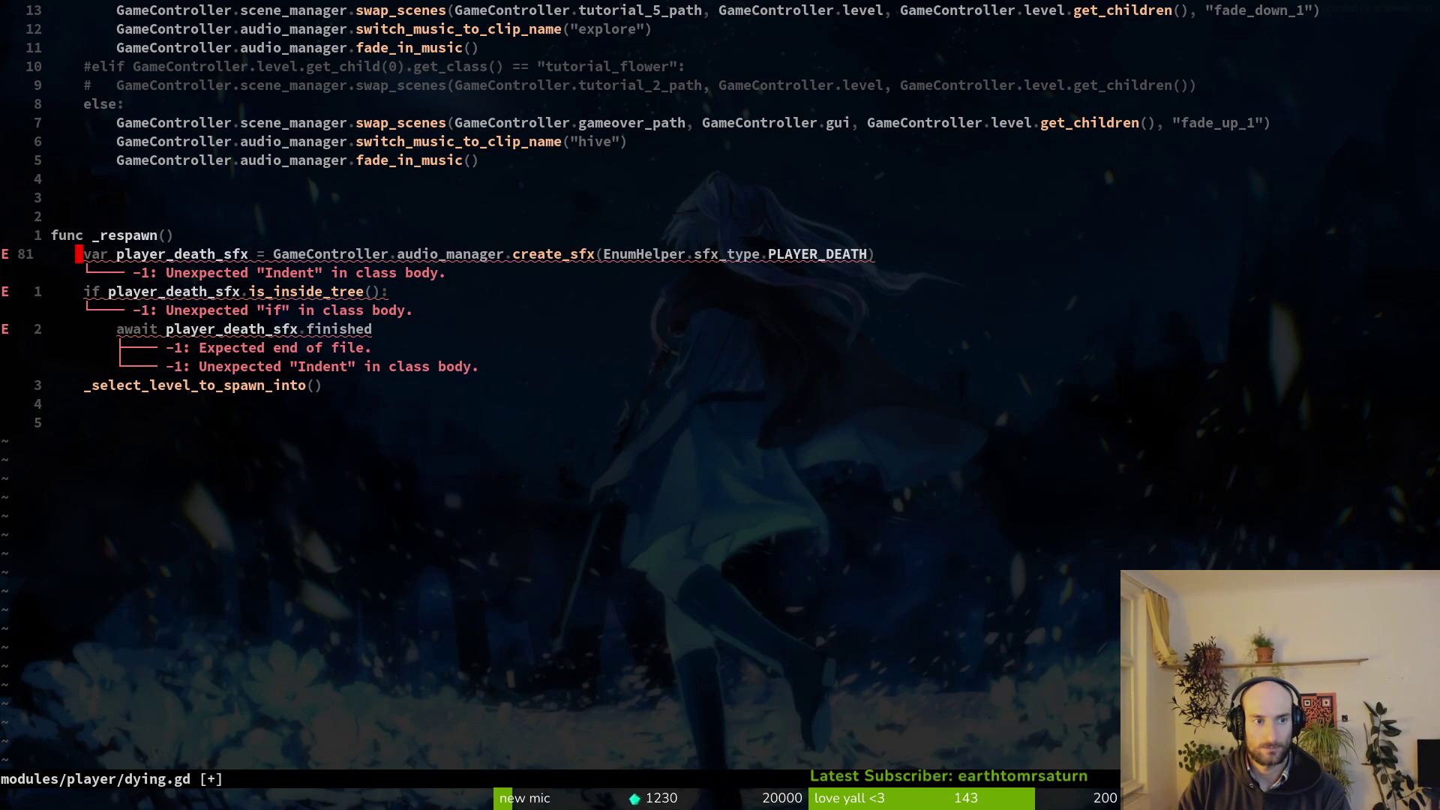
pyautogui.hotkey('shift', 'v')
pyautogui.press('j')
pyautogui.press('j')
pyautogui.press('j')
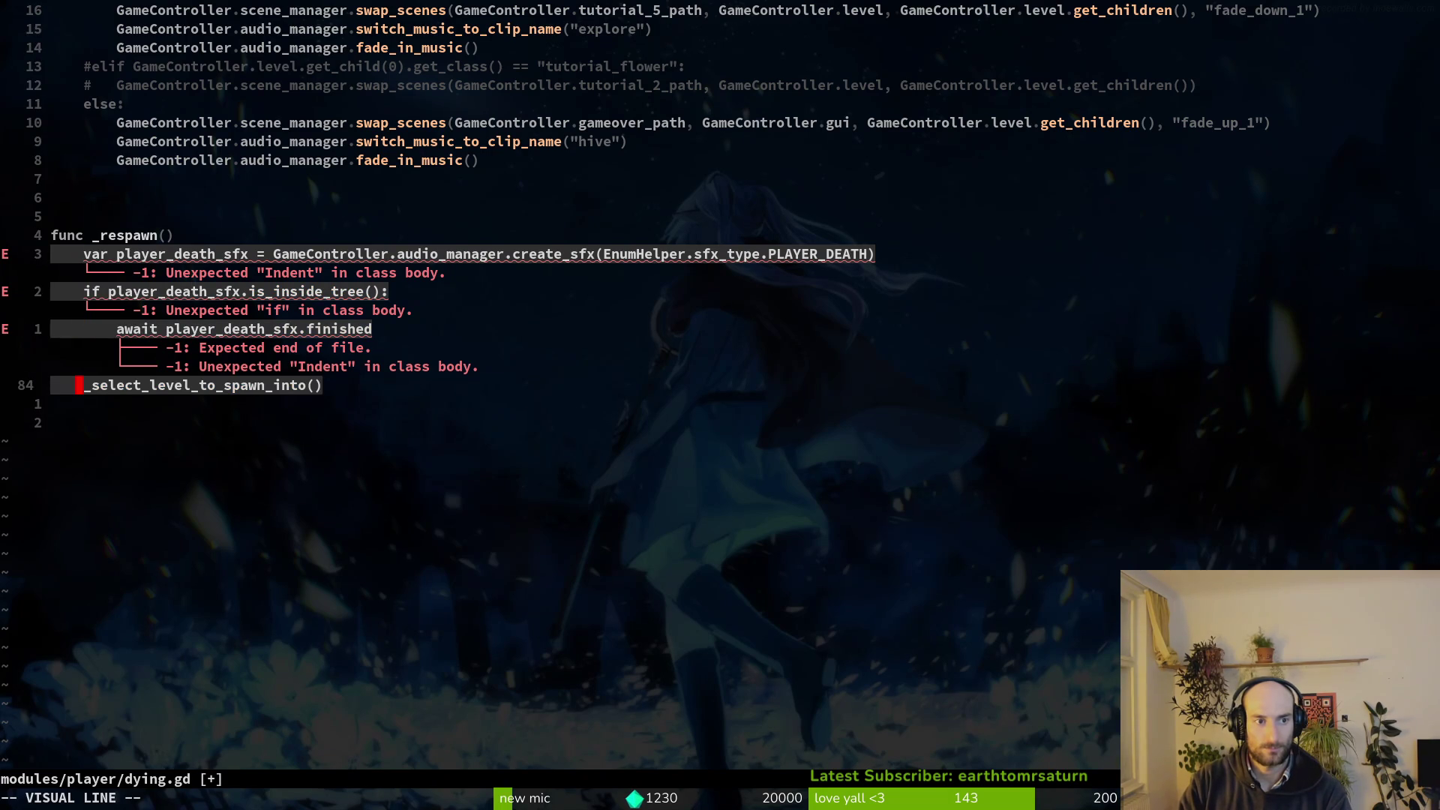
pyautogui.press('Escape')
pyautogui.press('k')
pyautogui.press('k')
pyautogui.press('k')
pyautogui.press('j')
pyautogui.hotkey('shift', 'a')
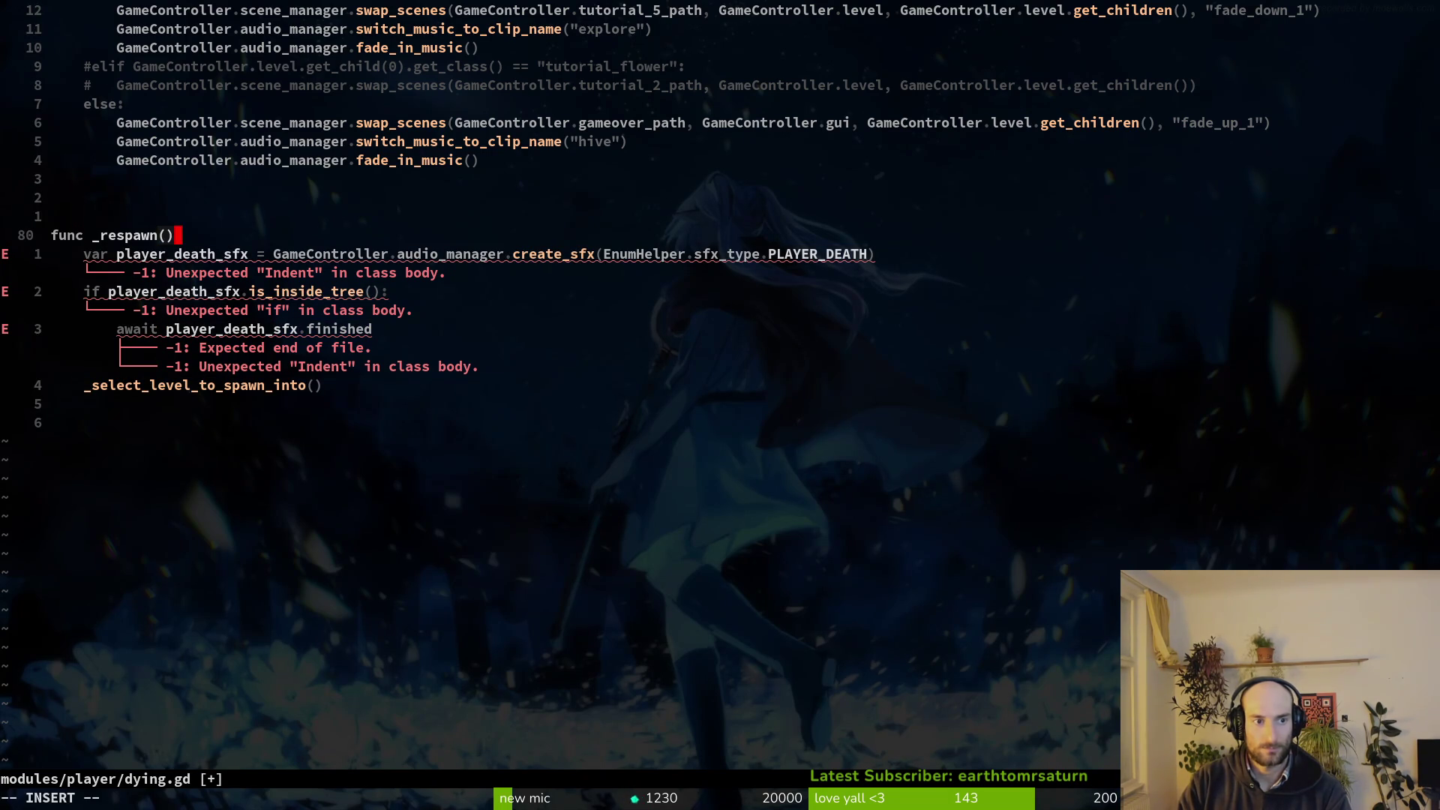
pyautogui.write('-> void;')
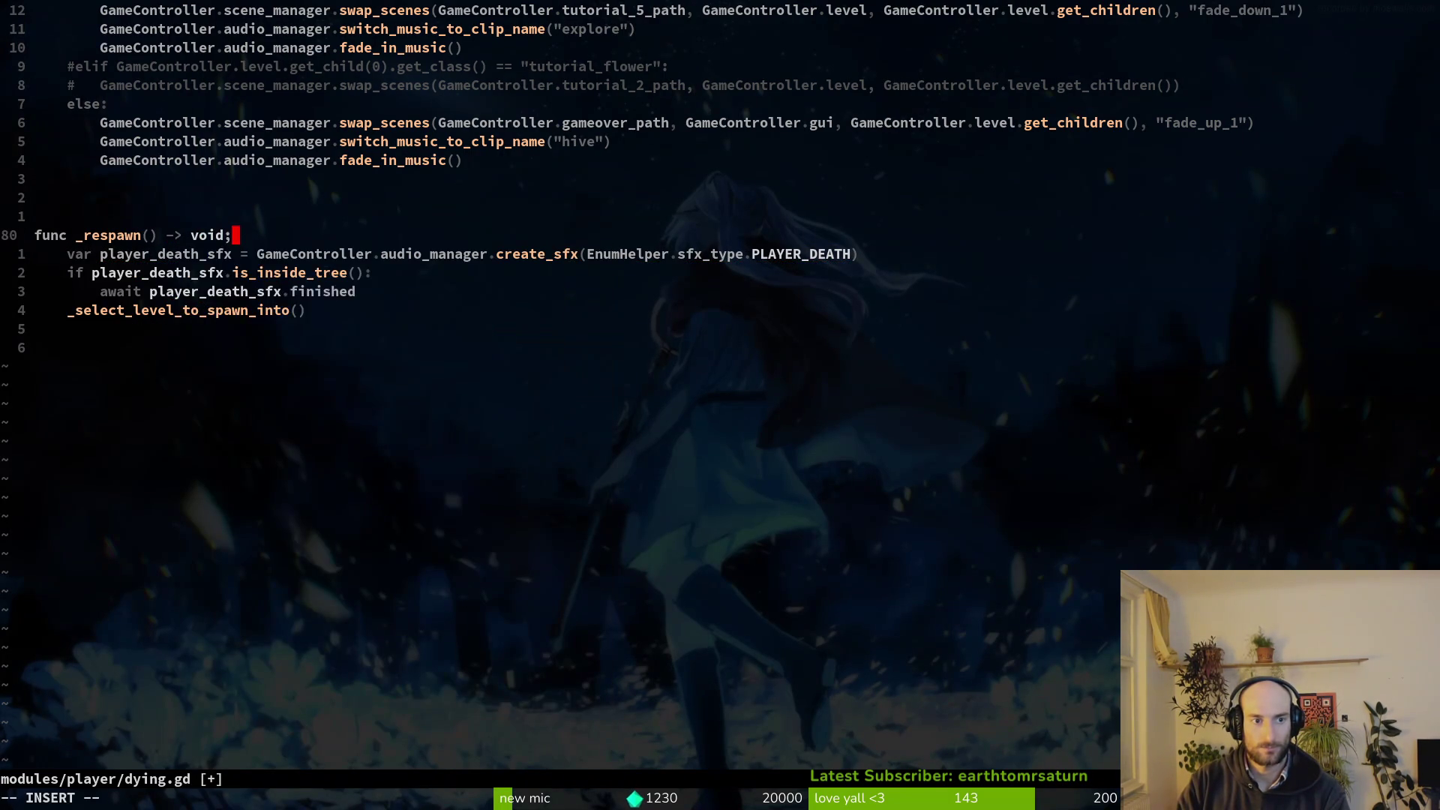
pyautogui.press('BackSpace')
pyautogui.write(':')
pyautogui.press('Escape')
pyautogui.write(':w')
pyautogui.press('Return')
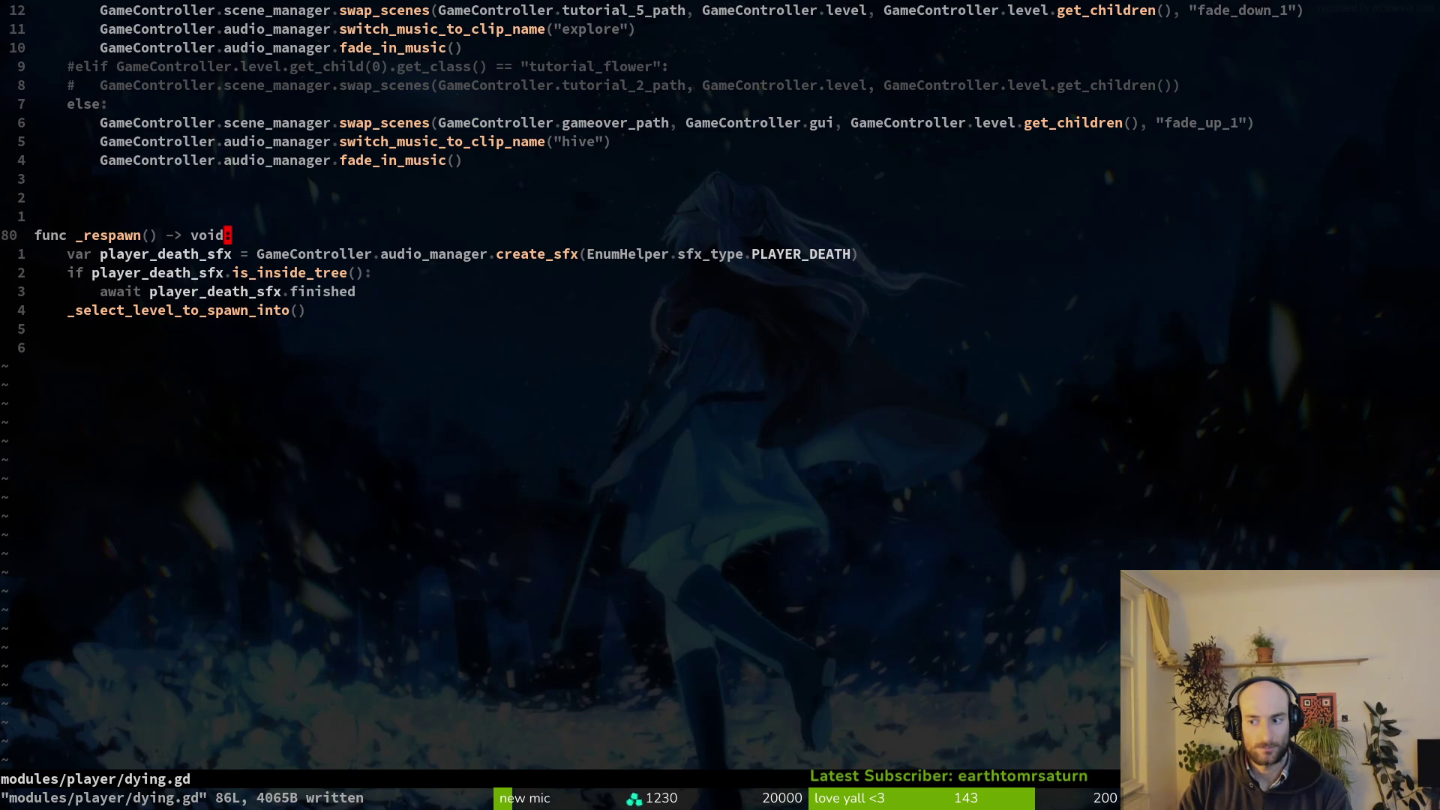
# Delete the death-sound check lines and the player_death_sfx variable, saving dying.gd.
pyautogui.press('j')
pyautogui.press('j')
pyautogui.press('j')
pyautogui.press('k')
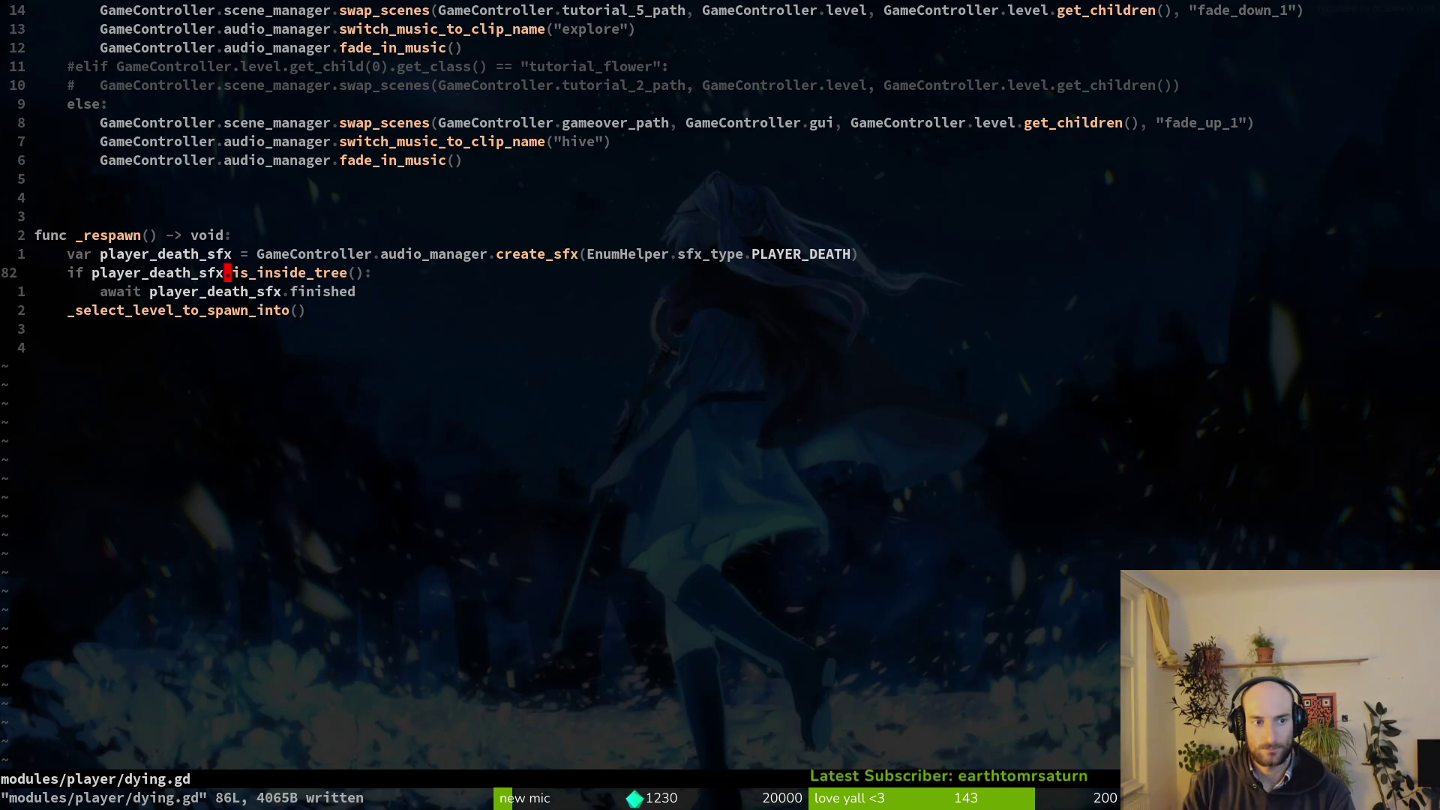
pyautogui.hotkey('shift', 'v')
pyautogui.write('jd:w')
pyautogui.press('Return')
pyautogui.press('k')
pyautogui.press('d')
pyautogui.press('d')
pyautogui.write(':w')
pyautogui.press('Return')
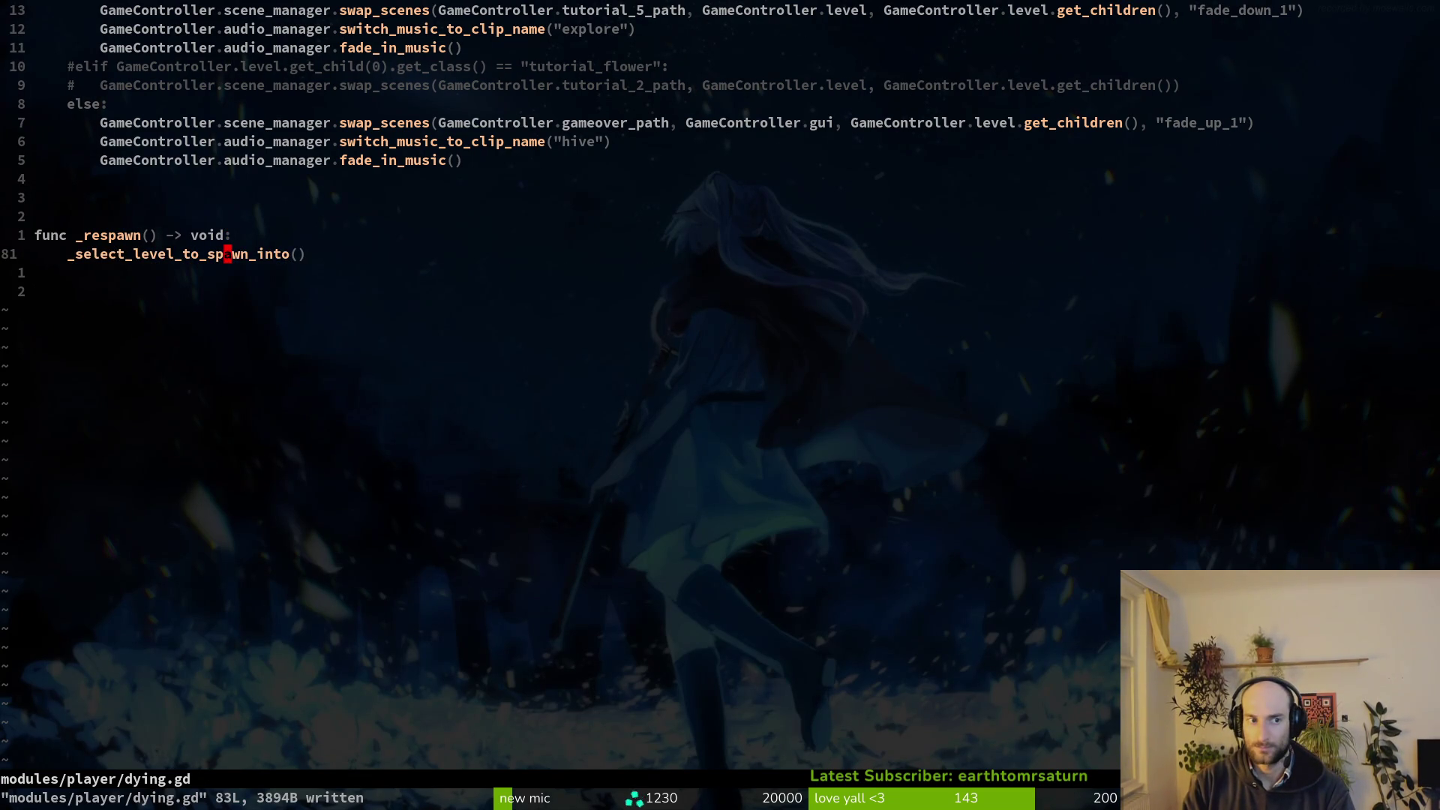
pyautogui.press('2')
pyautogui.press('0')
pyautogui.press('k')
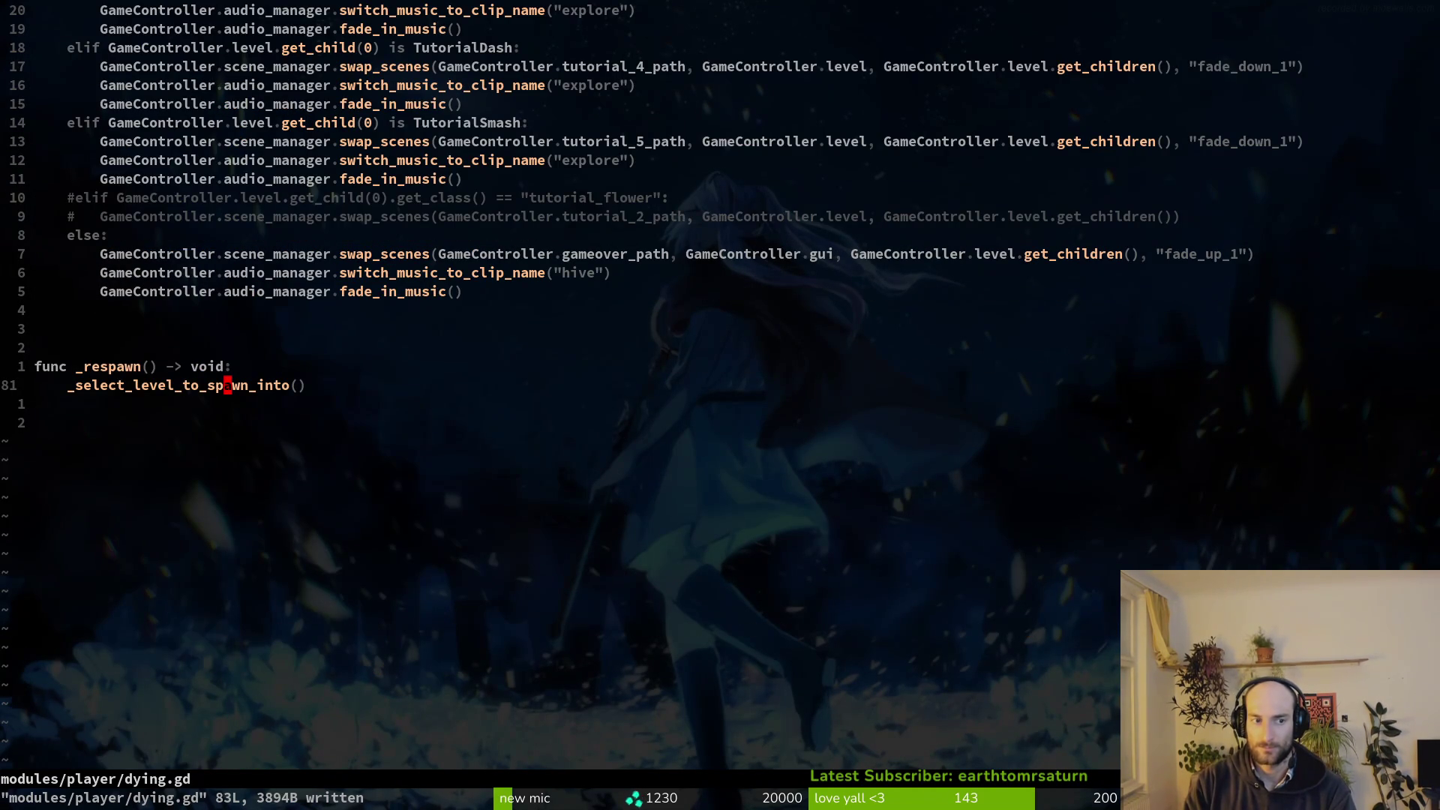
# Type a GameController.signal_manager.emit line above the hornet debug print in the ArenaHornet branch.
pyautogui.hotkey('ctrl', 'u')
pyautogui.hotkey('ctrl', 'u')
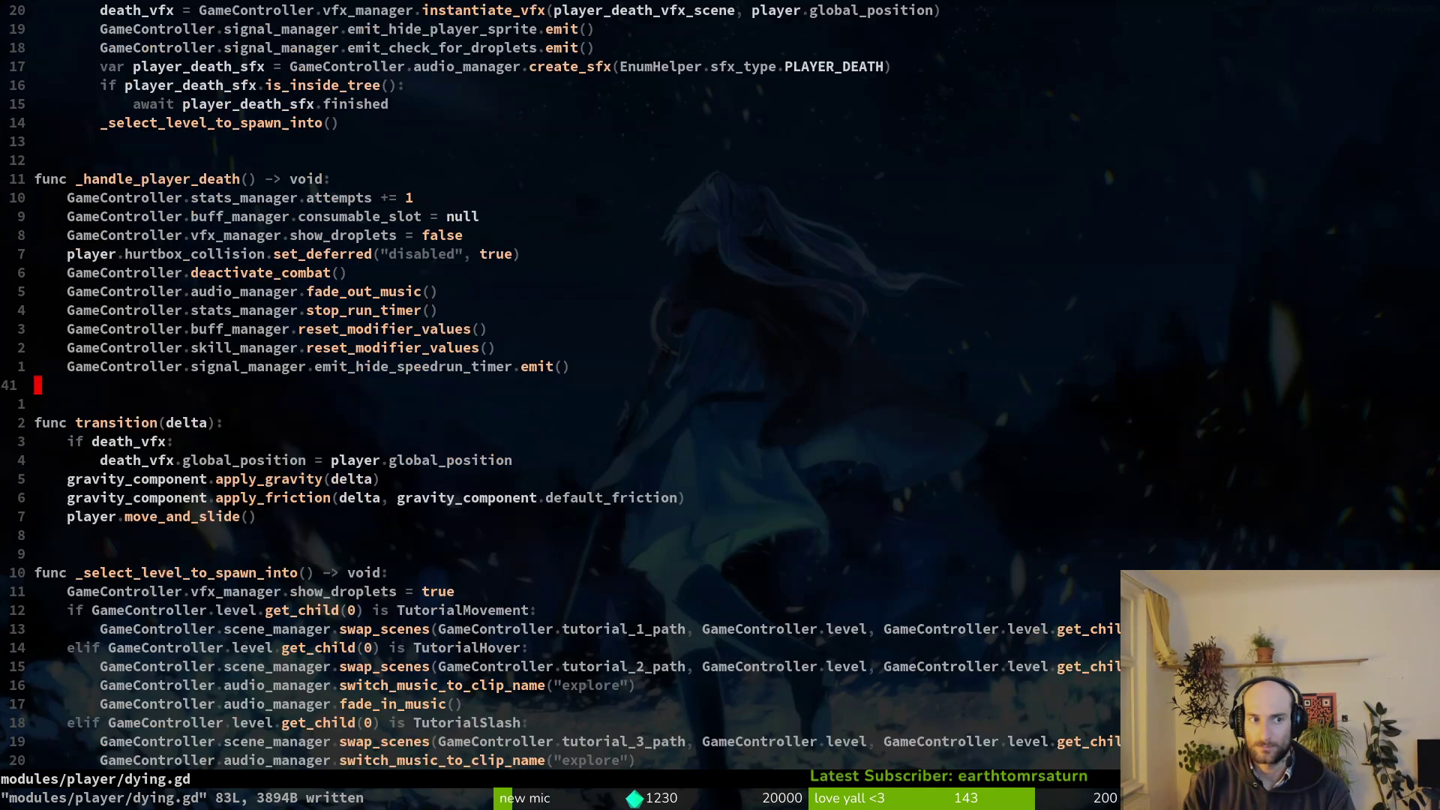
pyautogui.hotkey('ctrl', 'u')
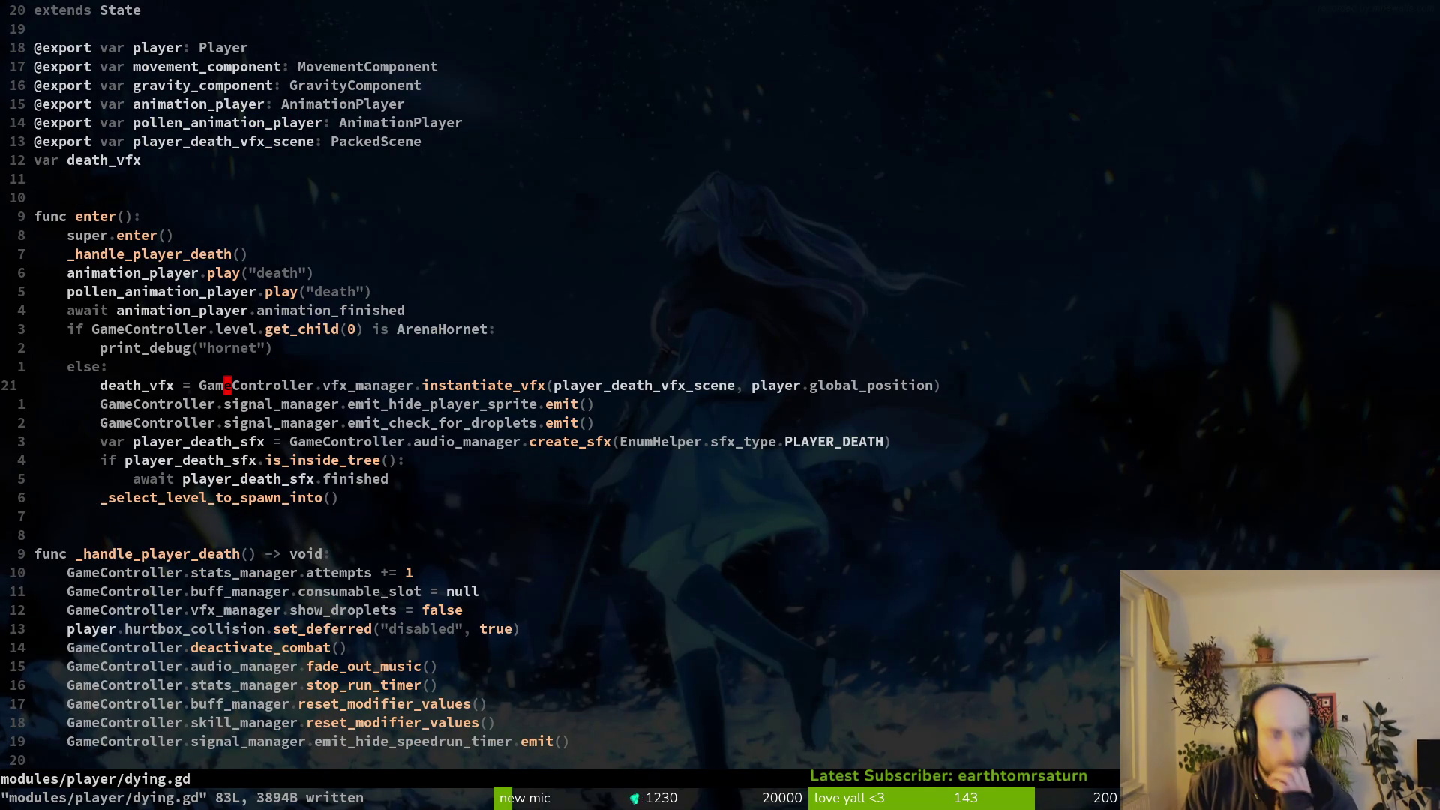
pyautogui.press('k')
pyautogui.press('k')
pyautogui.press('k')
pyautogui.press('j')
pyautogui.press('j')
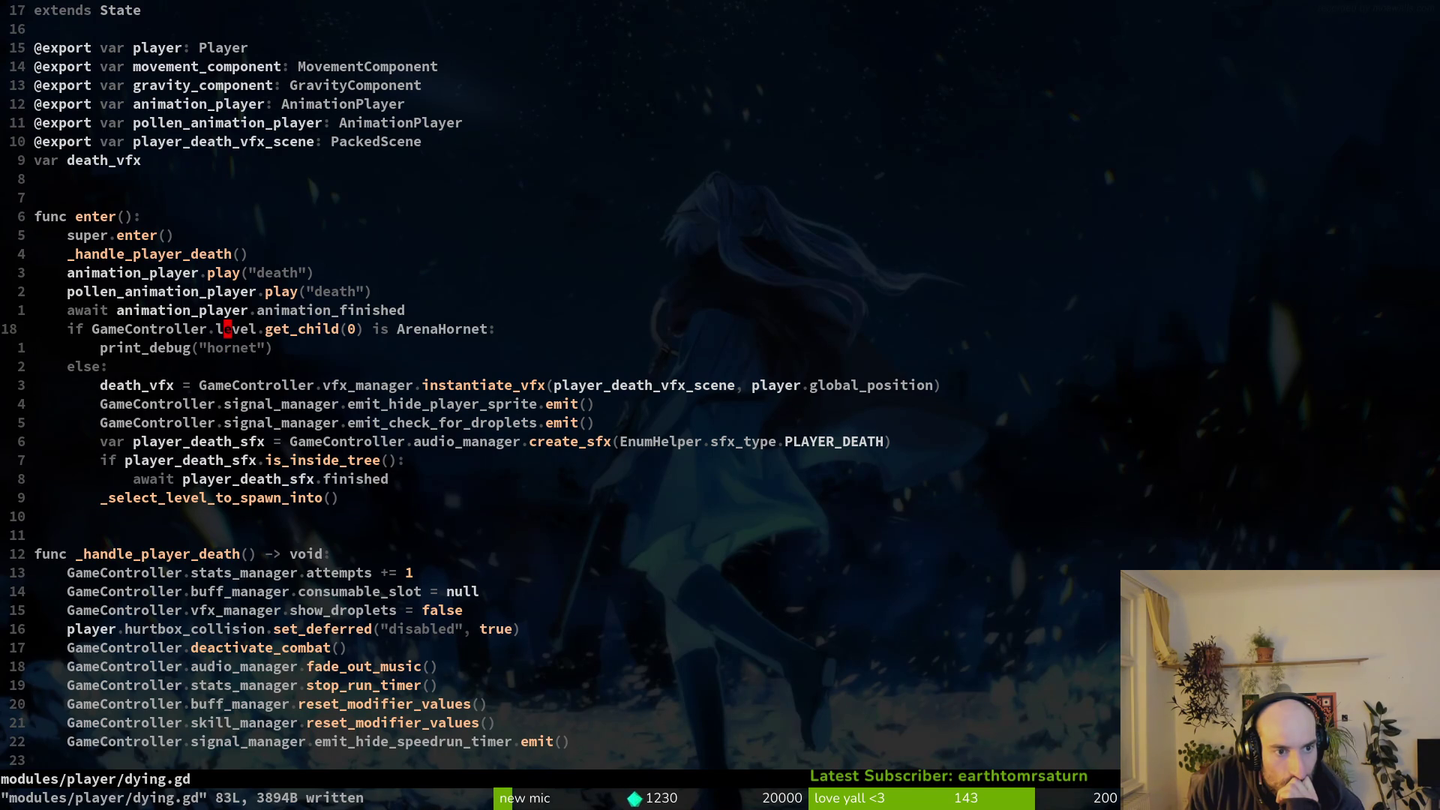
pyautogui.press('o')
pyautogui.press('Escape')
pyautogui.press('d')
pyautogui.press('d')
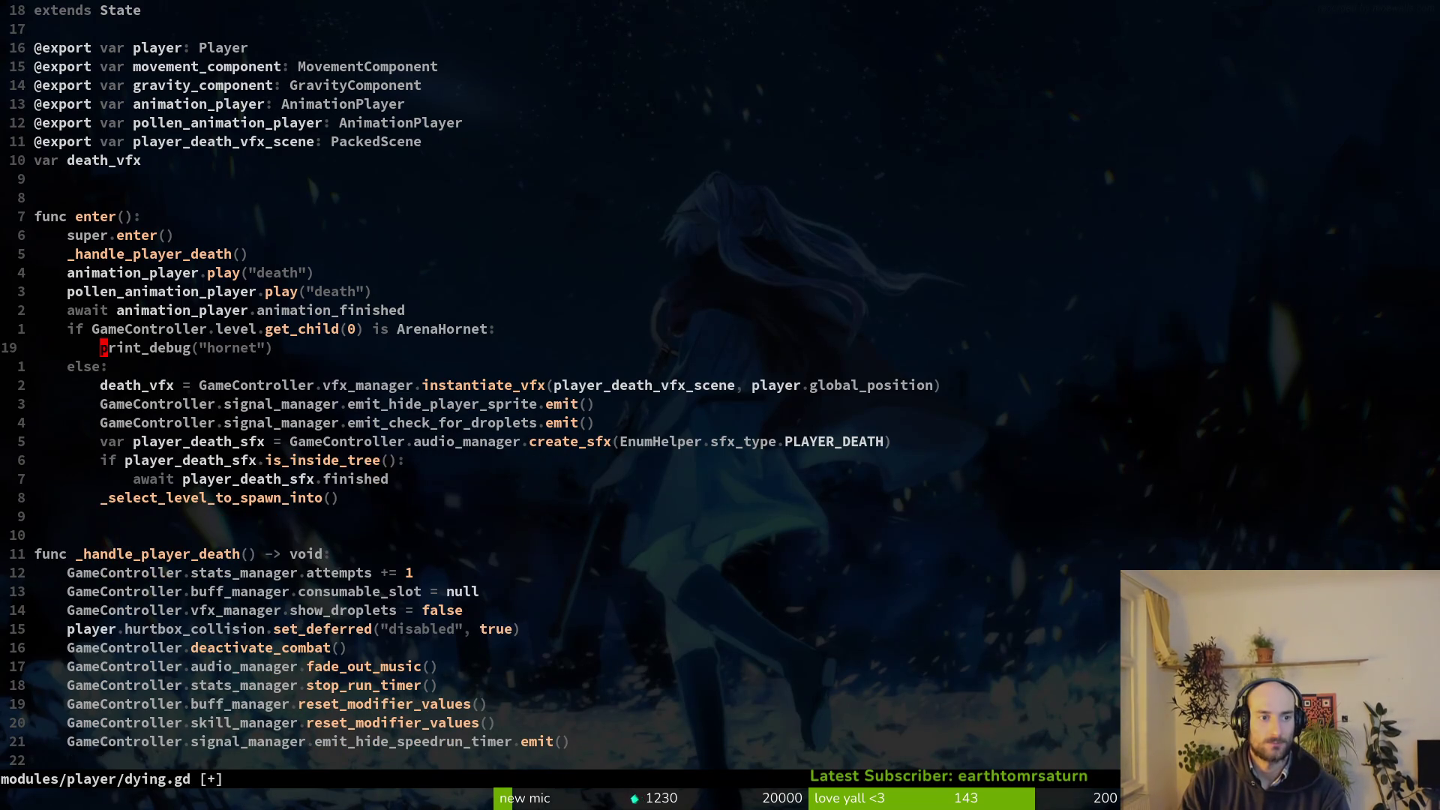
pyautogui.write('O')
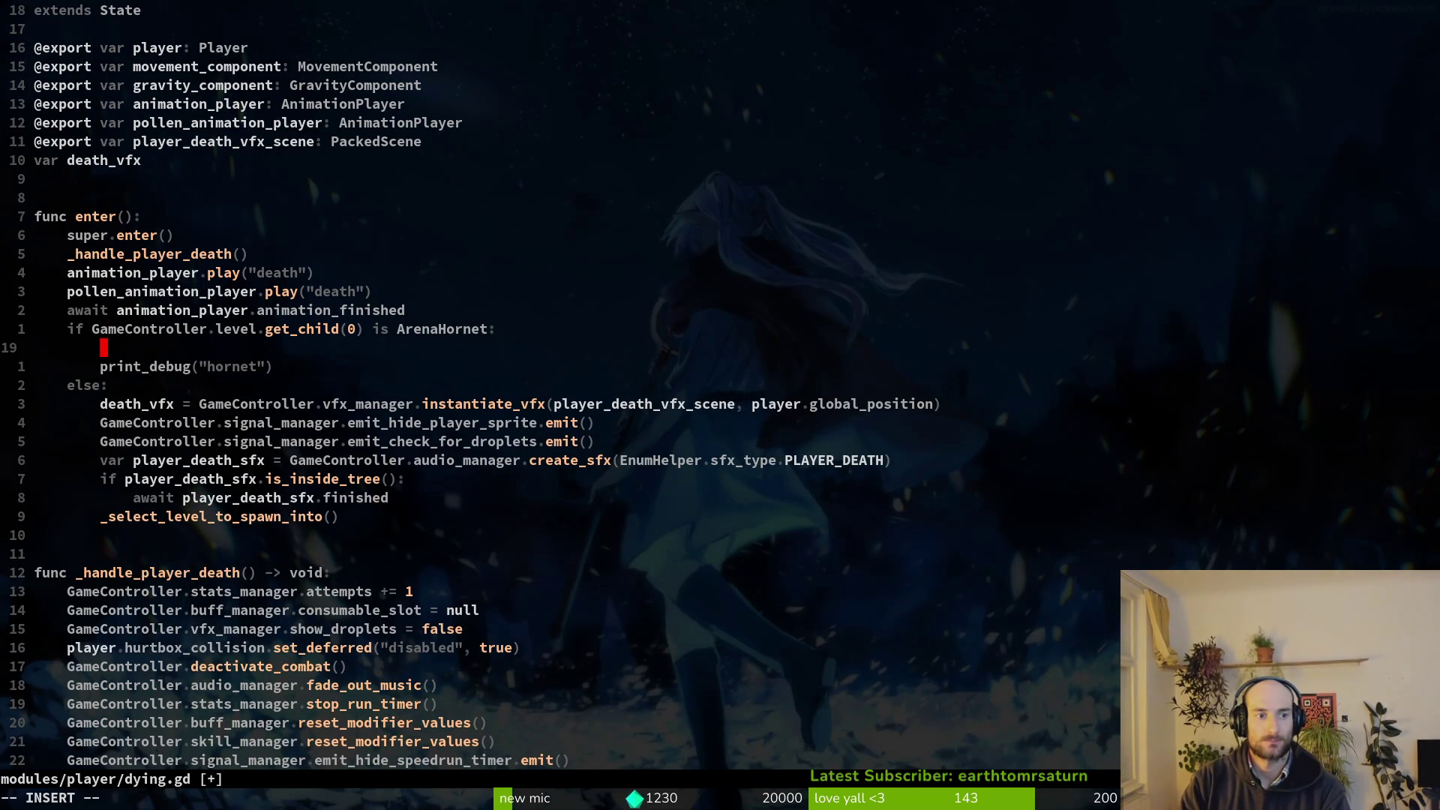
pyautogui.write('GameController.sig')
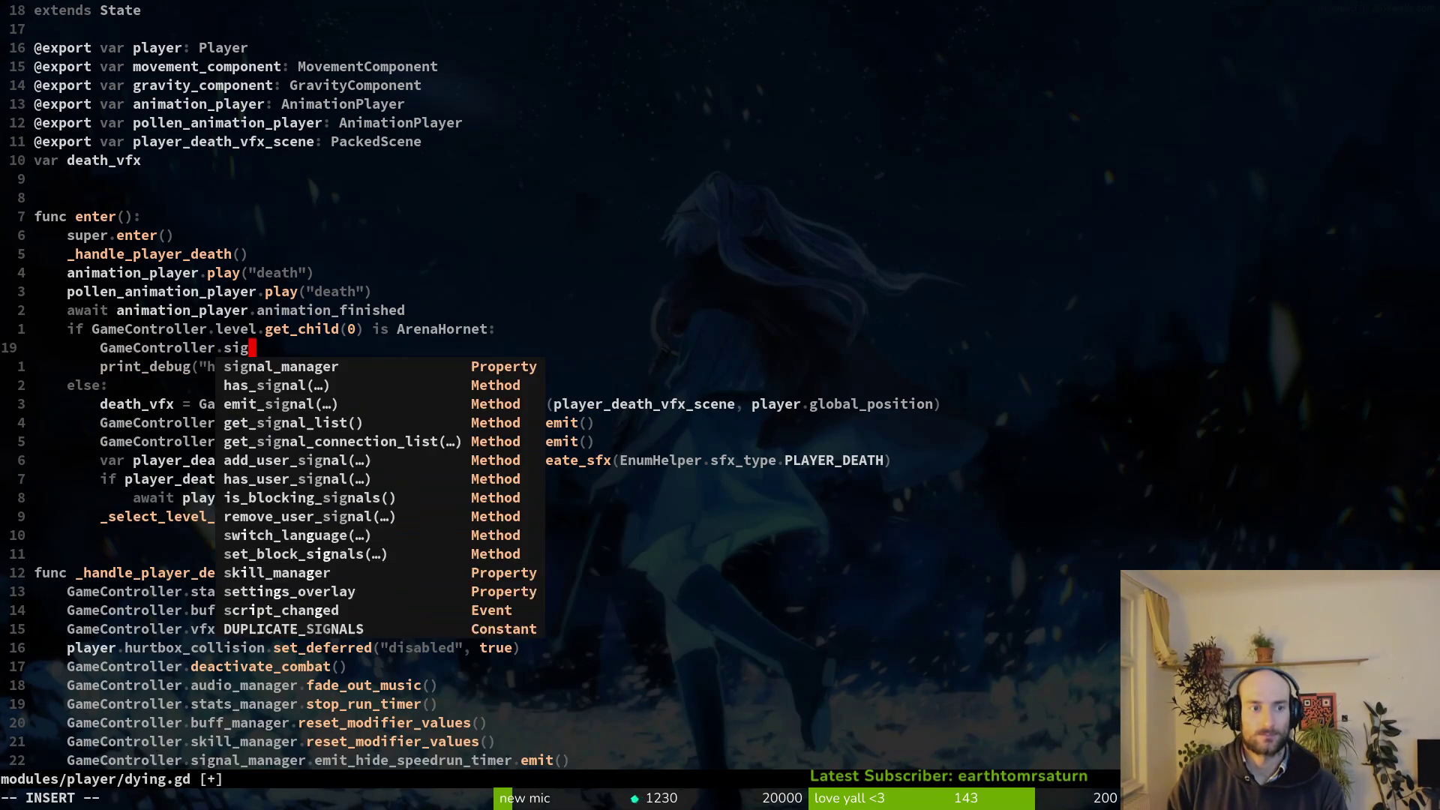
pyautogui.write('nal_manager.emit')
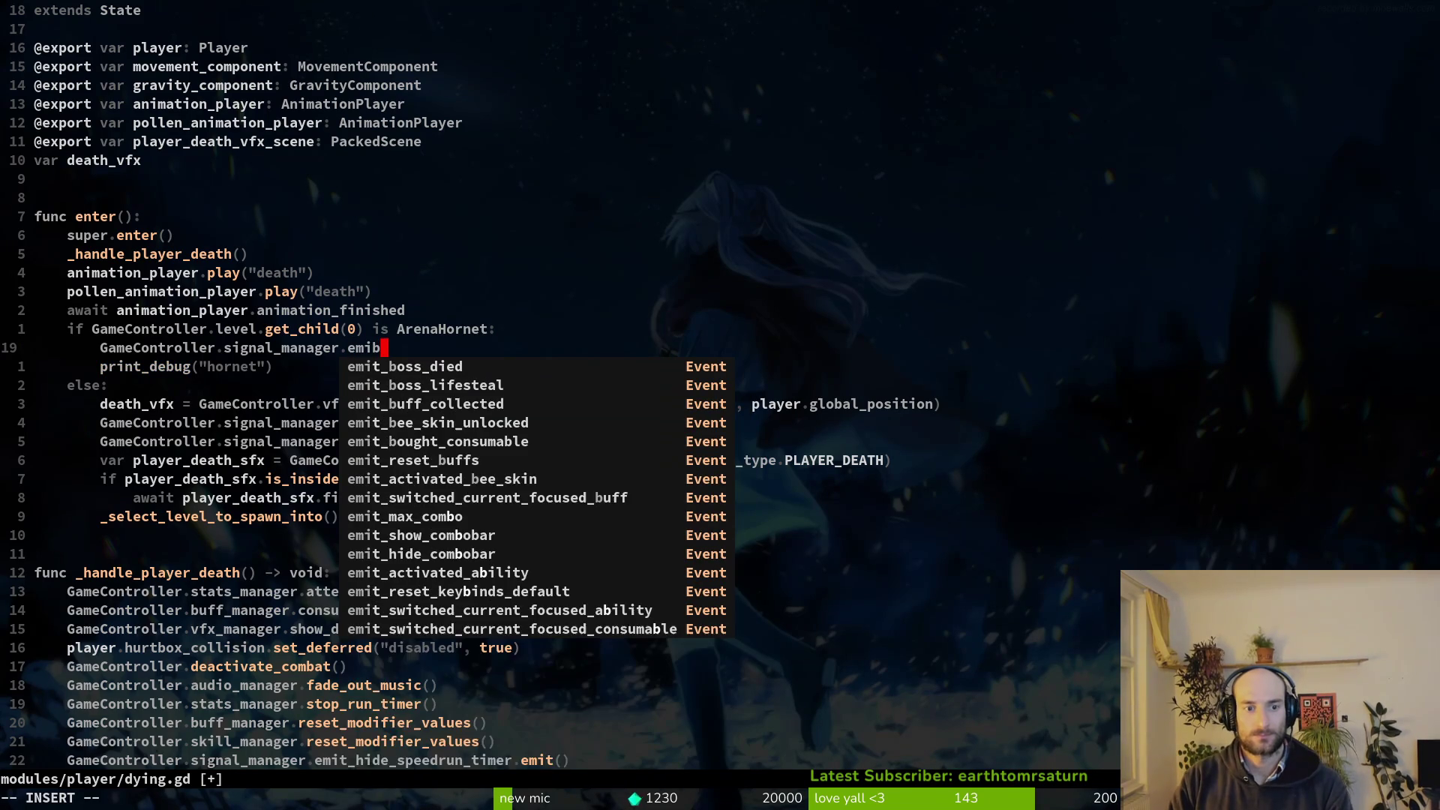
pyautogui.press('Escape')
pyautogui.press('space')
# In signal.manager.gd, duplicate the emit_start_fanning declaration and rename it emit_respawn_after_tutorialmurder.
pyautogui.press('f')
pyautogui.press('f')
pyautogui.write('signal')
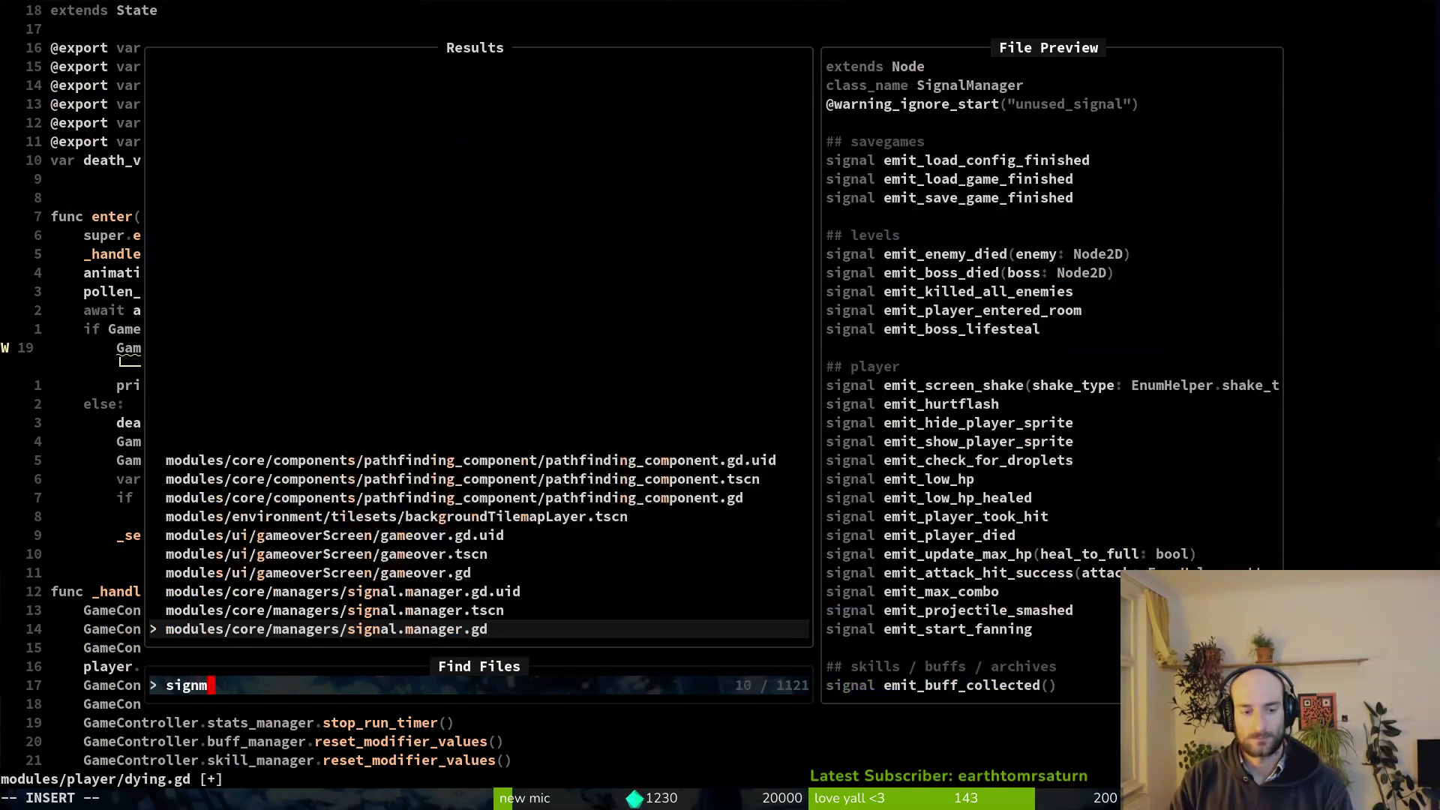
pyautogui.press('Return')
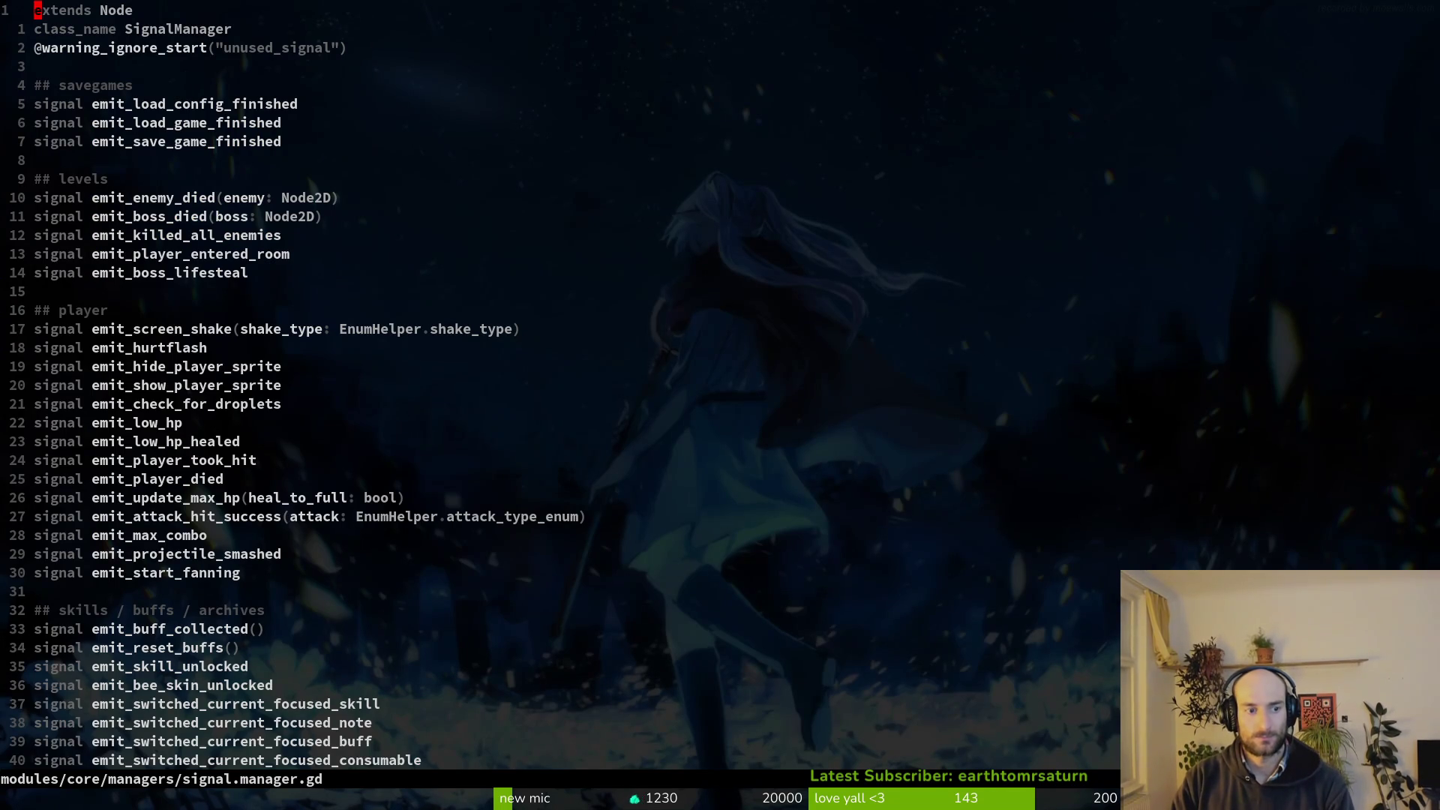
pyautogui.press('2')
pyautogui.press('0')
pyautogui.press('j')
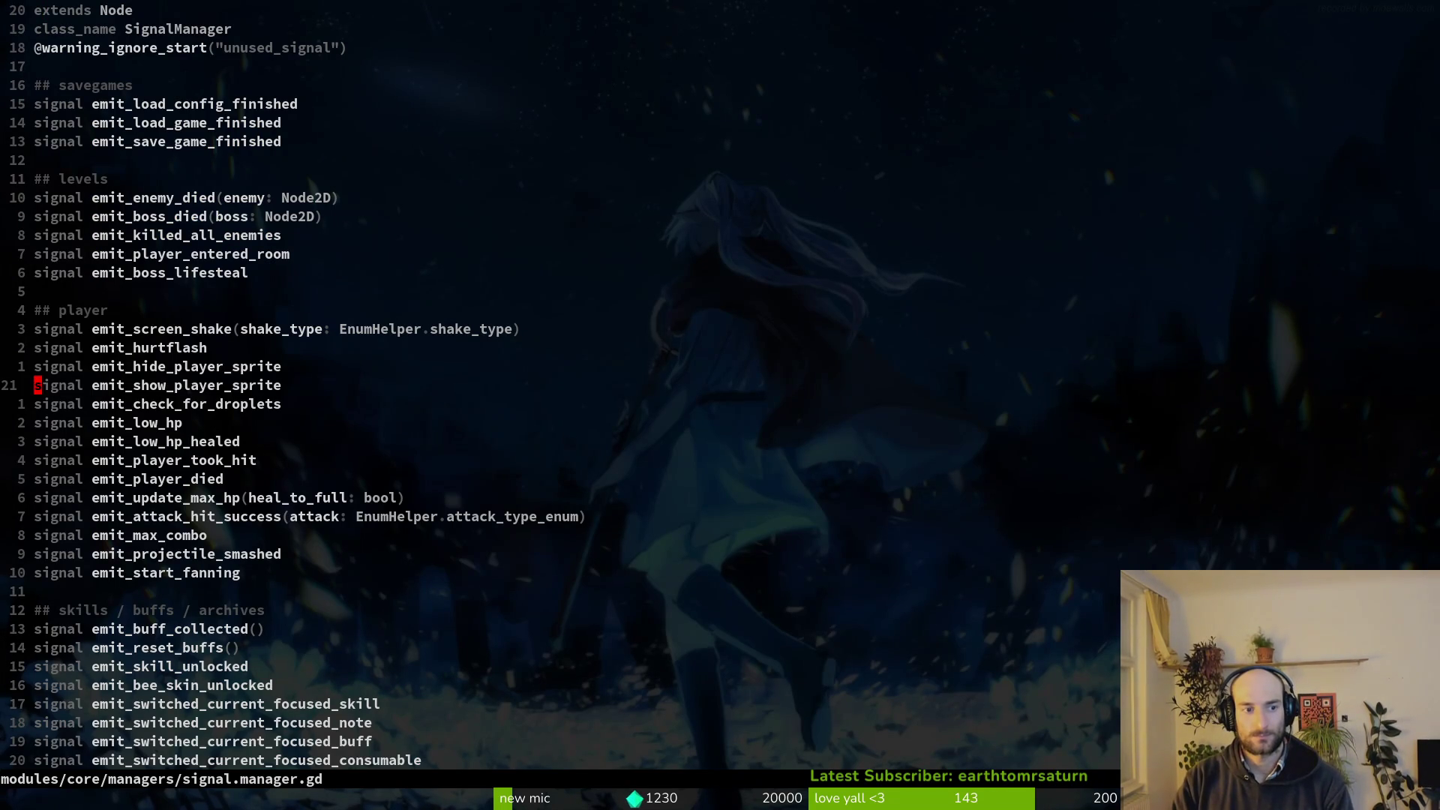
pyautogui.press('1')
pyautogui.press('0')
pyautogui.press('j')
pyautogui.press('y')
pyautogui.press('y')
pyautogui.press('p')
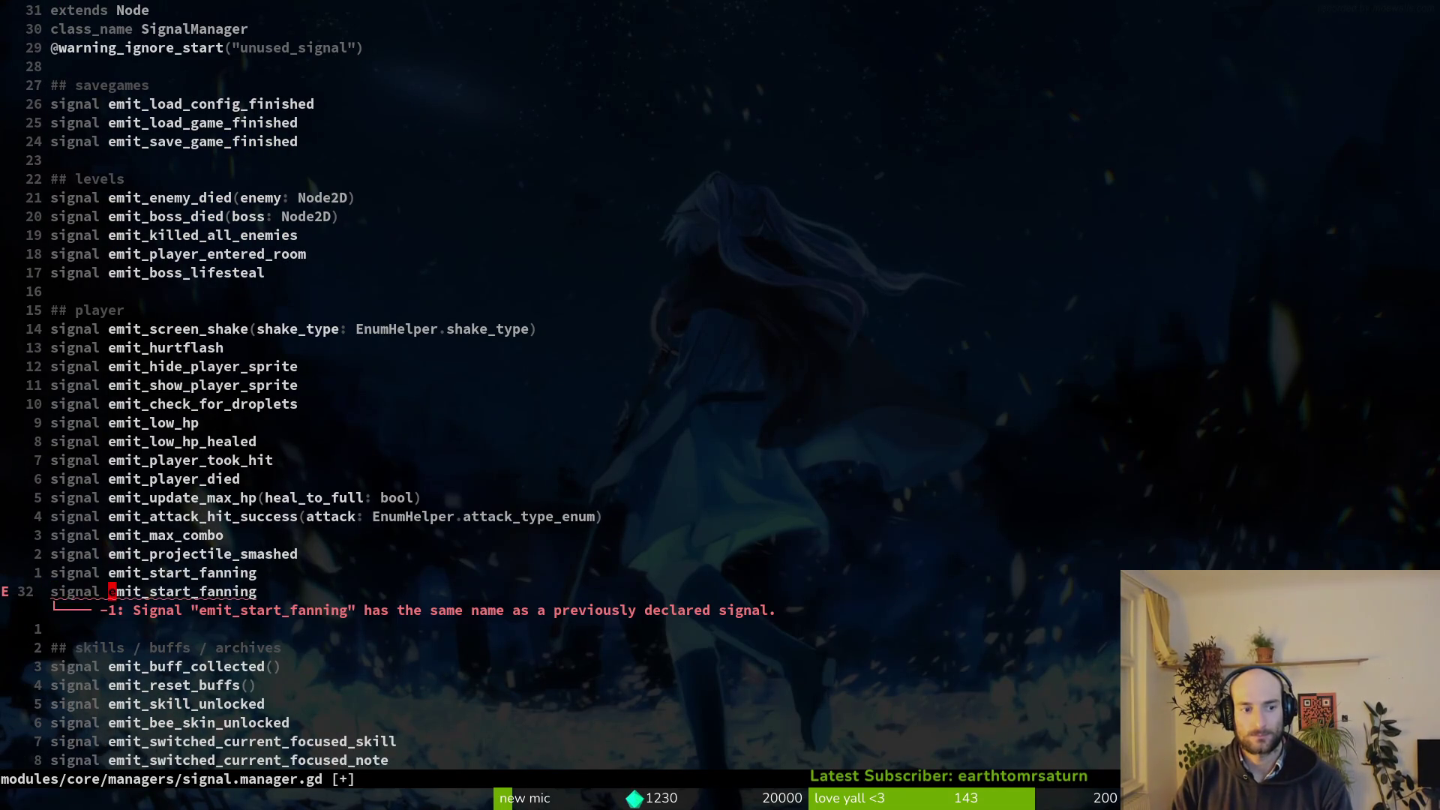
pyautogui.write('ciwemit_respawn_after_tutorialmurder')
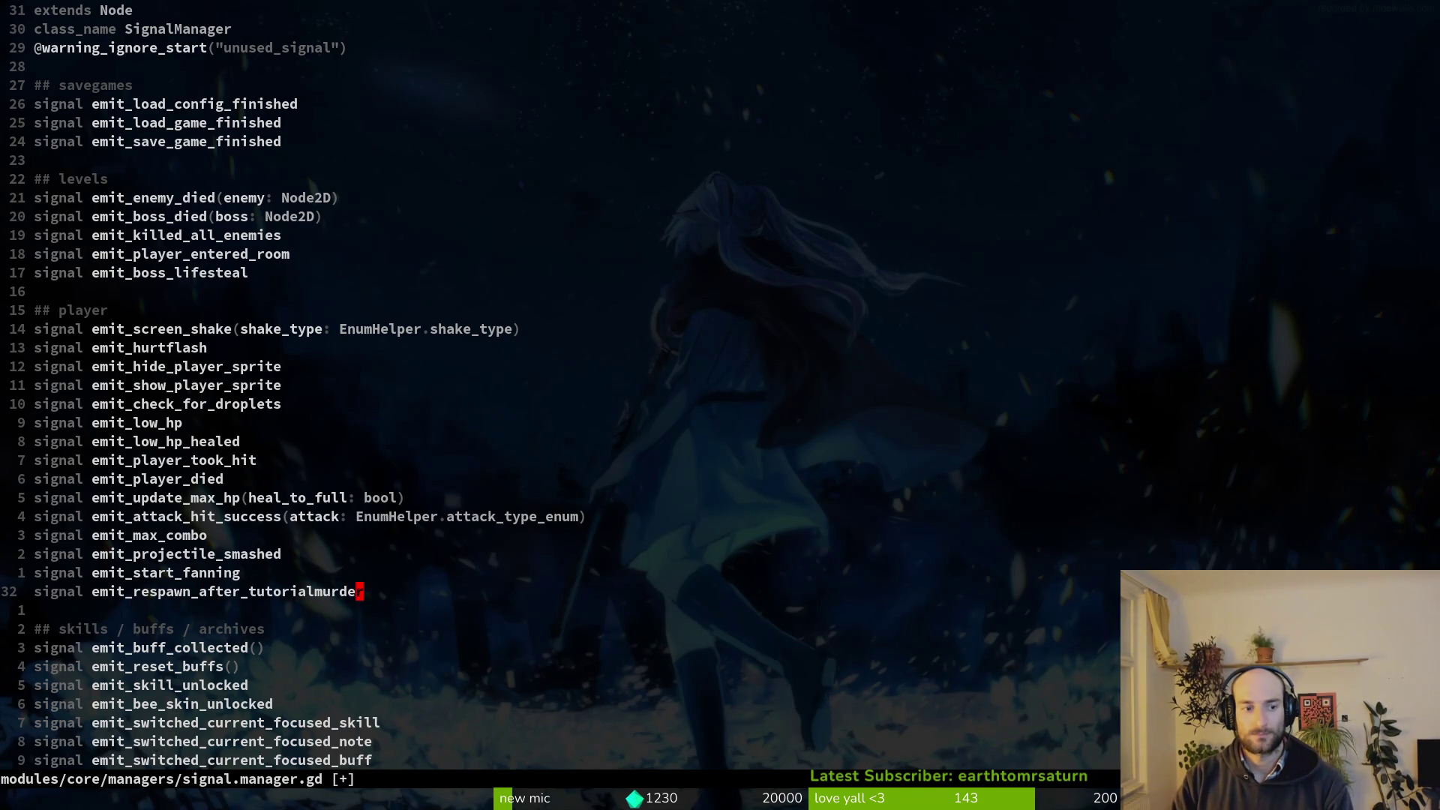
# Back in dying.gd, complete line 19's call with emit_respawn_after_tutorialmurder.
pyautogui.hotkey('ctrl', '6')
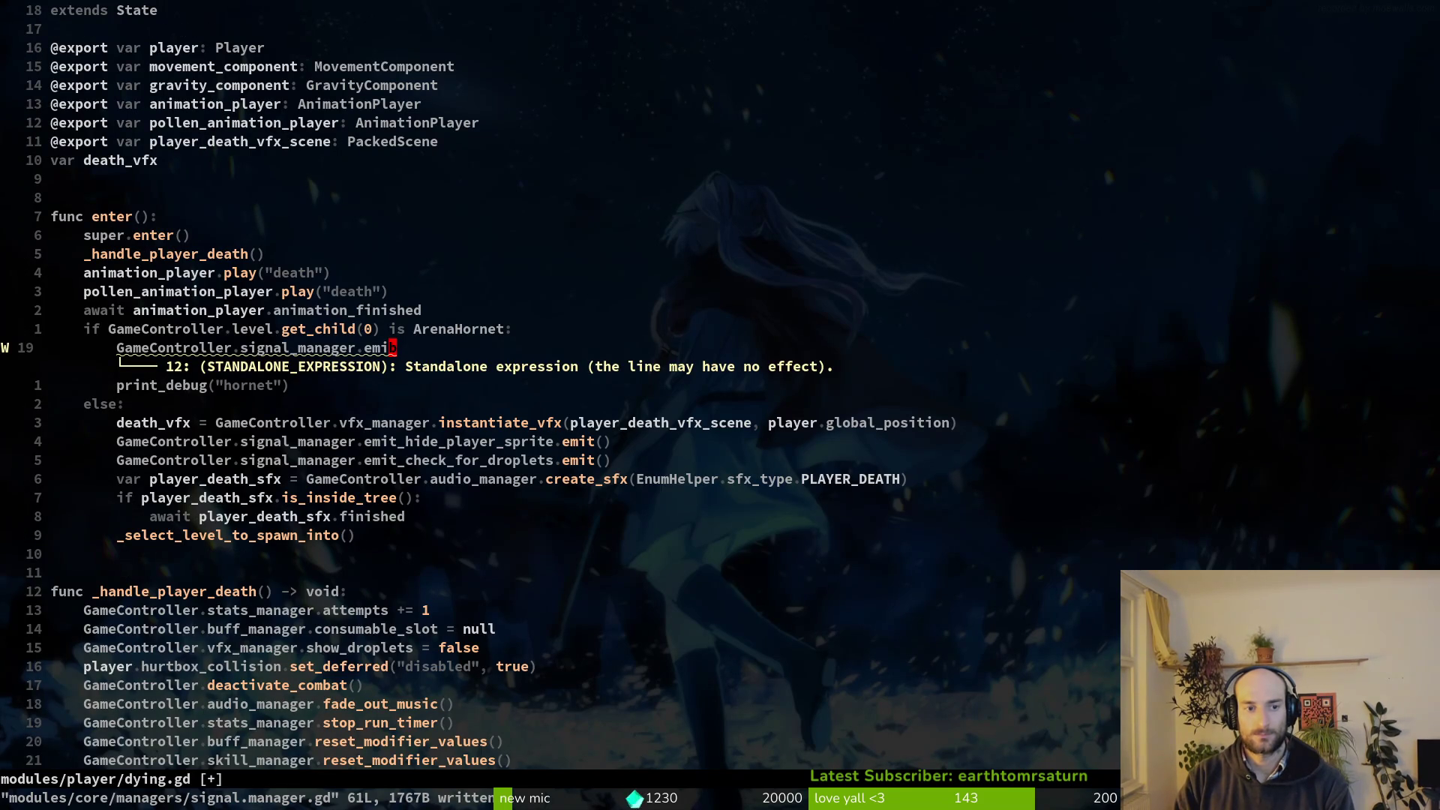
pyautogui.press('v')
pyautogui.press('b')
pyautogui.press('p')
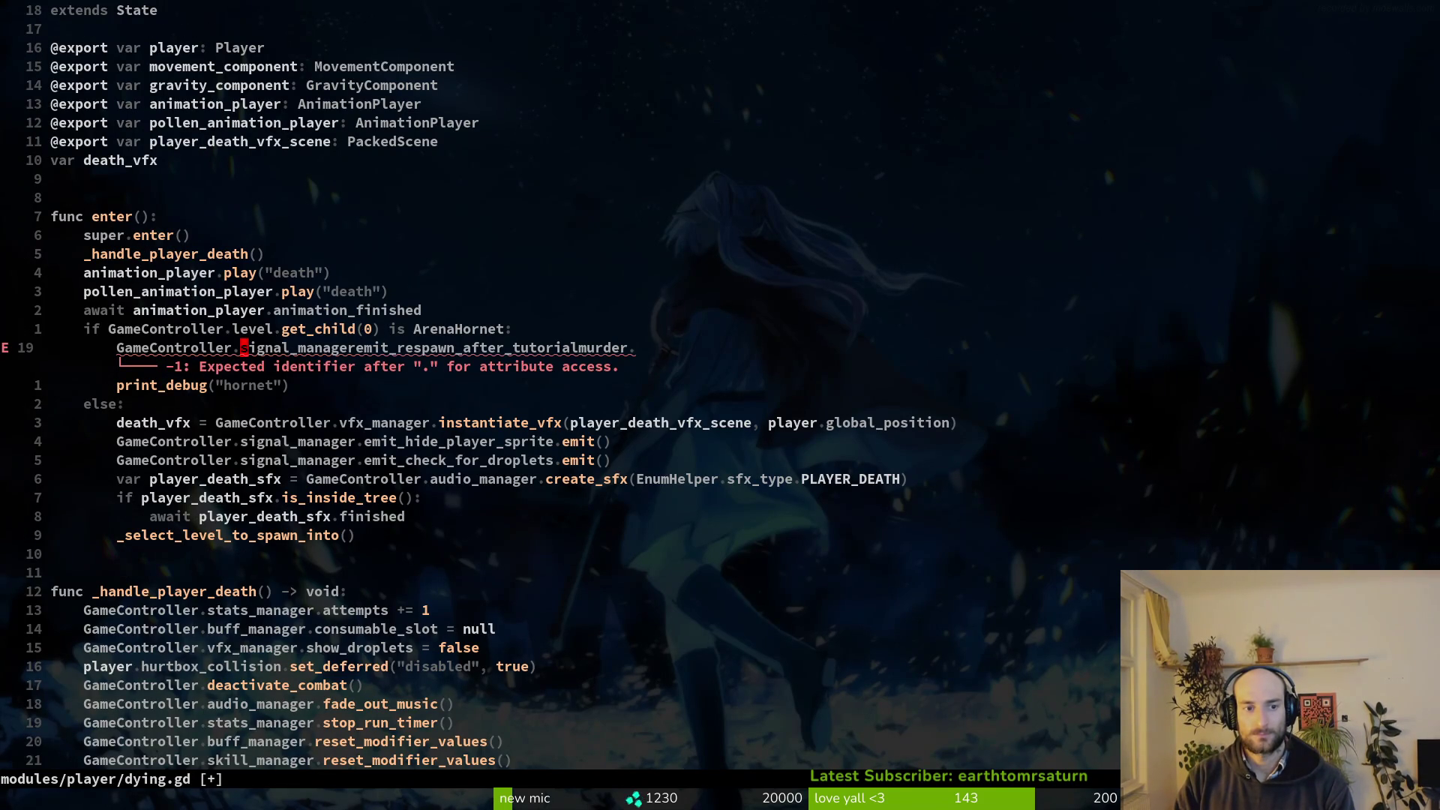
pyautogui.write('.')
pyautogui.press('Escape')
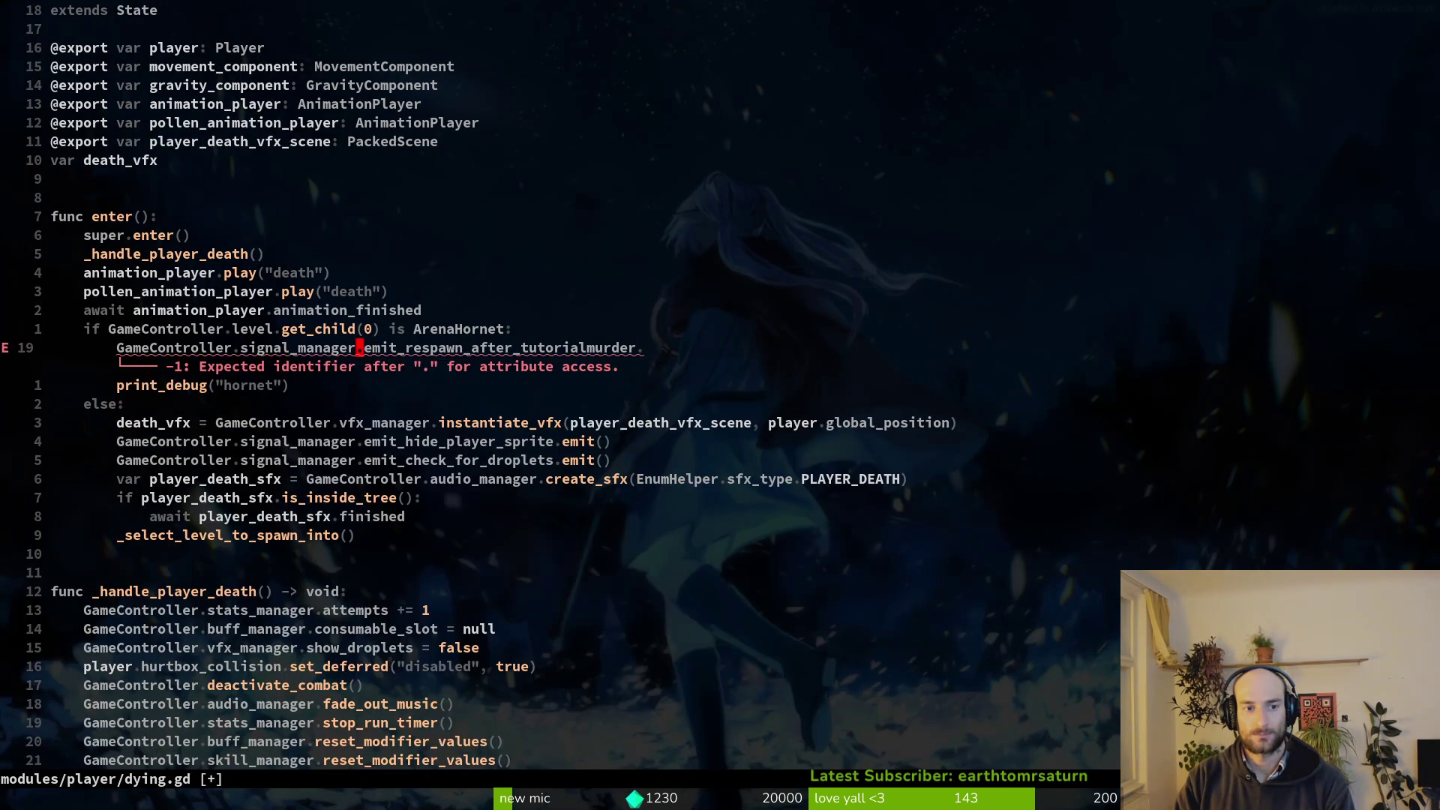
# Append .connect(_respawn) to the line 19 signal call and save dying.gd.
pyautogui.write('connect(')
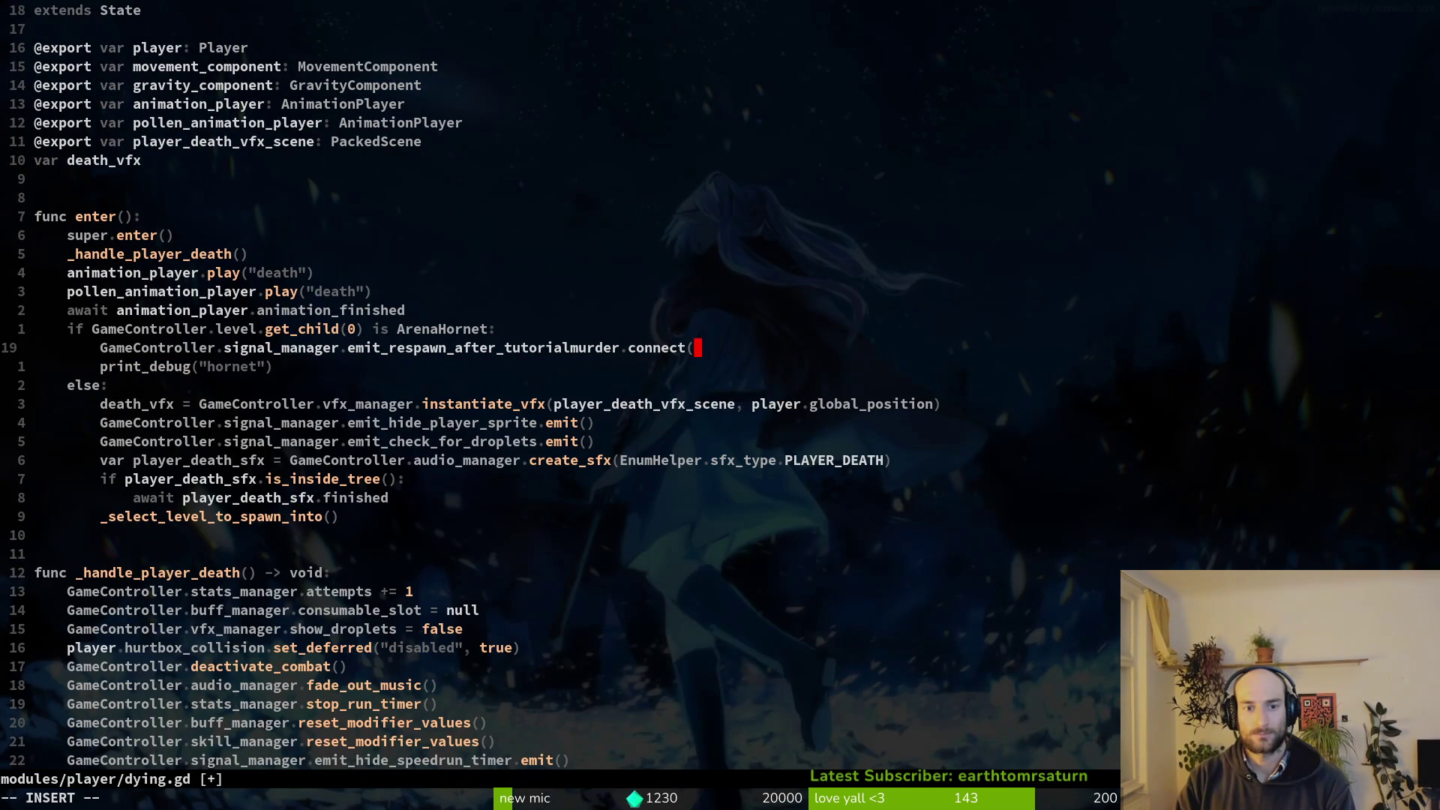
pyautogui.write('resp')
pyautogui.hotkey('ctrl', 'n')
pyautogui.hotkey('ctrl', 'n')
pyautogui.hotkey('ctrl', 'n')
pyautogui.press('Return')
pyautogui.write(')')
pyautogui.press('Escape')
pyautogui.write(':w')
pyautogui.press('Return')
# Delete the hornet print_debug line and save dying.gd again.
pyautogui.press('j')
pyautogui.press('d')
pyautogui.press('d')
pyautogui.write(':w')
pyautogui.press('Return')
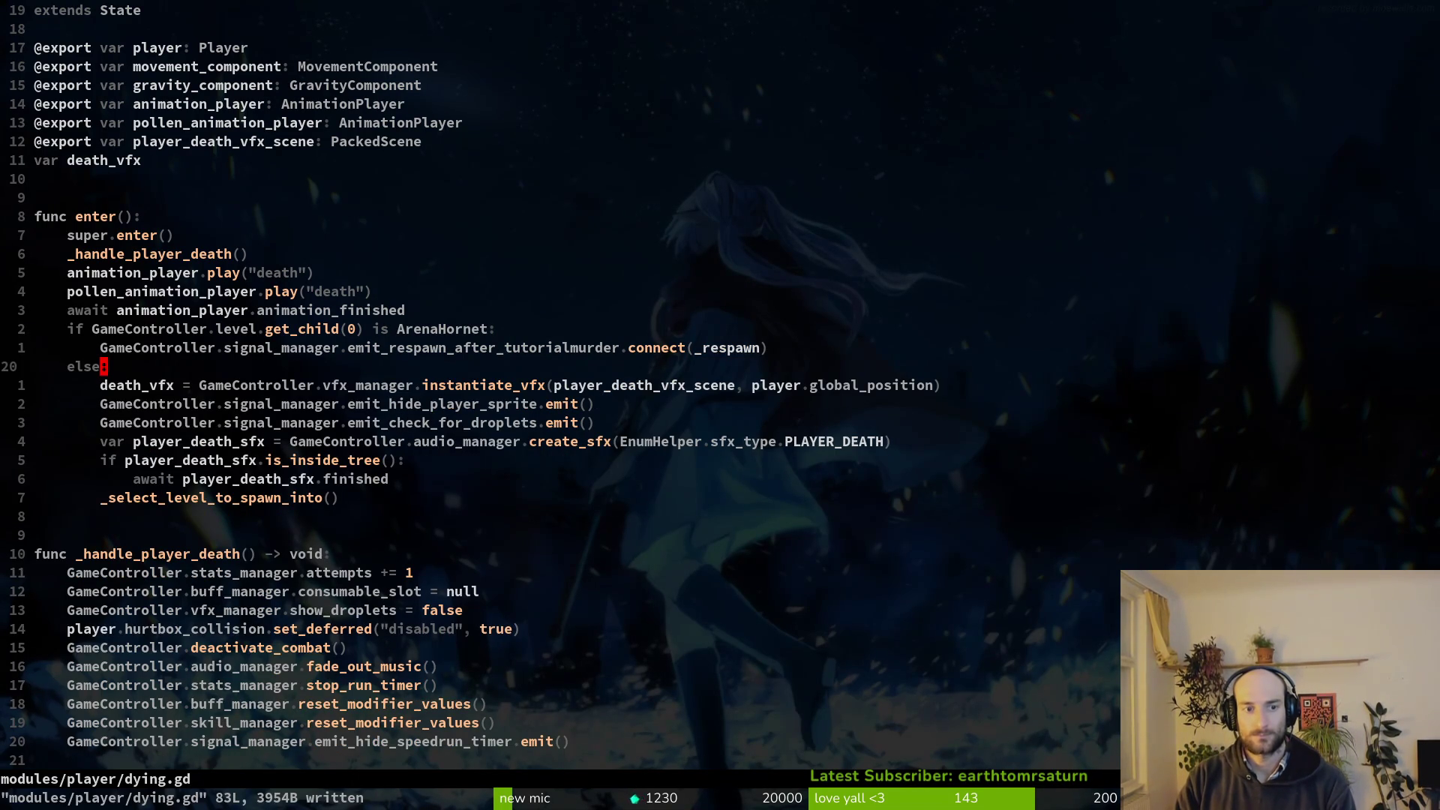
pyautogui.hotkey('alt', 'Tab')
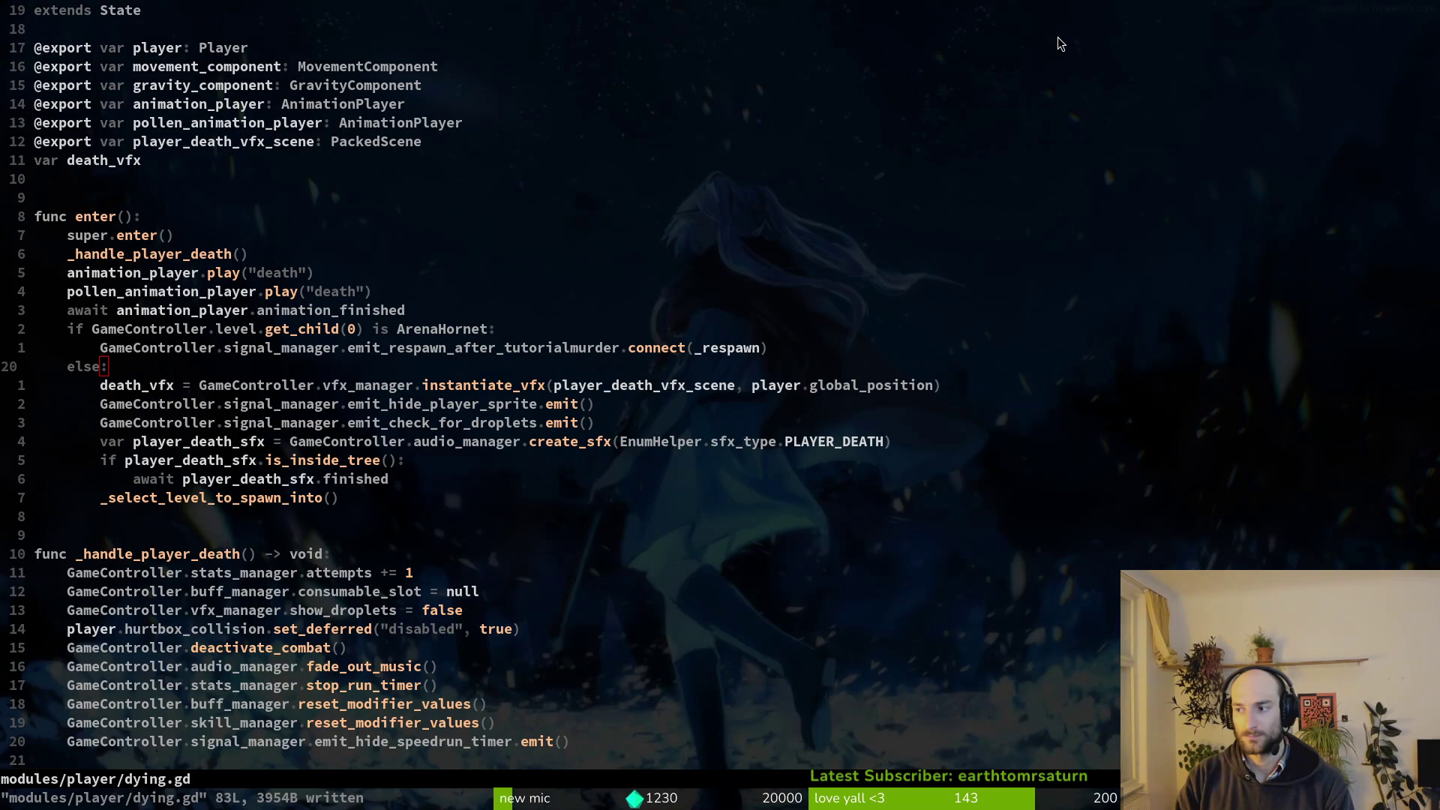
# Run Pollinate or Die in debug with F5, start gameplay and open the level-select menu.
pyautogui.press('F5')
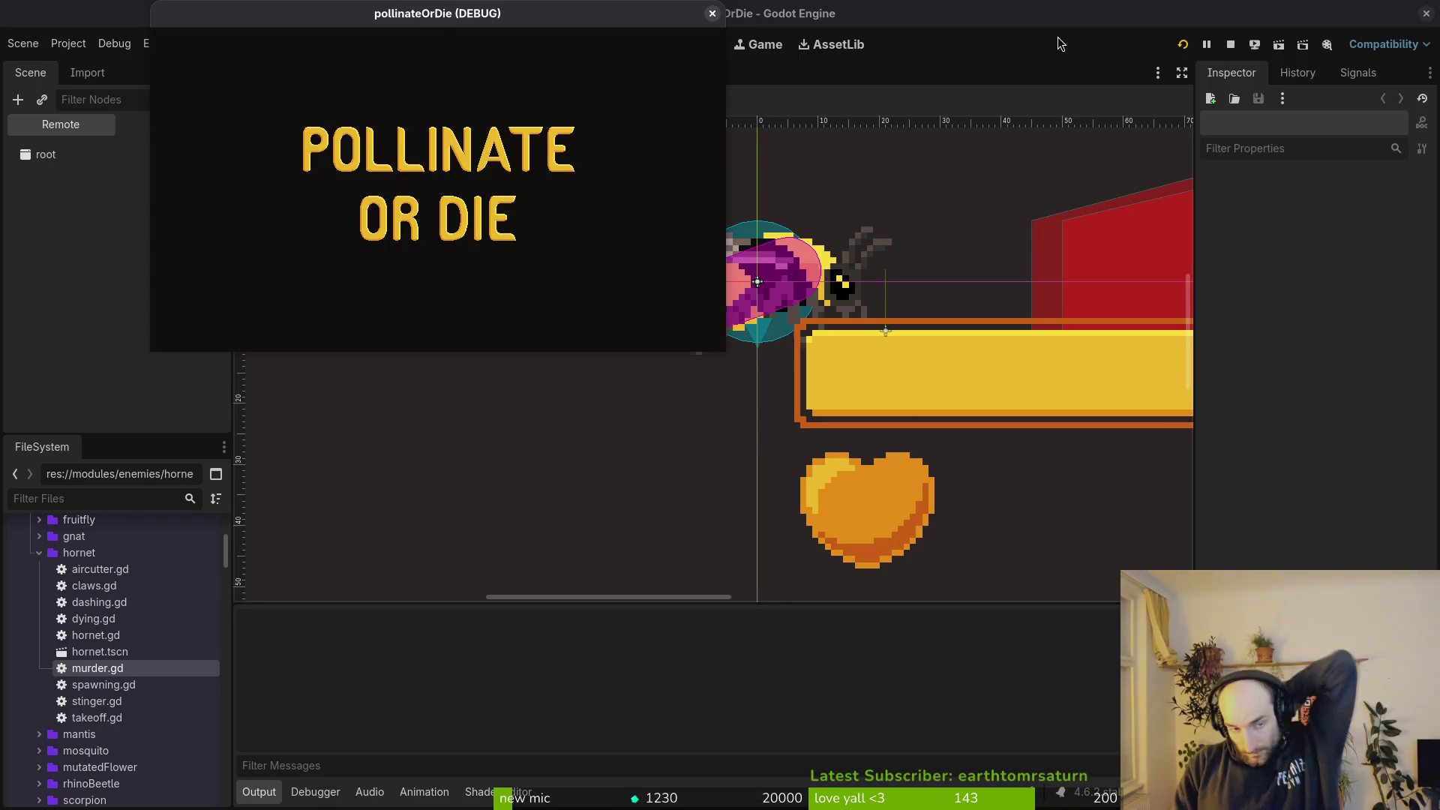
pyautogui.press('Return')
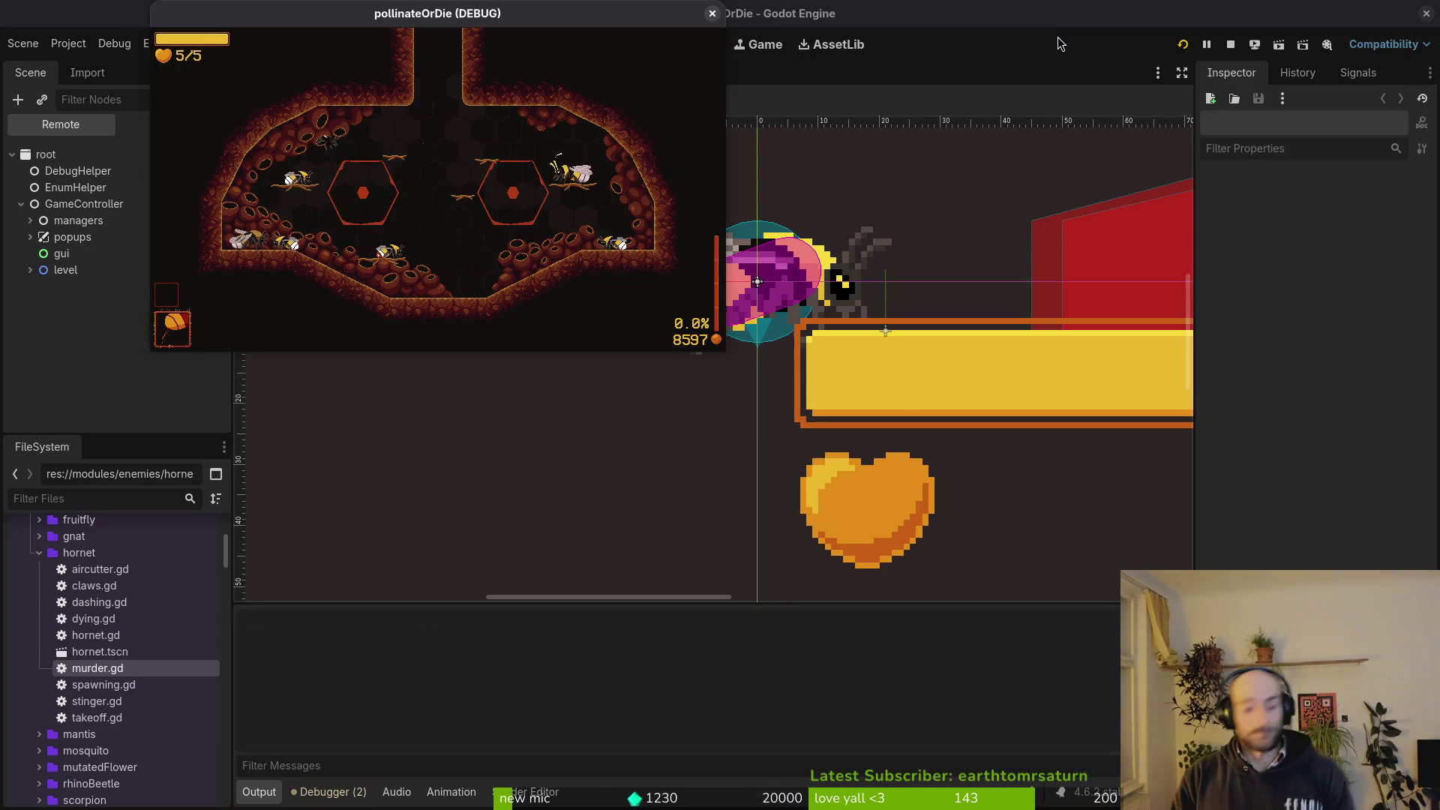
pyautogui.press('Escape')
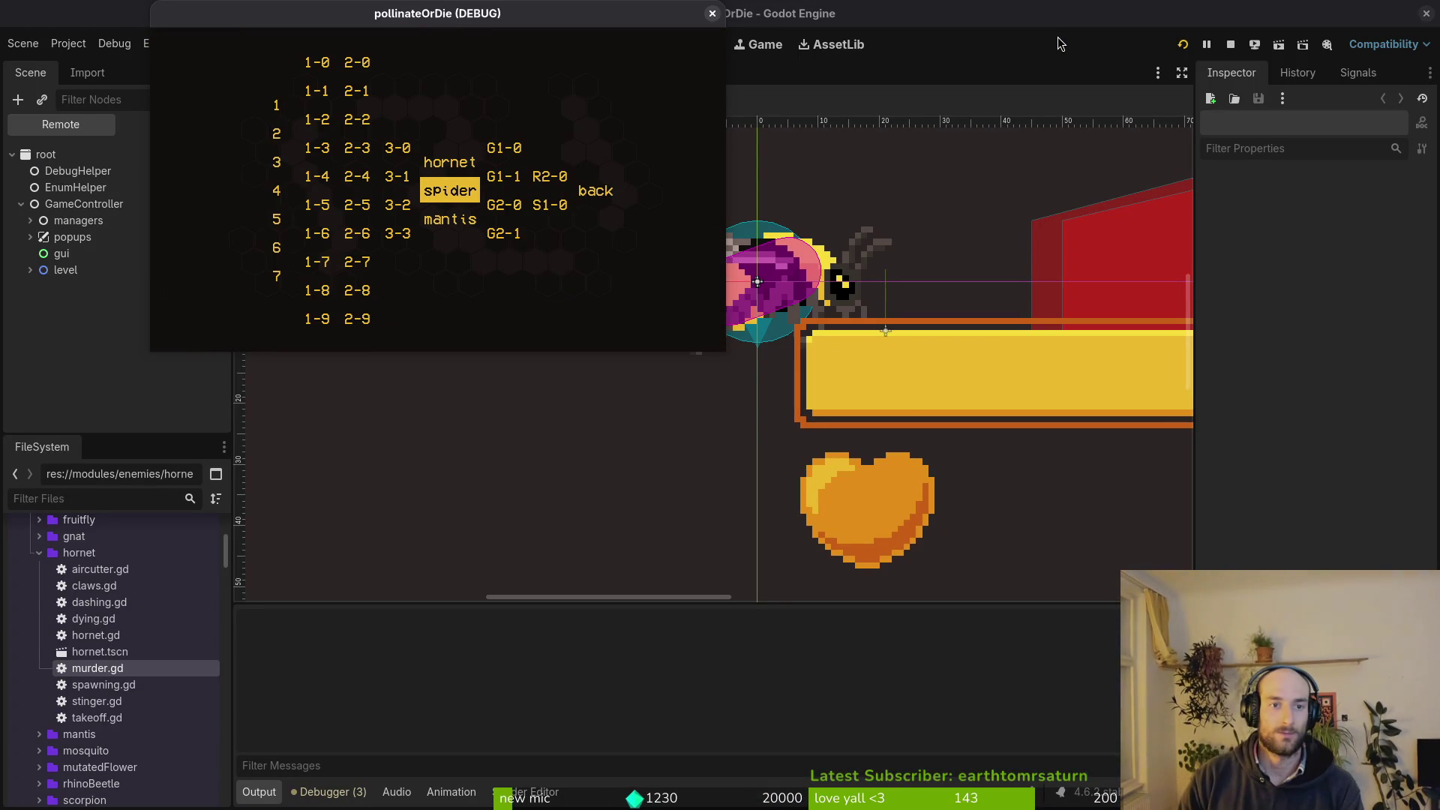
pyautogui.hotkey('alt', 'Tab')
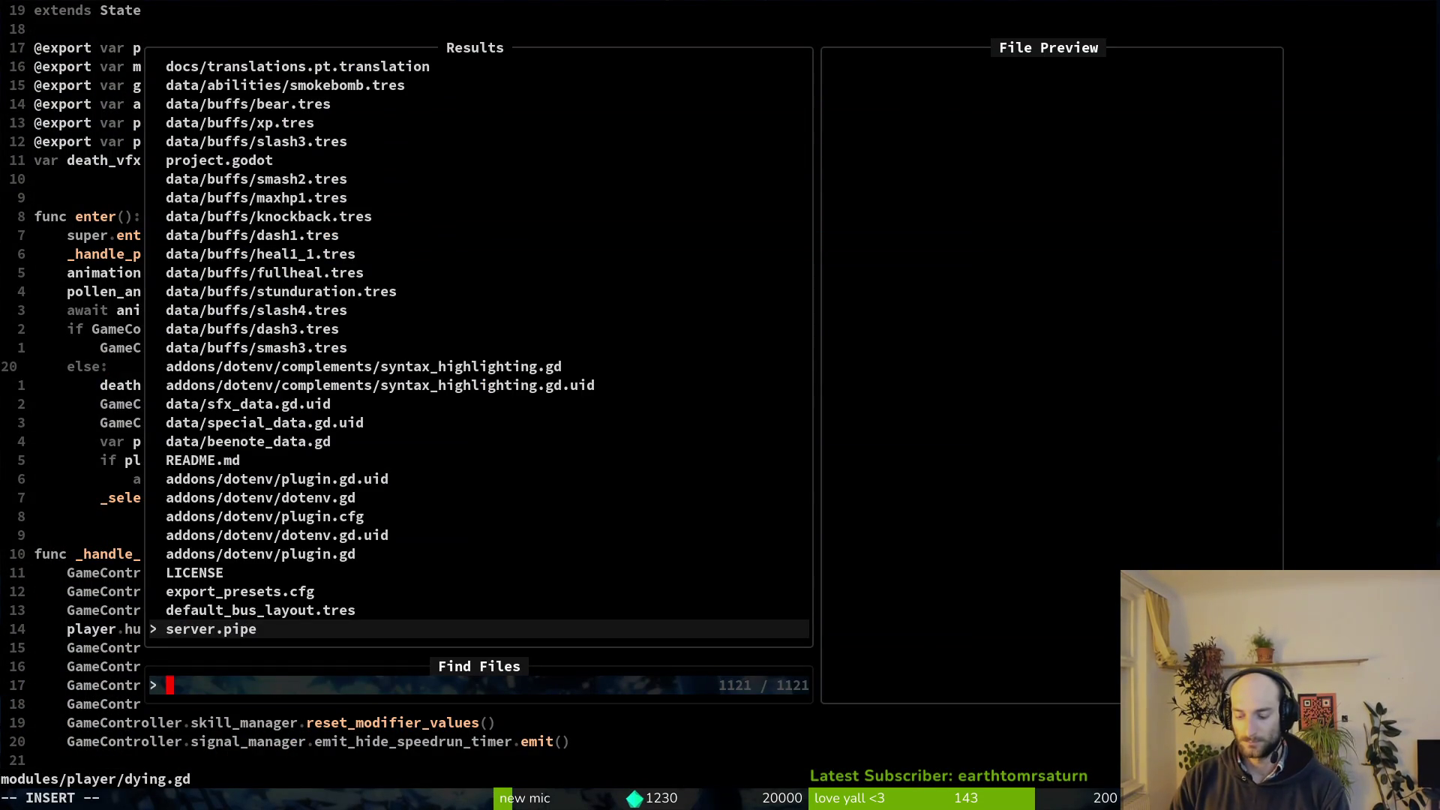
# Open murder.gd and start a carry-branch line with pathfinding_component.nav_agent.target_reached.
pyautogui.write('murder')
pyautogui.press('Return')
pyautogui.press('k')
pyautogui.press('k')
pyautogui.press('k')
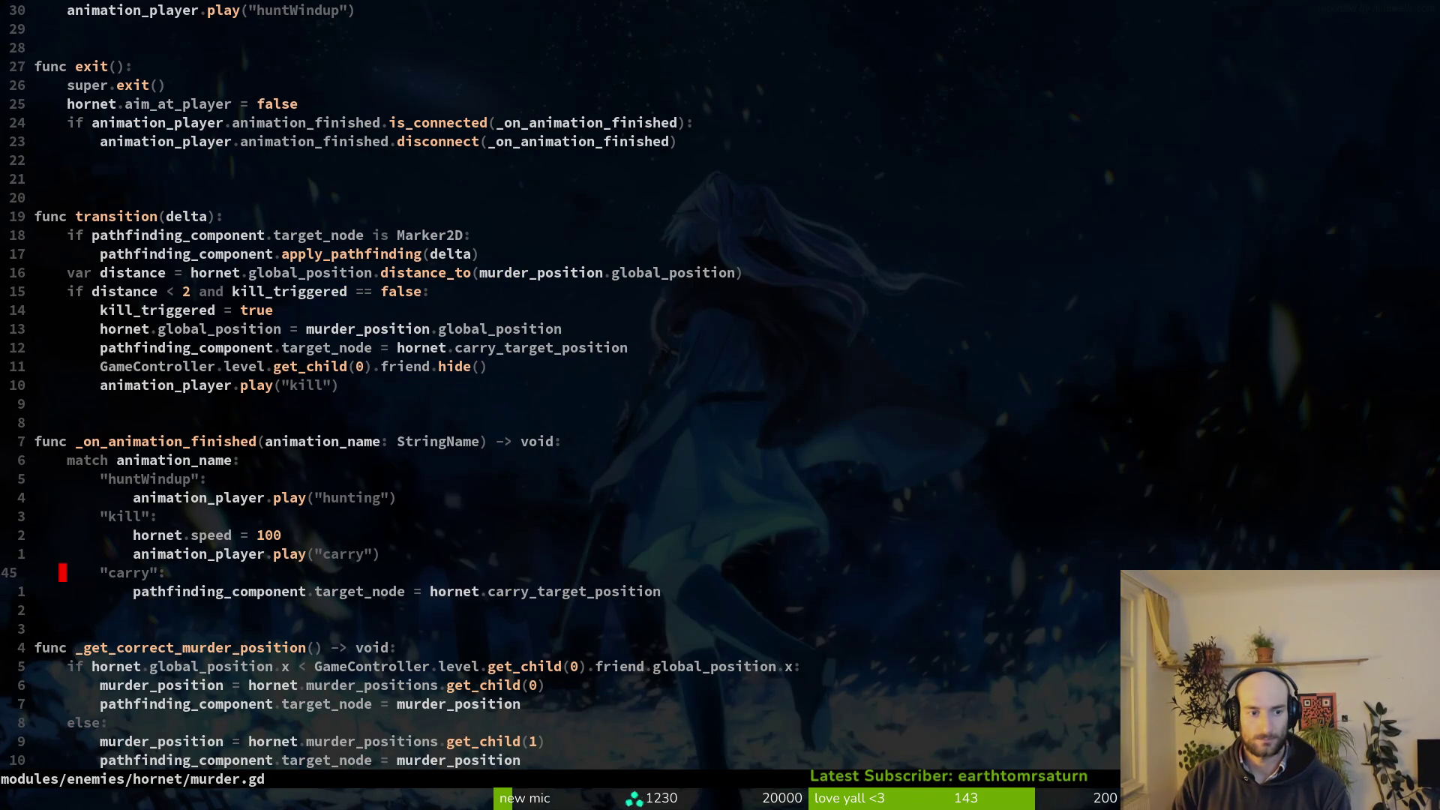
pyautogui.press('j')
pyautogui.press('o')
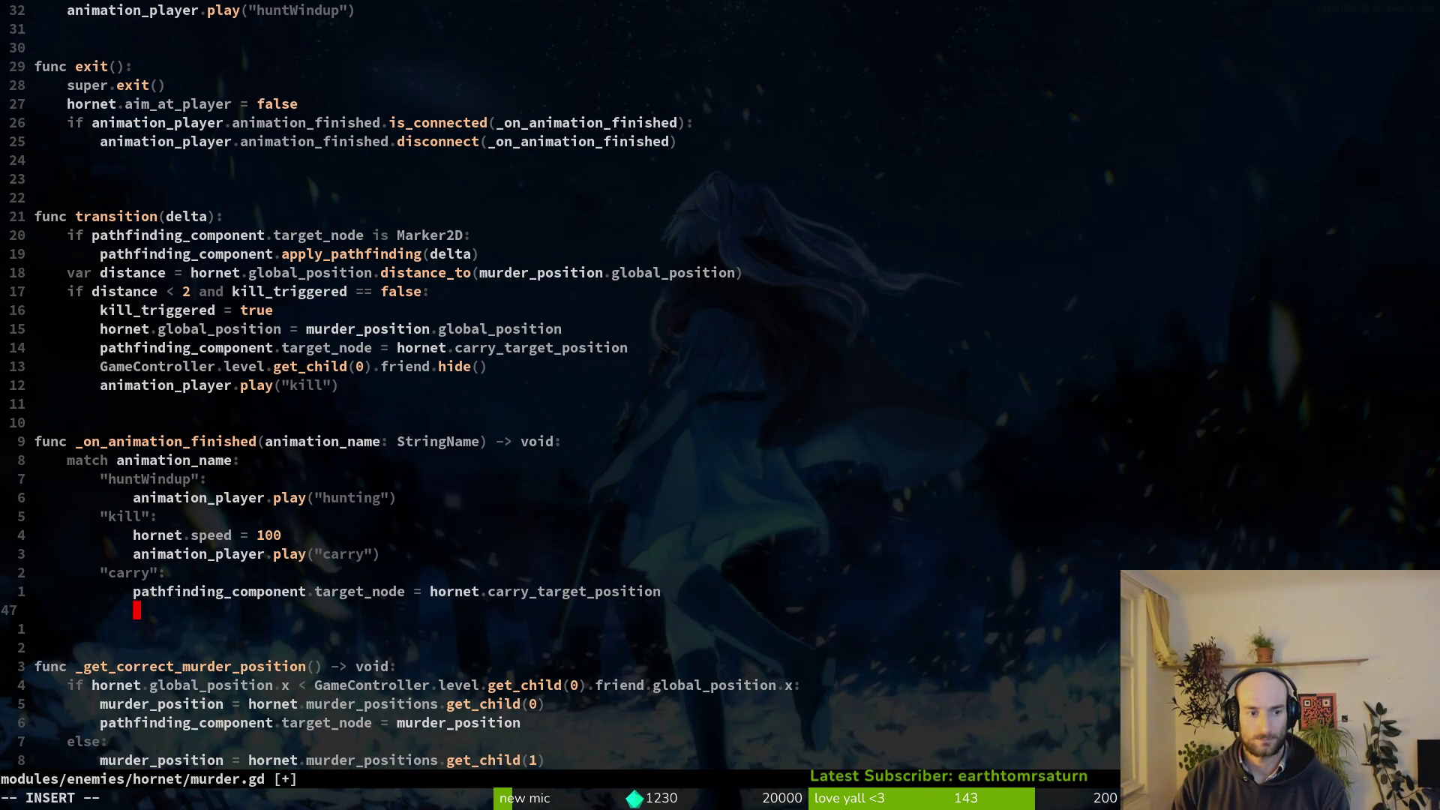
pyautogui.write('path')
pyautogui.press('Tab')
pyautogui.write('.')
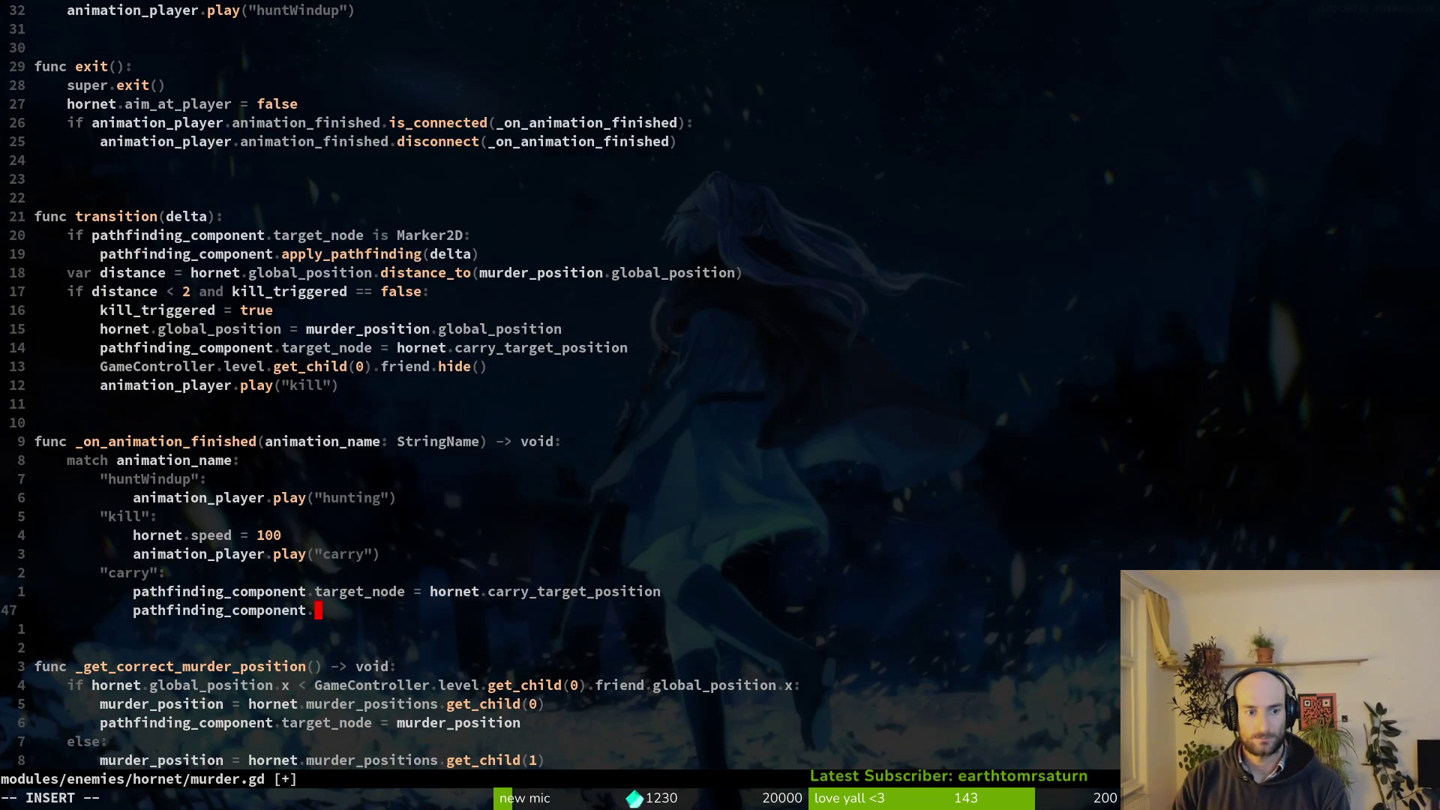
pyautogui.write('na')
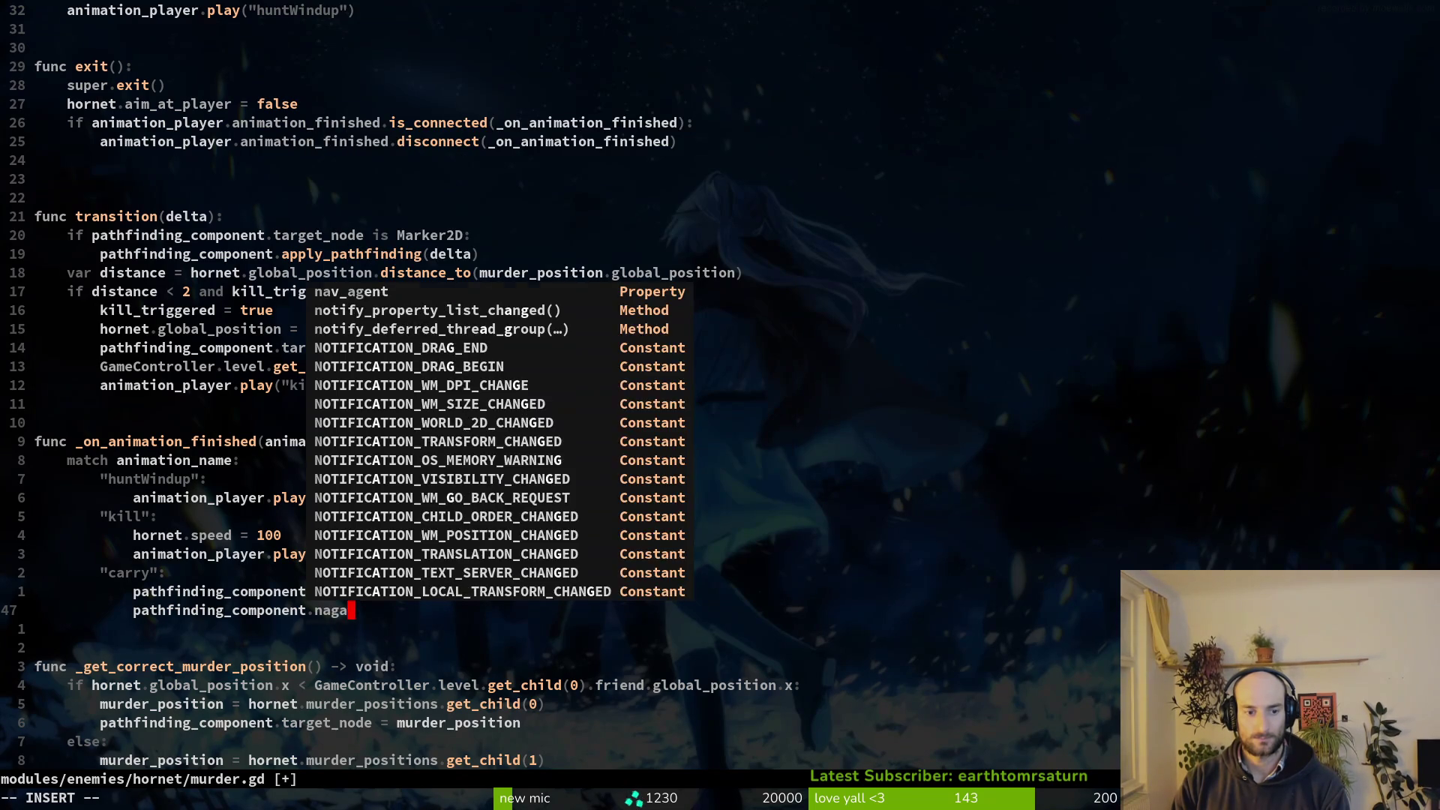
pyautogui.write('v')
pyautogui.press('Tab')
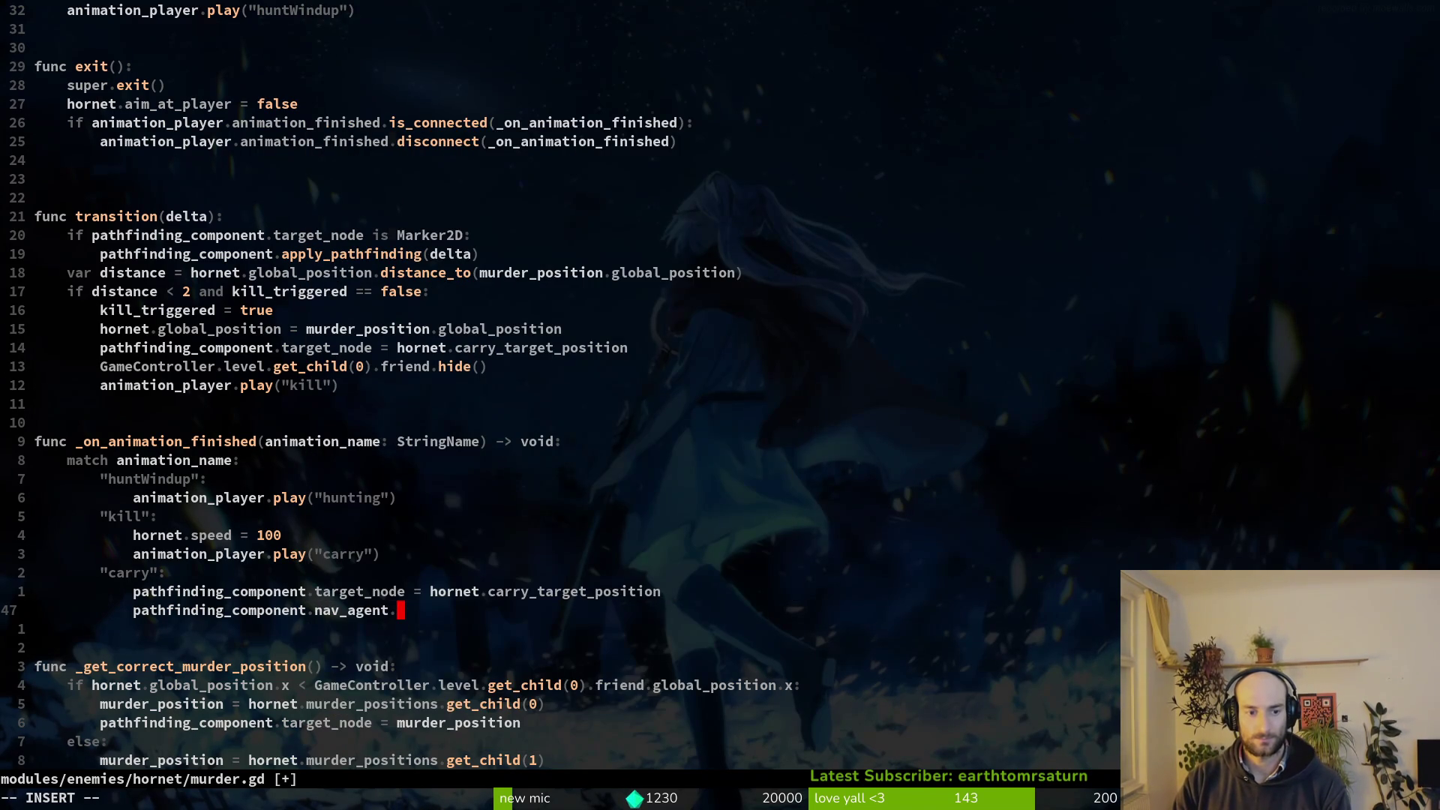
pyautogui.write('.nav')
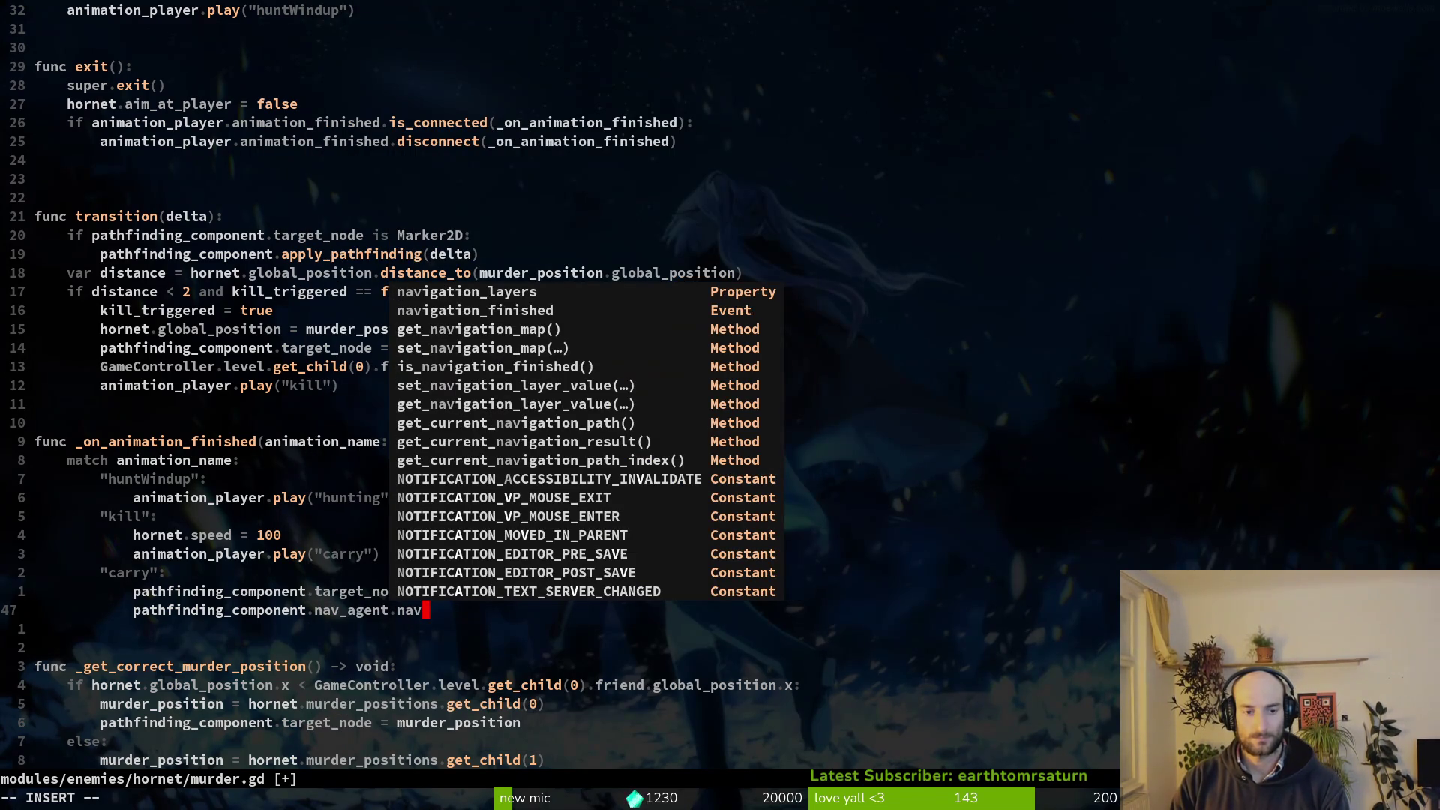
pyautogui.write('fi')
pyautogui.press('BackSpace')
pyautogui.press('BackSpace')
pyautogui.press('BackSpace')
pyautogui.write('tar')
pyautogui.press('Tab')
pyautogui.press('Tab')
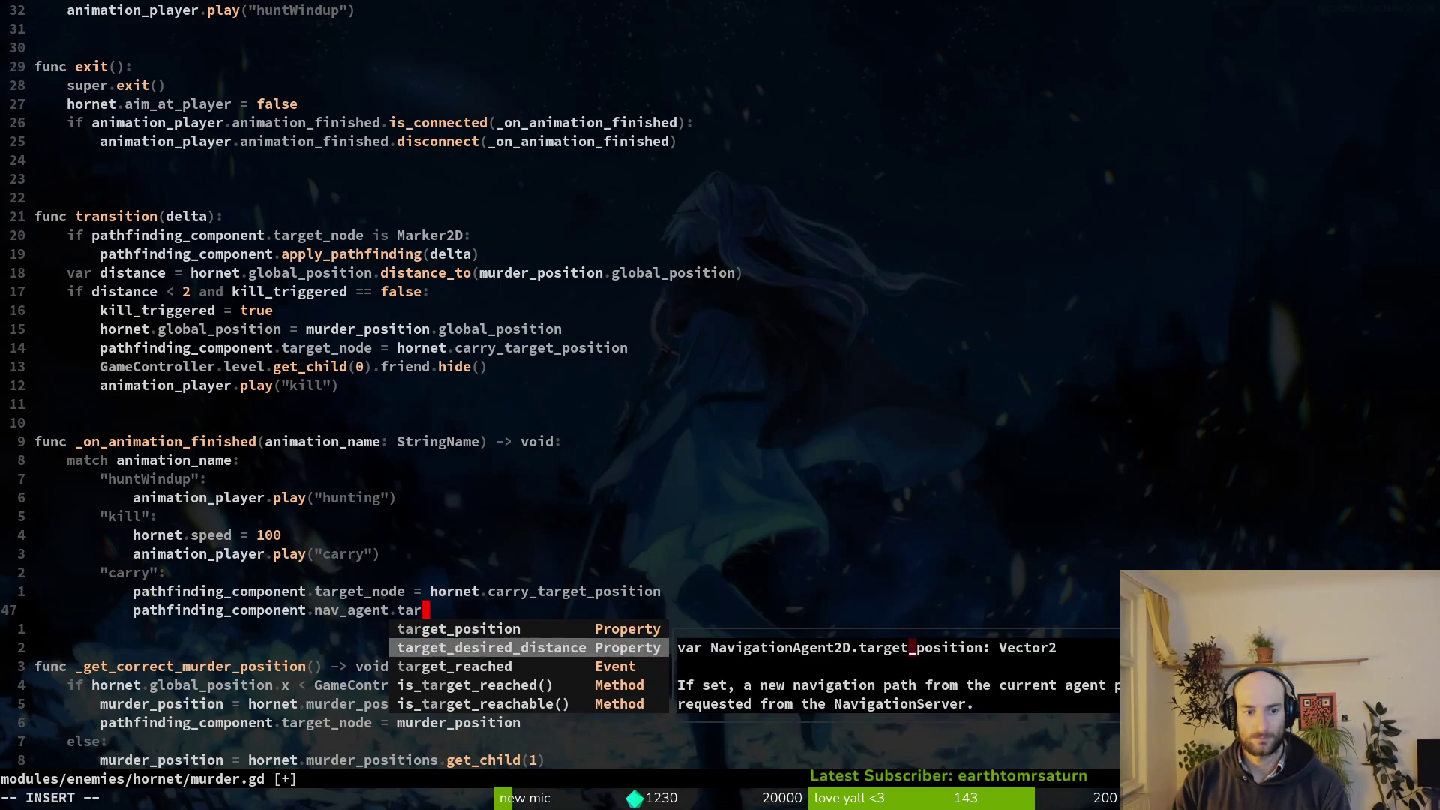
pyautogui.press('Return')
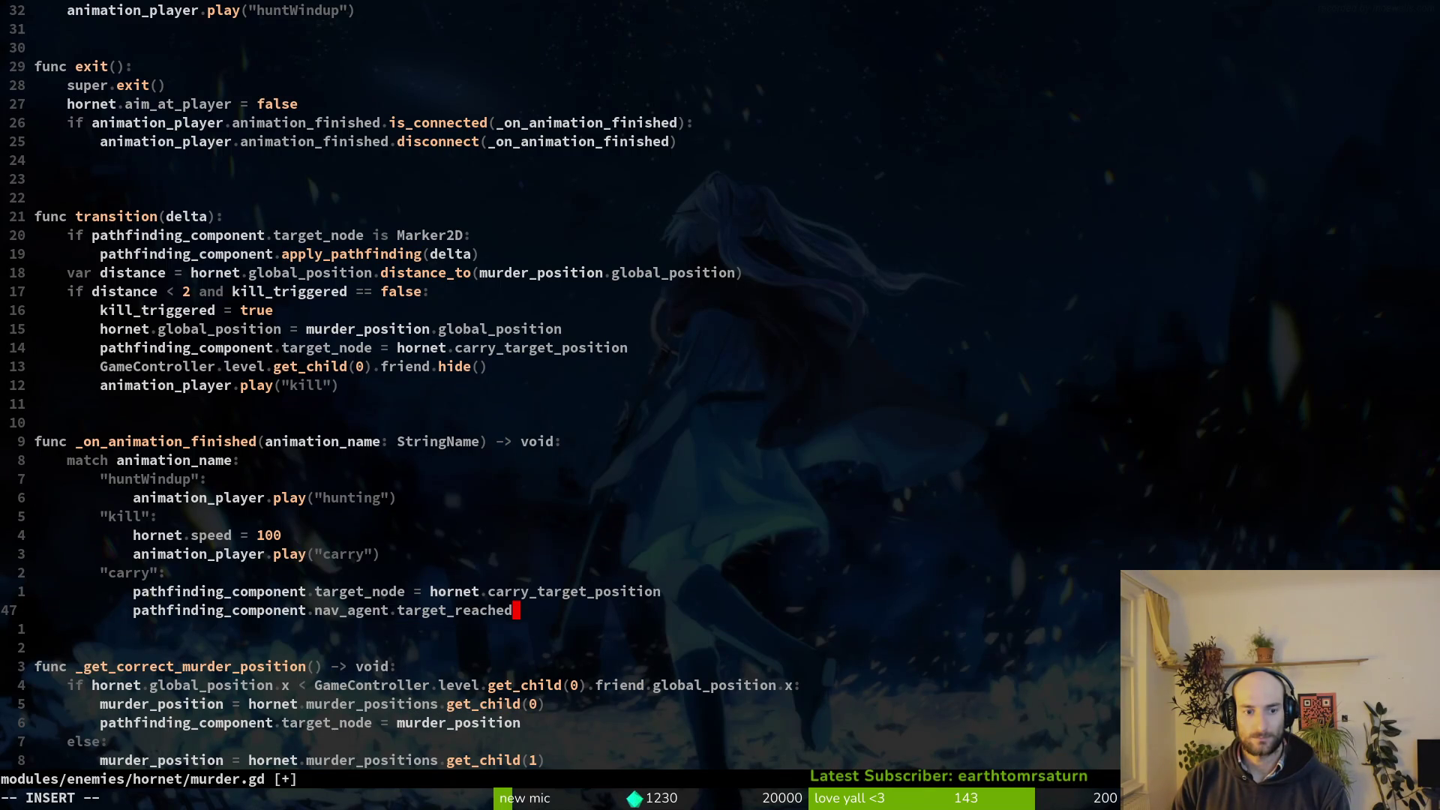
# Connect it to GameController.signal_manager.emit_respawn_after_tutorialmurder and save murder.gd.
pyautogui.write('.connect(')
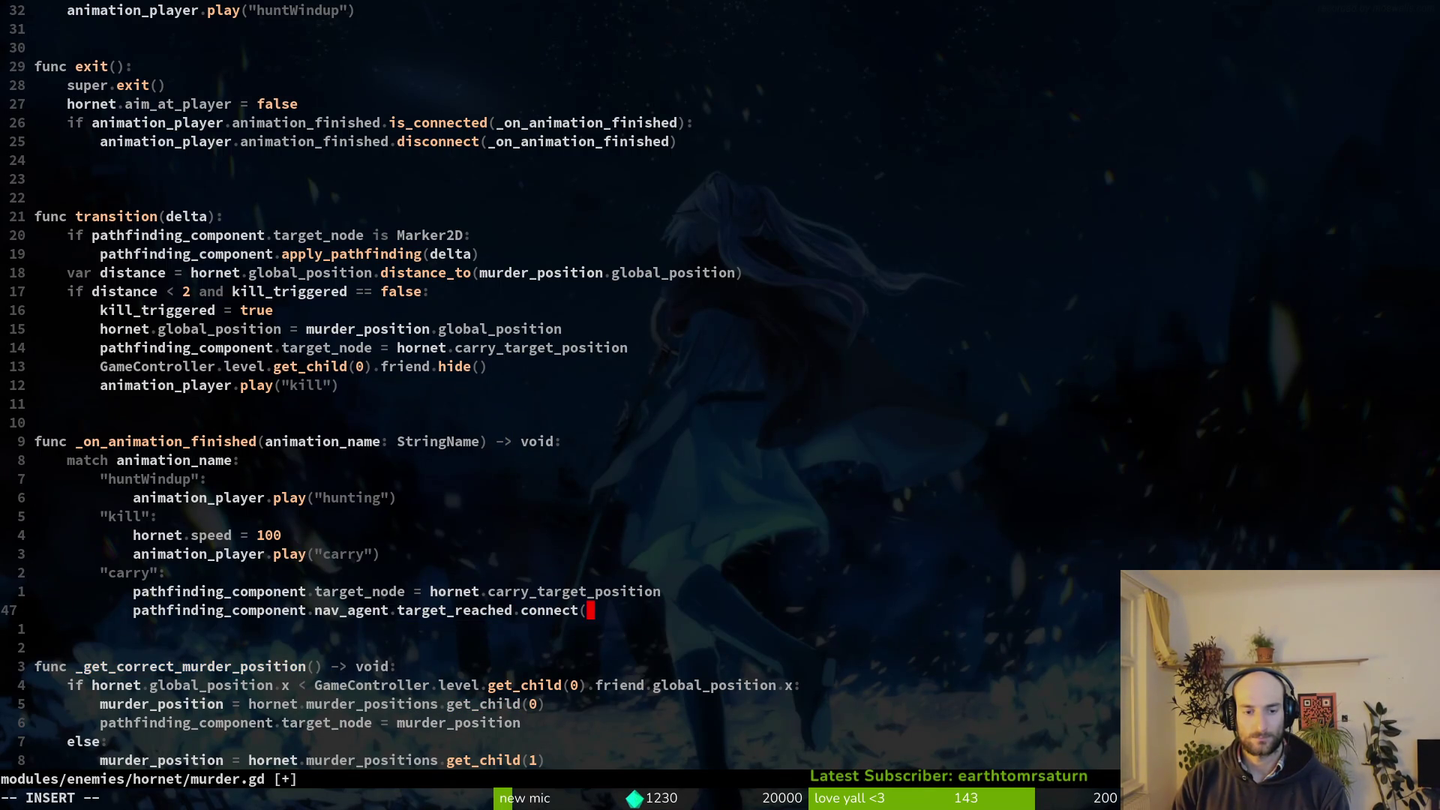
pyautogui.write('GameController.signal_manager.')
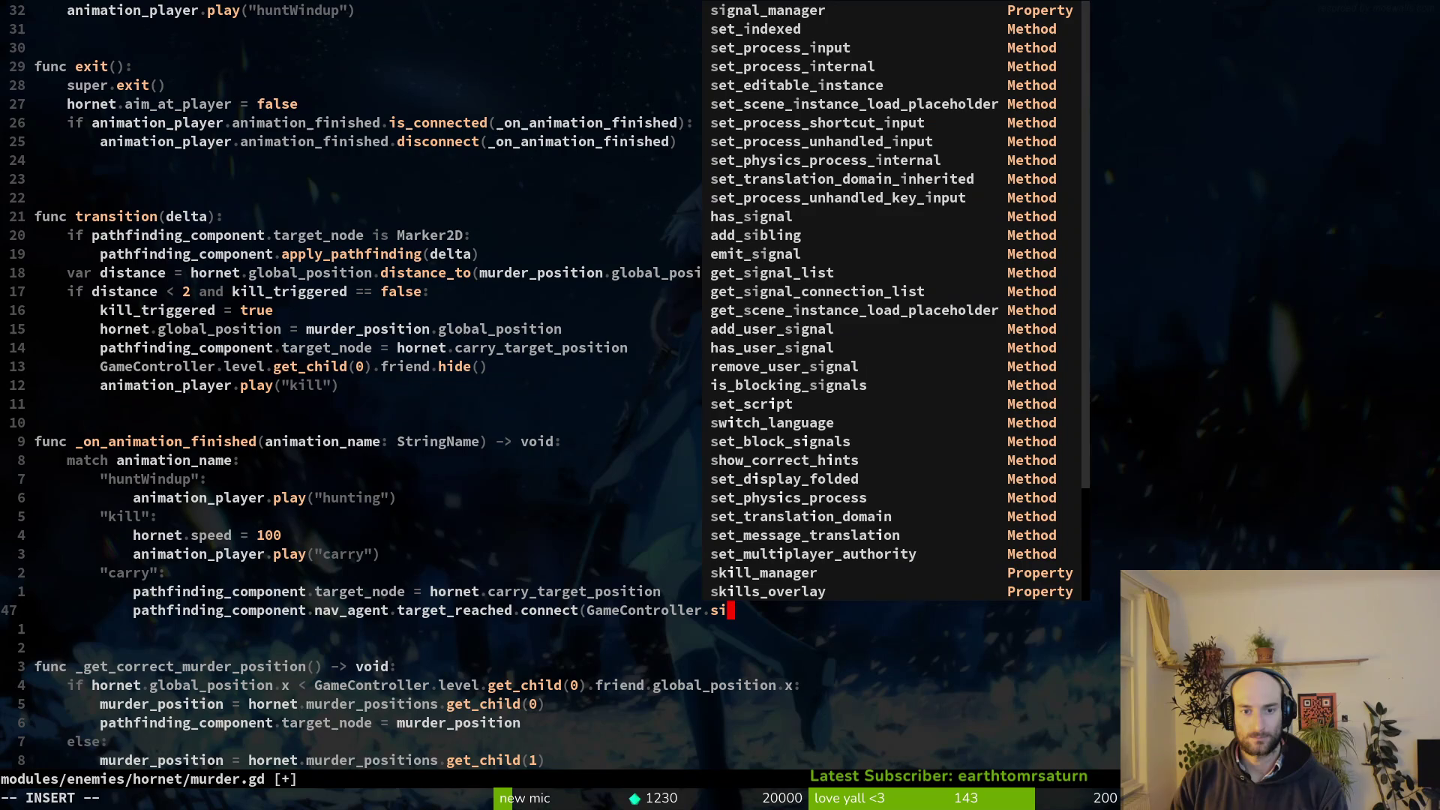
pyautogui.write('emi')
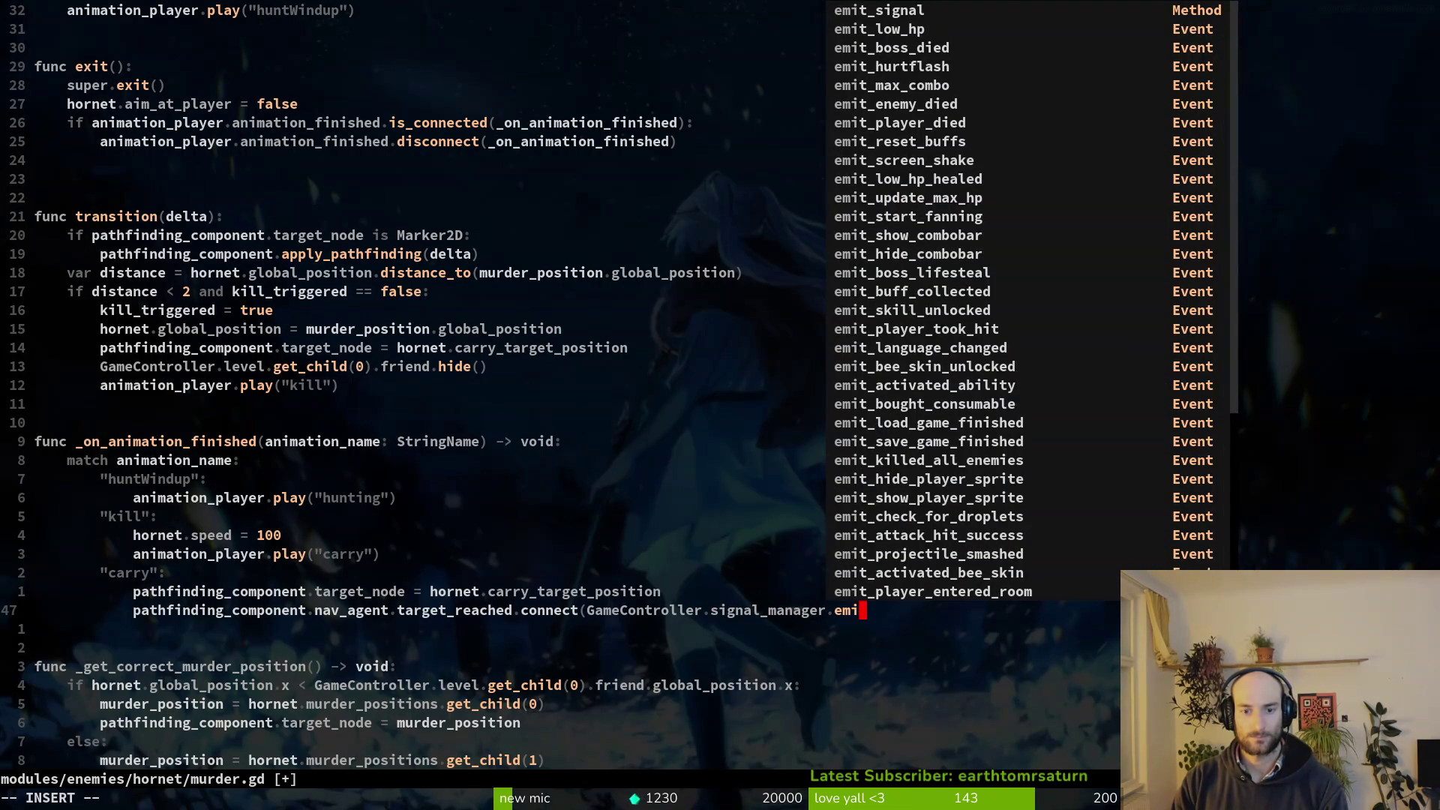
pyautogui.write('res')
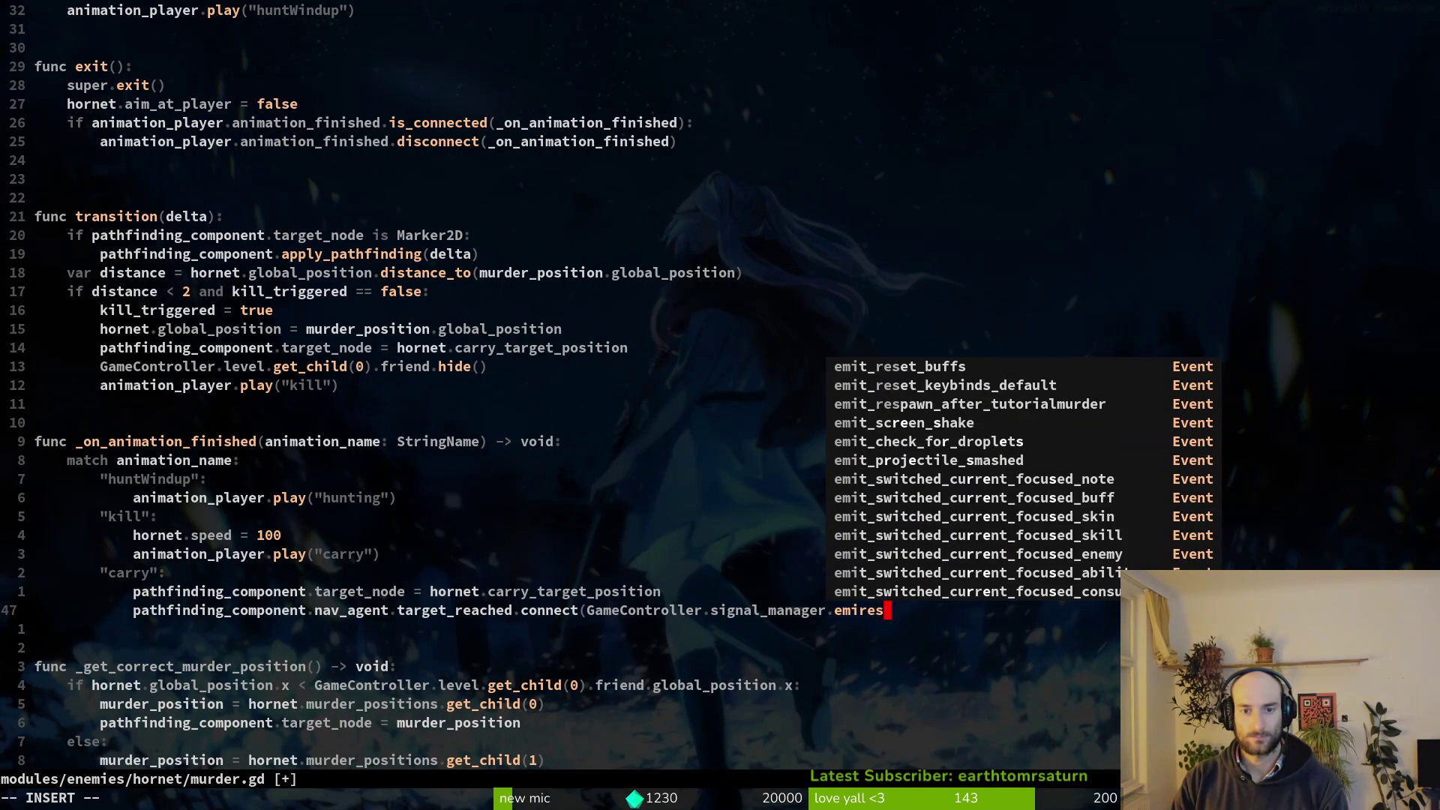
pyautogui.press('Tab')
pyautogui.press('Tab')
pyautogui.press('Tab')
pyautogui.press('Return')
pyautogui.write('.')
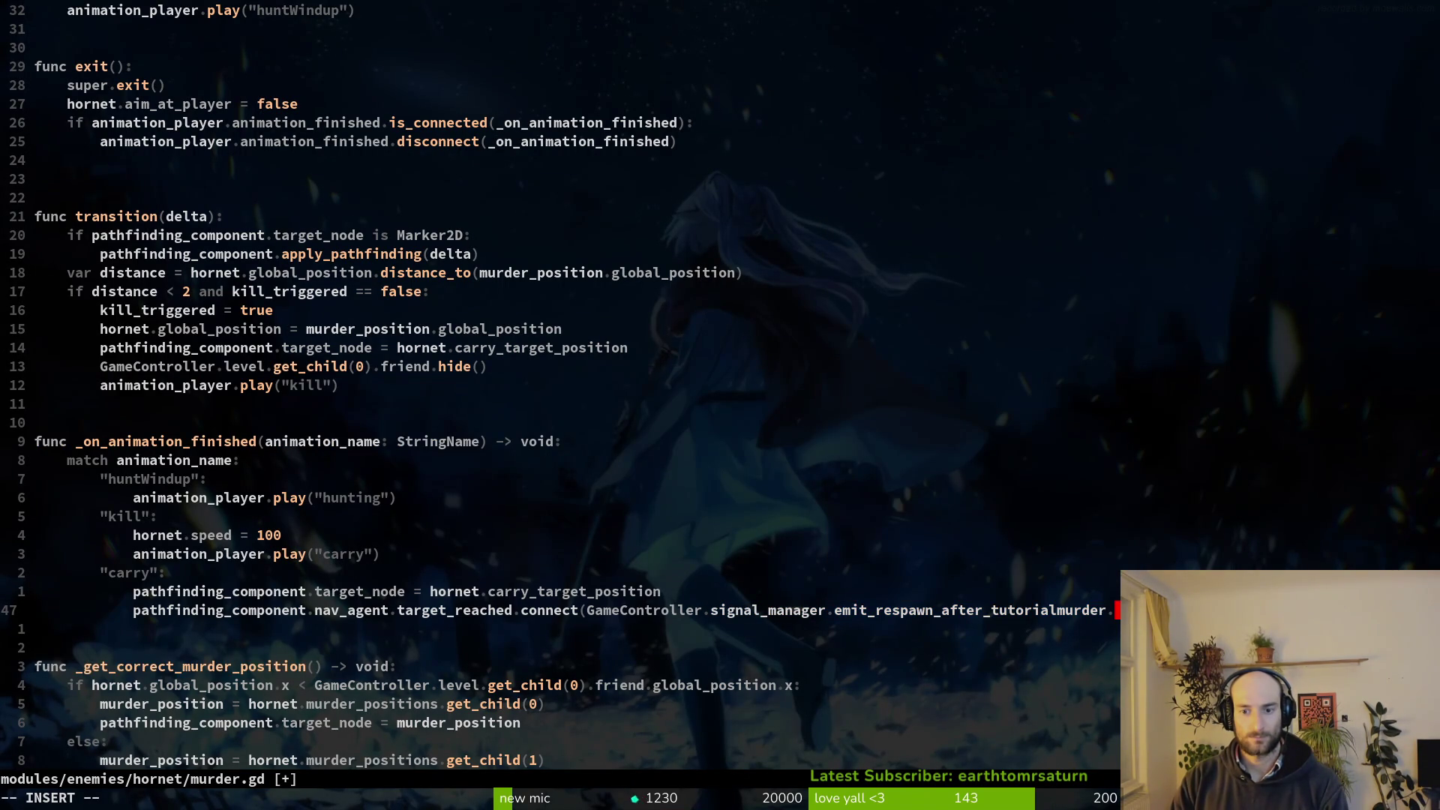
pyautogui.write('e')
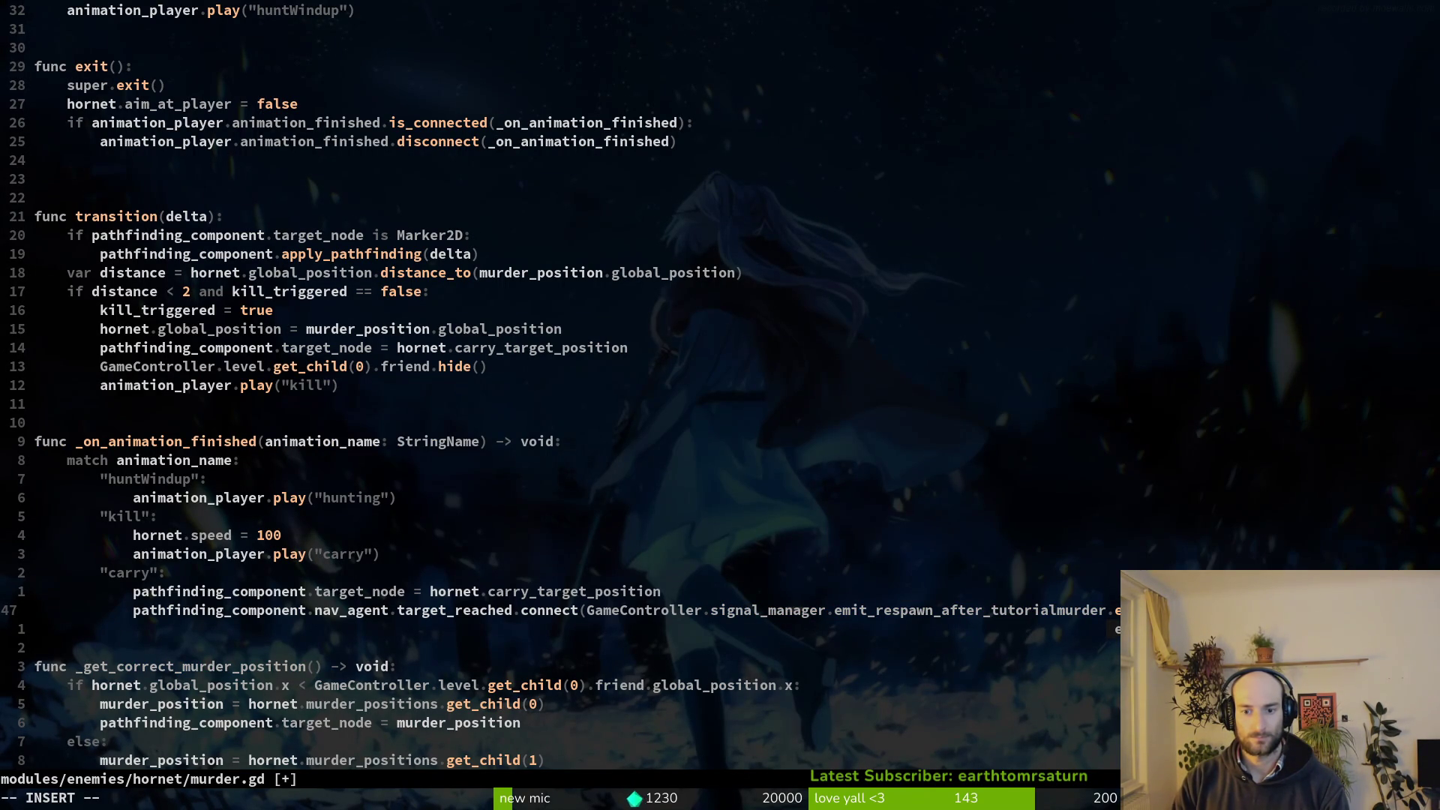
pyautogui.press('BackSpace')
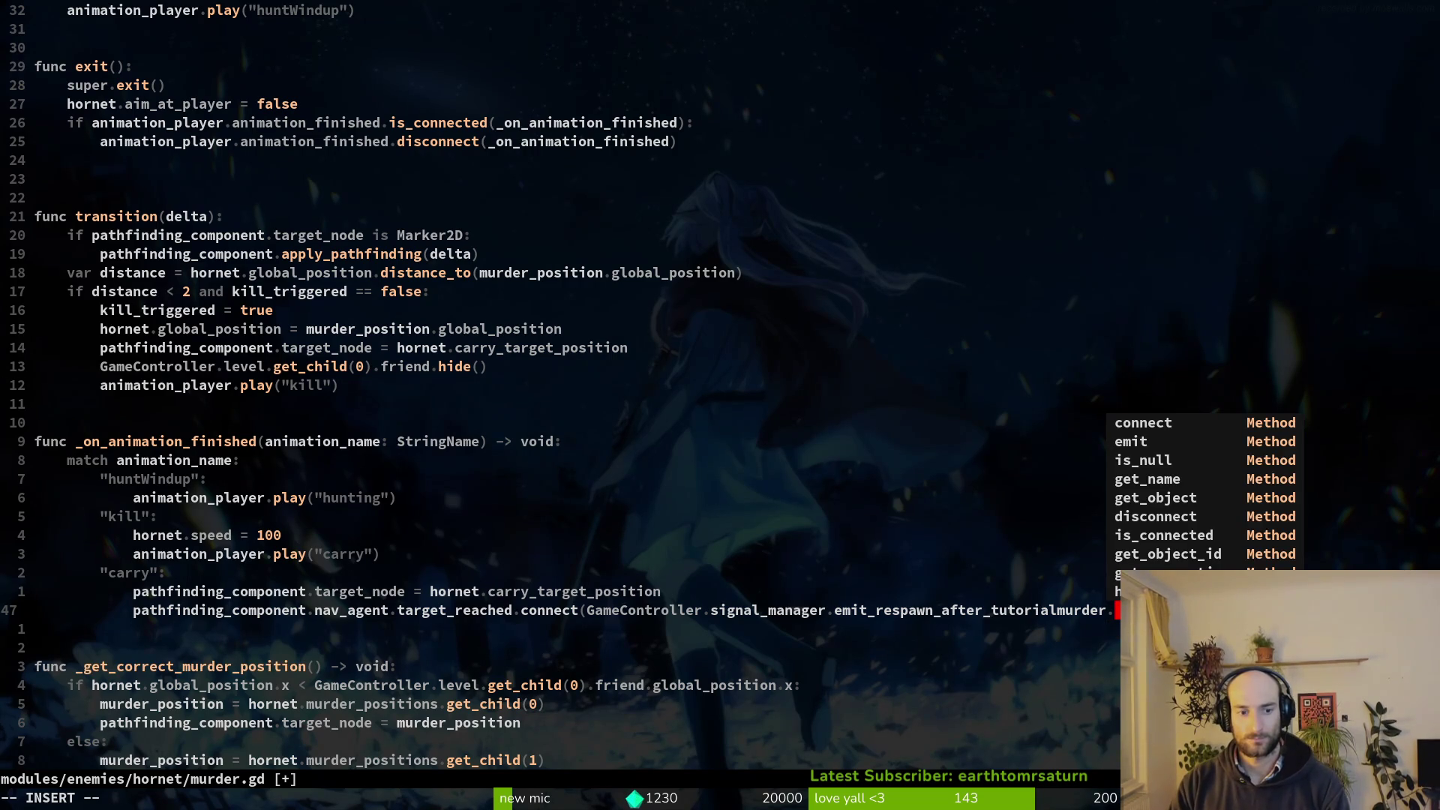
pyautogui.press('Escape')
pyautogui.write(':w')
pyautogui.press('Return')
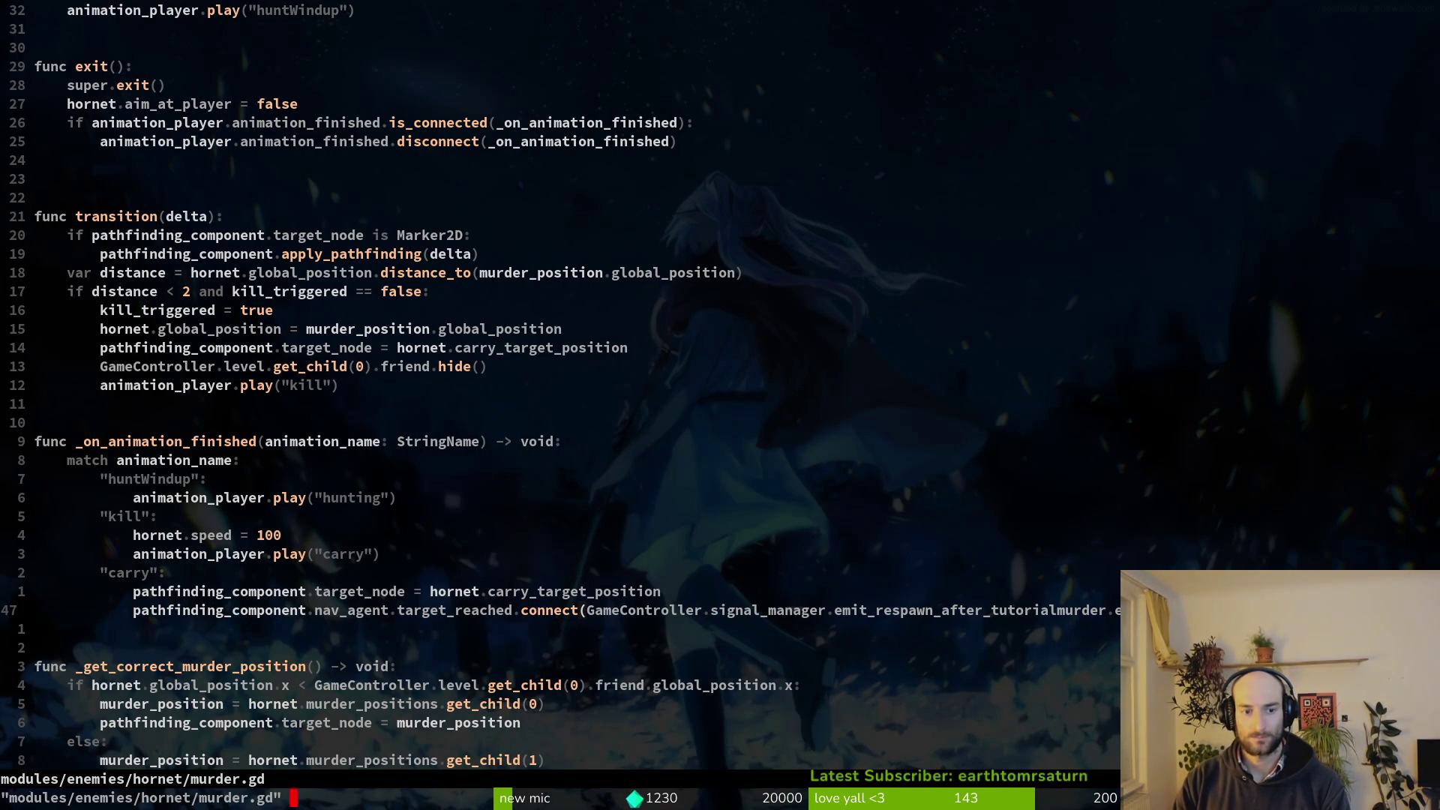
# Launch the debug game, load the hornet level from level select, and play until the hornet captures the bee.
pyautogui.hotkey('alt', 'Tab')
pyautogui.press('F5')
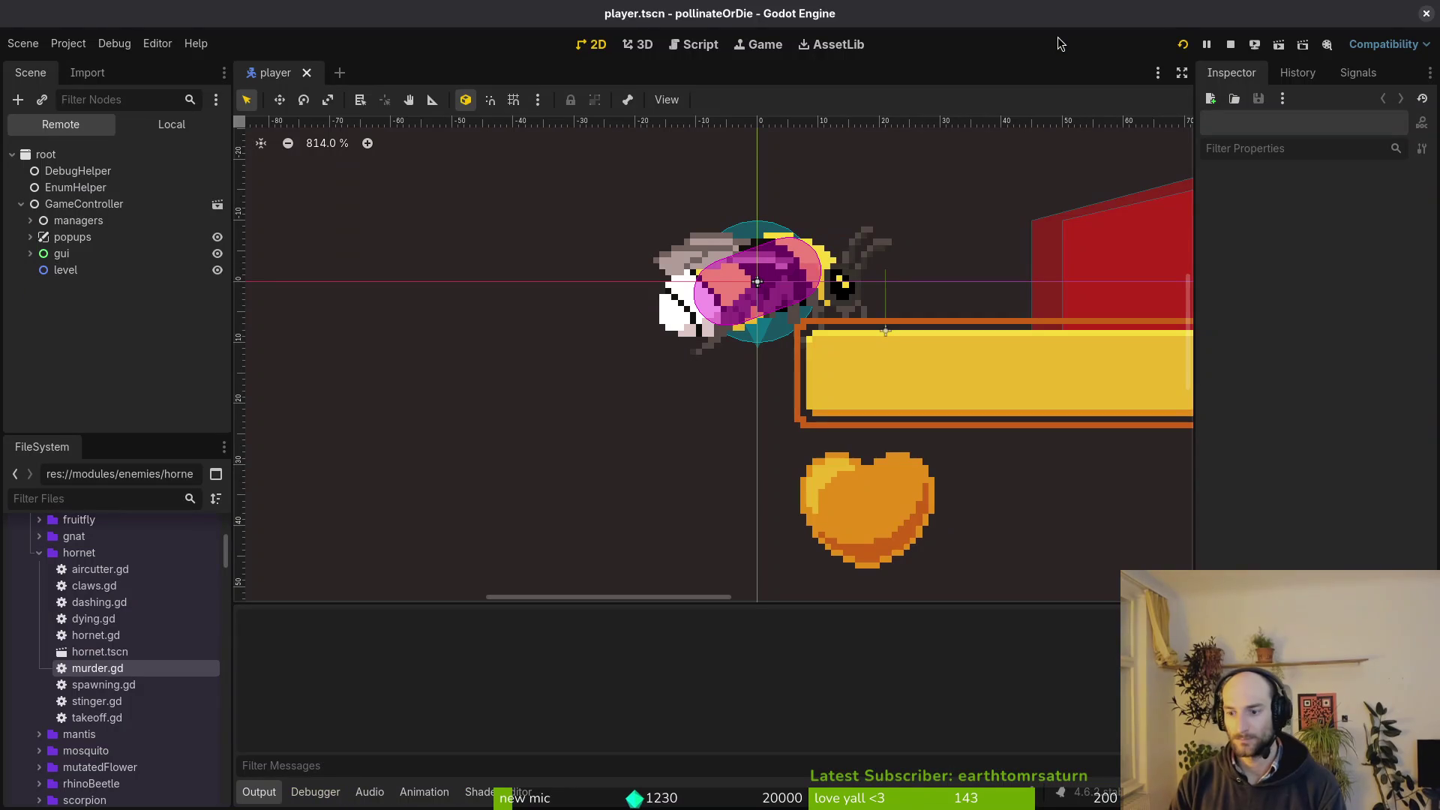
pyautogui.press('Return')
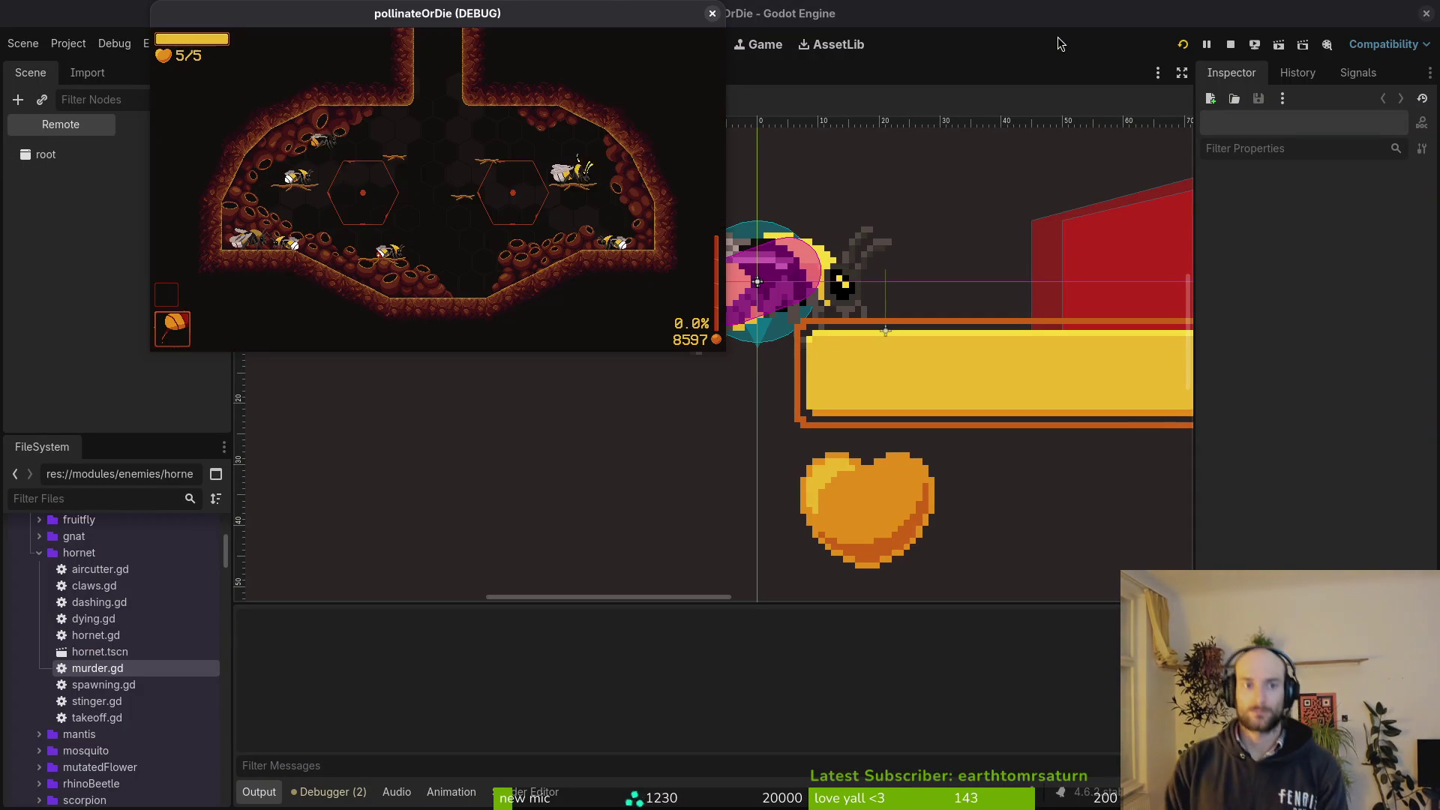
pyautogui.press('Tab')
pyautogui.press('Up')
pyautogui.press('Return')
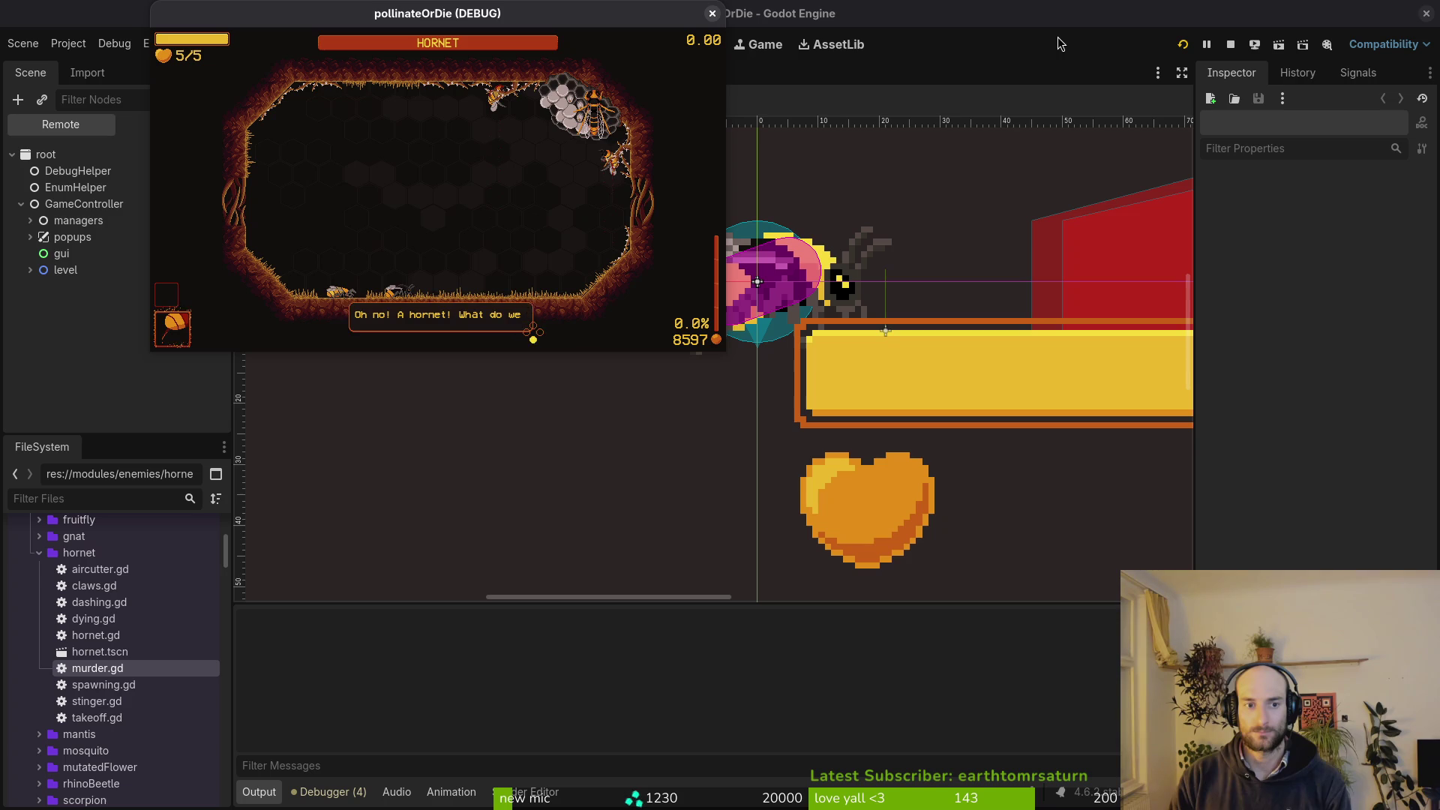
pyautogui.press('space')
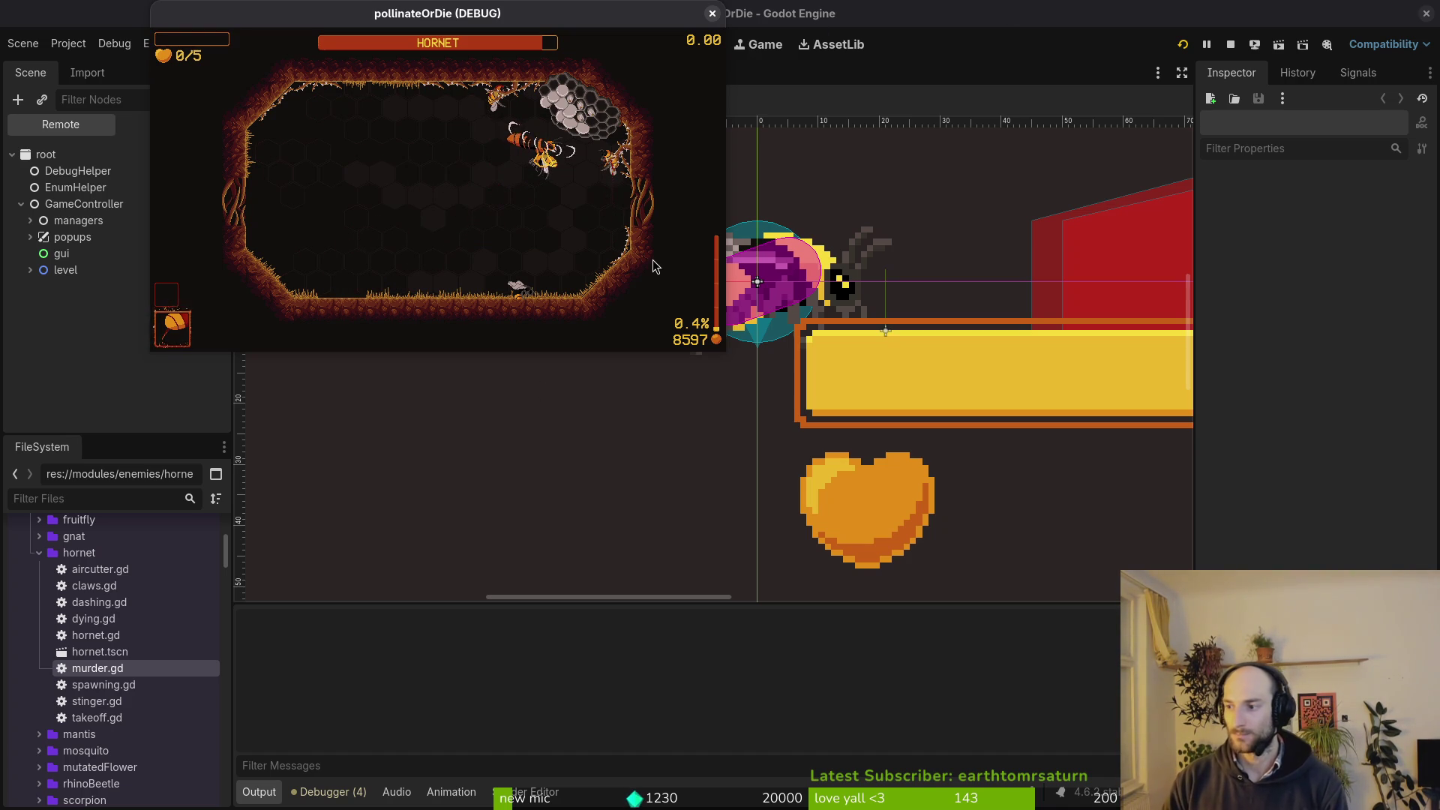
pyautogui.hotkey('alt', 'Tab')
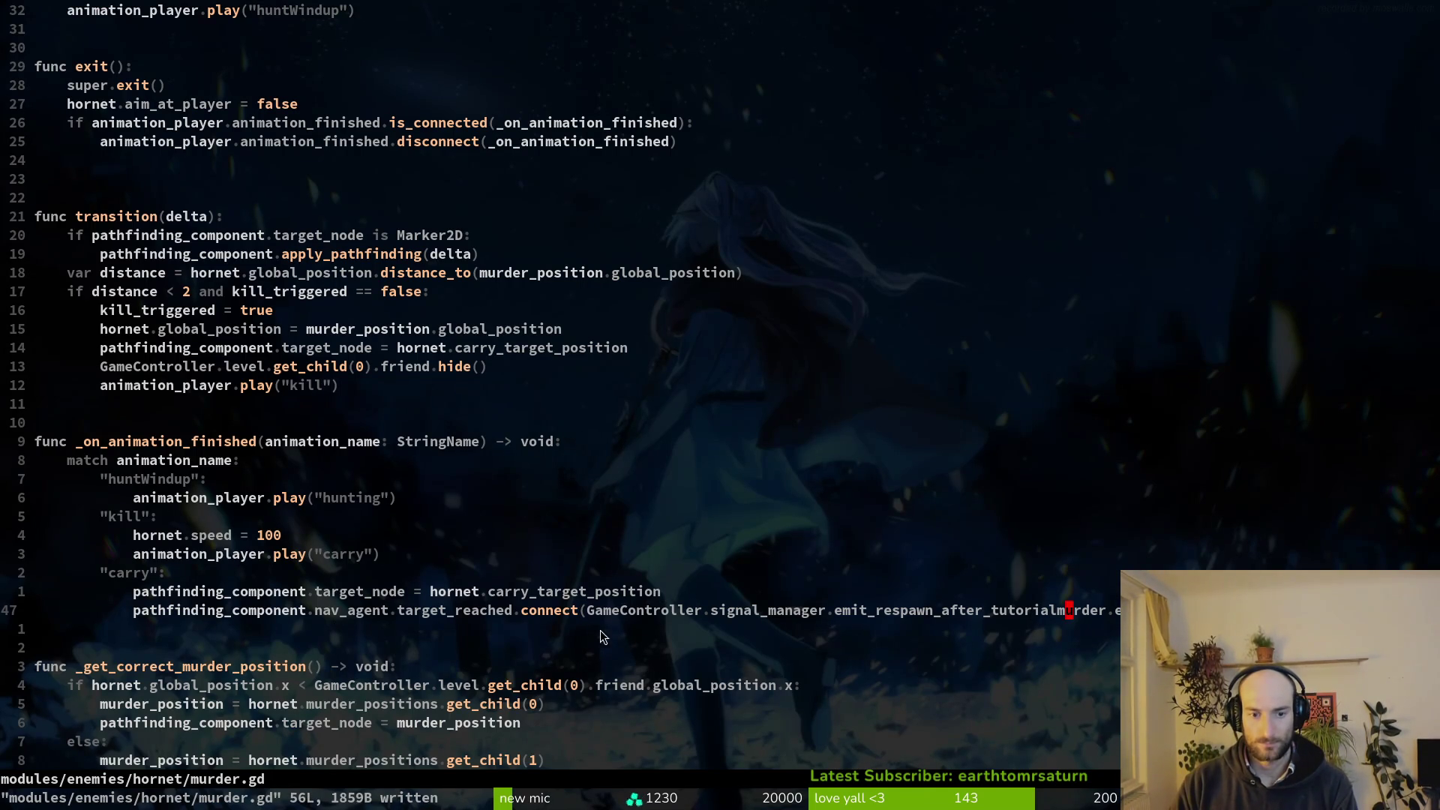
# Wrap line 47's GameController respawn emit in a func(): lambda and save murder.gd.
pyautogui.write('ifunc()')
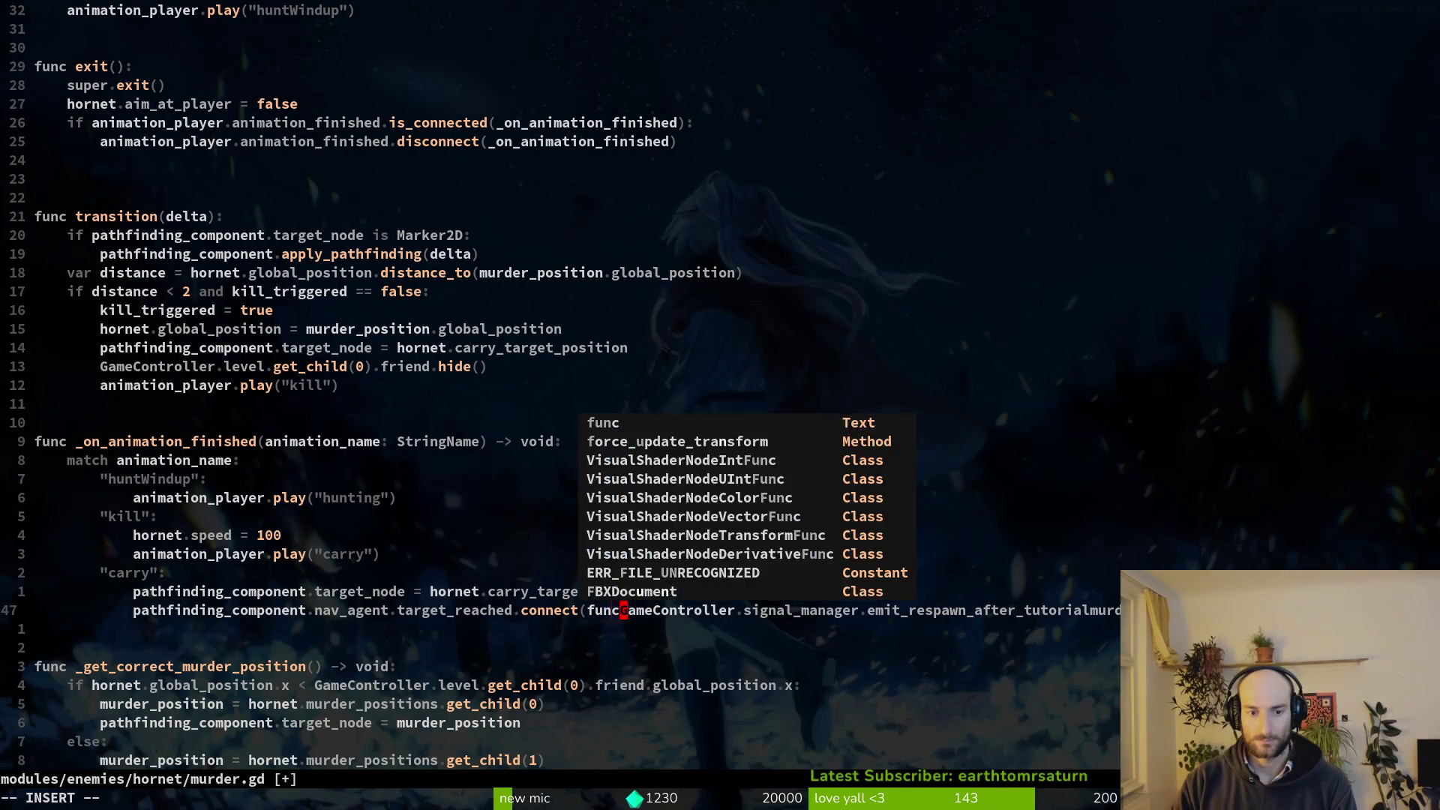
pyautogui.write(':')
pyautogui.press('Escape')
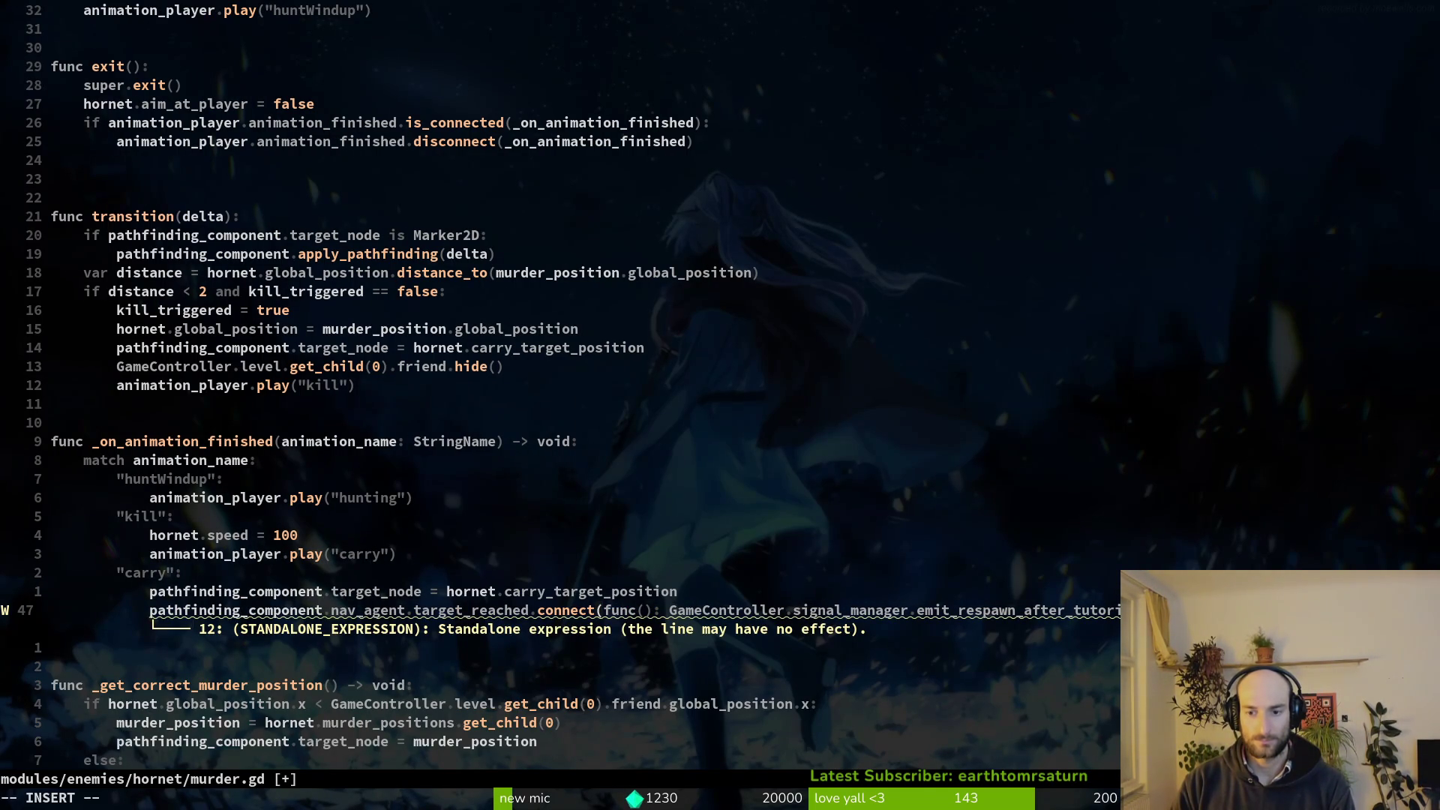
pyautogui.write(')')
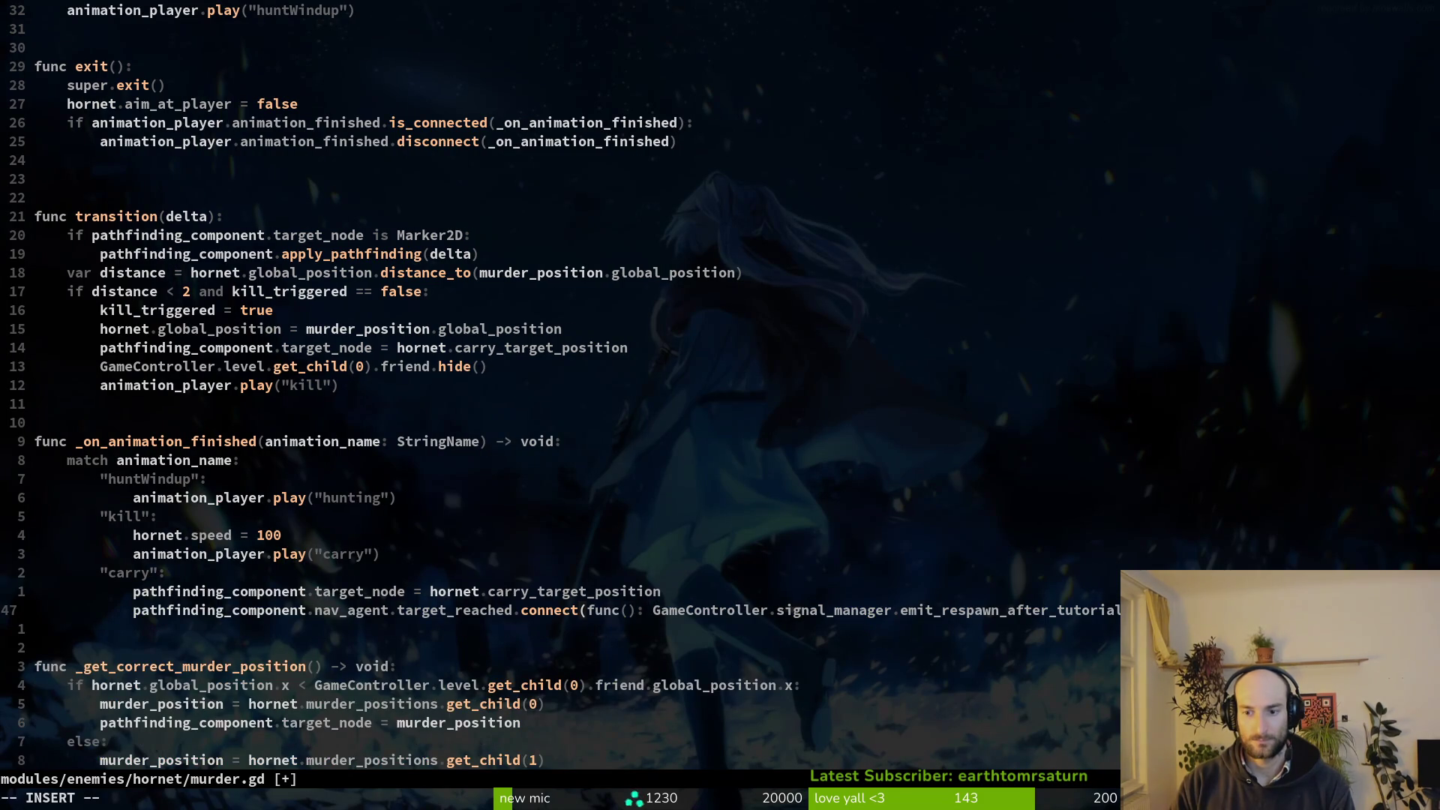
pyautogui.press('Escape')
pyautogui.write(':write')
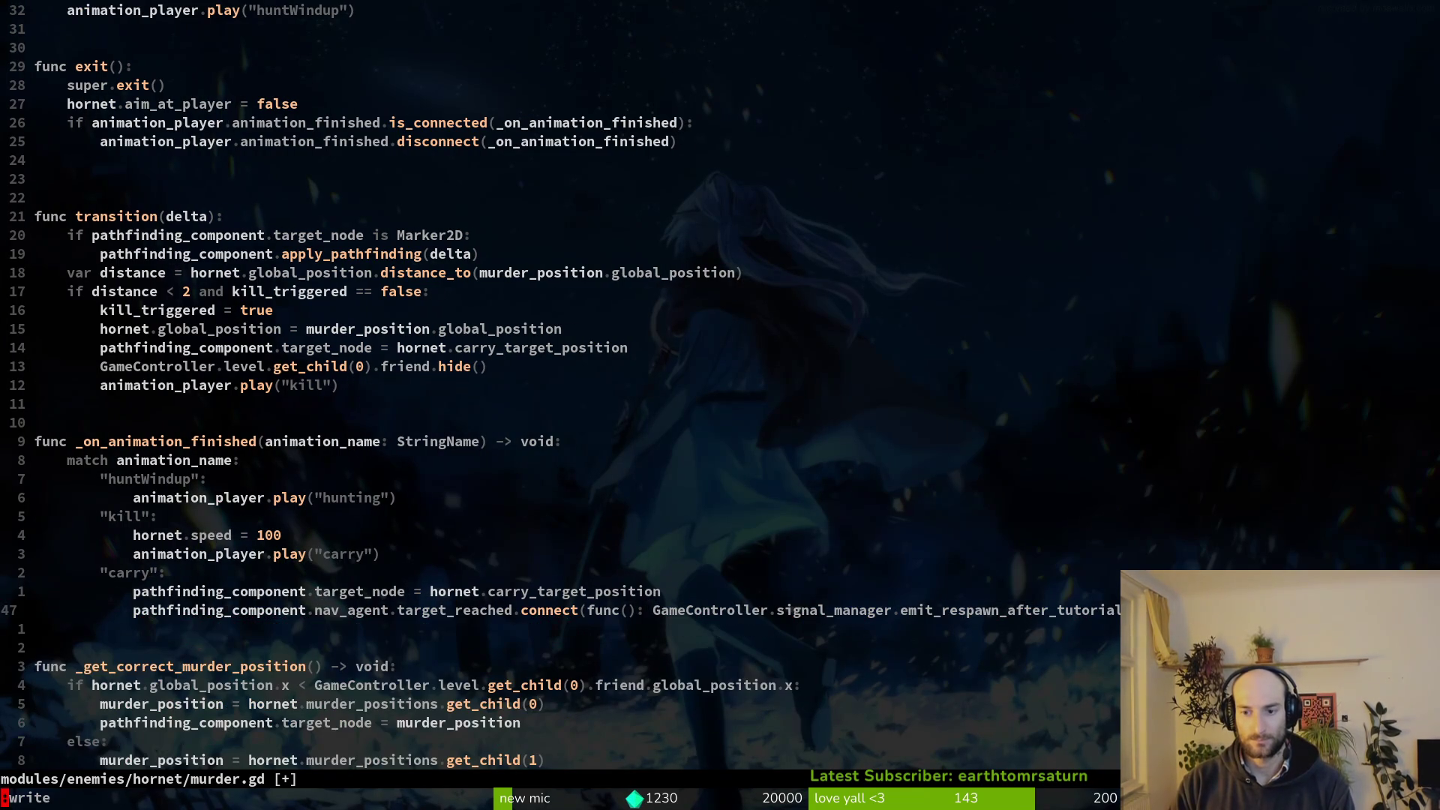
pyautogui.press('Return')
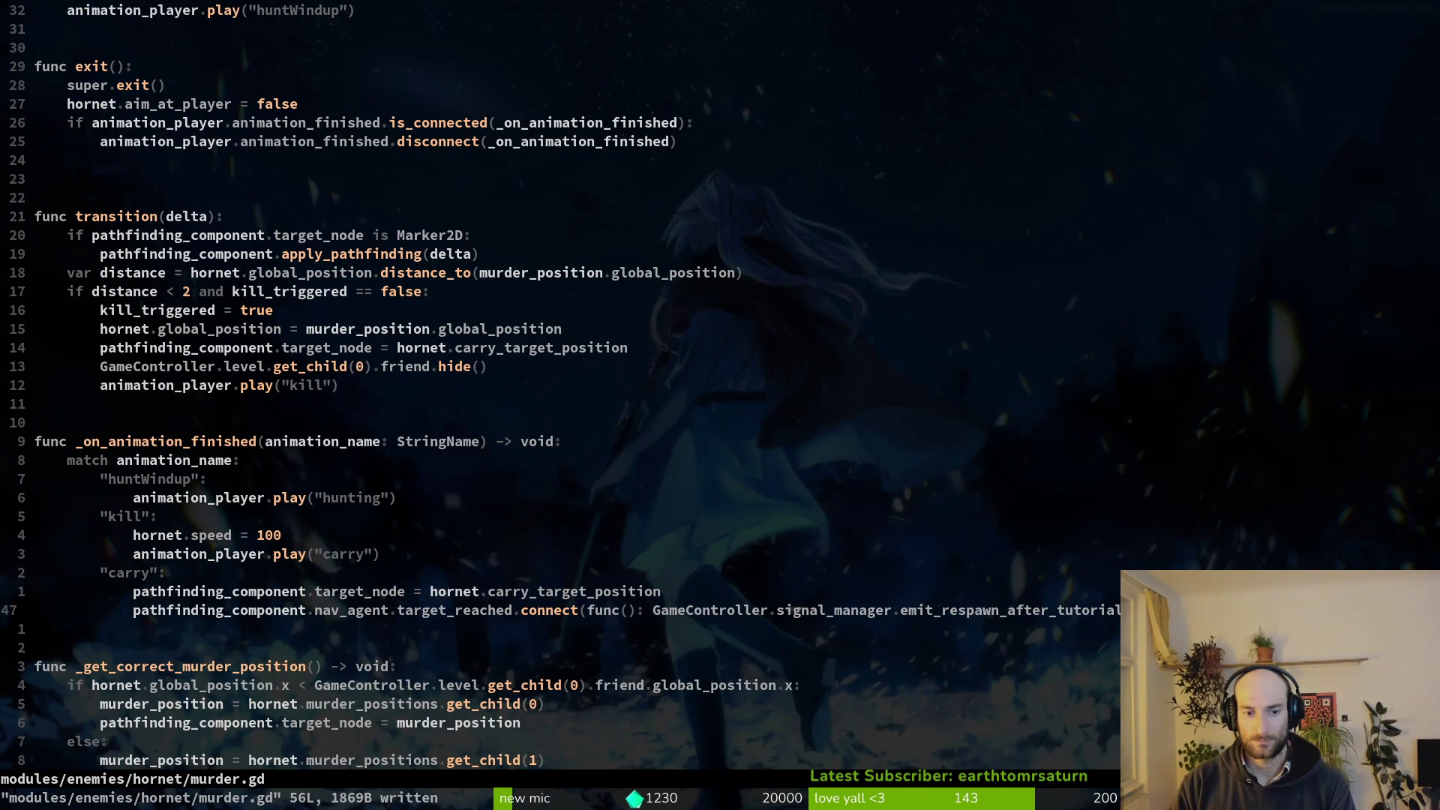
pyautogui.press('space')
# Open modules/player/dying.gd, remove a stray empty line in the ArenaHornet branch, and save.
pyautogui.press('f')
pyautogui.press('f')
pyautogui.write('dying')
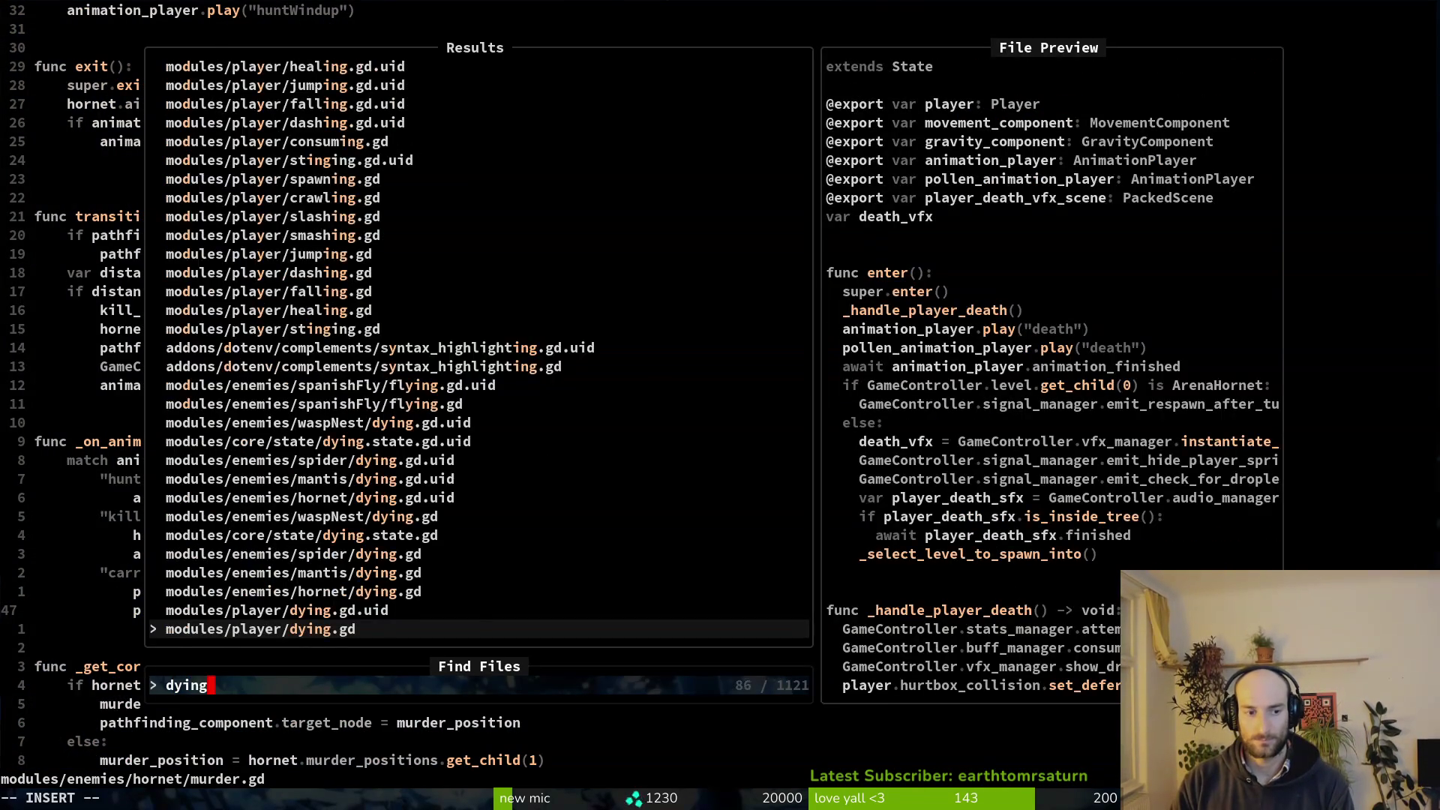
pyautogui.press('Return')
pyautogui.press('O')
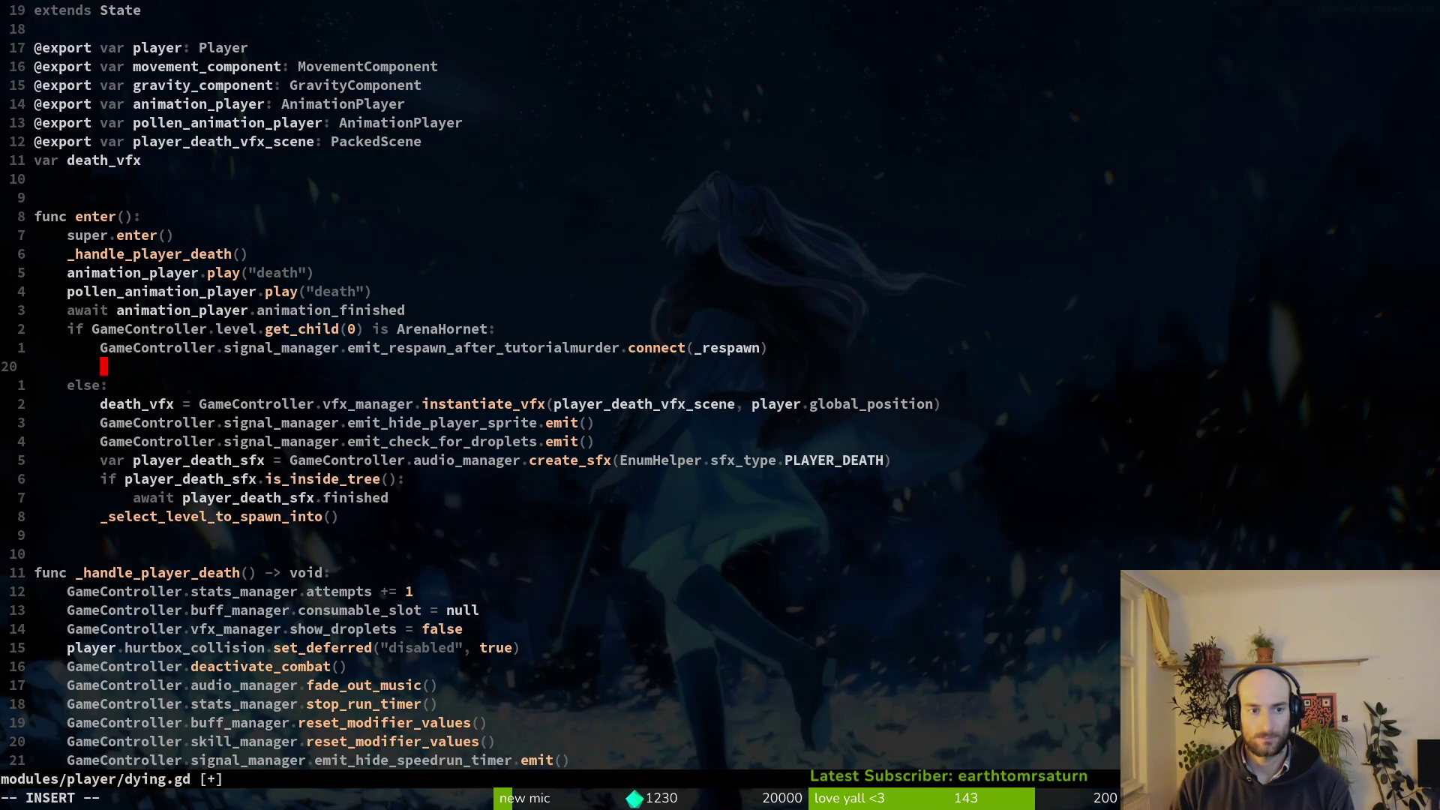
pyautogui.press('Escape')
pyautogui.press('d')
pyautogui.press('d')
pyautogui.write(':w')
pyautogui.press('Return')
# Add print_debug("respawn") at the start of _respawn(), save dying.gd, and rerun the game.
pyautogui.press('G')
pyautogui.press('k')
pyautogui.press('k')
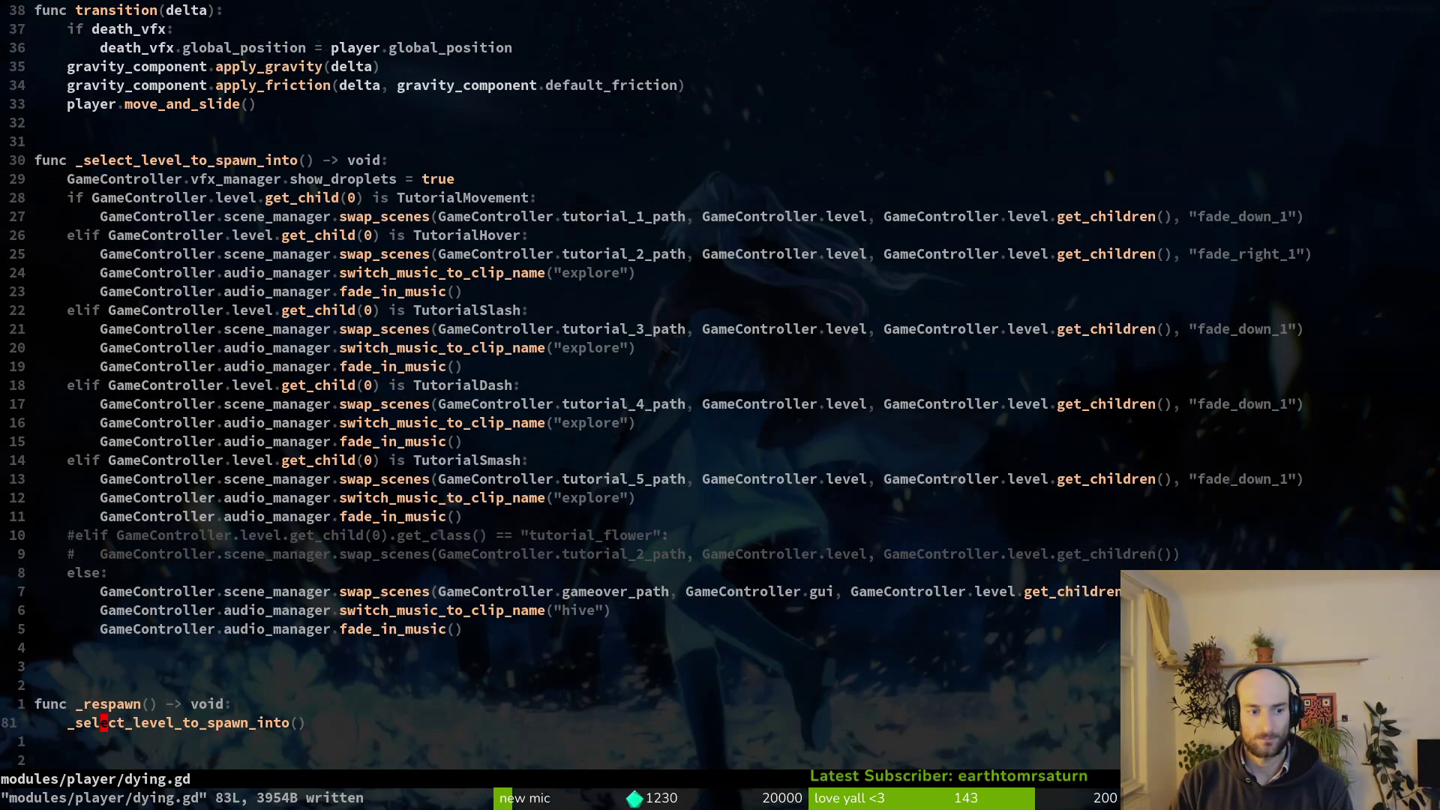
pyautogui.press('O')
pyautogui.press('Return')
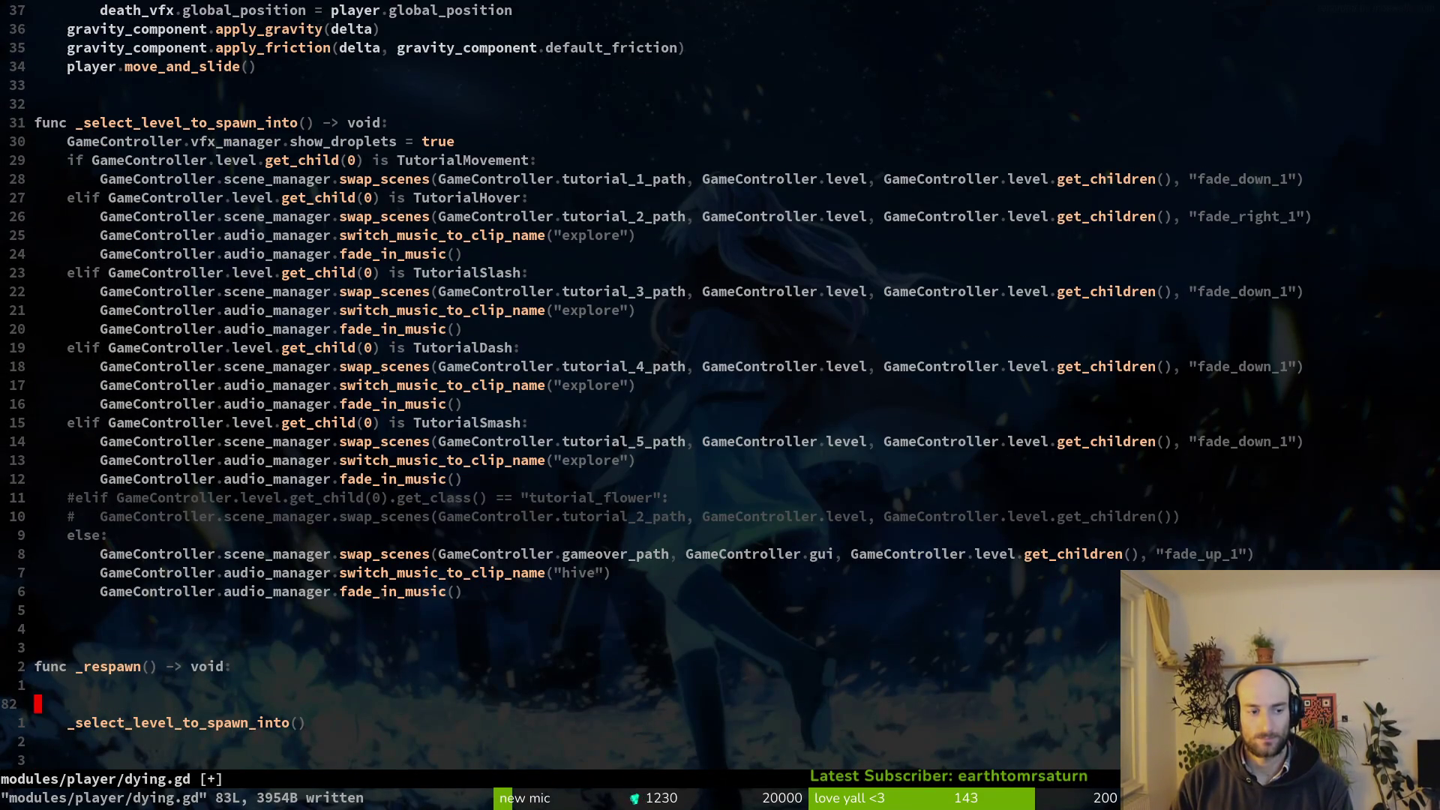
pyautogui.press('Return')
pyautogui.write('prde')
pyautogui.press('Return')
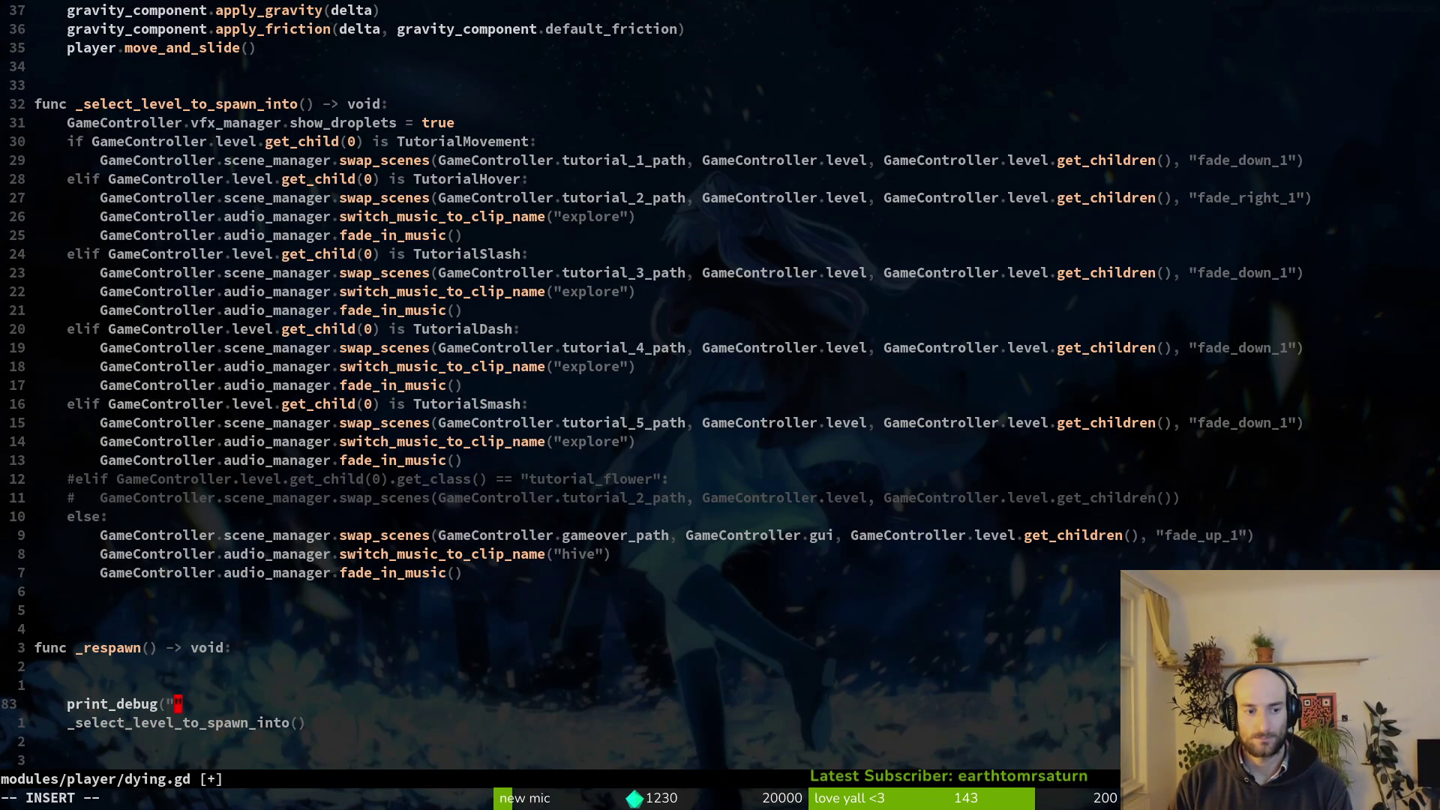
pyautogui.write('wn')
pyautogui.press('Escape')
pyautogui.press('k')
pyautogui.press('k')
pyautogui.press('d')
pyautogui.press('d')
pyautogui.press('d')
pyautogui.press('d')
pyautogui.write(':w')
pyautogui.press('Return')
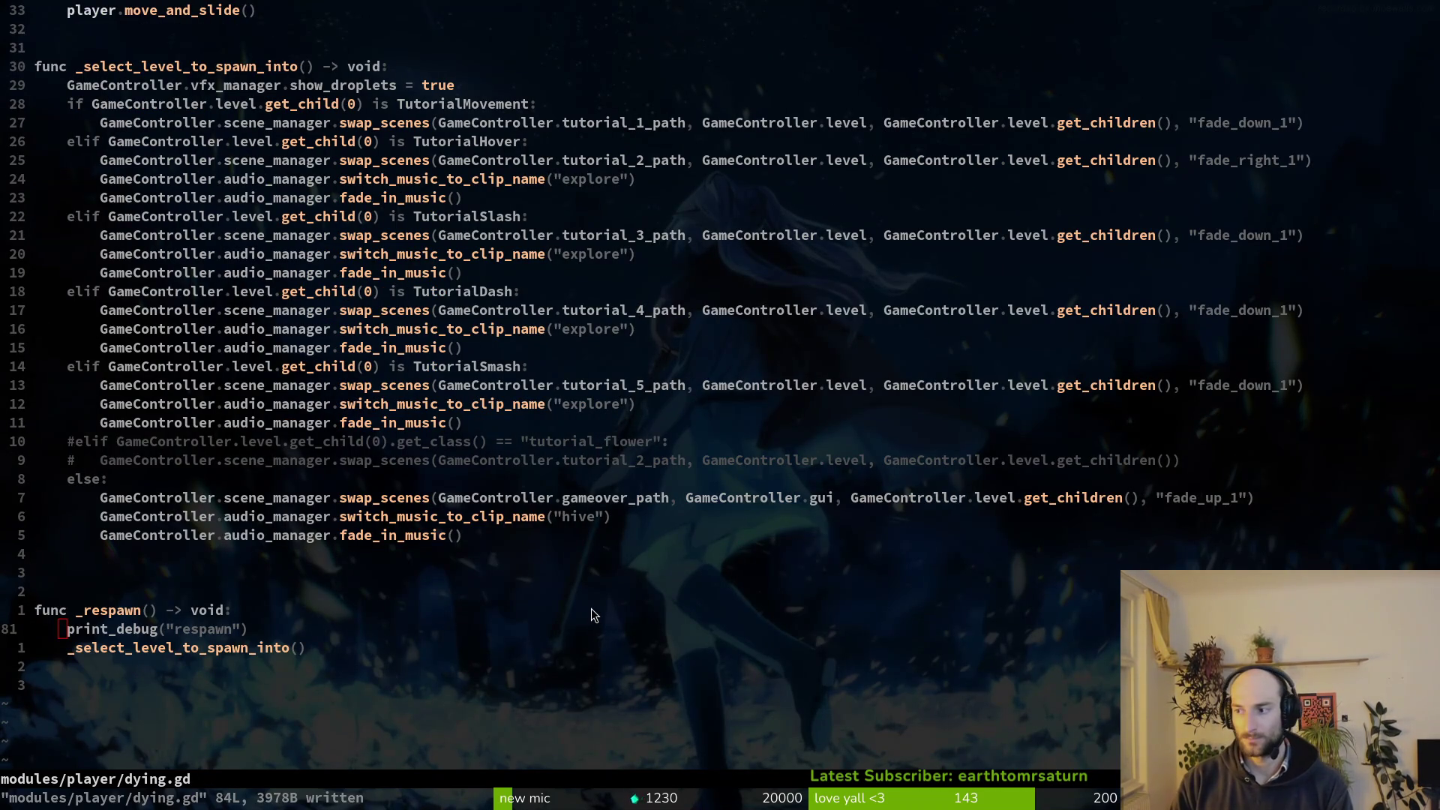
pyautogui.hotkey('alt', 'Tab')
pyautogui.press('F5')
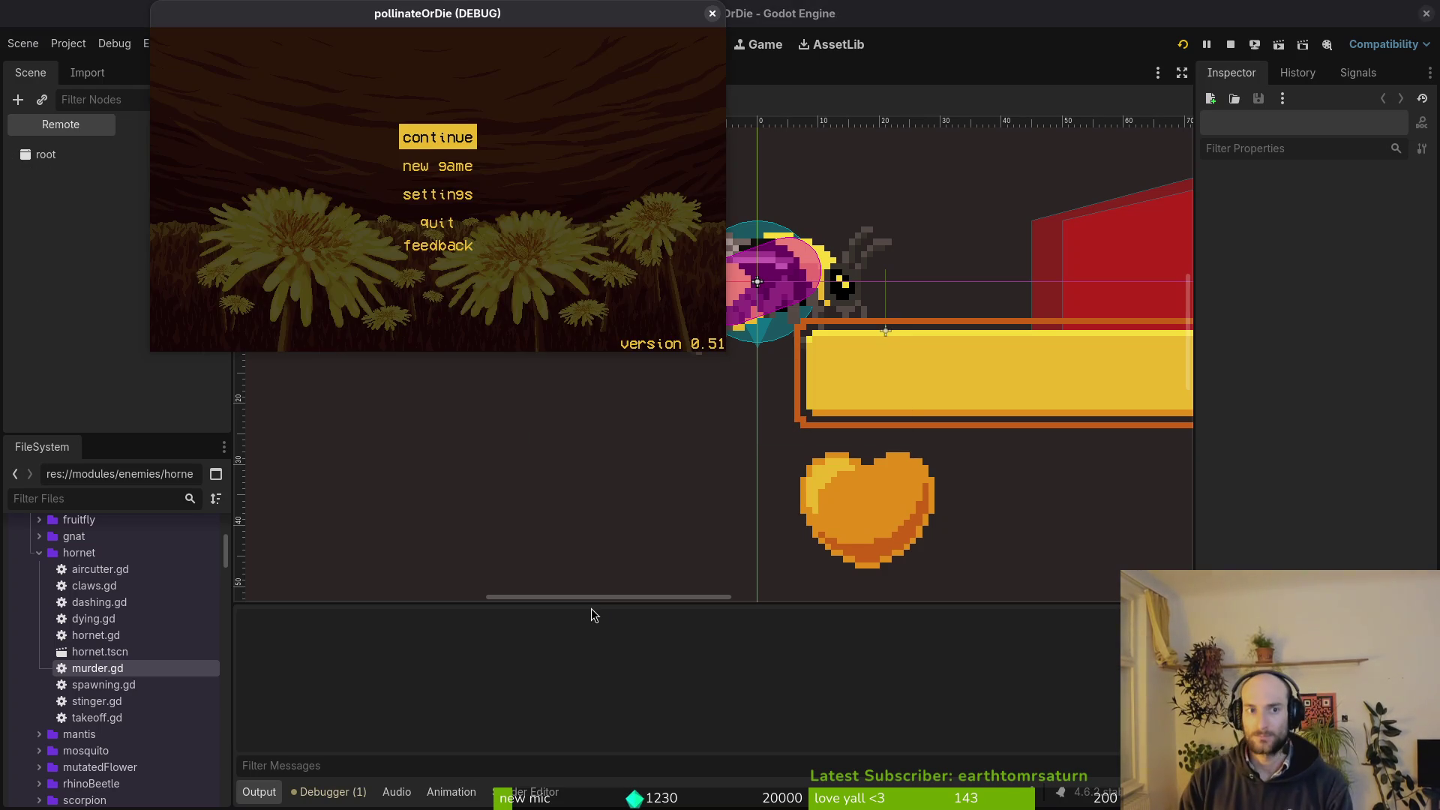
# Replay the hornet level until the bee's hearts drop to 0/5, then return to murder.gd.
pyautogui.press('Escape')
pyautogui.press('Return')
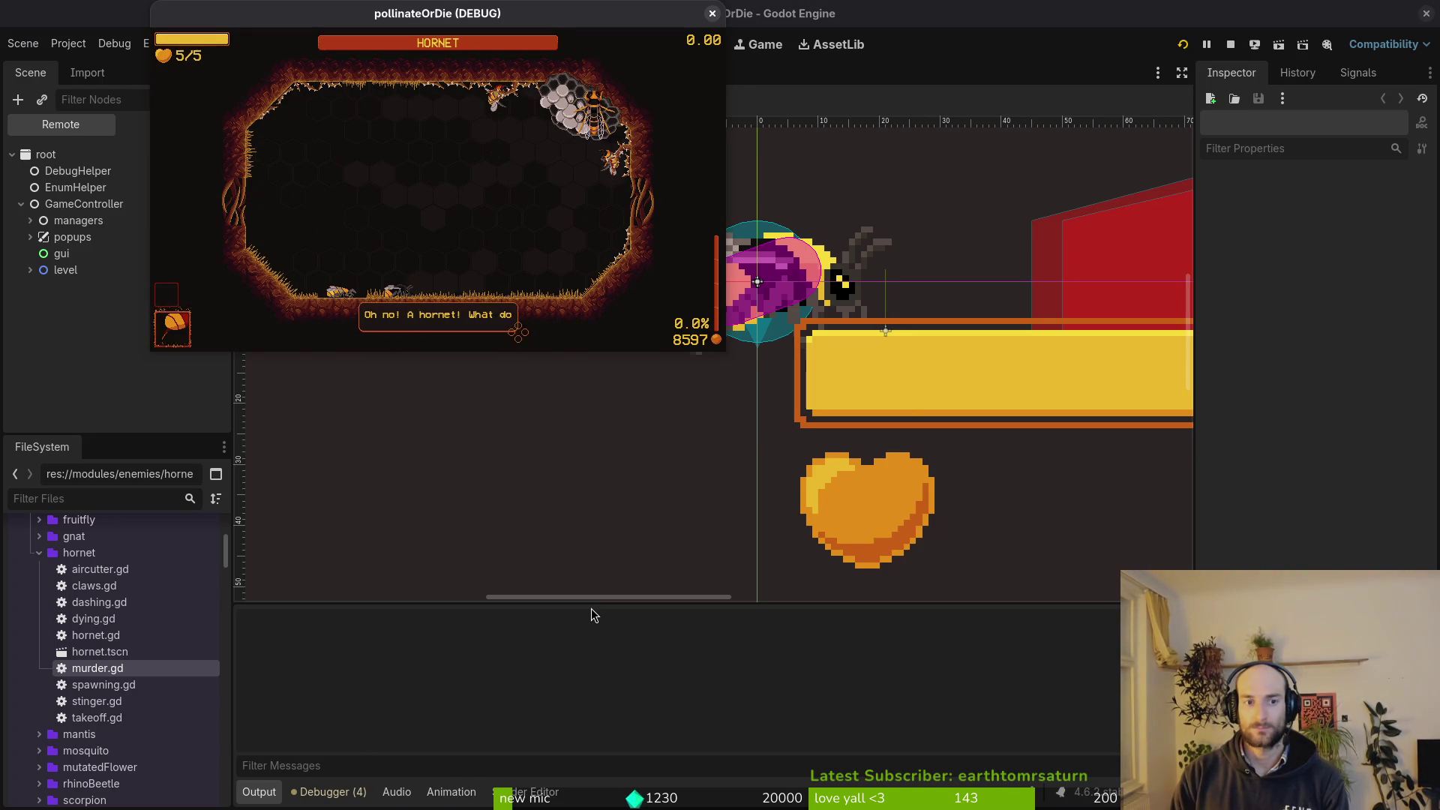
pyautogui.press('space')
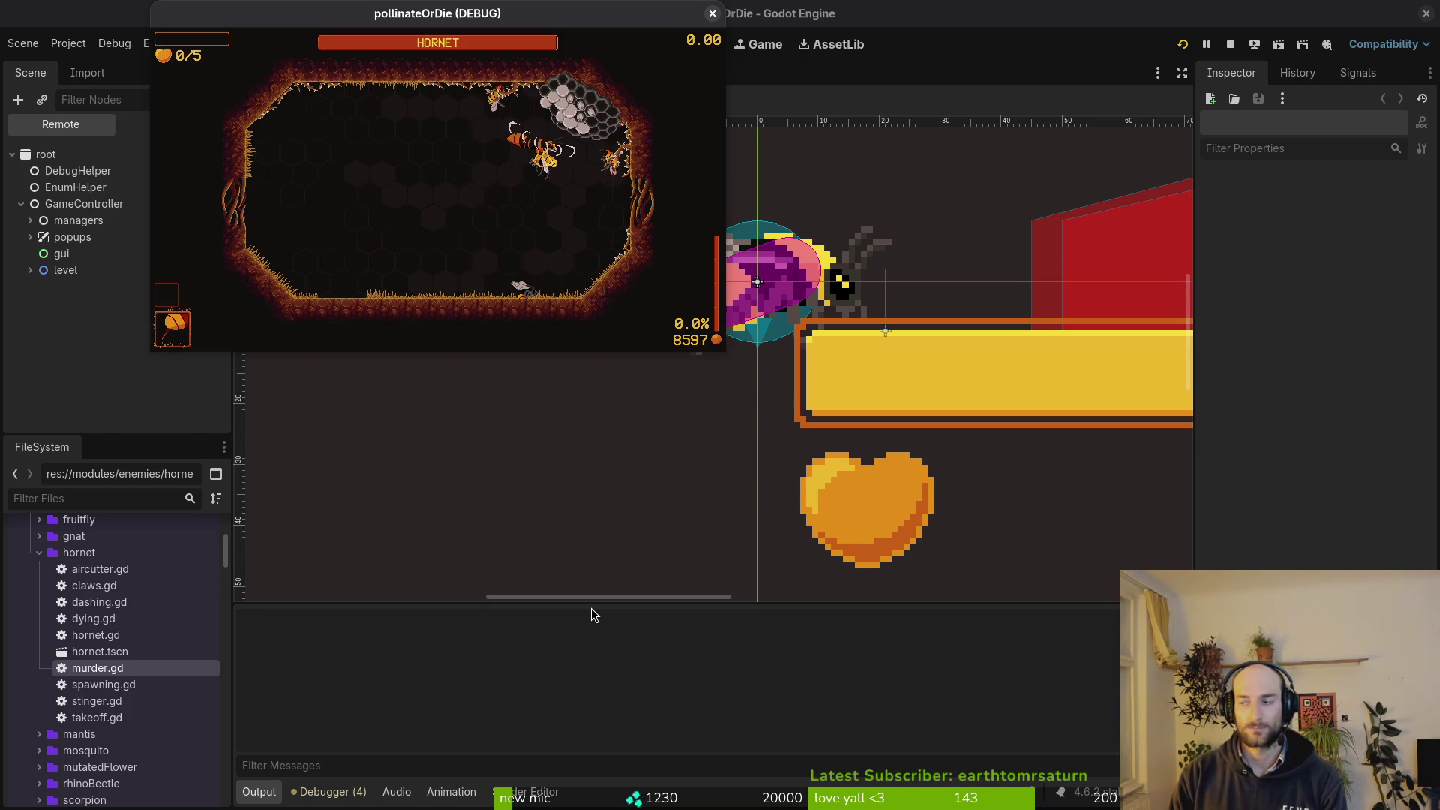
pyautogui.hotkey('alt', 'Tab')
pyautogui.hotkey('ctrl', '6')
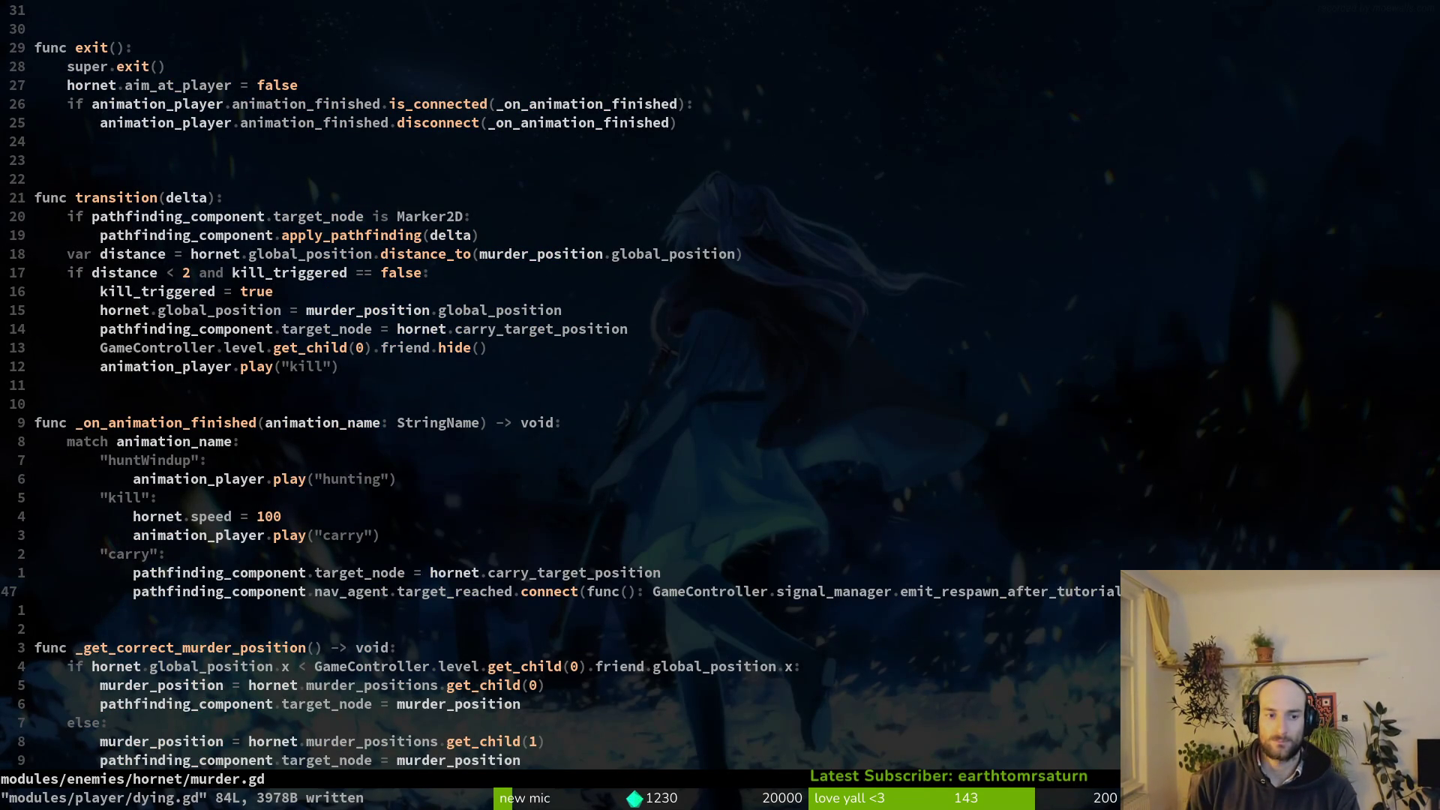
# Move the target_reached respawn connect line from the carry branch to above friend.hide() in the kill block.
pyautogui.hotkey('shift', 'v')
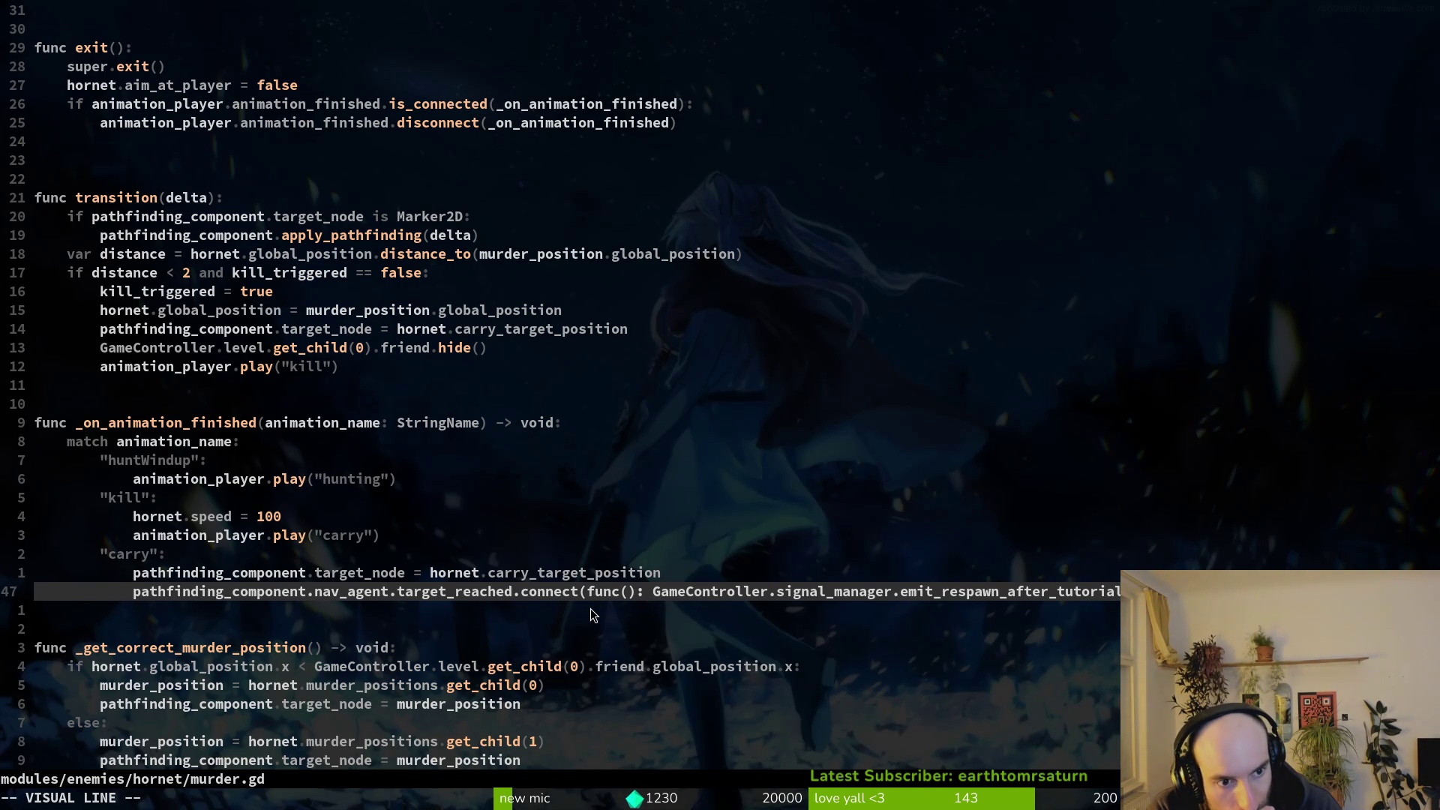
pyautogui.press('Escape')
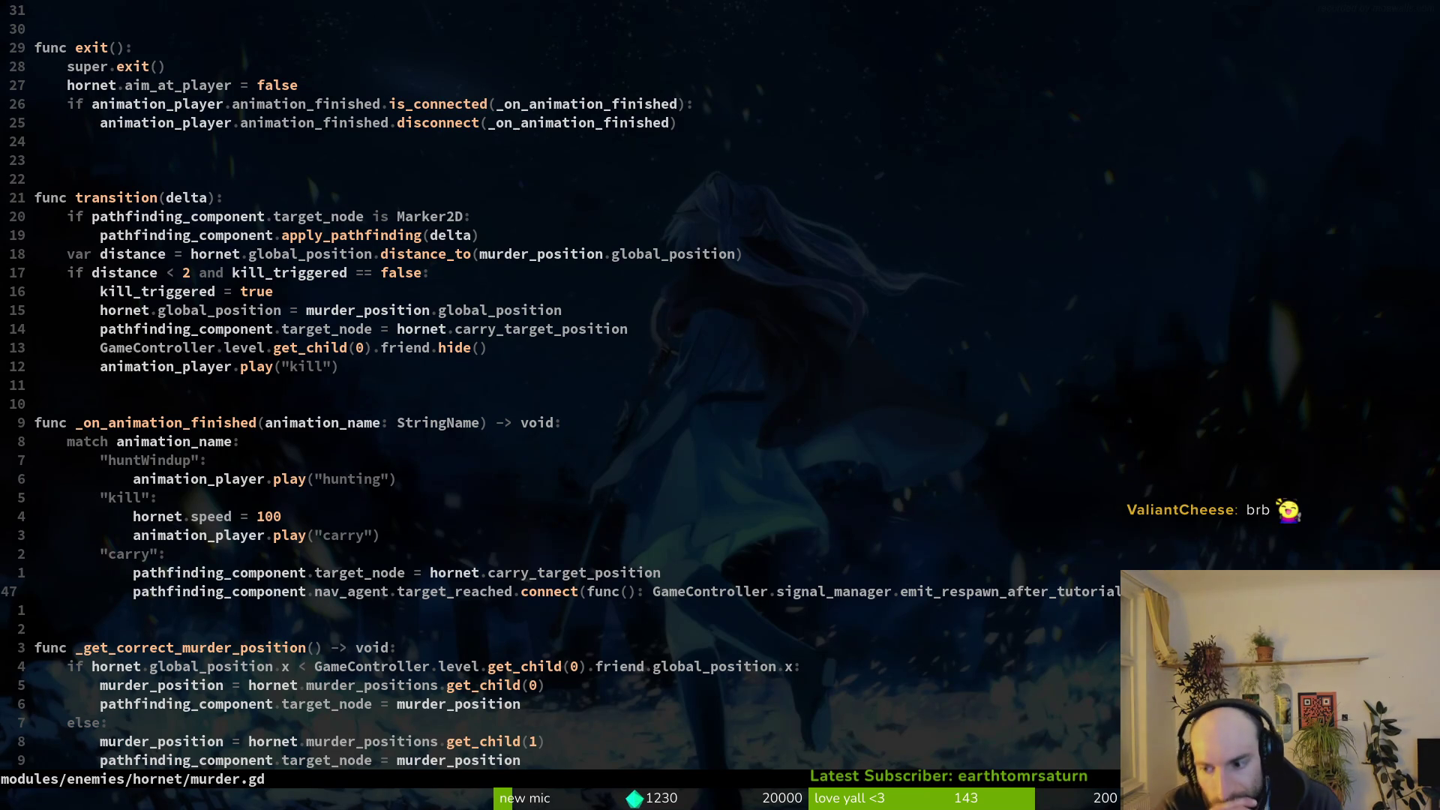
pyautogui.hotkey('shift', 'v')
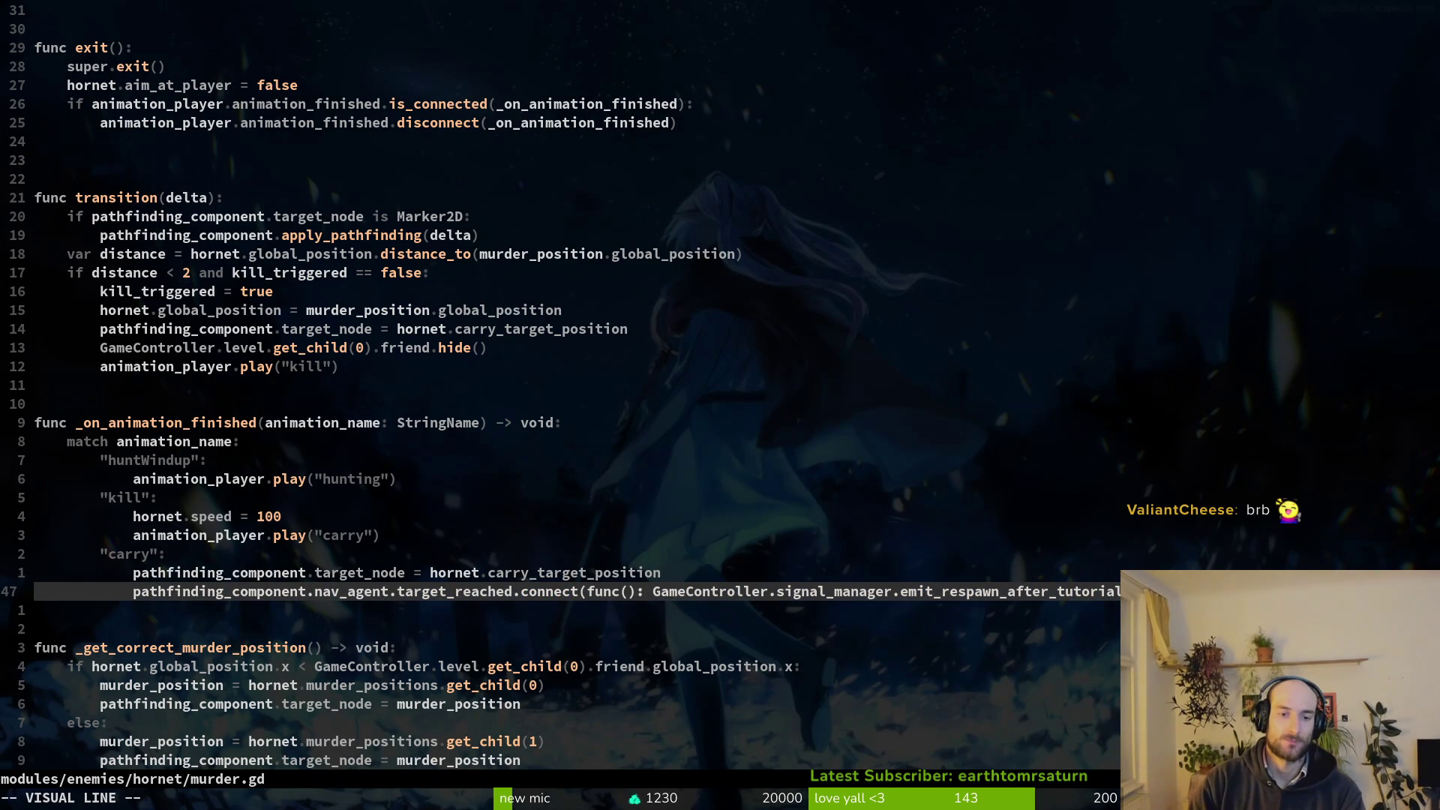
pyautogui.press('d')
pyautogui.press('k')
pyautogui.press('k')
pyautogui.press('{')
pyautogui.press('k')
pyautogui.press('k')
pyautogui.press('k')
pyautogui.press('k')
pyautogui.hotkey('shift', 'v')
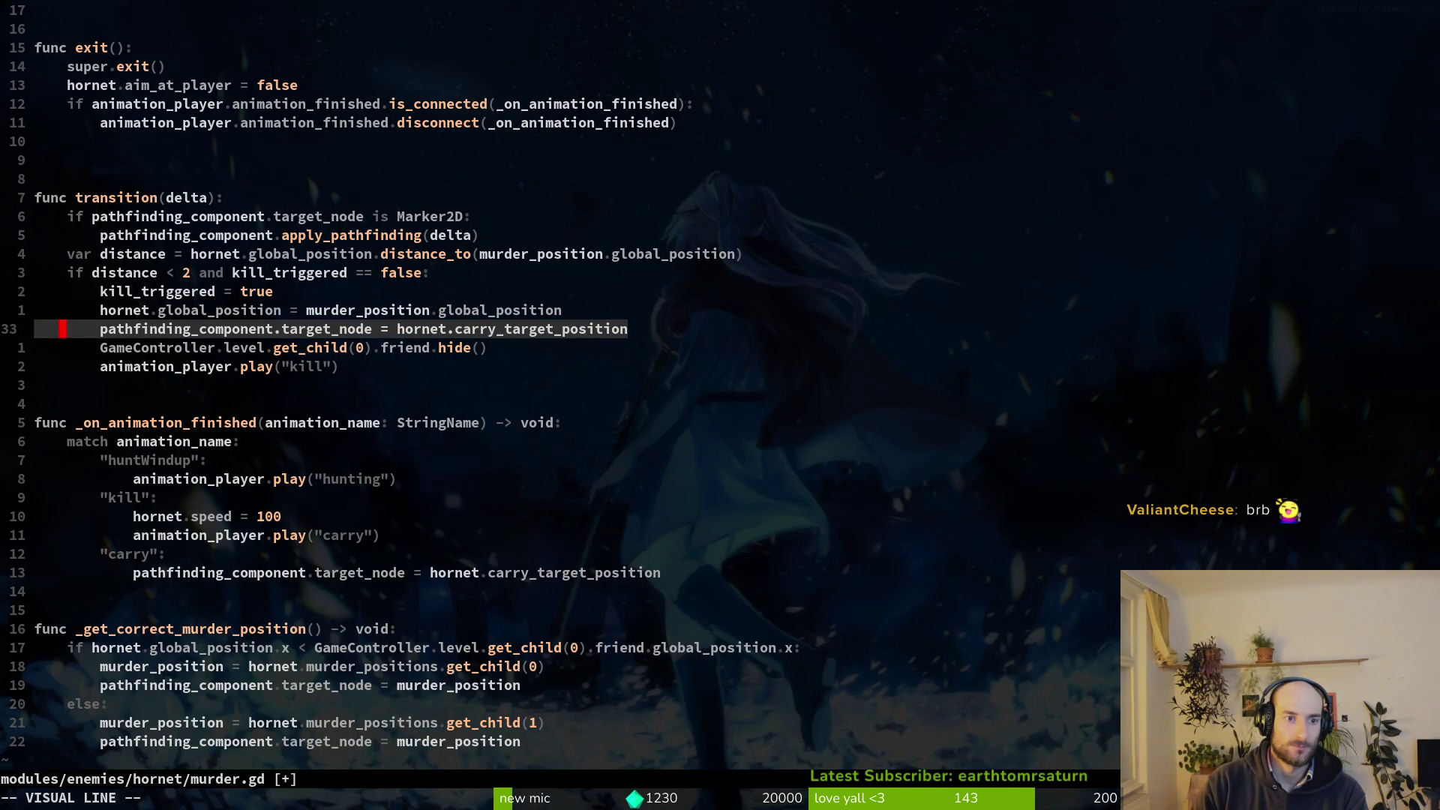
pyautogui.press('Escape')
pyautogui.press('d')
pyautogui.press('d')
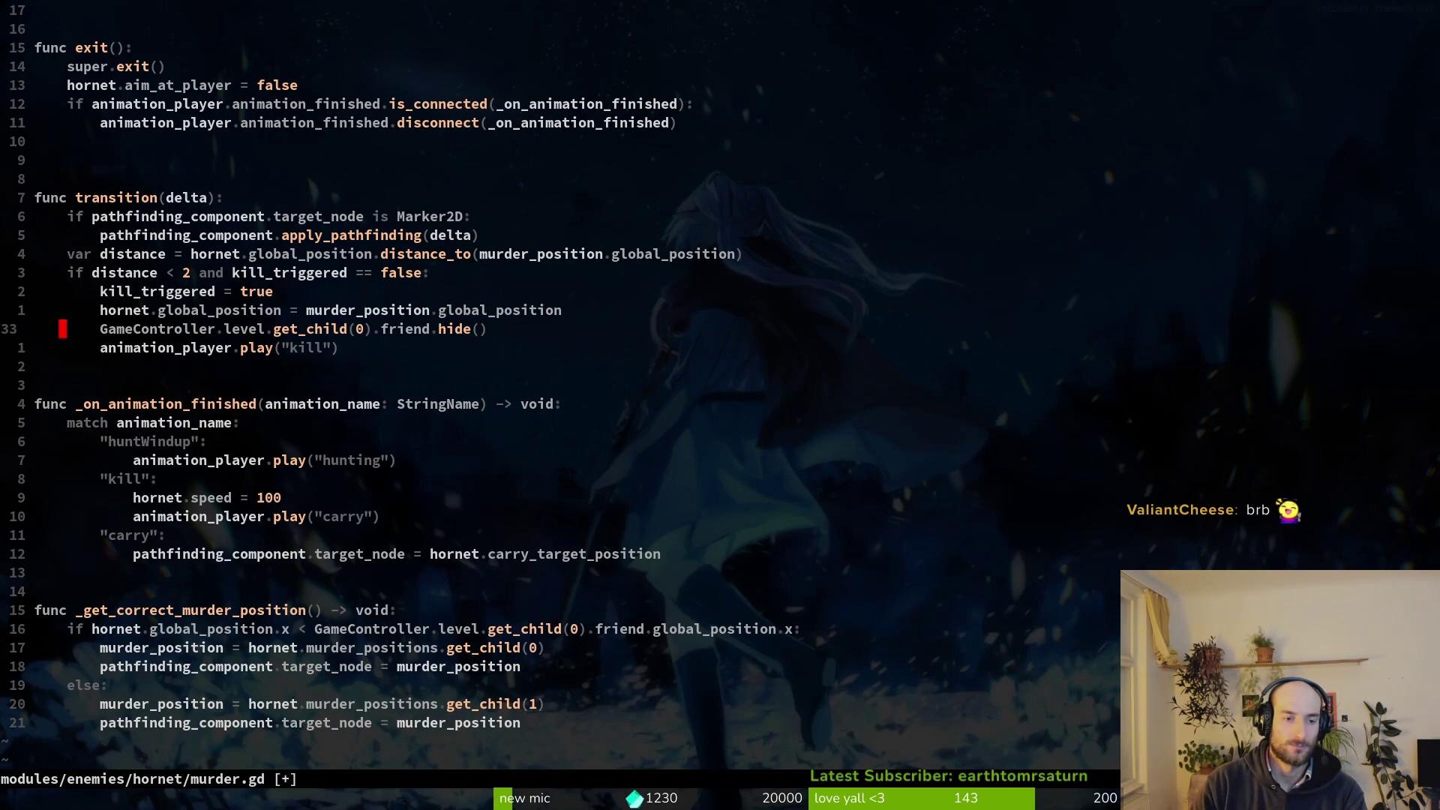
pyautogui.press('u')
pyautogui.press('j')
pyautogui.press('j')
pyautogui.press('j')
pyautogui.press('j')
pyautogui.press('j')
pyautogui.press('j')
pyautogui.press('j')
pyautogui.press('j')
pyautogui.press('j')
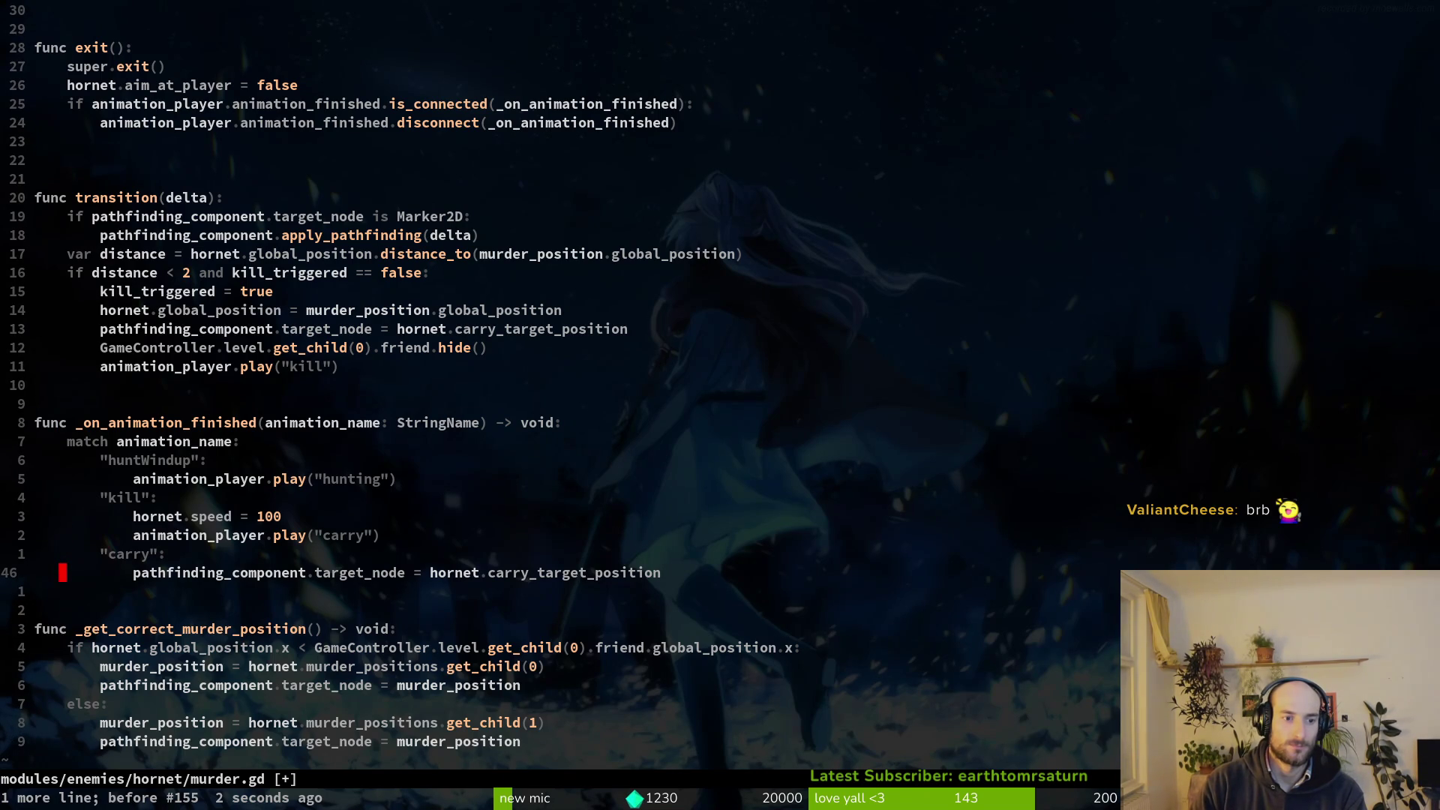
pyautogui.press('p')
pyautogui.press('V')
pyautogui.press('K')
pyautogui.press('K')
pyautogui.press('K')
pyautogui.press('K')
pyautogui.press('K')
pyautogui.press('K')
pyautogui.press('K')
pyautogui.press('K')
pyautogui.press('K')
pyautogui.press('Escape')
pyautogui.press('j')
pyautogui.press('j')
pyautogui.press('j')
pyautogui.press('j')
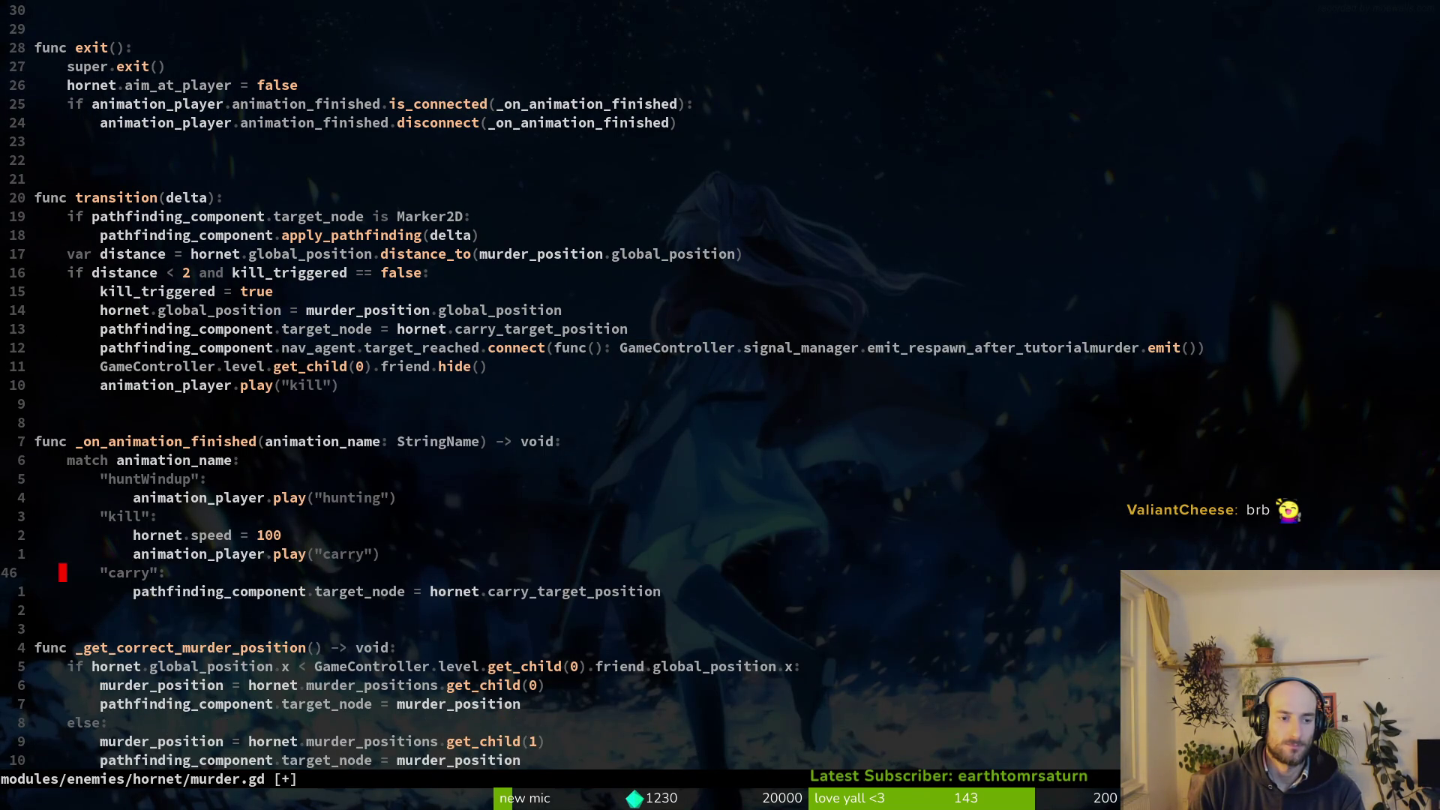
# Replace the carry branch body with pass, save murder.gd, and run the game.
pyautogui.press('j')
pyautogui.press('d')
pyautogui.press('d')
pyautogui.write('O')
pyautogui.write('pass')
pyautogui.press('Escape')
pyautogui.write(':w')
pyautogui.press('Return')
pyautogui.press('F5')
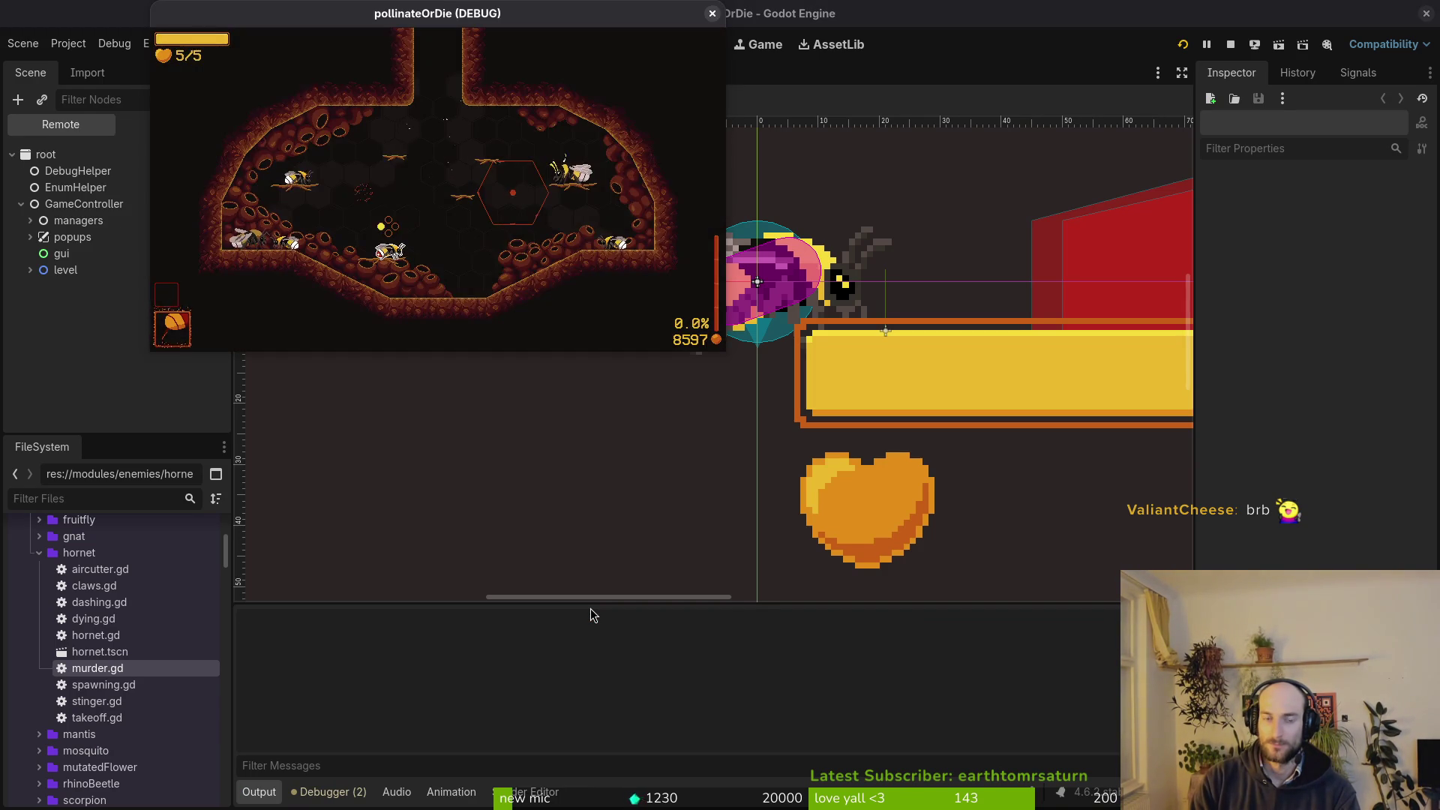
# Play the hornet level until the attempt 11 death screen shows killed by HORNET, then return to murder.gd.
pyautogui.press('Escape')
pyautogui.press('Up')
pyautogui.press('Return')
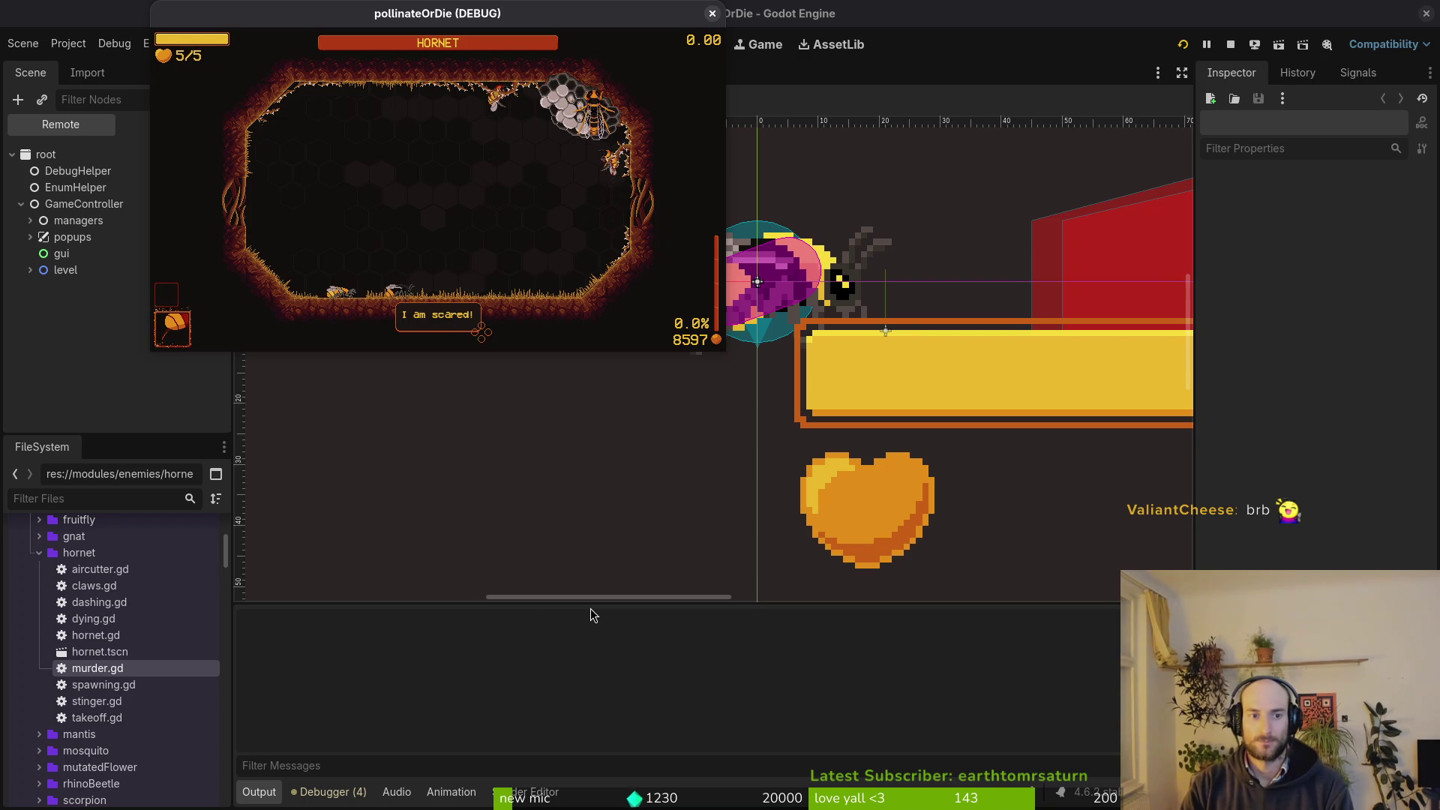
pyautogui.press('w')
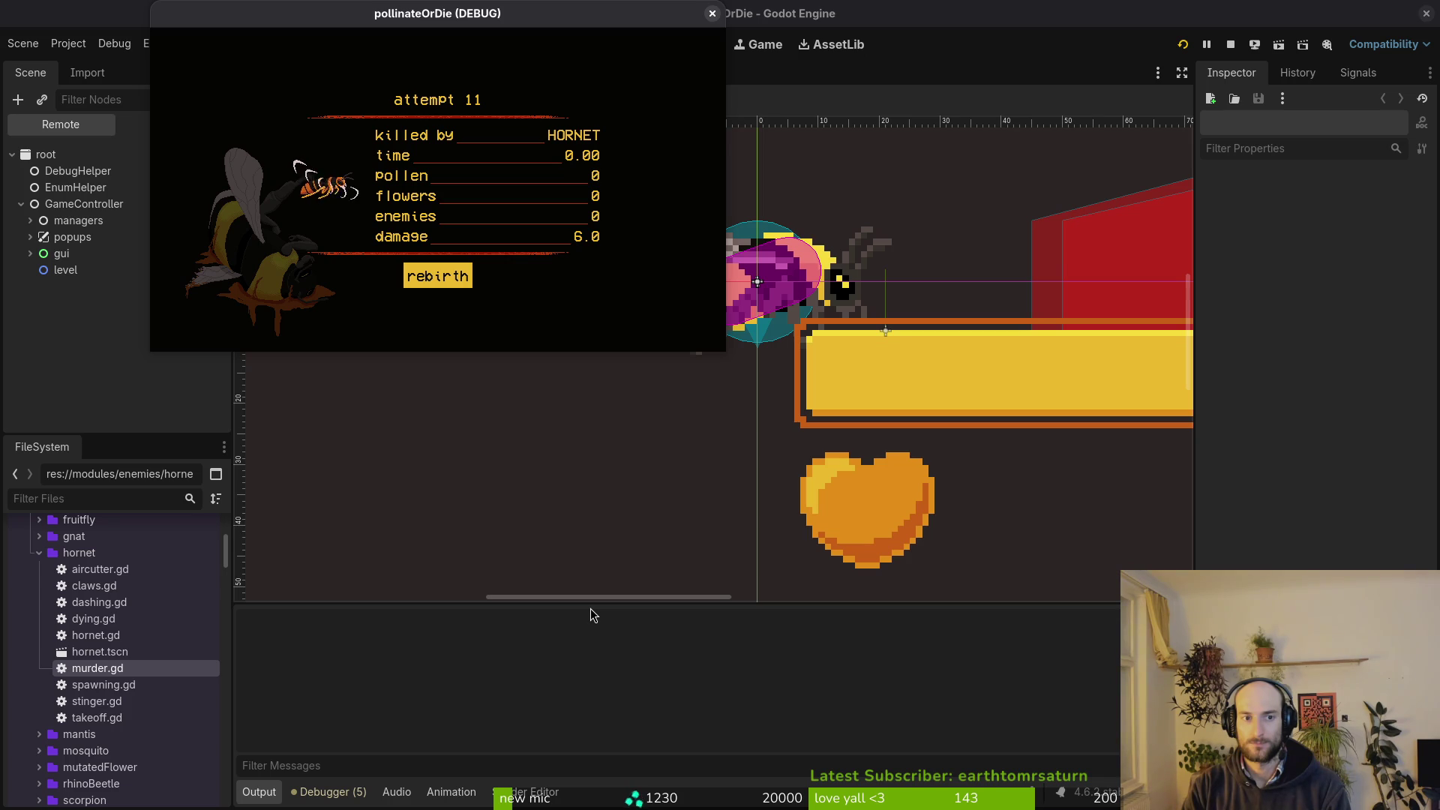
pyautogui.hotkey('alt', 'Tab')
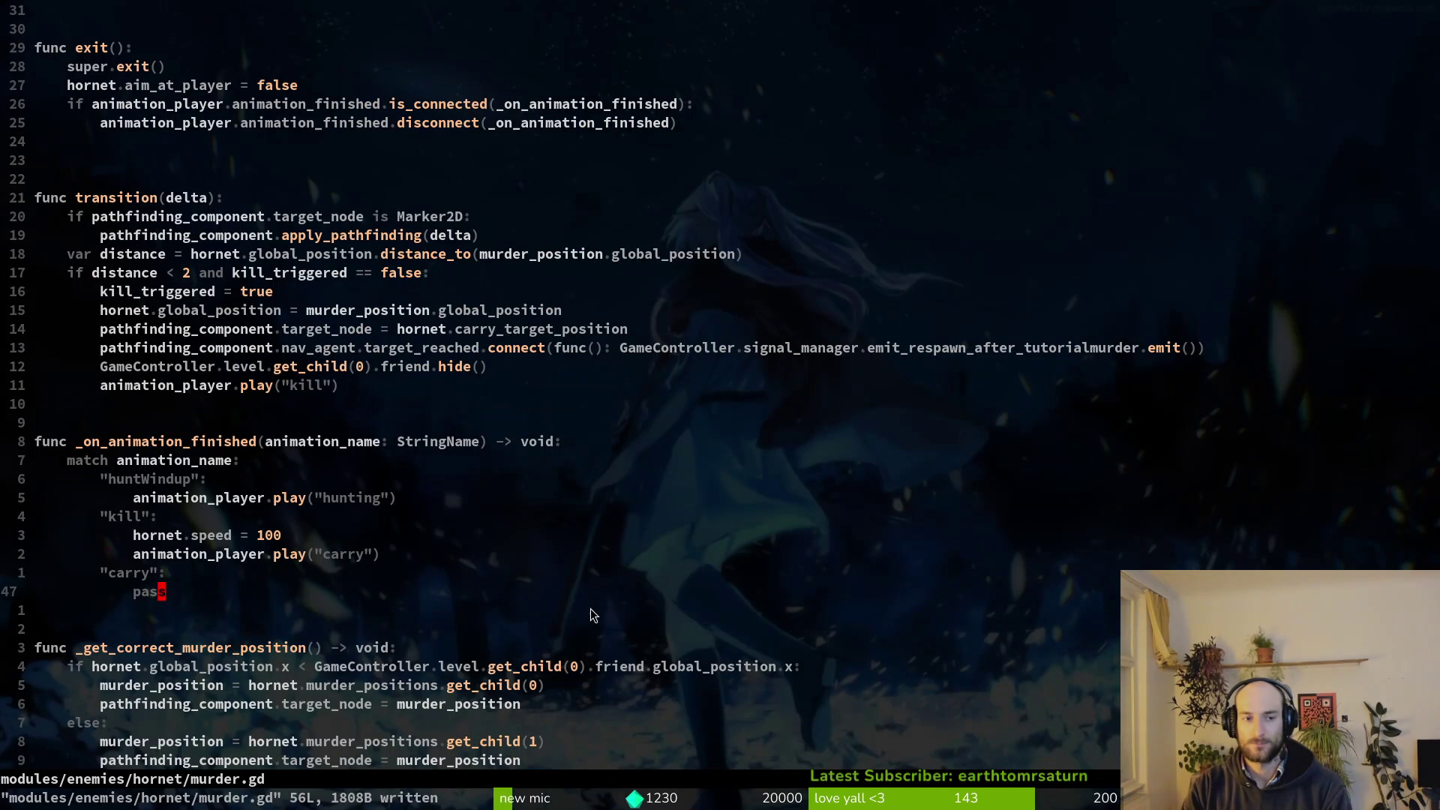
# Cut the connect line from transition, paste and indent it under the "kill" animation case, save, and rerun.
pyautogui.press('k')
pyautogui.press('k')
pyautogui.press('k')
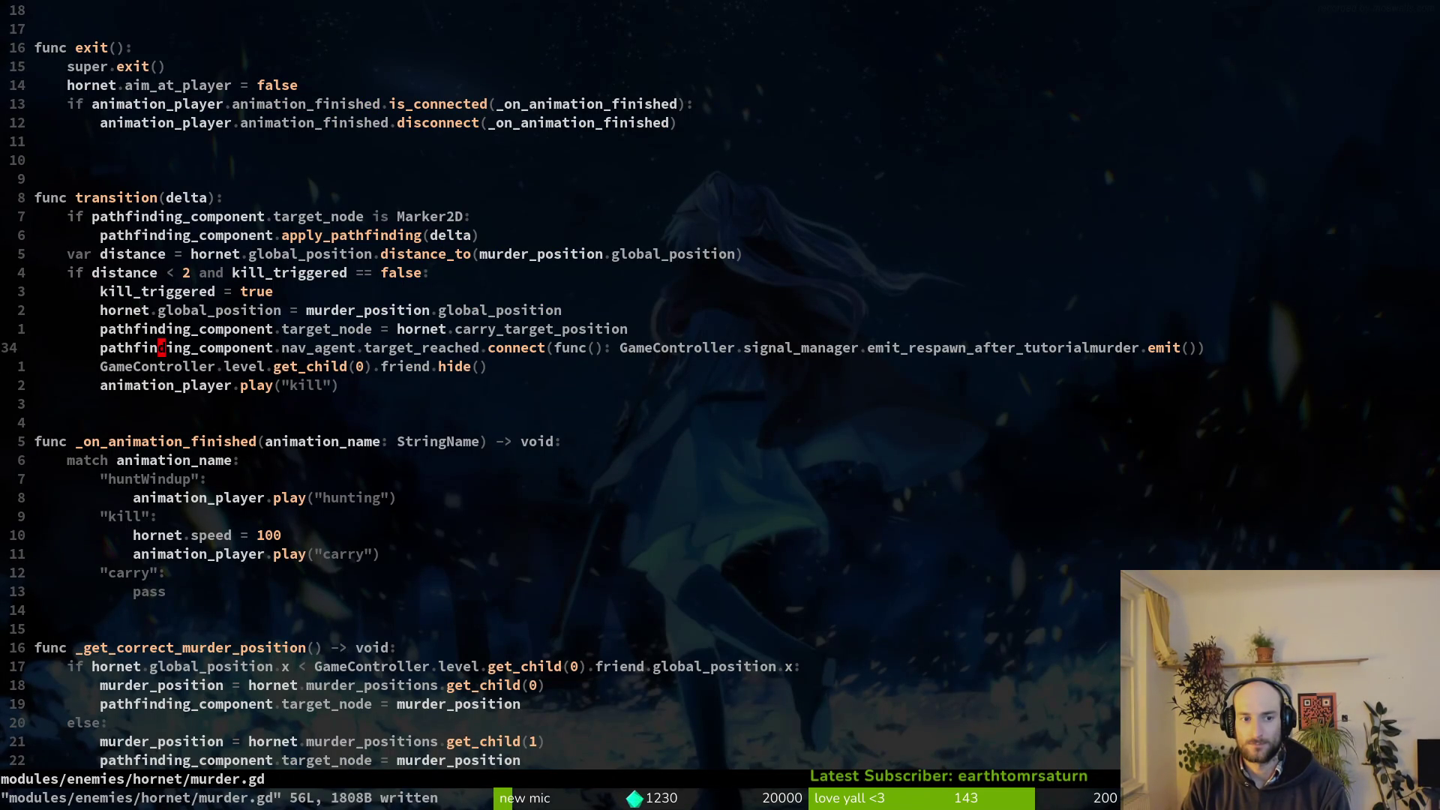
pyautogui.hotkey('shift', 'v')
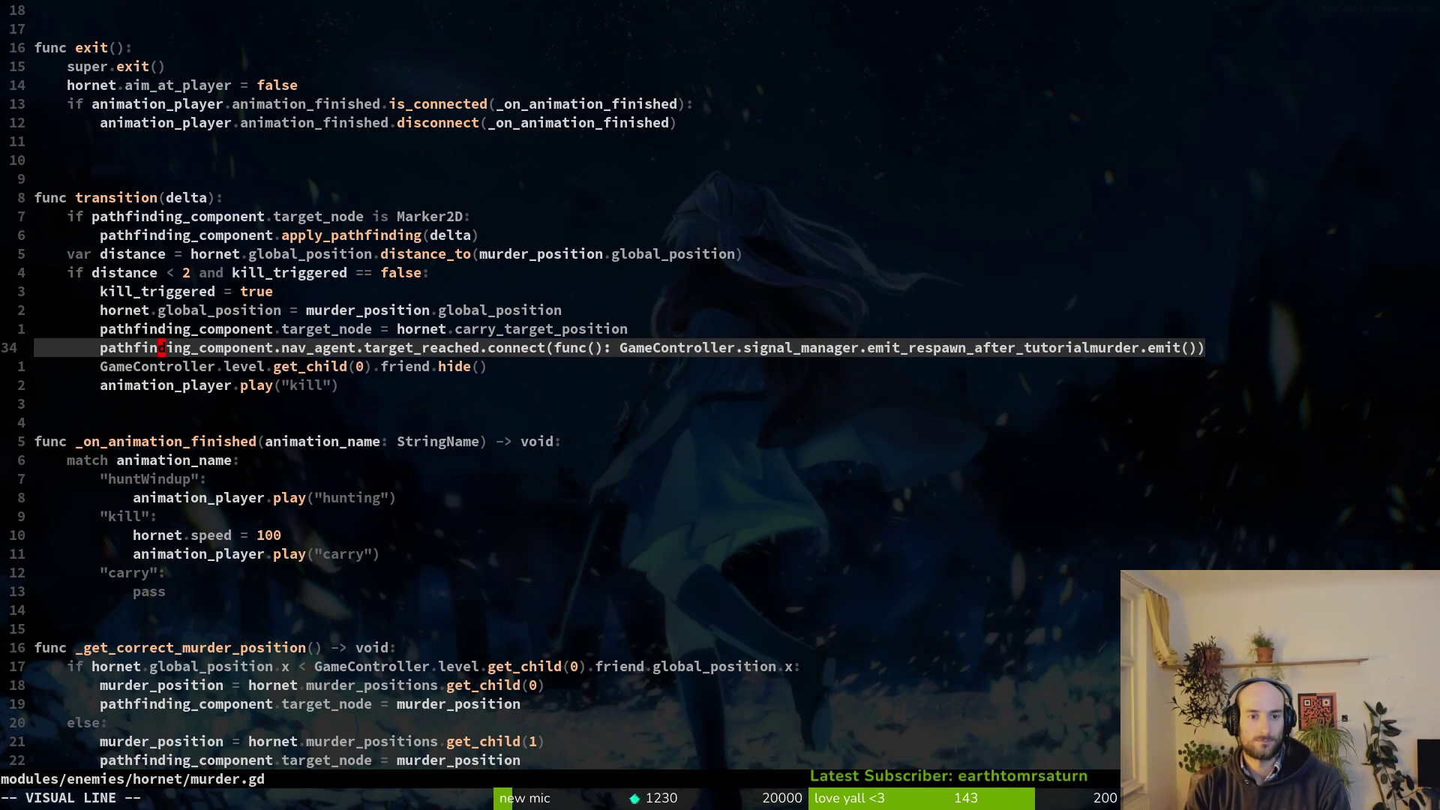
pyautogui.press('d')
pyautogui.press('j')
pyautogui.press('j')
pyautogui.press('j')
pyautogui.press('j')
pyautogui.press('j')
pyautogui.press('p')
pyautogui.press('>')
pyautogui.press('>')
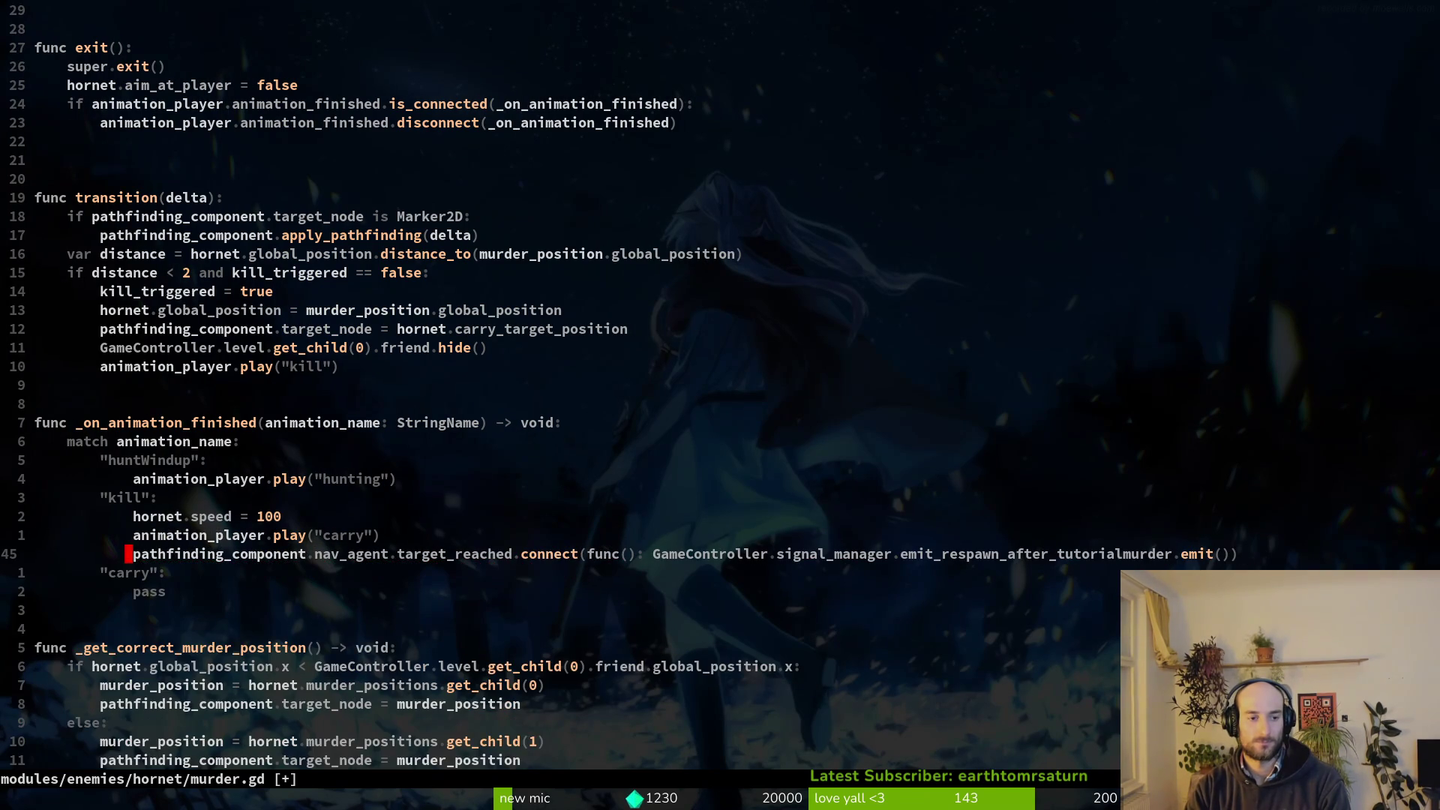
pyautogui.write(':w')
pyautogui.press('Return')
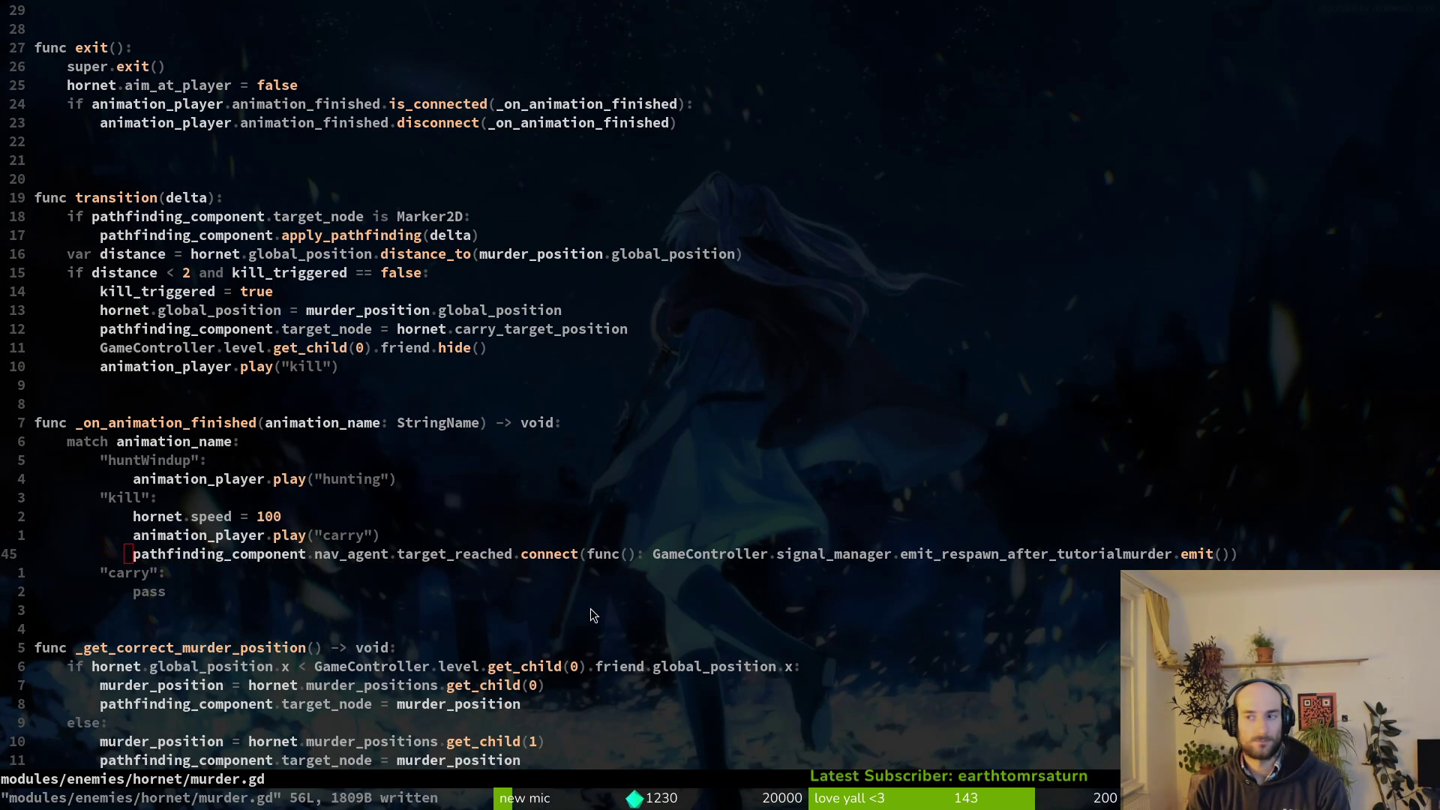
pyautogui.hotkey('alt', 'Tab')
pyautogui.press('F5')
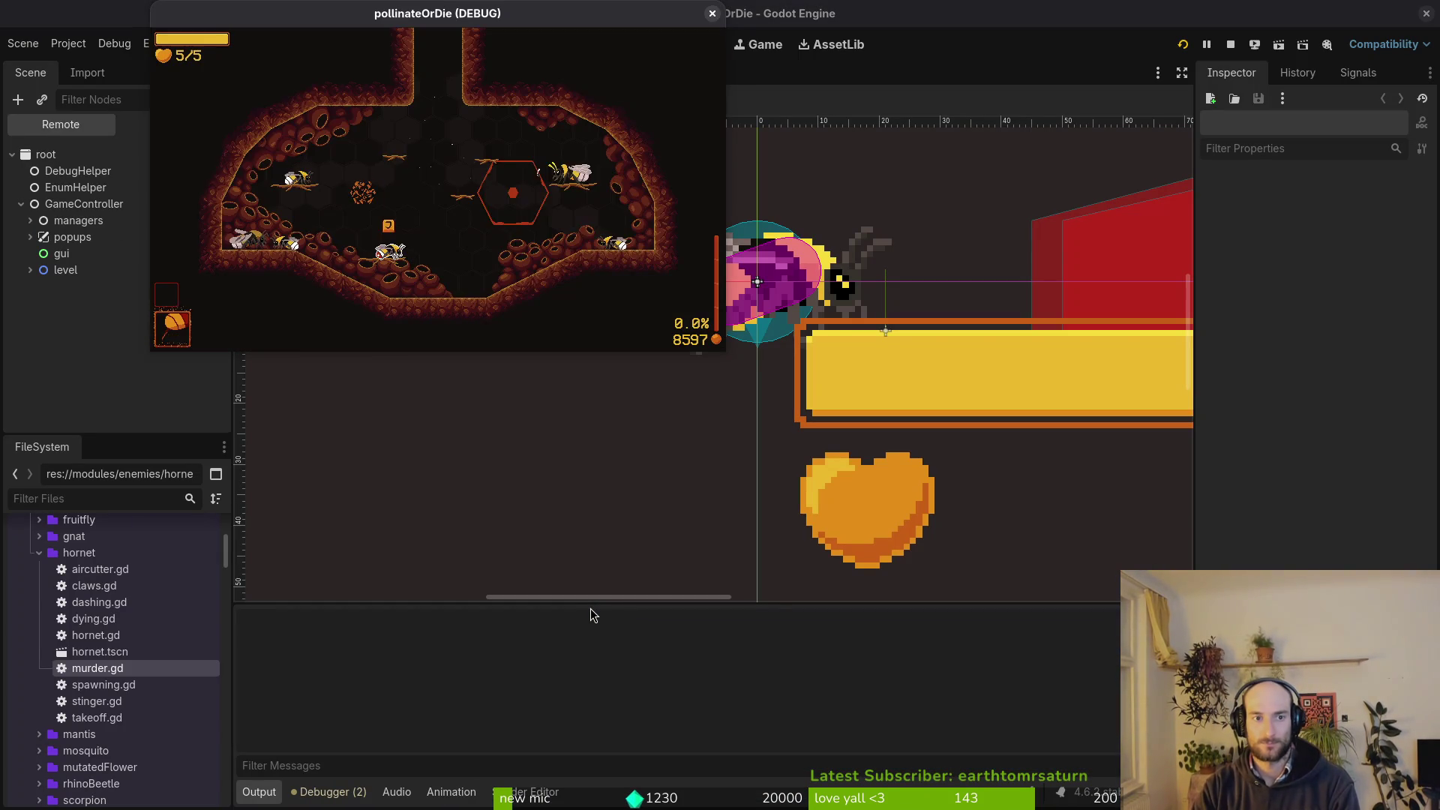
# Replay the hornet level until the bee dies again on attempt 11, then return to murder.gd.
pyautogui.press('Escape')
pyautogui.press('Up')
pyautogui.press('Return')
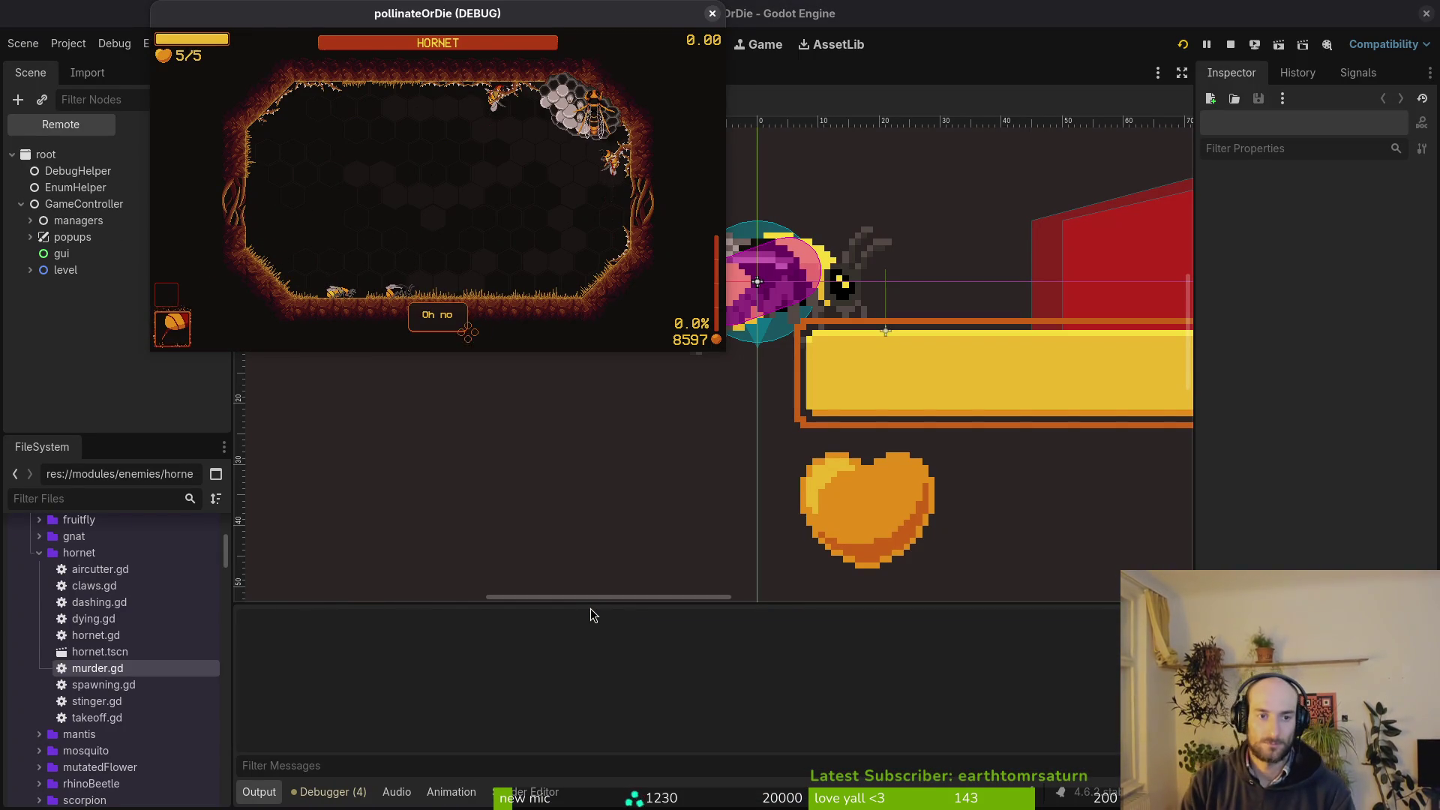
pyautogui.press('space')
pyautogui.press('space')
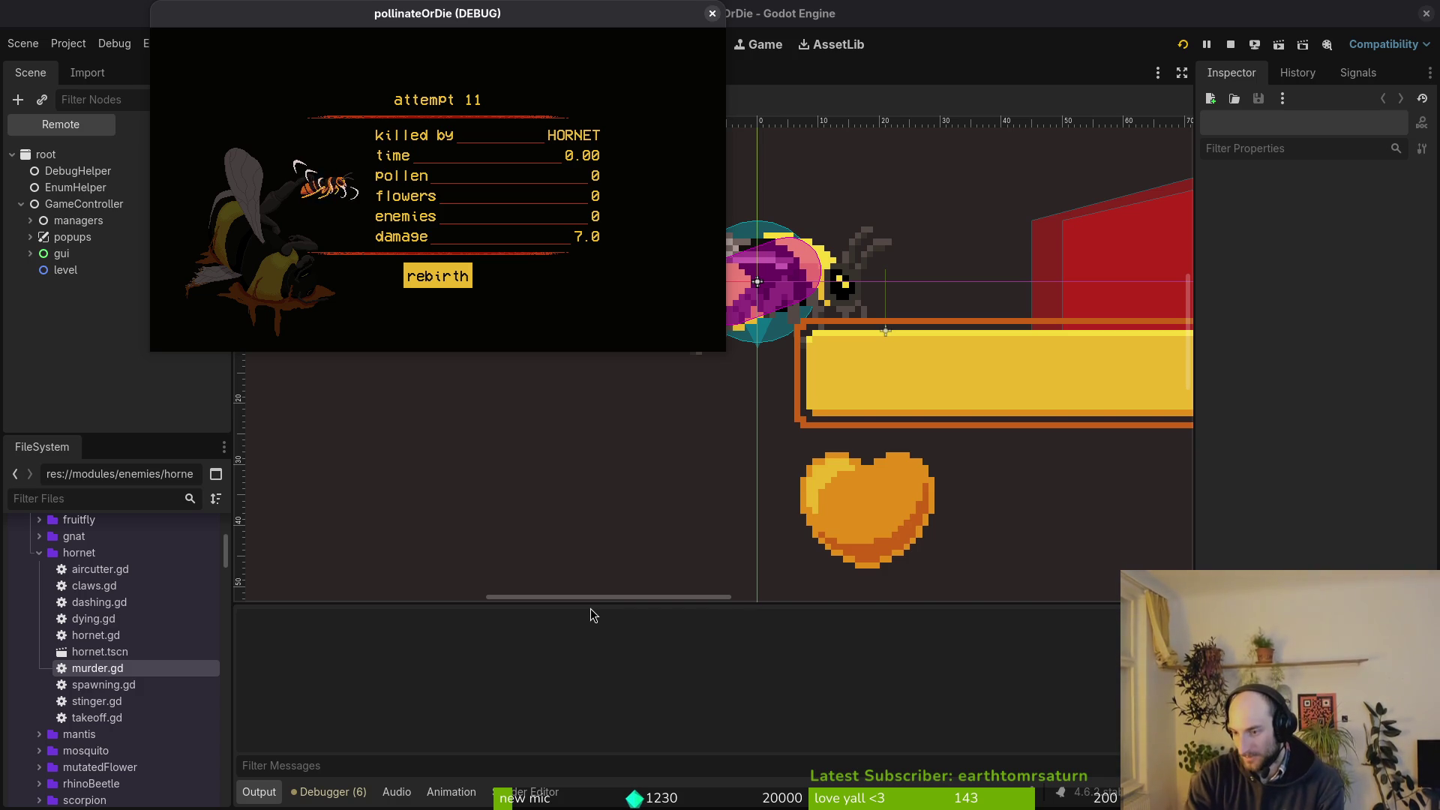
pyautogui.hotkey('alt', 'Tab')
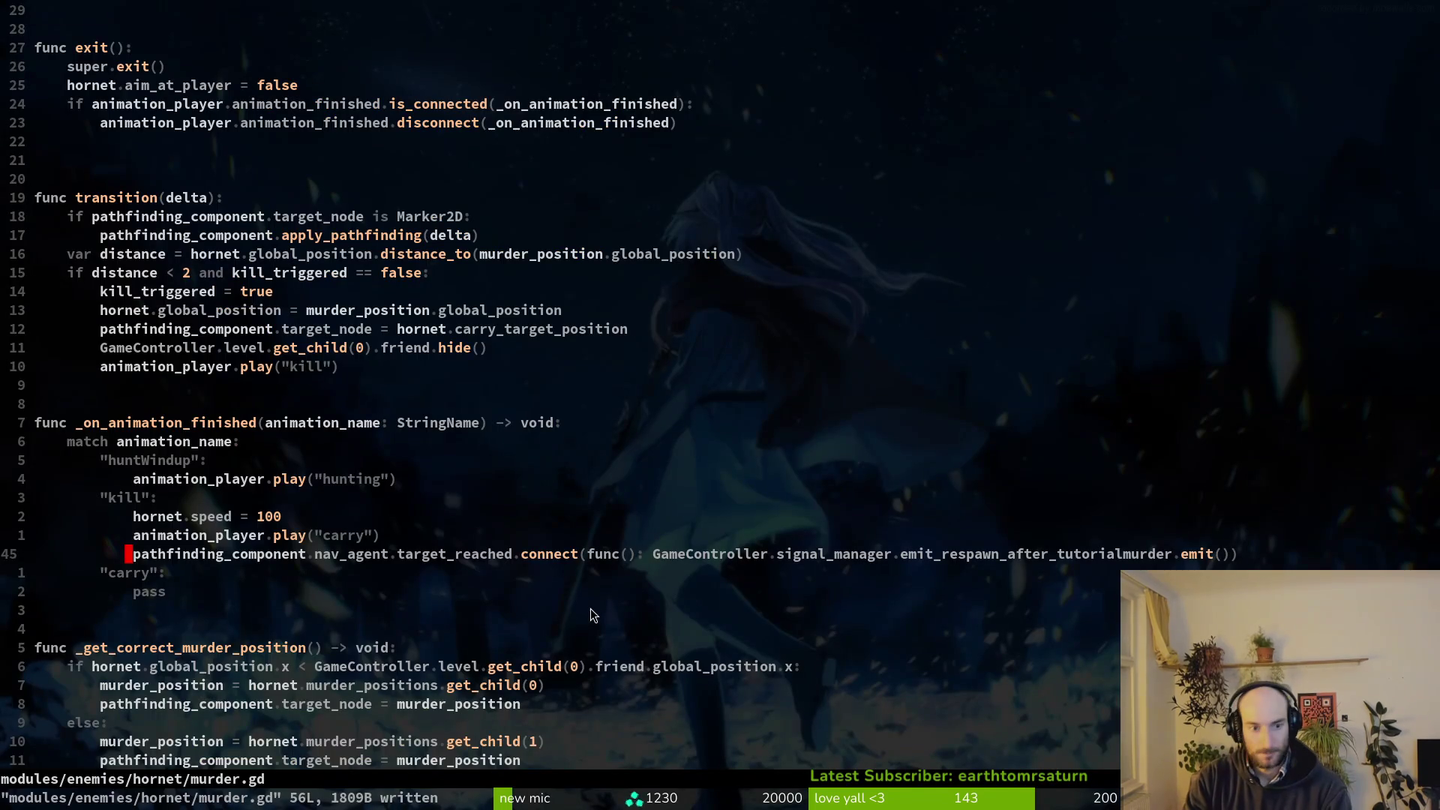
# Search 'dying' in the file finder and open modules/player/dying.gd.
pyautogui.hotkey('ctrl', 'u')
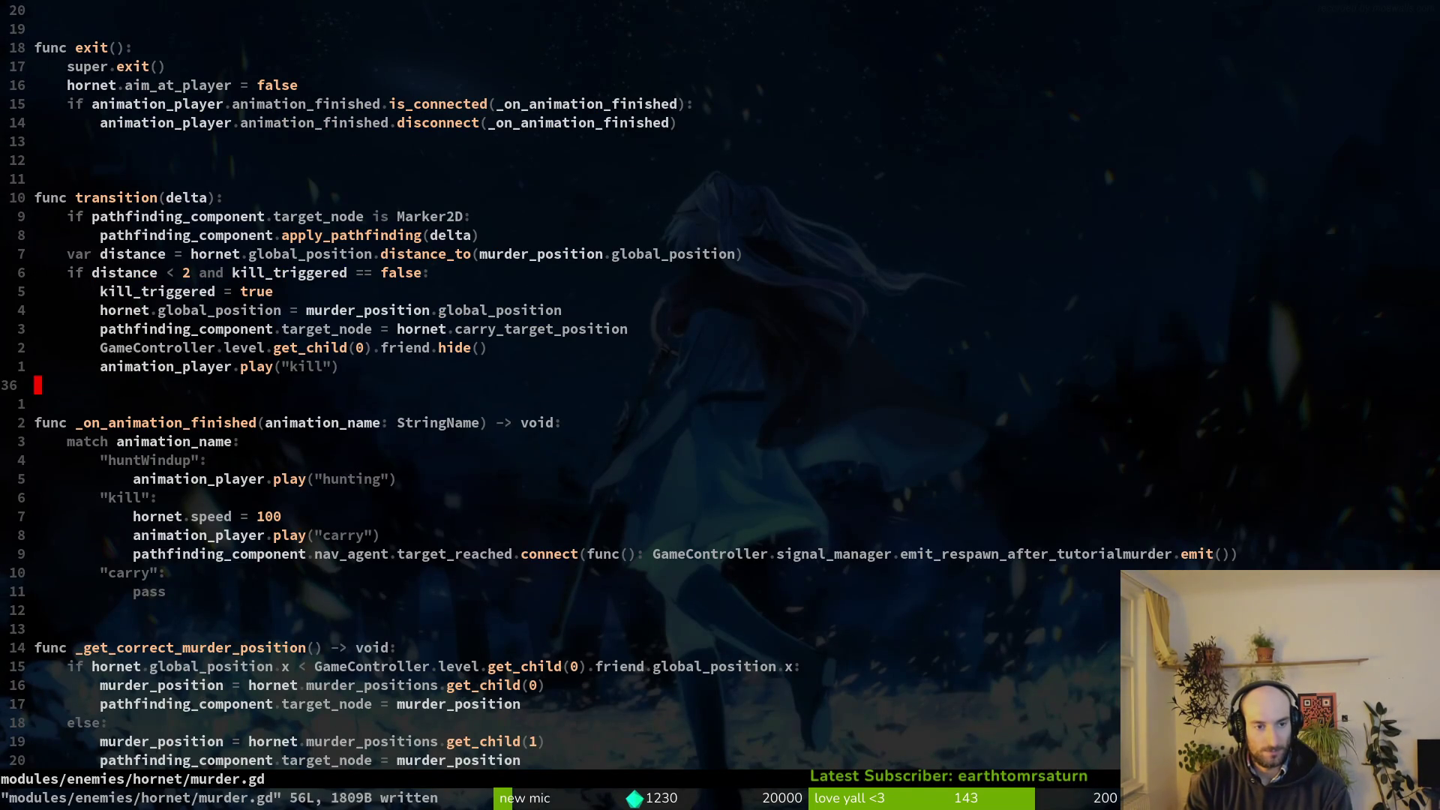
pyautogui.hotkey('ctrl', 'u')
pyautogui.press('space')
pyautogui.press('f')
pyautogui.press('f')
pyautogui.write('dying')
pyautogui.press('Return')
# Review the level-selection branches and game-over scene swap down to the respawn debug print.
pyautogui.hotkey('ctrl', 'u')
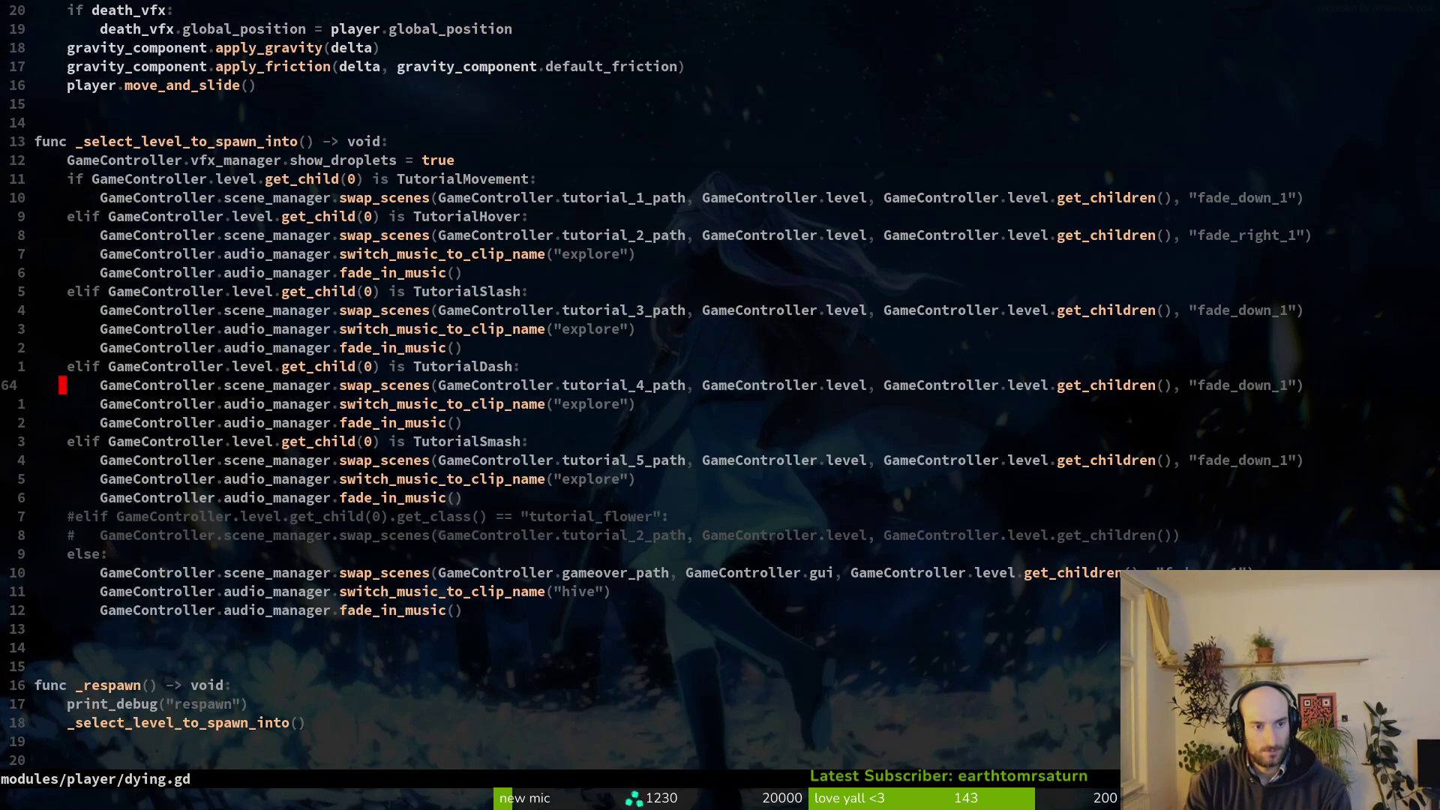
pyautogui.press('k')
pyautogui.press('k')
pyautogui.press('k')
pyautogui.press('j')
pyautogui.press('j')
pyautogui.press('j')
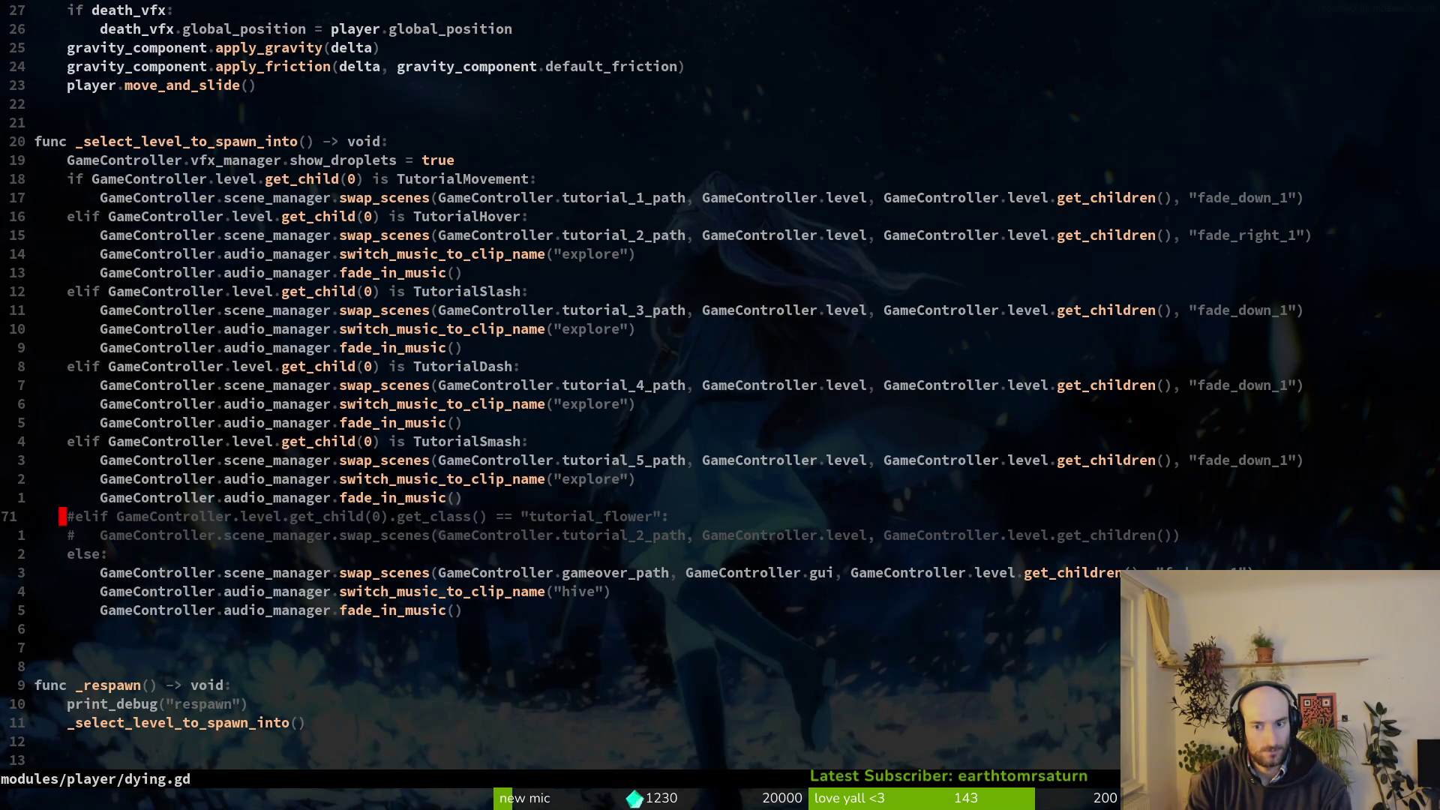
pyautogui.press('j')
pyautogui.press('j')
pyautogui.press('j')
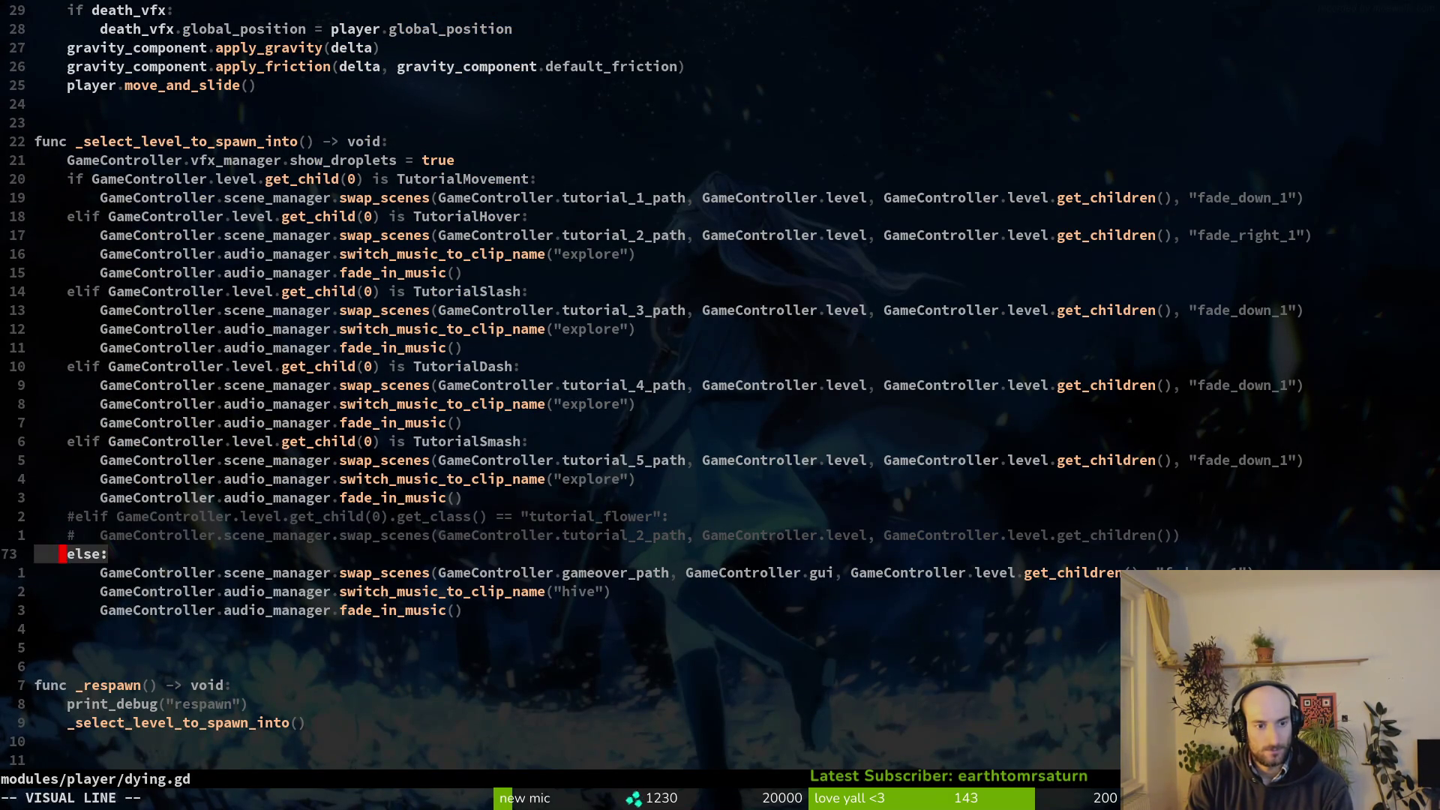
pyautogui.hotkey('shift', 'v')
pyautogui.press('y')
pyautogui.press('j')
pyautogui.press('j')
pyautogui.press('j')
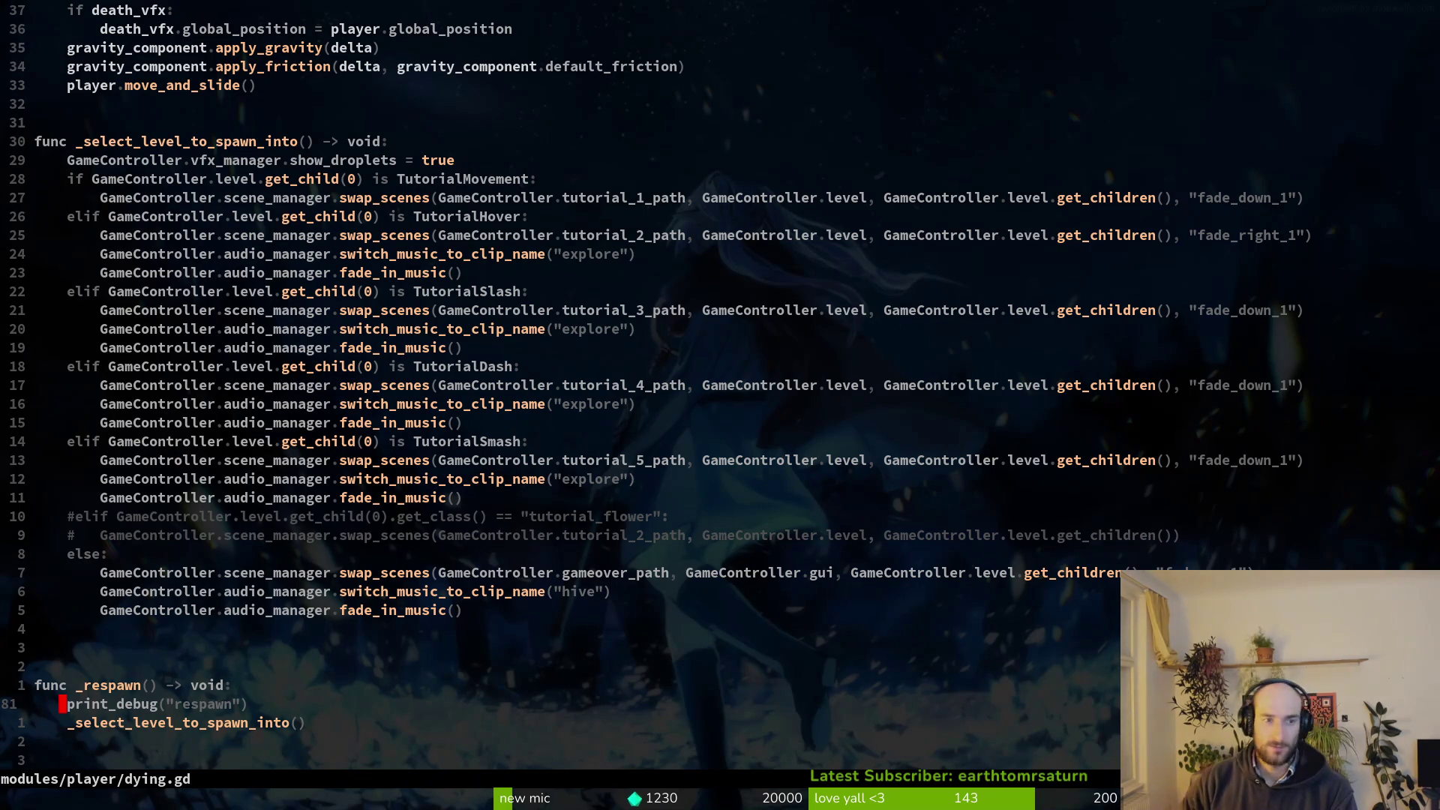
# In dying.gd, copy the last tutorial branch's three lines (the tutorial_5 block).
pyautogui.press('2')
pyautogui.press('5')
pyautogui.press('k')
pyautogui.press('2')
pyautogui.press('0')
pyautogui.press('k')
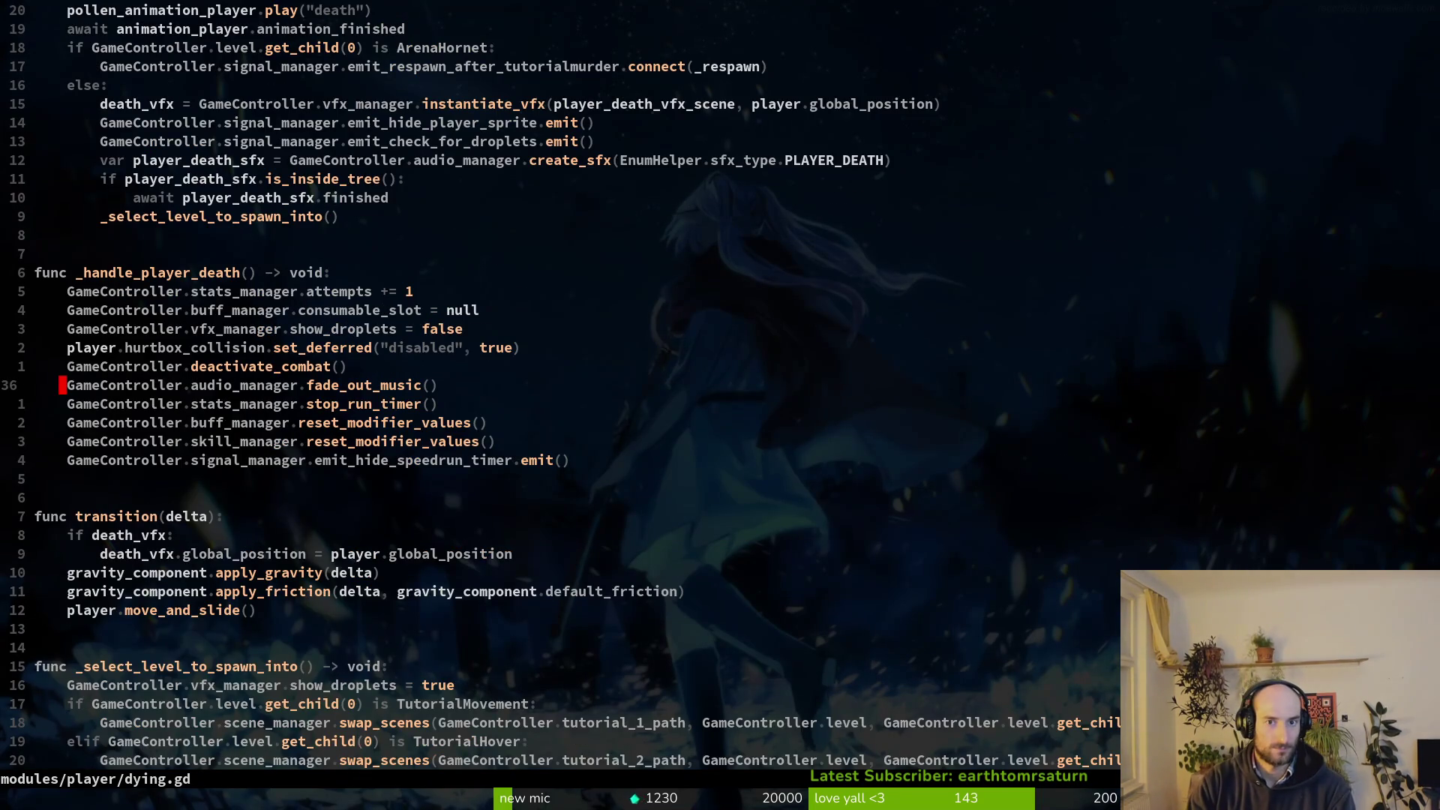
pyautogui.press('2')
pyautogui.press('0')
pyautogui.press('k')
pyautogui.press('j')
pyautogui.press('j')
pyautogui.press('j')
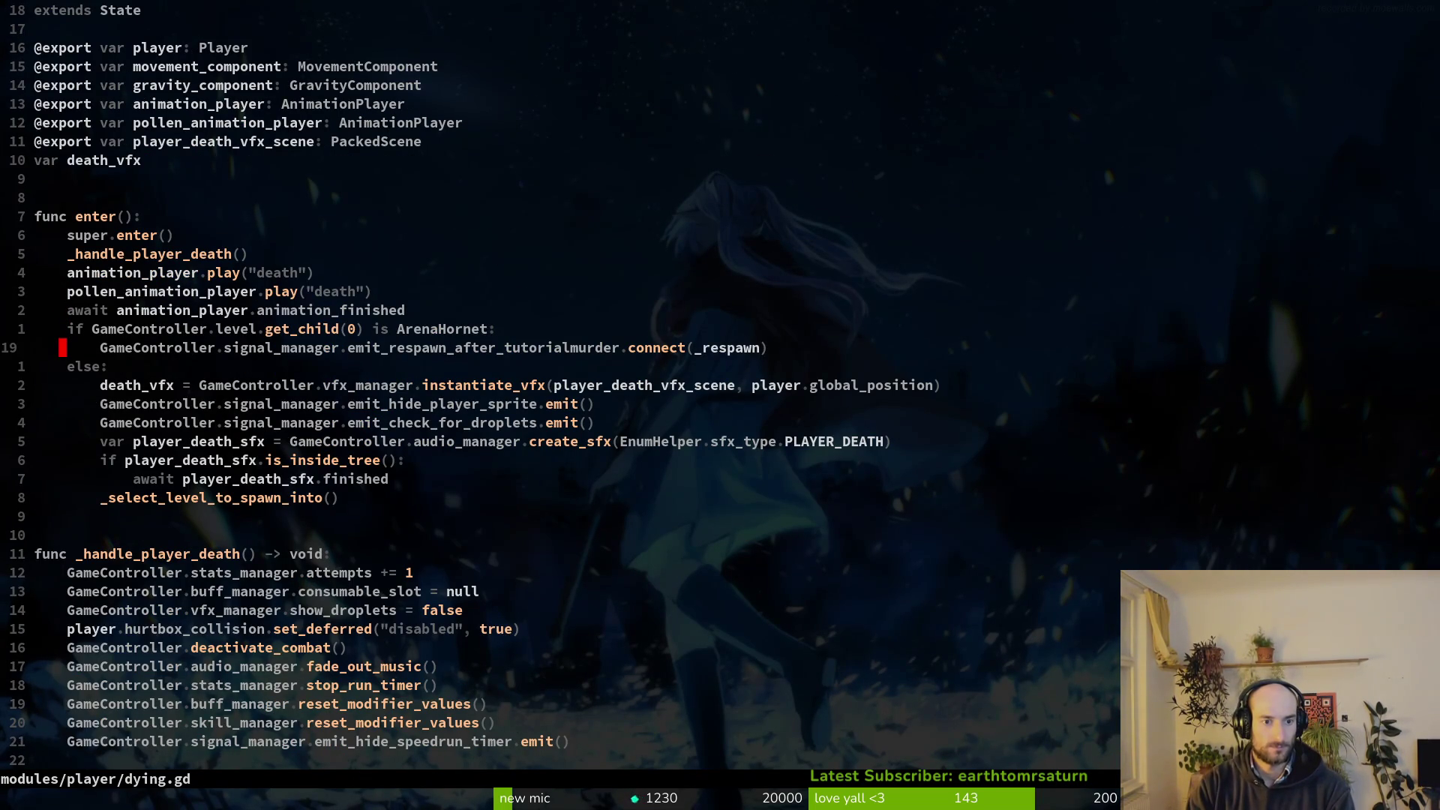
pyautogui.press('G')
pyautogui.press('k')
pyautogui.press('k')
pyautogui.press('k')
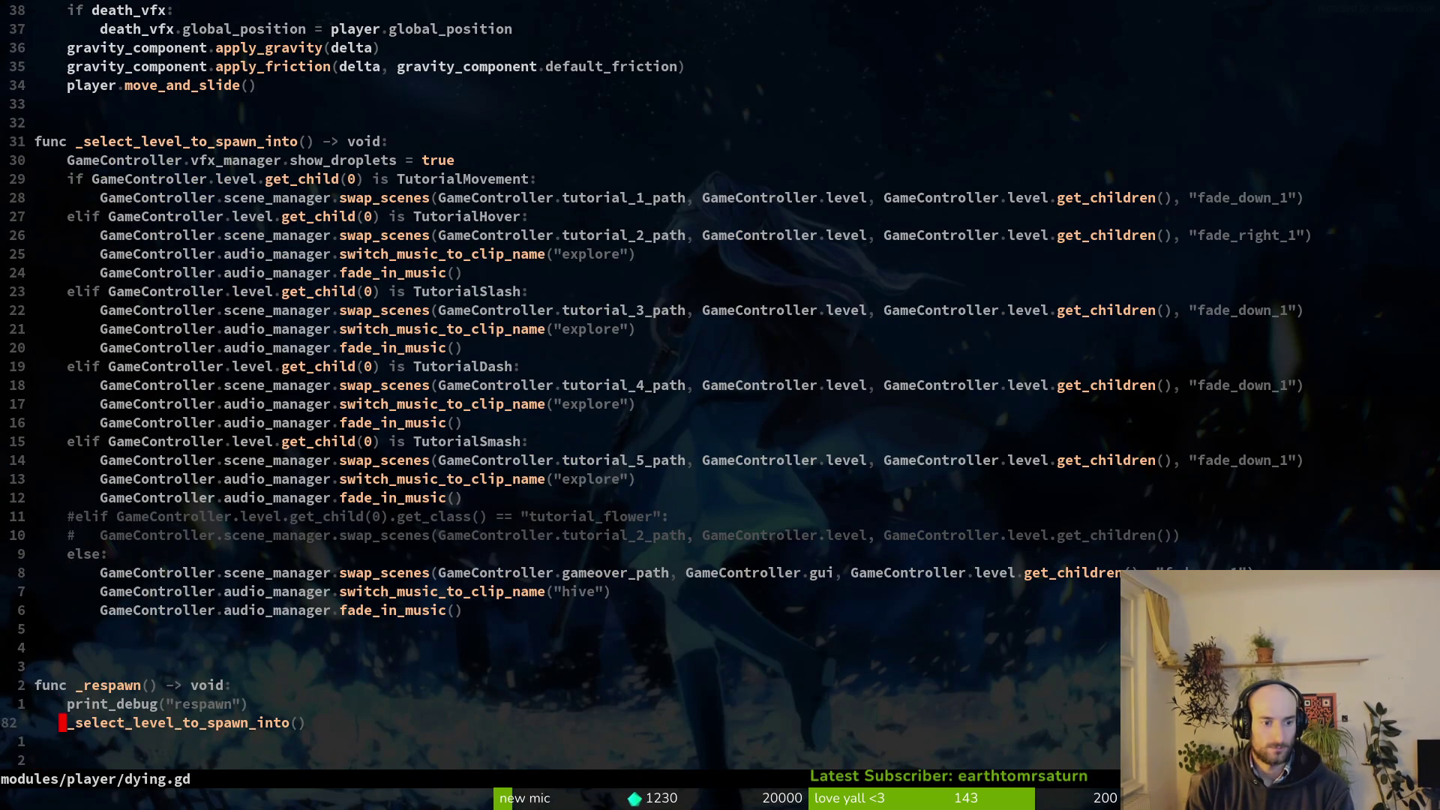
pyautogui.press('o')
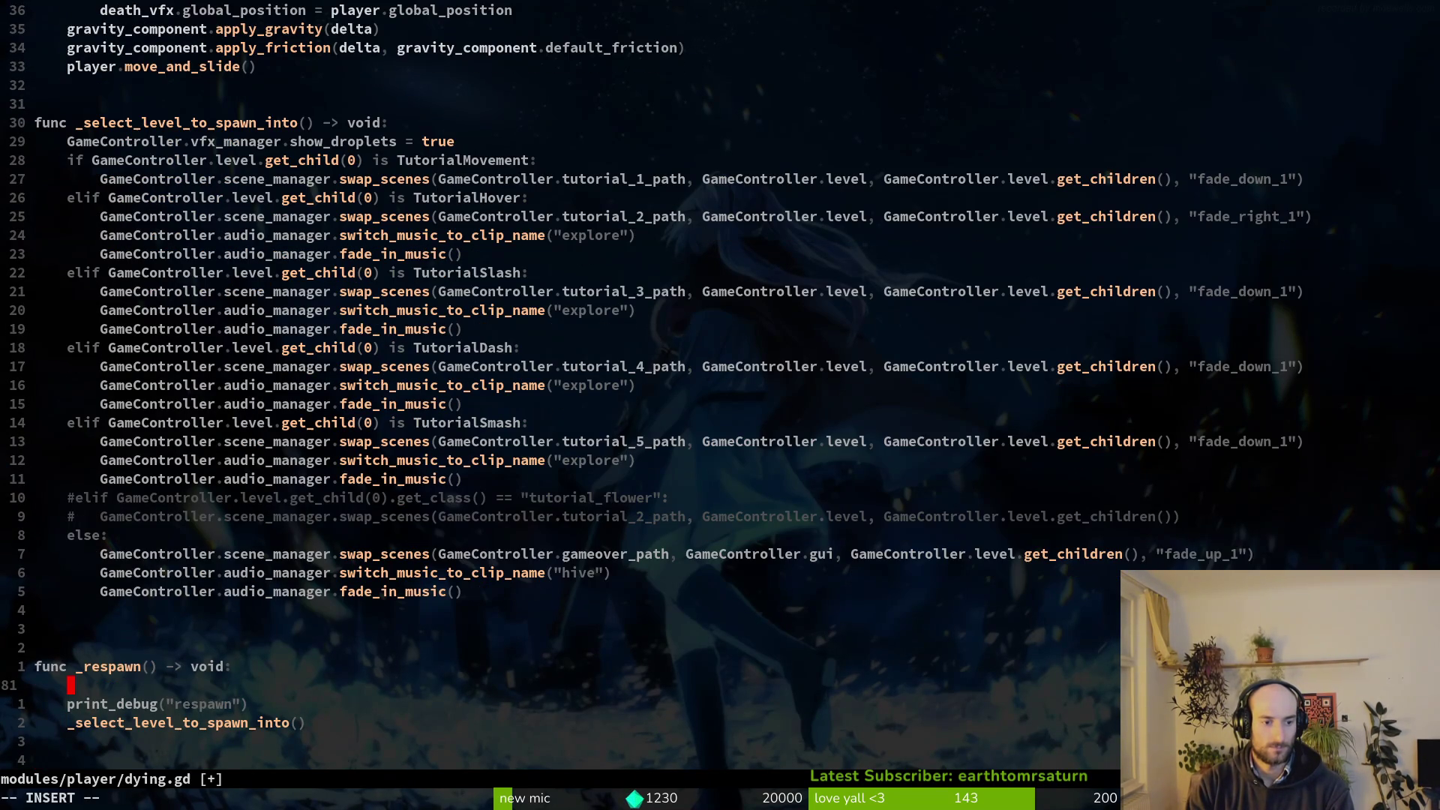
pyautogui.press('k')
pyautogui.press('k')
pyautogui.press('k')
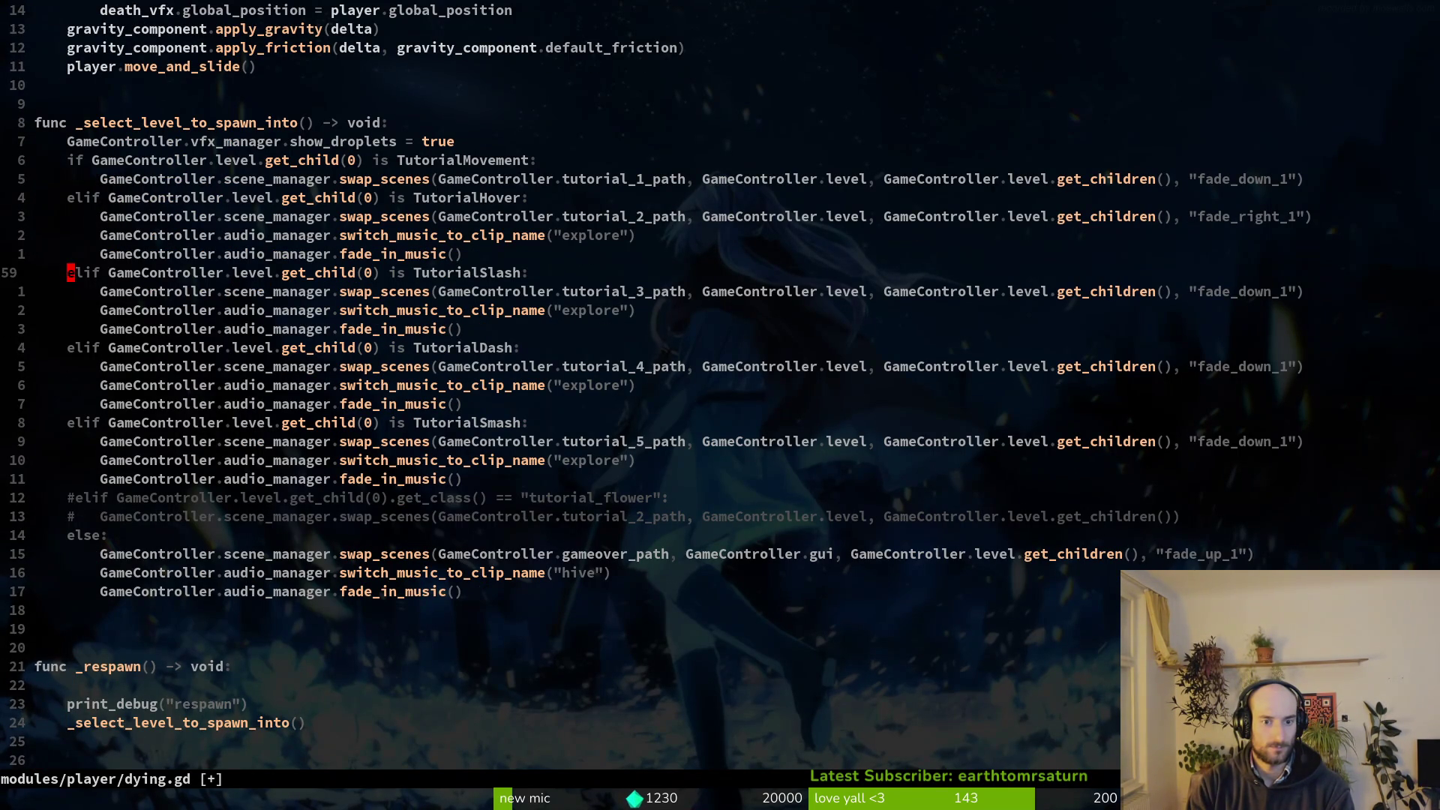
pyautogui.press('j')
pyautogui.press('j')
pyautogui.press('j')
pyautogui.press('k')
pyautogui.press('k')
pyautogui.hotkey('shift', 'v')
pyautogui.write('jj=:w')
pyautogui.press('Return')
pyautogui.press('j')
pyautogui.press('j')
pyautogui.press('j')
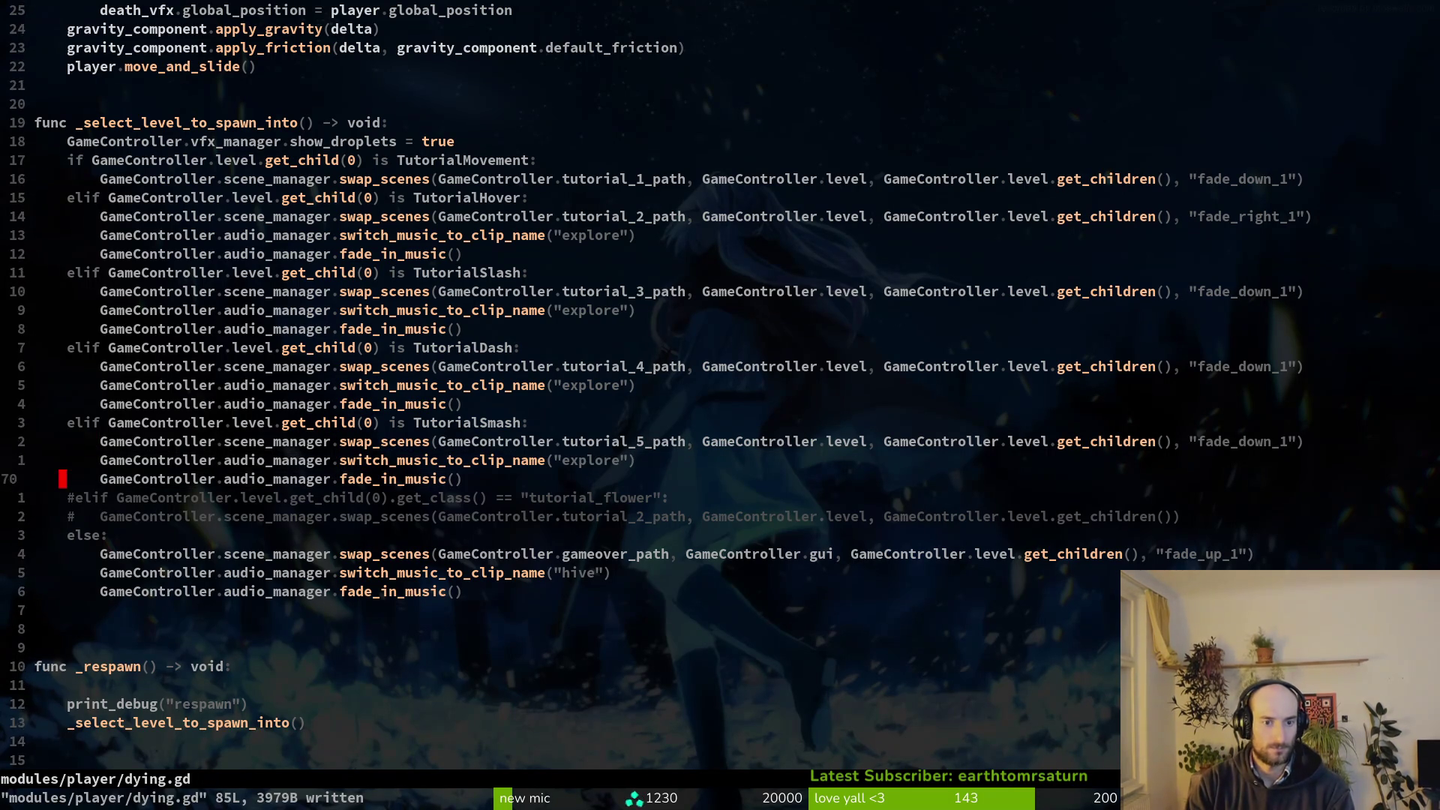
# Paste the copied lines under func _respawn and shift them one indent left.
pyautogui.press('j')
pyautogui.press('j')
pyautogui.press('p')
pyautogui.press('j')
pyautogui.press('j')
pyautogui.hotkey('shift', 'v')
pyautogui.press('k')
pyautogui.press('k')
pyautogui.press('less')
# Delete the old print_debug and _select_level lines and the blank line, then save dying.gd.
pyautogui.press('j')
pyautogui.press('j')
pyautogui.press('j')
pyautogui.hotkey('shift', 'v')
pyautogui.write('jd:w')
pyautogui.press('Return')
pyautogui.press('k')
pyautogui.press('k')
pyautogui.press('k')
pyautogui.press('k')
pyautogui.press('d')
pyautogui.press('d')
# Replace tutorial_5_path with hive_path, remove the extra blank line above _respawn, and save.
pyautogui.write('ciwhive_path')
pyautogui.press('Escape')
pyautogui.press('j')
pyautogui.press('j')
pyautogui.press('j')
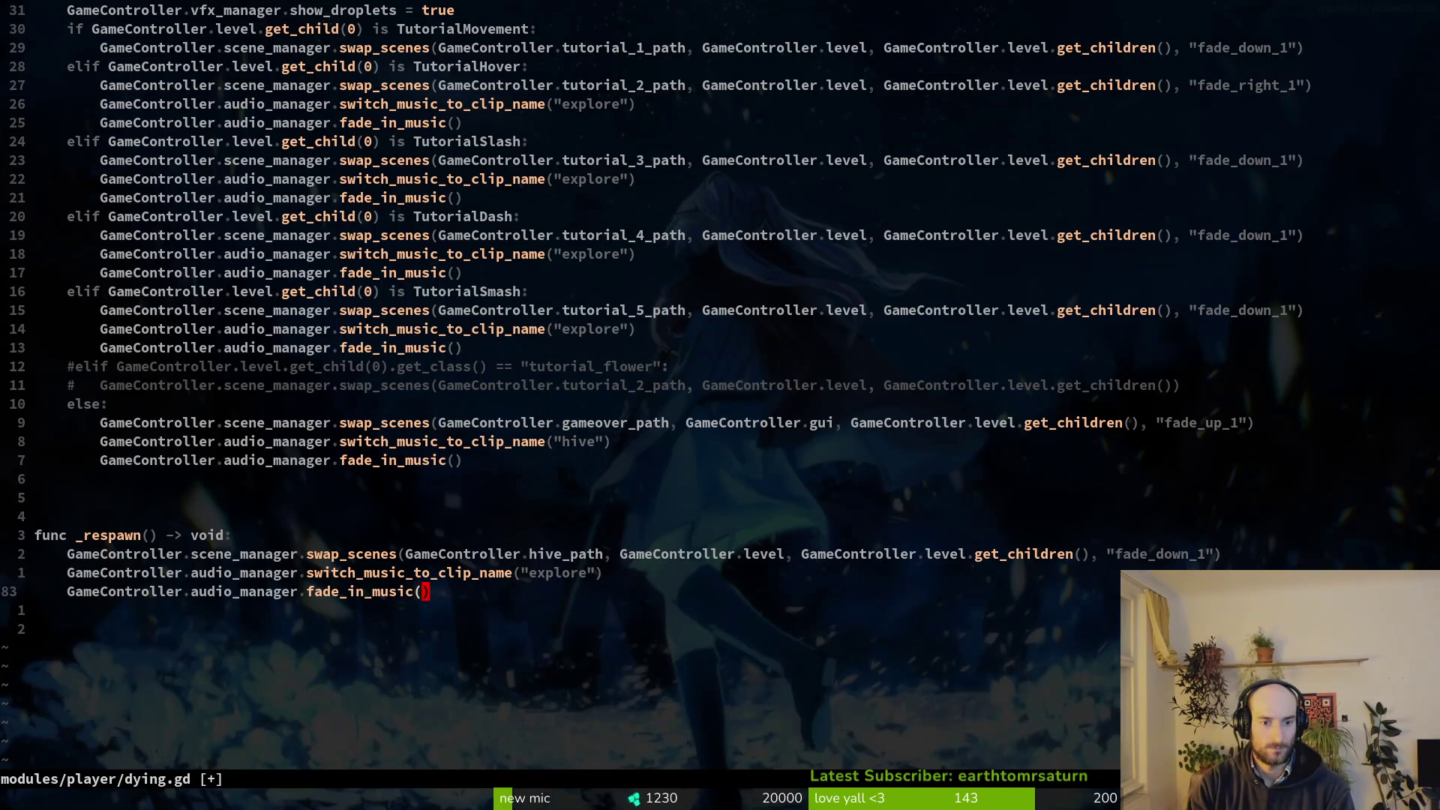
pyautogui.write(':w')
pyautogui.press('Return')
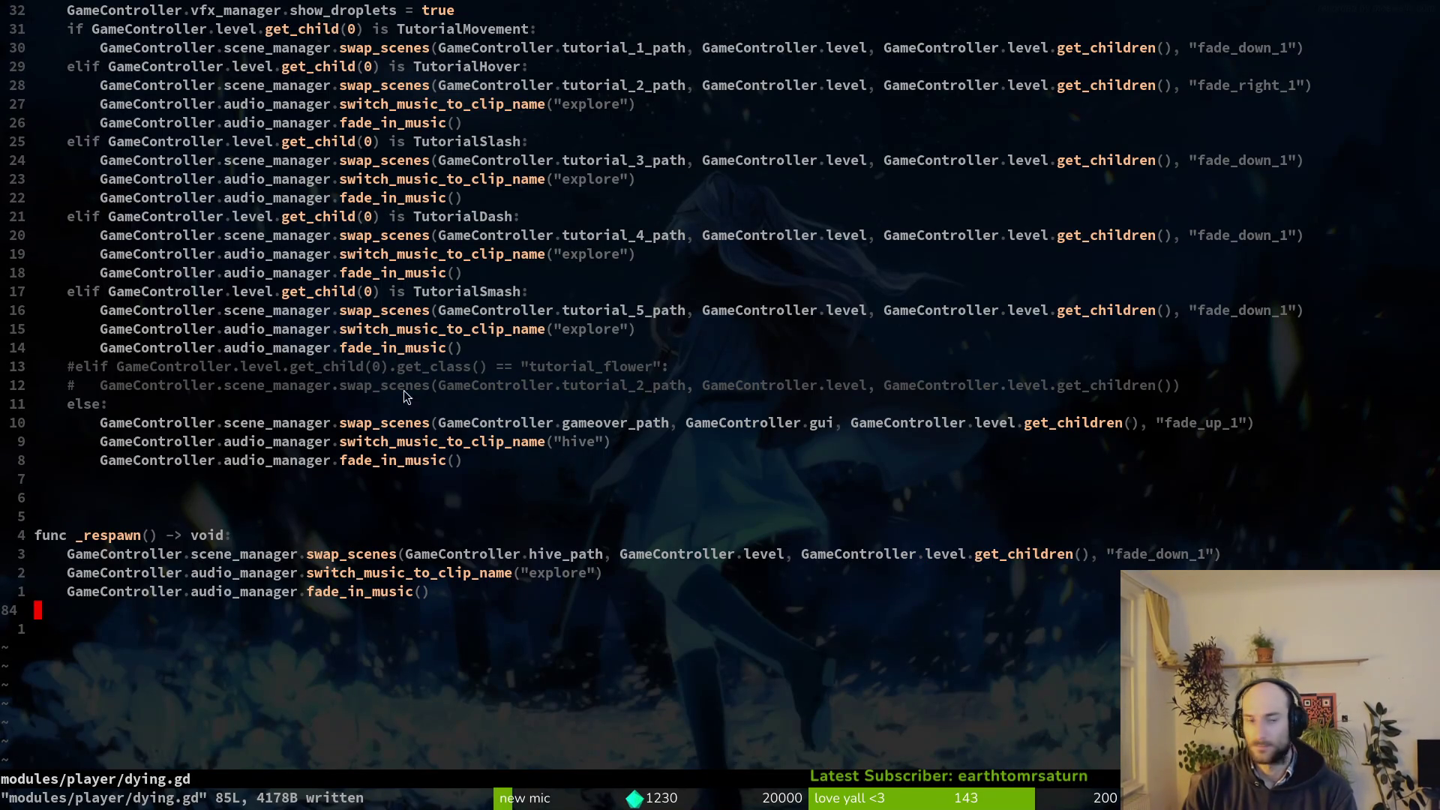
pyautogui.press('k')
pyautogui.press('k')
pyautogui.press('k')
pyautogui.press('d')
pyautogui.press('d')
pyautogui.write(':w')
pyautogui.press('Return')
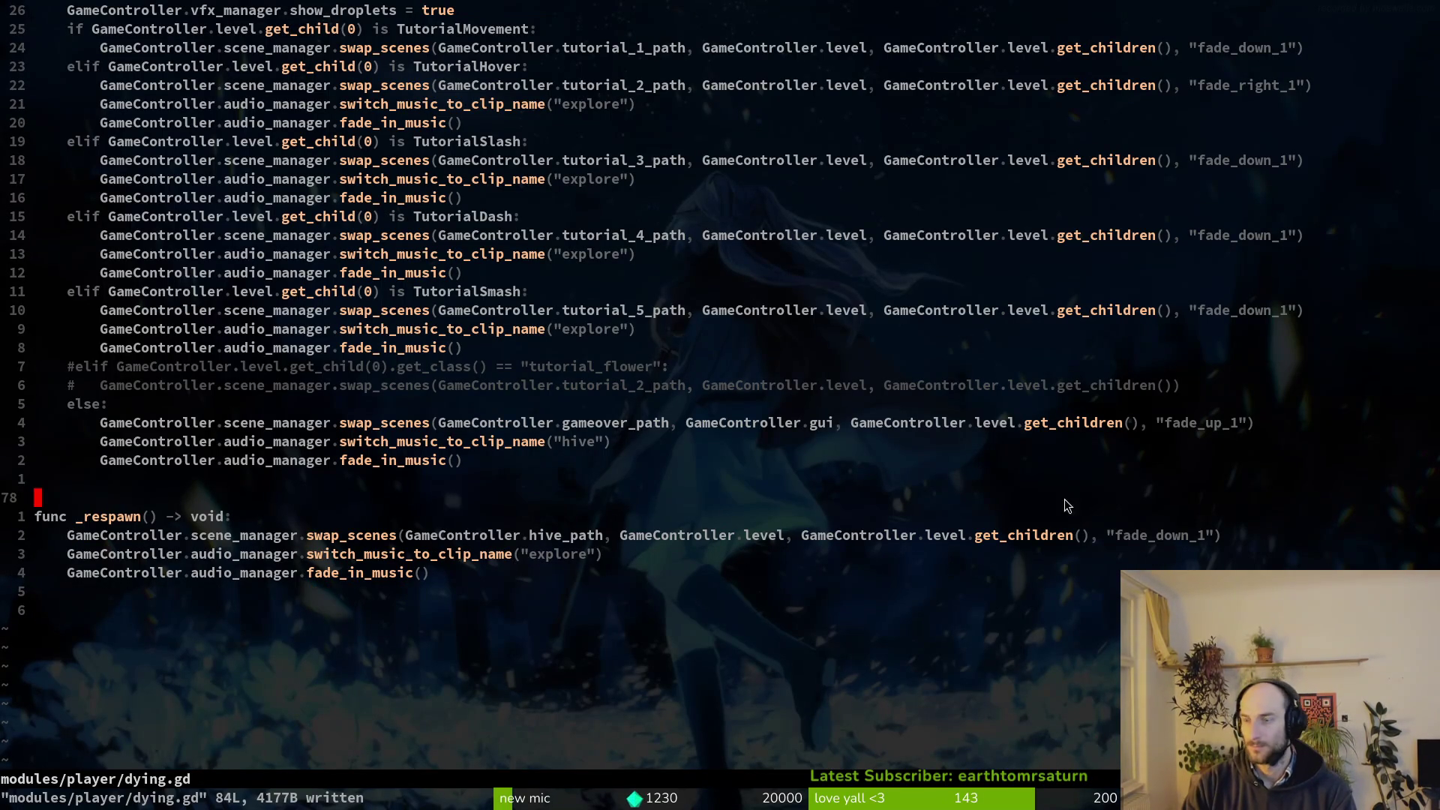
# Edit the 'explore' music clip name in _respawn.
pyautogui.click(555, 556)
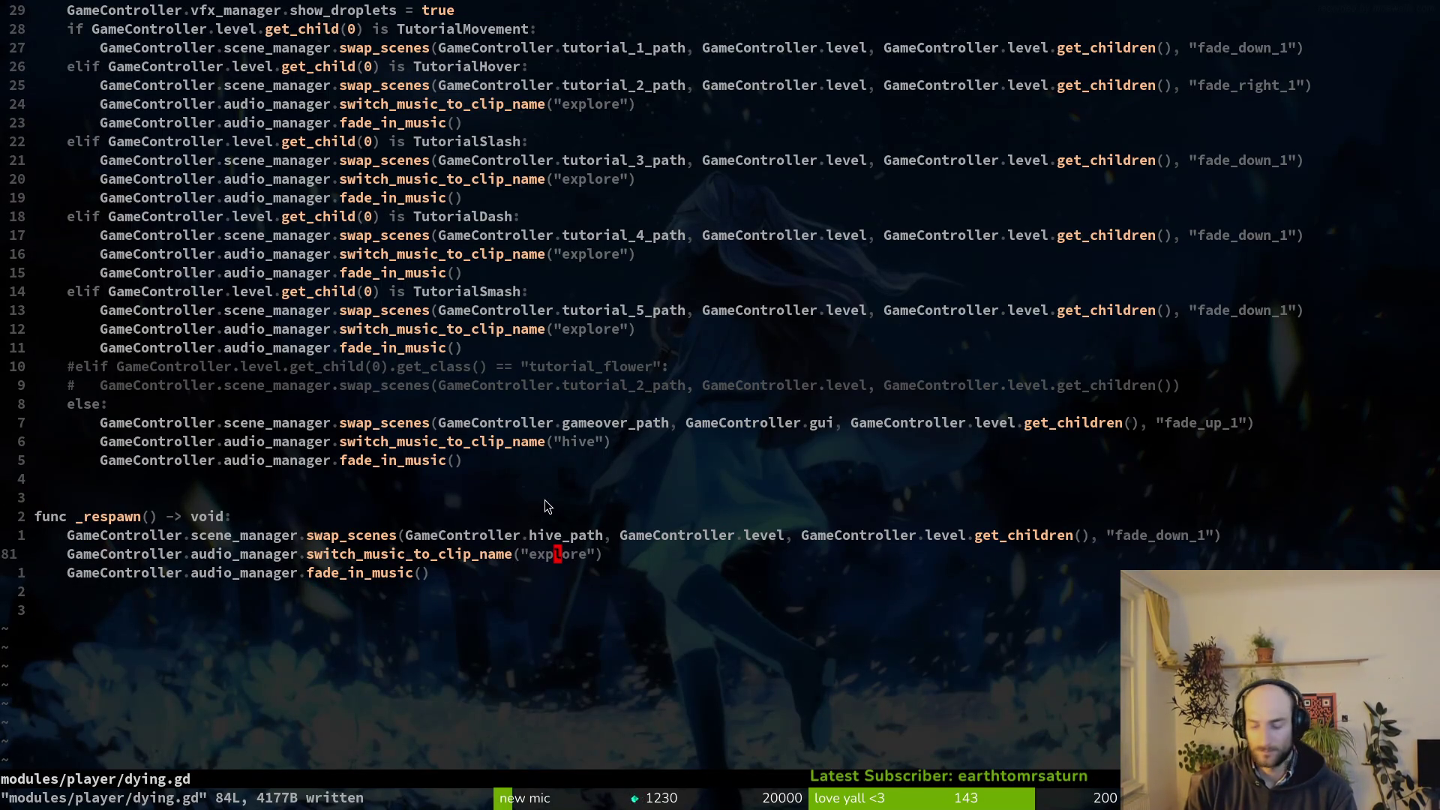
pyautogui.press('c')
pyautogui.press('t')
pyautogui.press('"')
pyautogui.write('l')
pyautogui.press('Escape')
pyautogui.press('space')
# Open hive.gd from the file finder, then jump back to dying.gd.
pyautogui.press('f')
pyautogui.press('f')
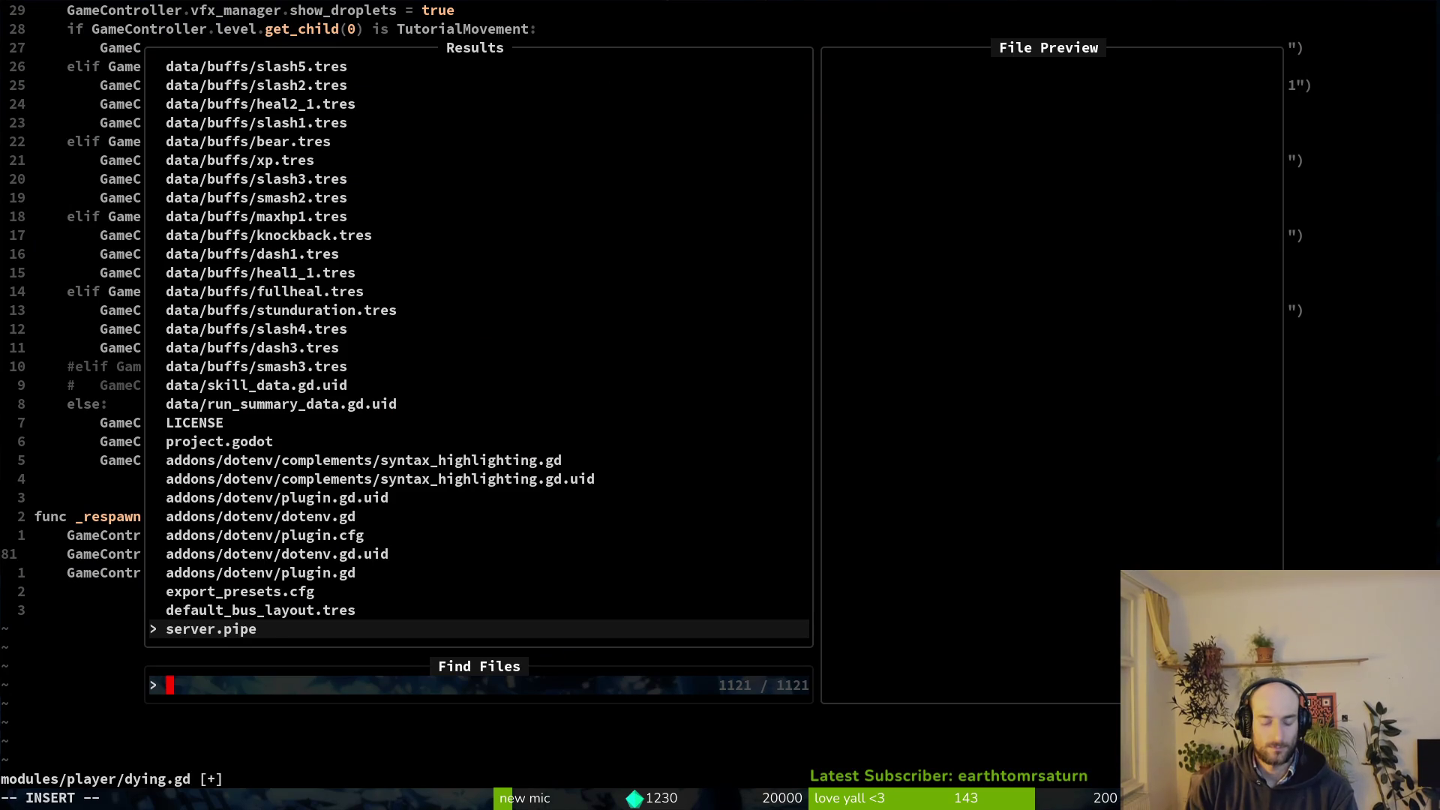
pyautogui.write('hive')
pyautogui.press('Return')
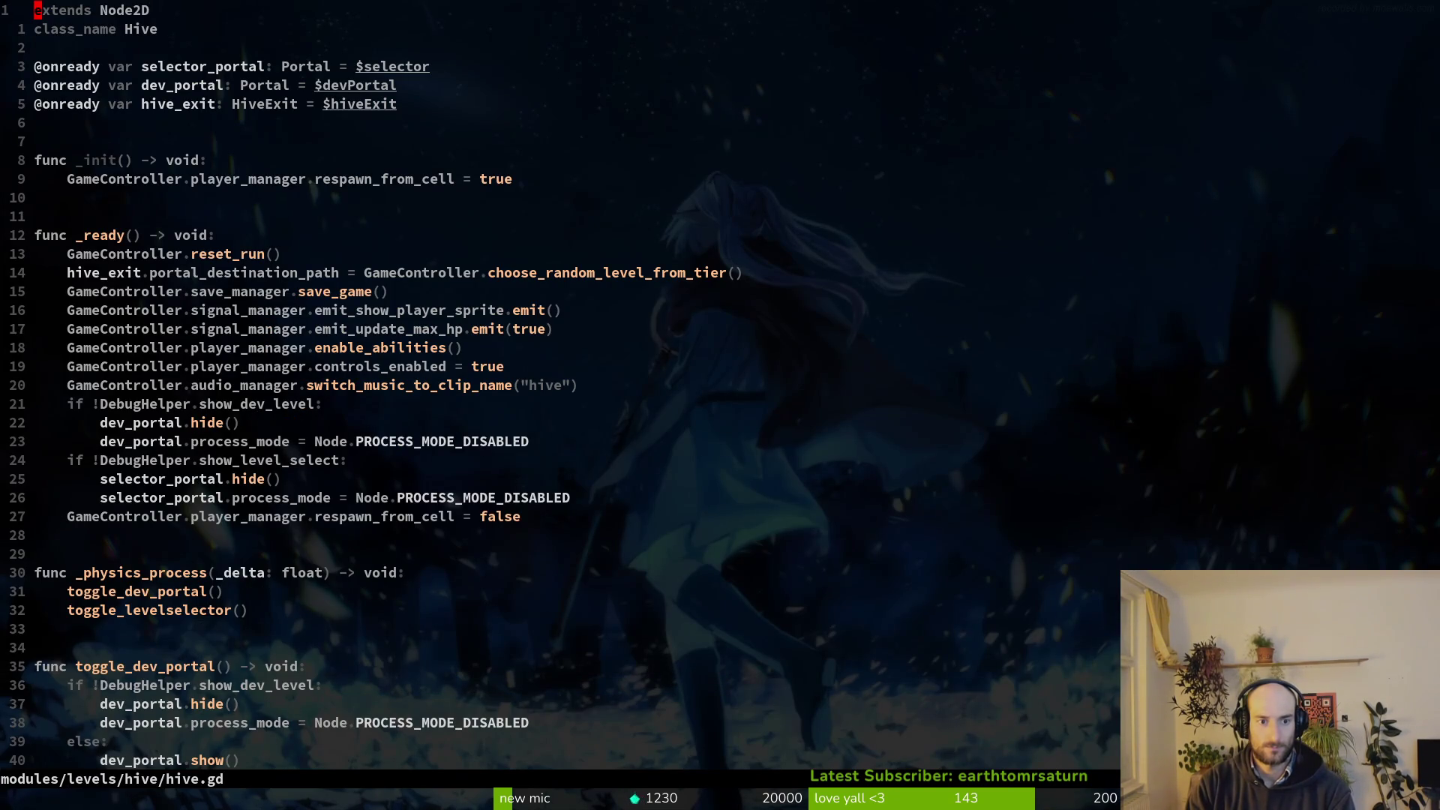
pyautogui.hotkey('ctrl', 'o')
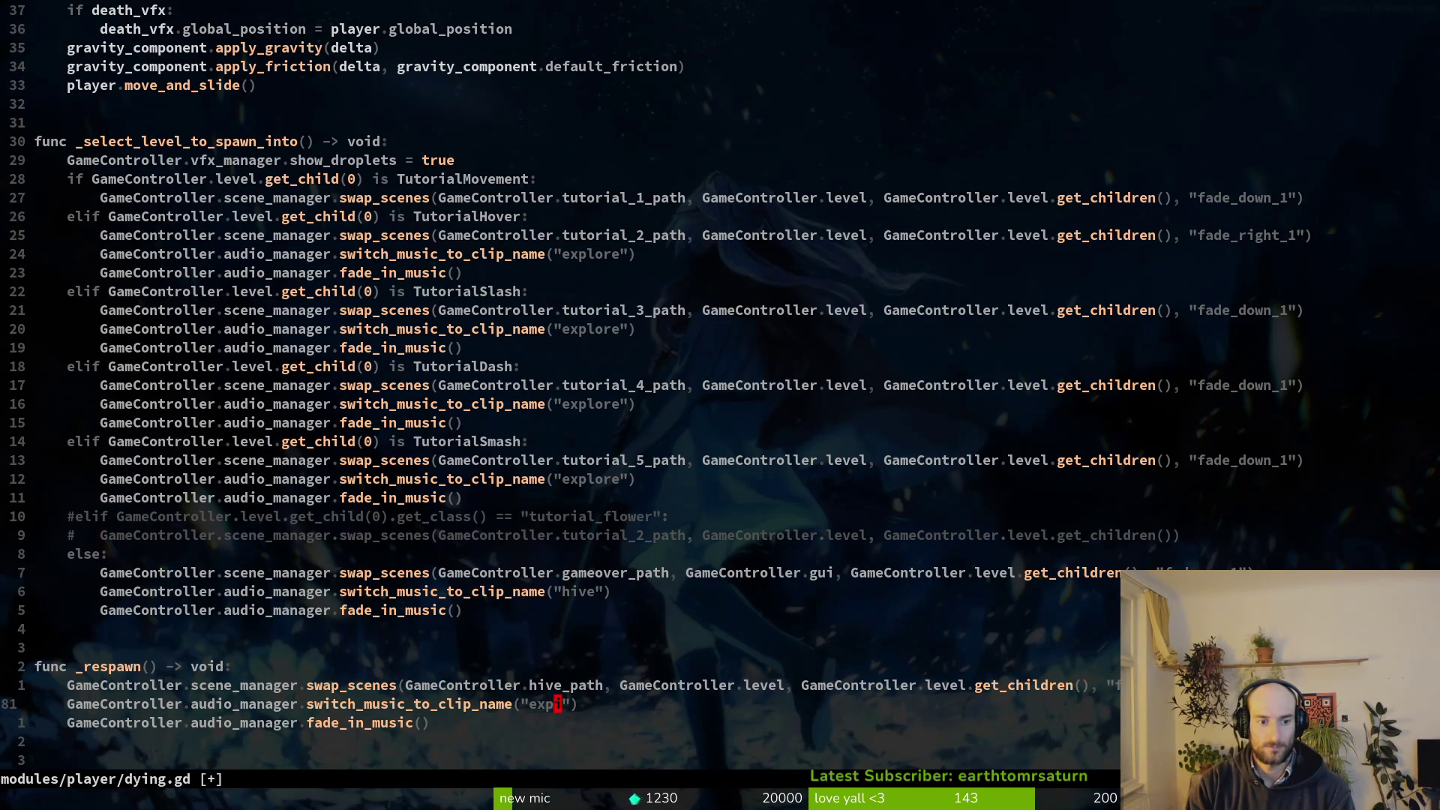
# Copy the hive scene-swap line from _continue_save_game in home.gd.
pyautogui.press('space')
pyautogui.press('f')
pyautogui.press('f')
pyautogui.write('ome')
pyautogui.press('Return')
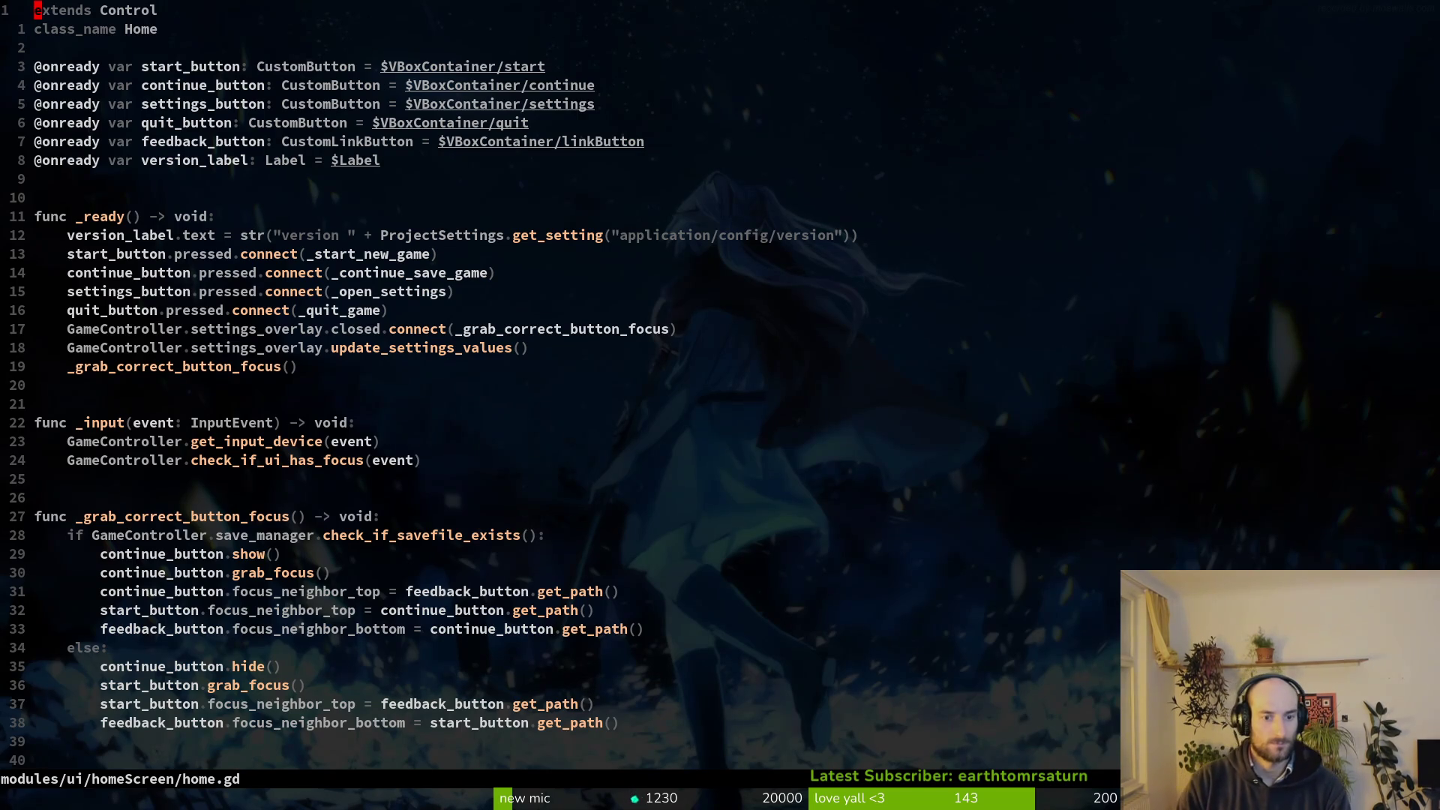
pyautogui.scroll(-16, 570, 390)
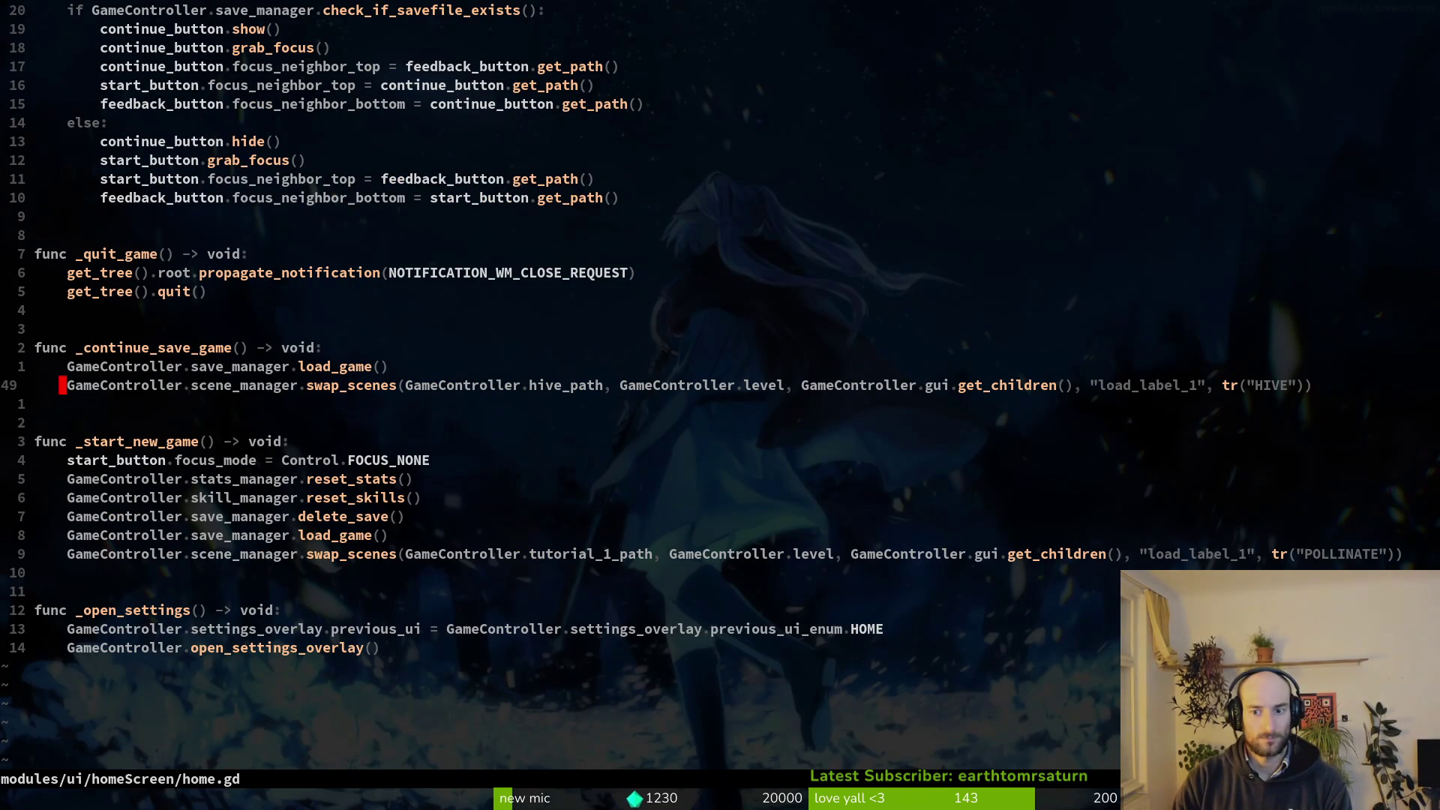
pyautogui.press('j')
pyautogui.hotkey('shift', 'v')
pyautogui.press('y')
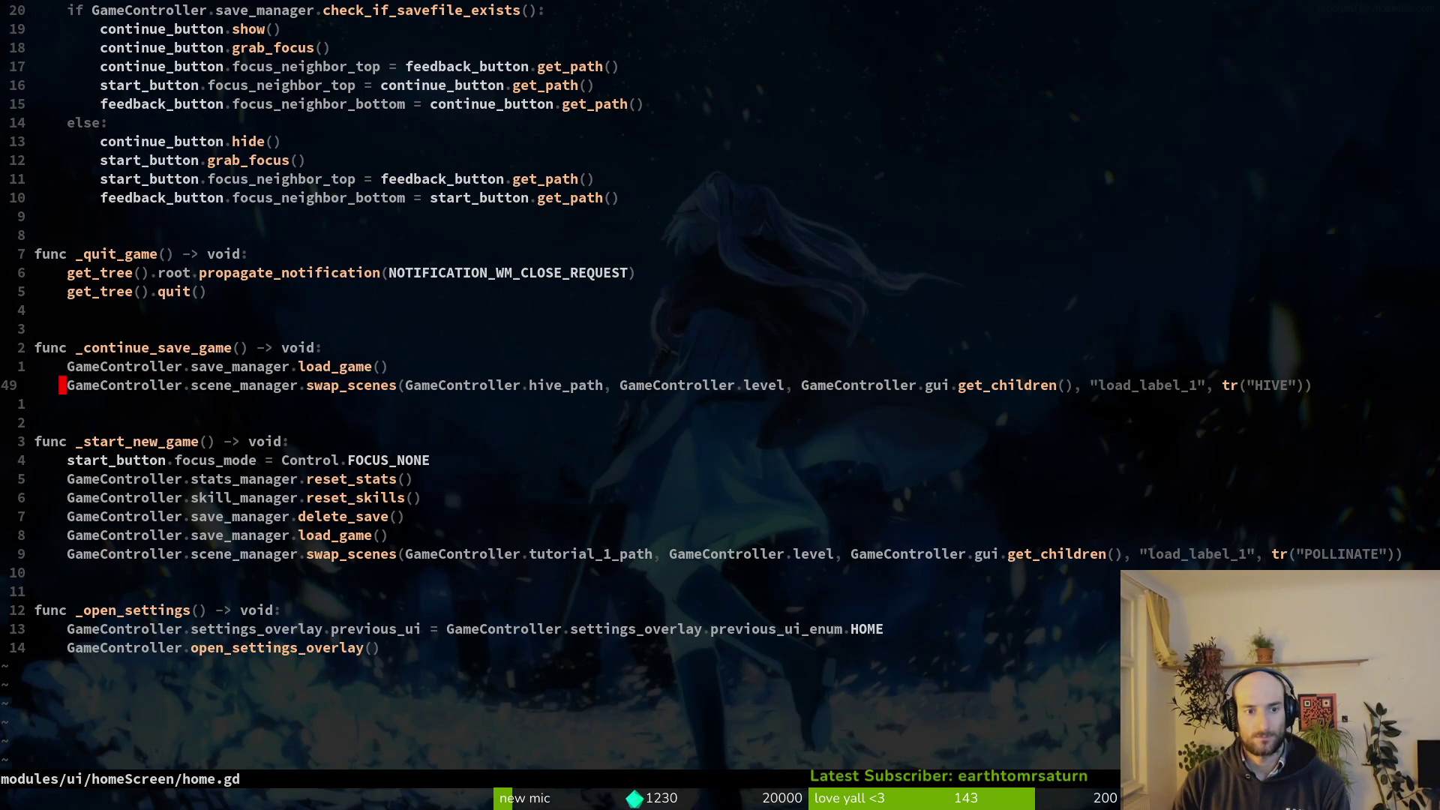
pyautogui.hotkey('ctrl', '6')
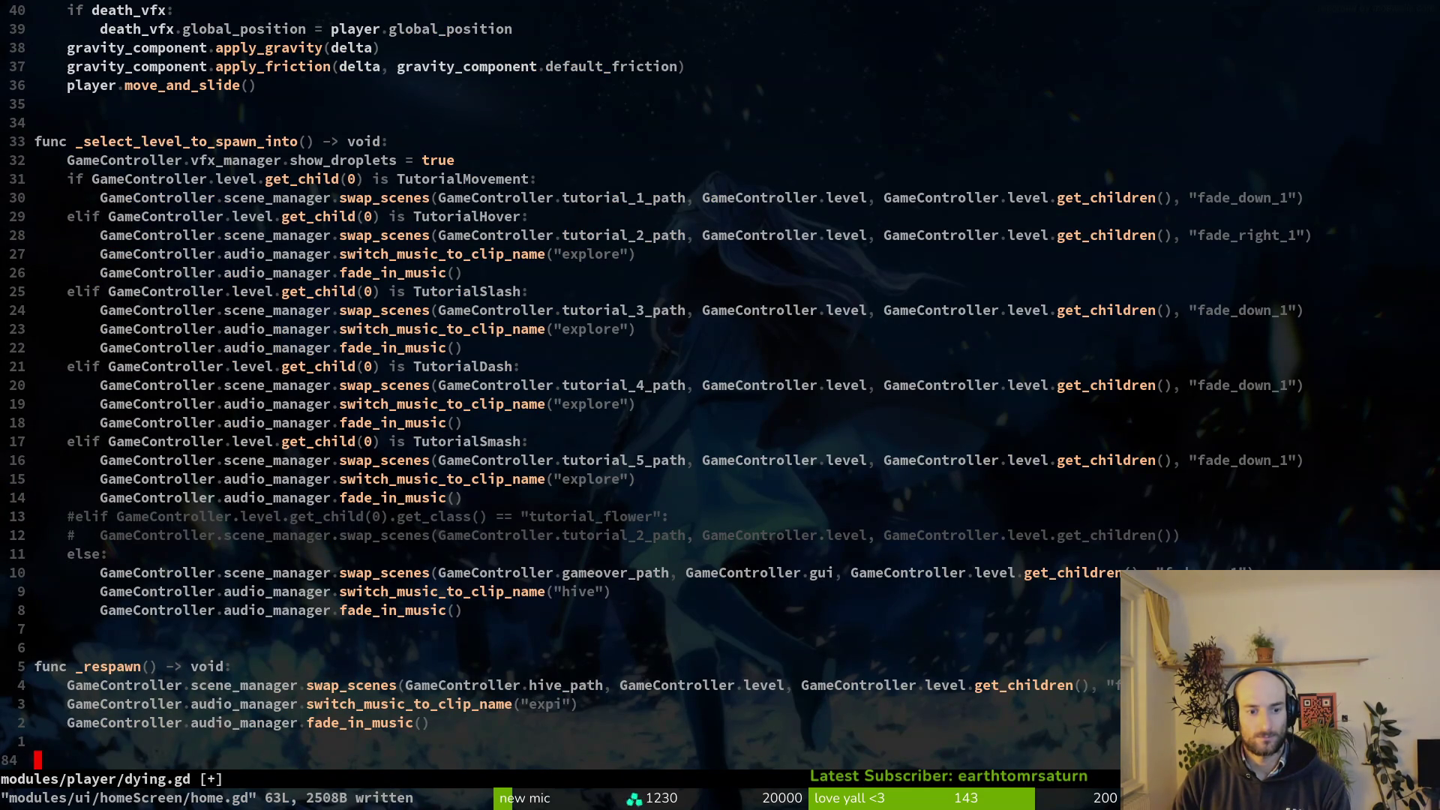
pyautogui.hotkey('ctrl', '6')
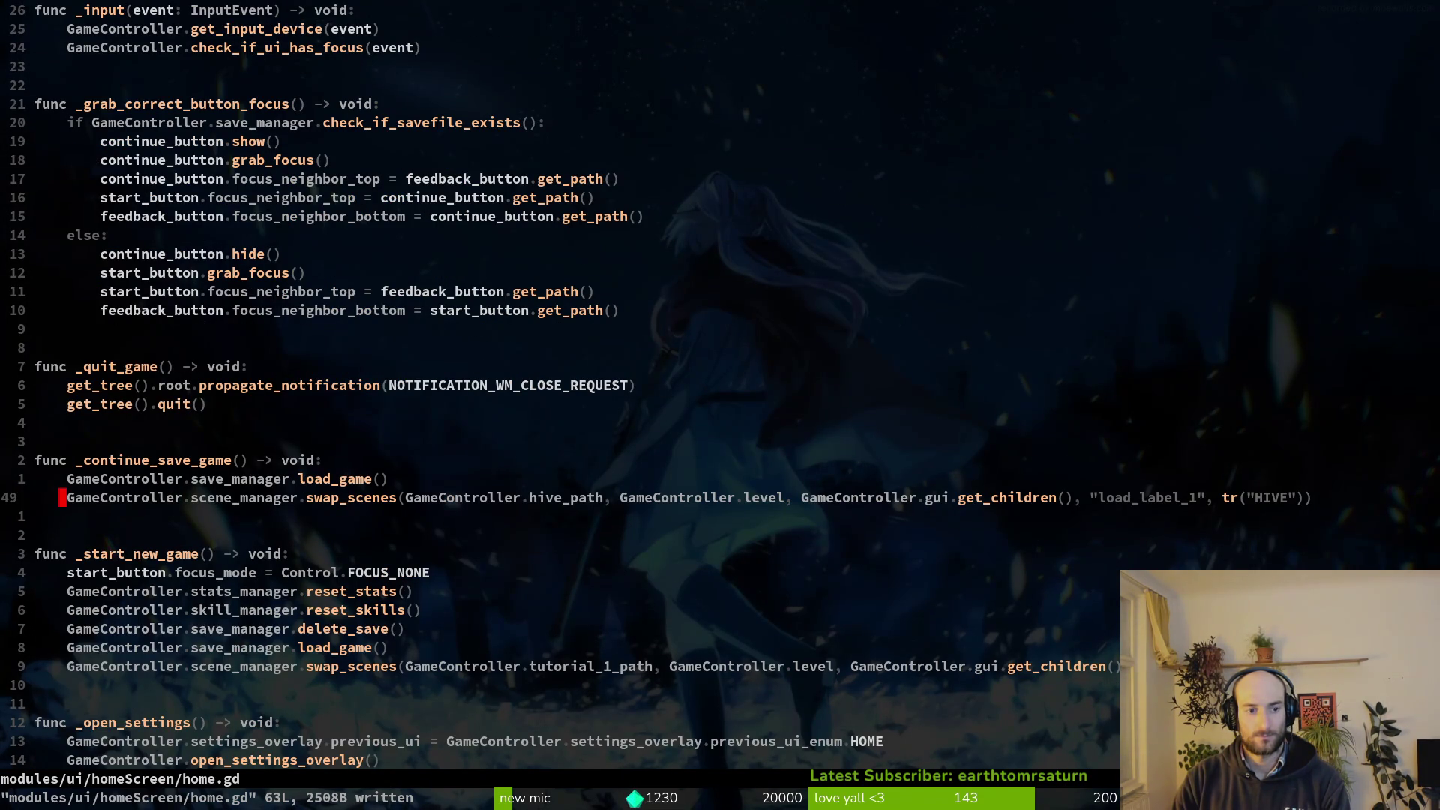
# Reopen dying.gd and paste the hive scene-swap line into _respawn under the existing swap.
pyautogui.press('space')
pyautogui.press('f')
pyautogui.press('f')
pyautogui.write('tutu')
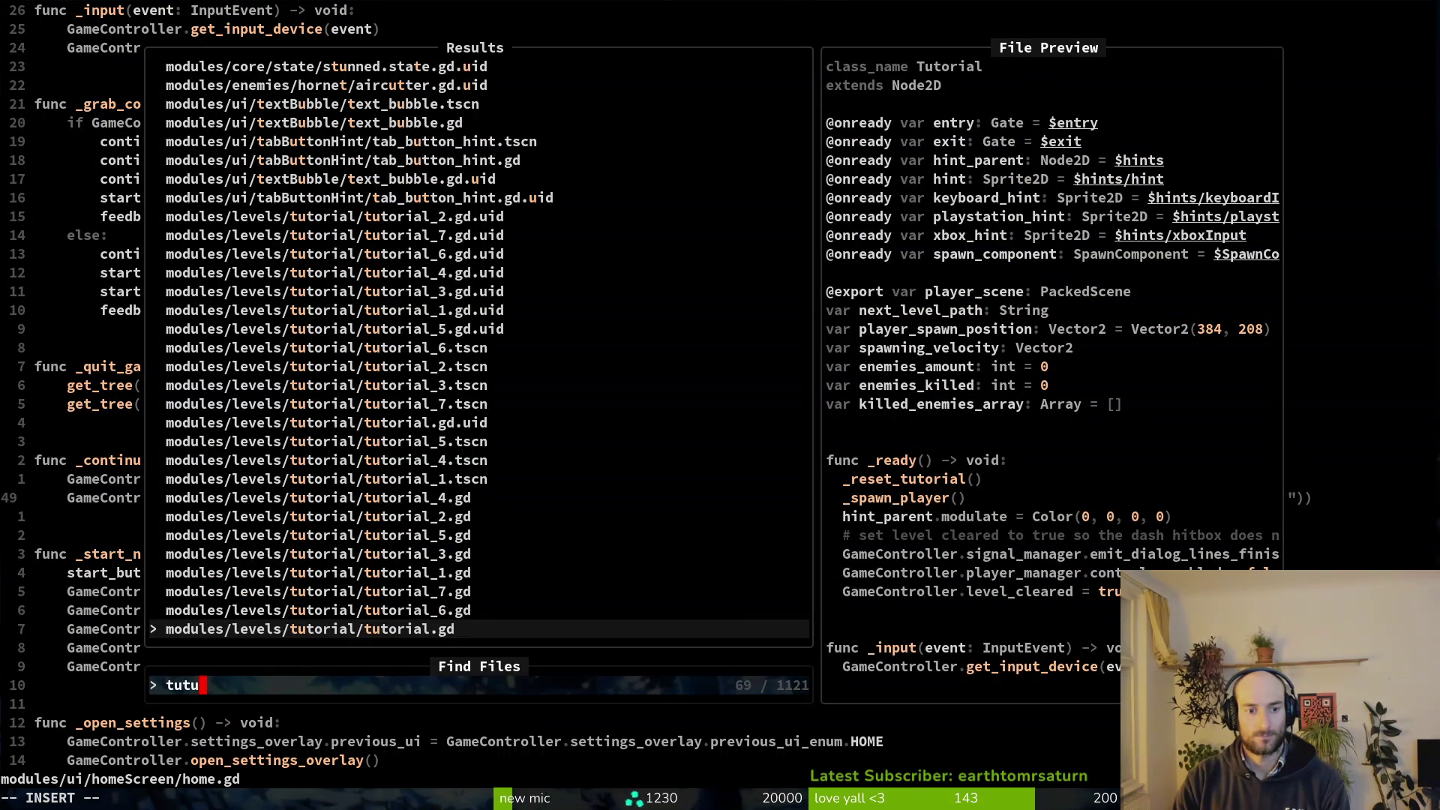
pyautogui.write('6')
pyautogui.press('c')
pyautogui.press('c')
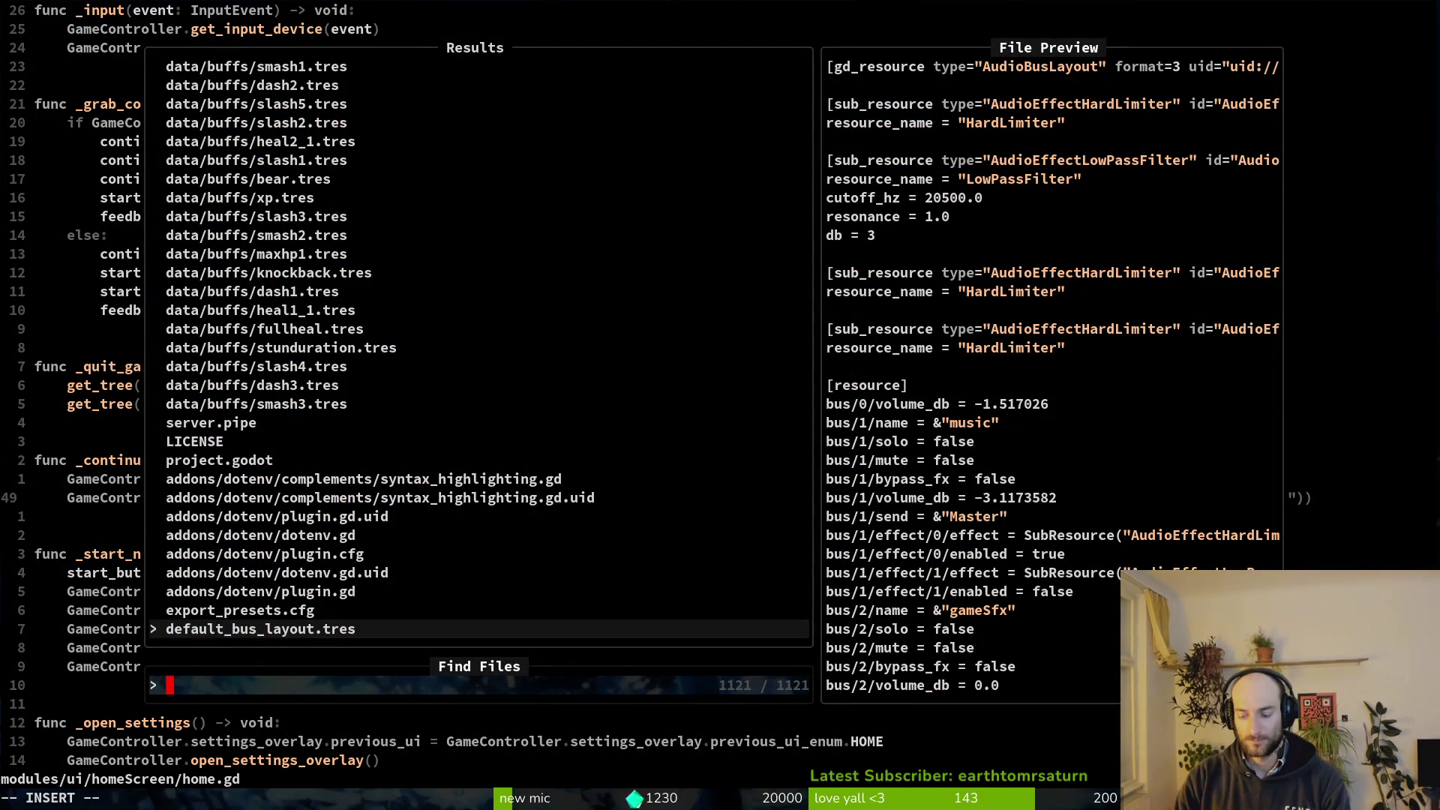
pyautogui.write('dyi')
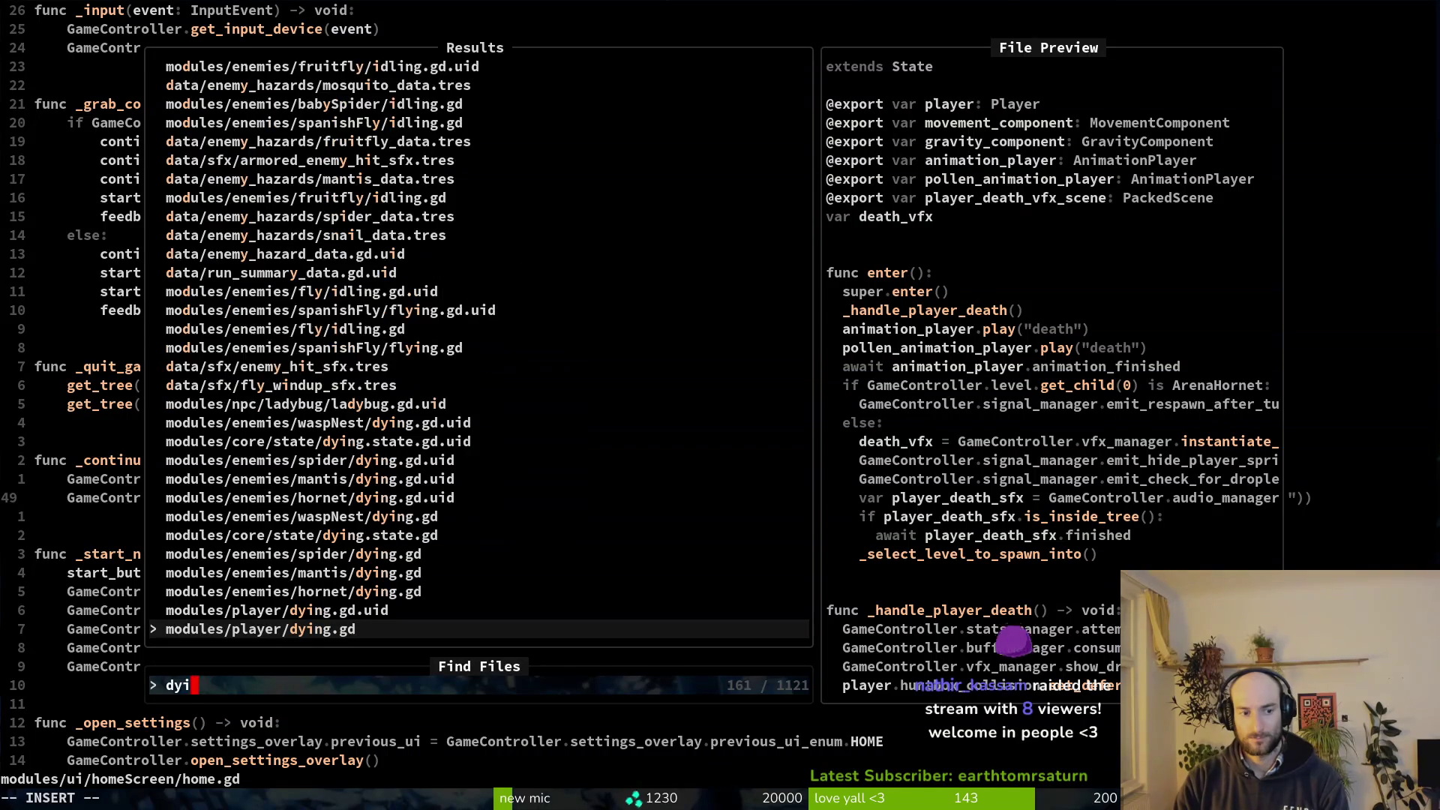
pyautogui.write('ng')
pyautogui.press('Return')
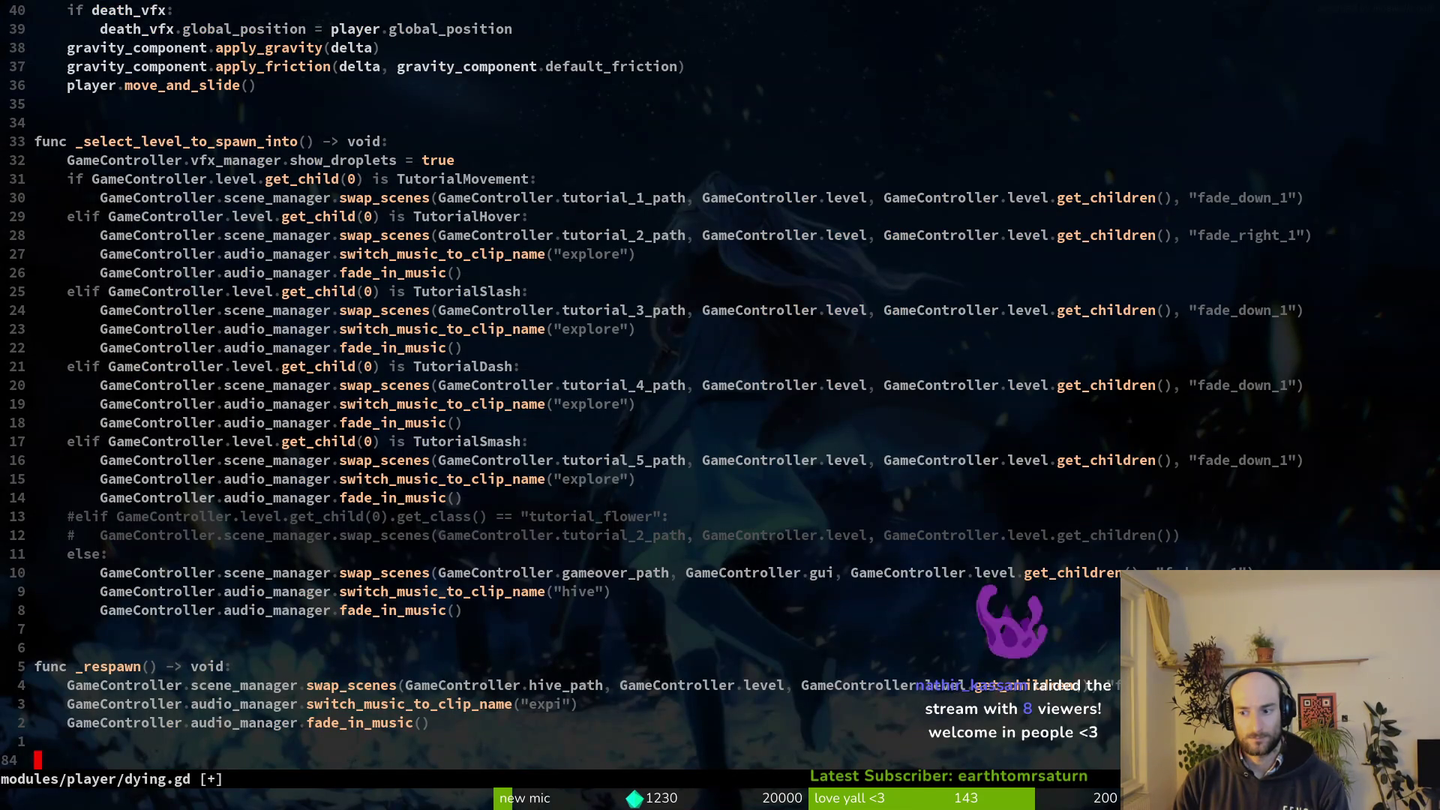
pyautogui.press('p')
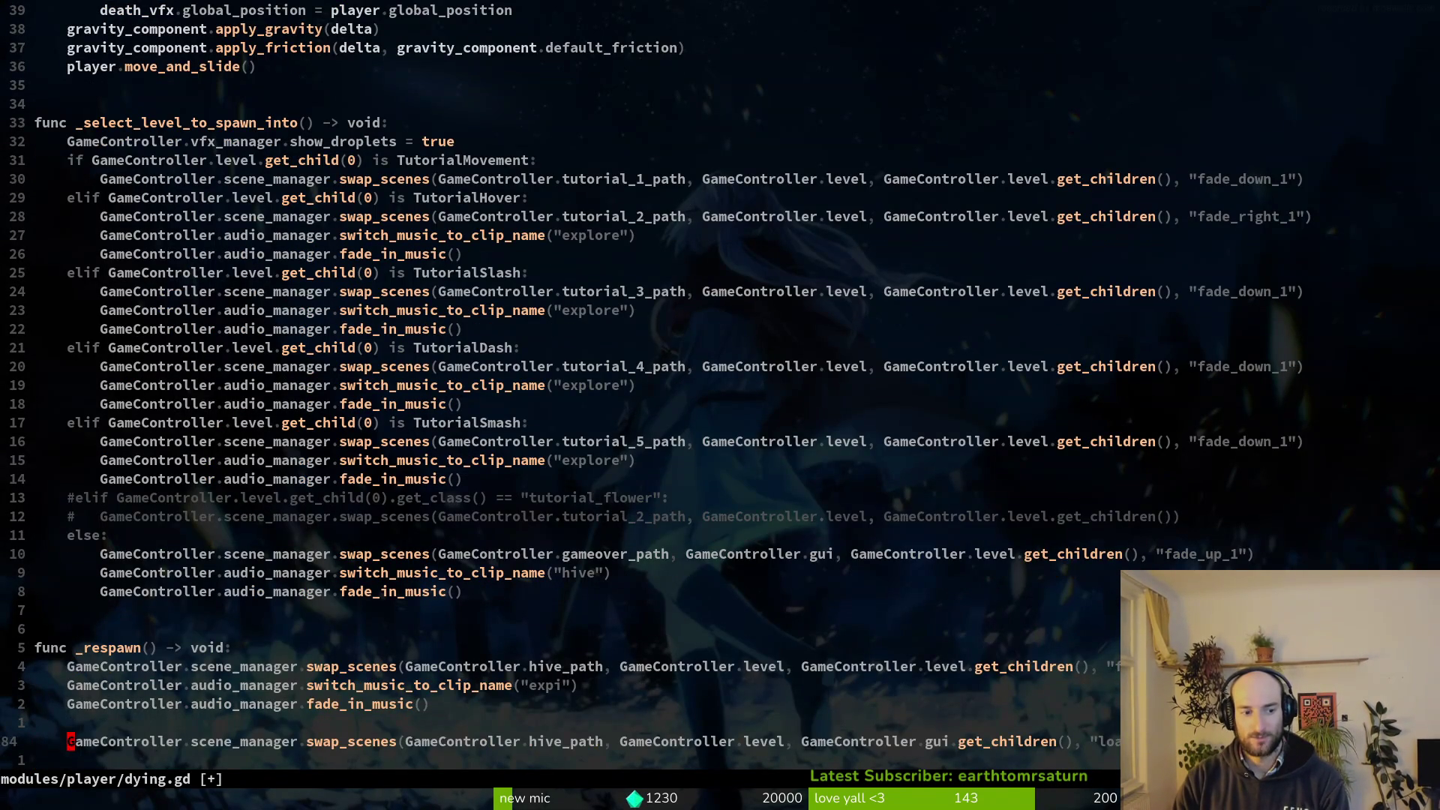
pyautogui.press('V')
pyautogui.press('K')
pyautogui.press('K')
pyautogui.press('K')
pyautogui.press('Escape')
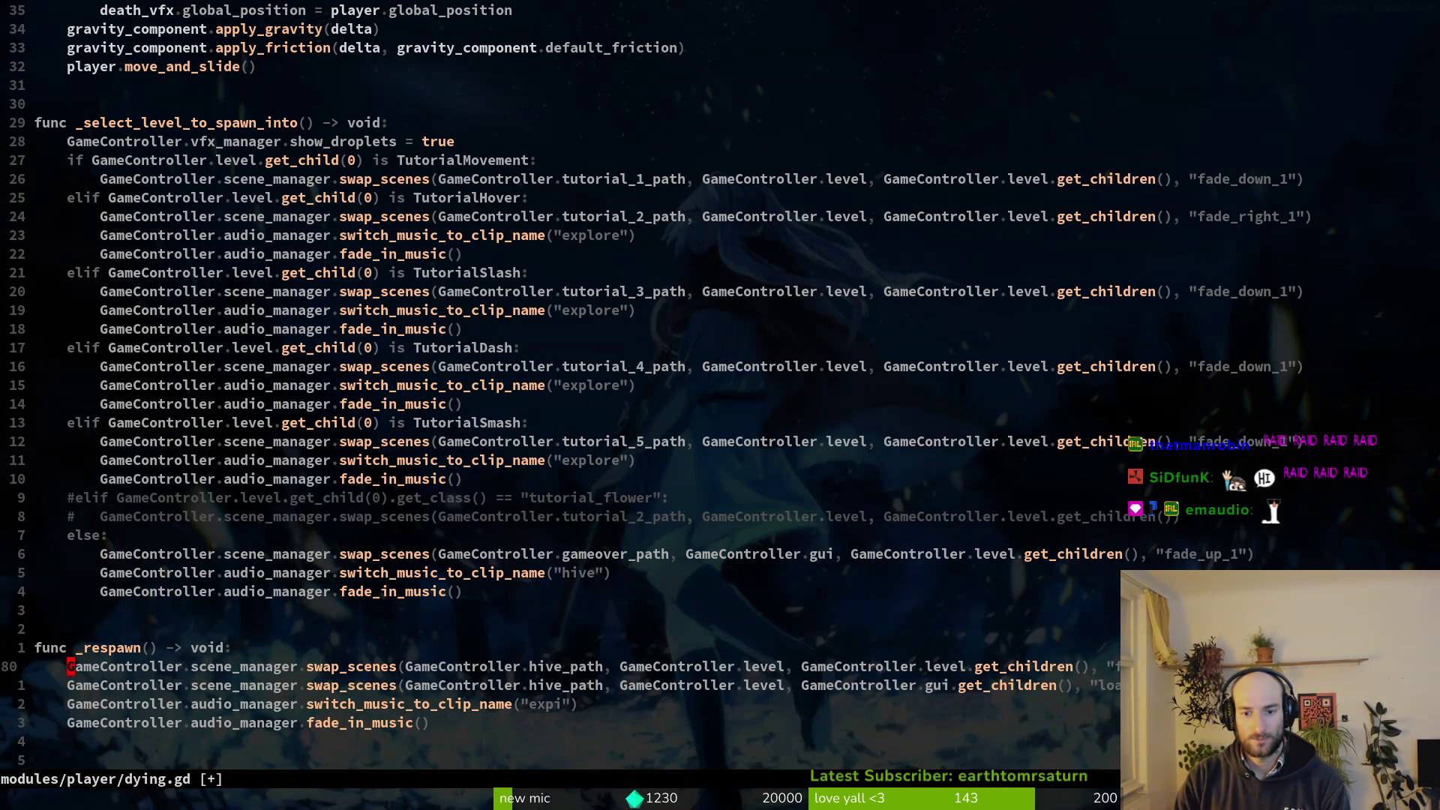
# Delete the level-based swap and music lines so _respawn only swaps to the hive, then run the debug game.
pyautogui.press('d')
pyautogui.press('d')
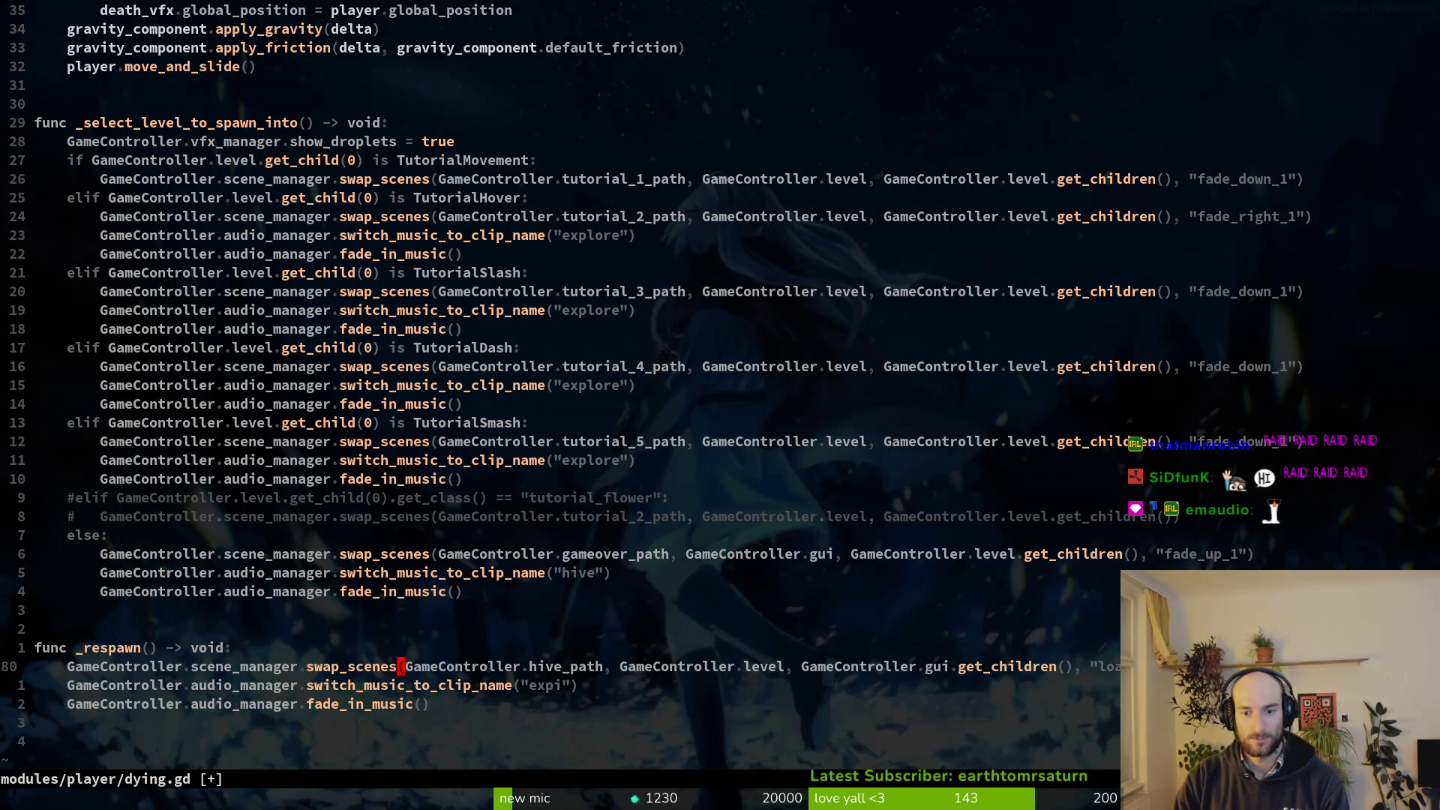
pyautogui.press('u')
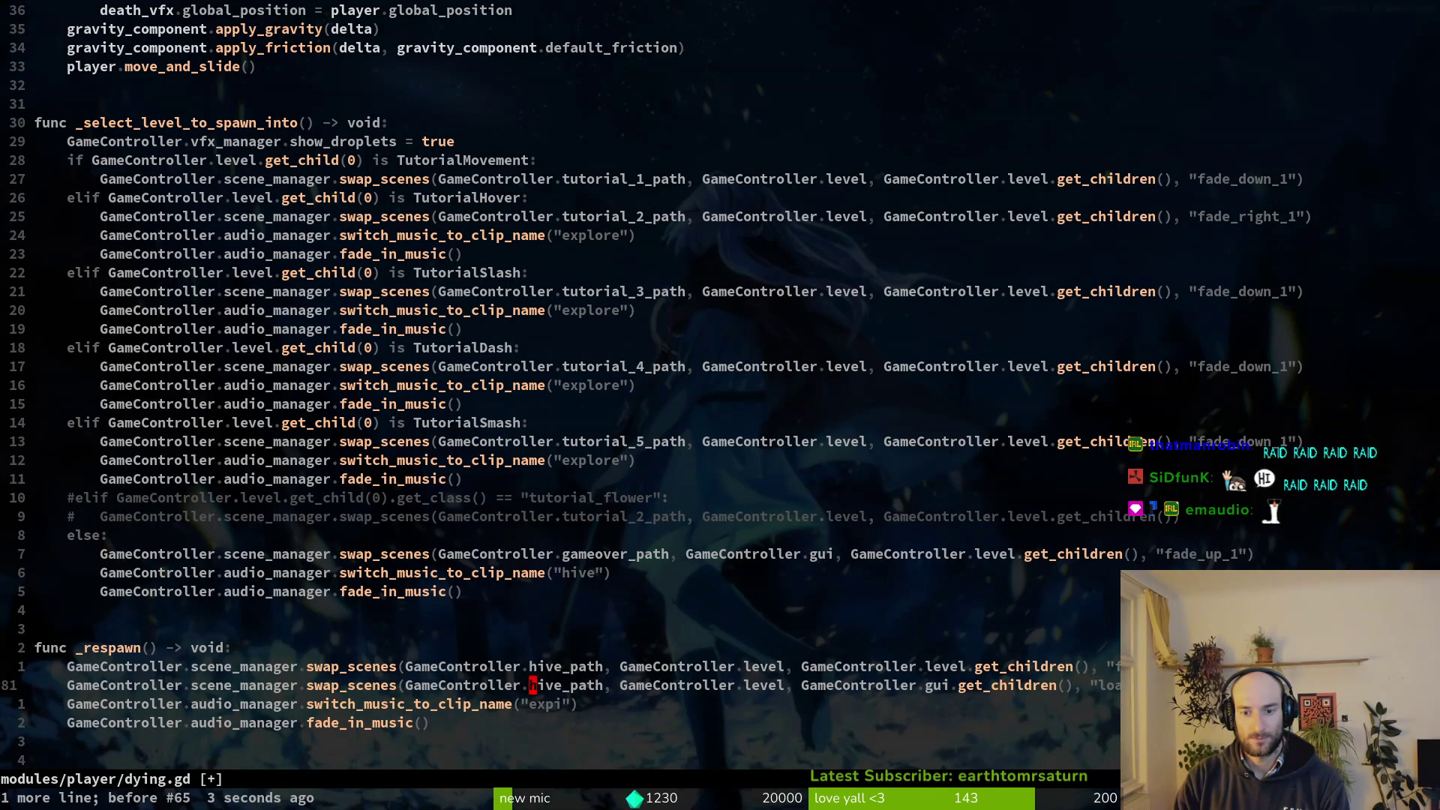
pyautogui.write('level')
pyautogui.press('d')
pyautogui.press('d')
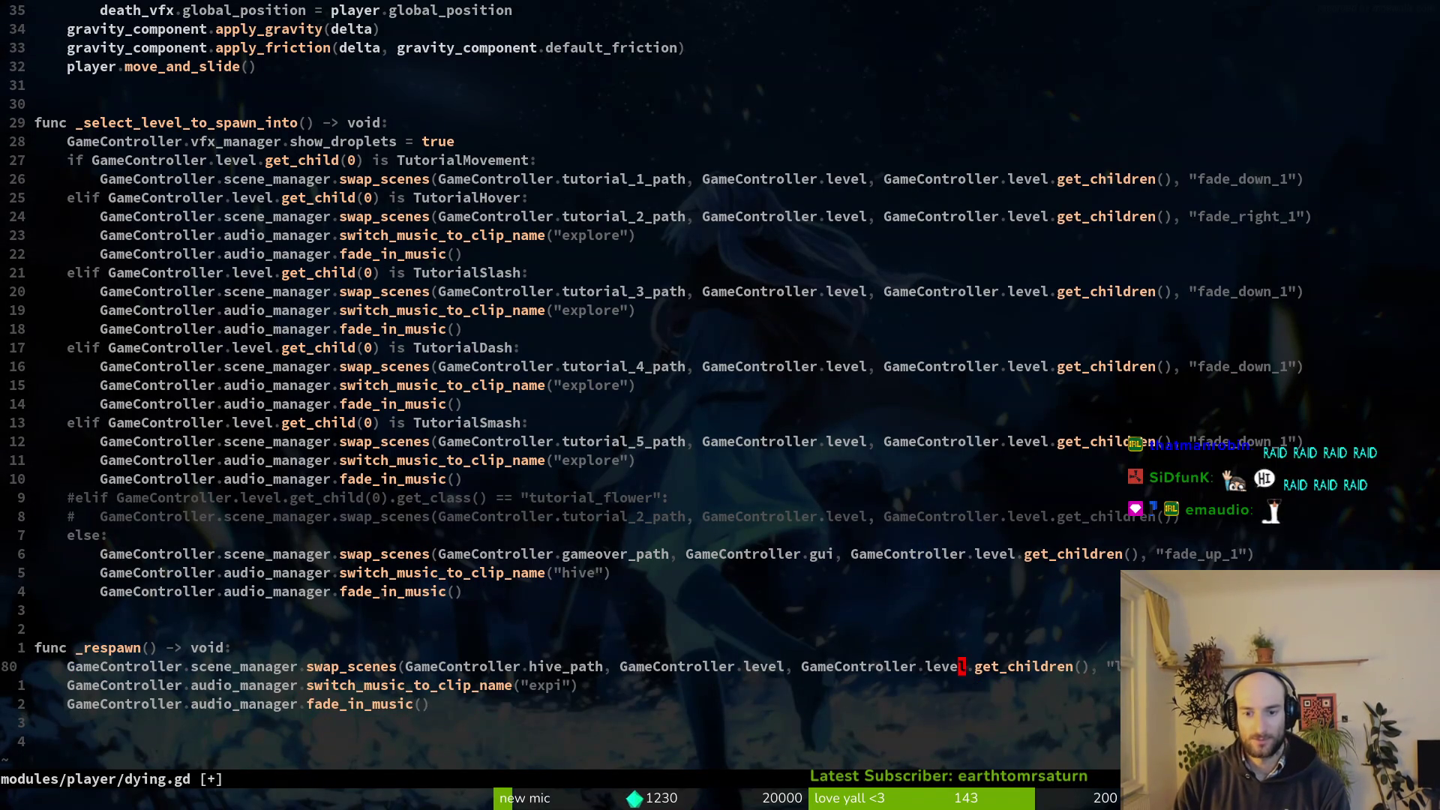
pyautogui.press('d')
pyautogui.press('d')
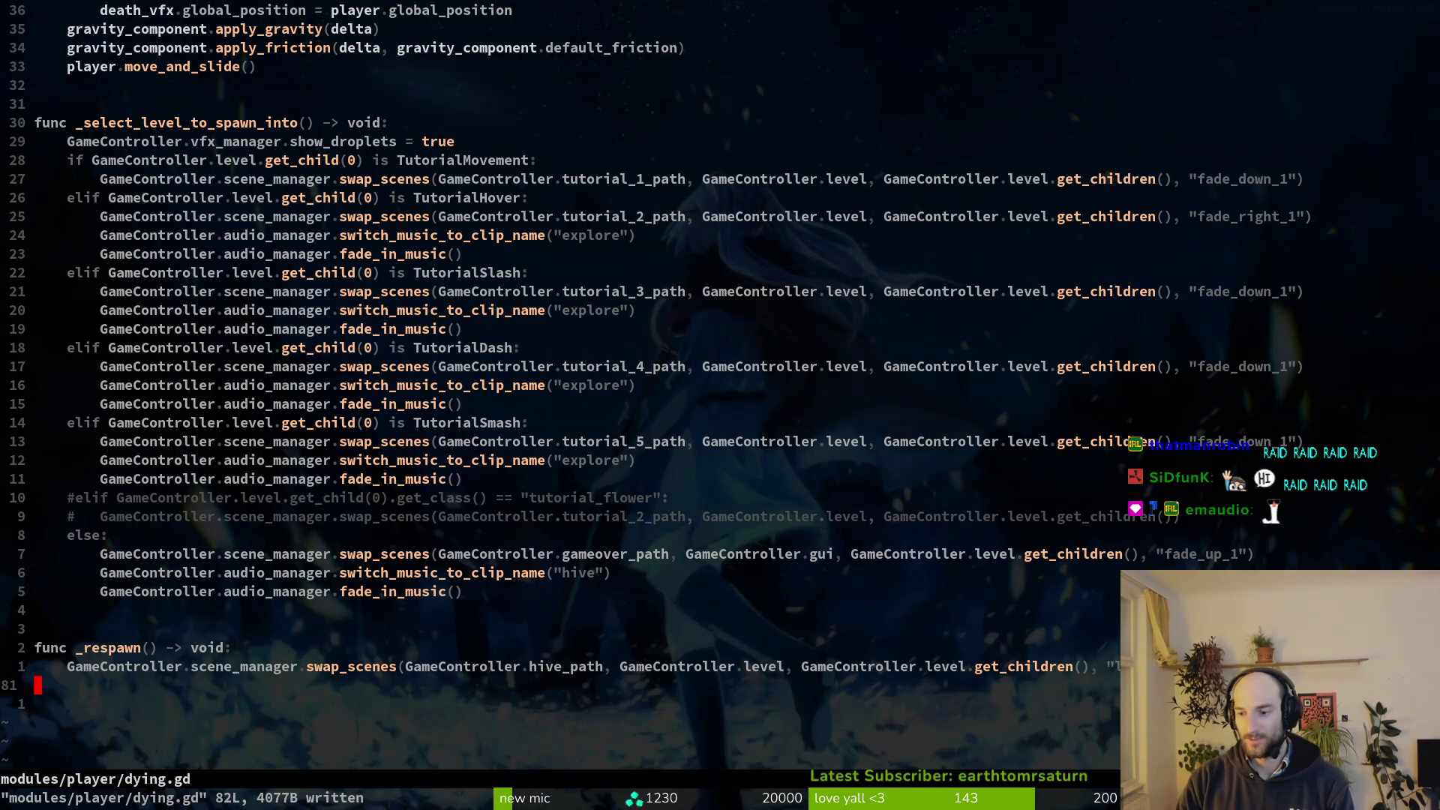
pyautogui.hotkey('alt', 'Tab')
pyautogui.press('F5')
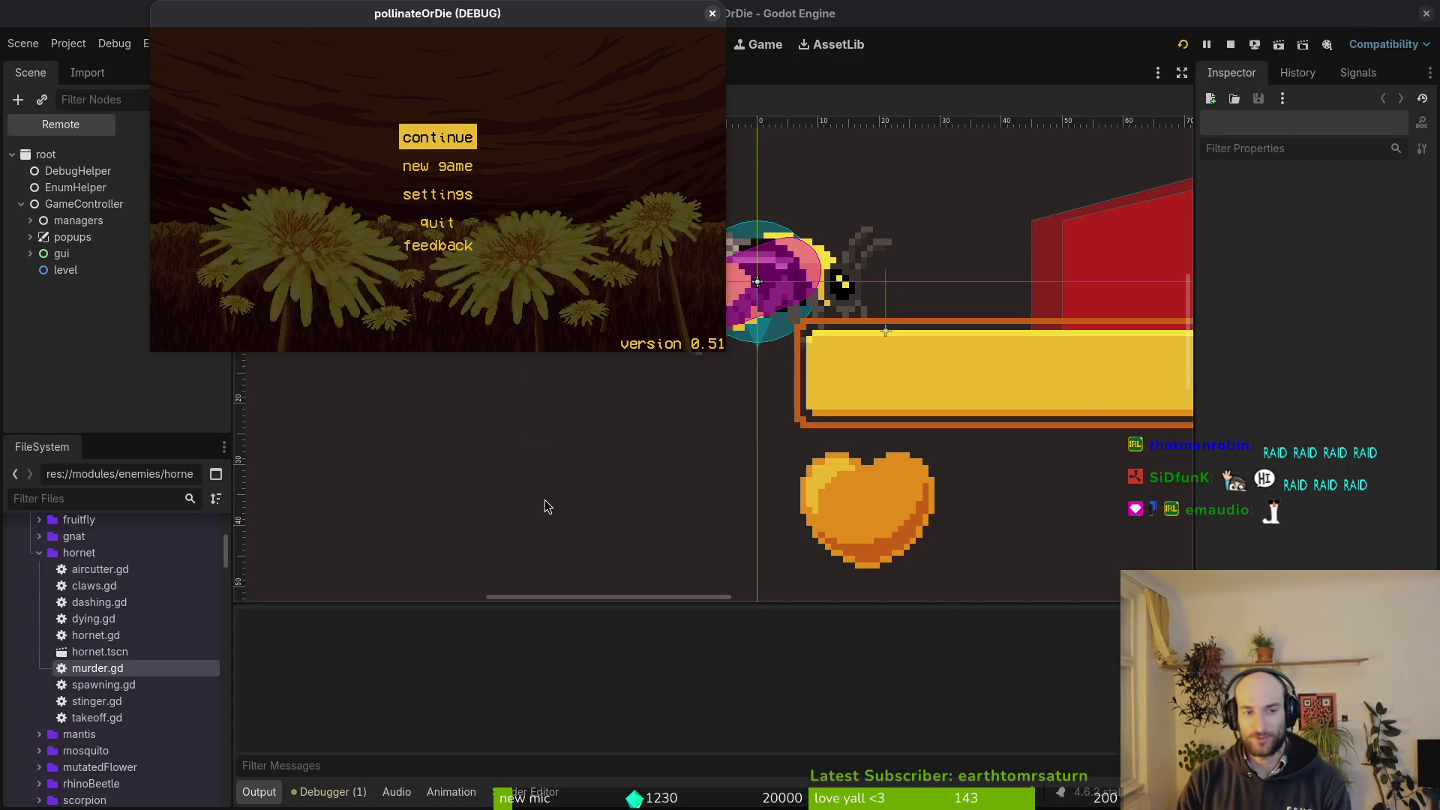
# Continue the saved game into the hive, load the hornet level, and fight the hornet.
pyautogui.press('Return')
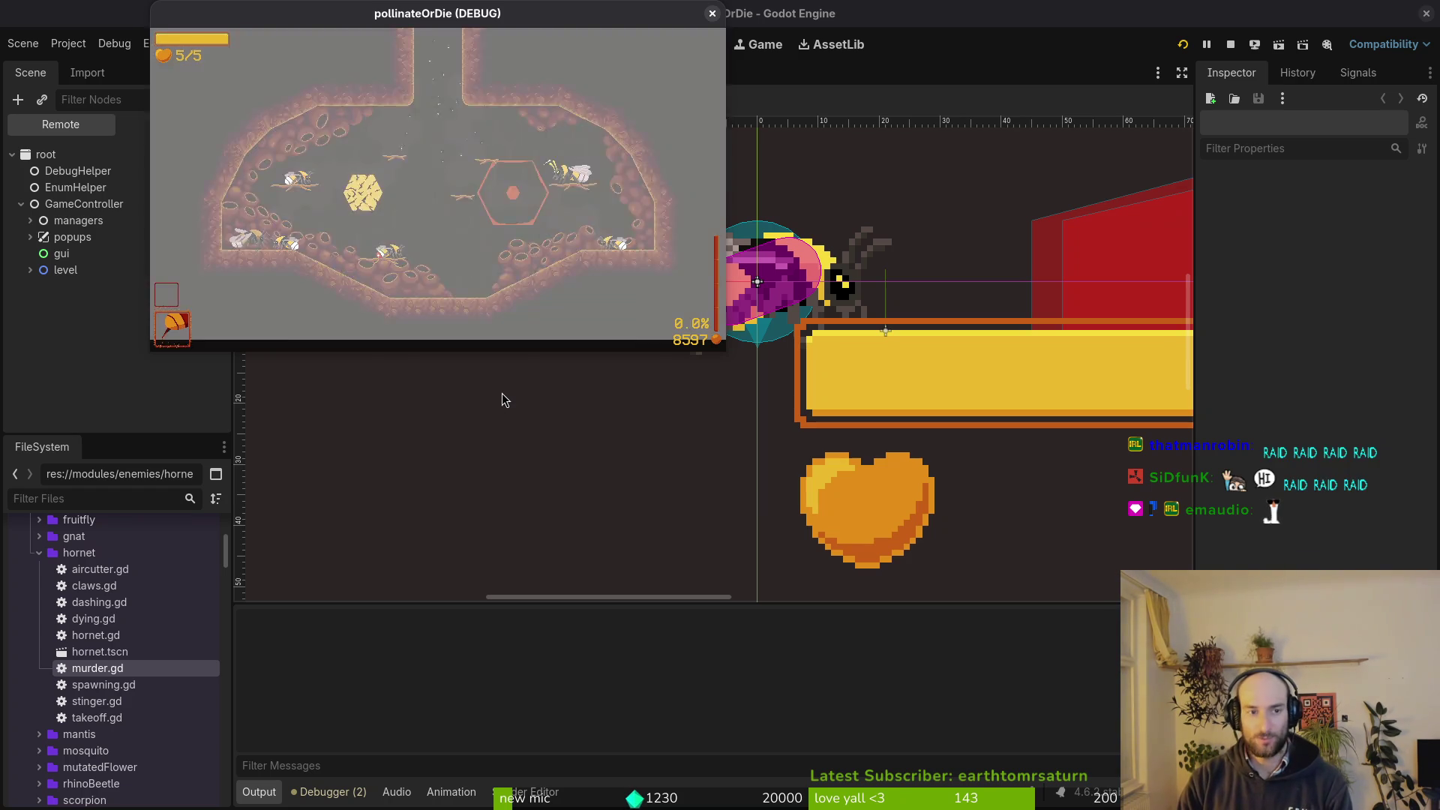
pyautogui.doubleClick(501, 16)
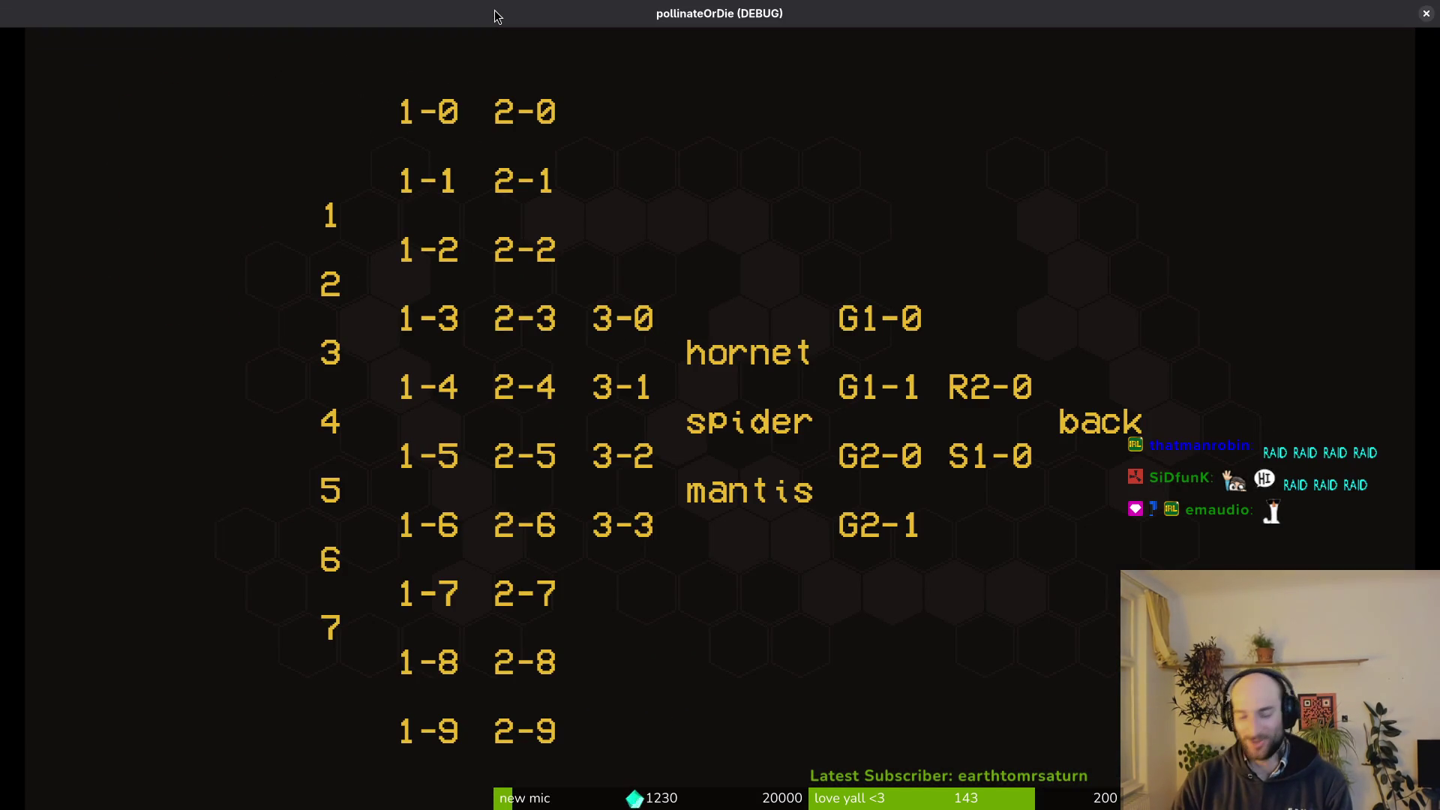
pyautogui.click(749, 352)
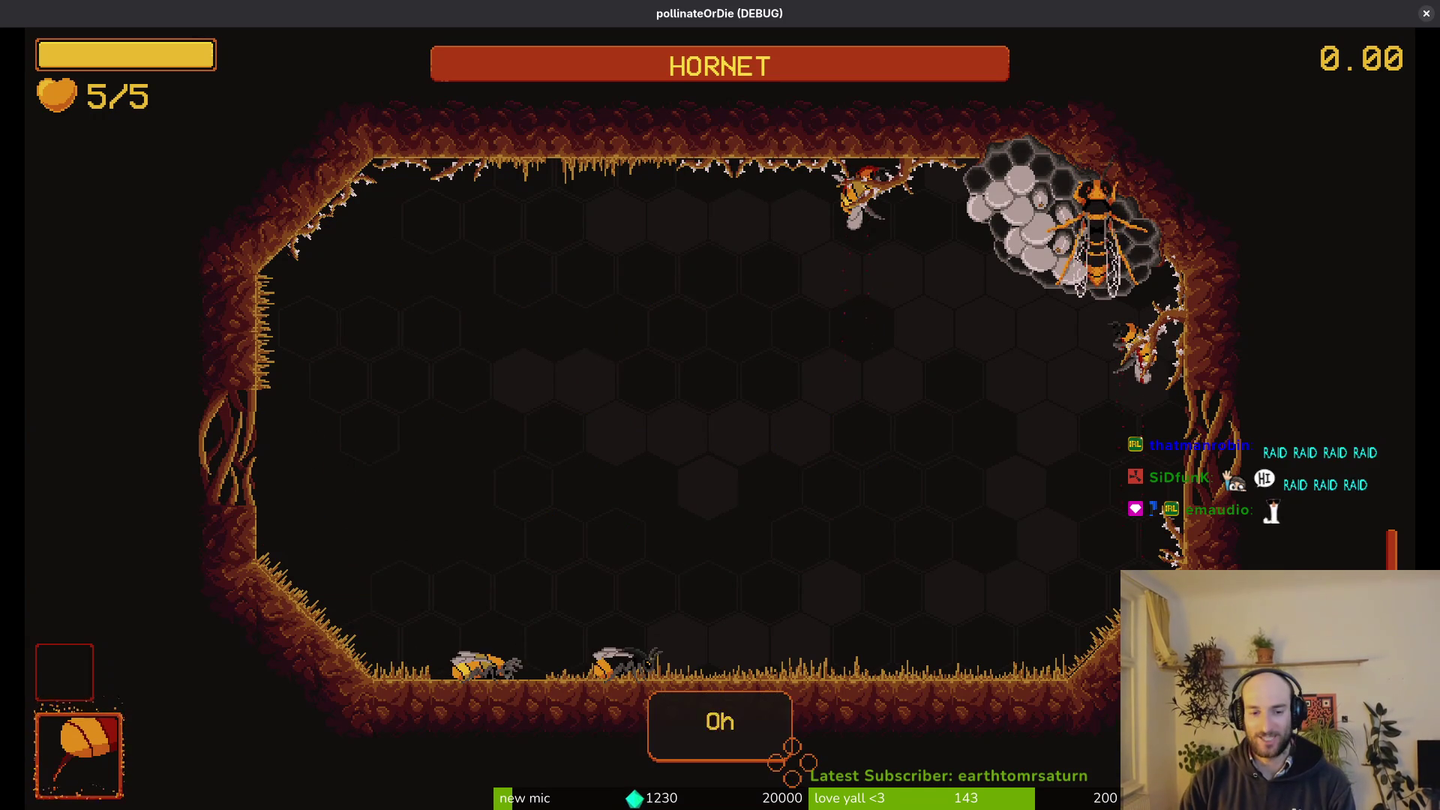
pyautogui.press('space')
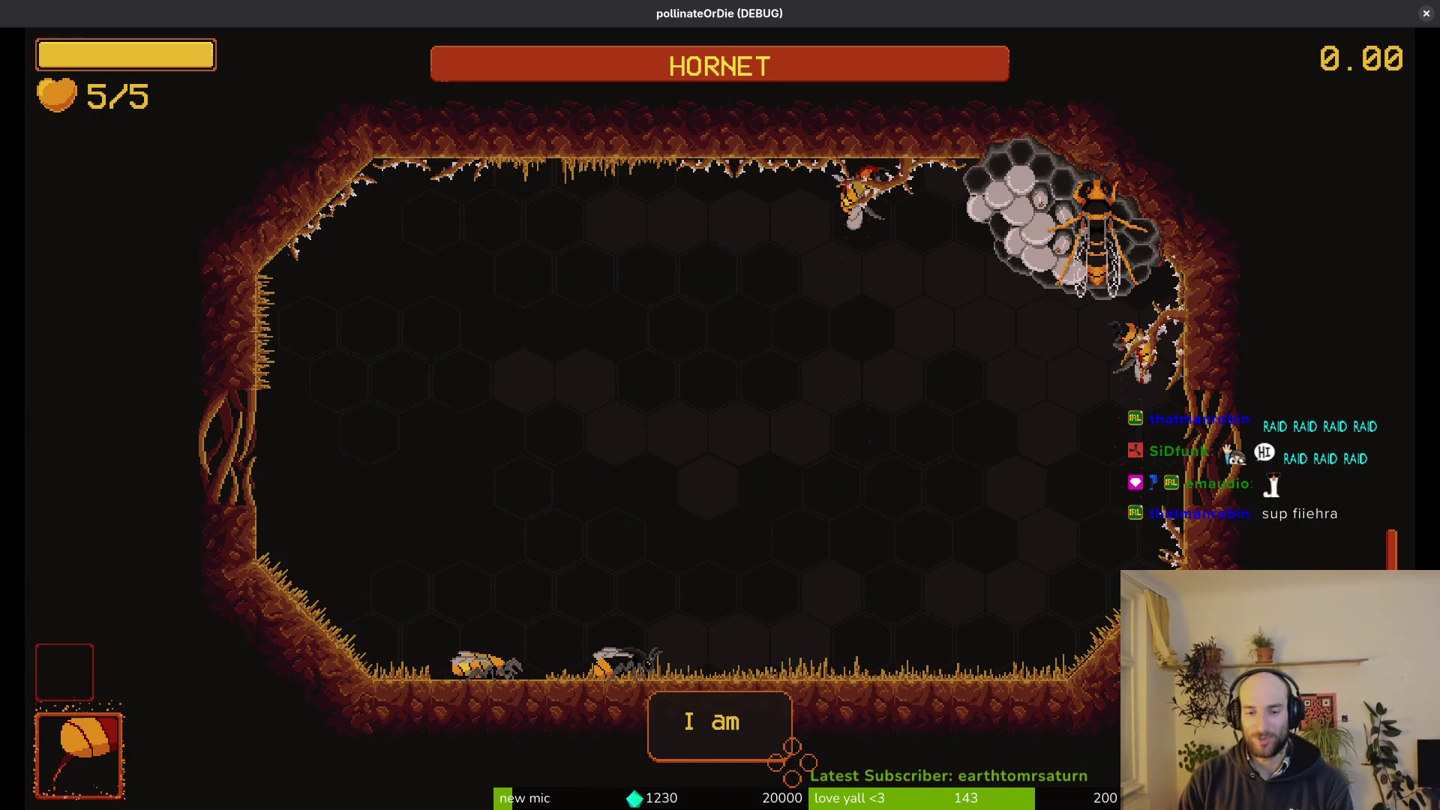
pyautogui.press('space')
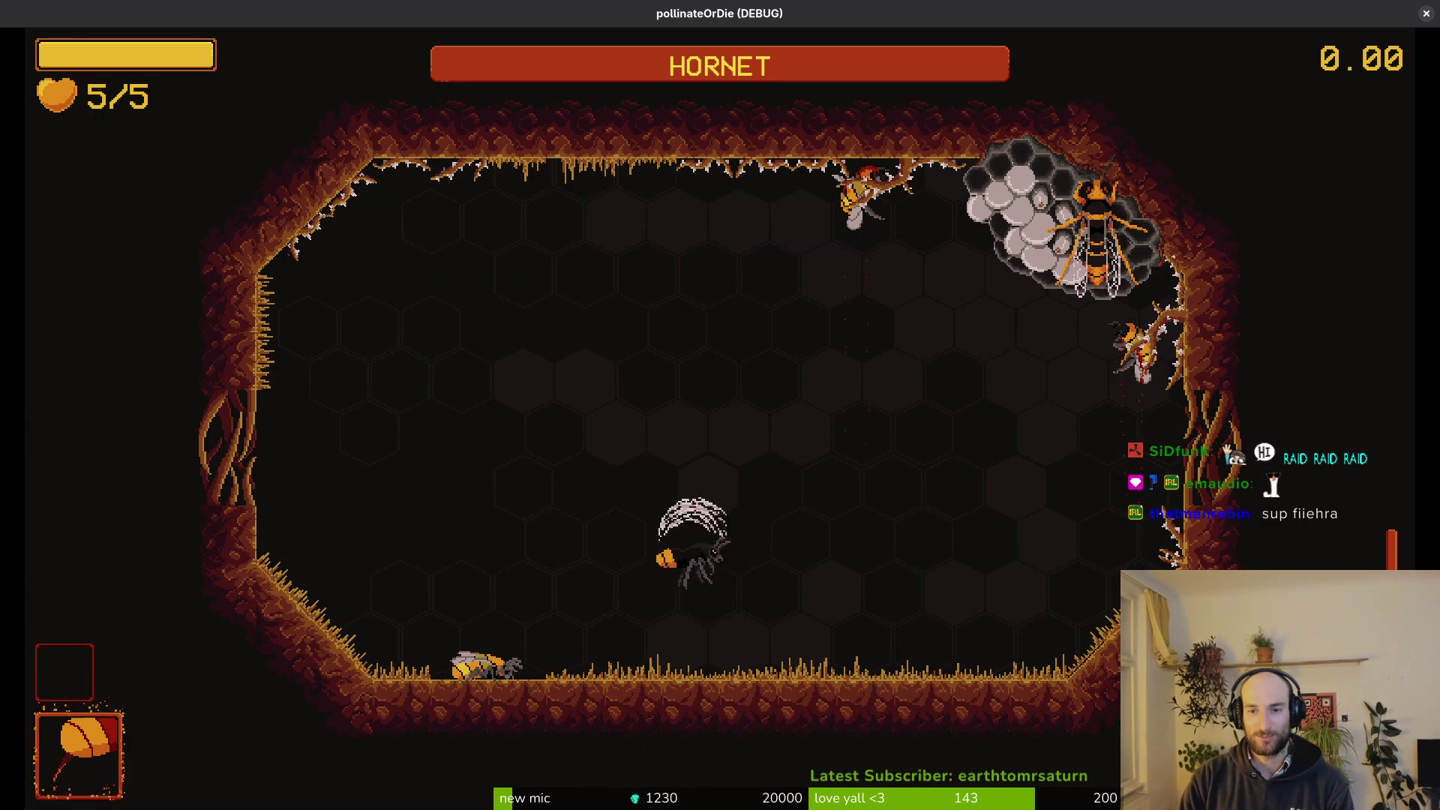
pyautogui.press('a')
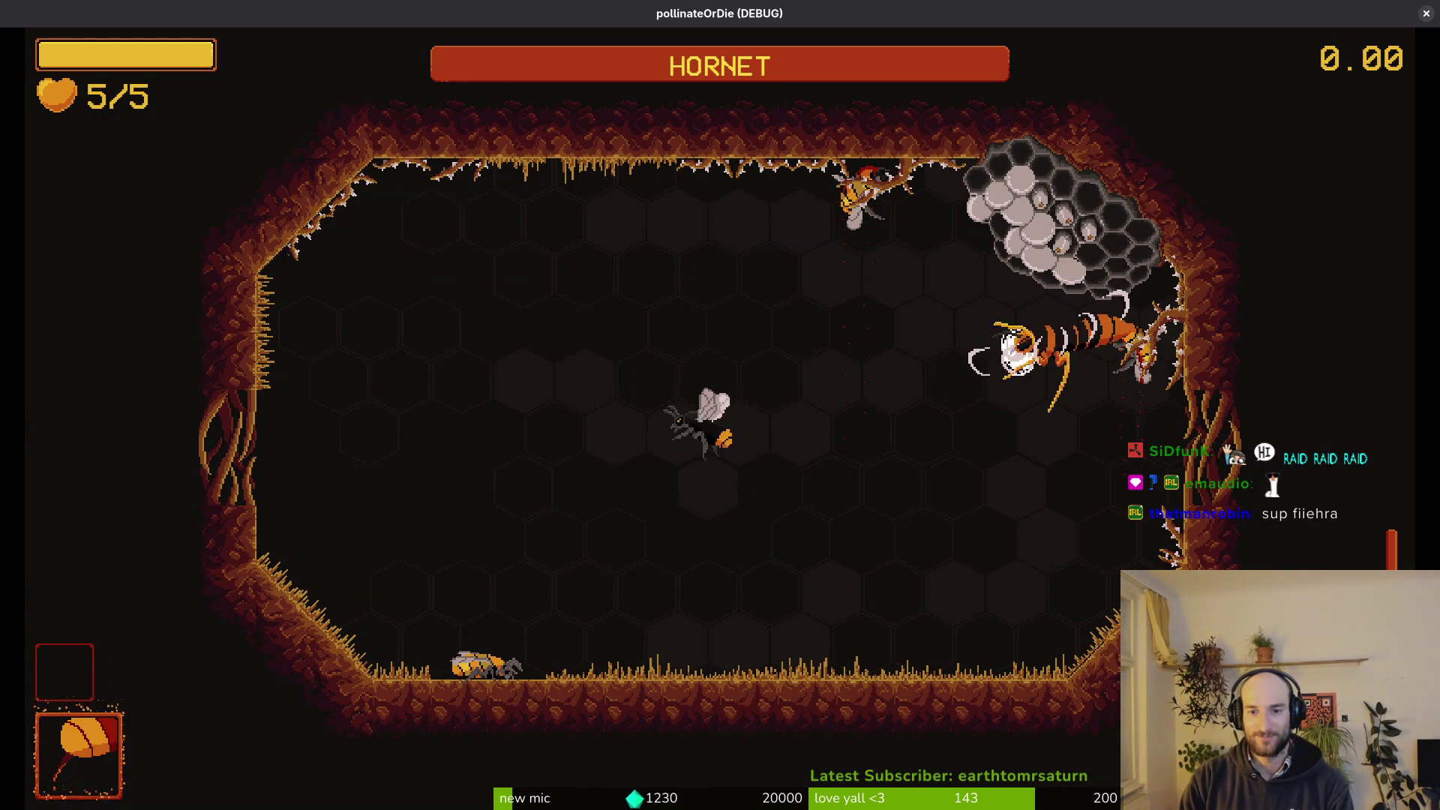
pyautogui.press('a')
pyautogui.press('space')
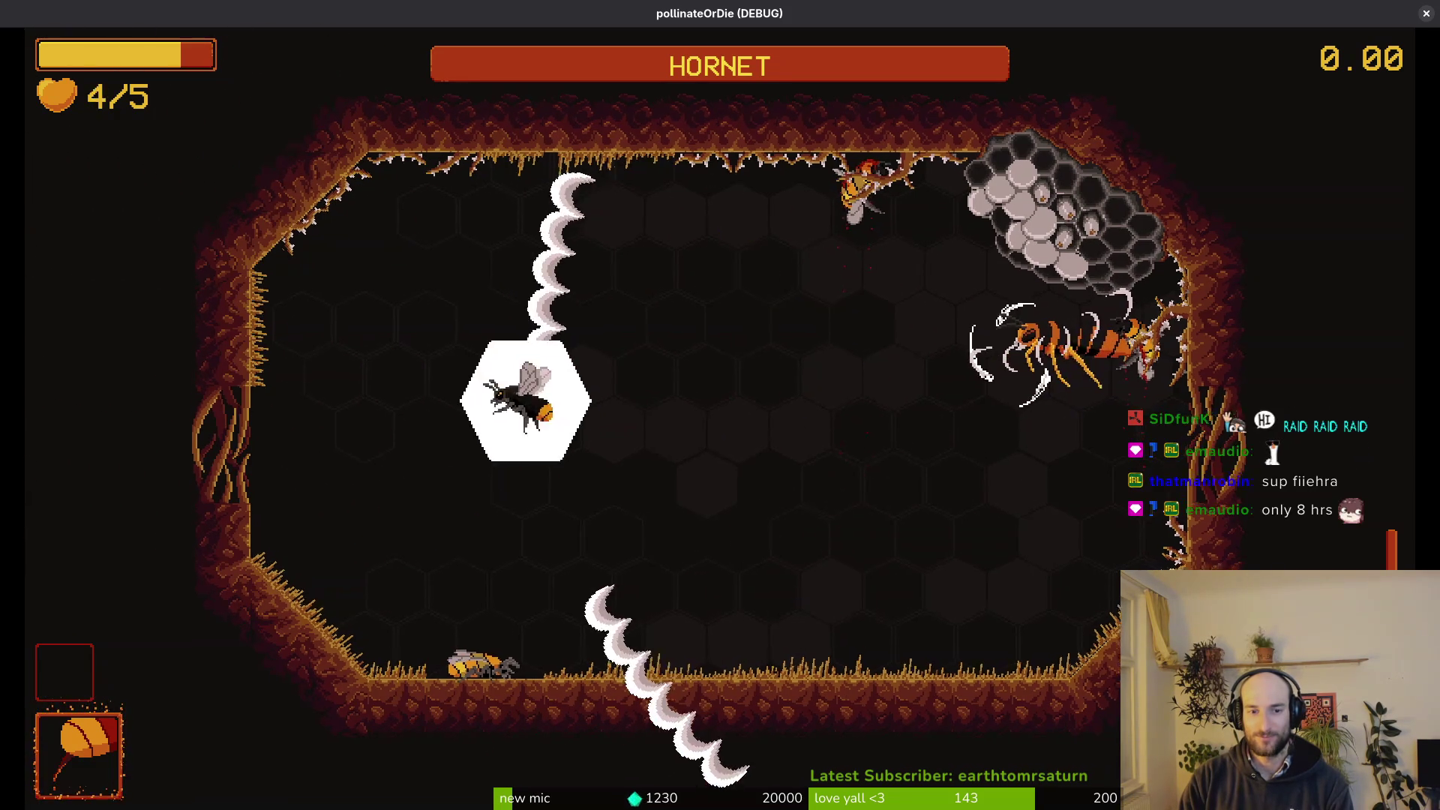
pyautogui.press('a')
pyautogui.press('w')
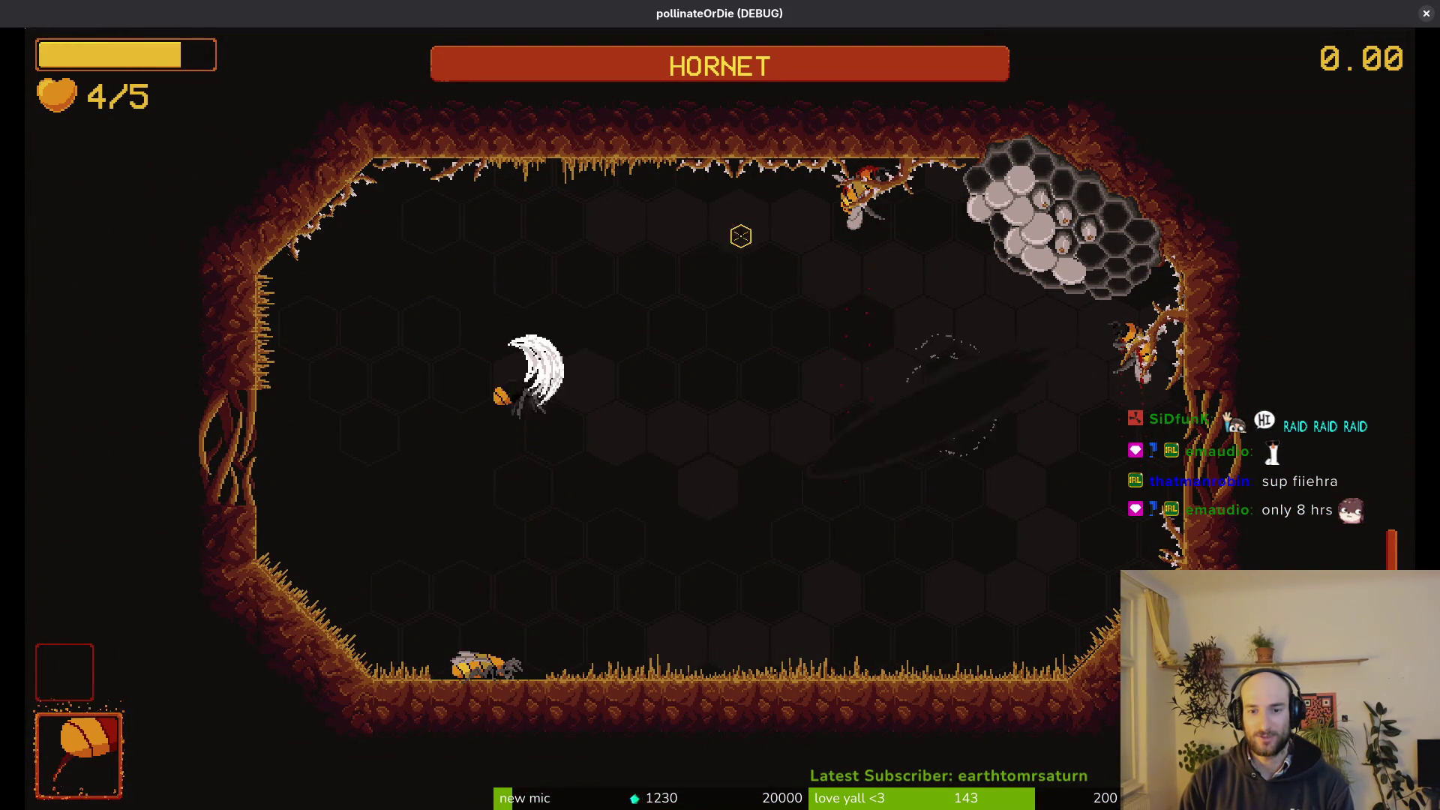
pyautogui.press('d')
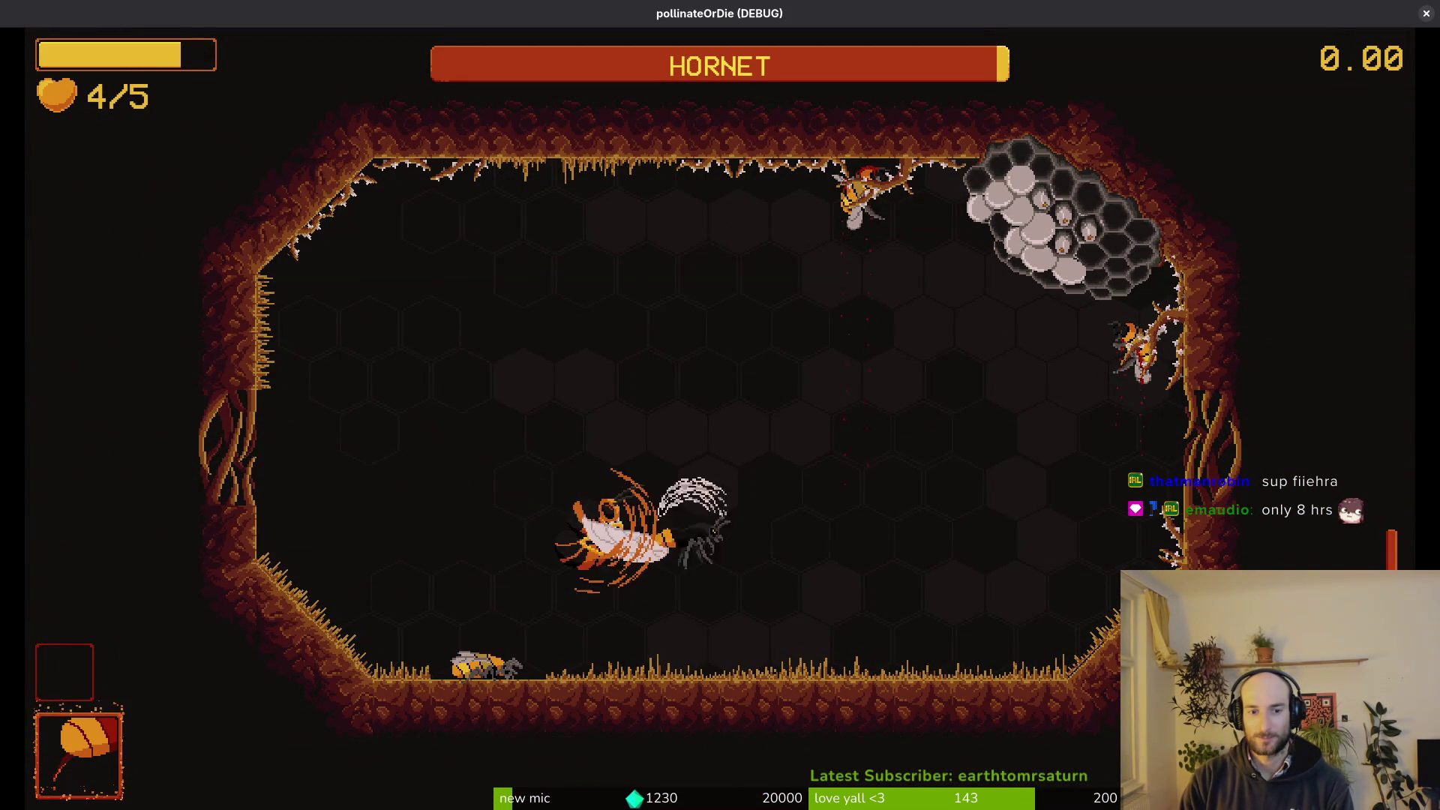
pyautogui.press('d')
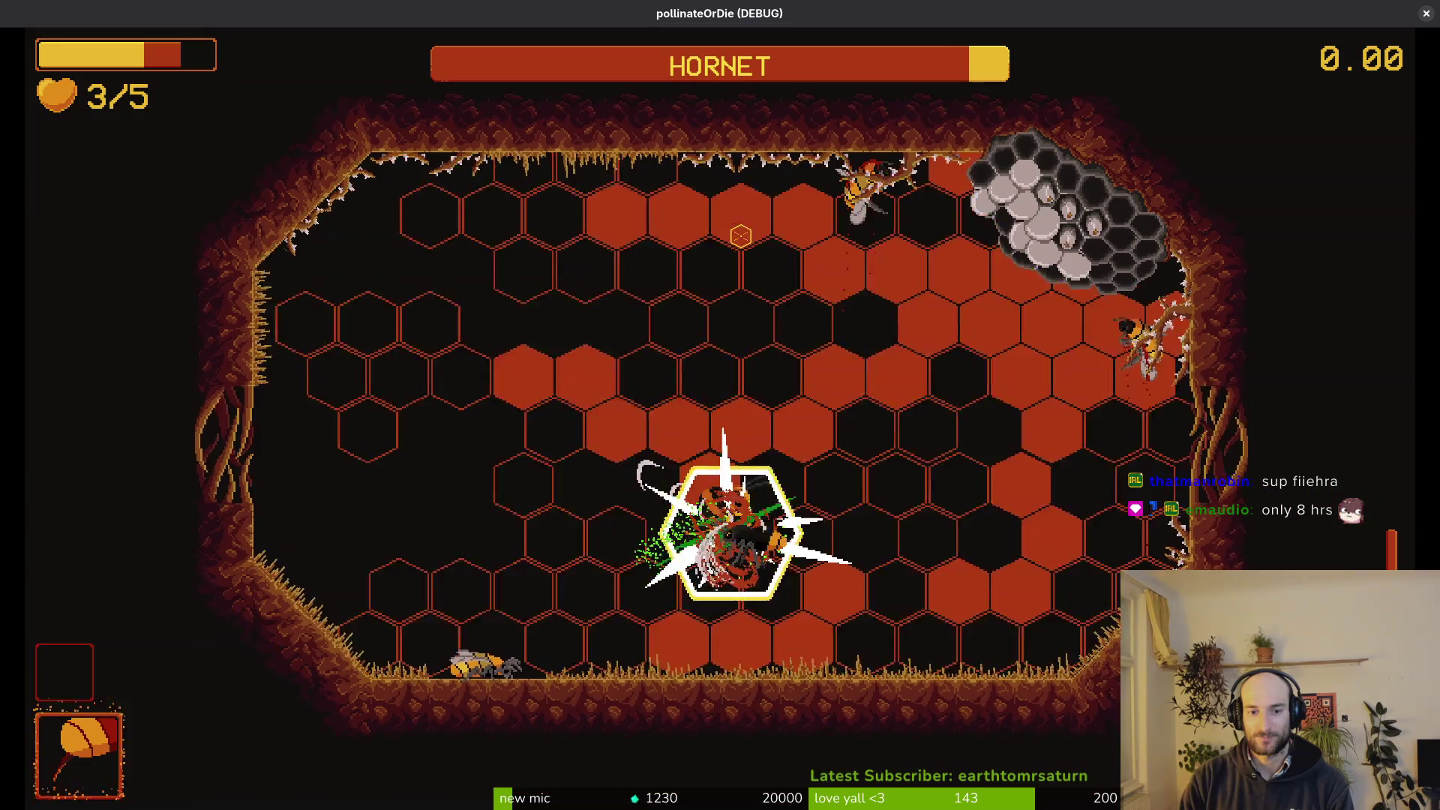
pyautogui.press('d')
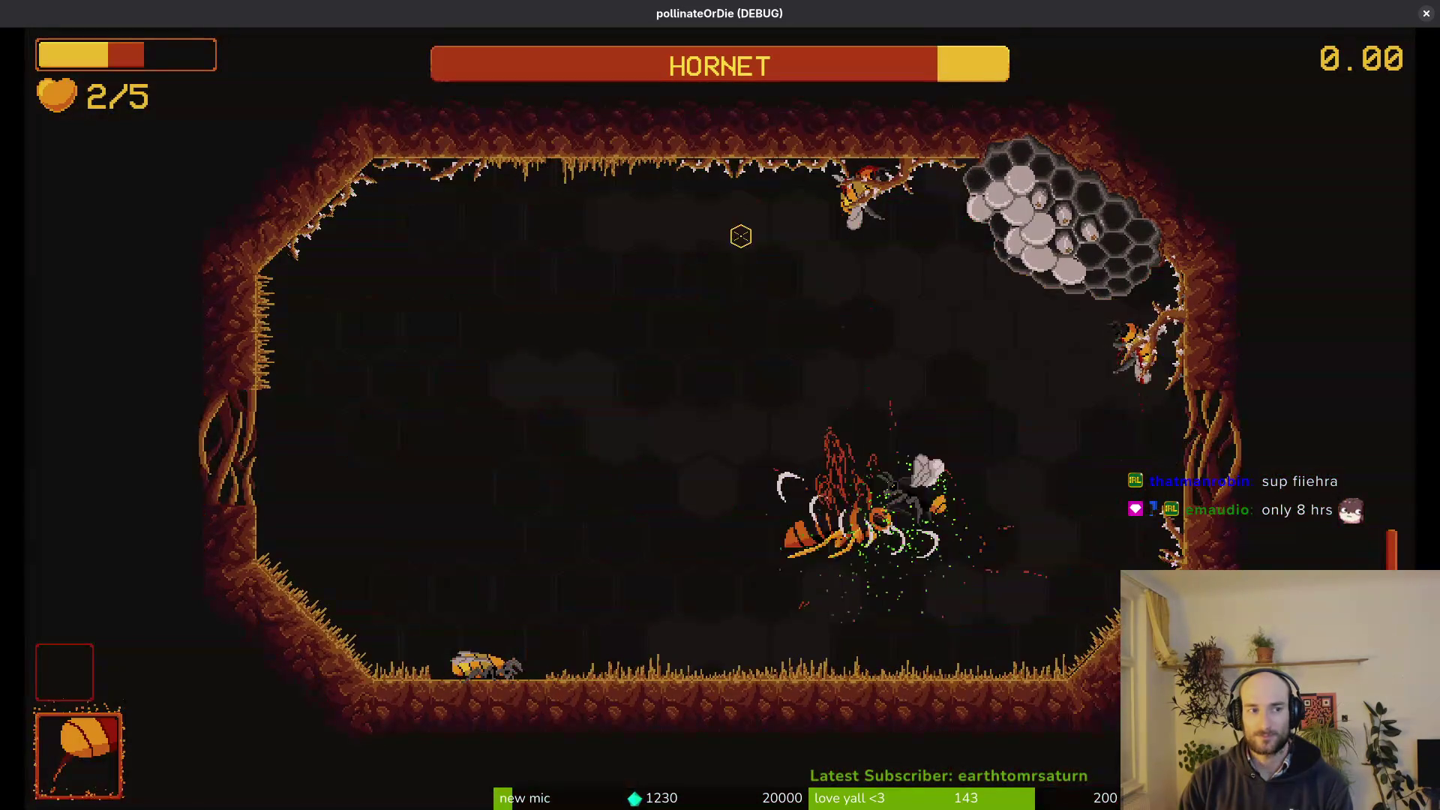
pyautogui.press('w')
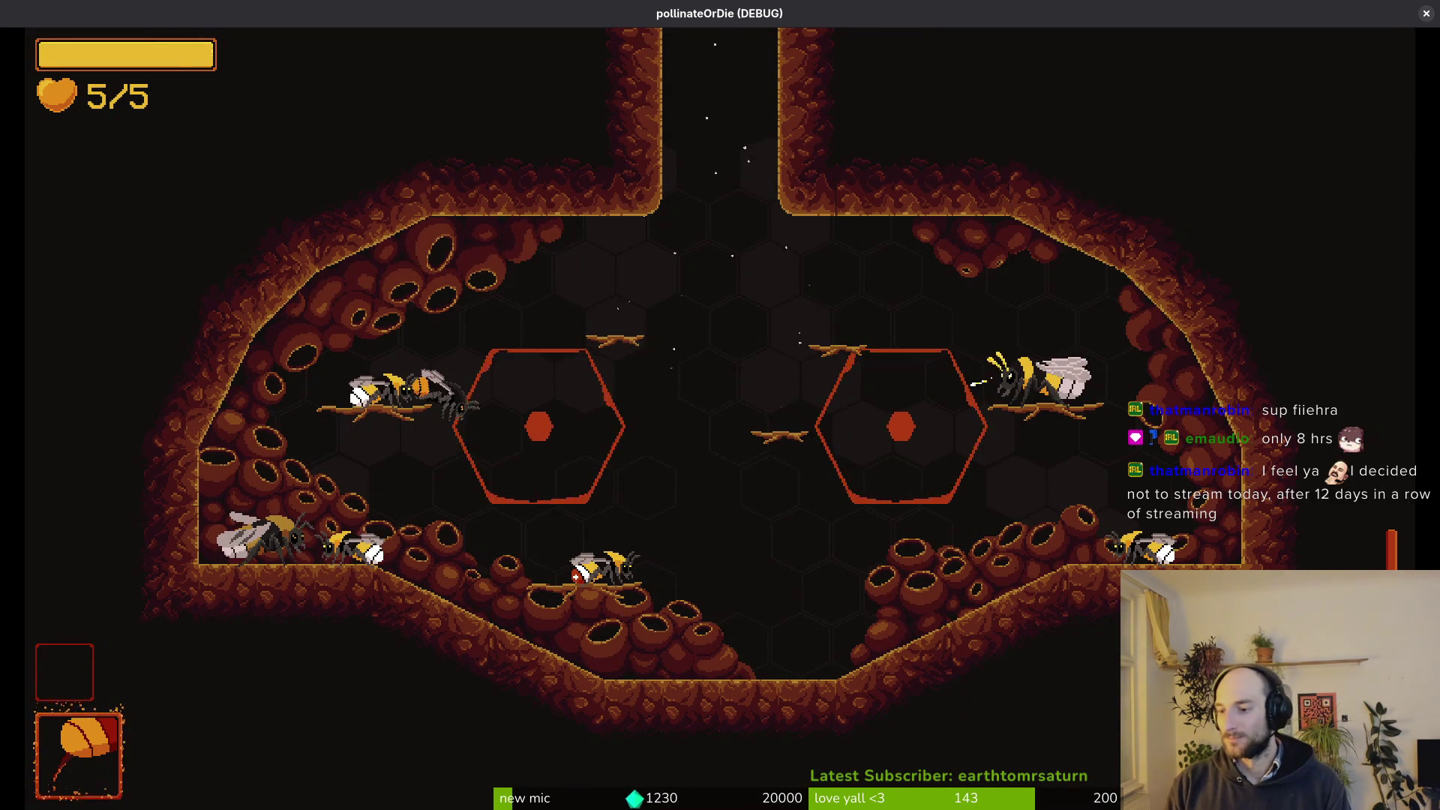
# Stop the game, delete all files in the user data folder, and relaunch the project.
pyautogui.press('F8')
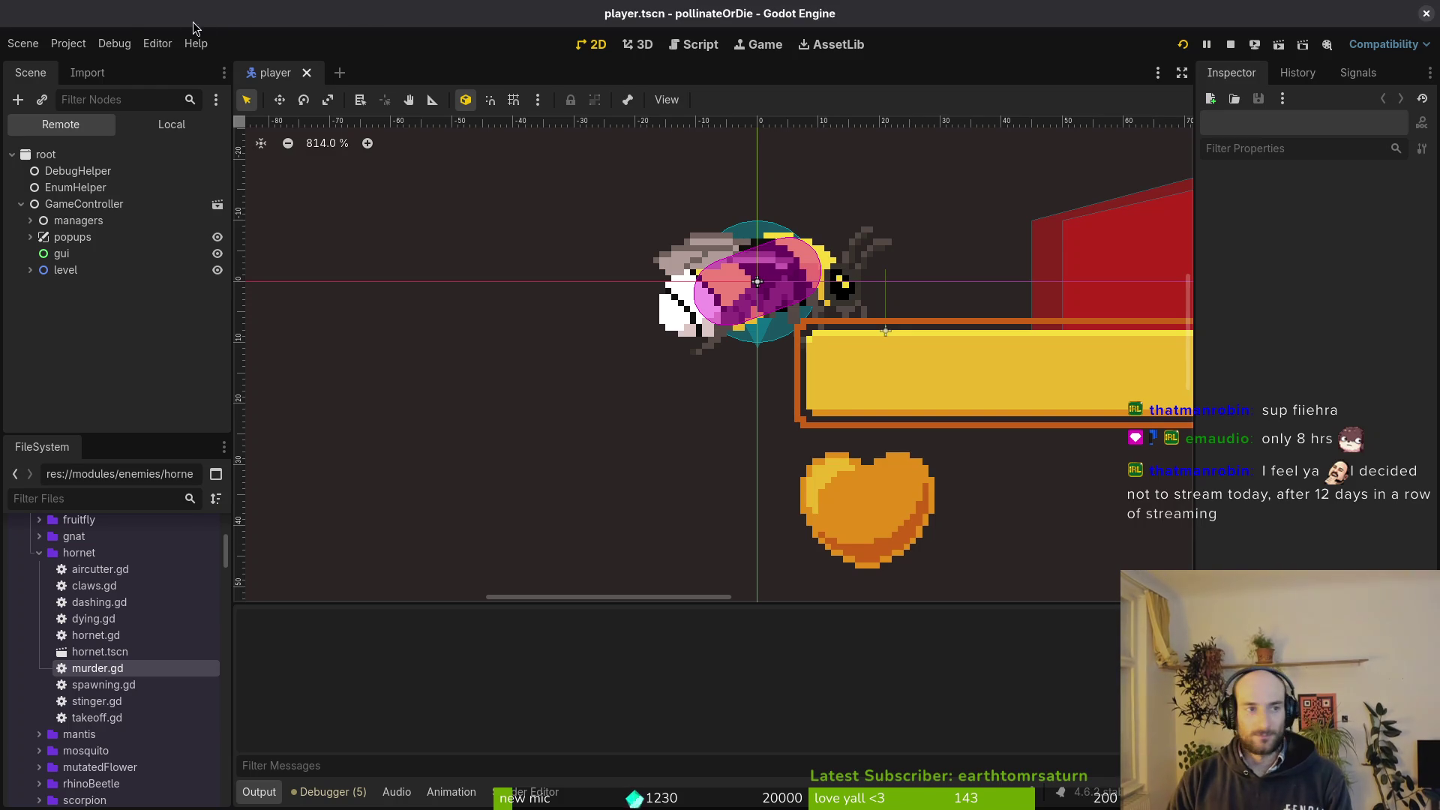
pyautogui.click(67, 47)
pyautogui.click(113, 185)
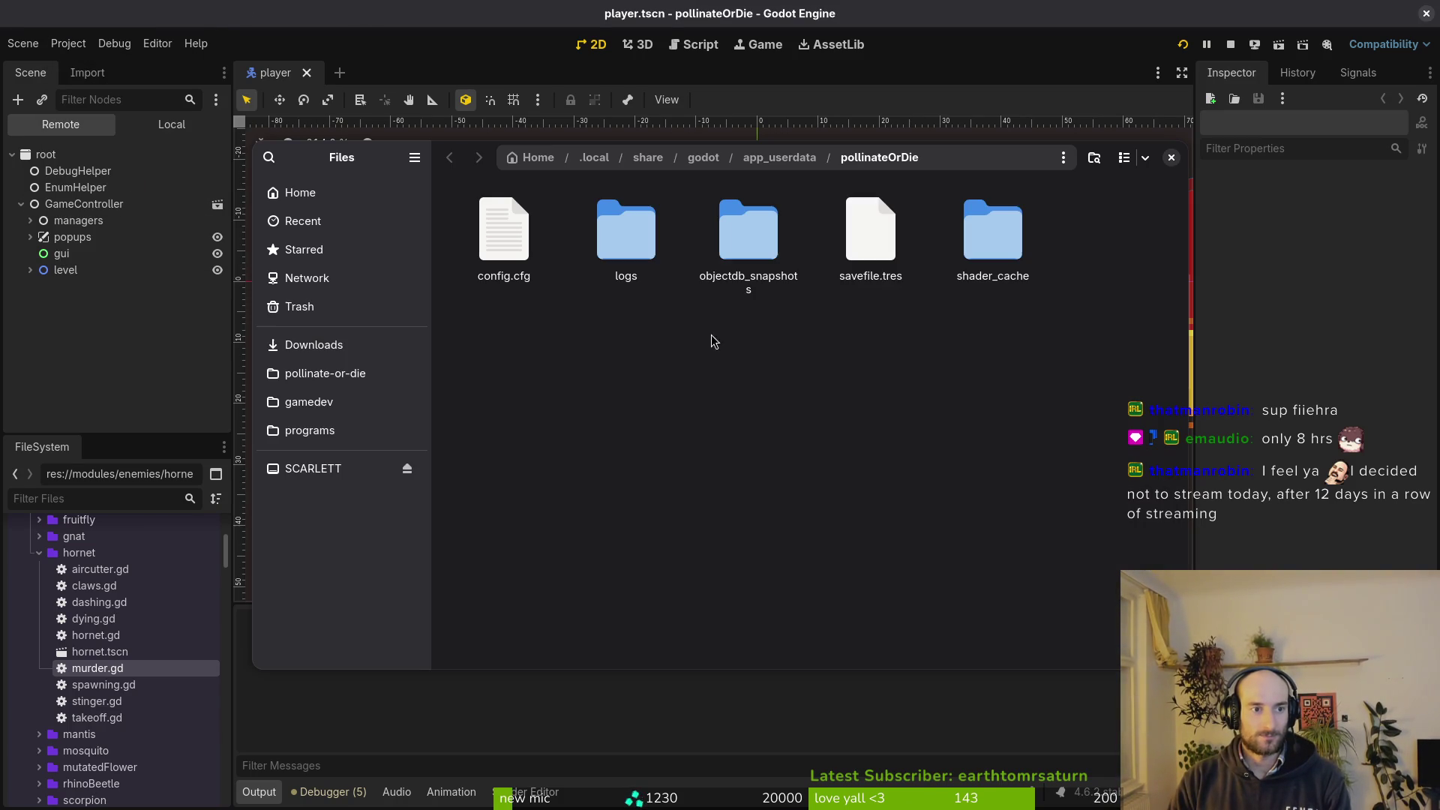
pyautogui.hotkey('ctrl', 'a')
pyautogui.press('Delete')
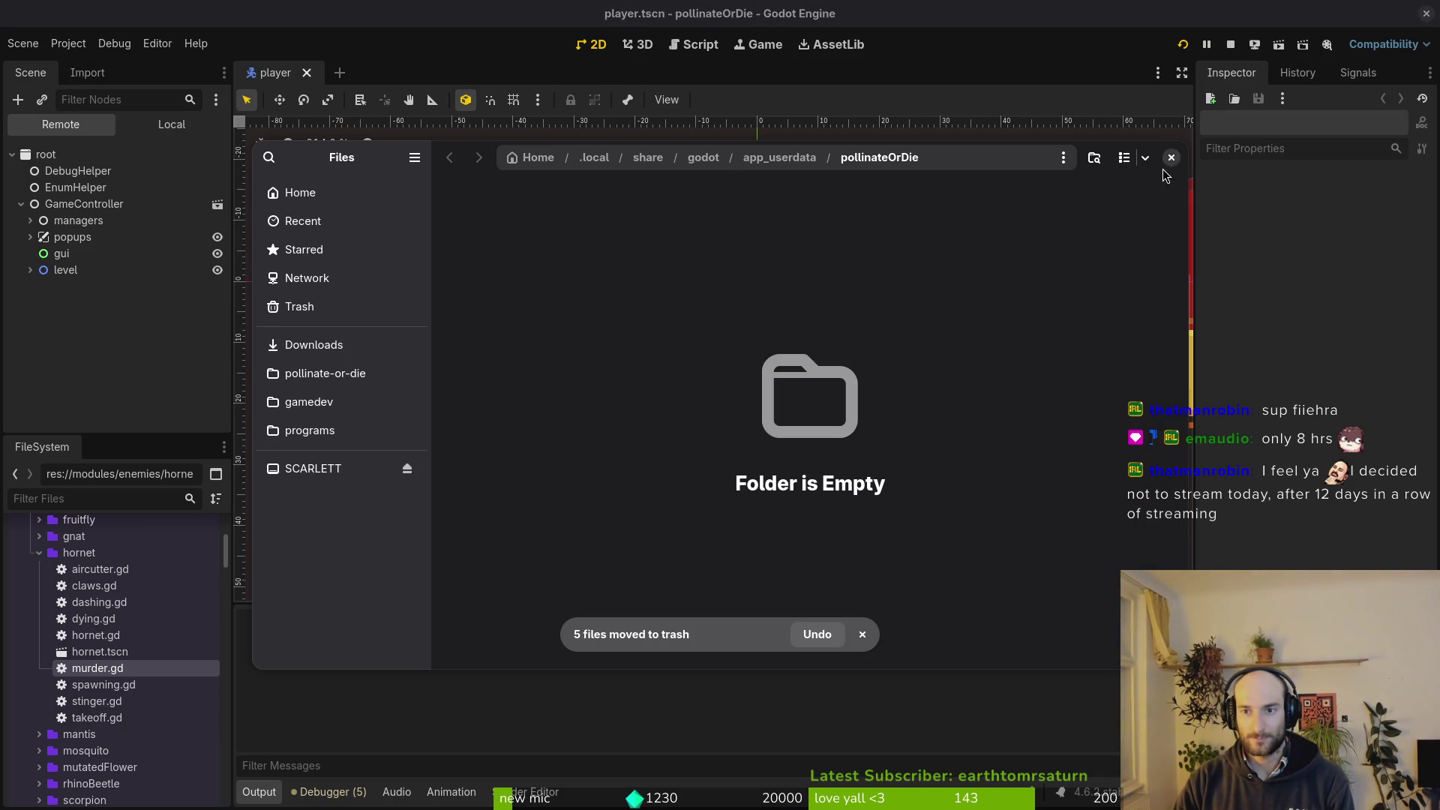
pyautogui.click(1170, 158)
pyautogui.click(1231, 45)
pyautogui.click(1183, 44)
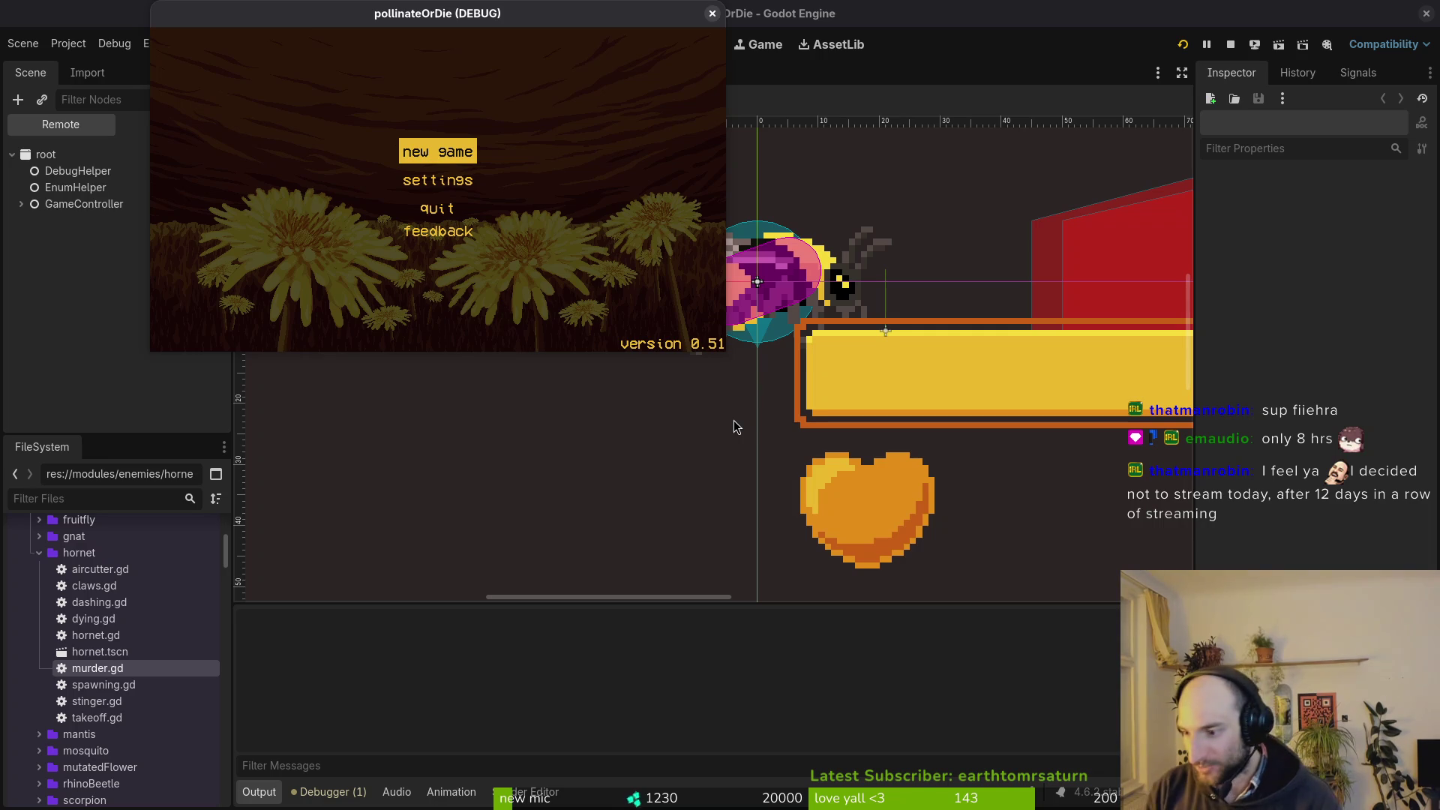
# Start a new game and move and enlarge the game window to fill most of the screen.
pyautogui.press('Return')
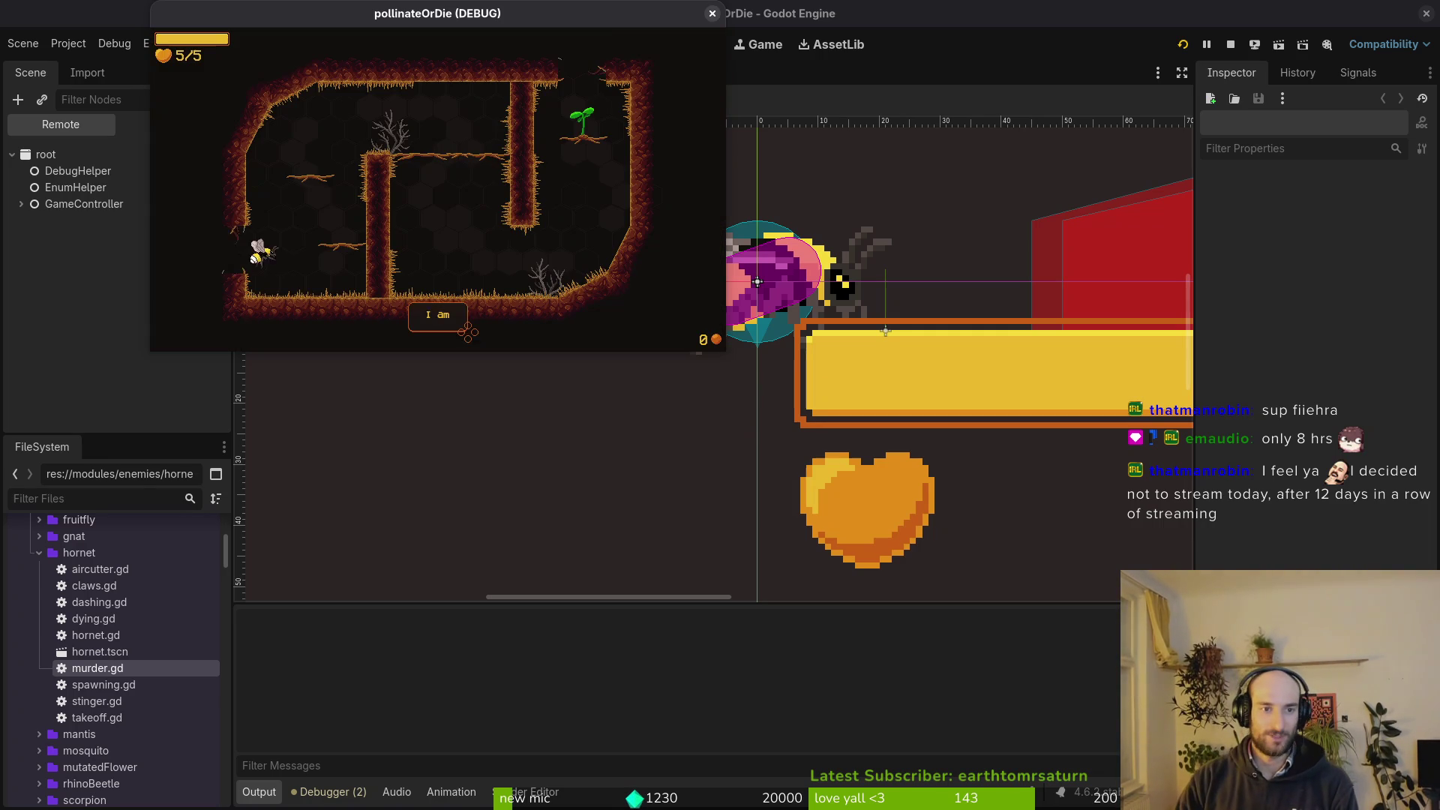
pyautogui.moveTo(464, 20); pyautogui.dragTo(595, 149)
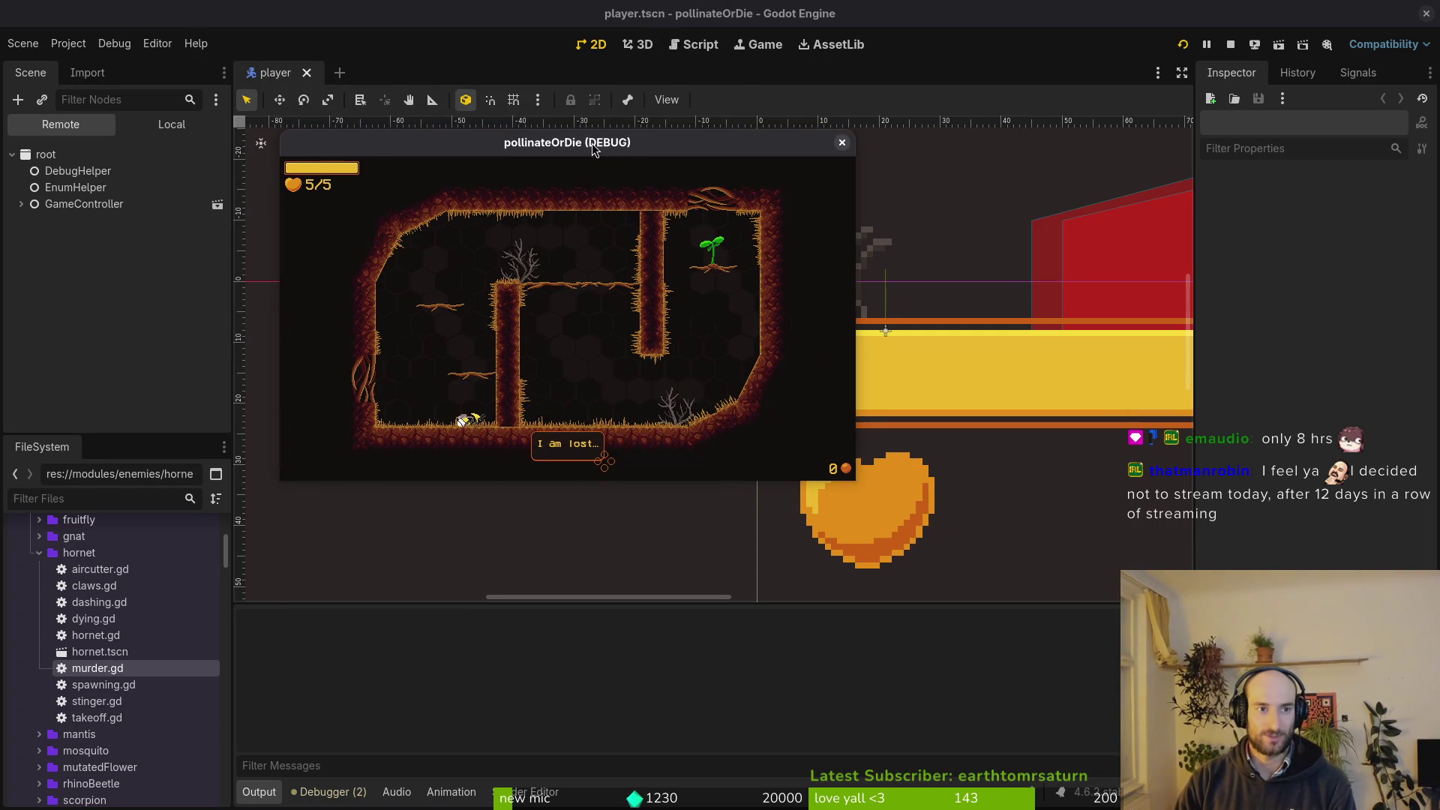
pyautogui.moveTo(853, 478); pyautogui.dragTo(1347, 777)
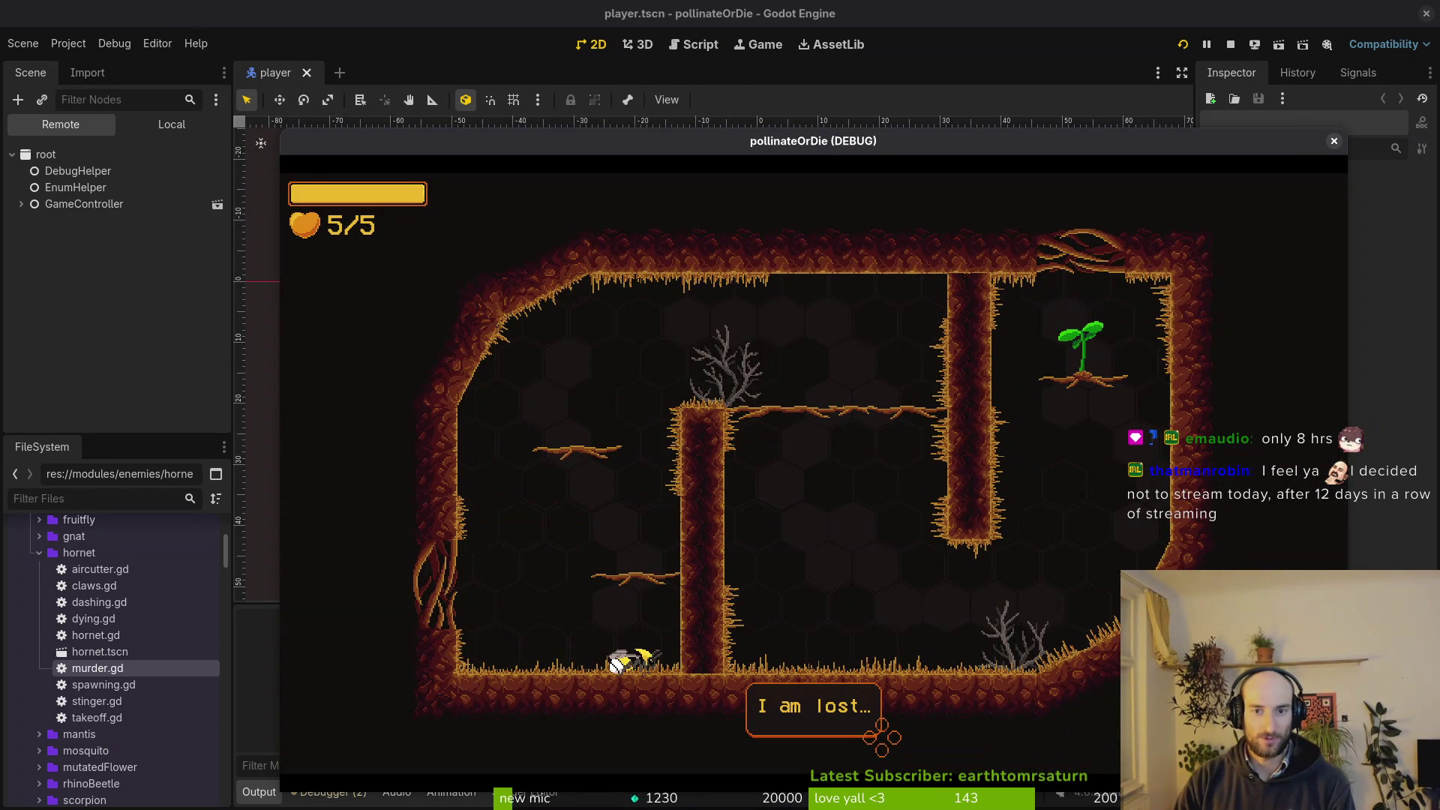
pyautogui.moveTo(568, 136); pyautogui.dragTo(498, 35)
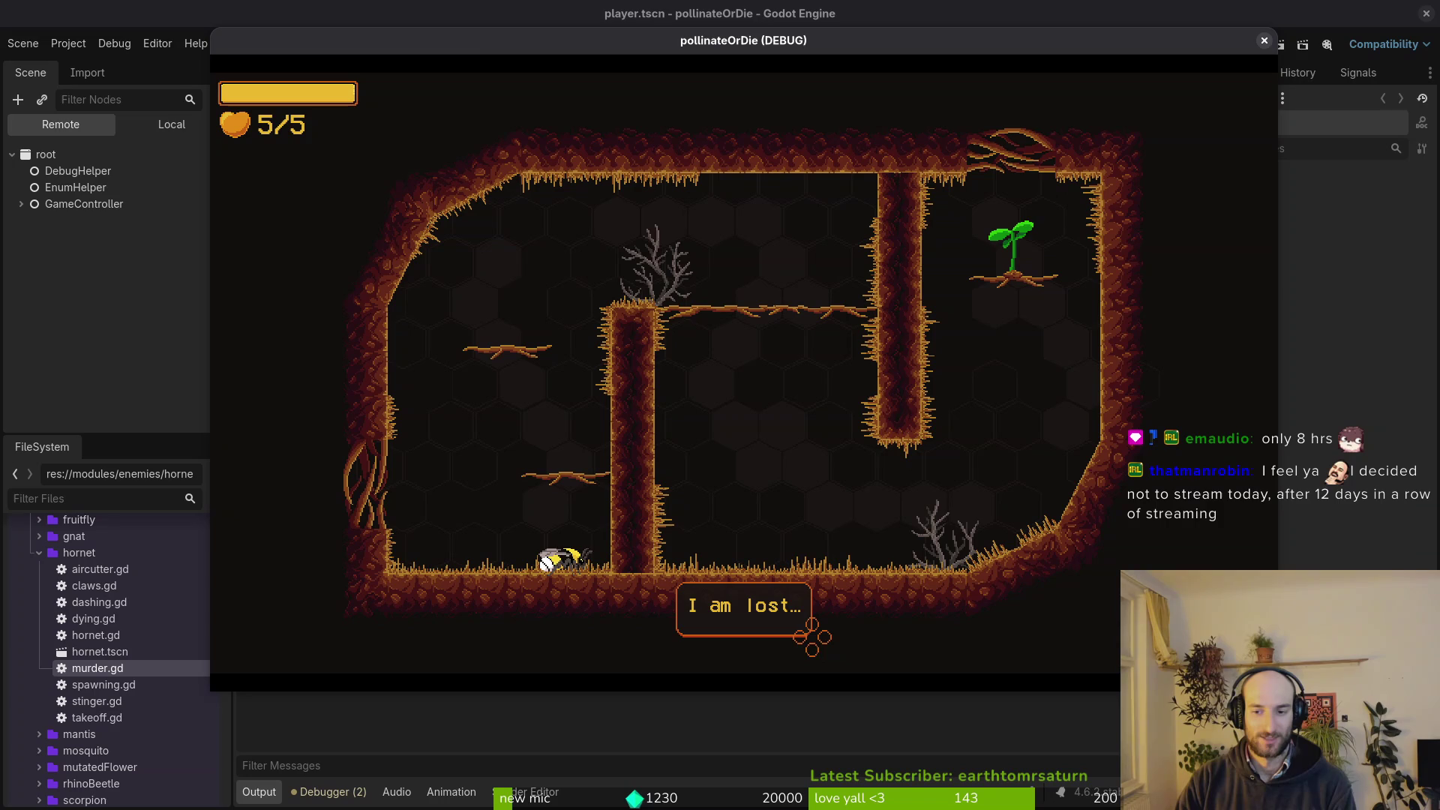
pyautogui.moveTo(1279, 691); pyautogui.dragTo(1354, 700)
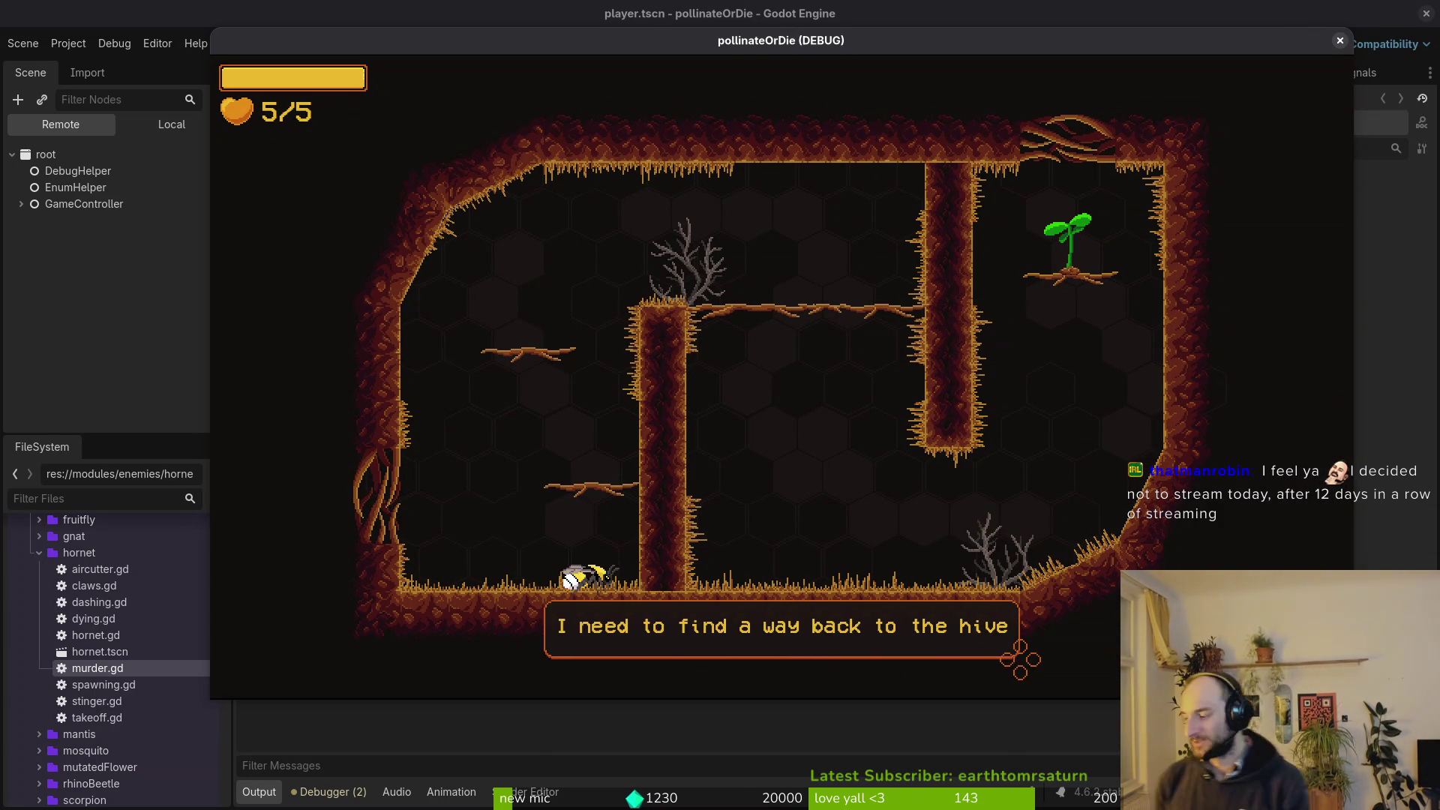
# Fly the bee through the opening rooms, rescue the trapped bee, and exit right into the next cave.
pyautogui.press('Up')
pyautogui.press('Right')
pyautogui.press('Right')
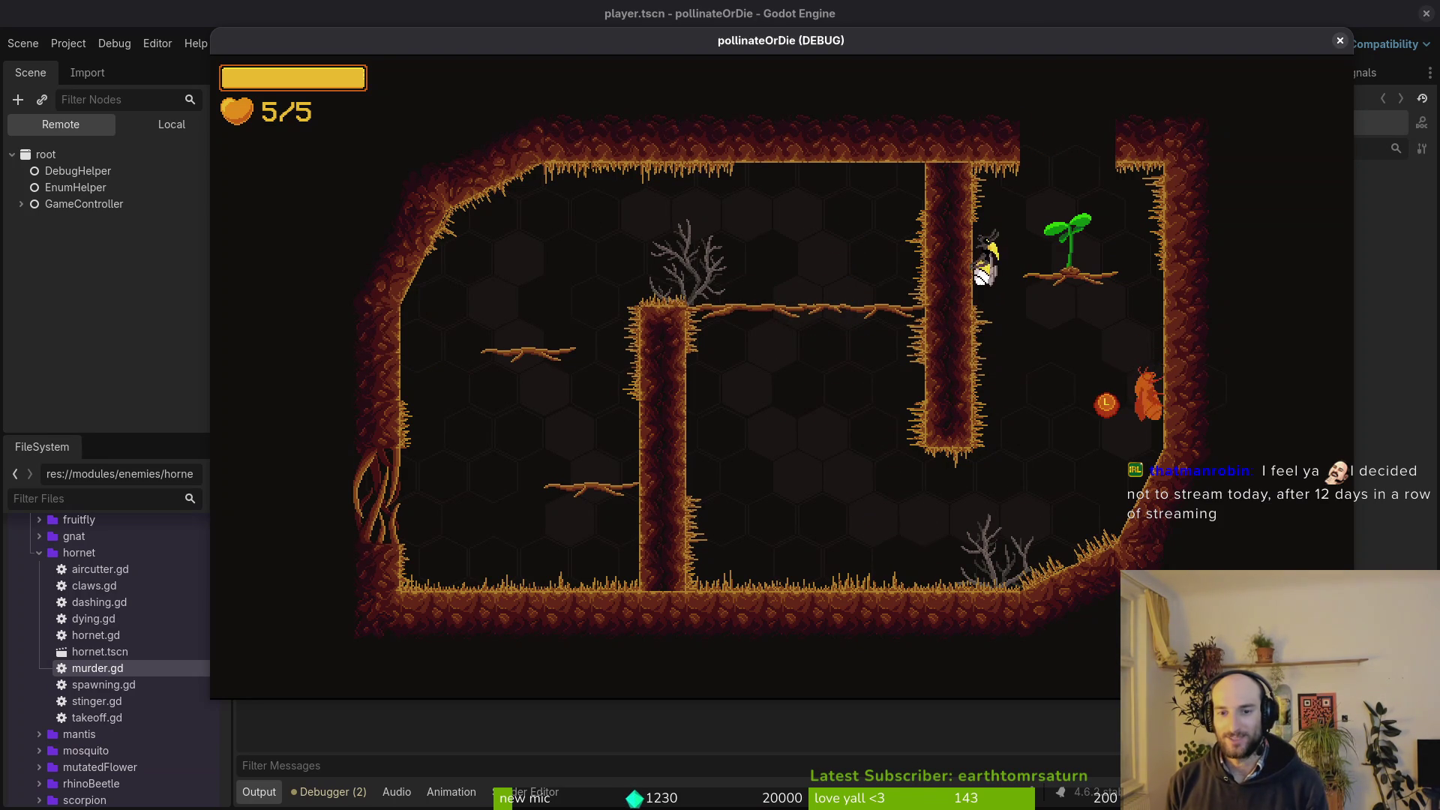
pyautogui.press('Right')
pyautogui.press('Up')
pyautogui.press('Up')
pyautogui.press('Up')
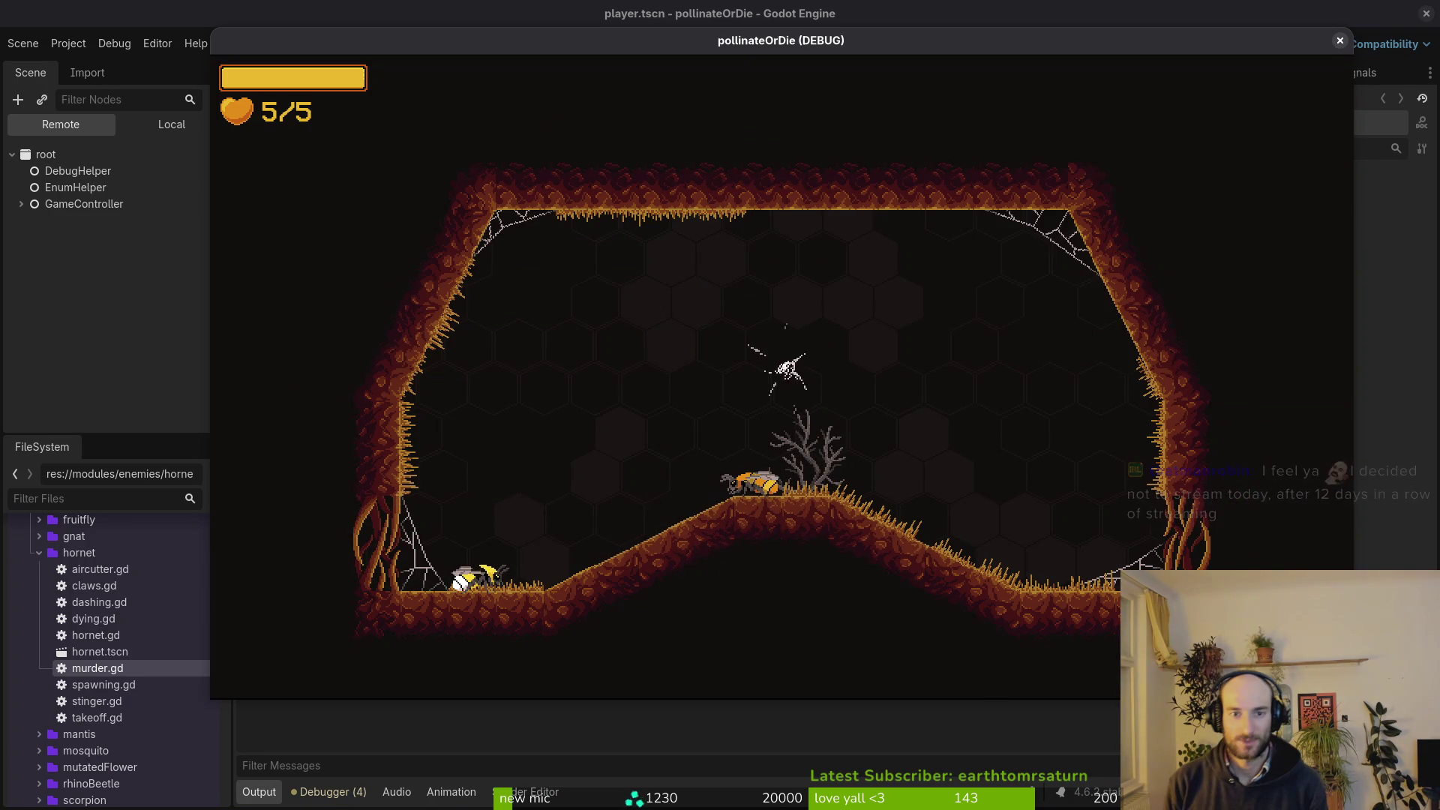
pyautogui.press('Up')
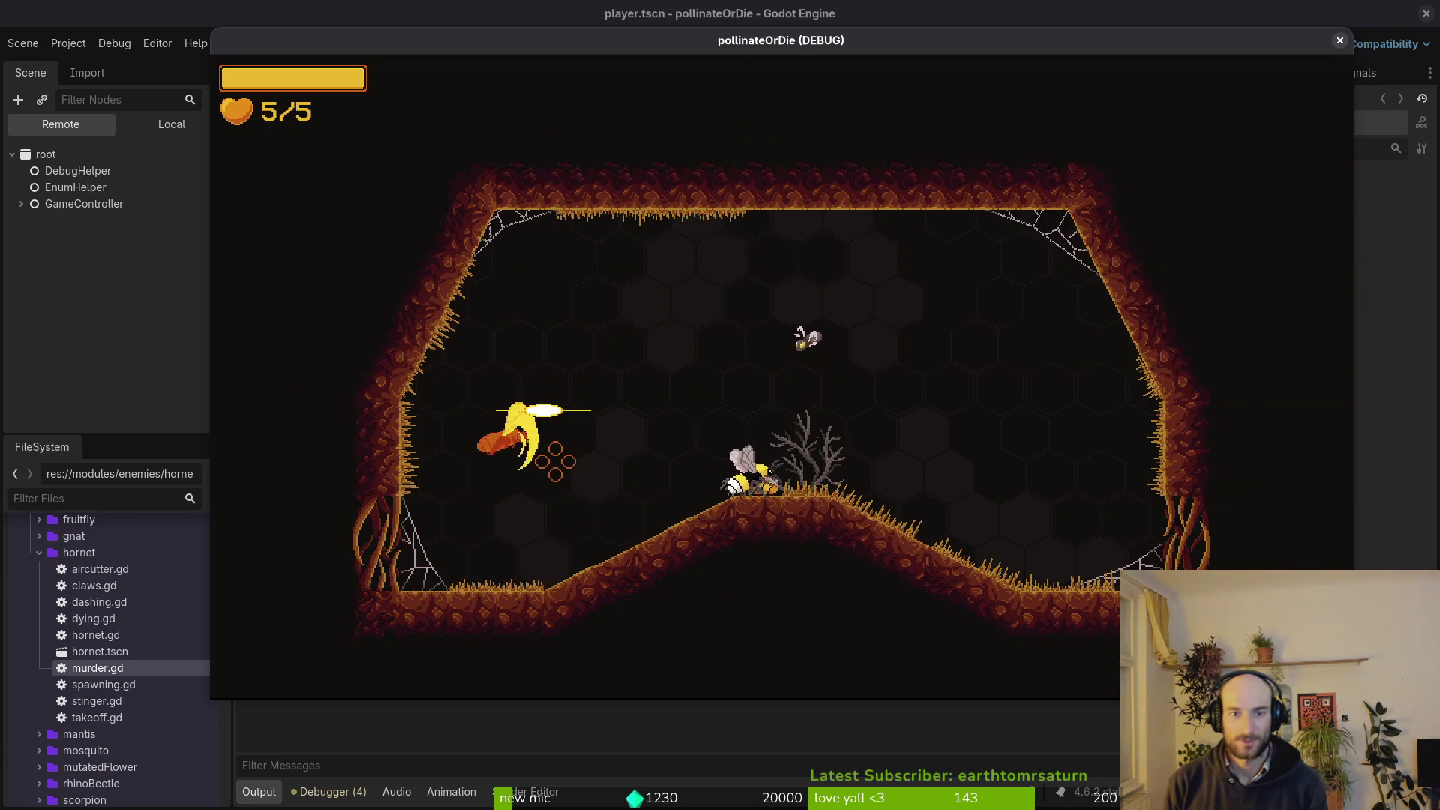
pyautogui.press('Right')
pyautogui.press('Left')
pyautogui.press('Left')
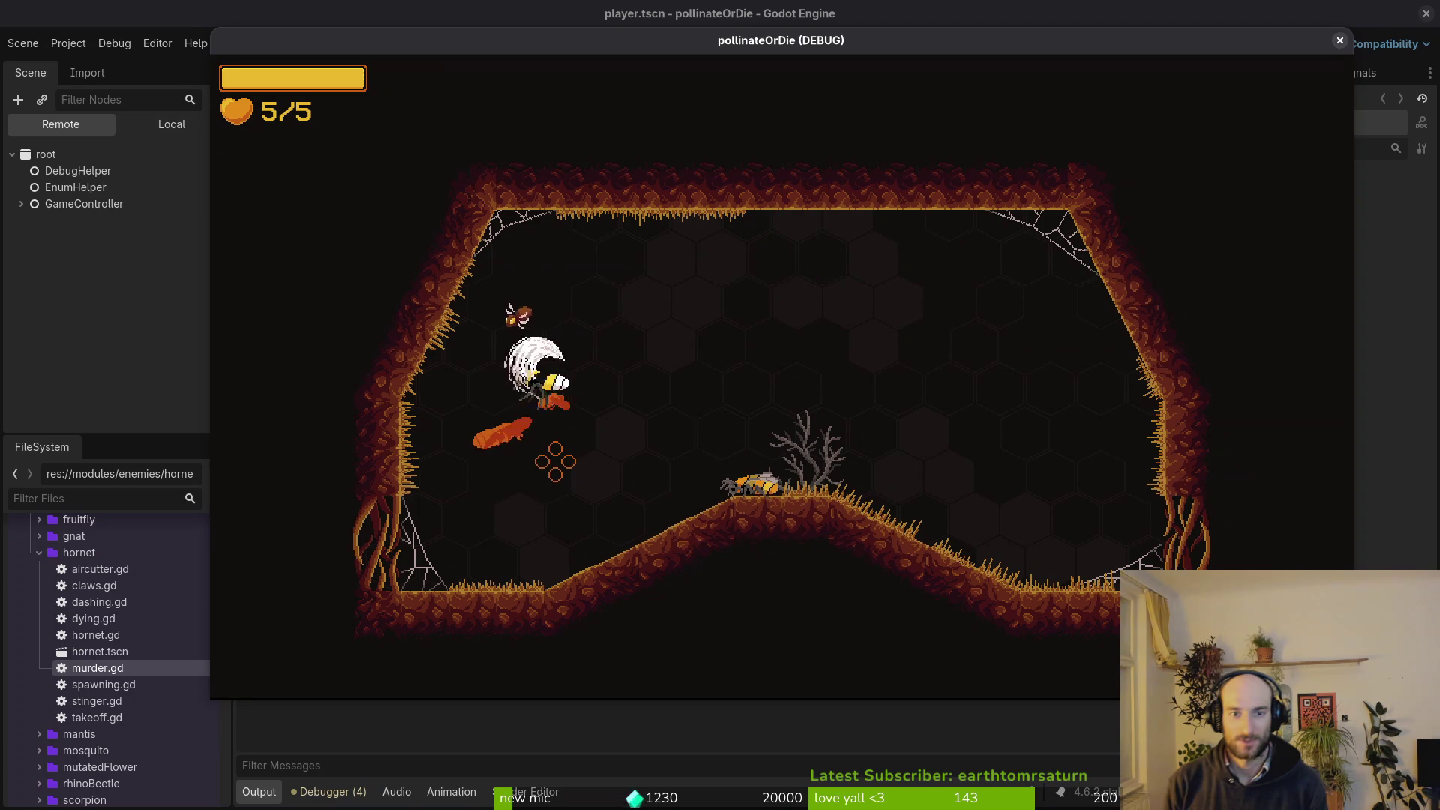
pyautogui.press('Right')
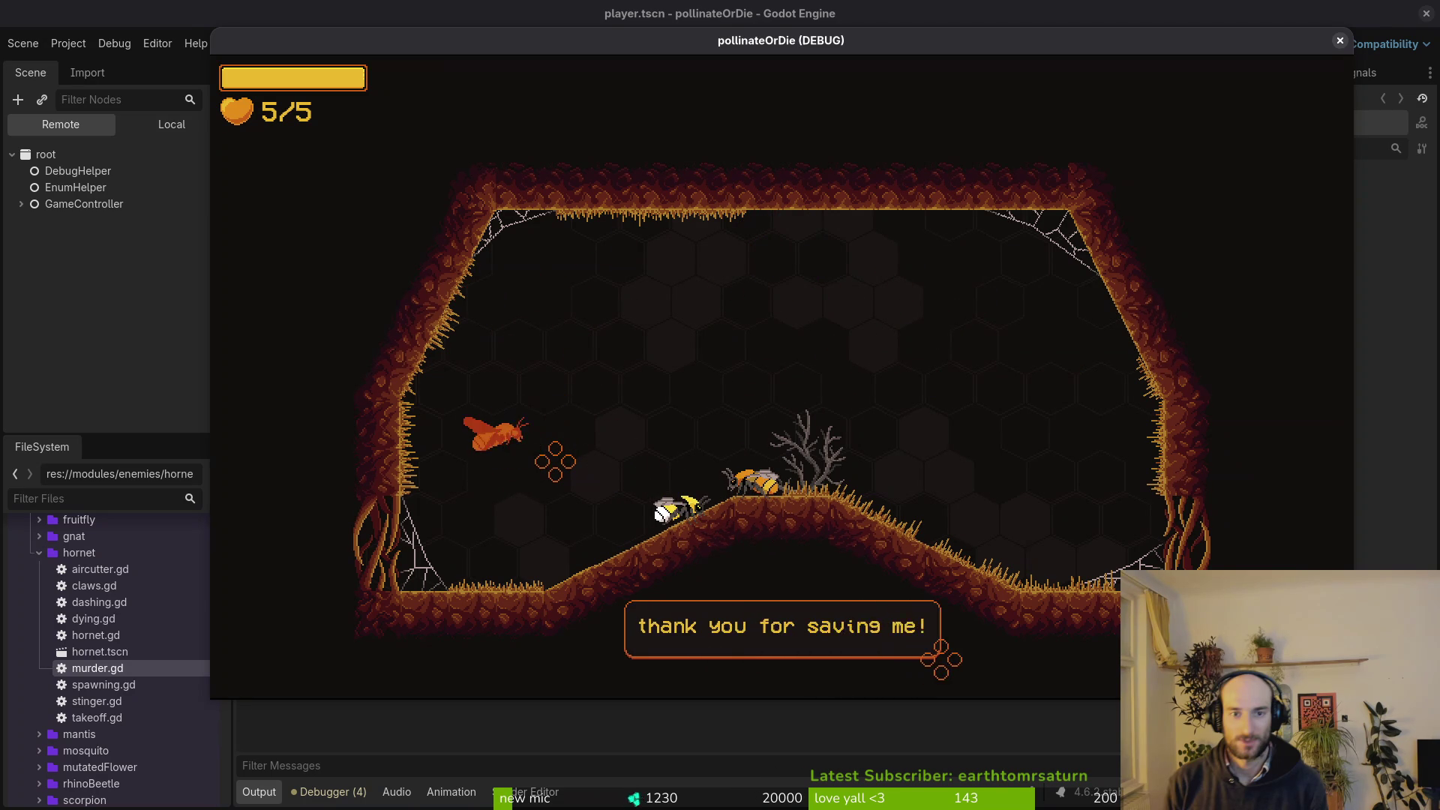
pyautogui.press('Up')
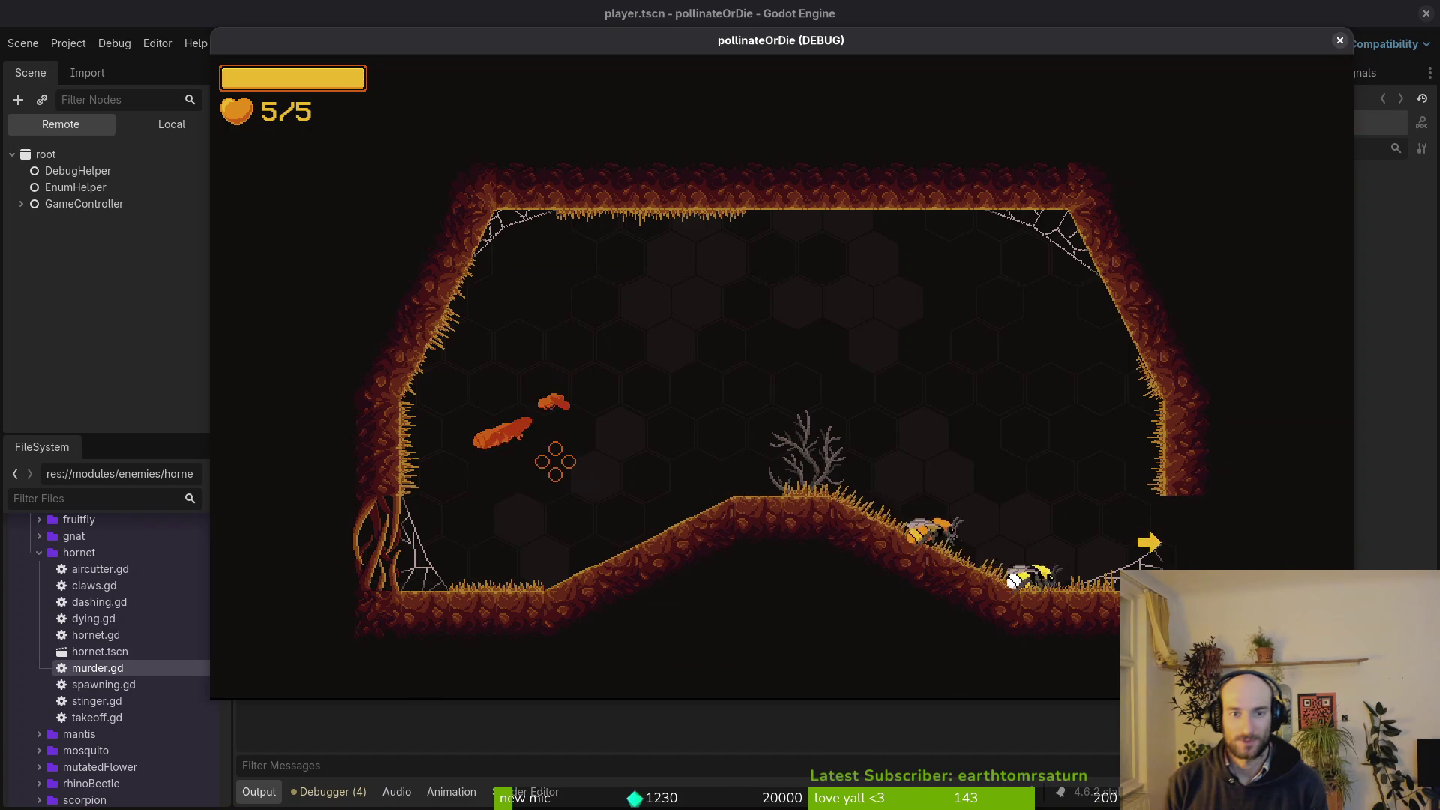
pyautogui.press('Right')
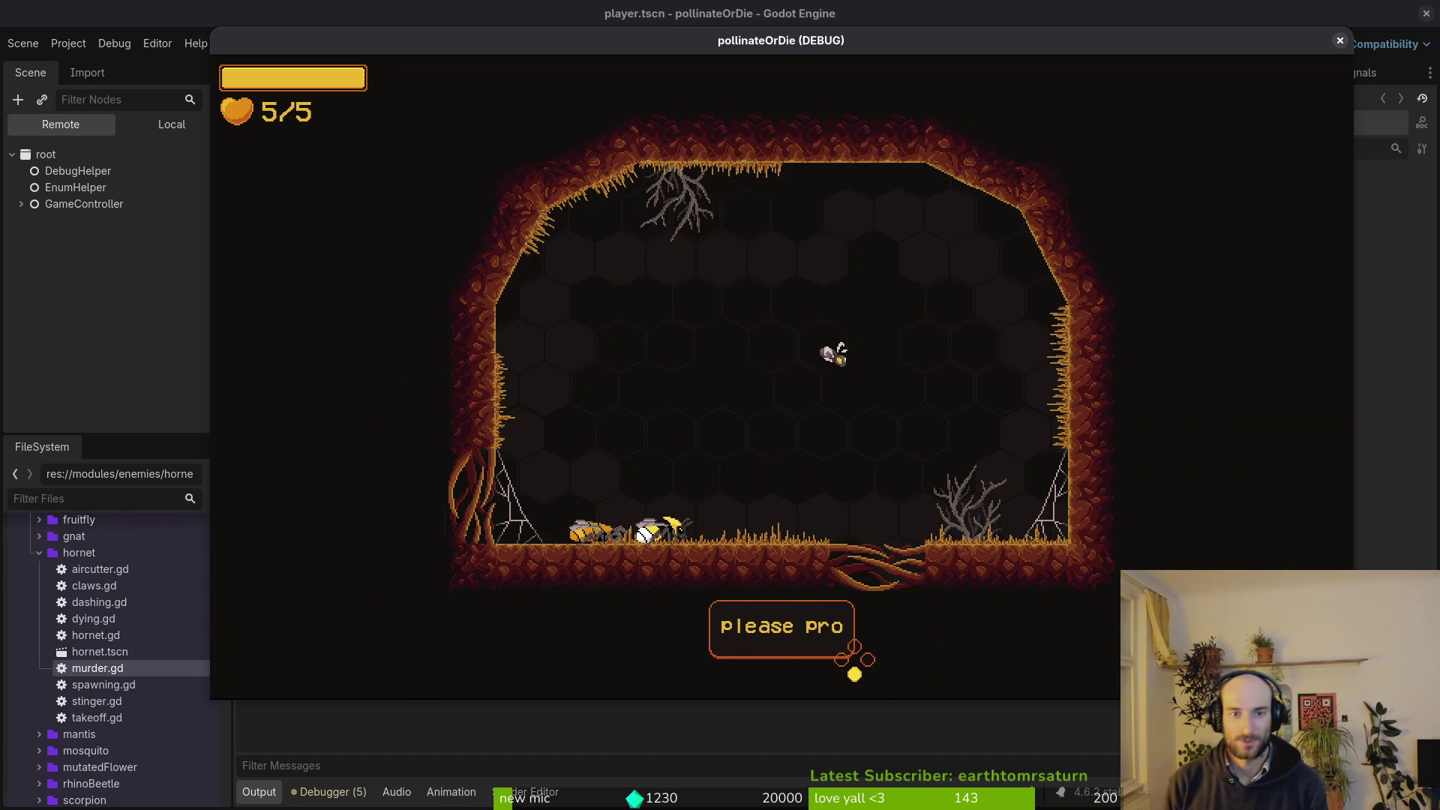
# Advance the dialogue and slash the fly enemies in the room.
pyautogui.press('Up')
pyautogui.press('Left')
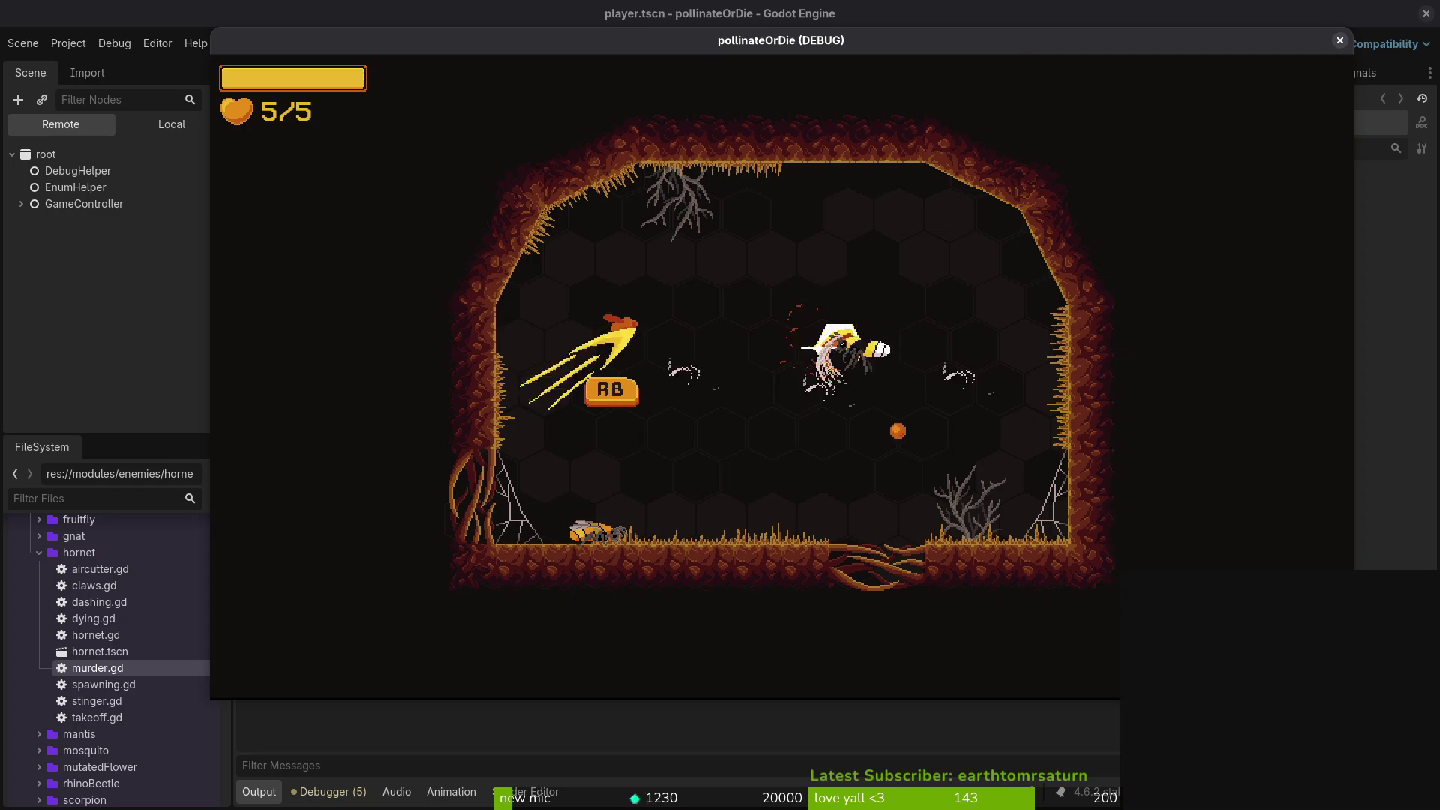
pyautogui.press('Right')
pyautogui.press('Left')
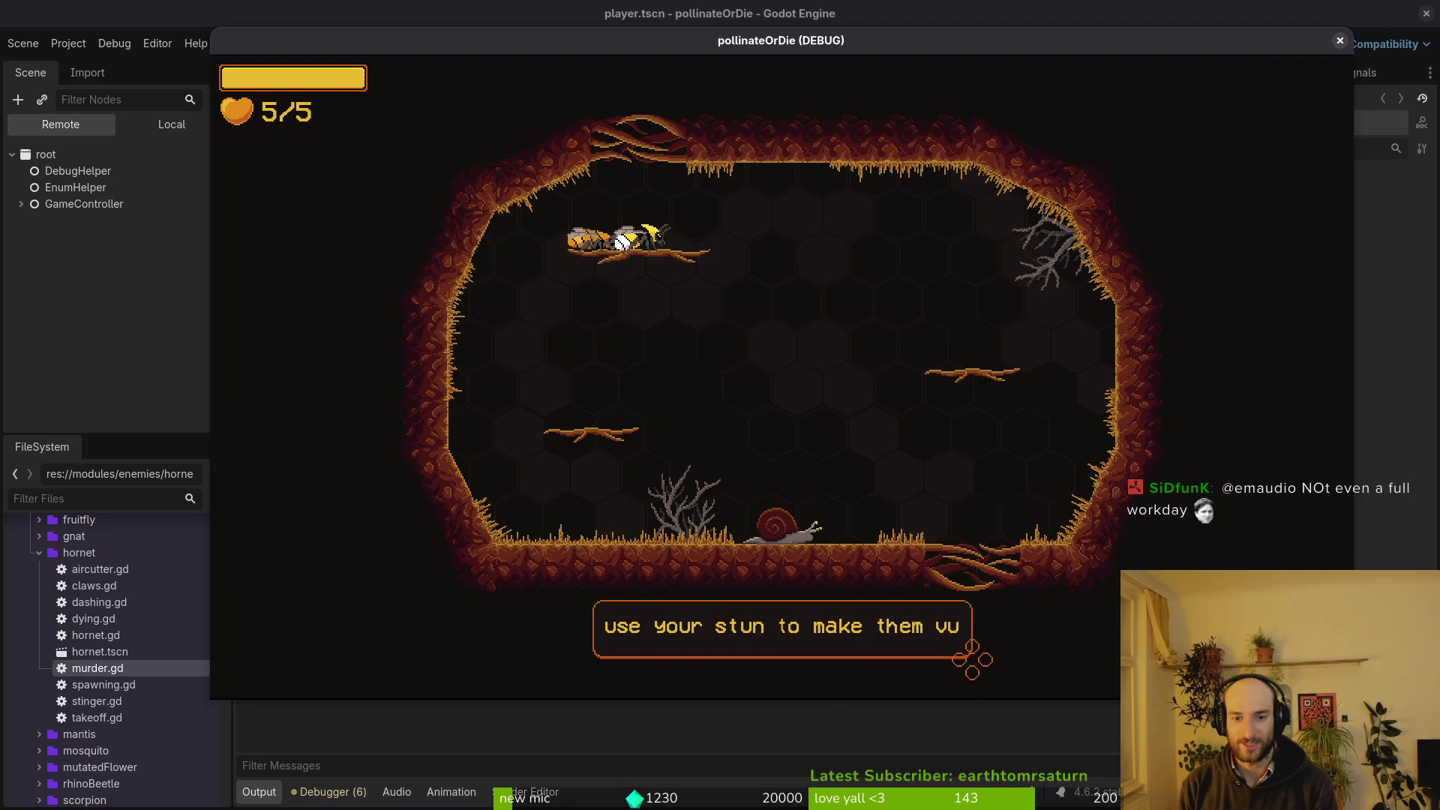
# Dash-slash toward the aim point to stun the snail on the right branch.
pyautogui.click(830, 298)
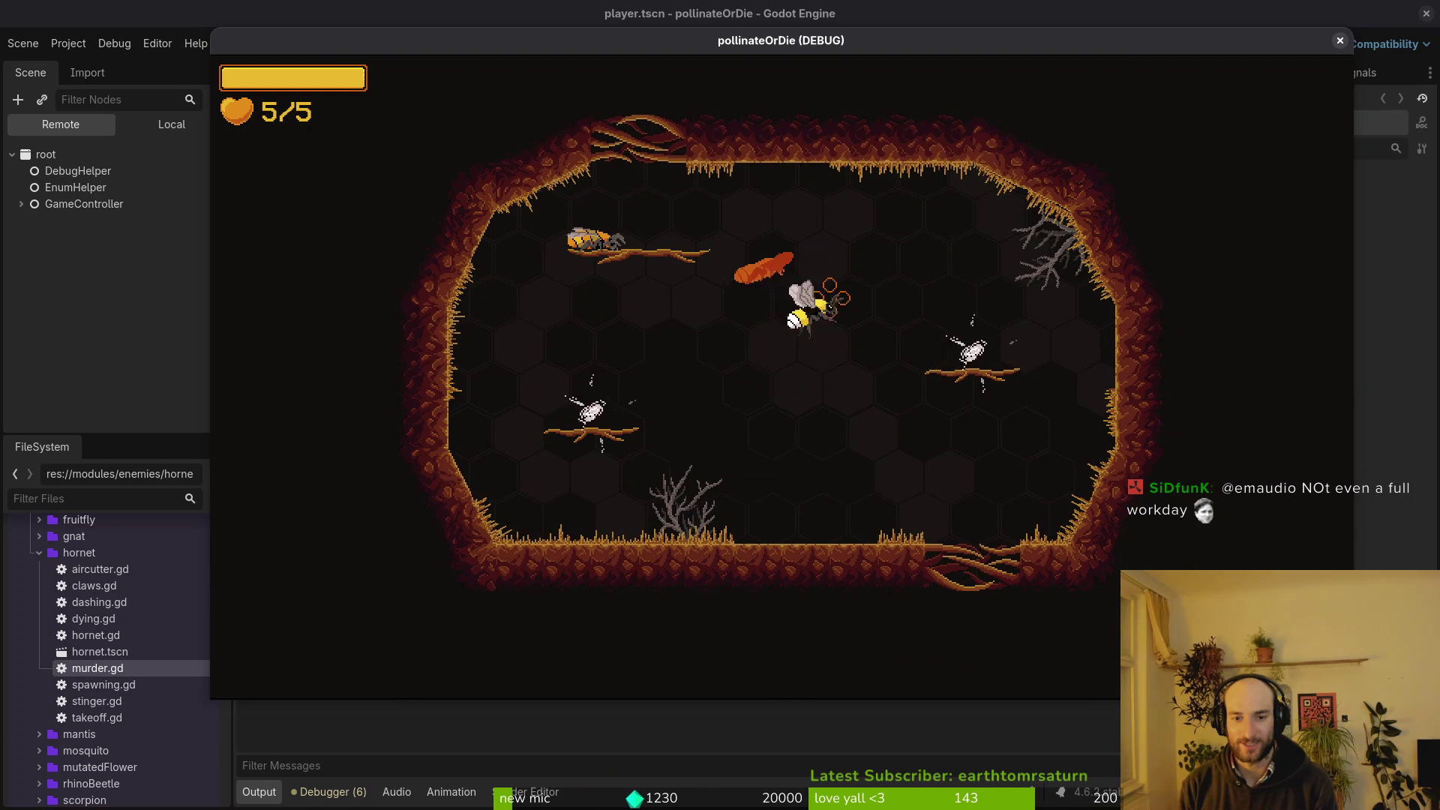
pyautogui.click(830, 297)
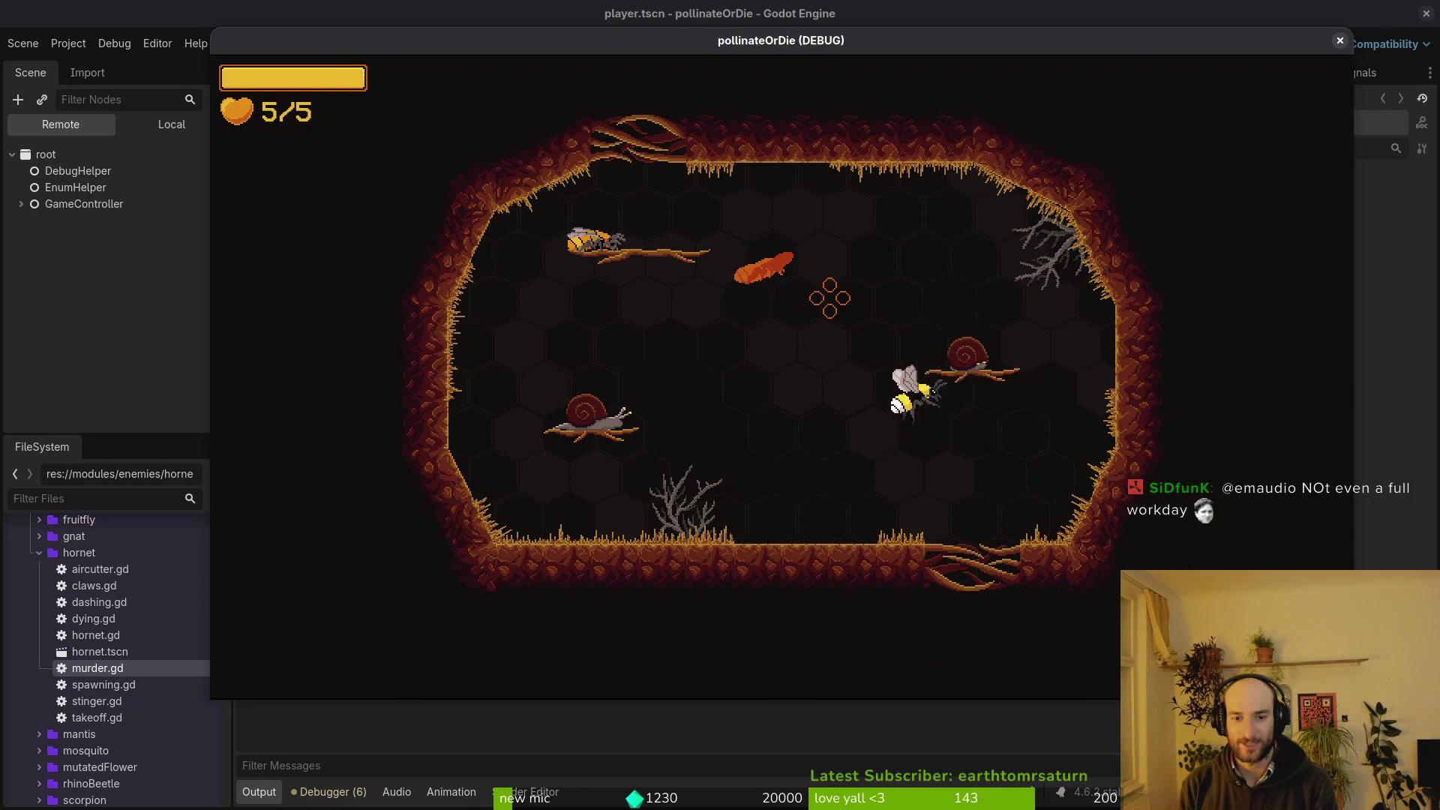
pyautogui.click(829, 298)
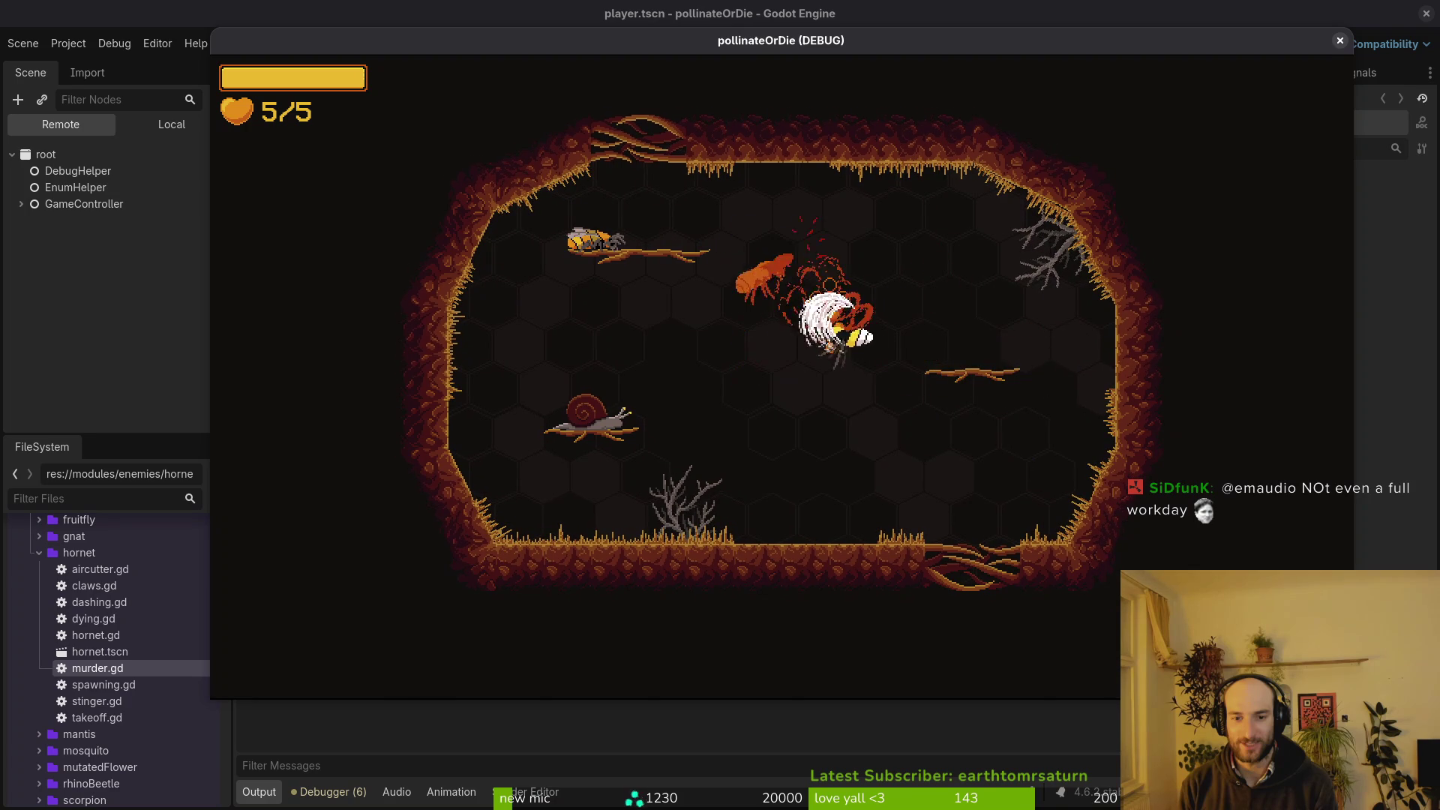
pyautogui.click(830, 297)
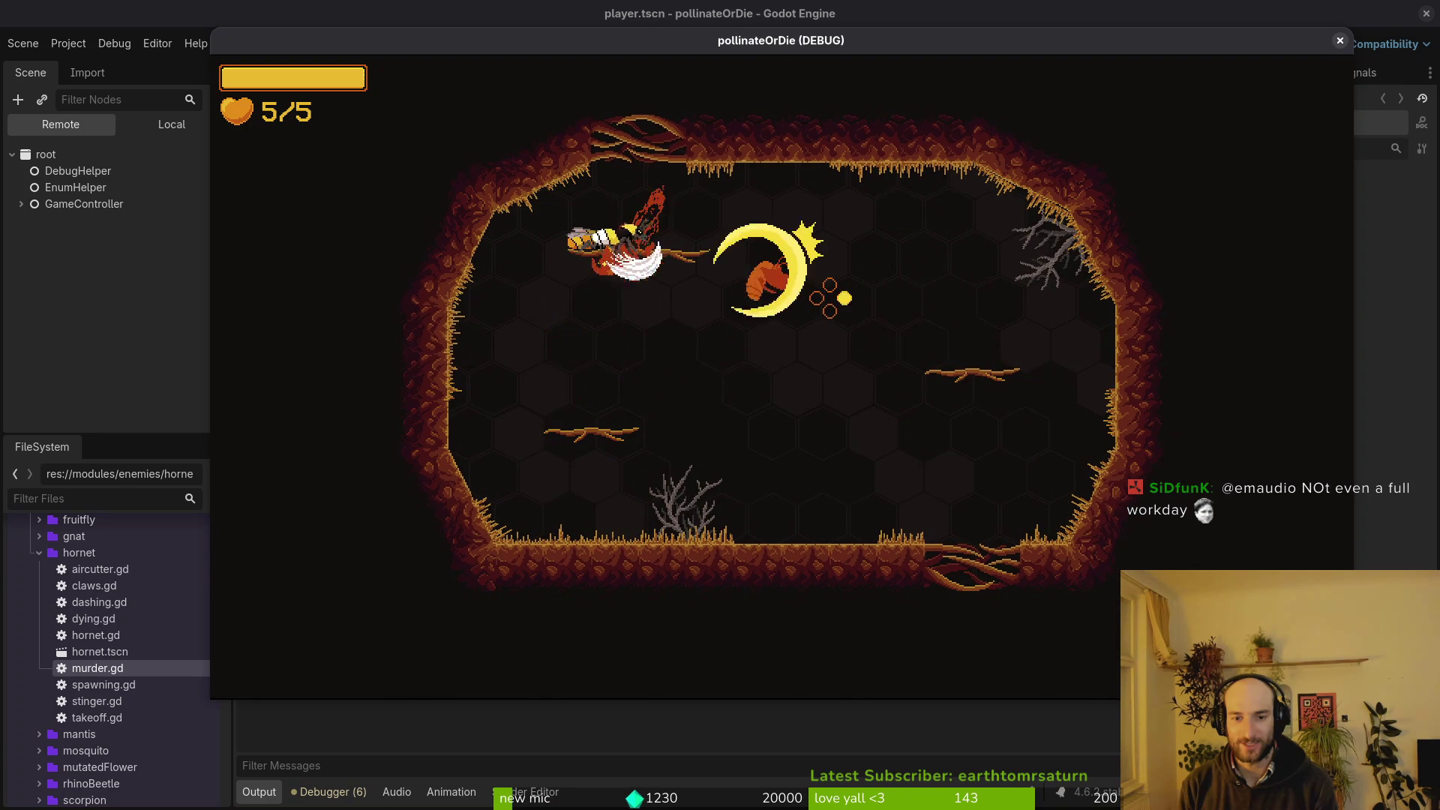
pyautogui.click(829, 297)
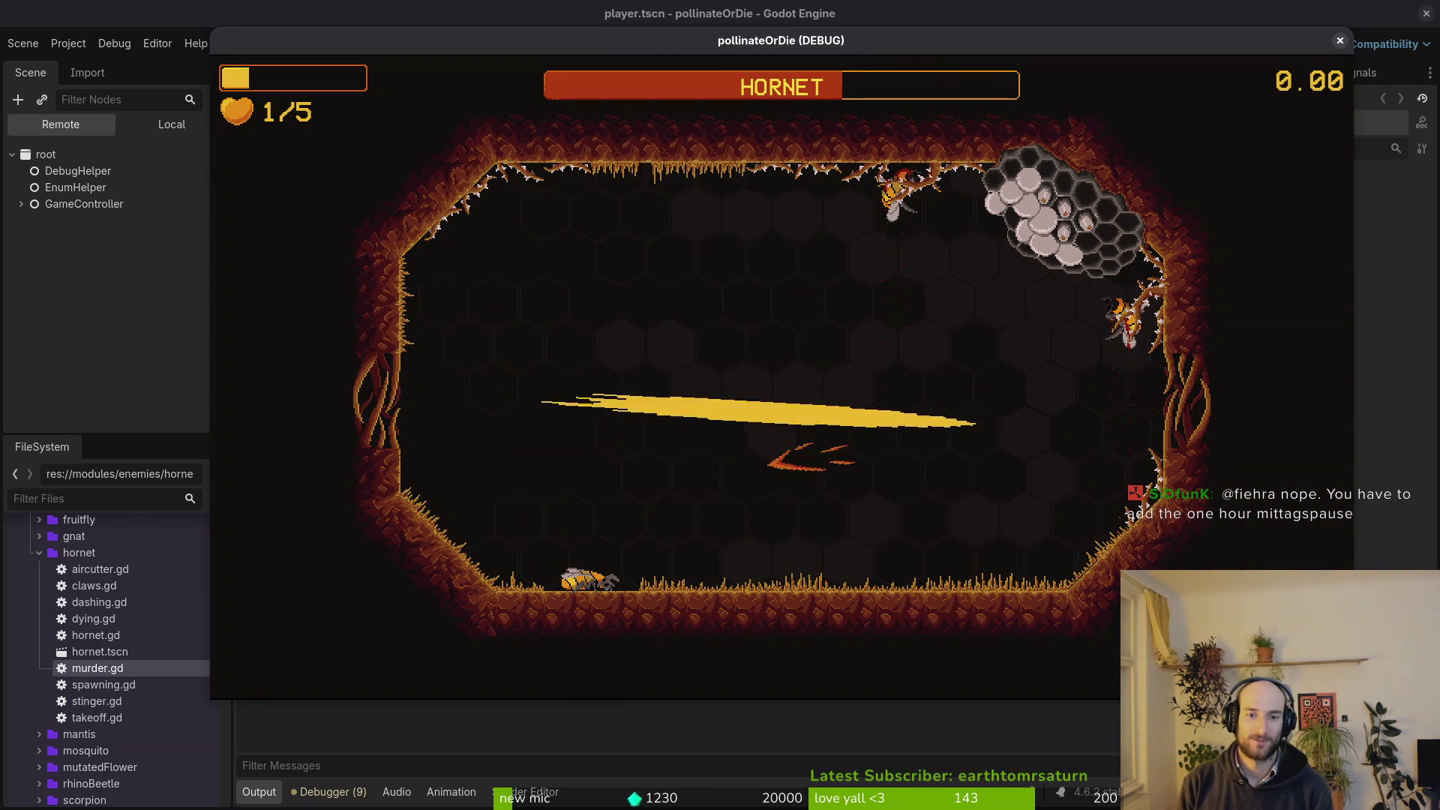
# From the pause menu settings, cycle the language to english and lower the music volume, then resume.
pyautogui.press('Escape')
pyautogui.press('Down')
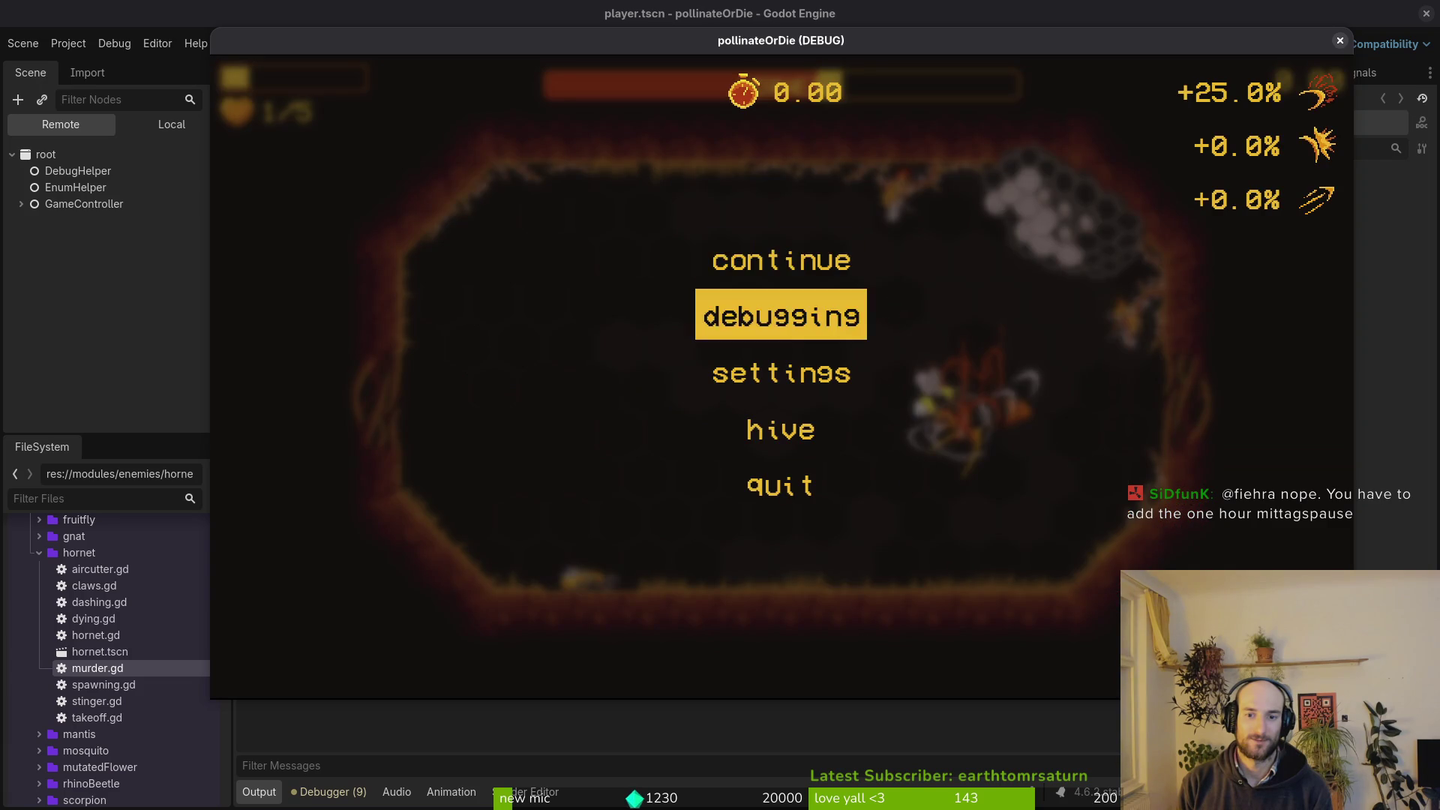
pyautogui.press('Down')
pyautogui.press('Return')
pyautogui.press('Right')
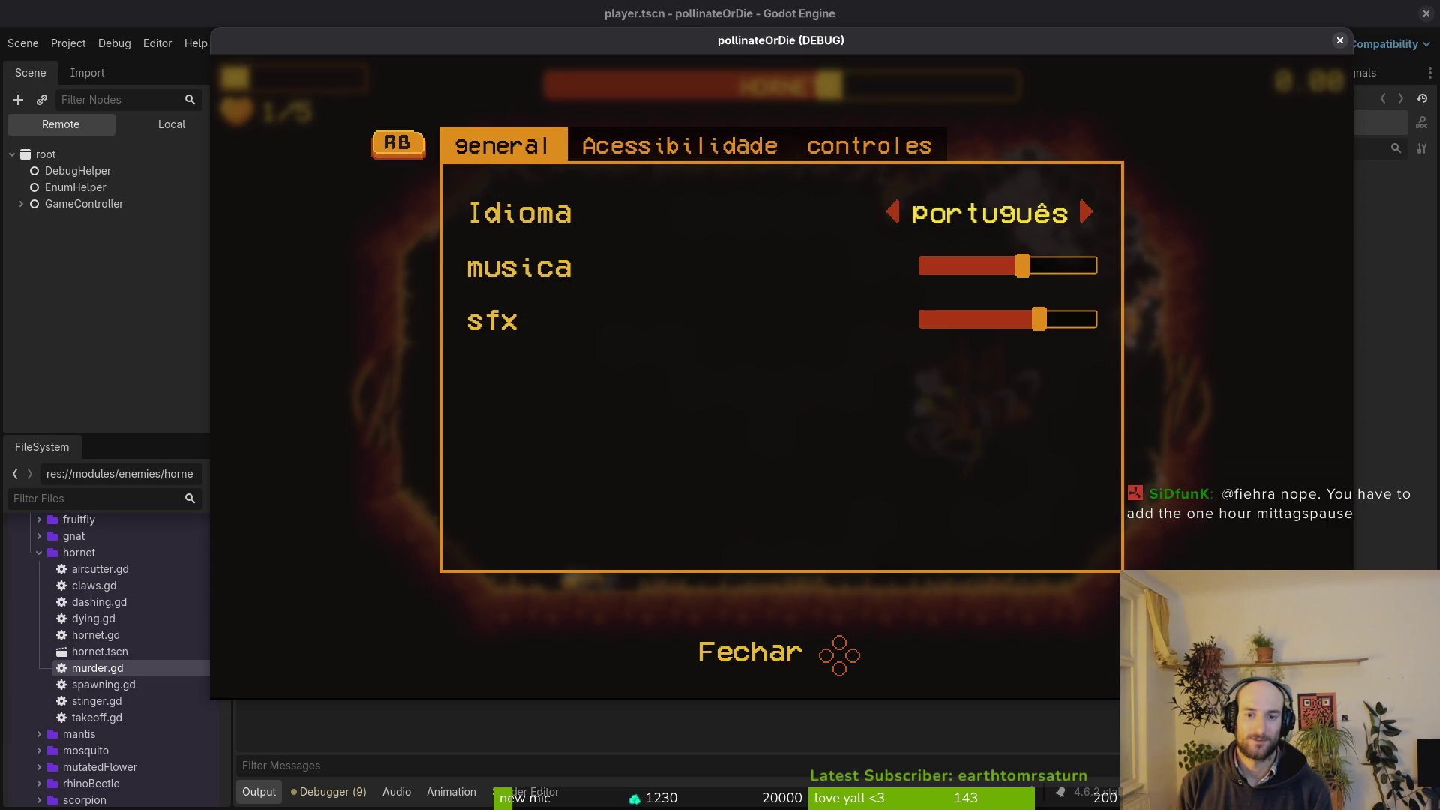
pyautogui.press('Right')
pyautogui.press('Right')
pyautogui.press('Down')
pyautogui.press('Left')
pyautogui.press('Left')
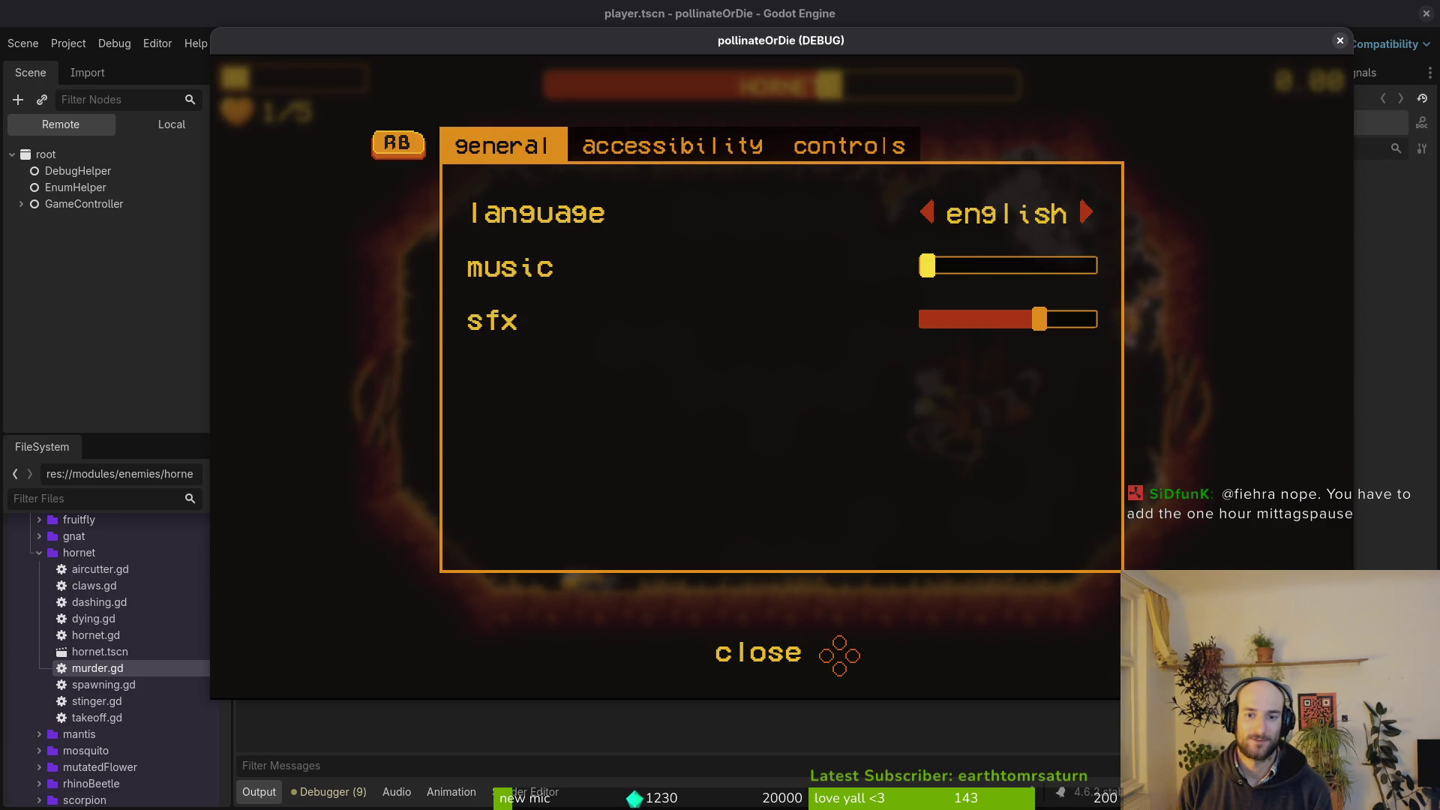
pyautogui.press('Escape')
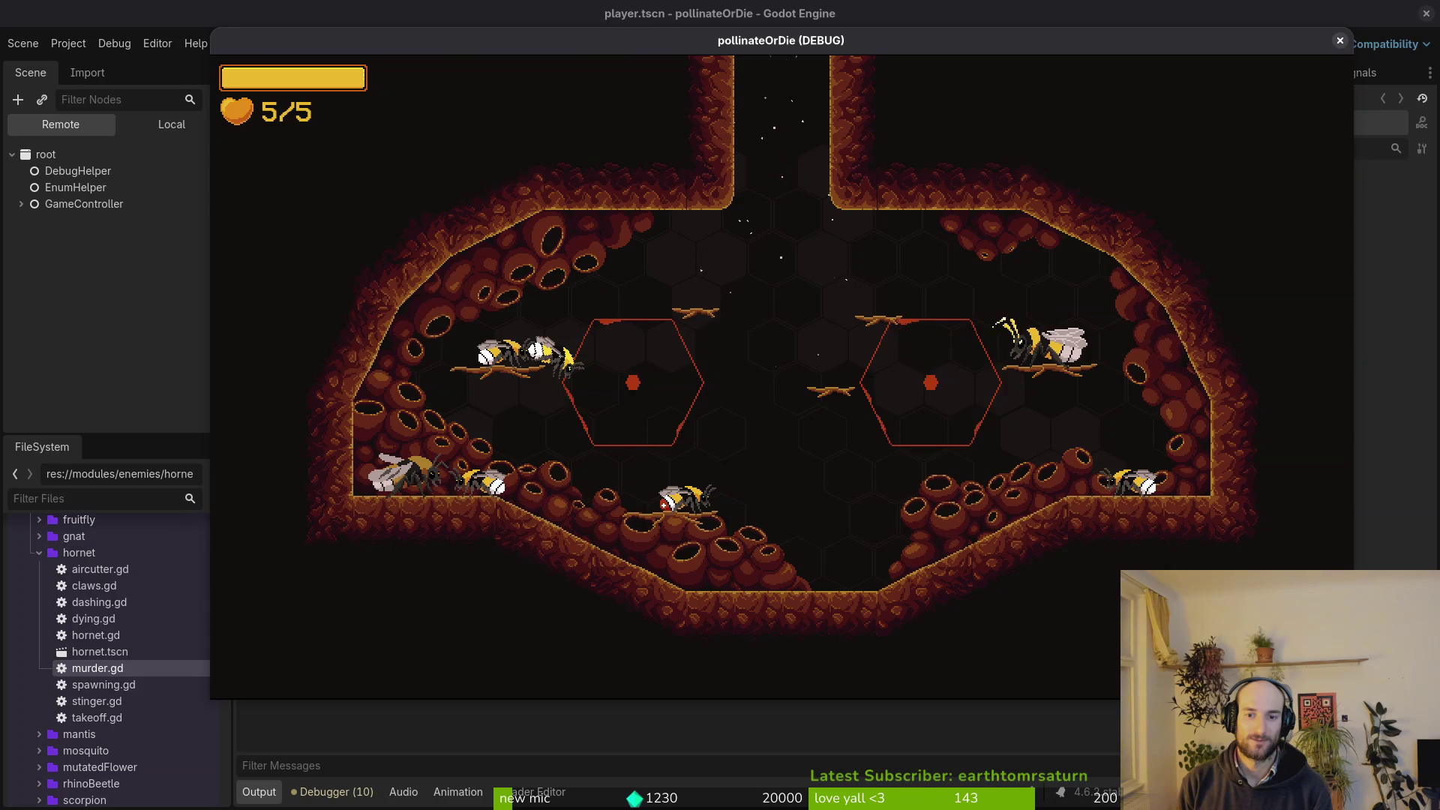
pyautogui.hotkey('alt', 'Tab')
# Open spawning.gd, put the cursor on respawn_first_time at line 10, and save the file.
pyautogui.press('space')
pyautogui.press('f')
pyautogui.press('f')
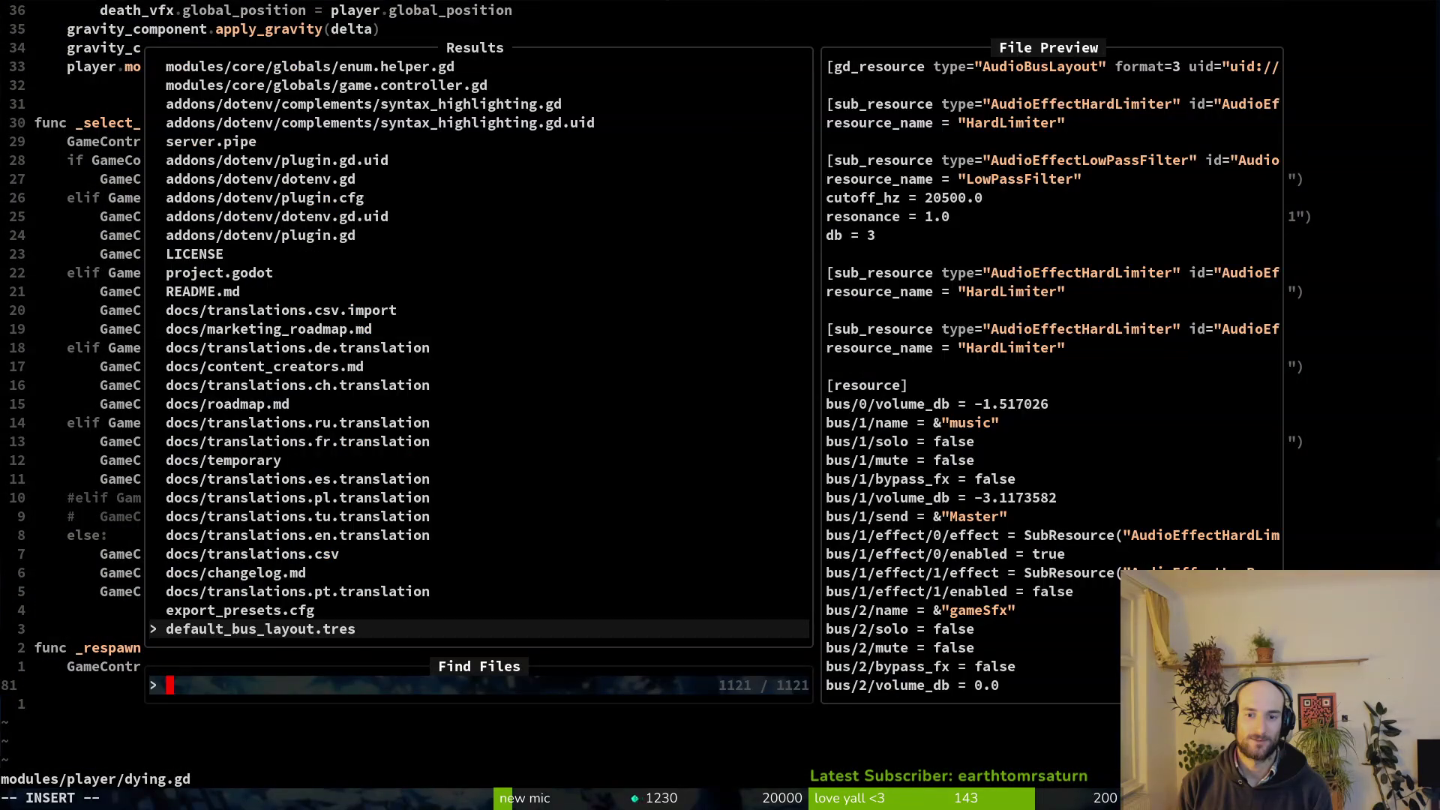
pyautogui.write('spawn')
pyautogui.press('Return')
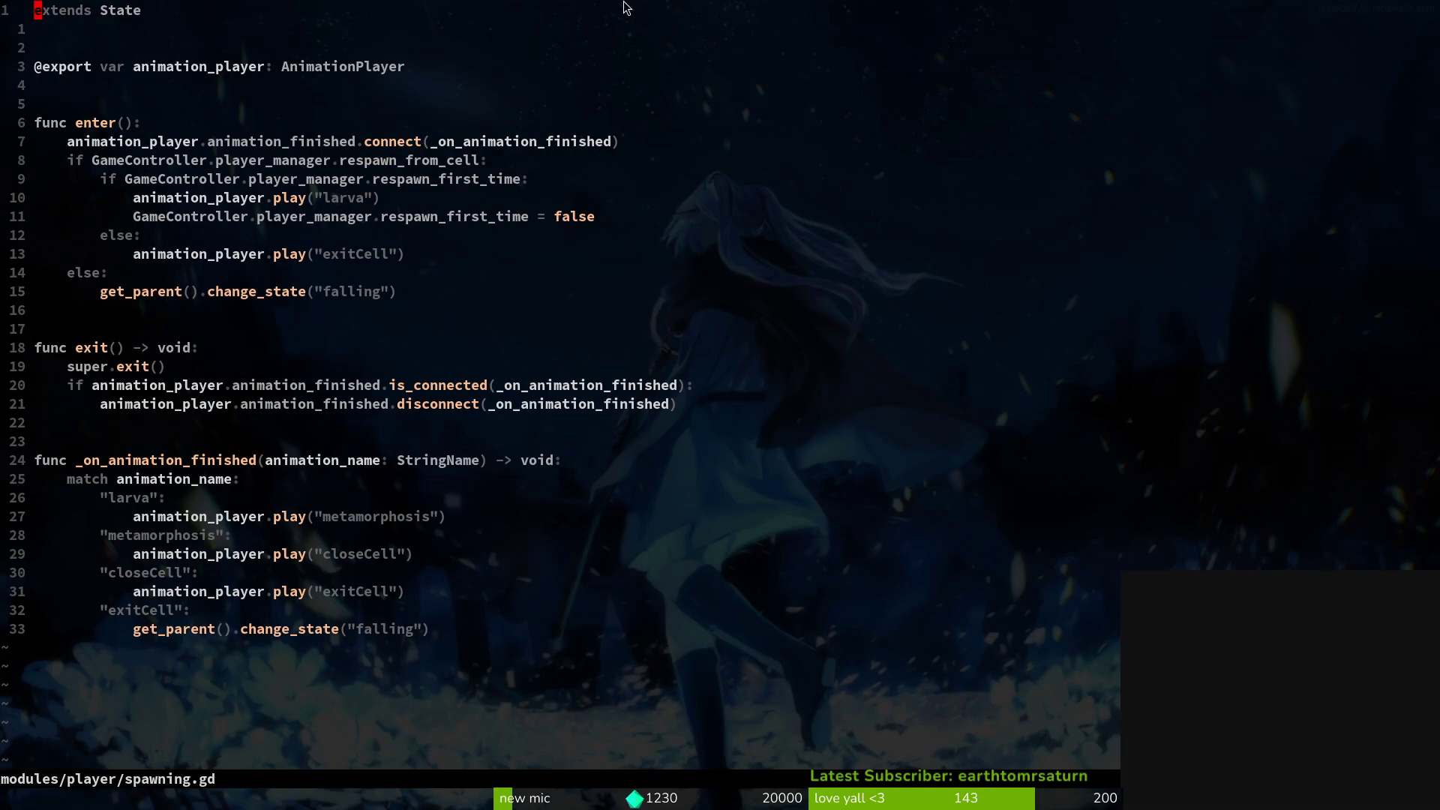
pyautogui.click(422, 188)
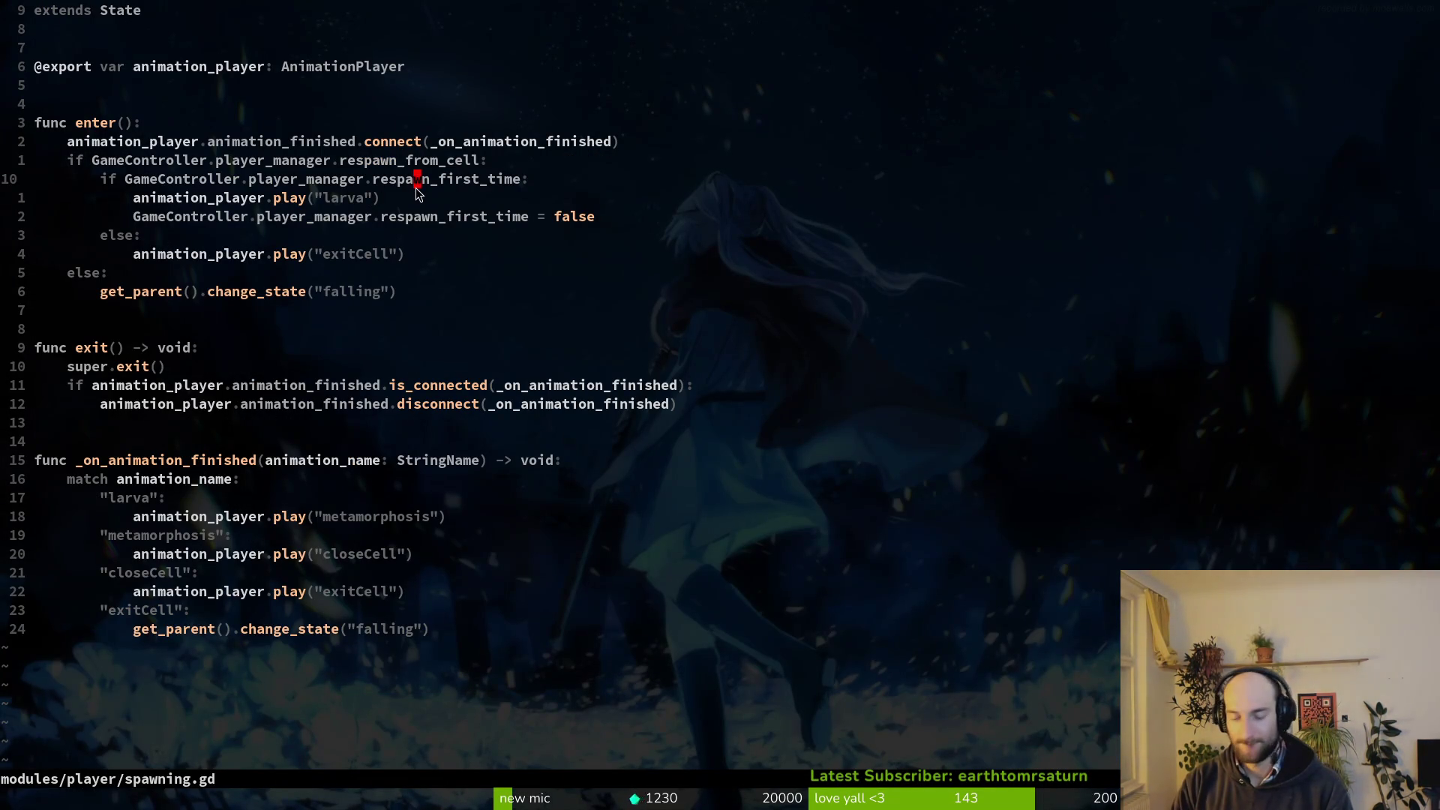
pyautogui.write(':w')
pyautogui.press('Return')
# Open arena_hornet.gd and grep the whole project for respawn_first_time.
pyautogui.press('space')
pyautogui.press('f')
pyautogui.press('f')
pyautogui.write('arena_ho')
pyautogui.press('Return')
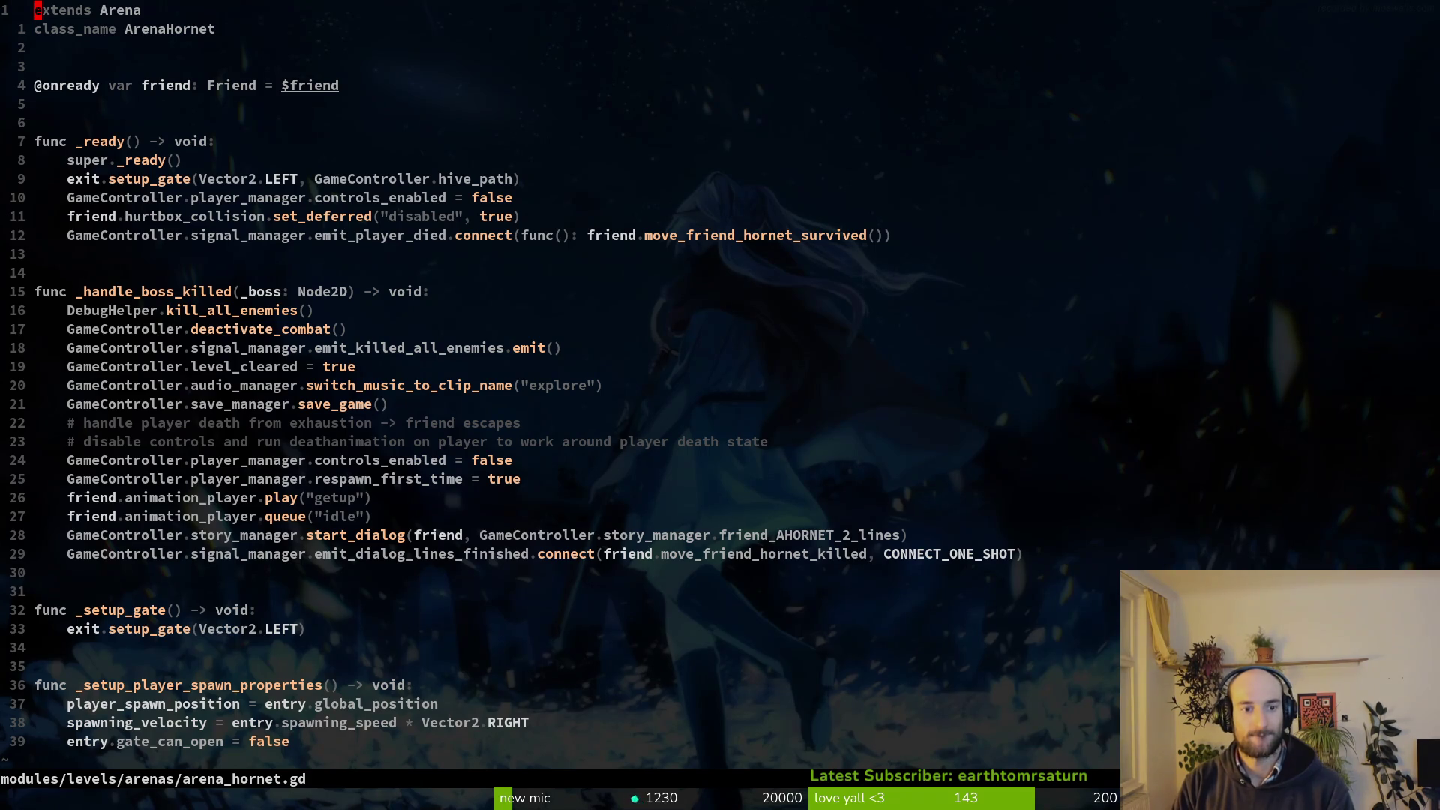
pyautogui.click(67, 479)
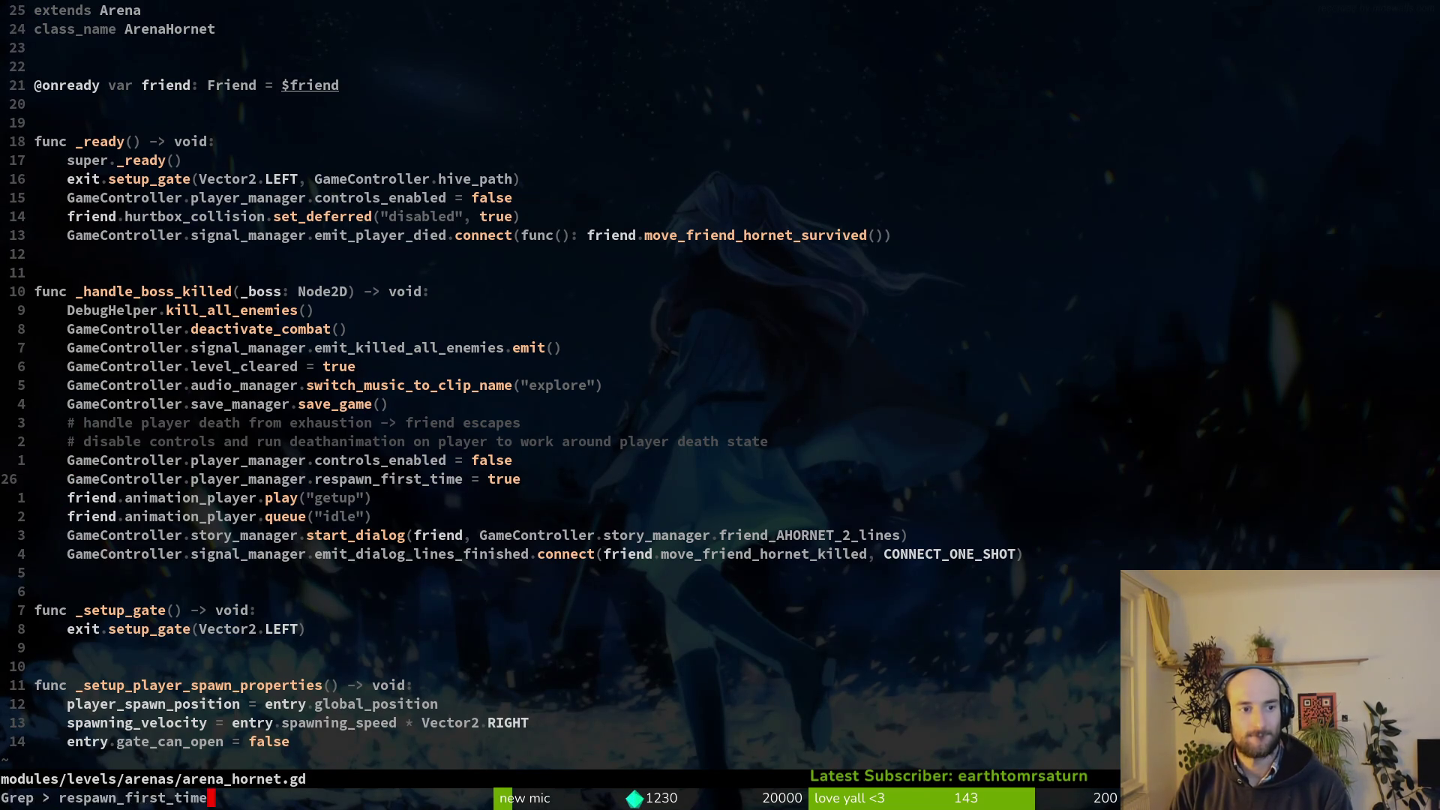
pyautogui.press('Return')
# Preview the four respawn_first_time matches, then jump to line 26 of arena_hornet.gd.
pyautogui.click(480, 610)
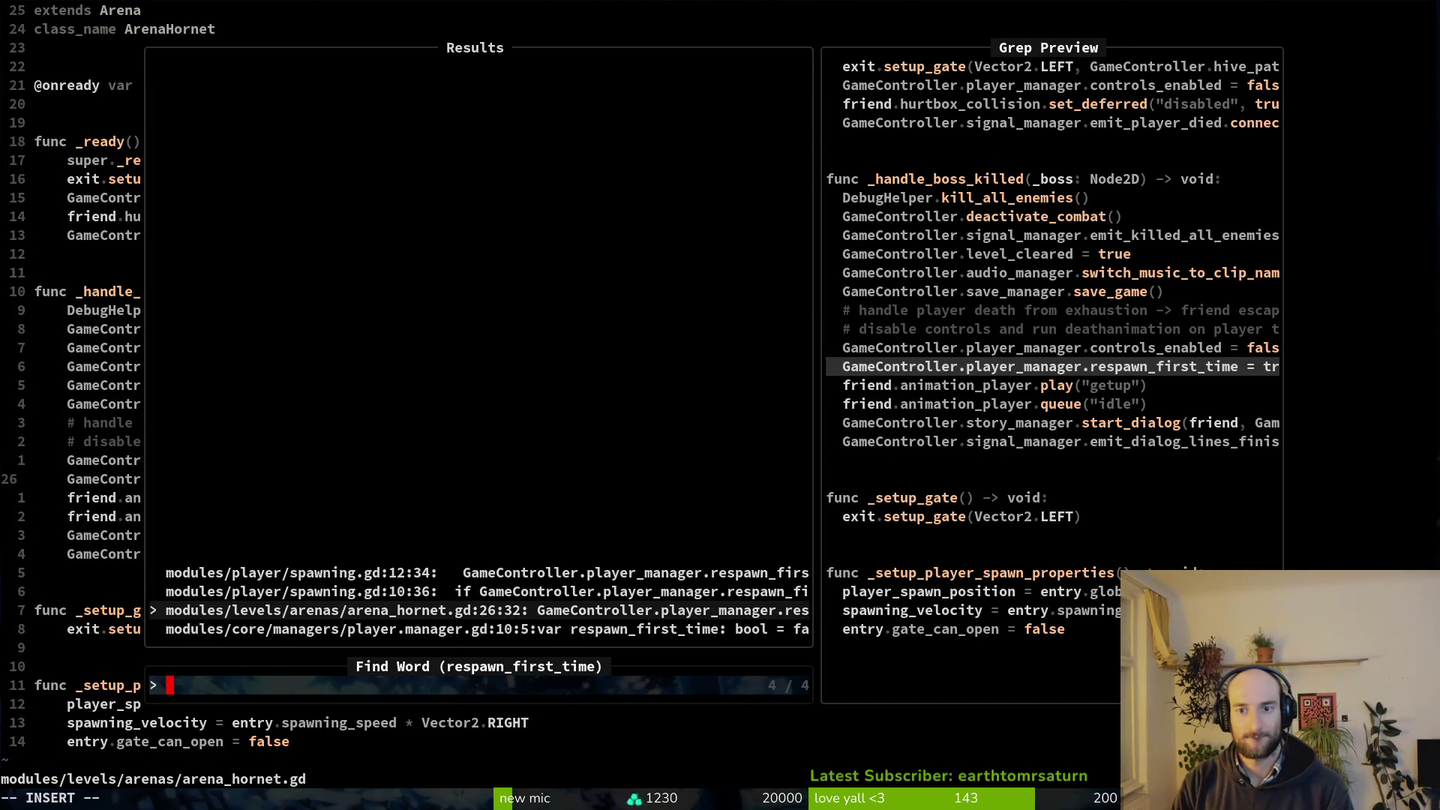
pyautogui.click(480, 592)
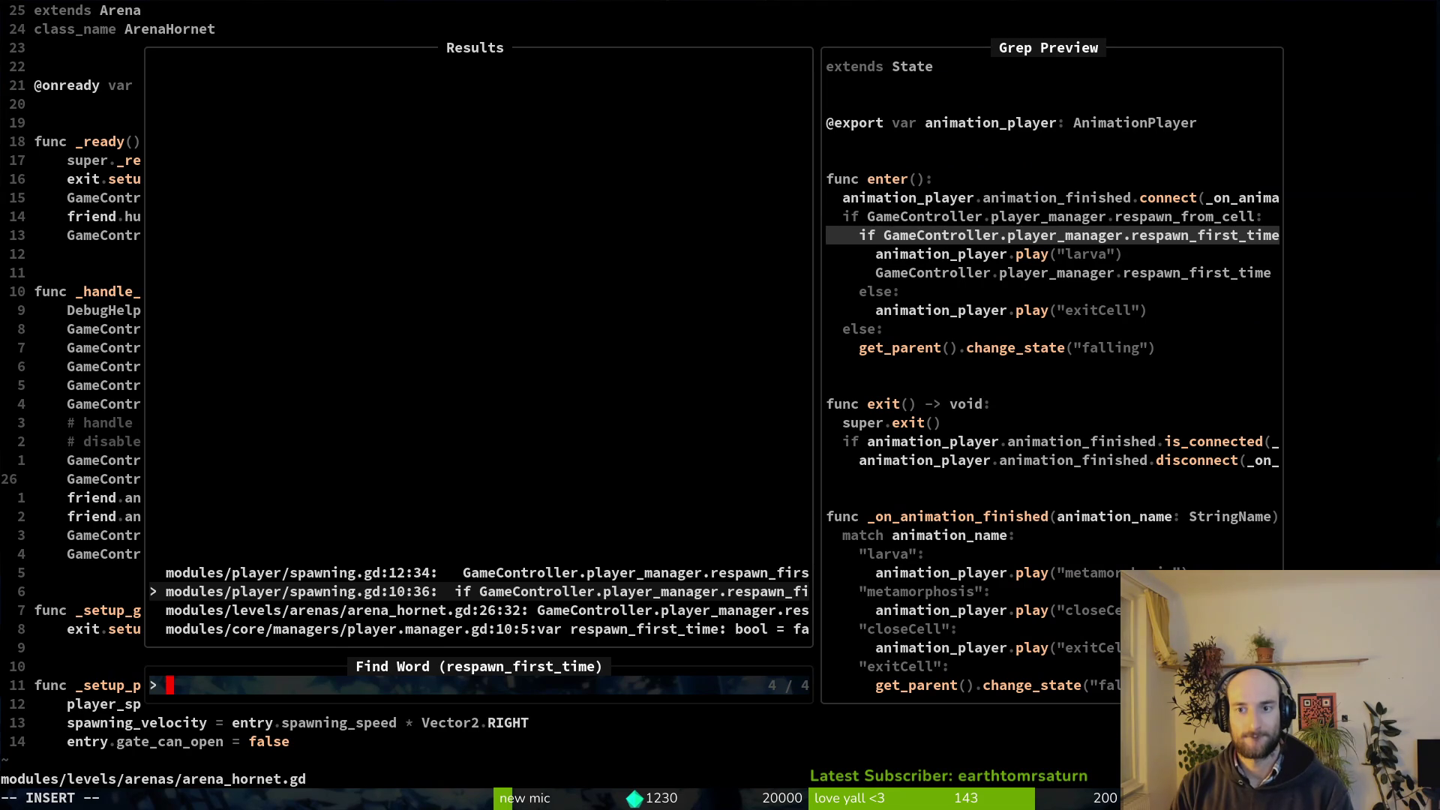
pyautogui.click(480, 572)
pyautogui.click(480, 591)
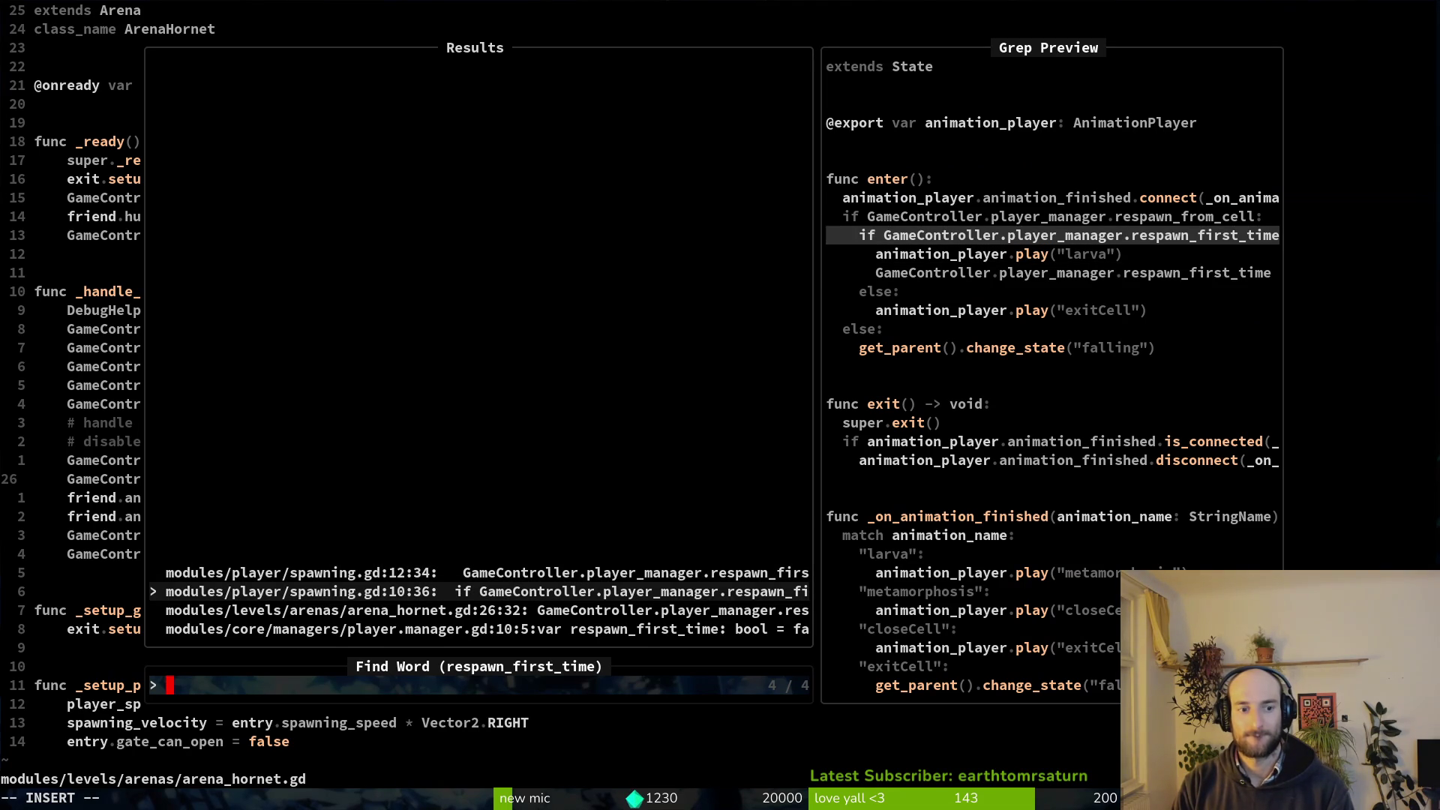
pyautogui.click(480, 610)
pyautogui.press('Return')
pyautogui.hotkey('shift', 'v')
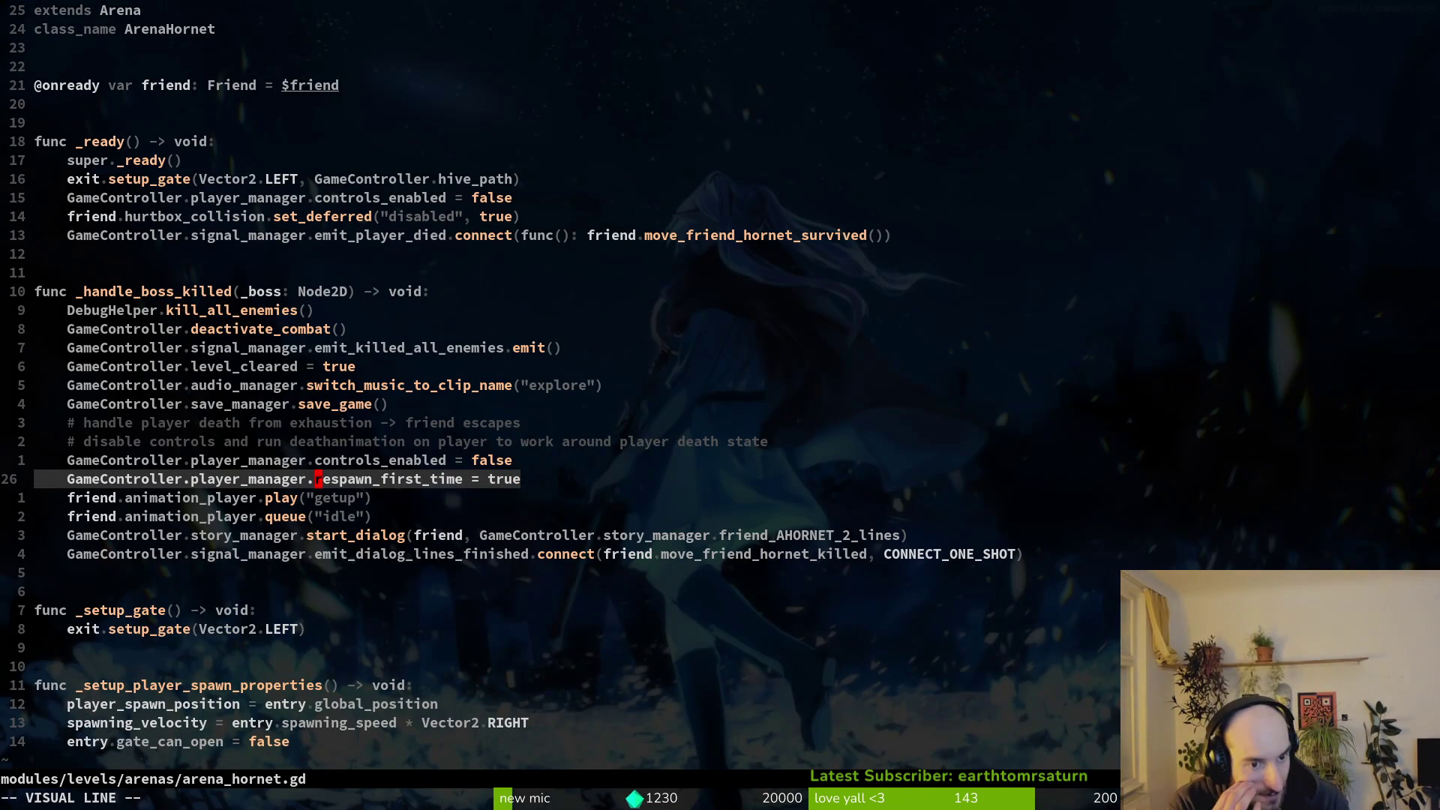
# Compare spawning.gd's respawn_first_time check lines against arena_hornet.gd, ending on arena_hornet.gd.
pyautogui.hotkey('ctrl', 'o')
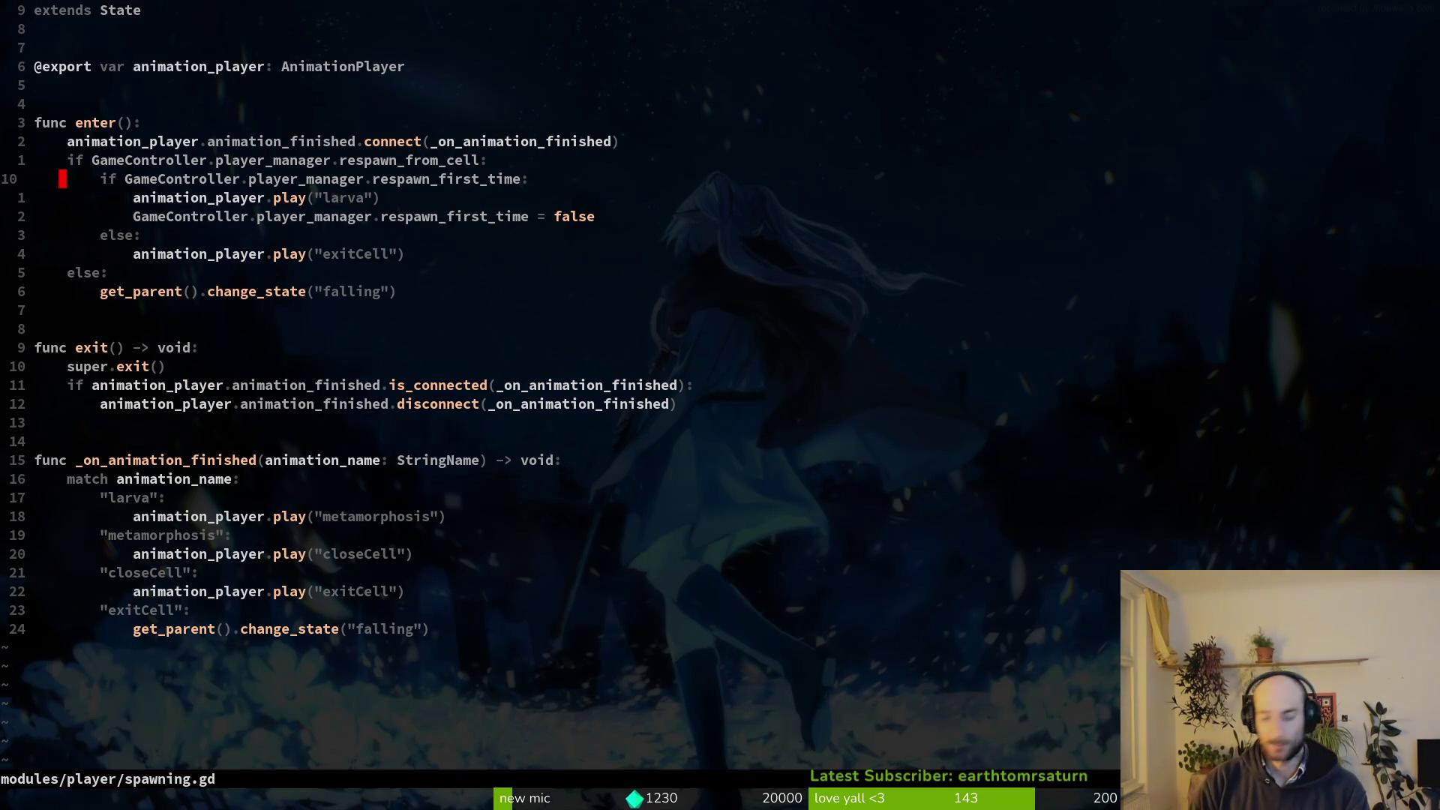
pyautogui.hotkey('shift', 'v')
pyautogui.press('j')
pyautogui.press('j')
pyautogui.press('Escape')
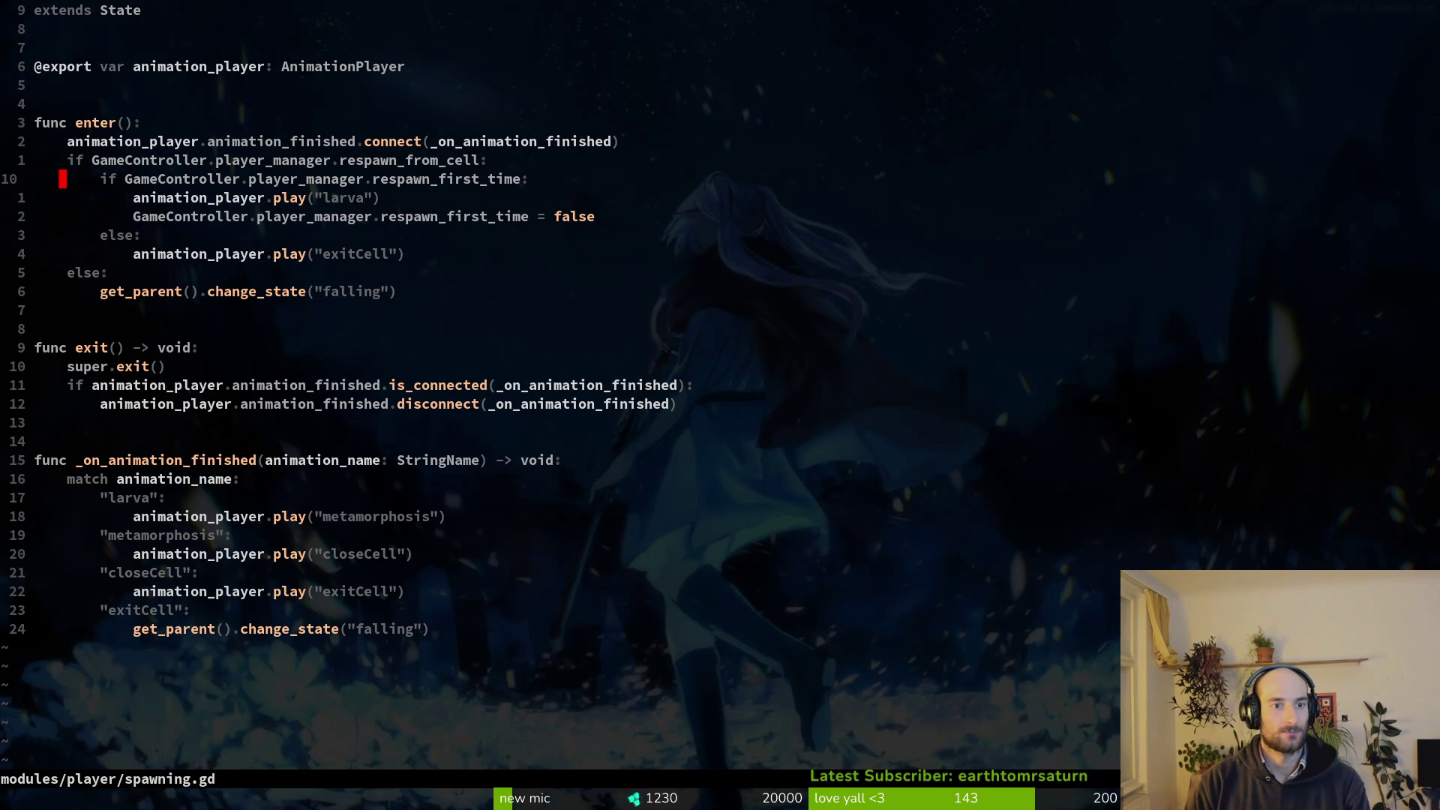
pyautogui.hotkey('ctrl', 'o')
pyautogui.hotkey('ctrl', 'i')
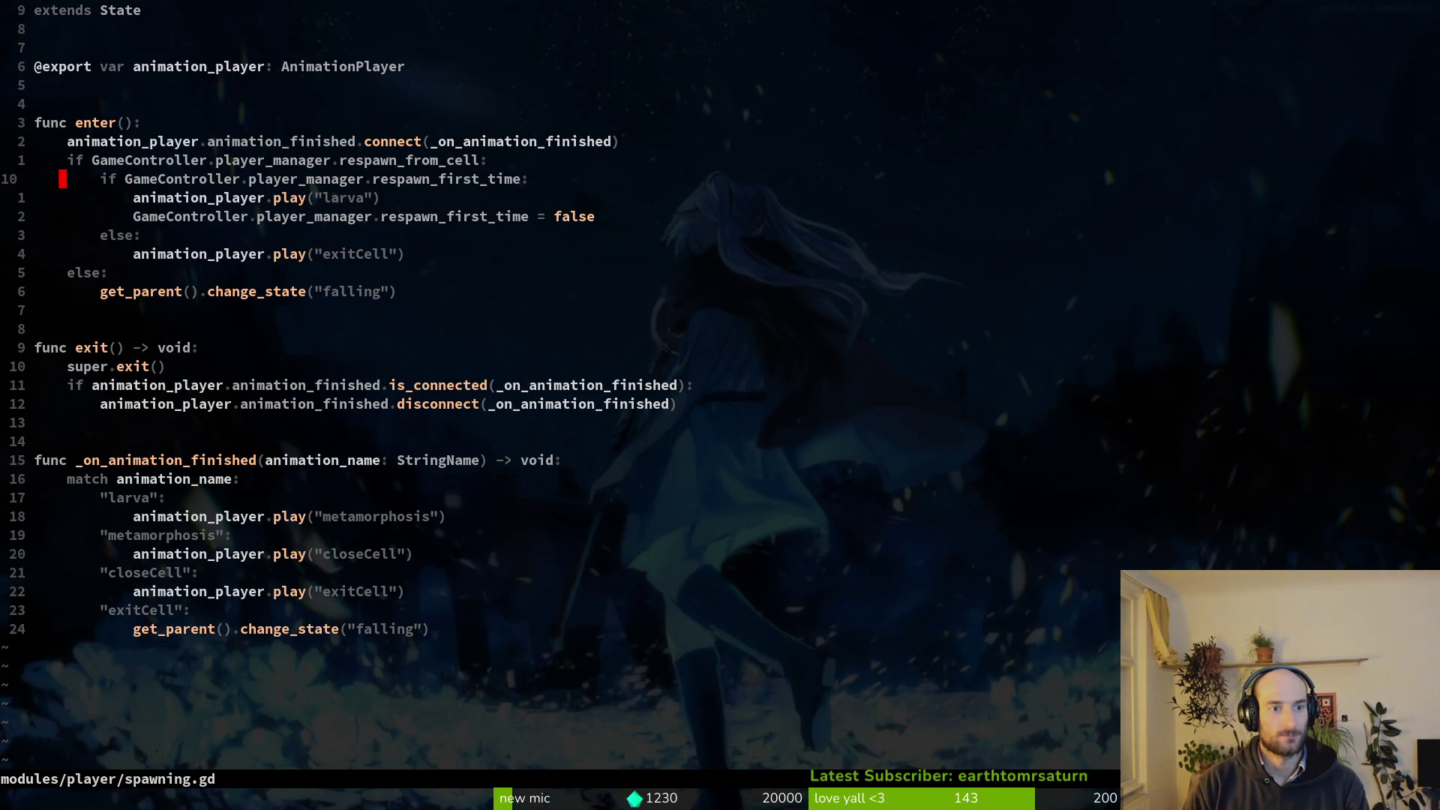
pyautogui.hotkey('shift', 'v')
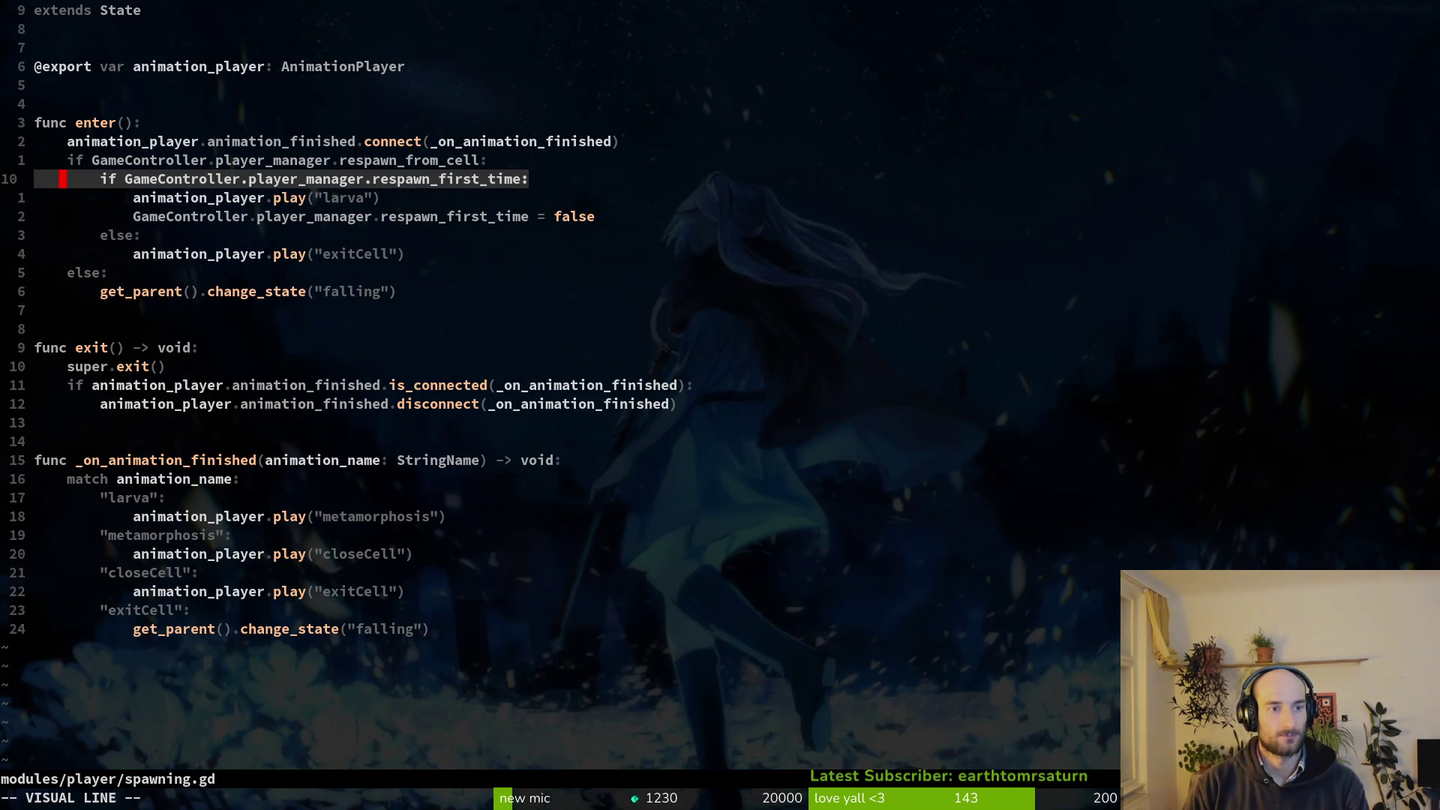
pyautogui.press('j')
pyautogui.press('Escape')
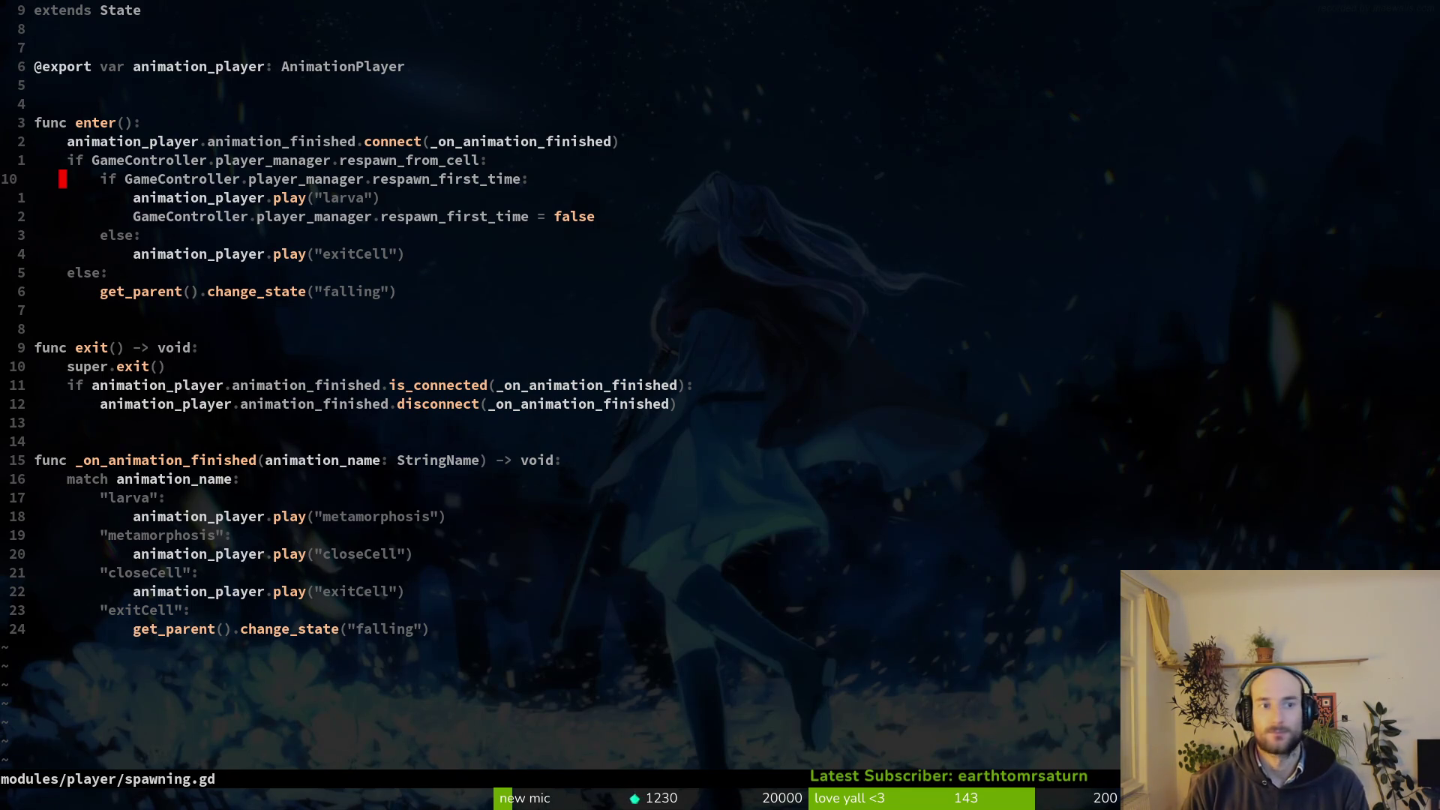
pyautogui.hotkey('ctrl', 'o')
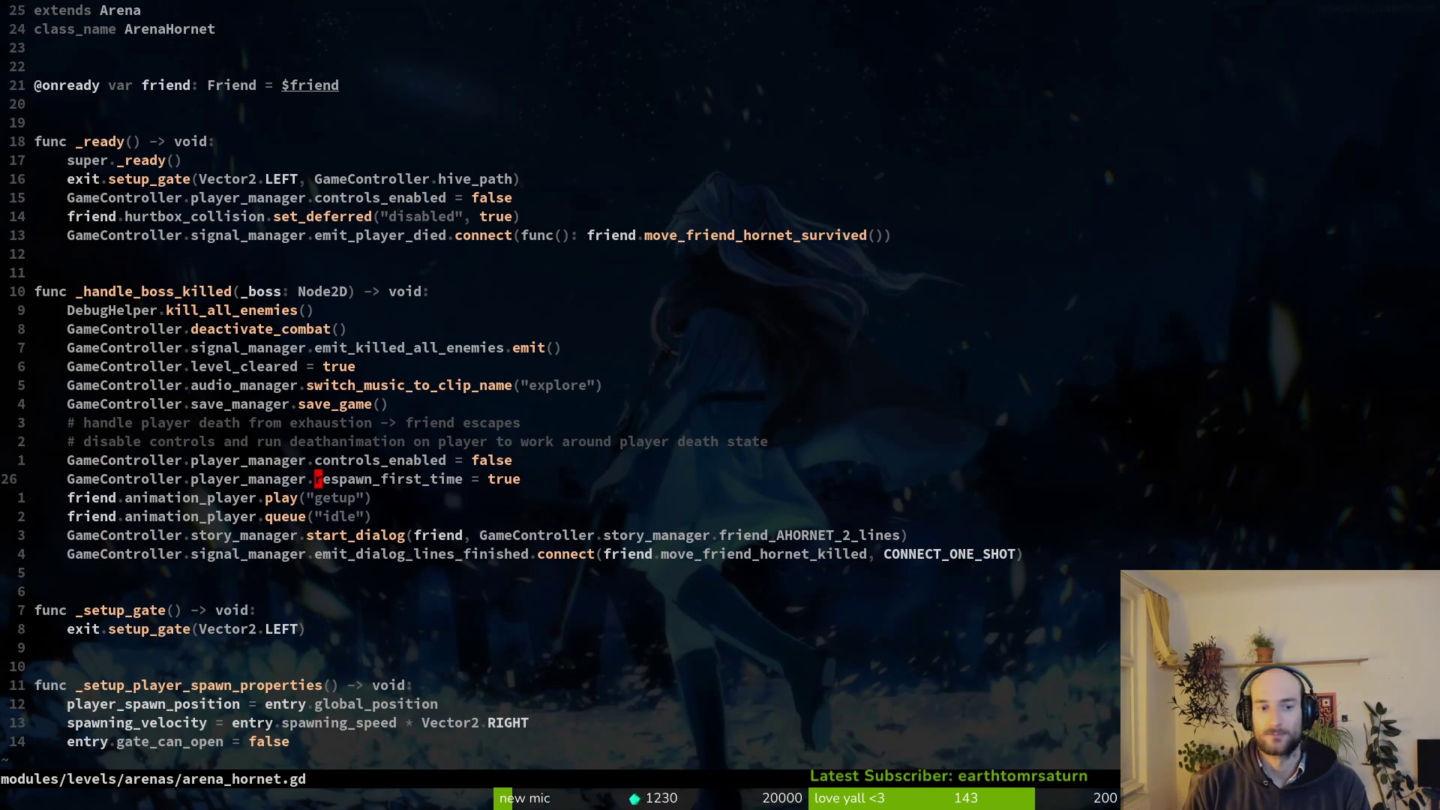
# Yank the respawn_first_time = true line, then open hive.gd.
pyautogui.hotkey('shift', 'v')
pyautogui.press('y')
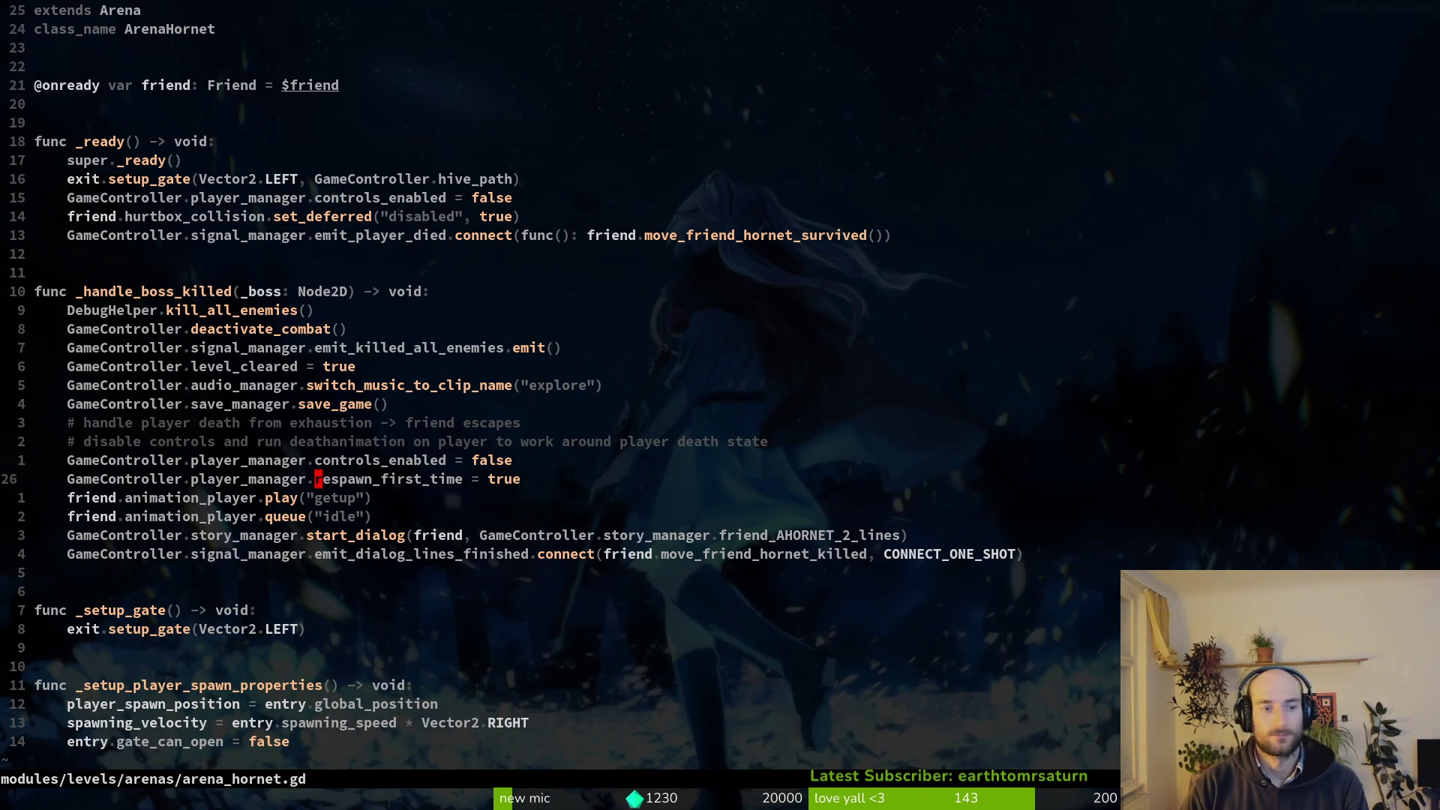
pyautogui.hotkey('ctrl', 'p')
pyautogui.write('hive')
pyautogui.press('Return')
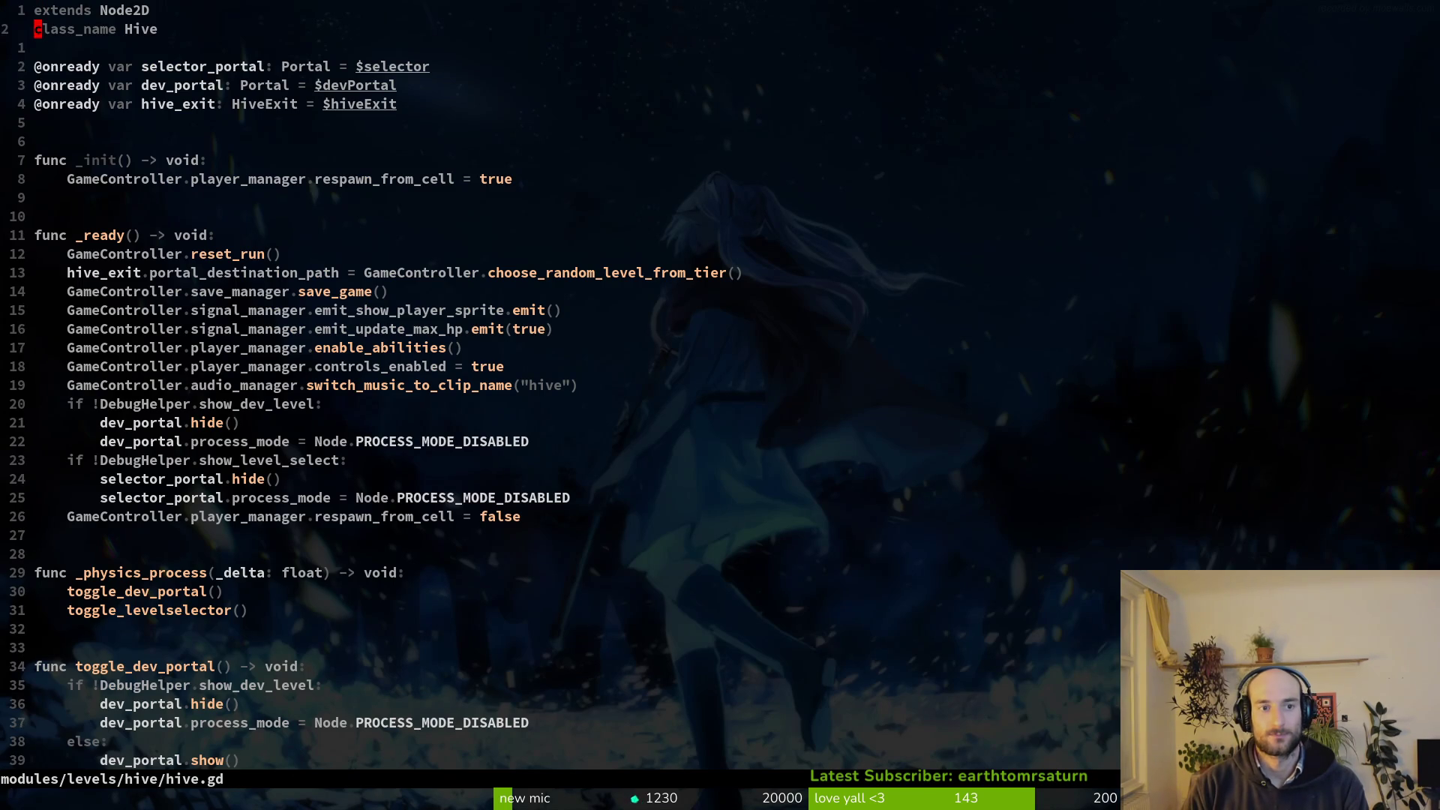
# Inspect the respawn_from_cell = true and false lines in hive.gd's _init function.
pyautogui.press('5')
pyautogui.press('j')
pyautogui.hotkey('shift', 'v')
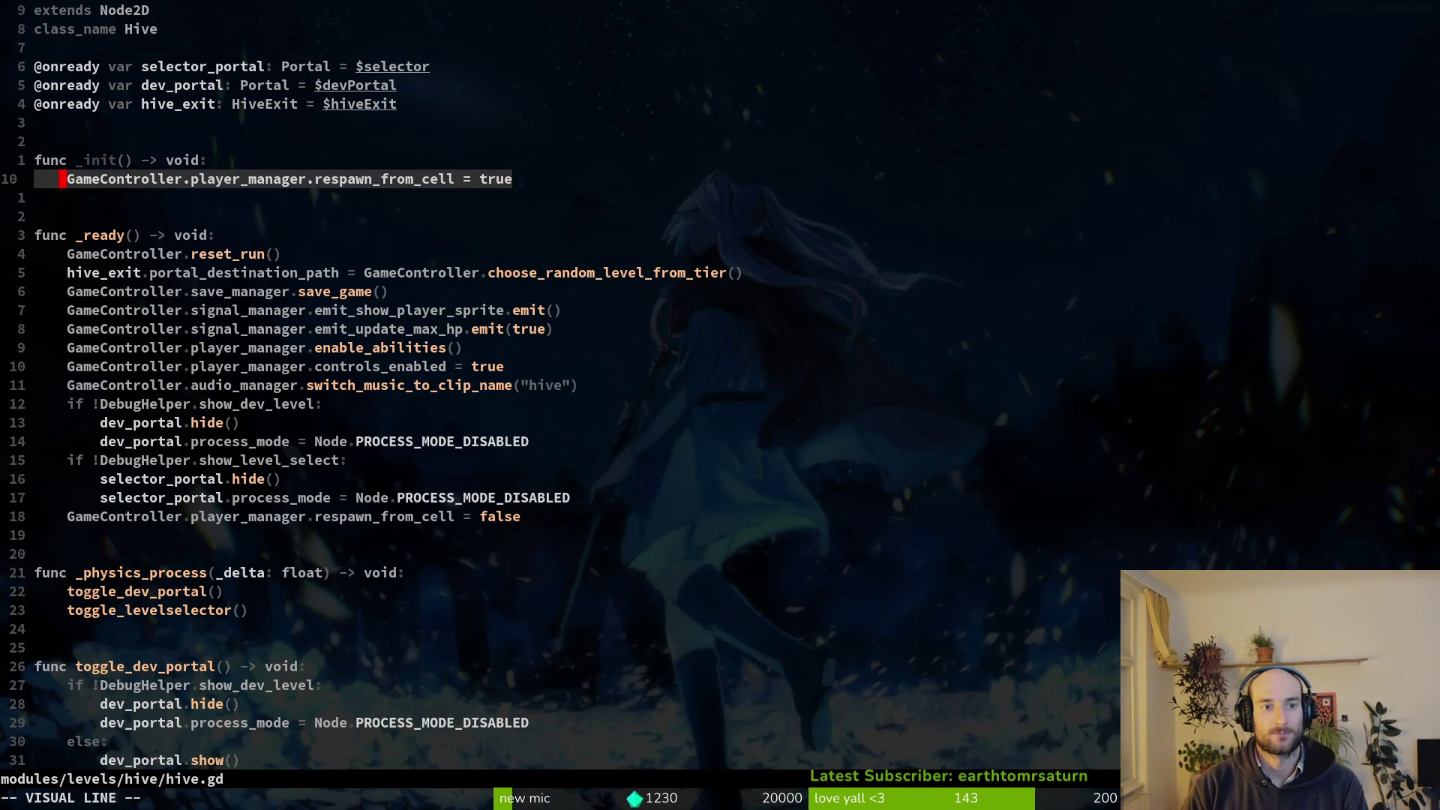
pyautogui.press('y')
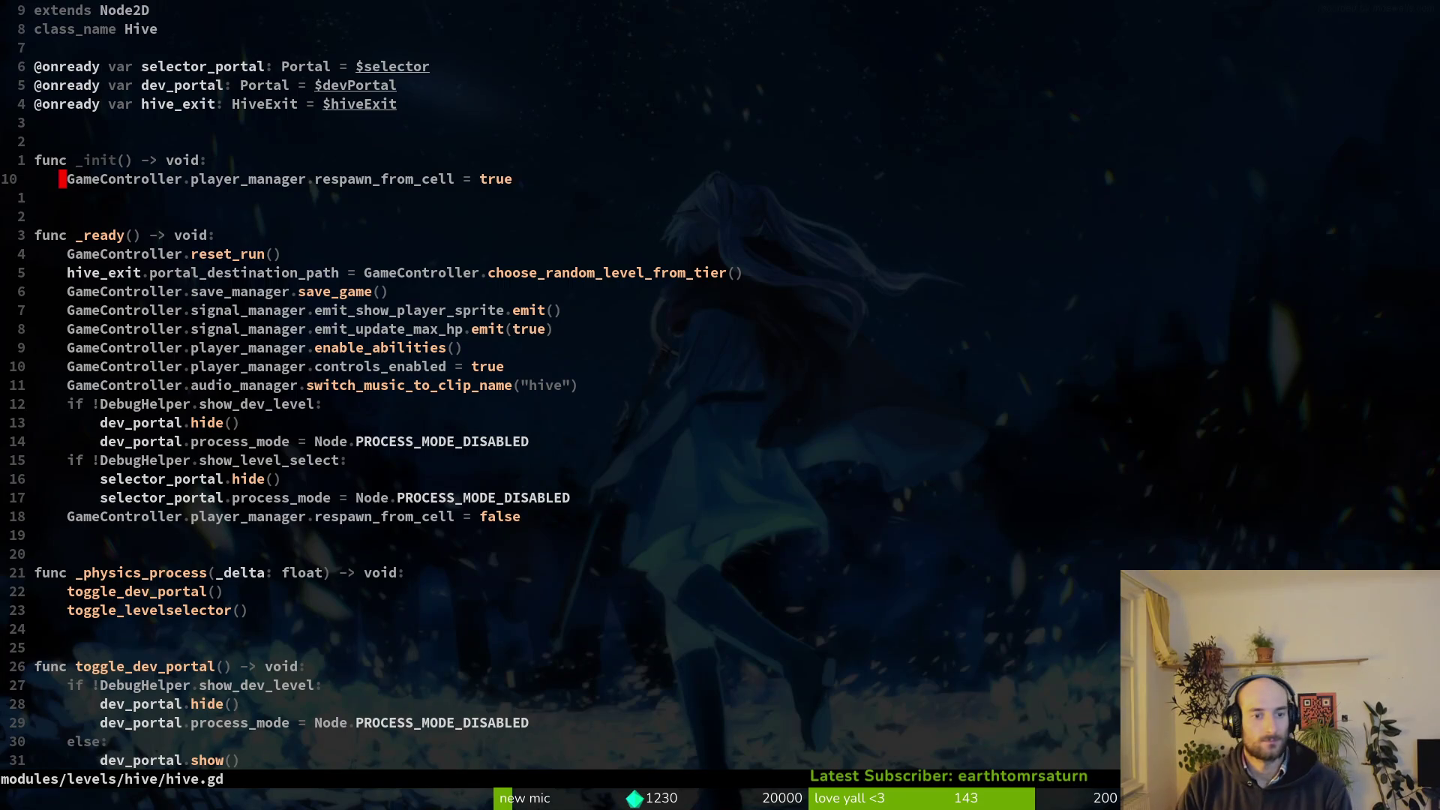
pyautogui.press('j')
pyautogui.press('j')
pyautogui.press('j')
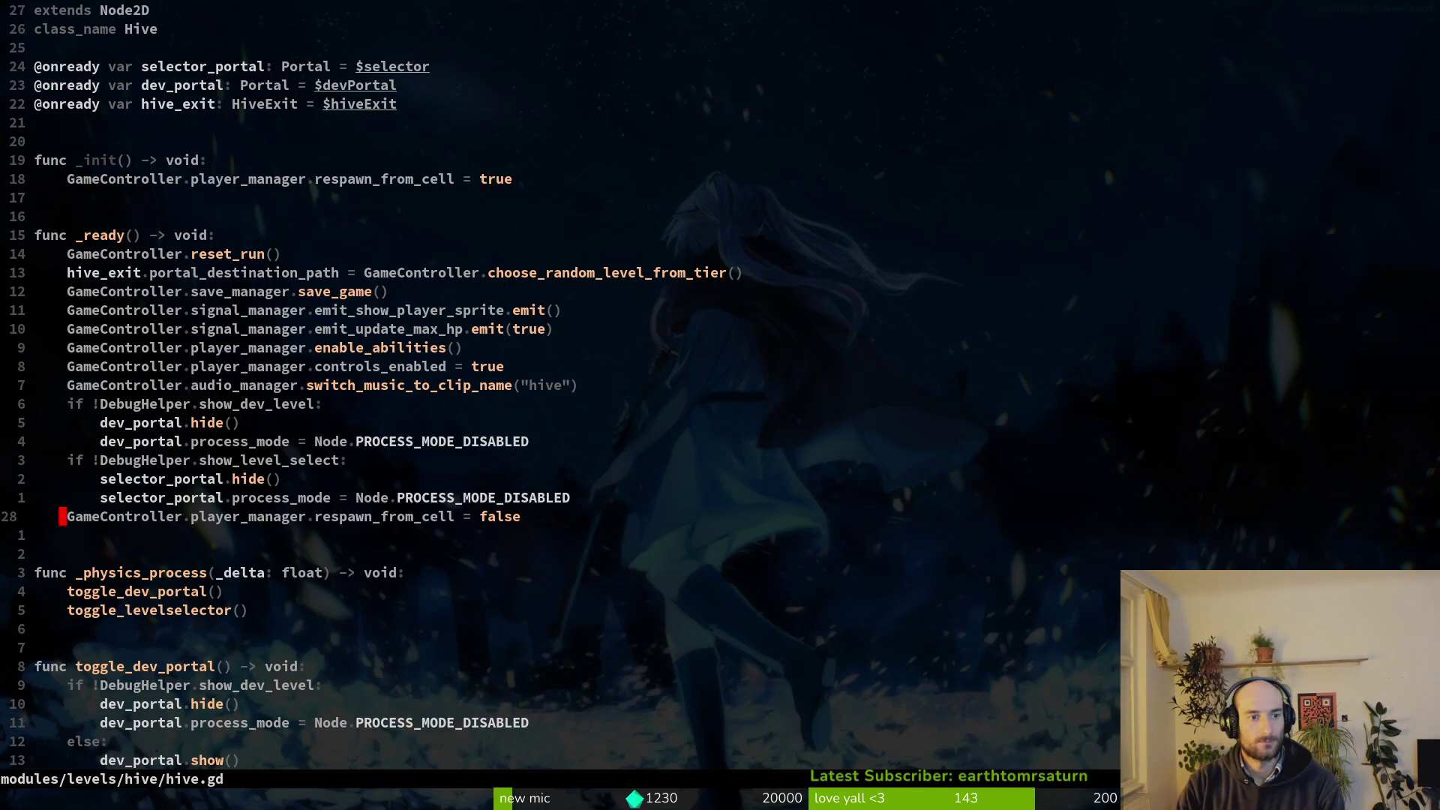
pyautogui.press('k')
pyautogui.press('k')
pyautogui.press('k')
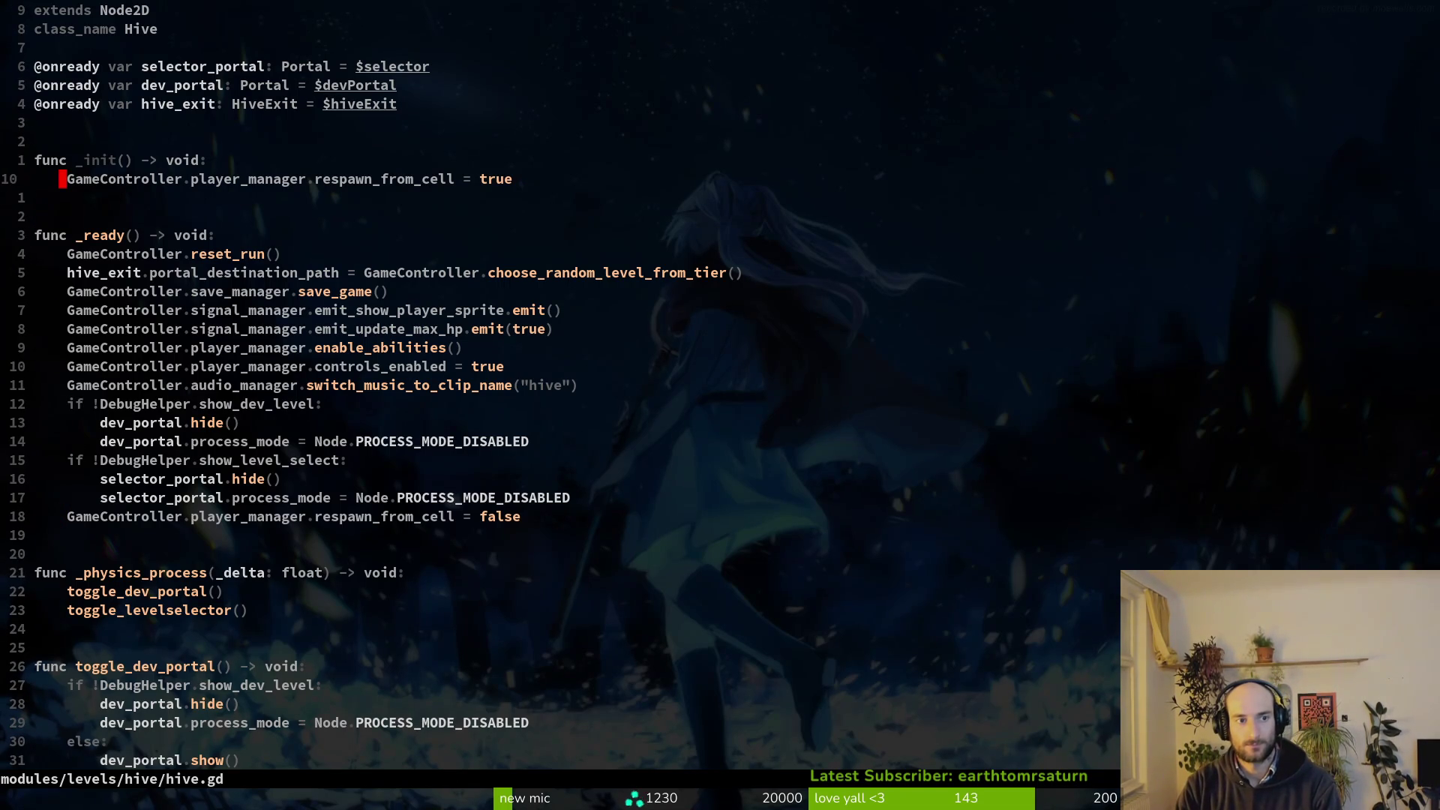
# Copy arena_hornet.gd's line 26 and save it, then return to hive.gd and undo a misplaced paste.
pyautogui.hotkey('ctrl', 'o')
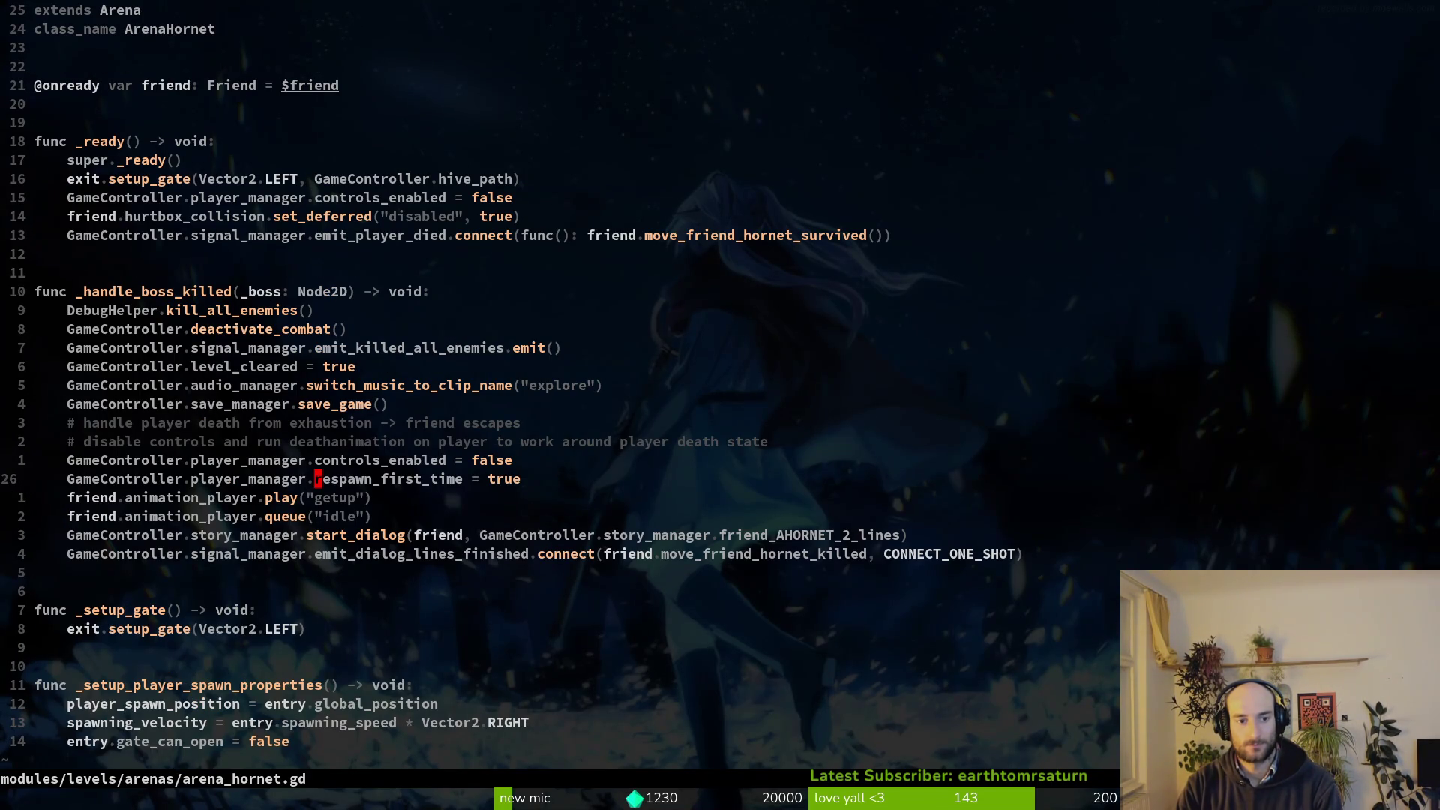
pyautogui.hotkey('shift', 'v')
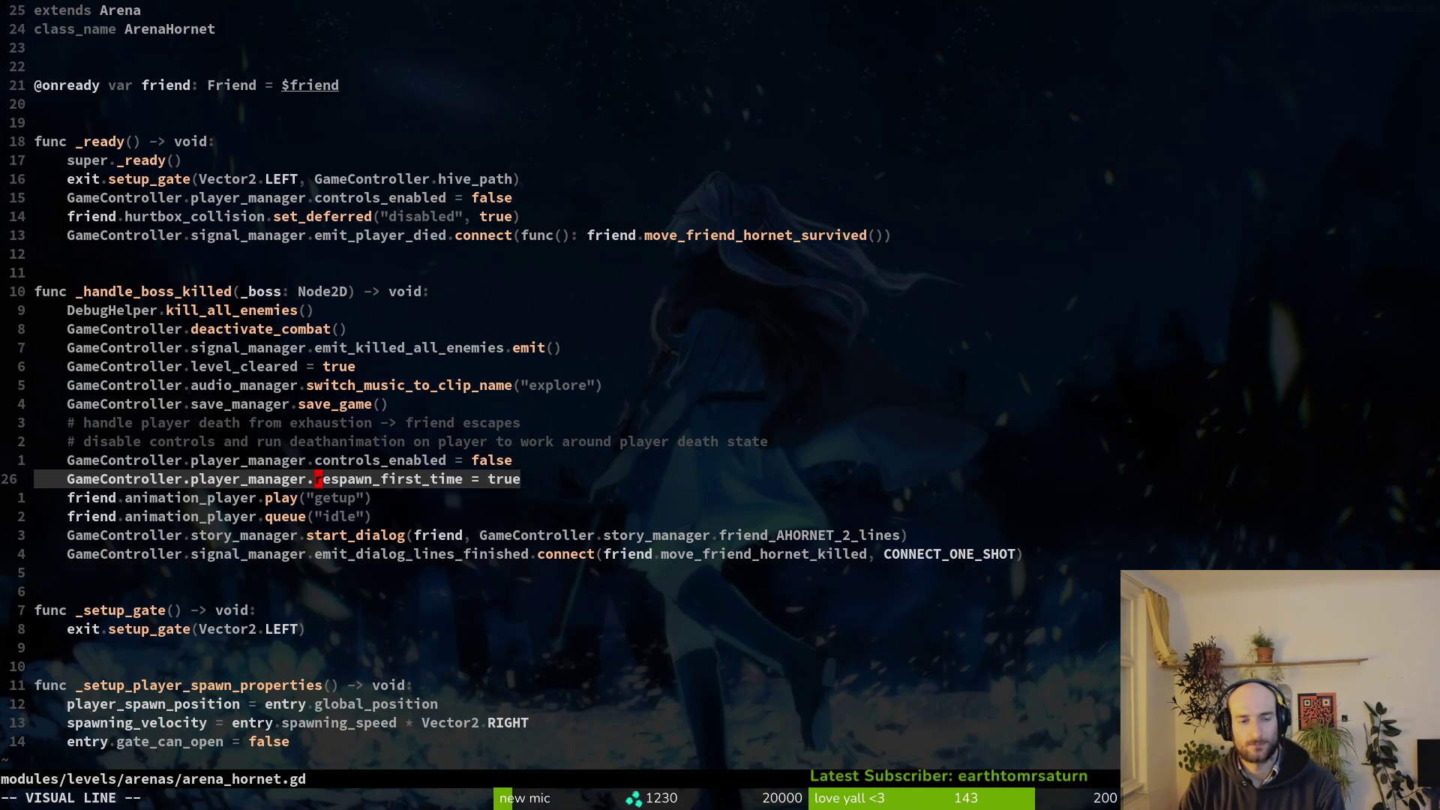
pyautogui.write('y')
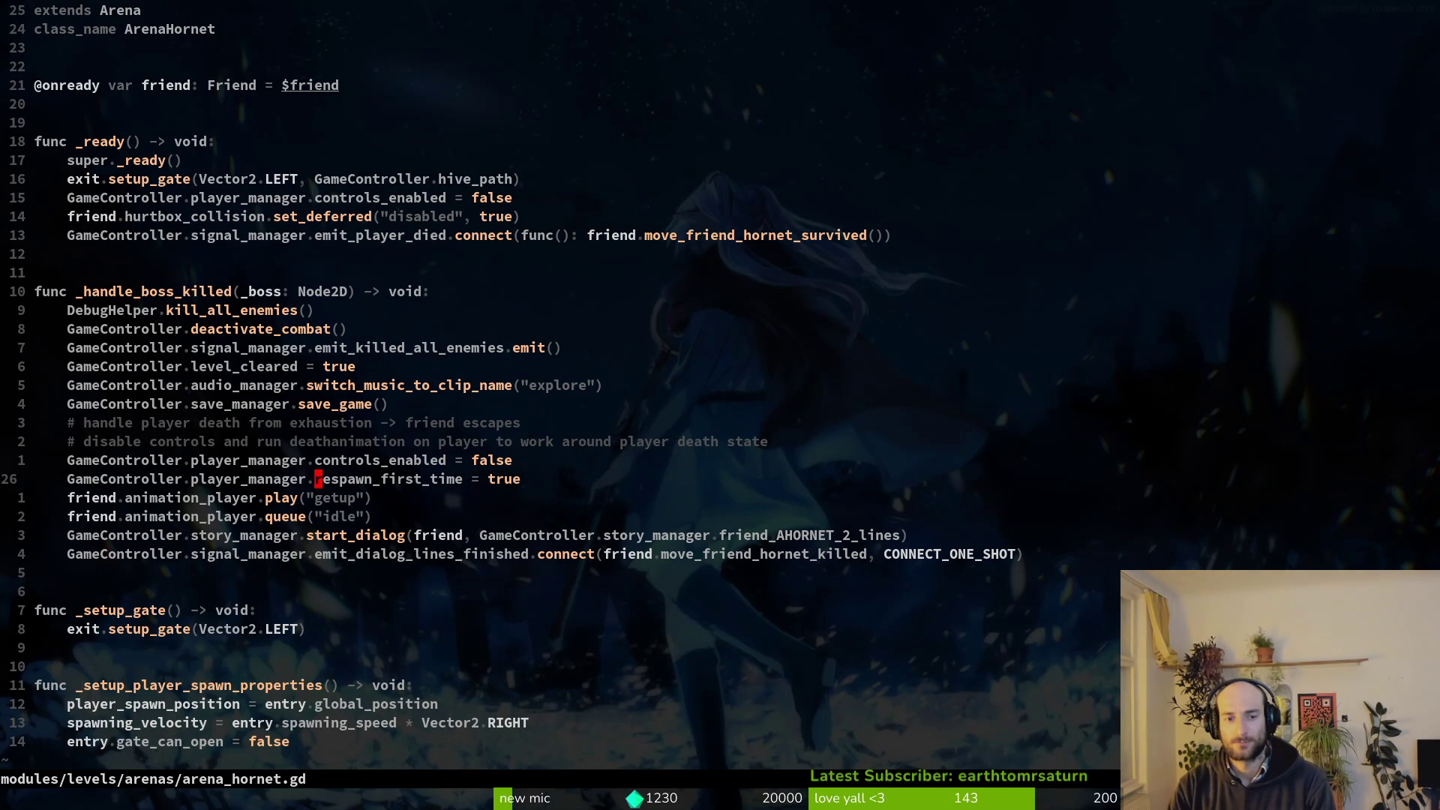
pyautogui.write(':w')
pyautogui.press('Return')
pyautogui.hotkey('ctrl', '6')
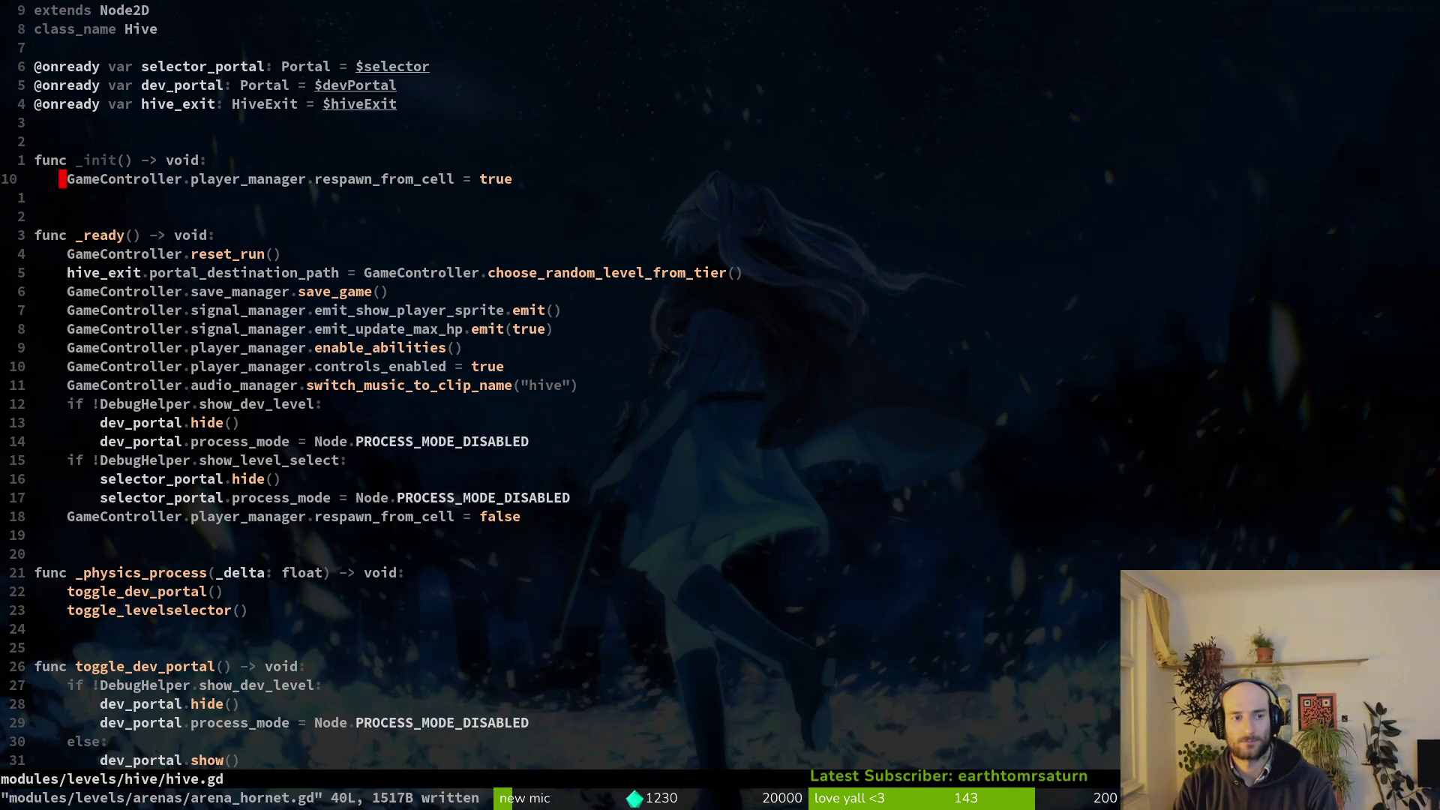
pyautogui.press('j')
pyautogui.press('j')
pyautogui.press('^')
# Add print_debug of player_manager.respawn_first_time under respawn_from_cell in _init, and save hive.gd.
pyautogui.press('P')
pyautogui.write('uoprint_debug(')
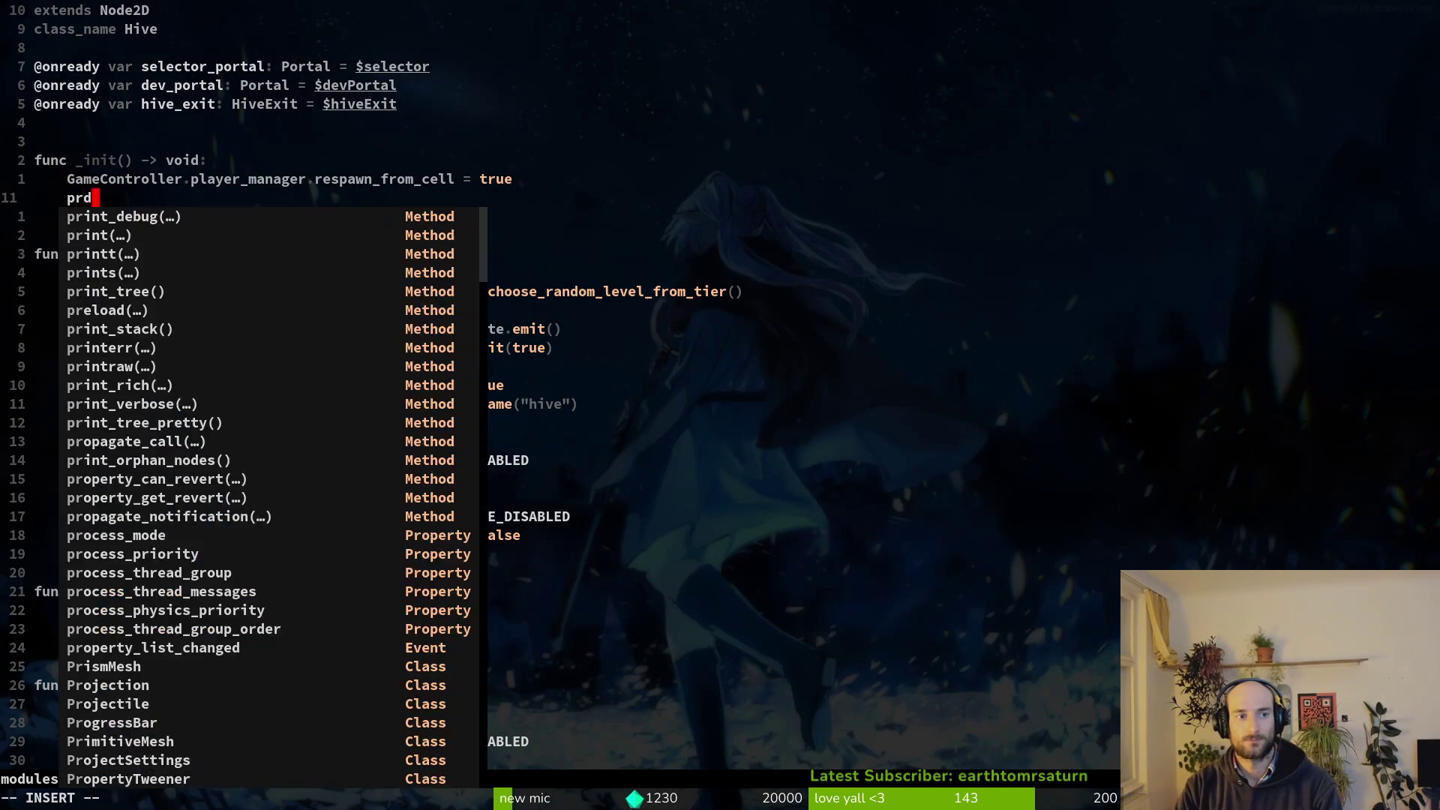
pyautogui.write('ameController.player_manager.')
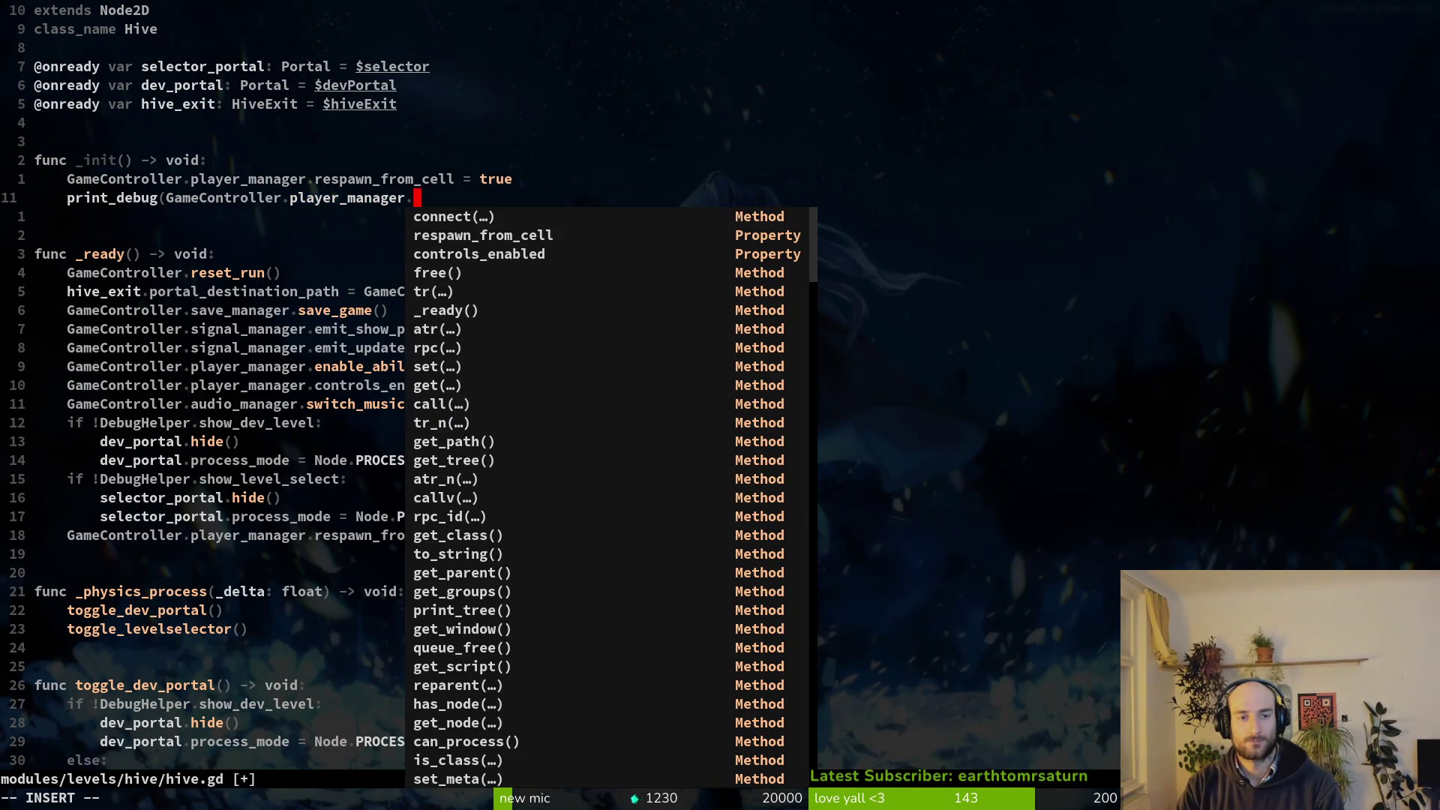
pyautogui.write('res')
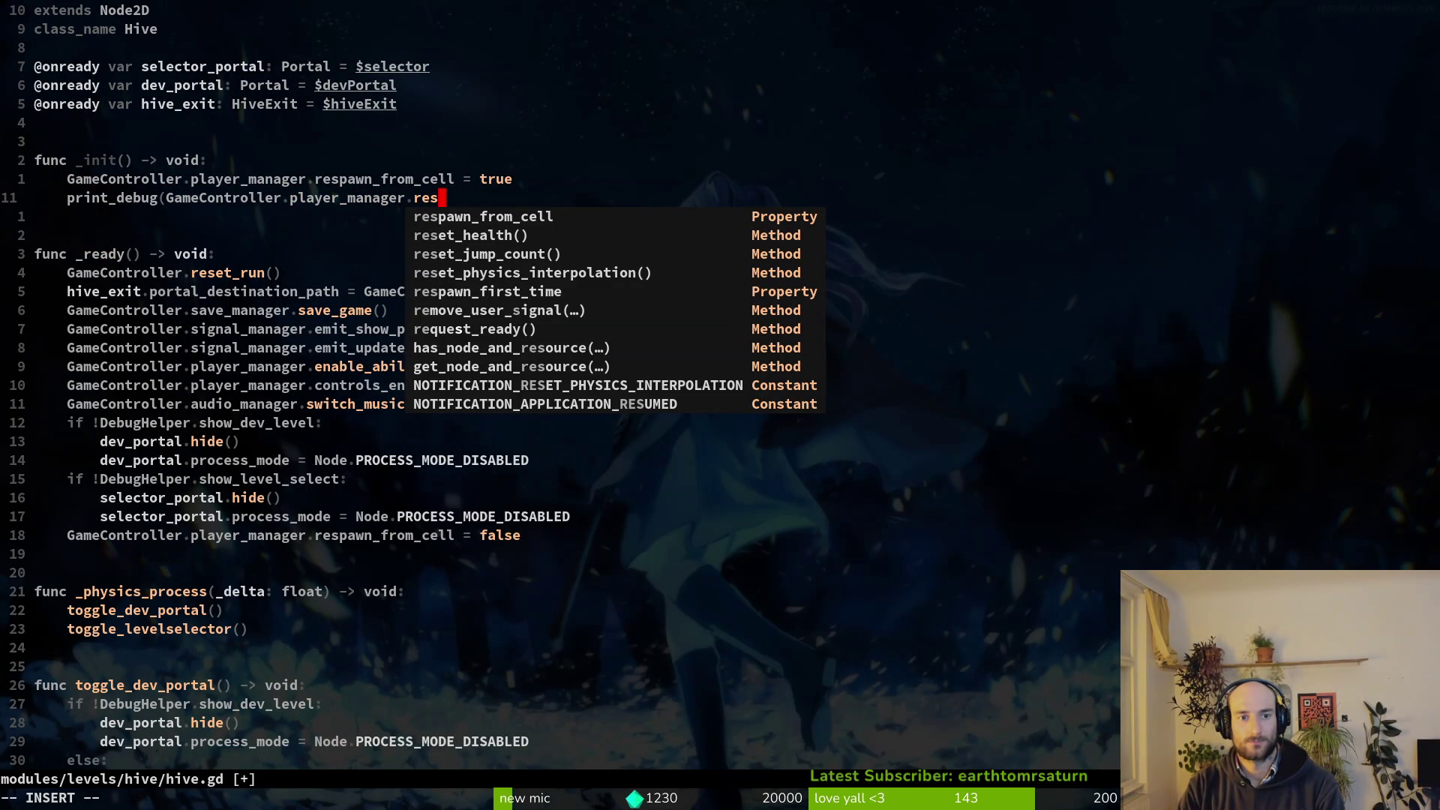
pyautogui.press('Tab')
pyautogui.press('Tab')
pyautogui.press('Tab')
pyautogui.press('Return')
pyautogui.write(':w')
pyautogui.press('Return')
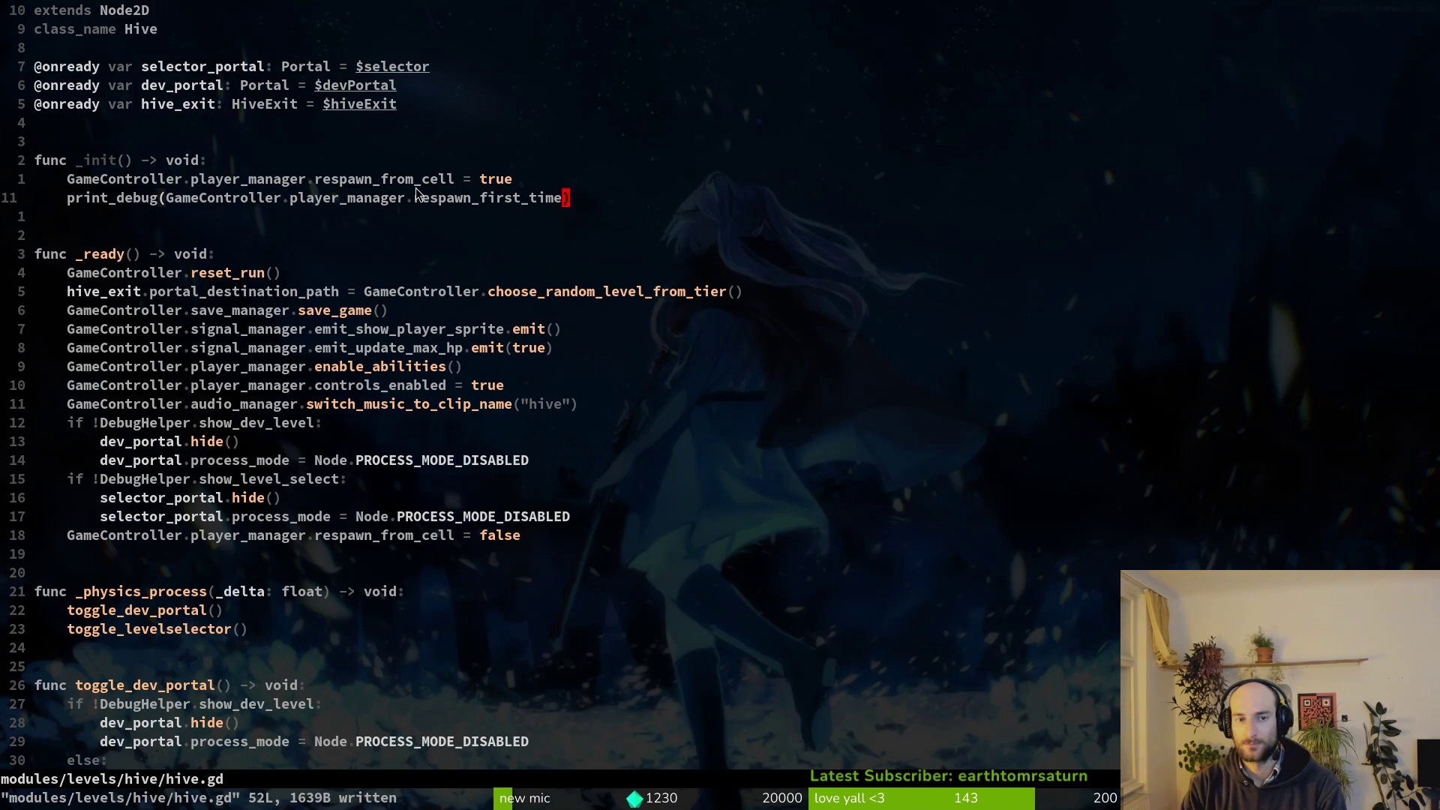
pyautogui.hotkey('alt', 'Tab')
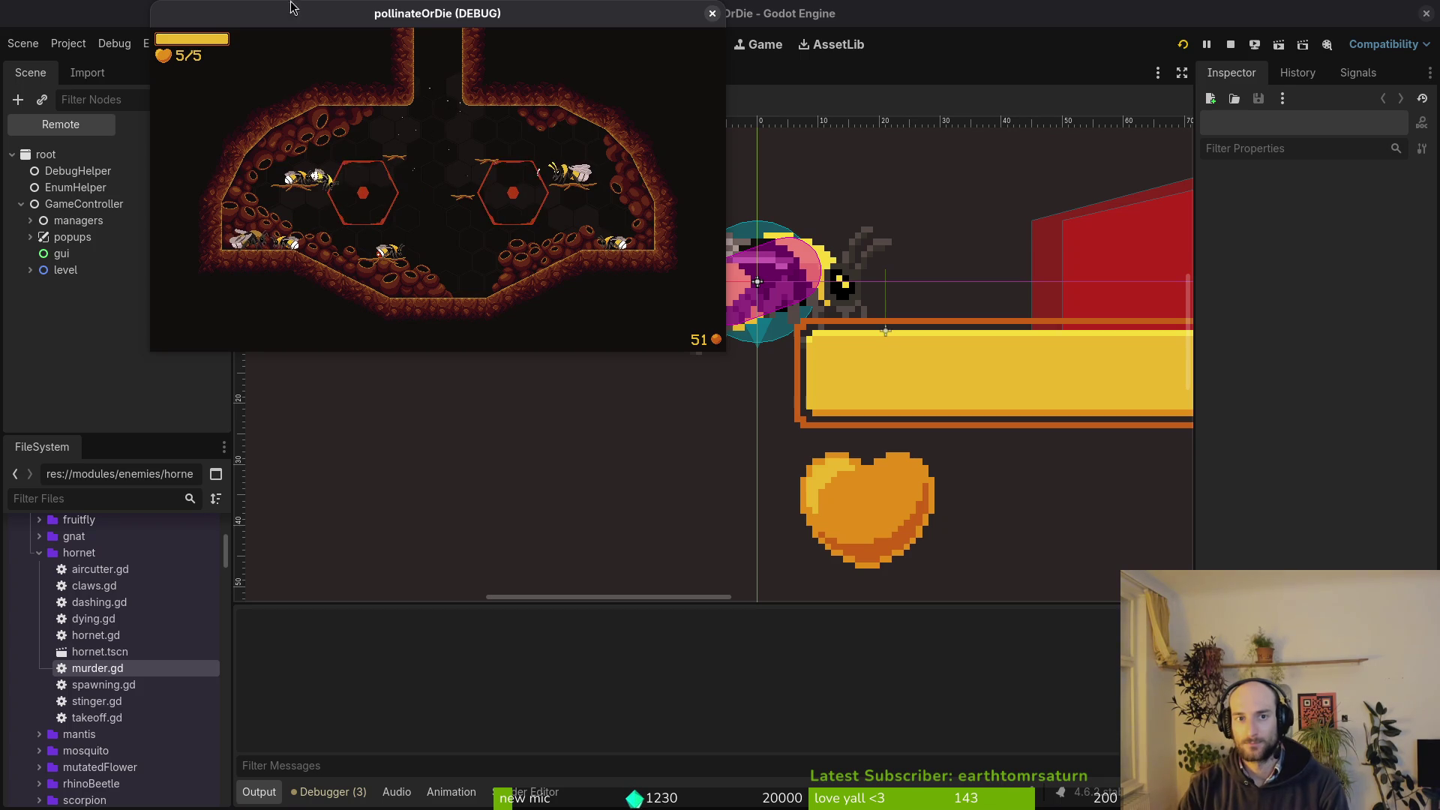
# Stop the game, delete every file in the project's user data folder, and run the project again.
pyautogui.click(1231, 45)
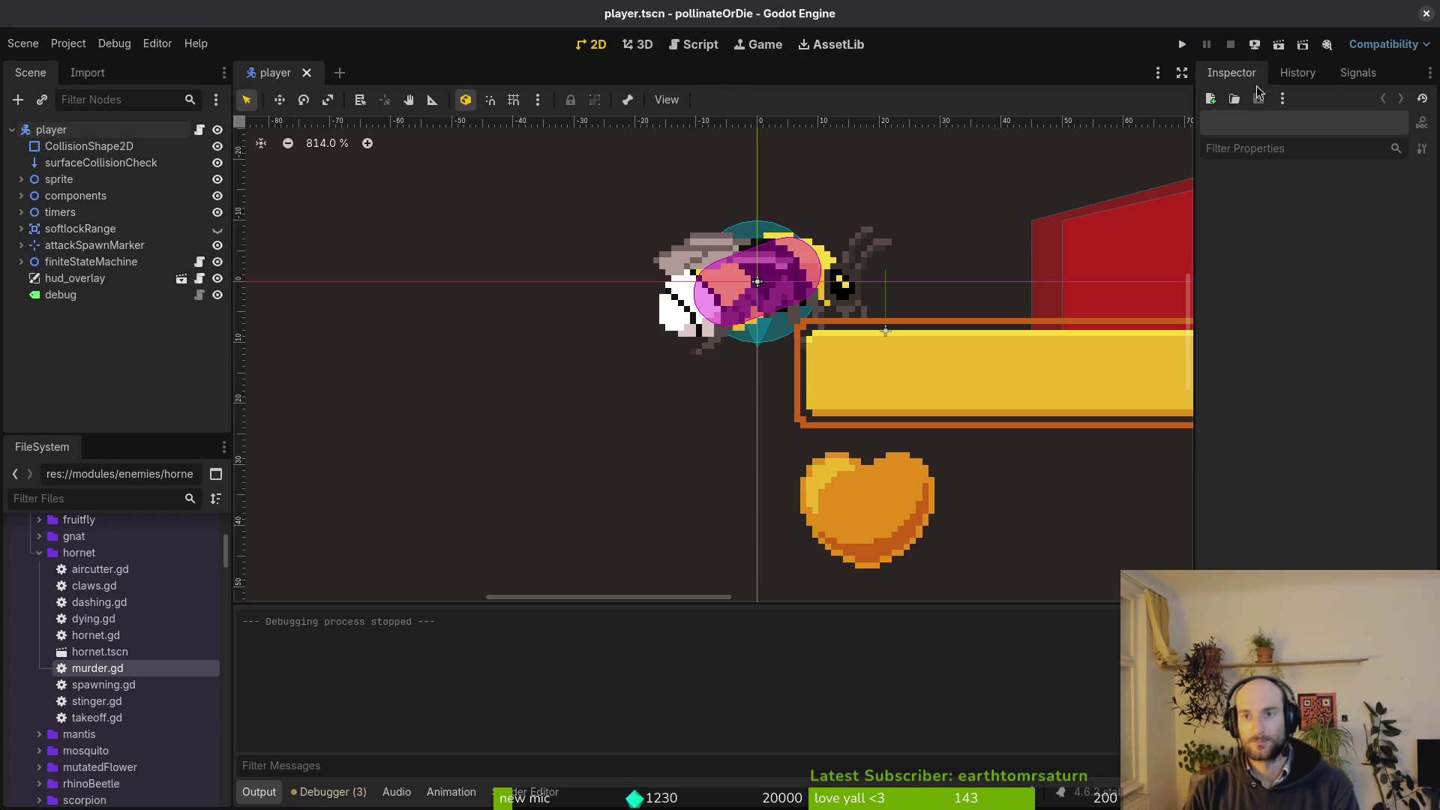
pyautogui.click(79, 43)
pyautogui.click(187, 187)
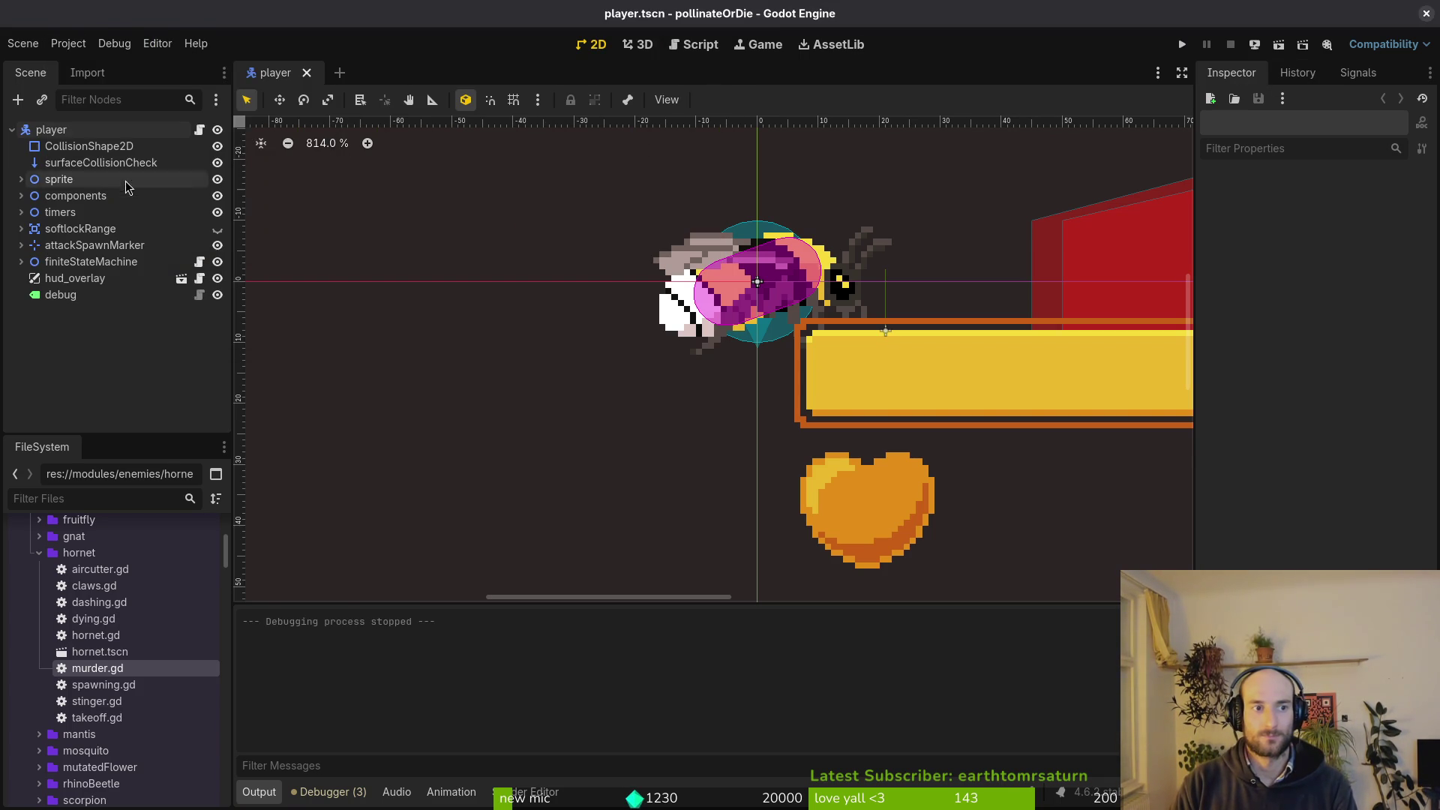
pyautogui.hotkey('ctrl', 'a')
pyautogui.press('Delete')
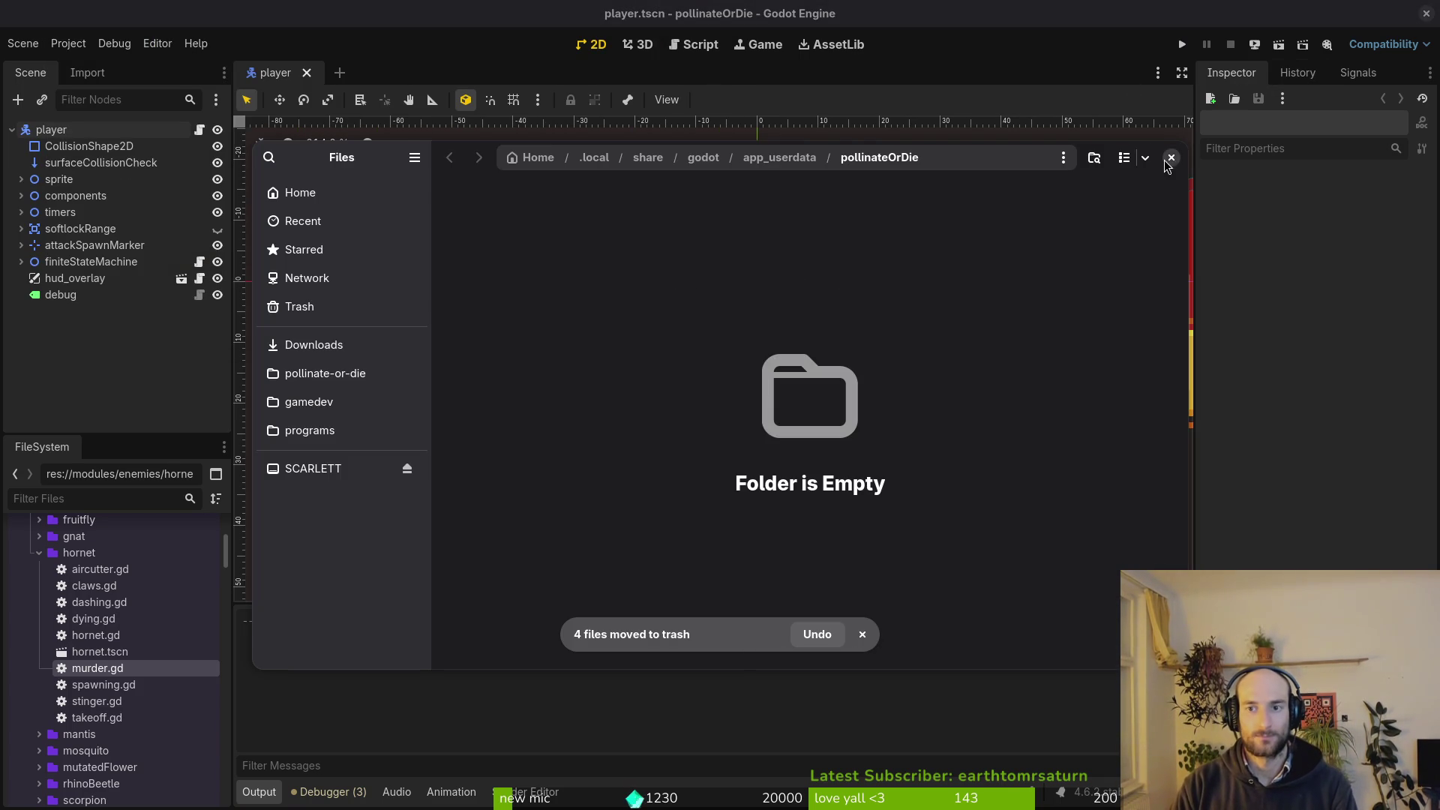
pyautogui.click(1171, 157)
pyautogui.click(1182, 44)
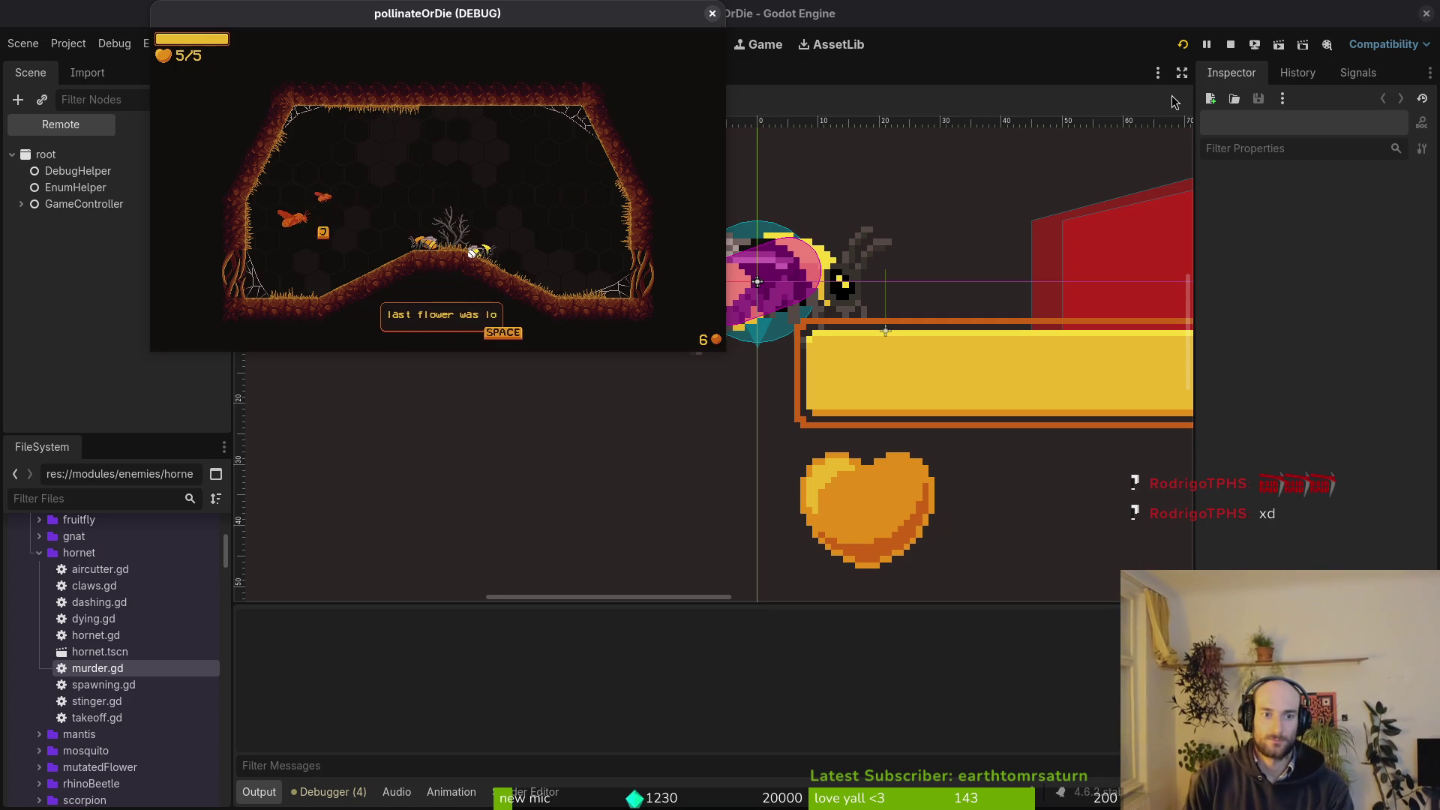
# Dismiss the tutorial dialogs and fly the bee to the dandelion room, then return to Neovim.
pyautogui.press('space')
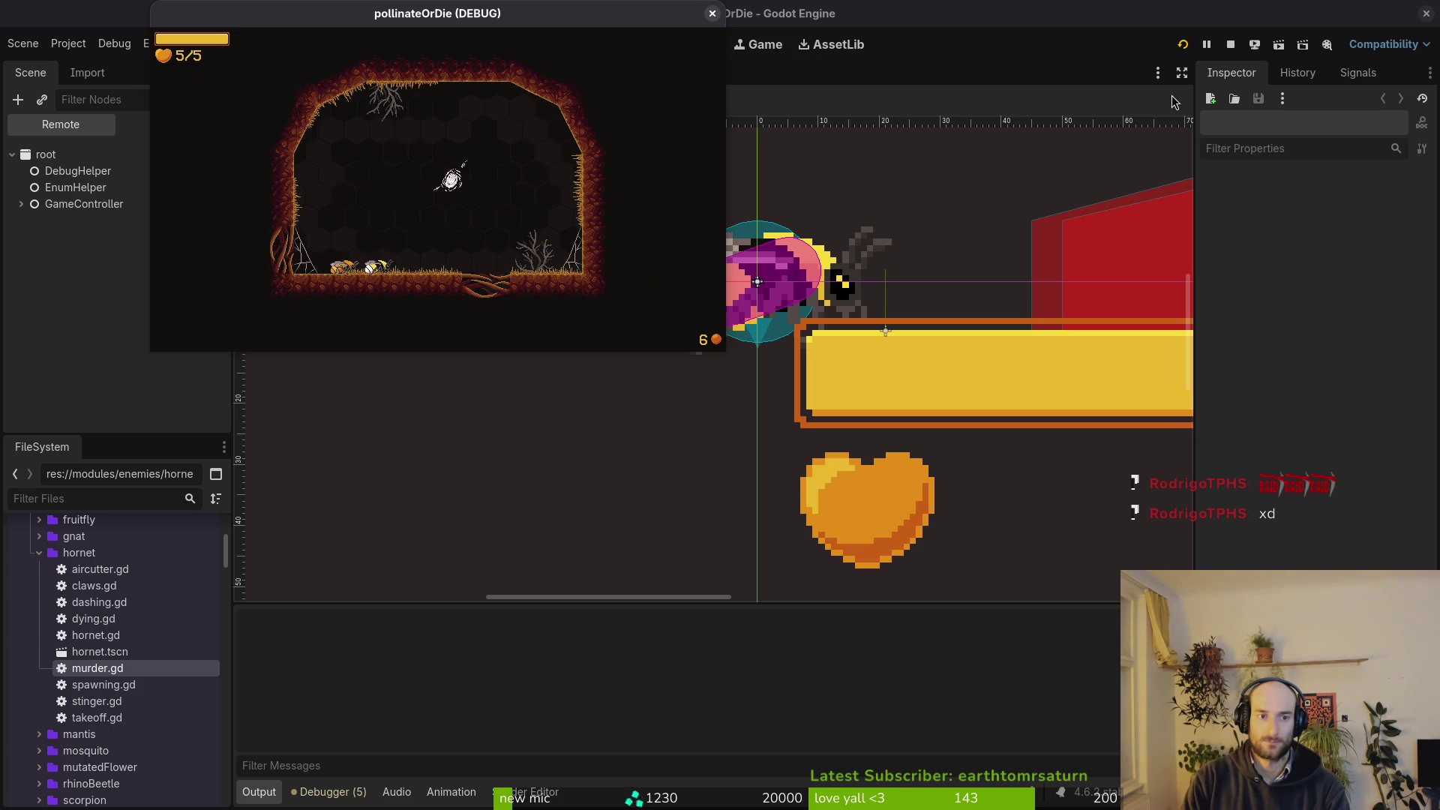
pyautogui.press('space')
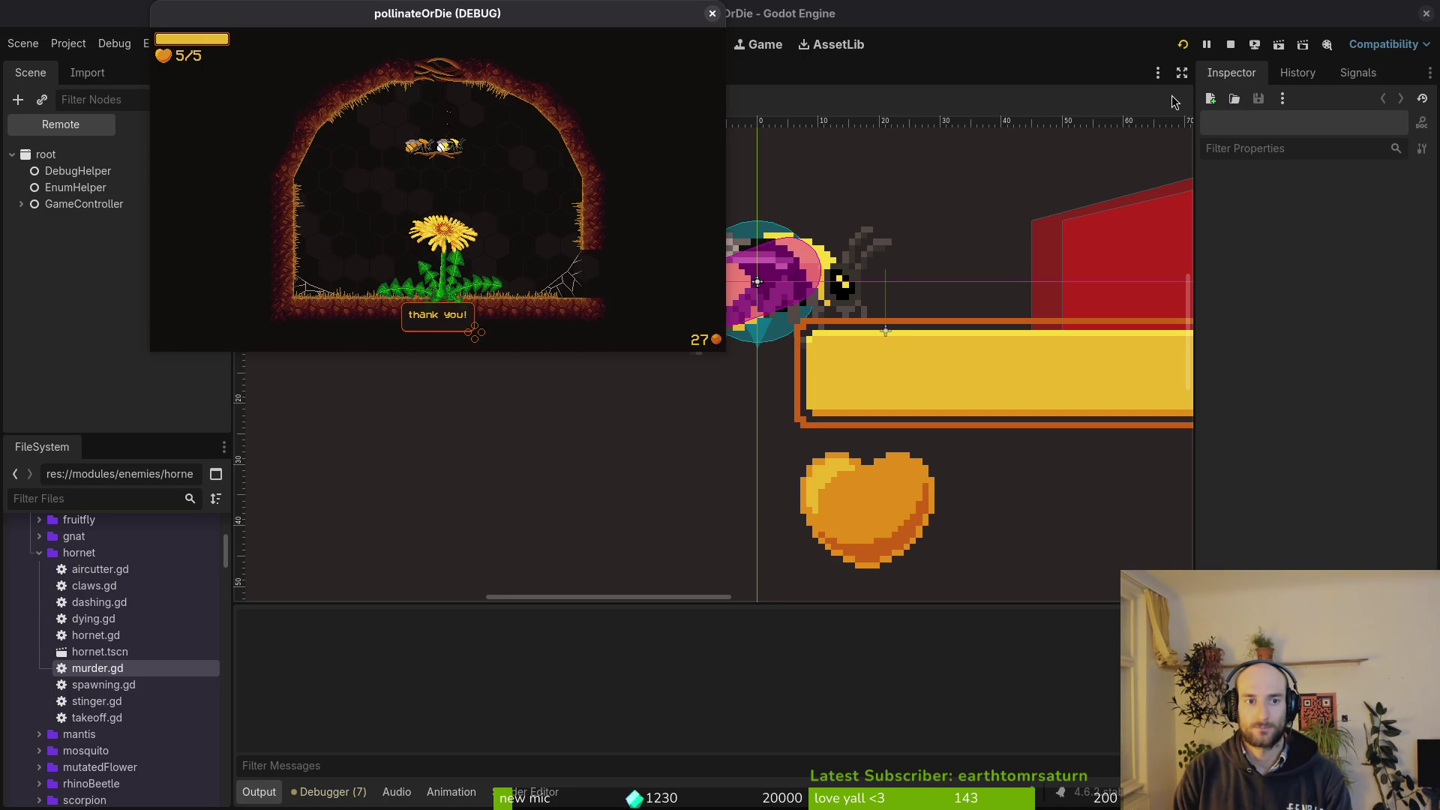
pyautogui.press('super+1')
pyautogui.press('space')
pyautogui.press('f')
pyautogui.press('f')
pyautogui.write('tut6')
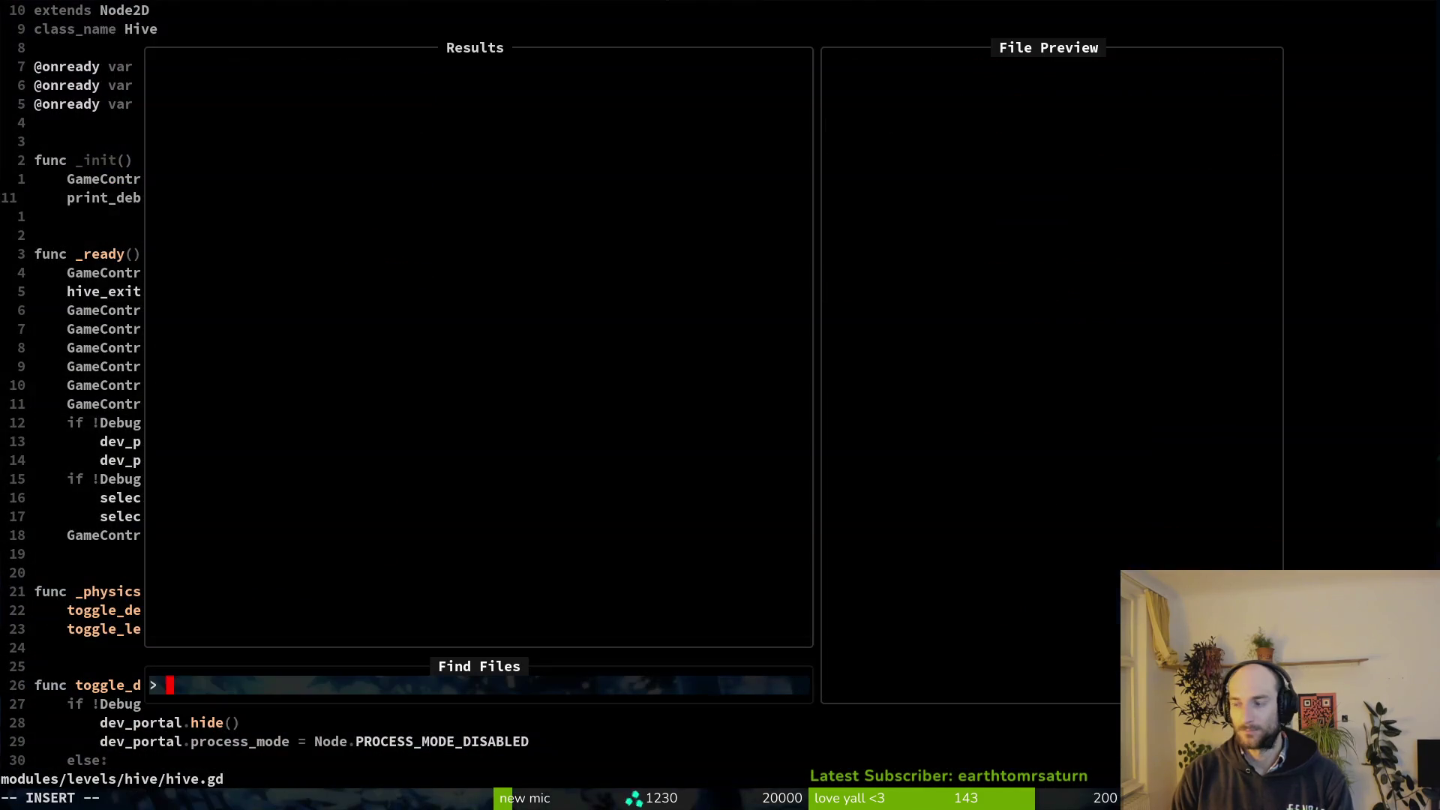
pyautogui.press('BackSpace')
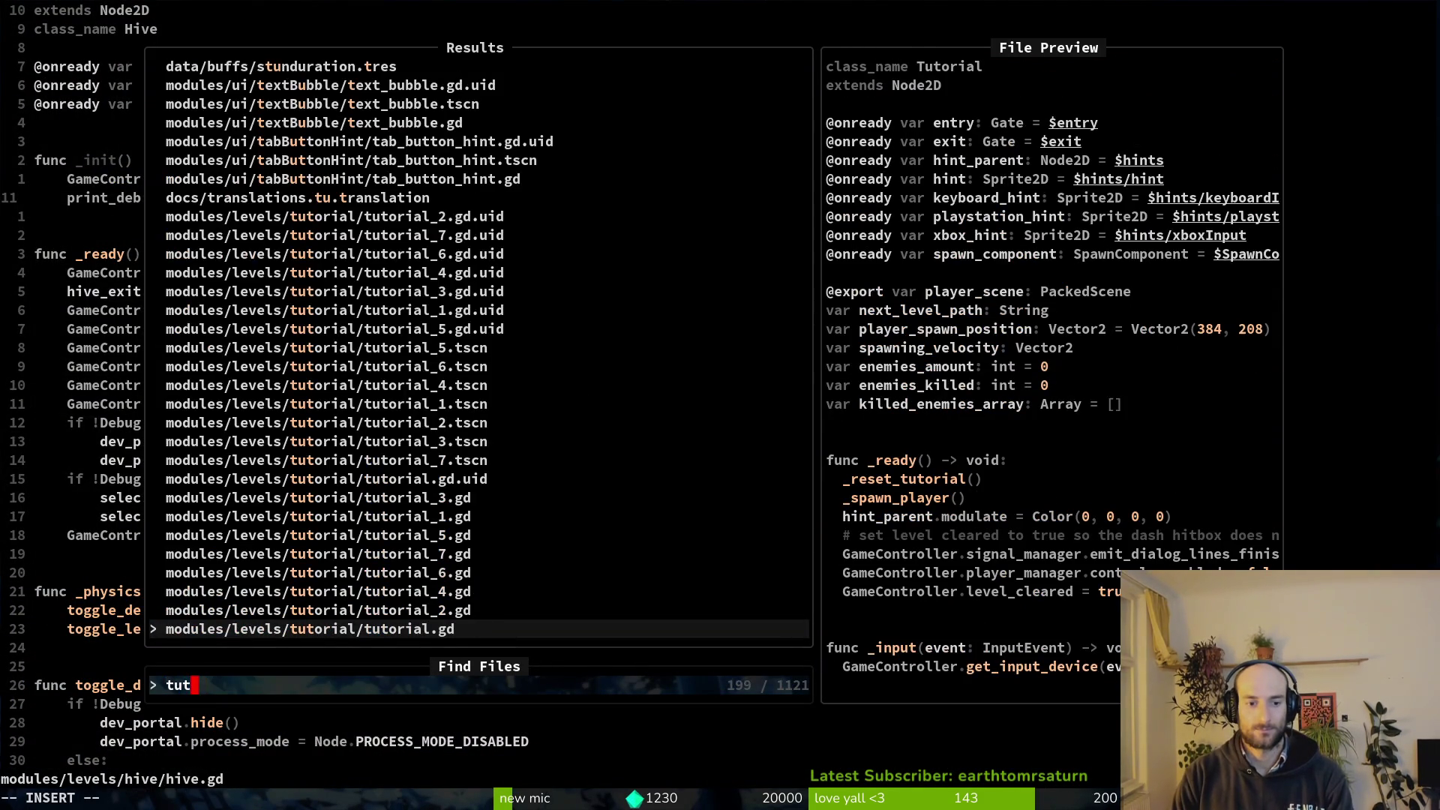
pyautogui.write('_6')
pyautogui.press('Return')
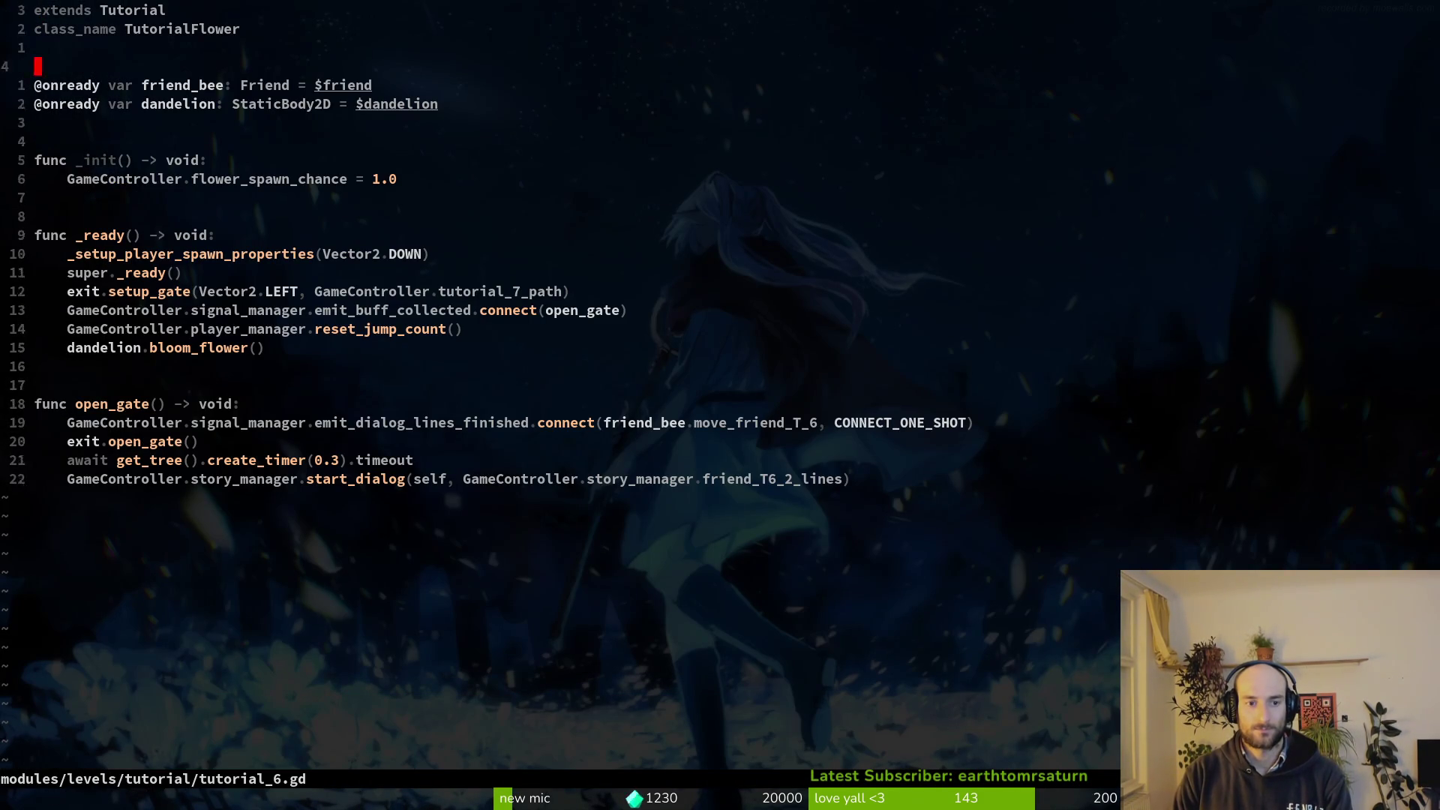
pyautogui.press('j')
pyautogui.press('j')
pyautogui.press('j')
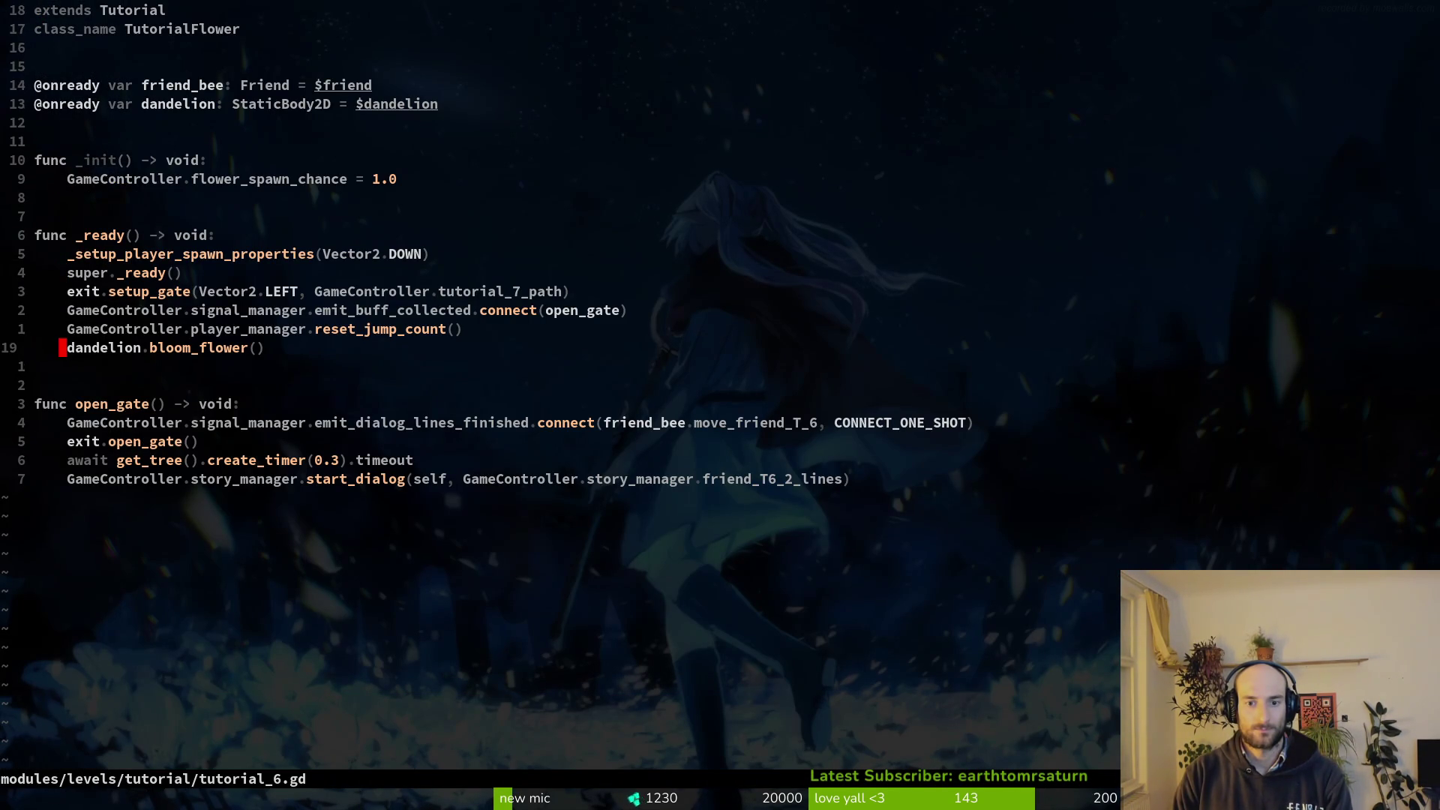
pyautogui.press('k')
pyautogui.hotkey('shift', 'v')
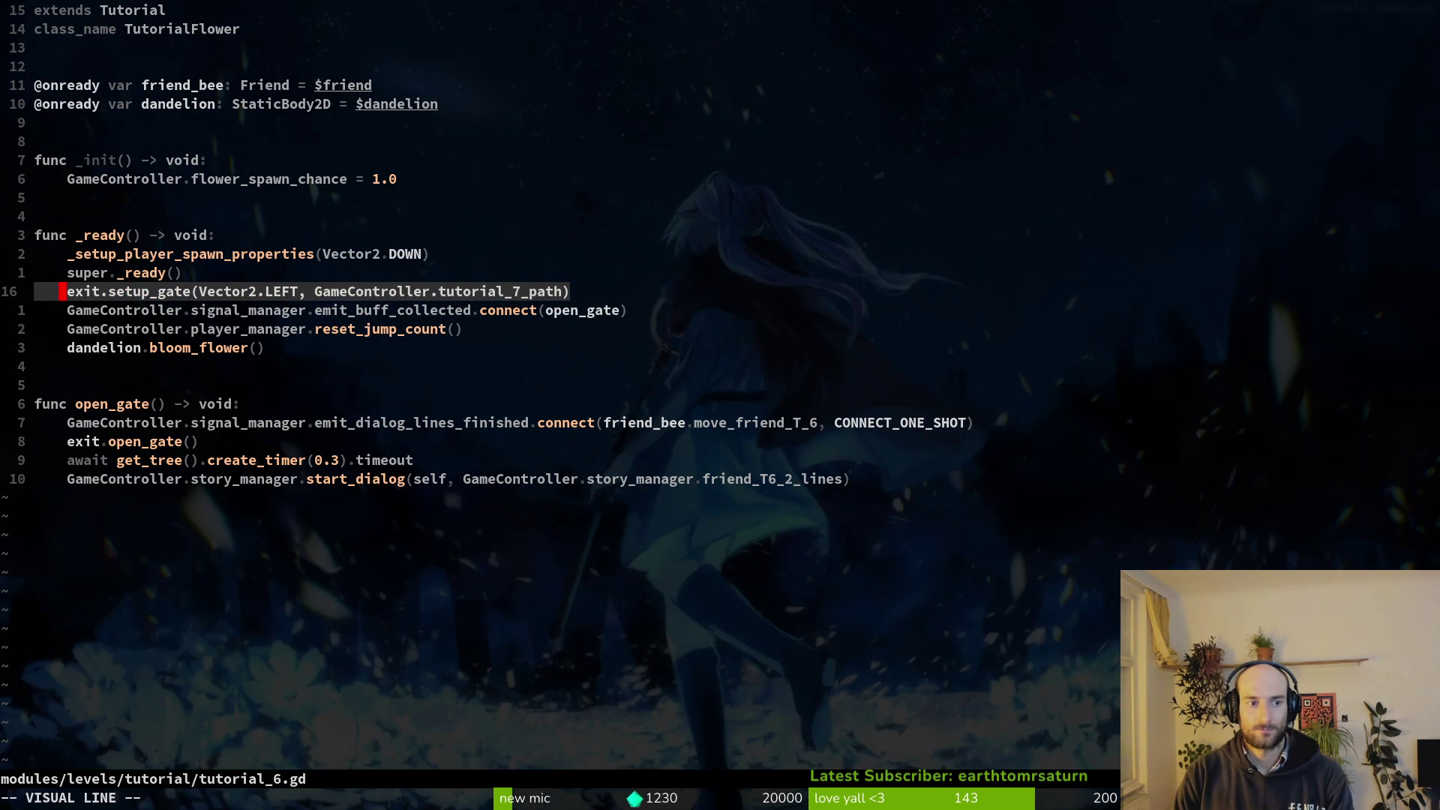
pyautogui.press('Escape')
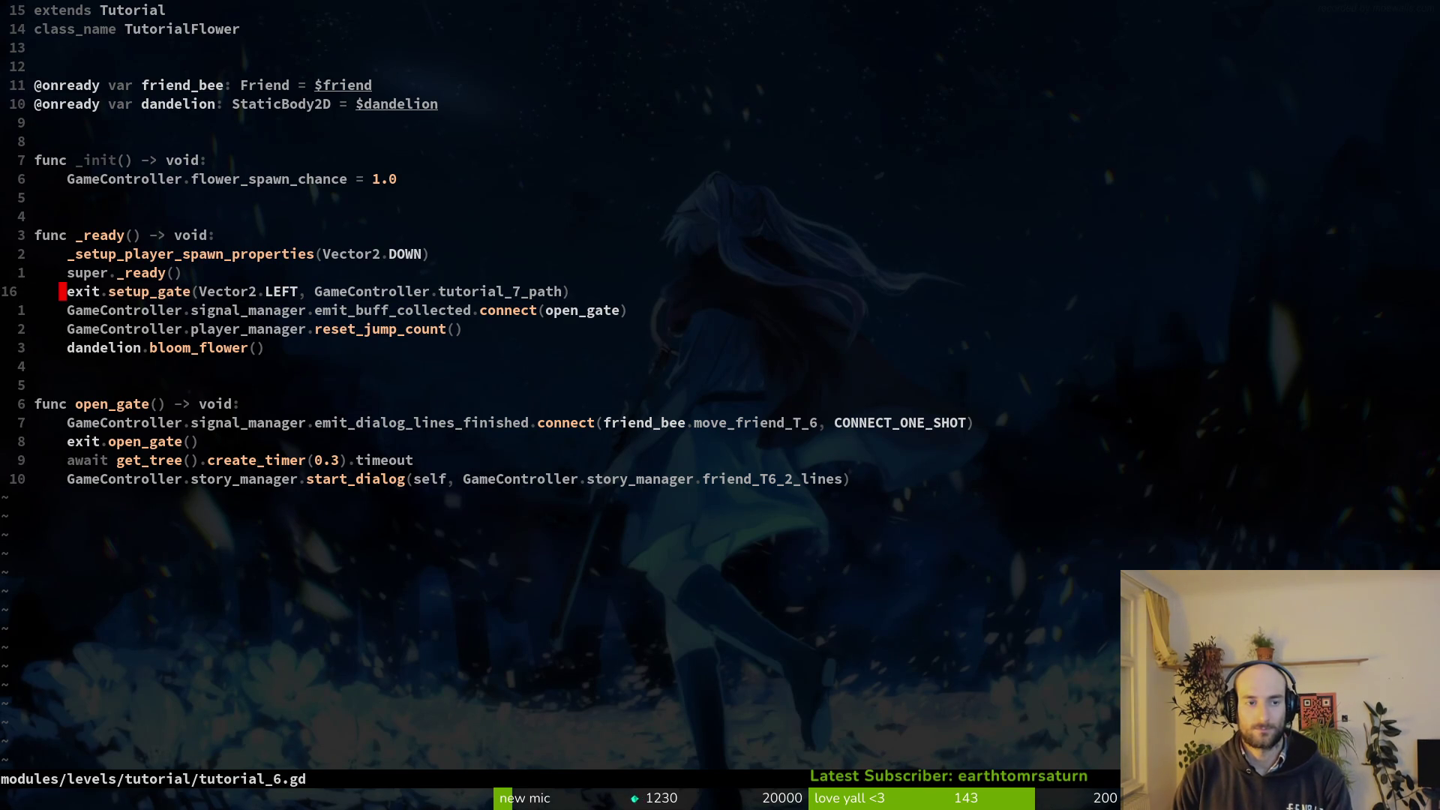
pyautogui.hotkey('ctrl', 'p')
pyautogui.write('tuto')
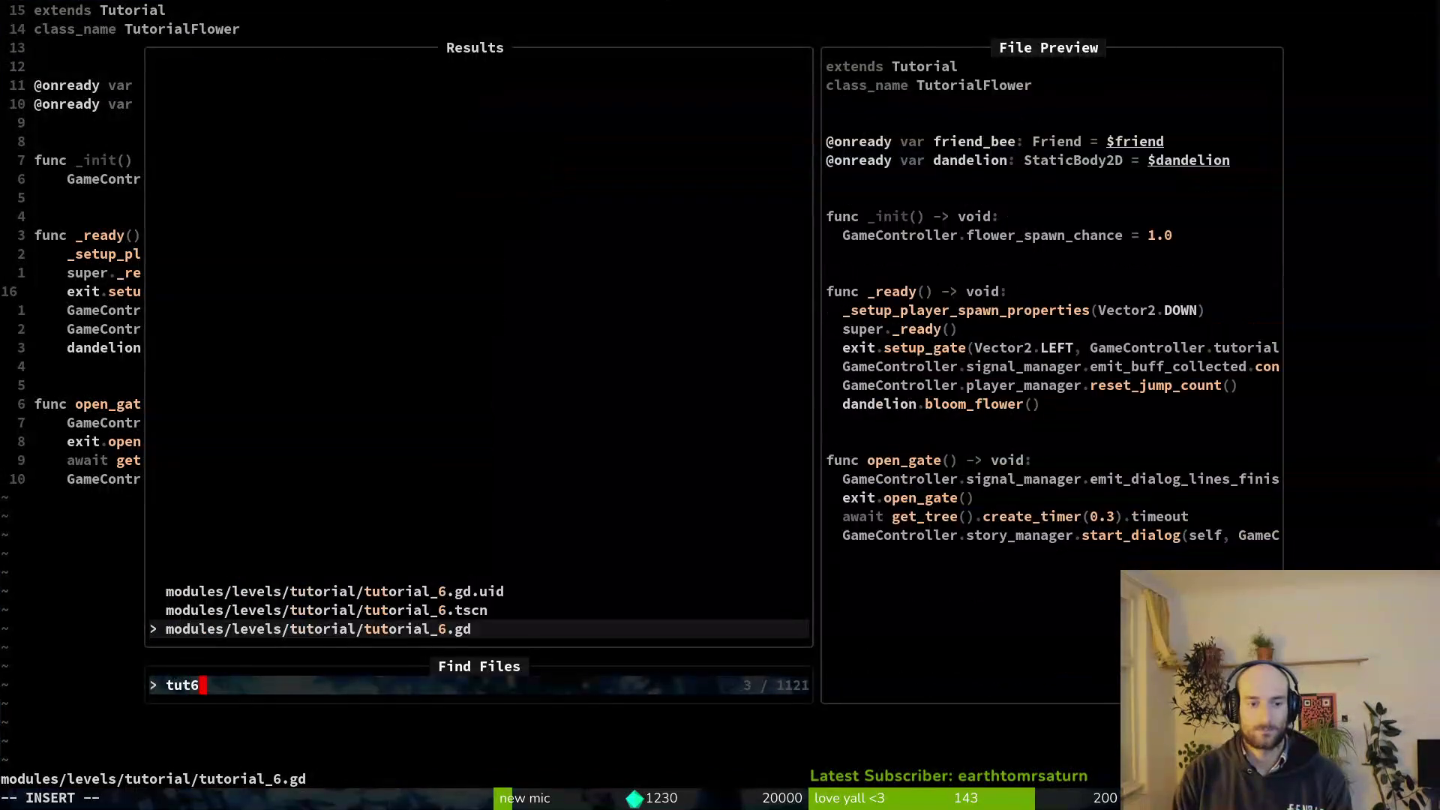
pyautogui.press('Return')
pyautogui.hotkey('ctrl', 'p')
pyautogui.write('tut5')
pyautogui.press('Return')
pyautogui.press('j')
pyautogui.press('j')
pyautogui.press('j')
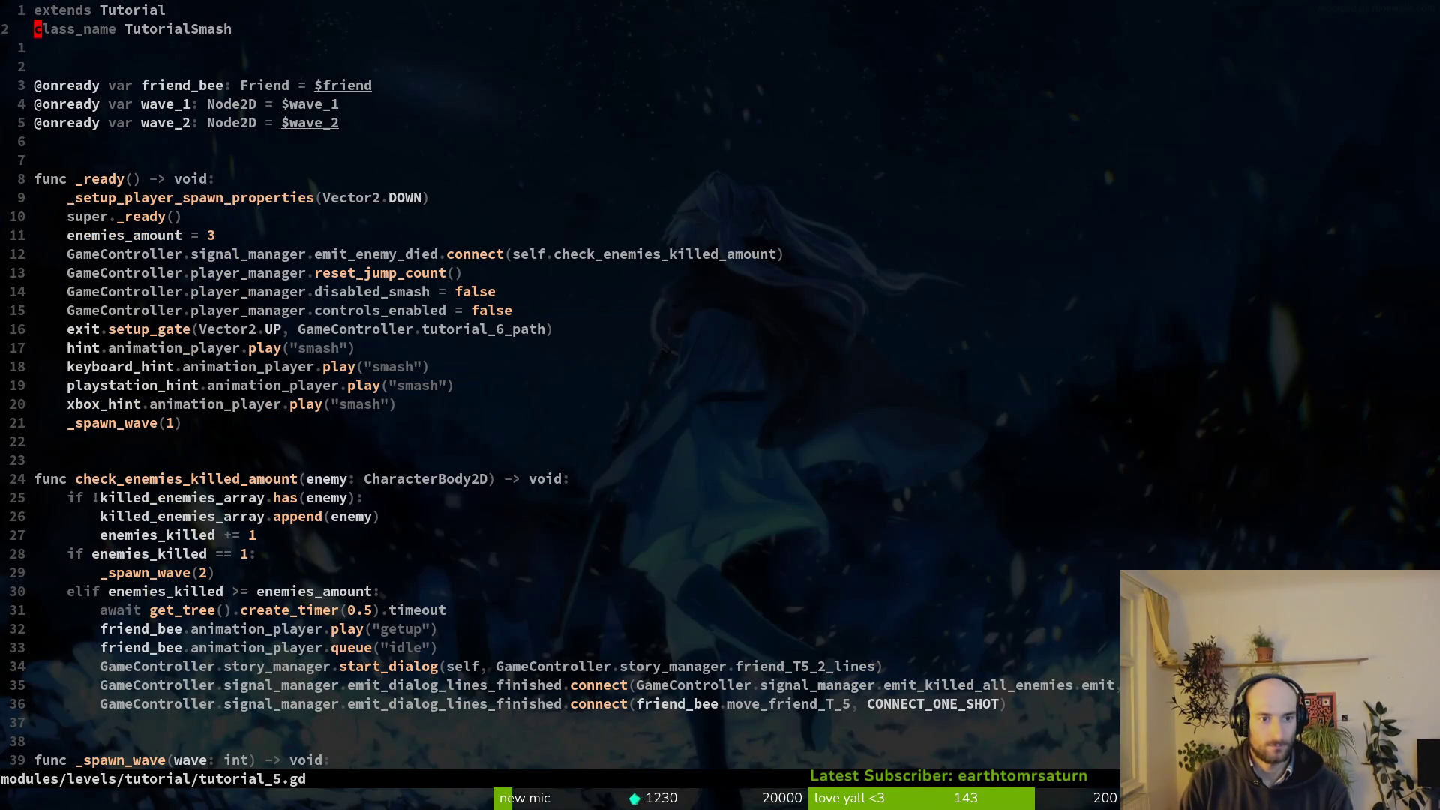
pyautogui.press('j')
pyautogui.press('j')
pyautogui.press('j')
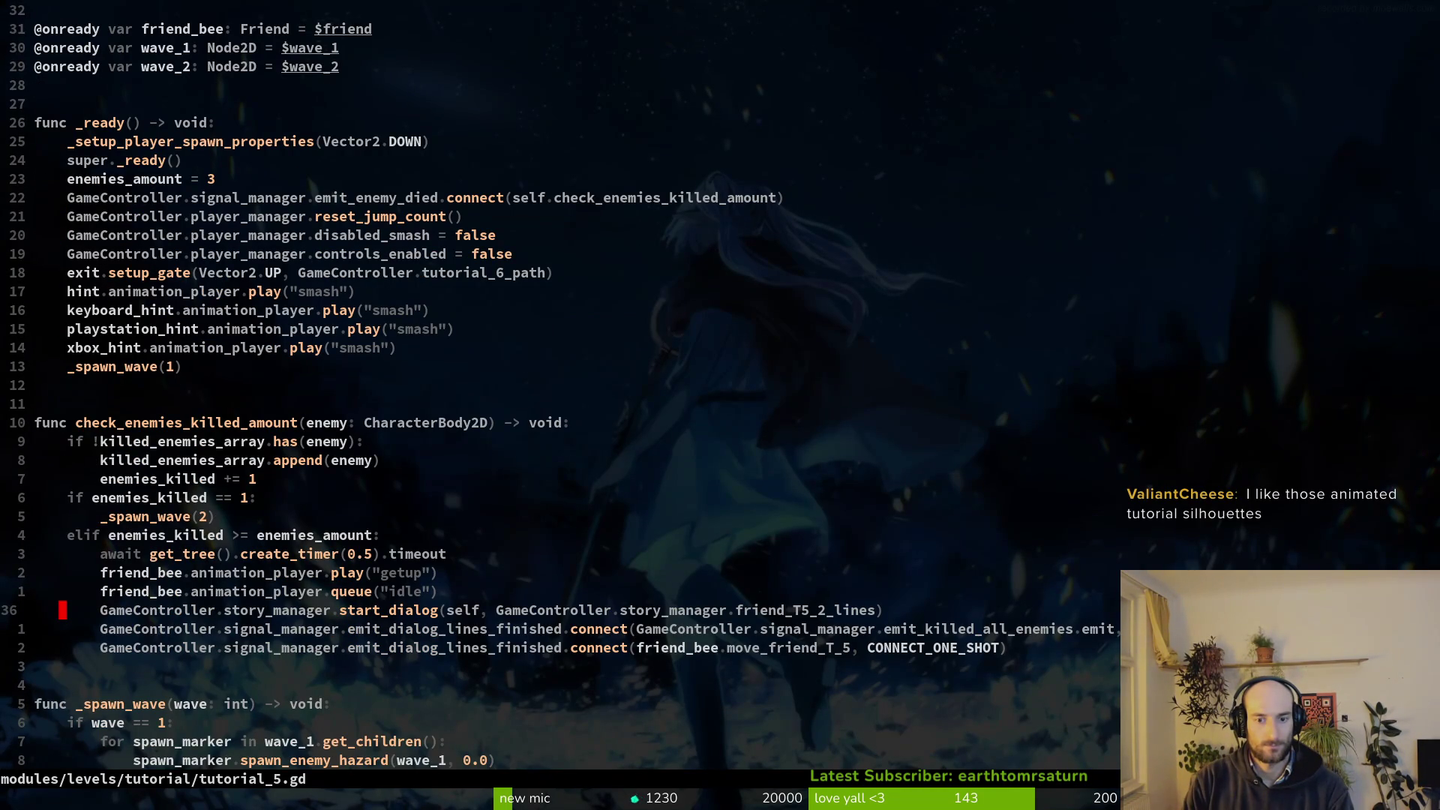
pyautogui.press('k')
pyautogui.press('V')
pyautogui.press('y')
pyautogui.press('j')
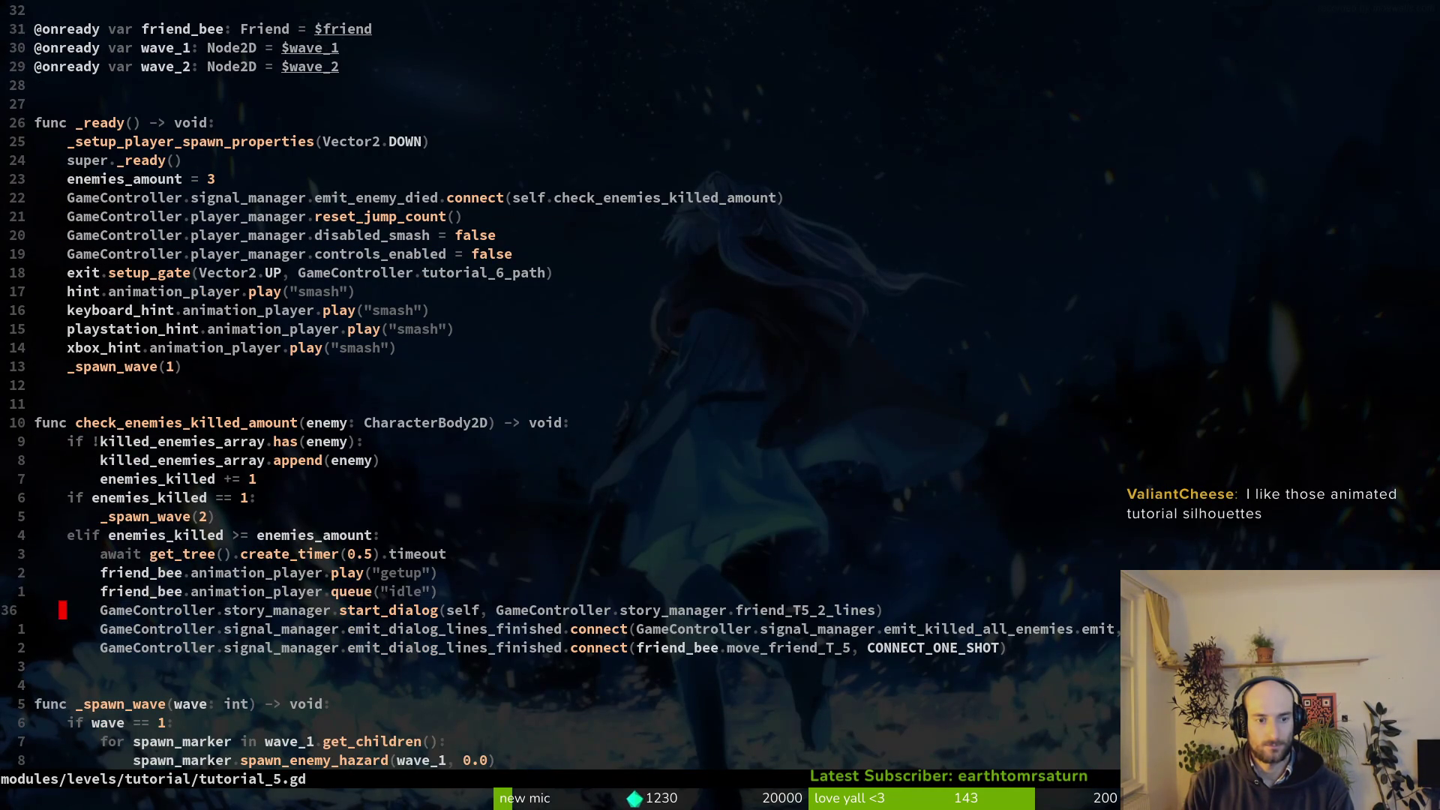
pyautogui.press('j')
pyautogui.press('y')
pyautogui.press('y')
pyautogui.hotkey('shift', 'v')
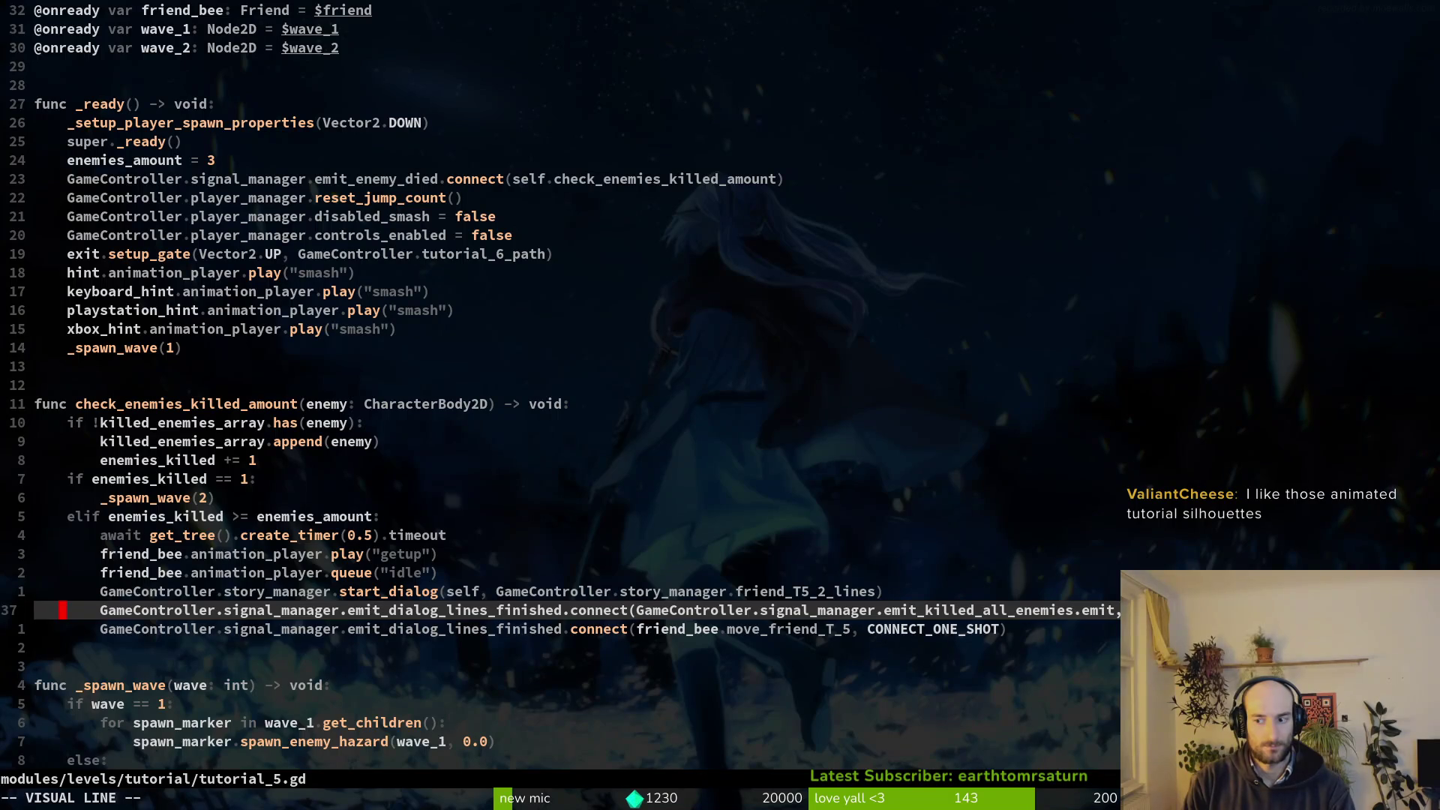
pyautogui.press('y')
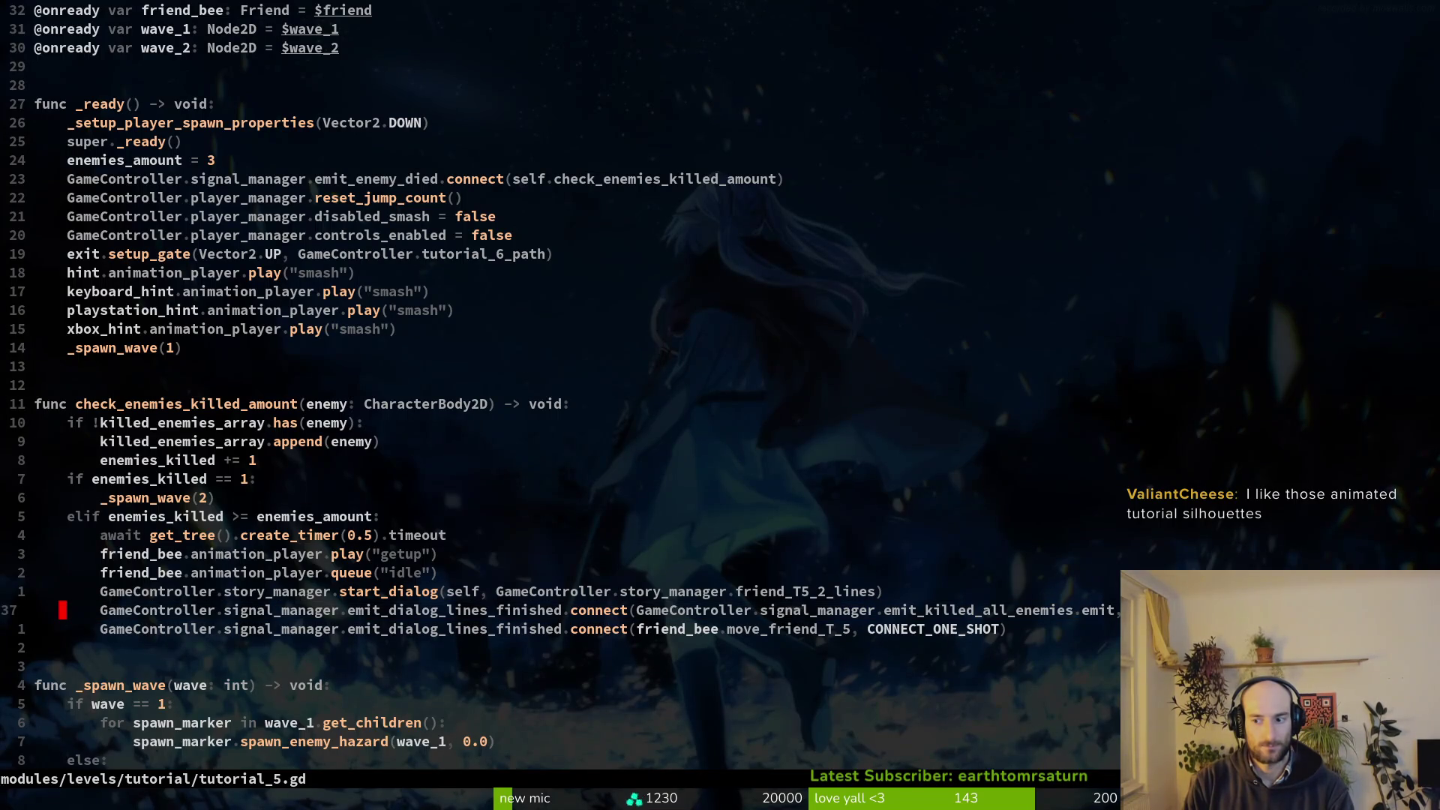
pyautogui.press('k')
pyautogui.press('k')
pyautogui.press('j')
pyautogui.press('j')
pyautogui.press('j')
pyautogui.press('k')
pyautogui.press('k')
pyautogui.press('k')
pyautogui.press('j')
pyautogui.press('j')
pyautogui.press('j')
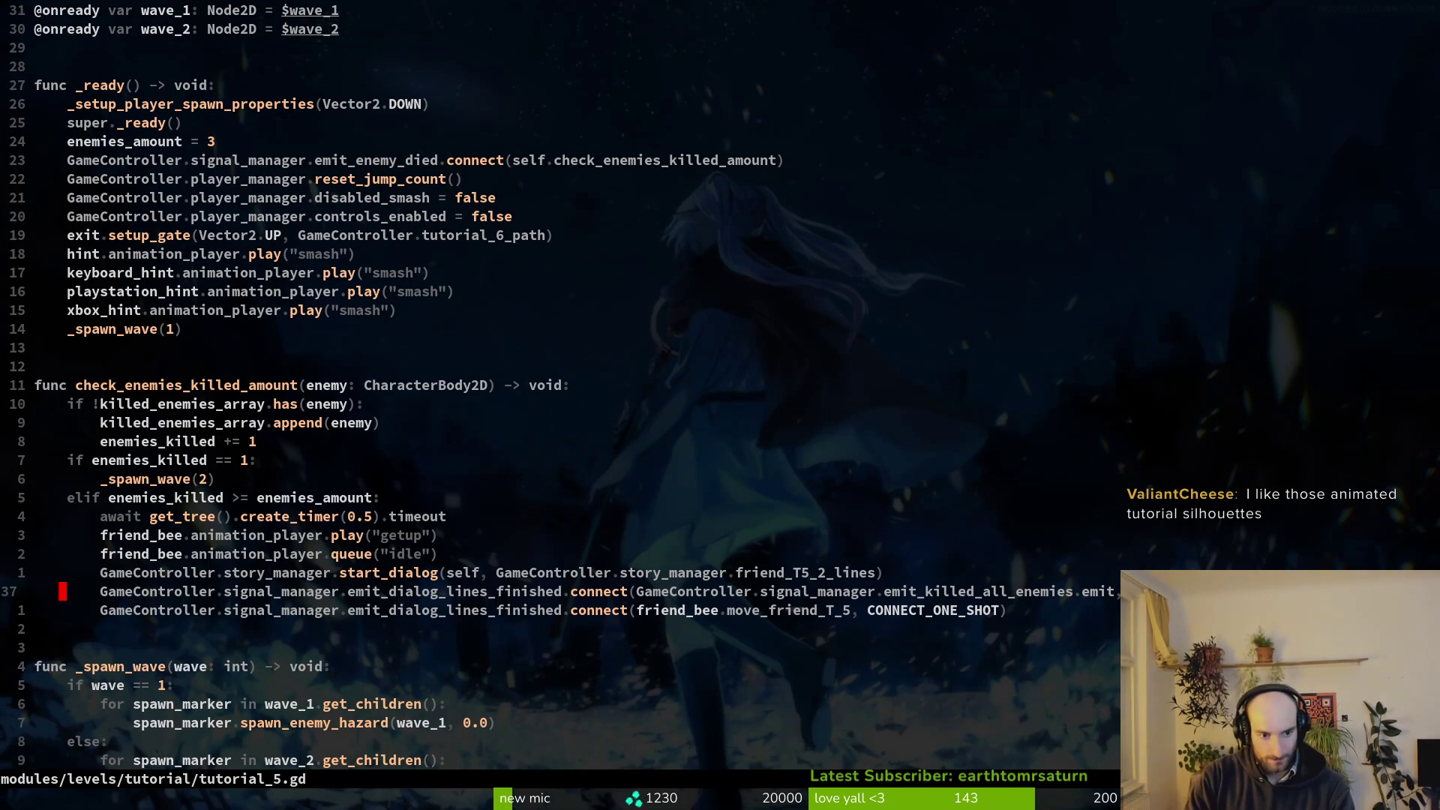
pyautogui.hotkey('shift', 'v')
pyautogui.press('y')
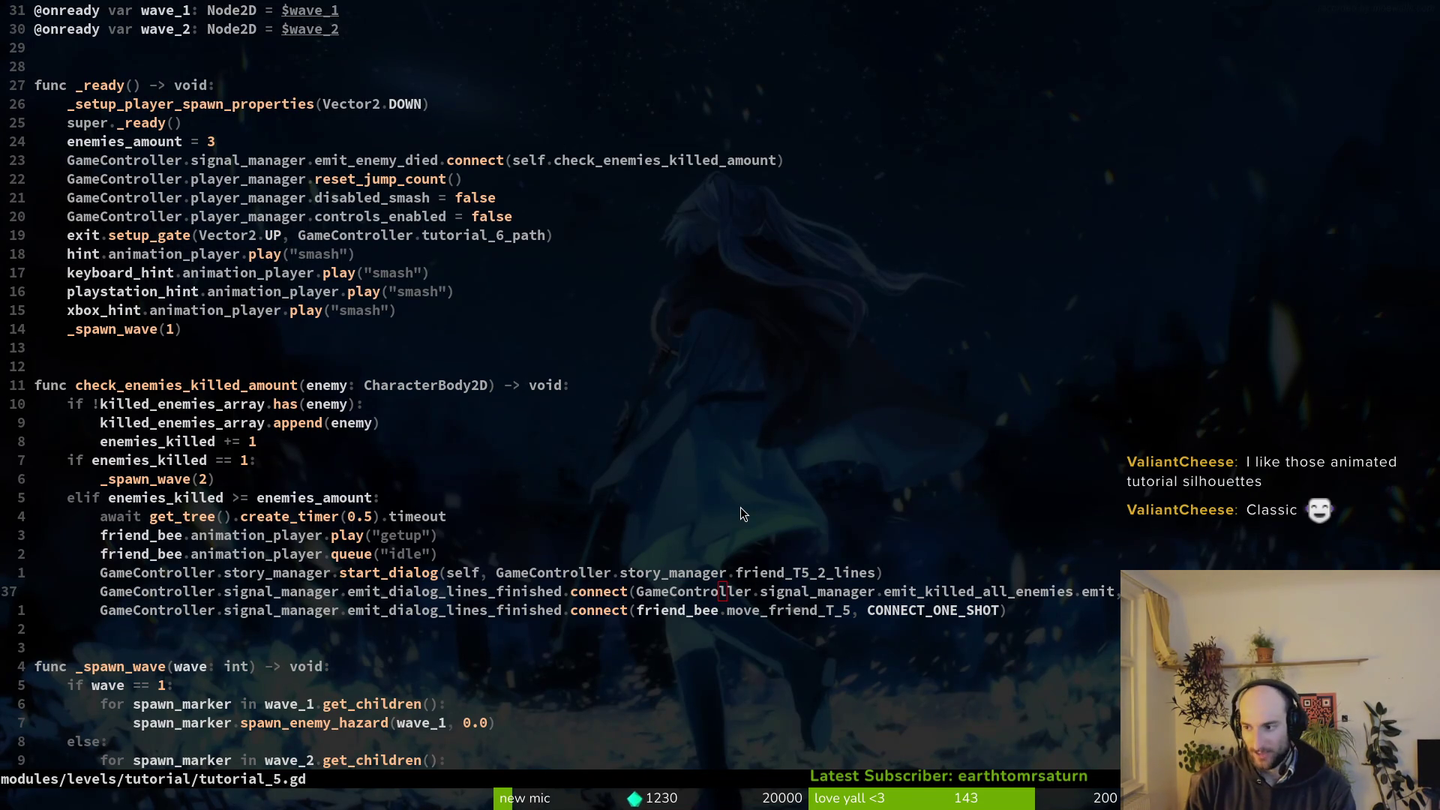
pyautogui.hotkey('alt', 'Tab')
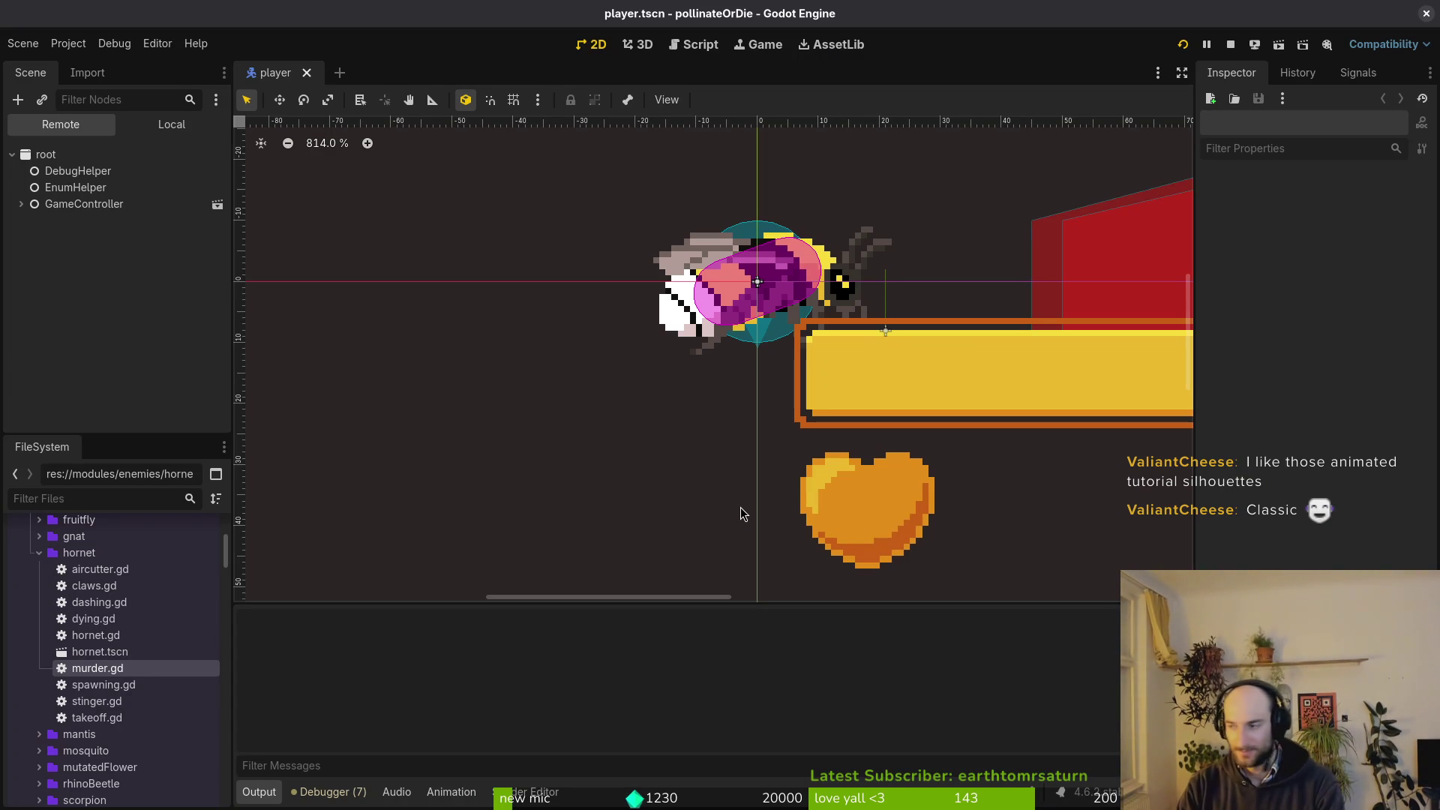
pyautogui.hotkey('alt', 'Tab')
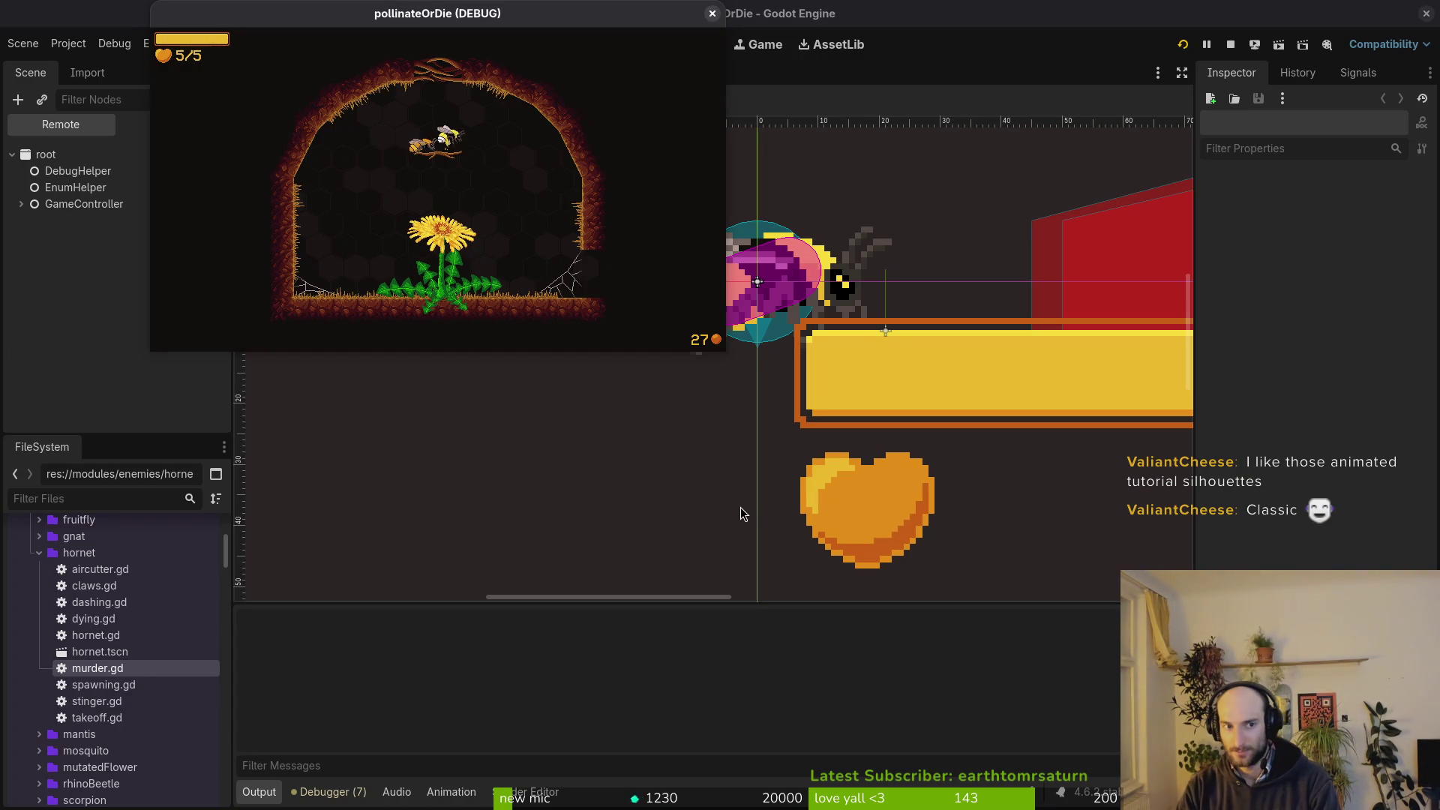
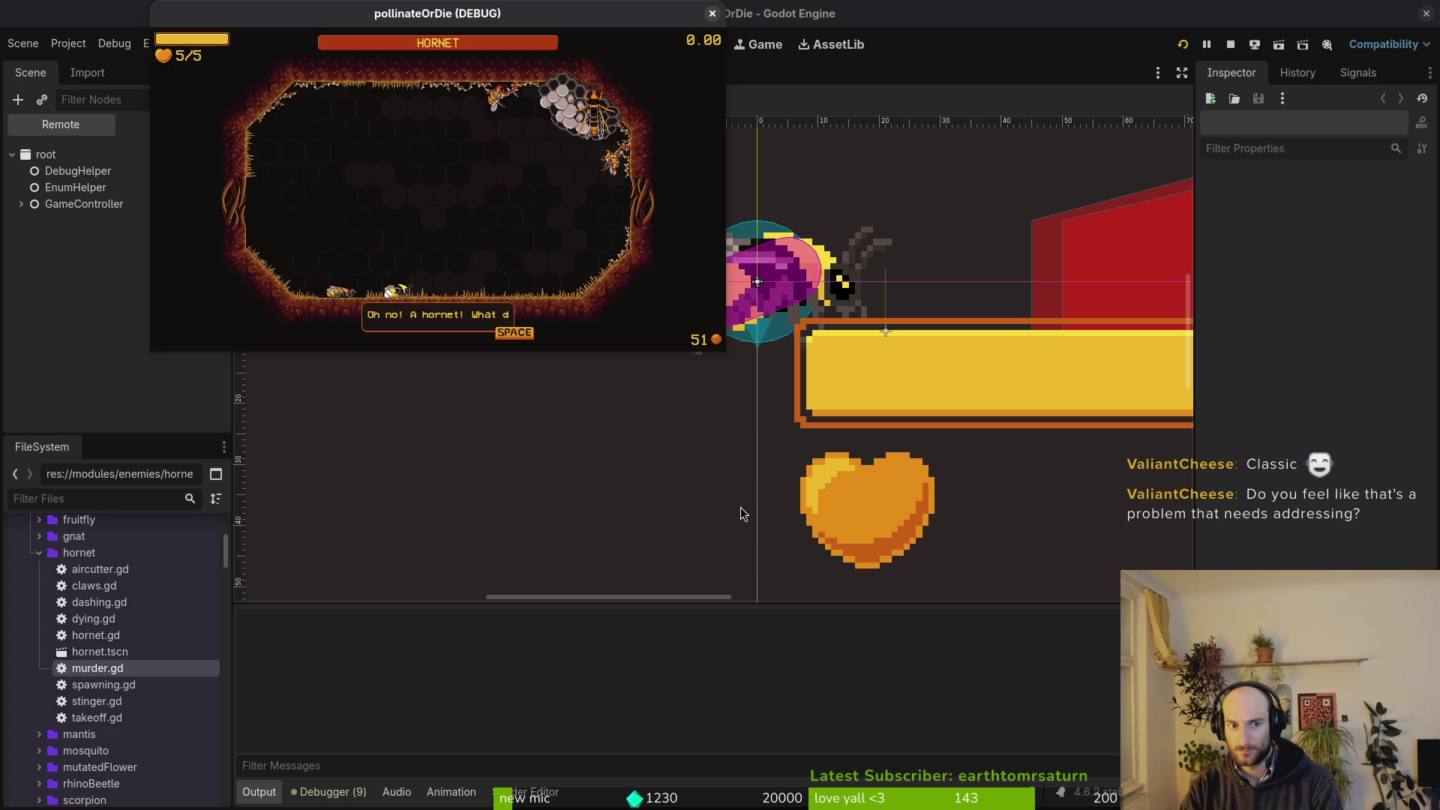
# Dismiss the hornet warning dialogue in the running game and return to the code editor.
pyautogui.press('space')
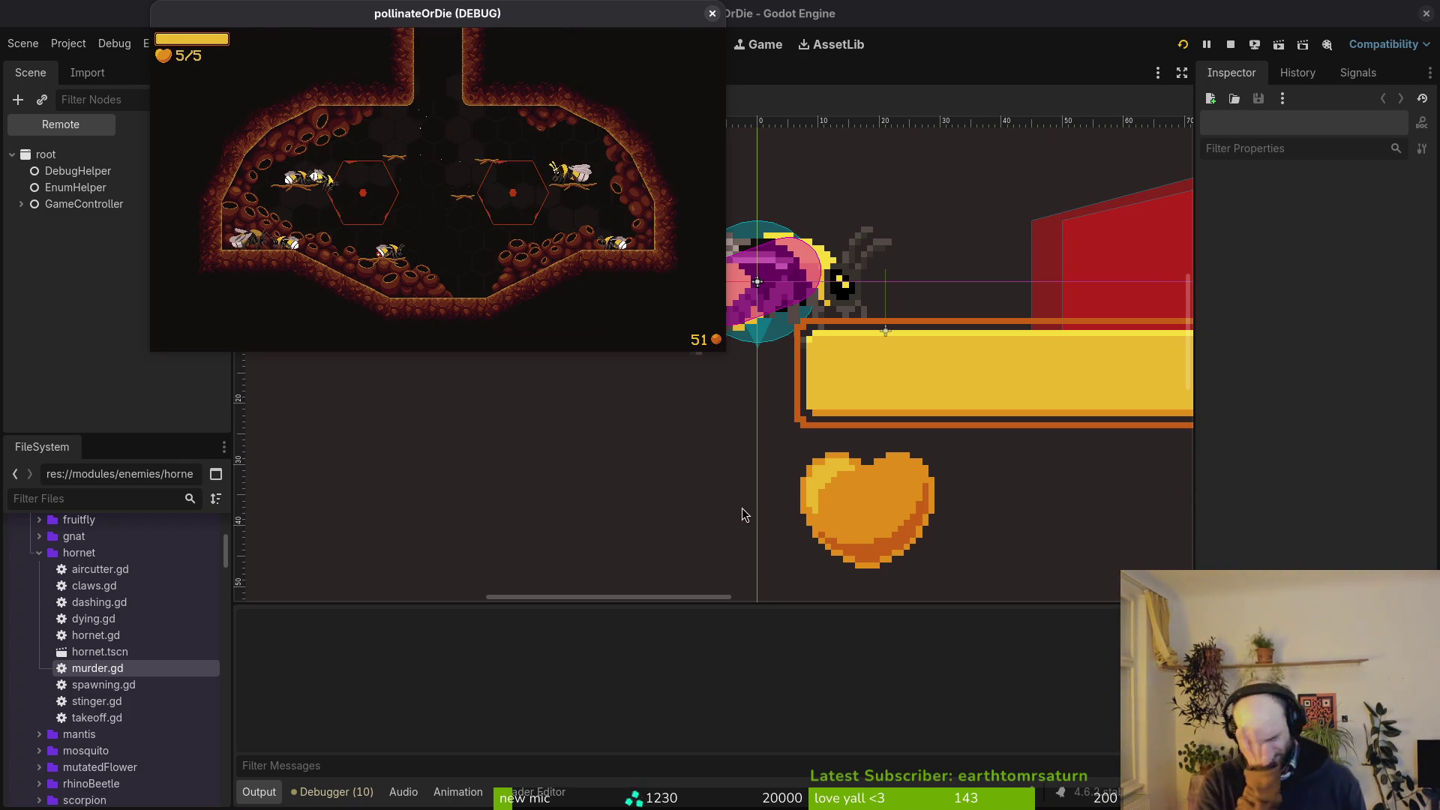
pyautogui.hotkey('alt', 'Tab')
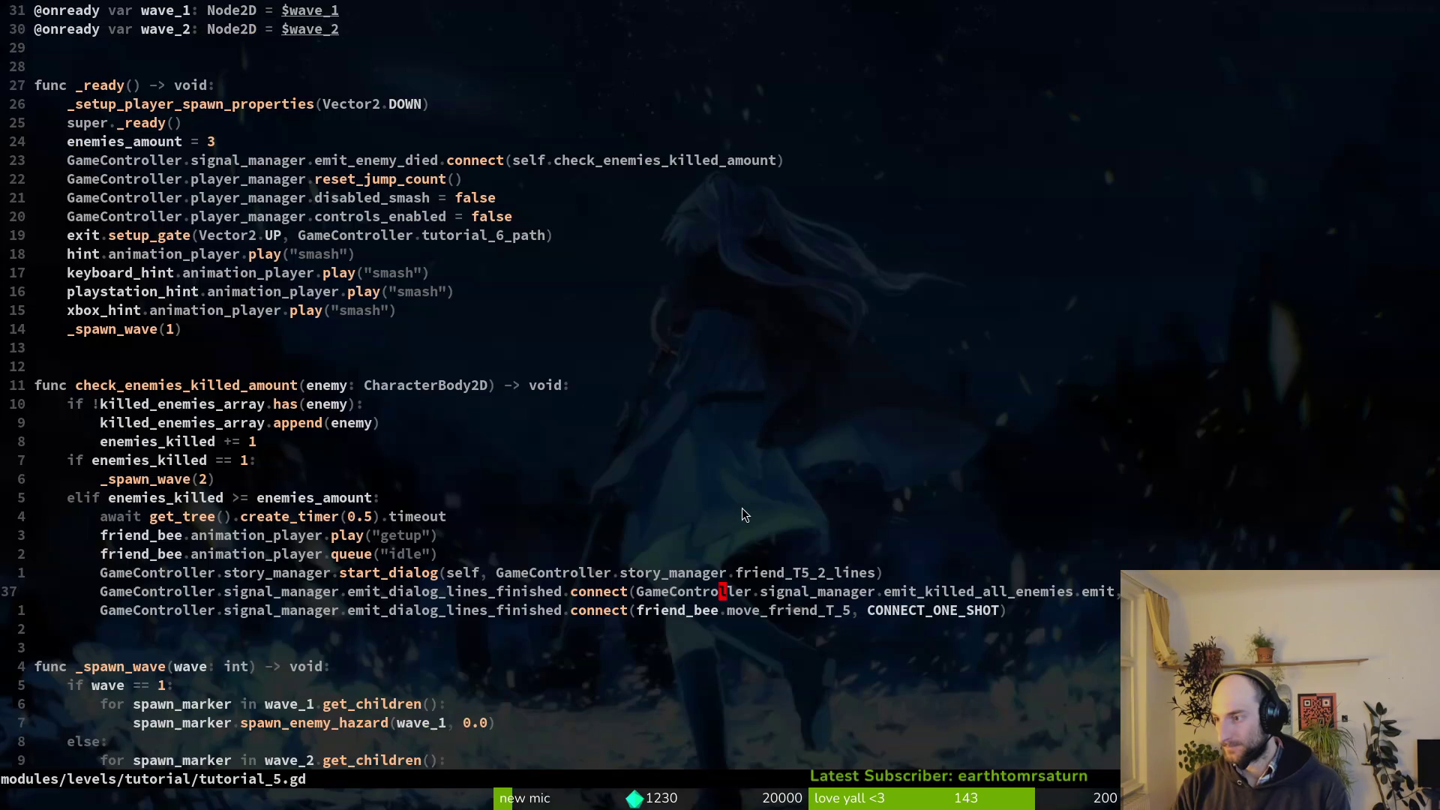
# Open murder.gd via the file finder and check the end of the script.
pyautogui.press('space')
pyautogui.press('f')
pyautogui.press('f')
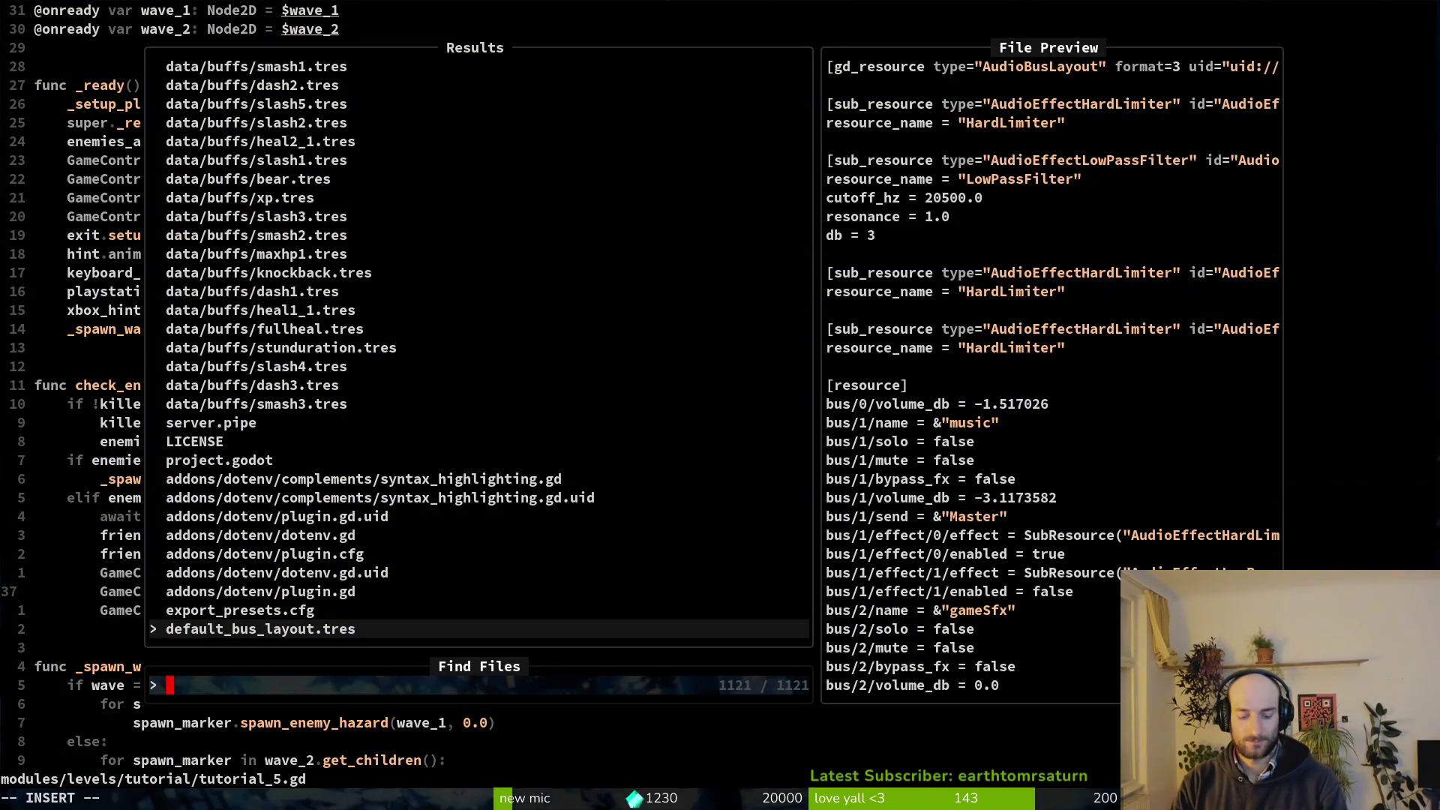
pyautogui.write('murder')
pyautogui.press('Return')
pyautogui.hotkey('ctrl', 'd')
pyautogui.hotkey('ctrl', 'd')
pyautogui.hotkey('ctrl', 'u')
pyautogui.hotkey('ctrl', 'd')
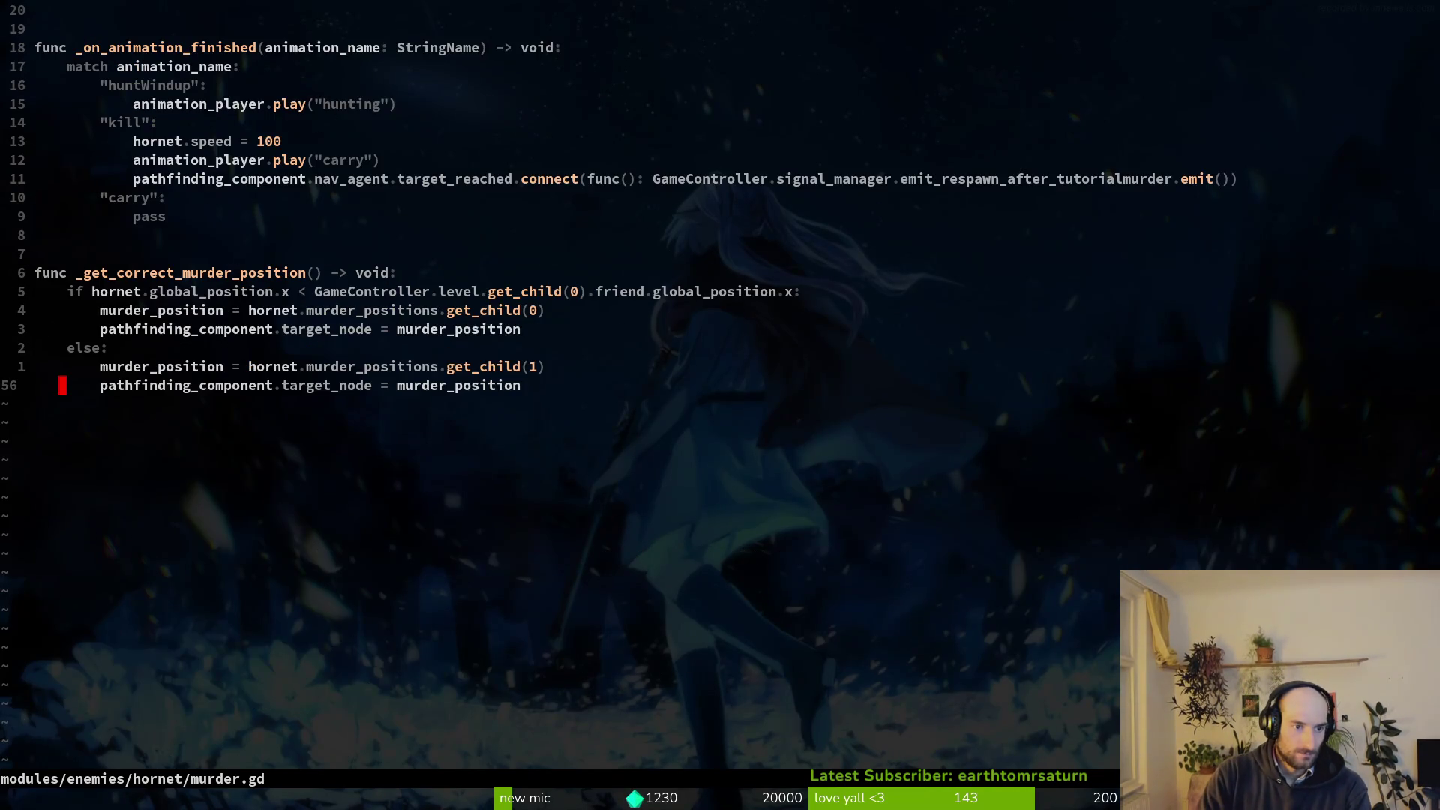
# Open hornet.gd and move to the dashRecovery match line.
pyautogui.press('space')
pyautogui.press('f')
pyautogui.press('f')
pyautogui.write('hornet')
pyautogui.press('Return')
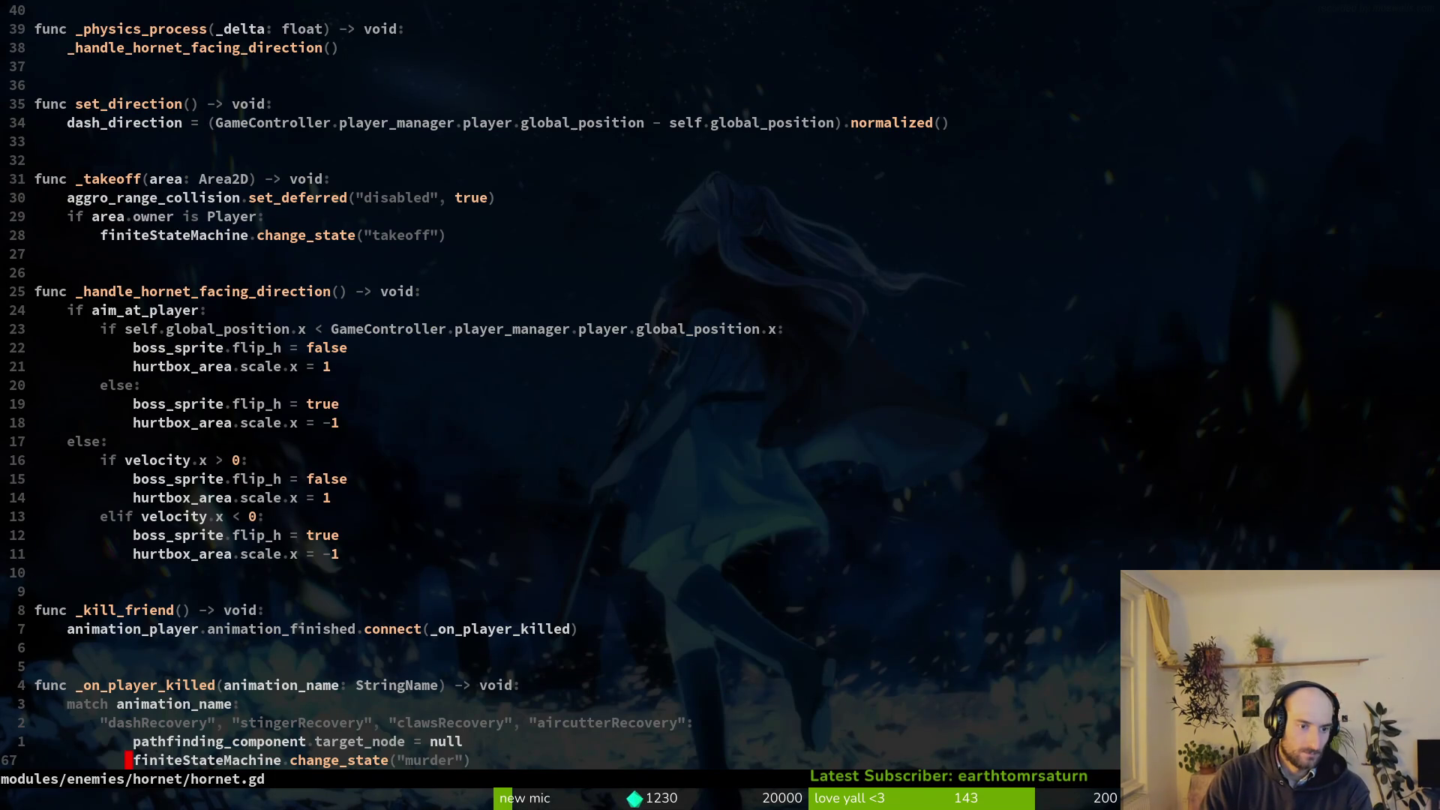
pyautogui.press('k')
pyautogui.press('k')
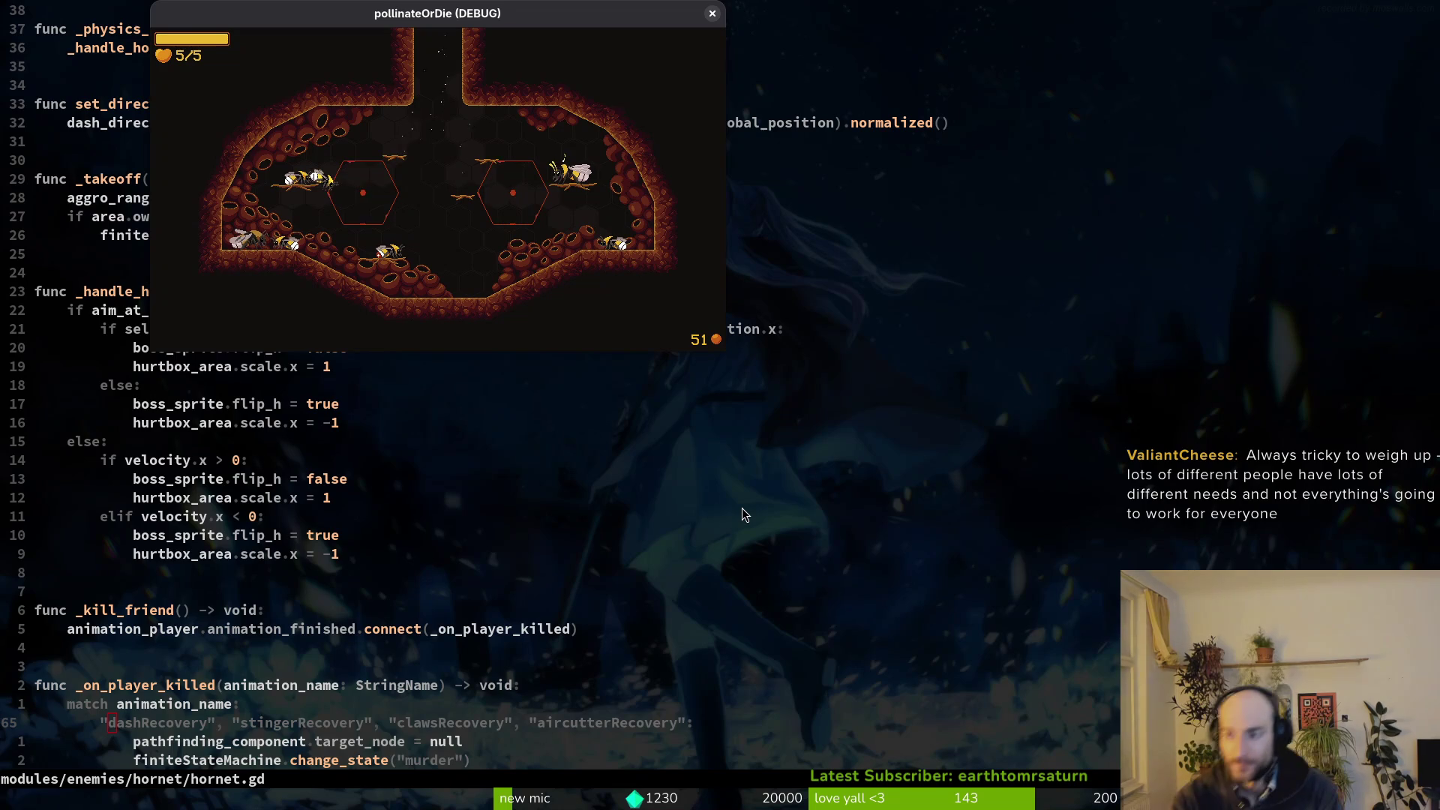
pyautogui.press('super+2')
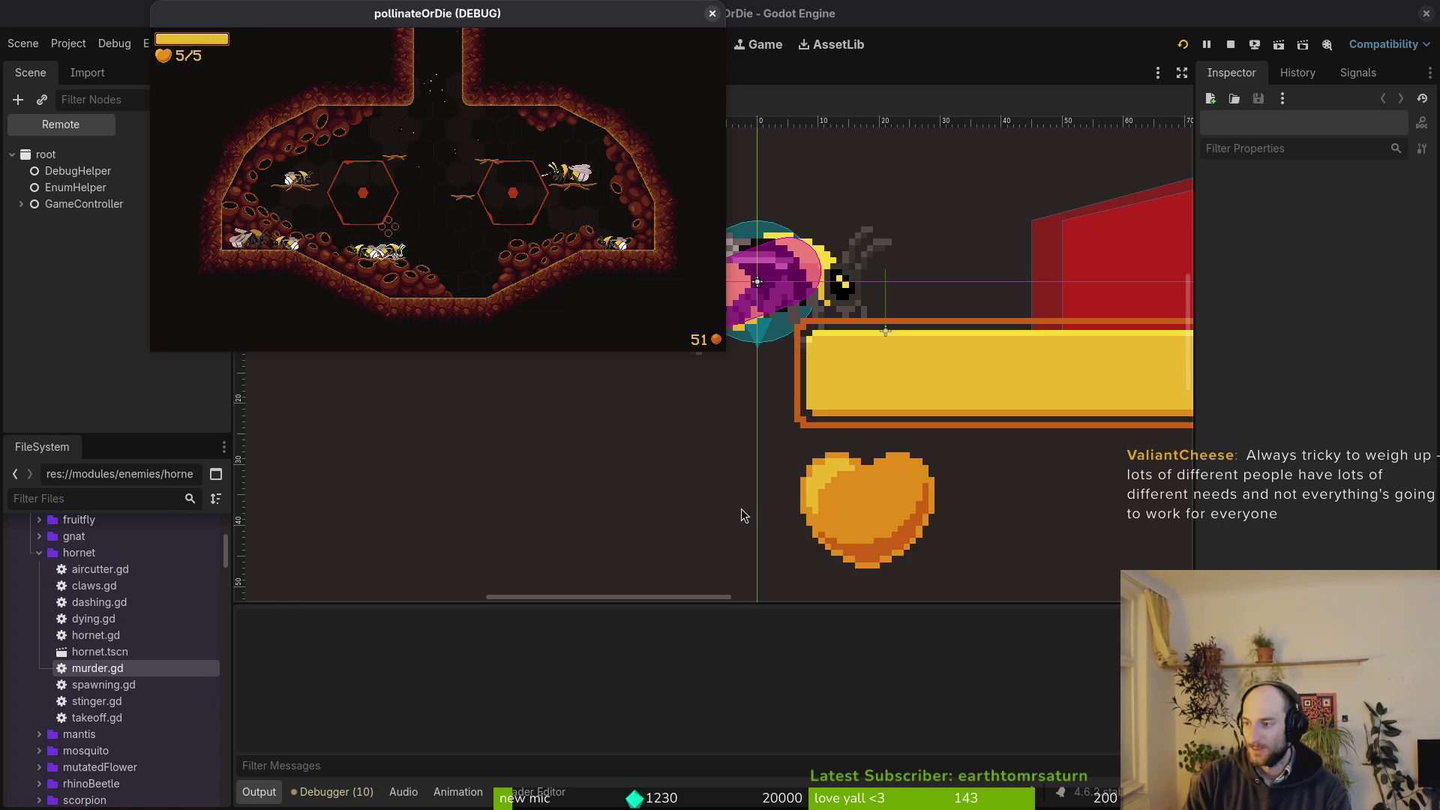
pyautogui.hotkey('alt', 'Tab')
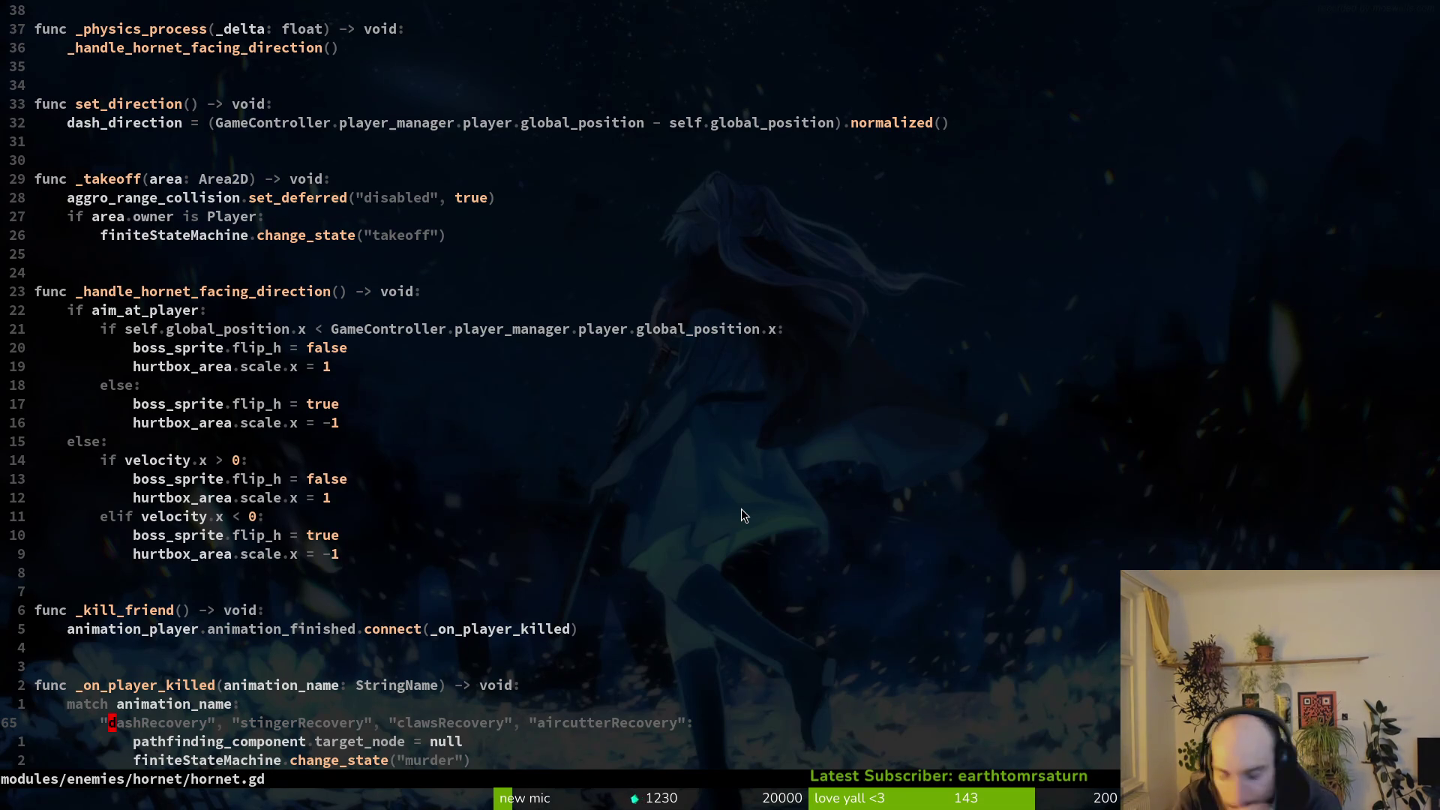
# Open murder.gd and locate the respawn signal connection in the kill case.
pyautogui.press('space')
pyautogui.press('f')
pyautogui.press('f')
pyautogui.write('murder')
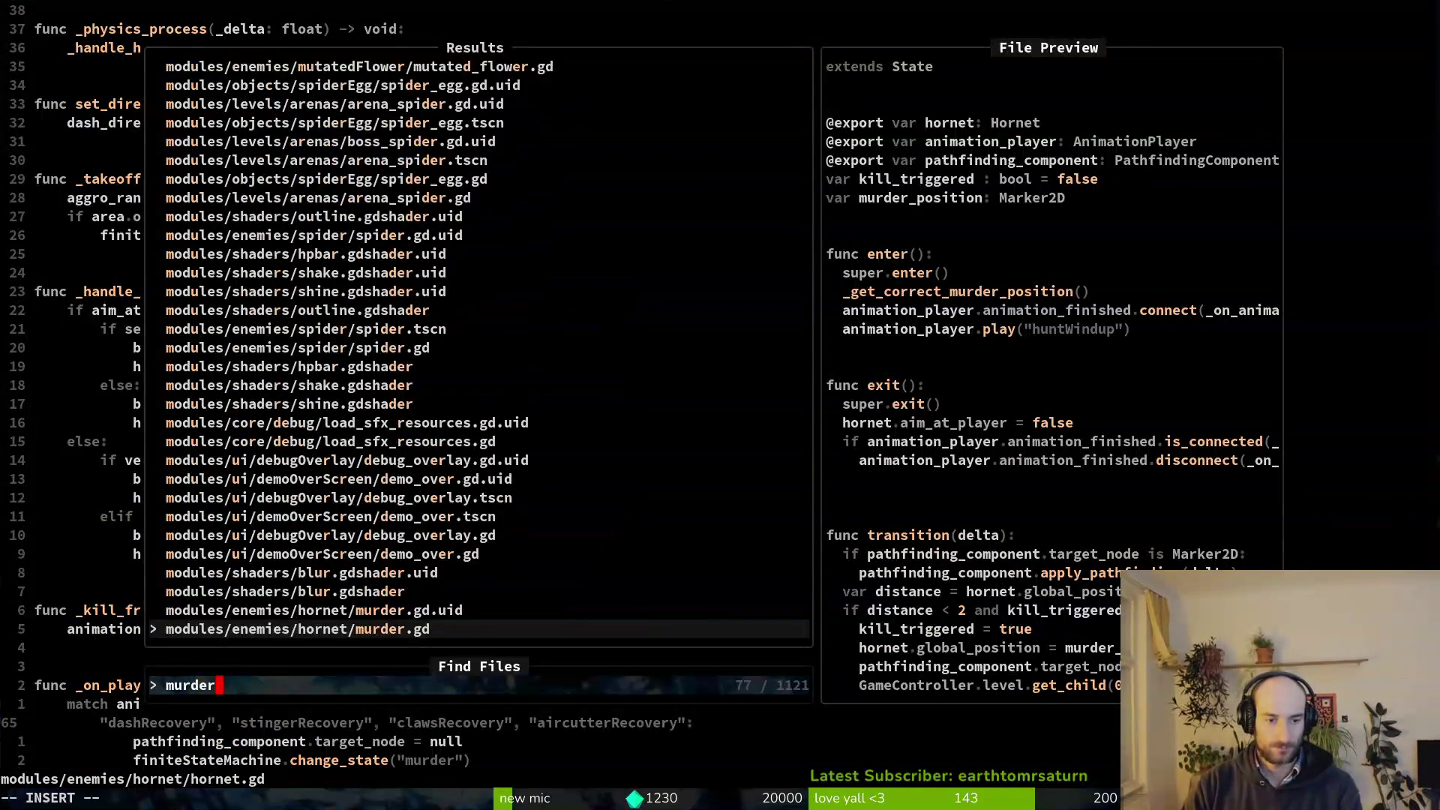
pyautogui.press('Return')
pyautogui.press('k')
pyautogui.press('k')
pyautogui.press('k')
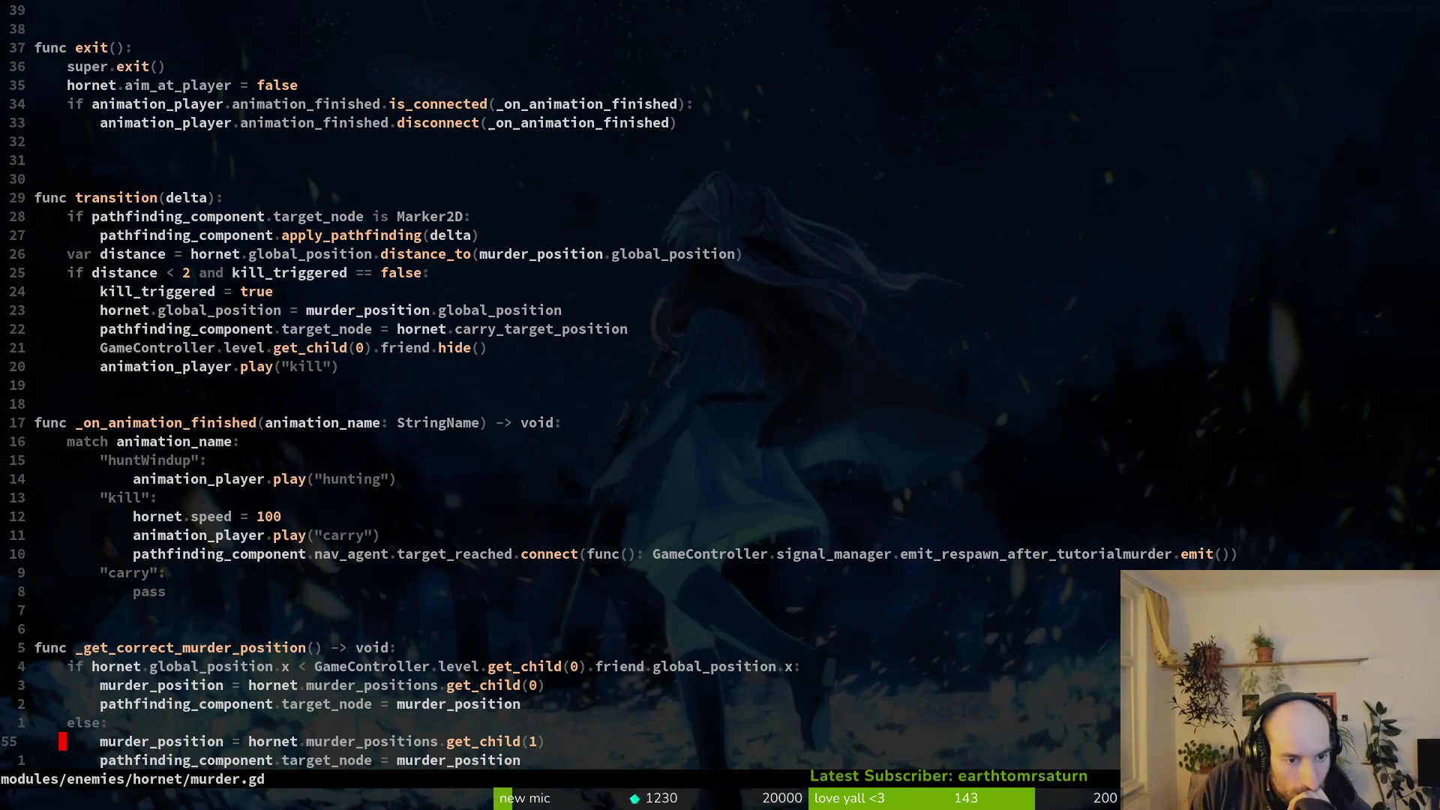
pyautogui.press('j')
pyautogui.press('j')
pyautogui.press('j')
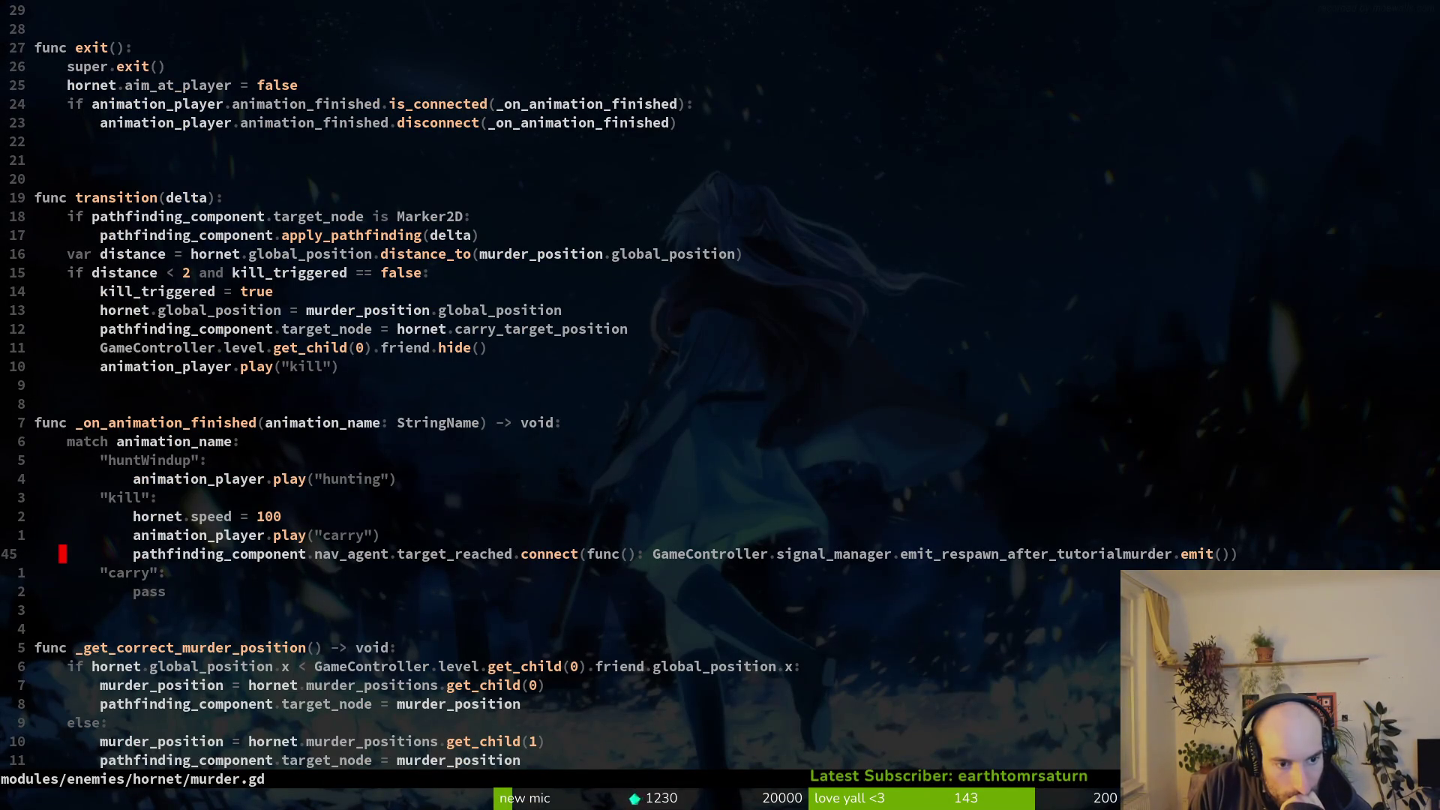
# Review the carry animation, kill trigger, kill animation and _get_correct_murder_position code.
pyautogui.press('k')
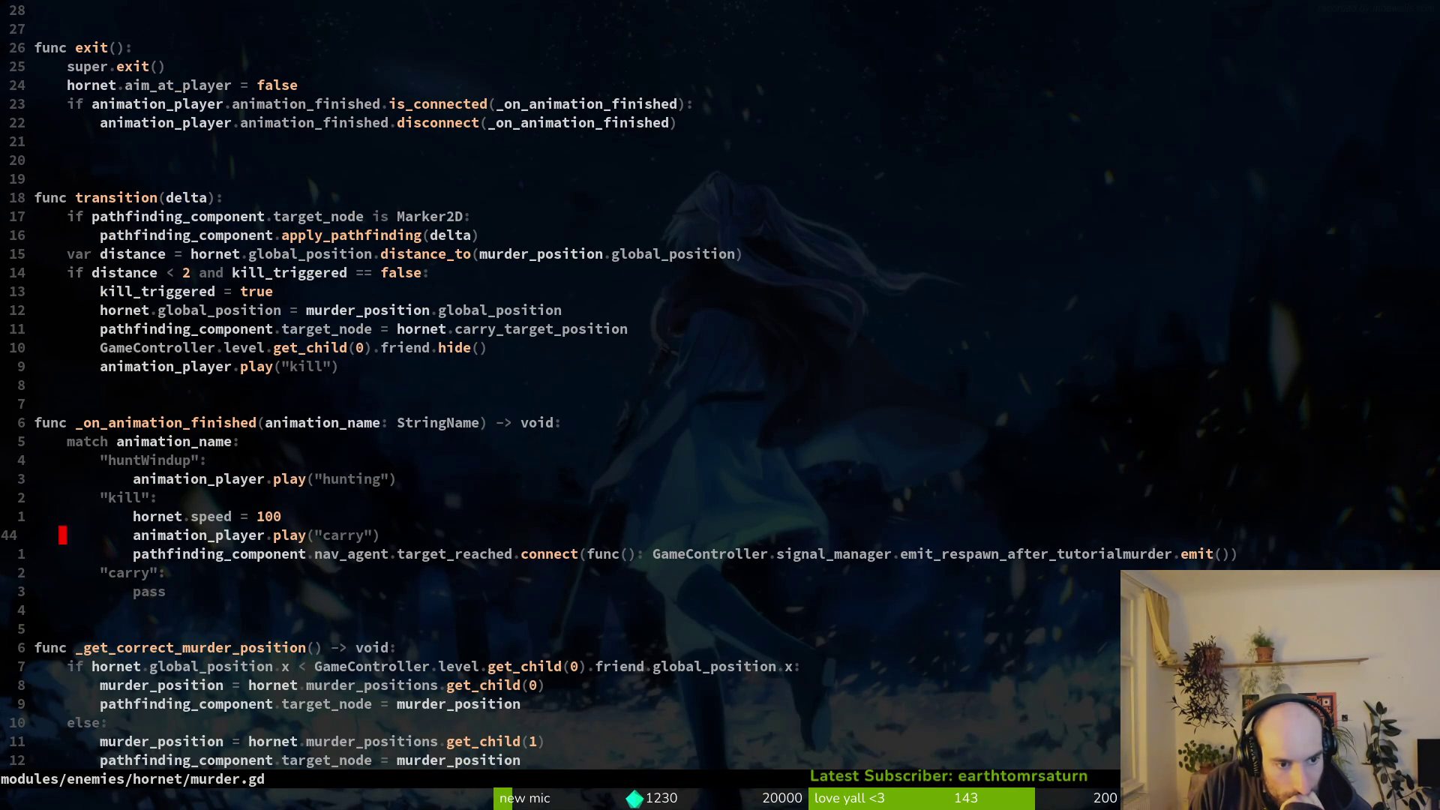
pyautogui.press('k')
pyautogui.press('k')
pyautogui.press('k')
pyautogui.press('k')
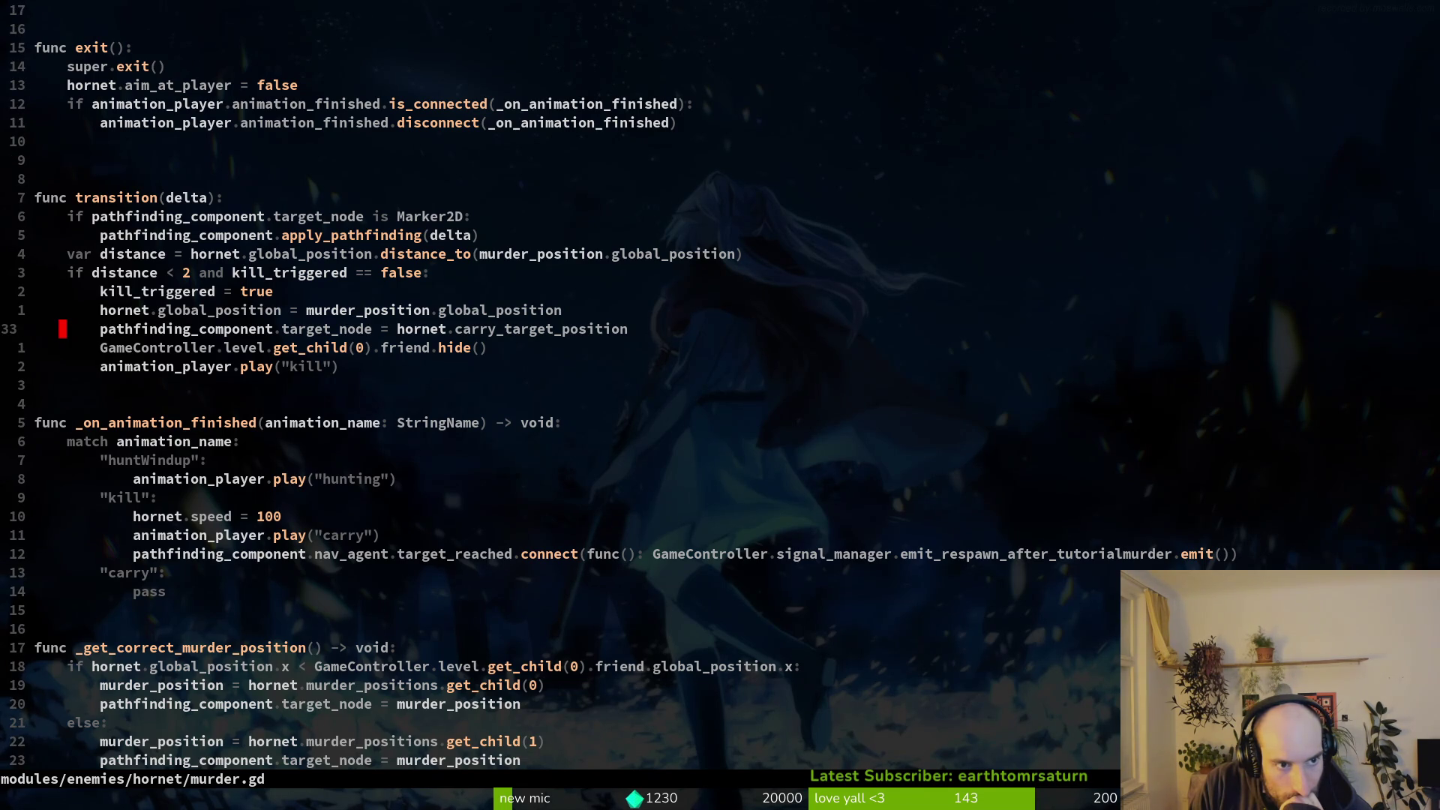
pyautogui.press('j')
pyautogui.press('j')
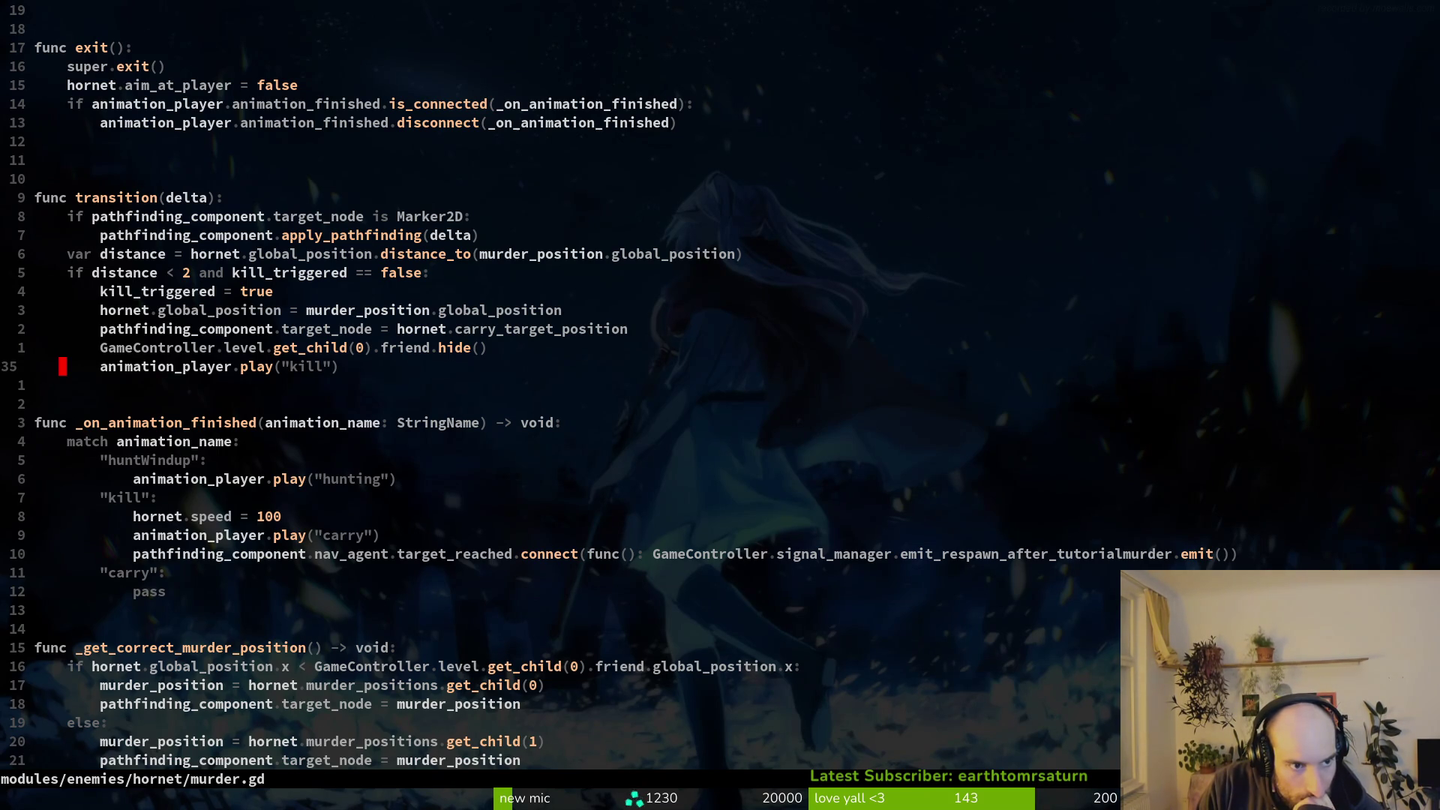
pyautogui.press('j')
pyautogui.press('j')
pyautogui.press('j')
pyautogui.press('k')
pyautogui.press('k')
pyautogui.press('k')
pyautogui.press('j')
pyautogui.press('j')
pyautogui.press('j')
pyautogui.press('j')
pyautogui.press('j')
pyautogui.press('j')
pyautogui.press('space')
# Open player.gd and scroll down through it.
pyautogui.press('f')
pyautogui.press('f')
pyautogui.write('pl')
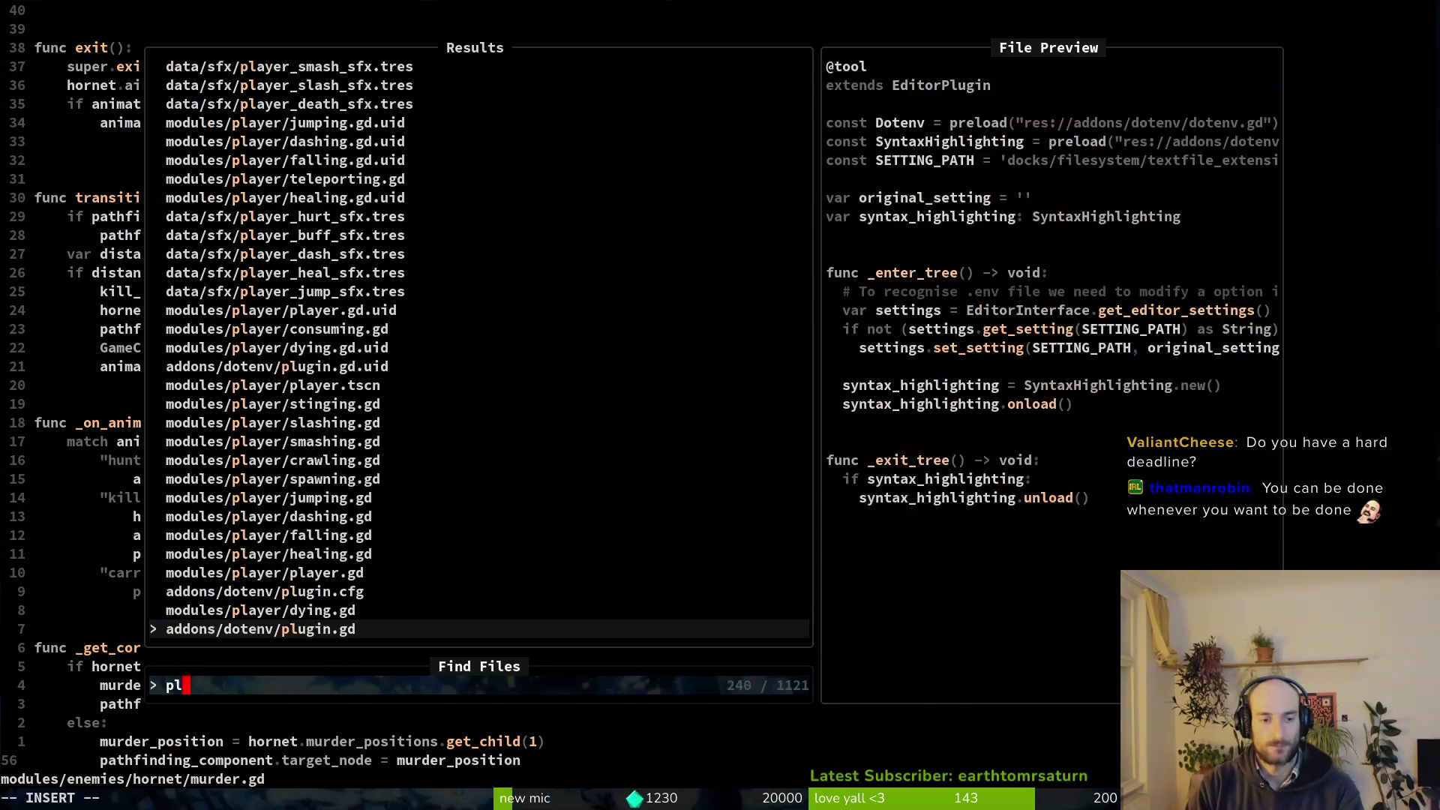
pyautogui.write('ayer')
pyautogui.press('Return')
pyautogui.hotkey('ctrl', 'd')
# In hornet.gd, copy the player-died signal line and inspect _kill_friend's animation_finished connection.
pyautogui.press('space')
pyautogui.press('f')
pyautogui.press('f')
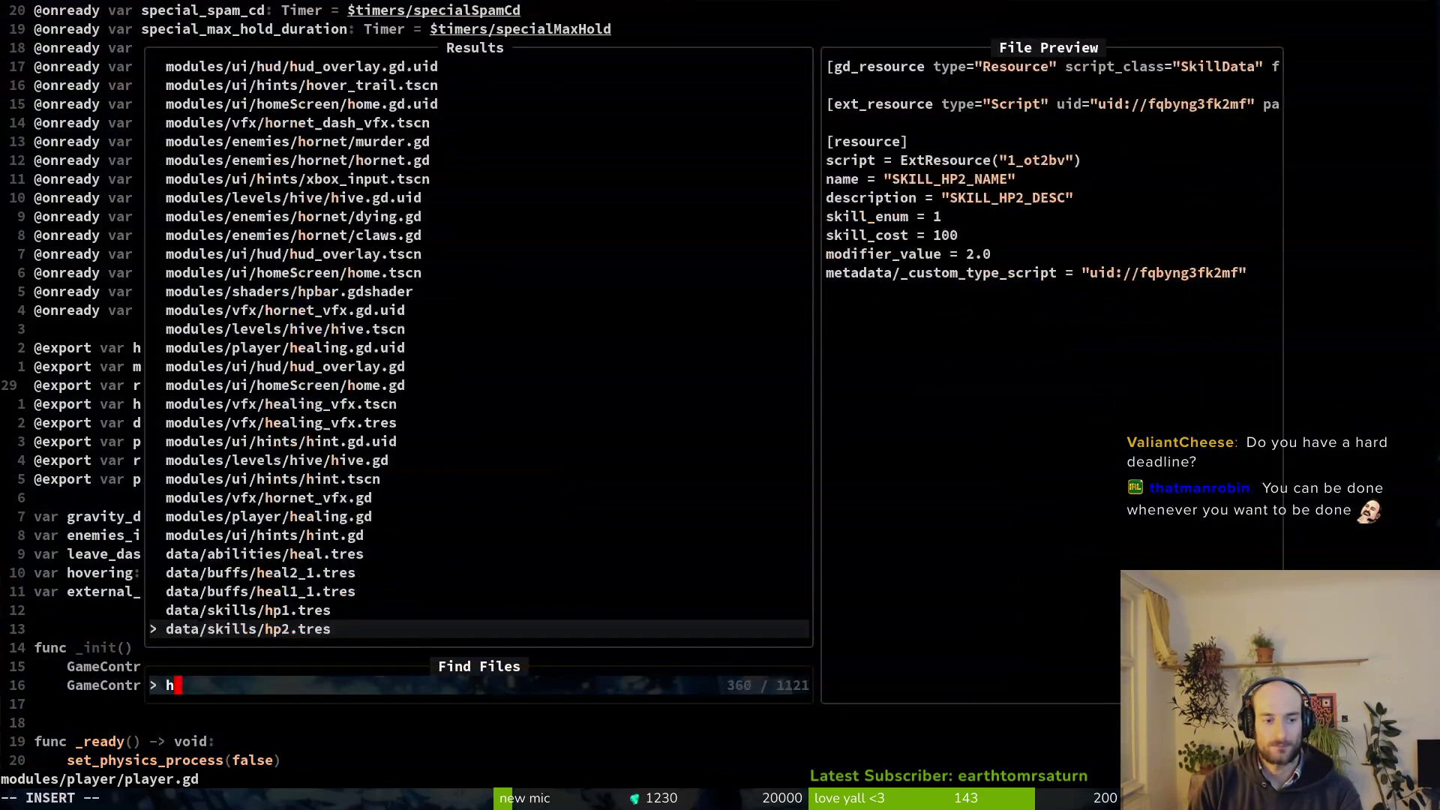
pyautogui.write('hornet')
pyautogui.press('Return')
pyautogui.hotkey('ctrl', 'u')
pyautogui.hotkey('ctrl', 'u')
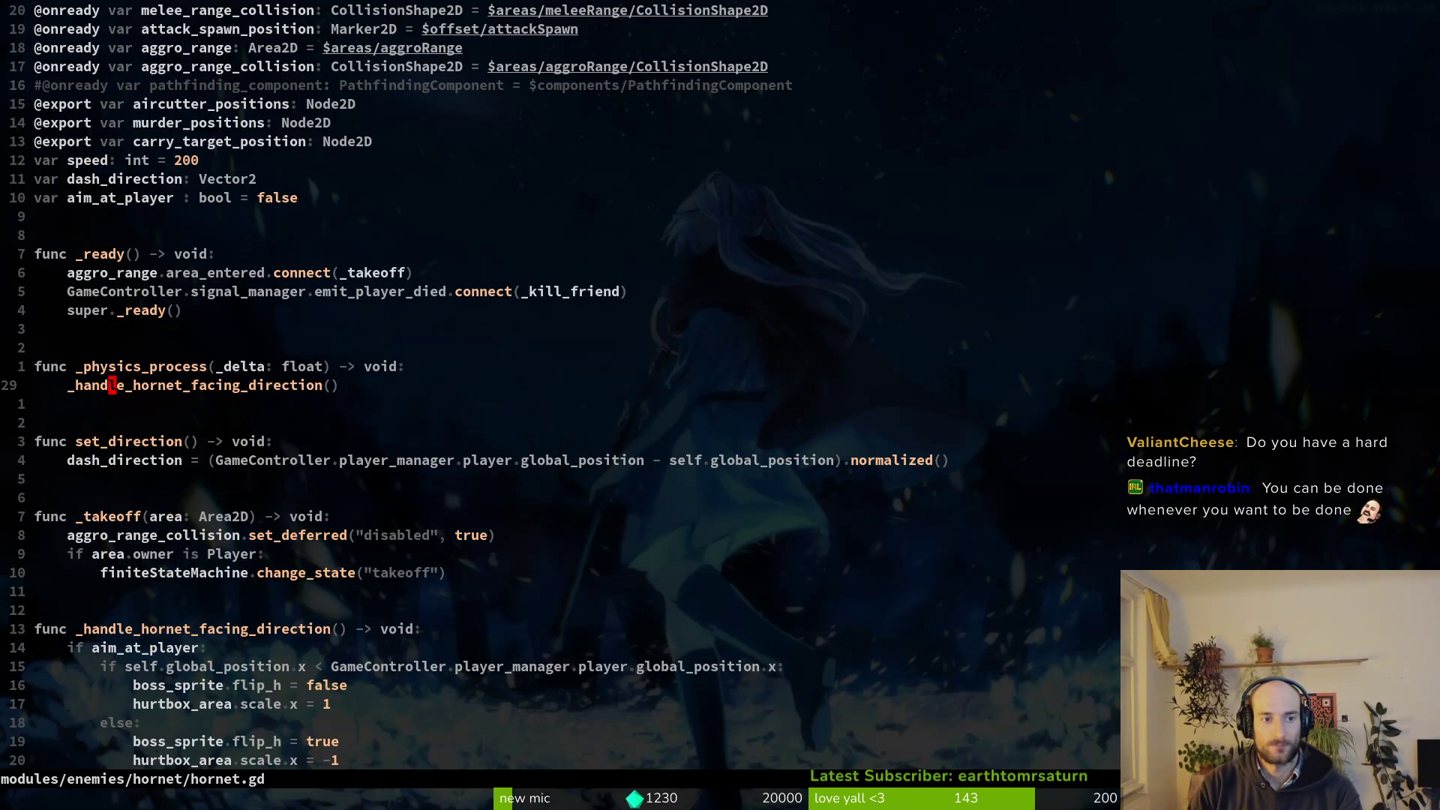
pyautogui.press('k')
pyautogui.press('k')
pyautogui.press('k')
pyautogui.press('V')
pyautogui.press('y')
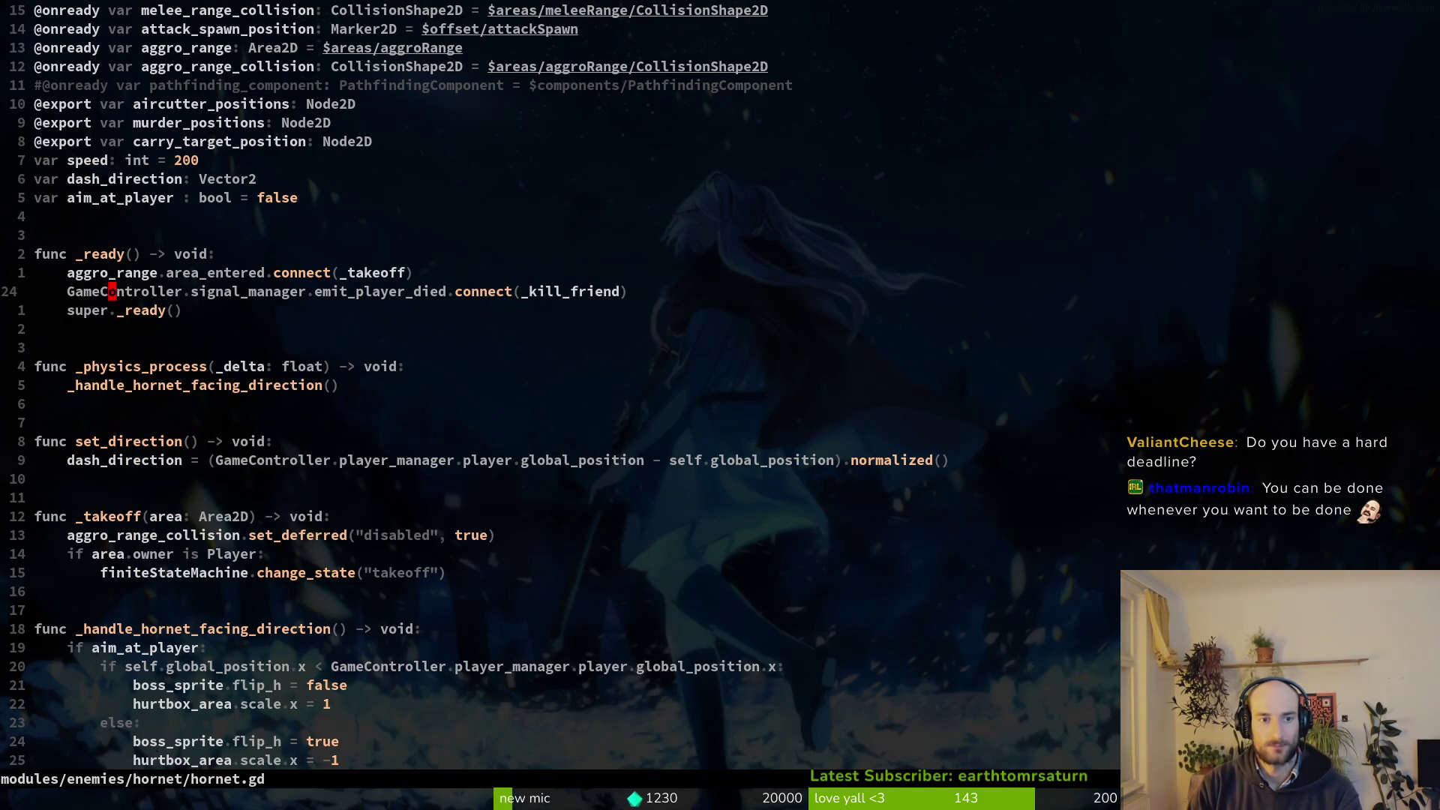
pyautogui.press('G')
pyautogui.press('k')
pyautogui.press('k')
pyautogui.press('k')
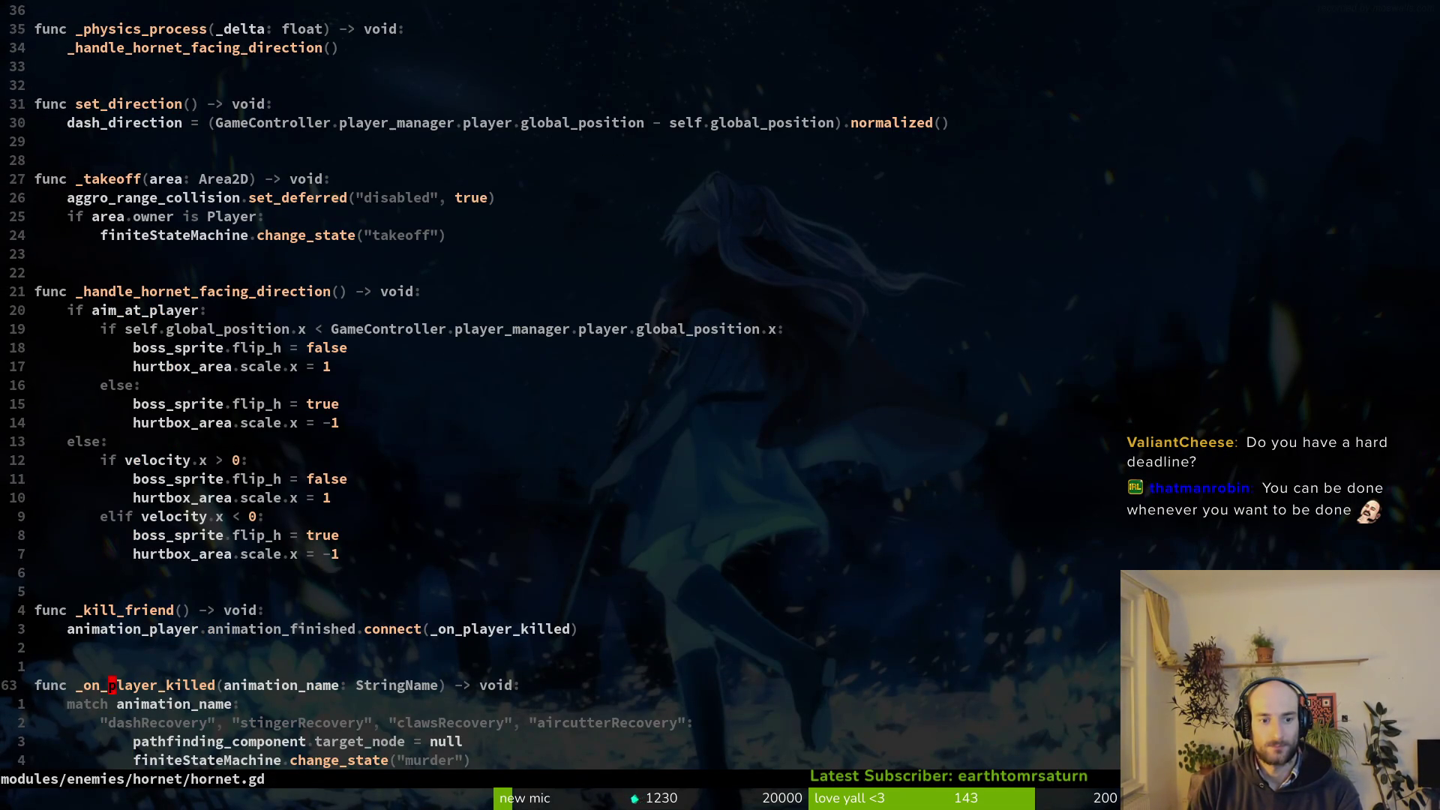
pyautogui.press('V')
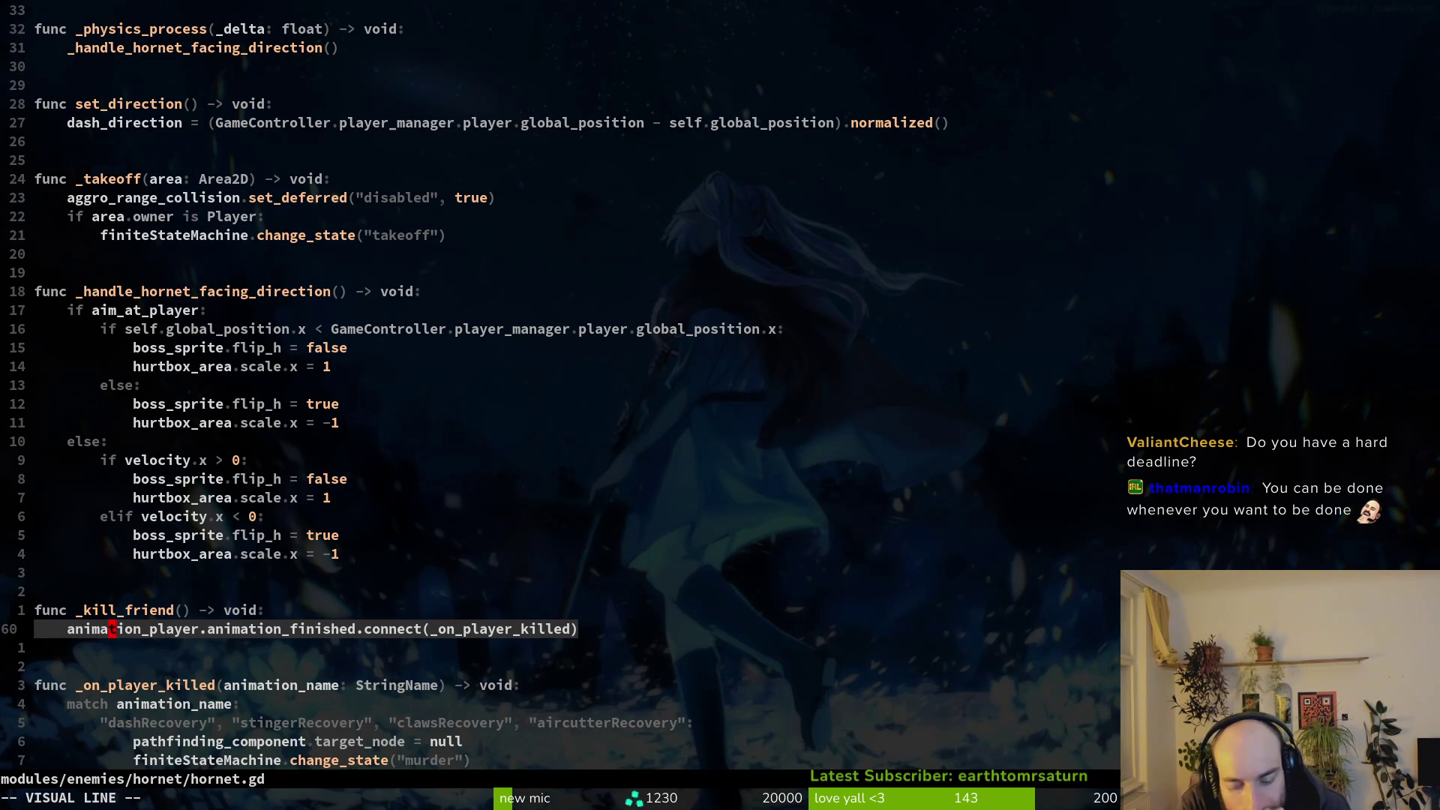
# Open stinger.gd and start a new 'if' line under the stingRecovery case.
pyautogui.press('Escape')
pyautogui.press('space')
pyautogui.press('f')
pyautogui.press('f')
pyautogui.write('stinger')
pyautogui.press('Return')
pyautogui.press('G')
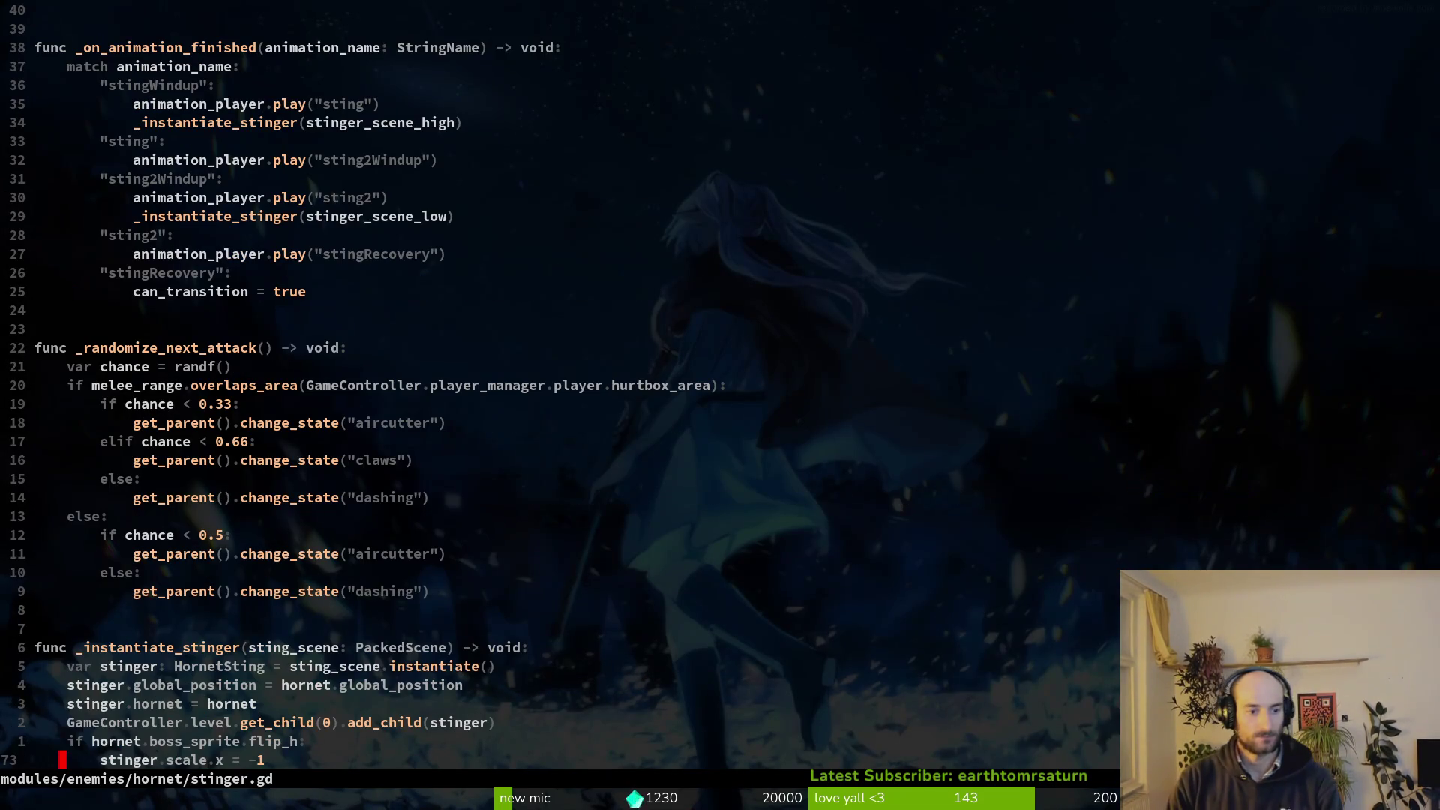
pyautogui.press('k')
pyautogui.press('k')
pyautogui.press('k')
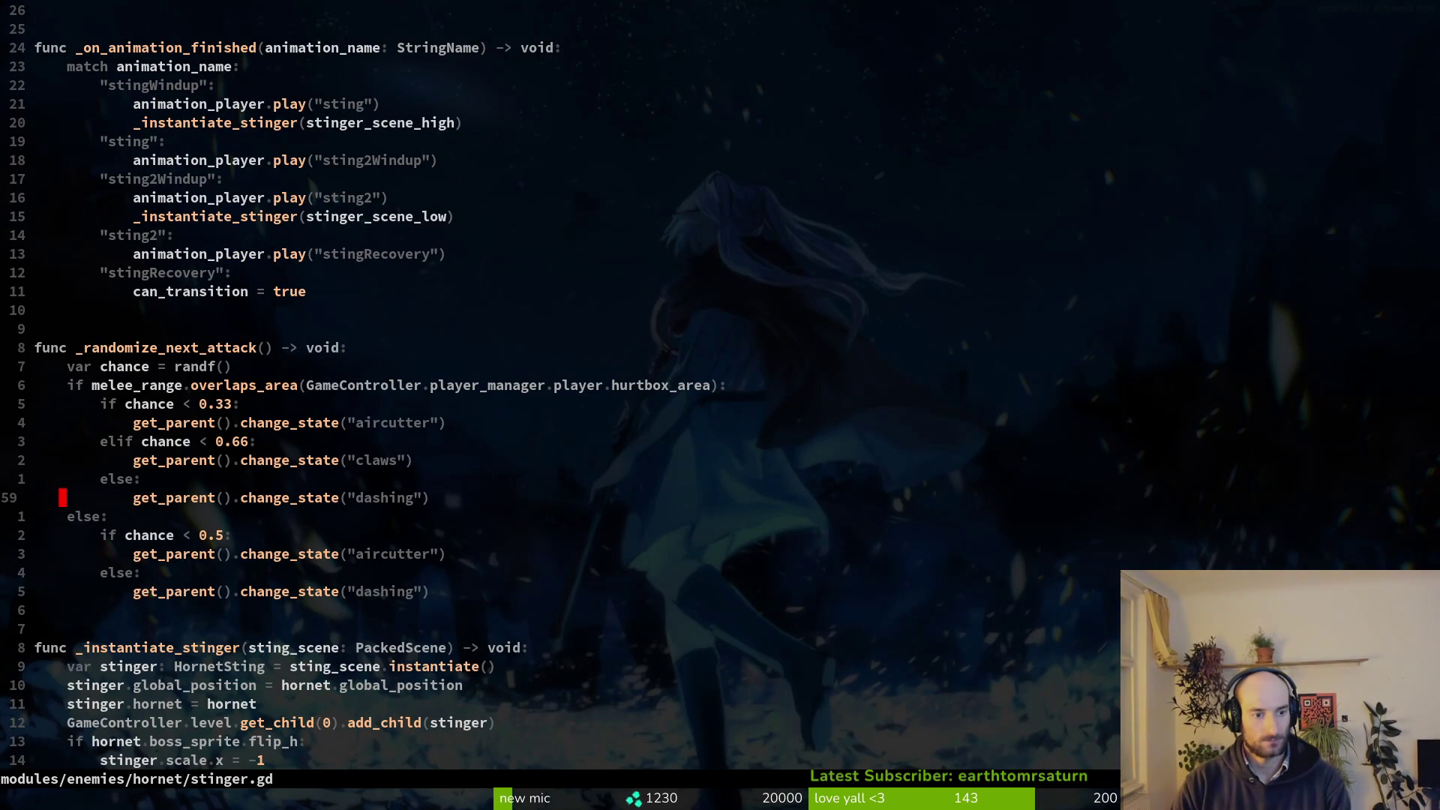
pyautogui.press('k')
pyautogui.press('k')
pyautogui.press('k')
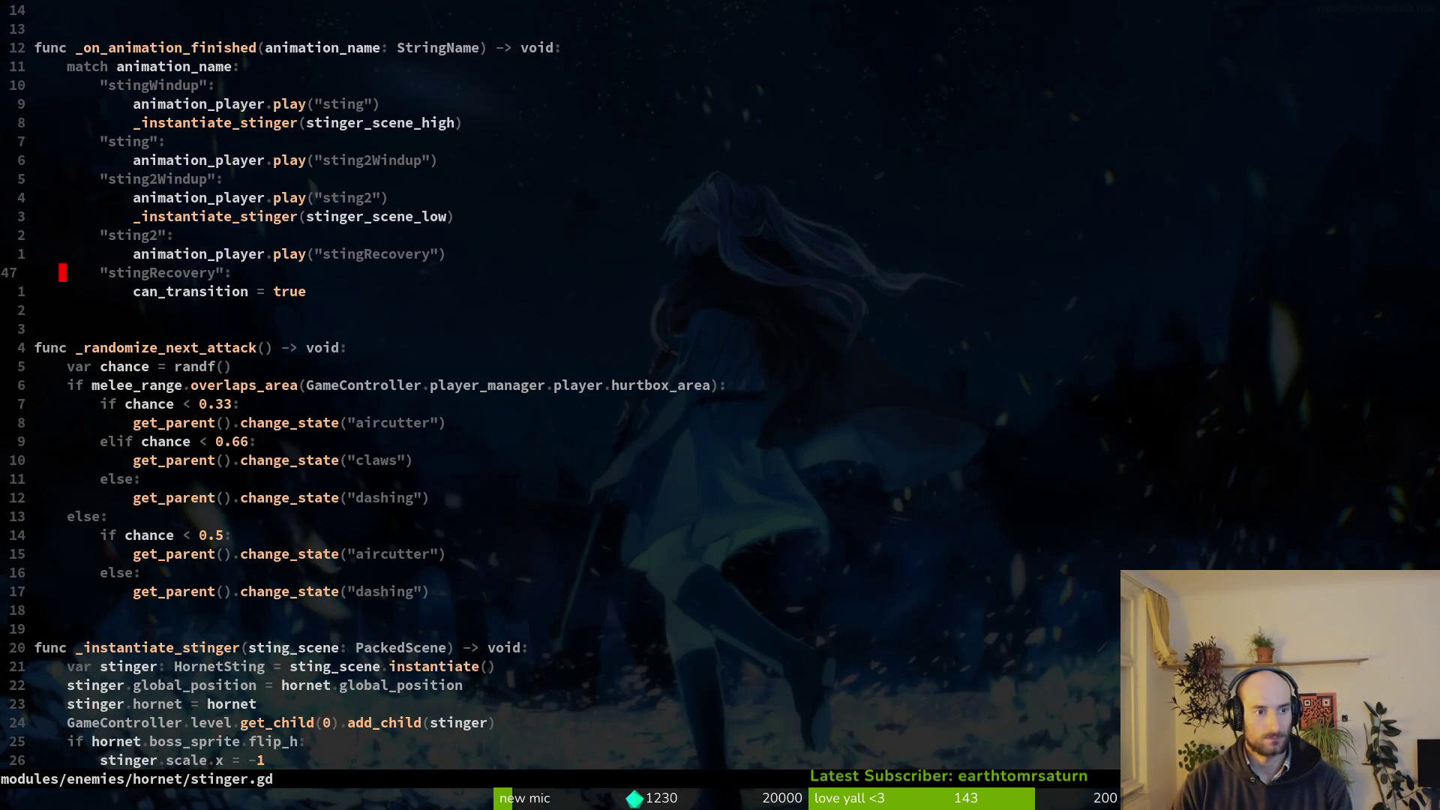
pyautogui.write('o')
pyautogui.write('if')
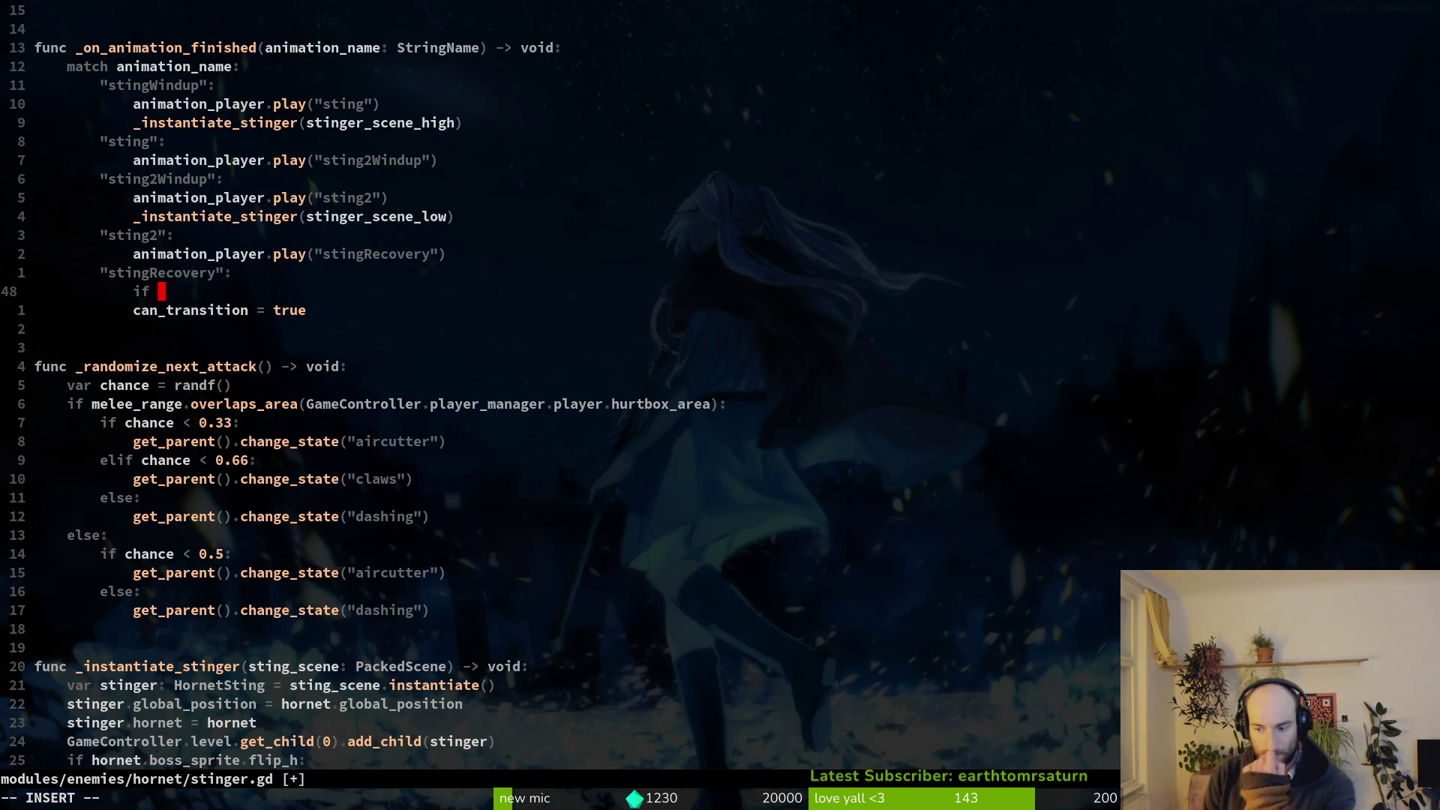
# Write the condition 'if GameController.player_manager.current_hp == 0:' in stingRecovery.
pyautogui.write('GameController.')
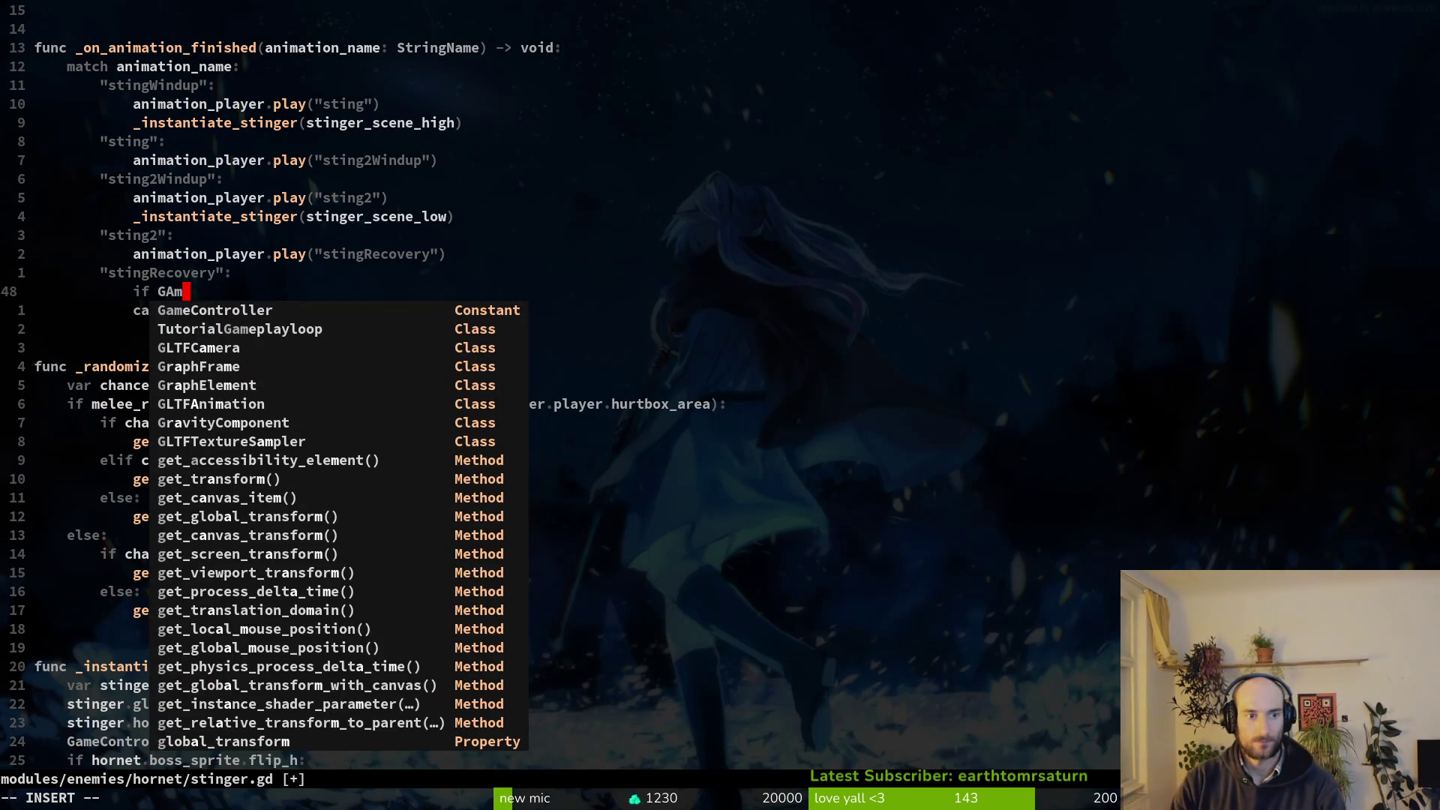
pyautogui.write('player_manager.p')
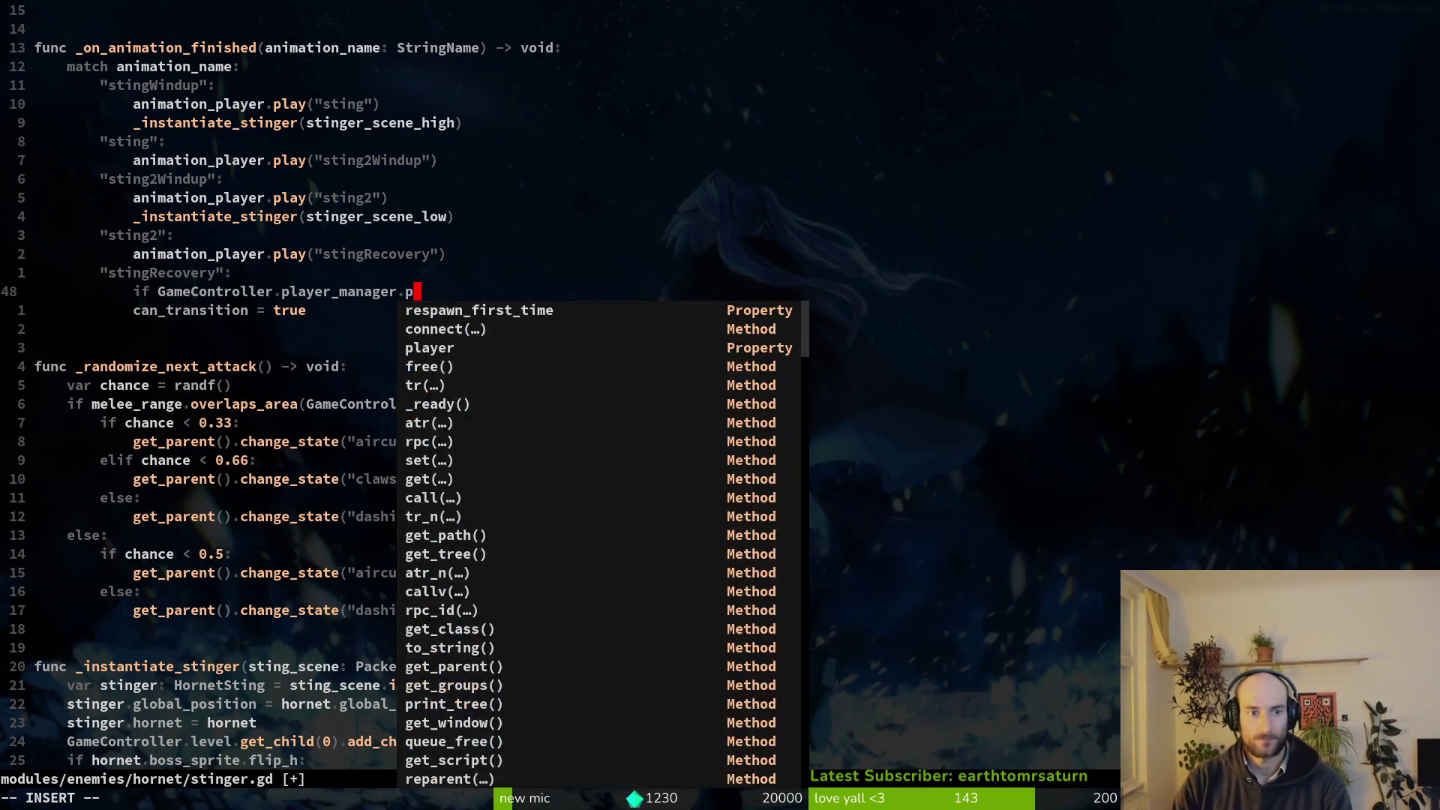
pyautogui.write('layer.cu')
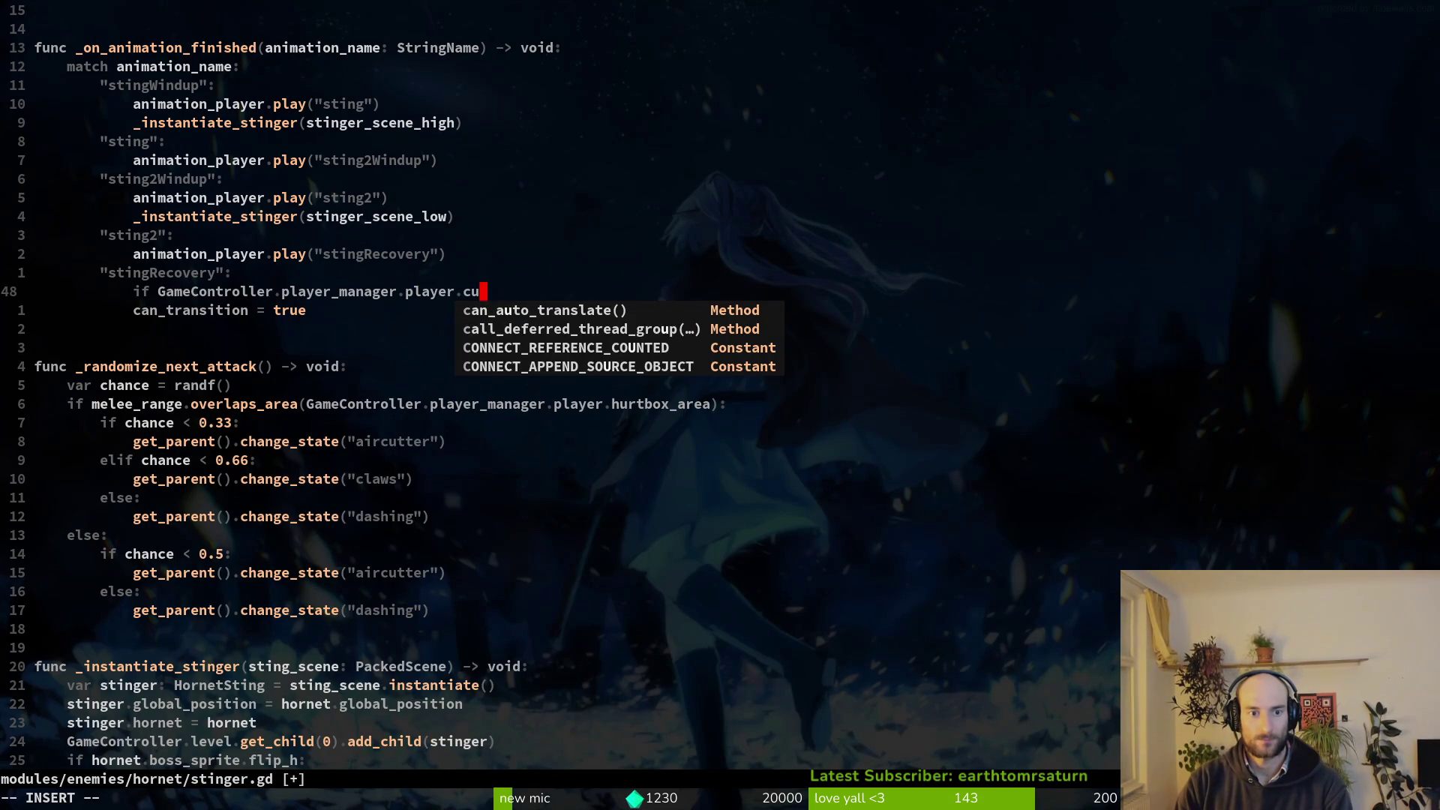
pyautogui.write('rrent')
pyautogui.hotkey('ctrl', 'p')
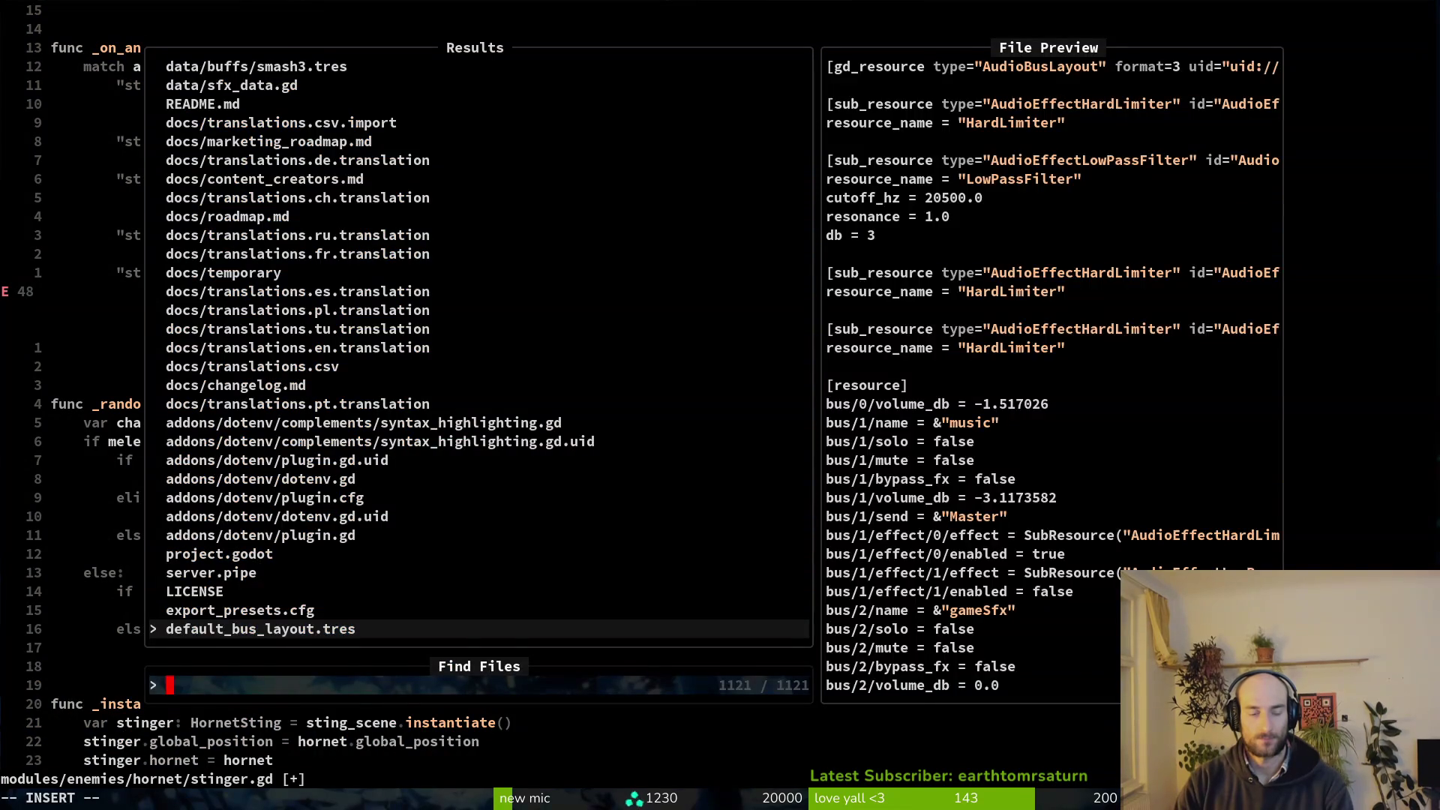
pyautogui.write('pl')
pyautogui.press('Escape')
pyautogui.press('h')
pyautogui.press('h')
pyautogui.press('h')
pyautogui.press('b')
pyautogui.press('d')
pyautogui.press('f')
pyautogui.press('.')
pyautogui.write('A')
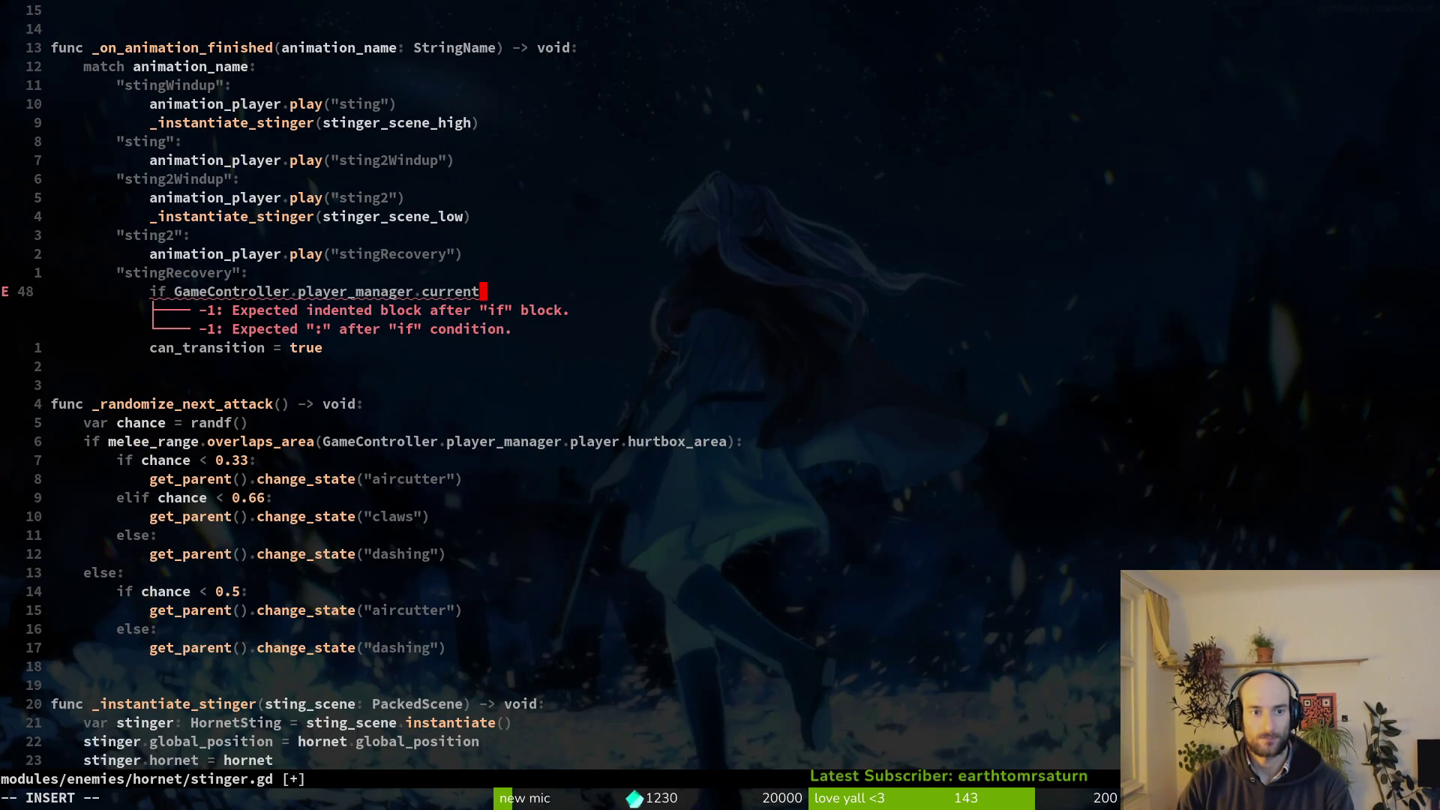
pyautogui.write('_hp ')
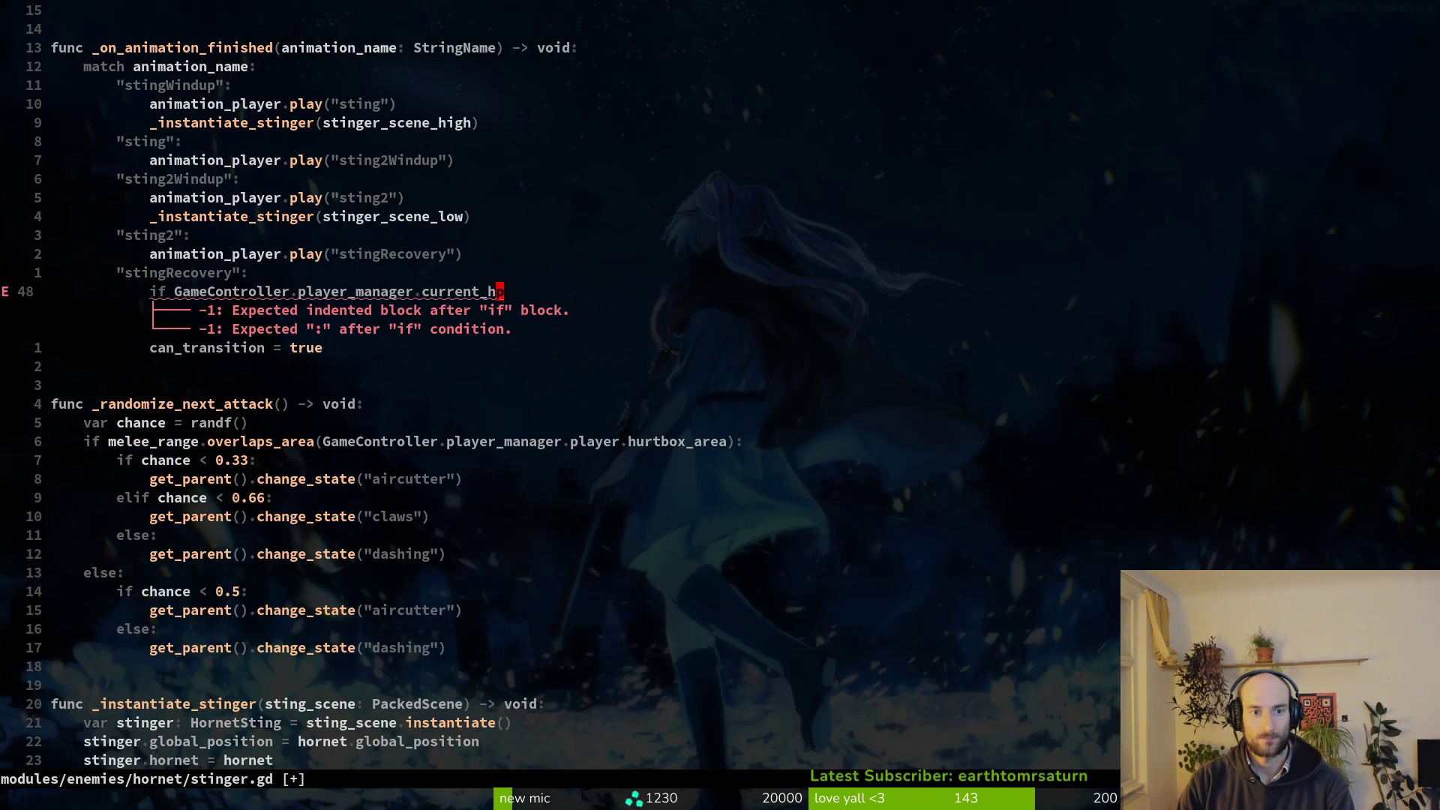
pyautogui.write('== 0:')
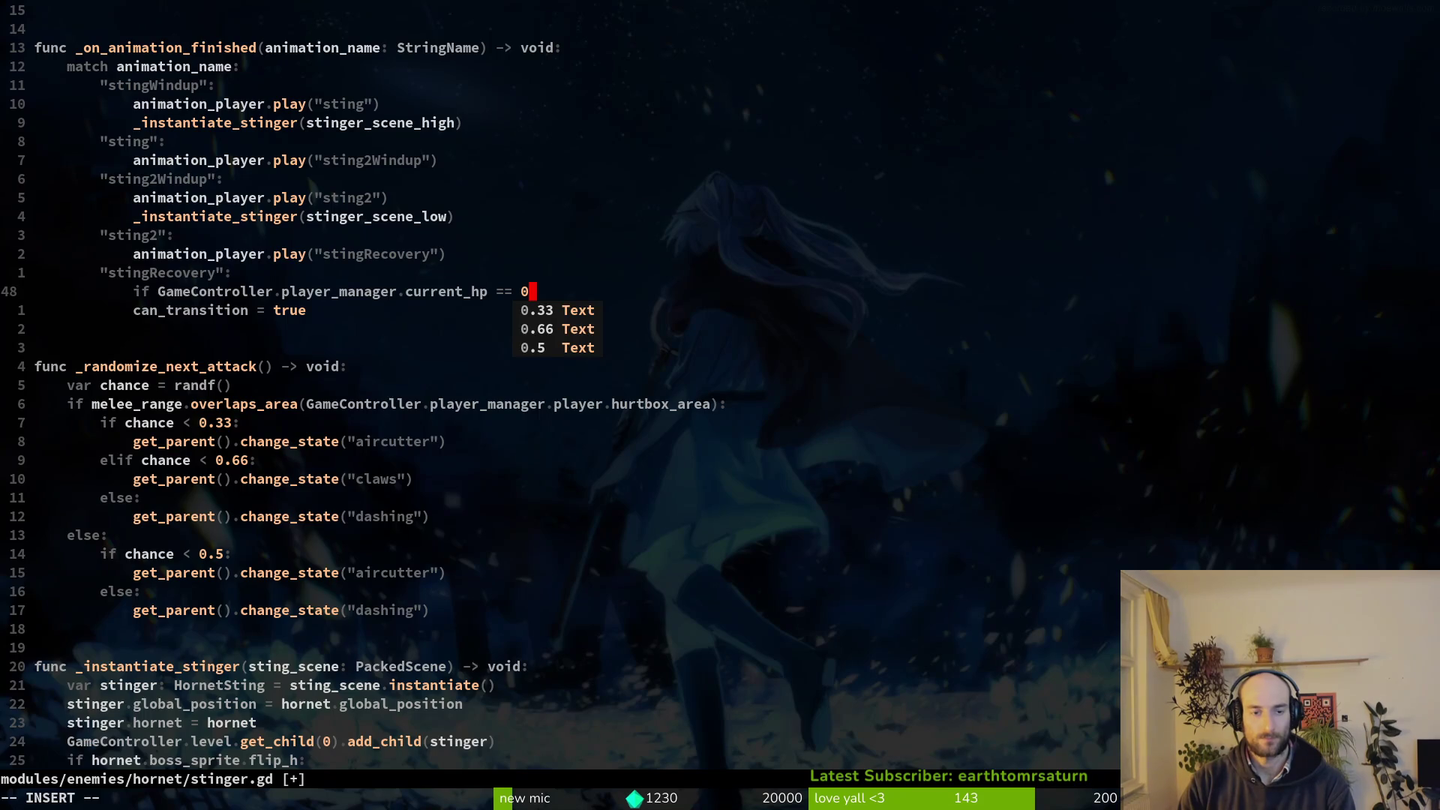
pyautogui.press('Escape')
# Add a change_state call under the check, then an else with can_transition indented beneath.
pyautogui.press('j')
pyautogui.press('k')
pyautogui.press('k')
pyautogui.press('k')
pyautogui.press('j')
pyautogui.press('j')
pyautogui.press('j')
pyautogui.press('j')
pyautogui.press('k')
pyautogui.press('k')
pyautogui.press('k')
pyautogui.press('k')
pyautogui.press('k')
pyautogui.press('k')
pyautogui.press('p')
pyautogui.press('>')
pyautogui.press('>')
pyautogui.write('j')
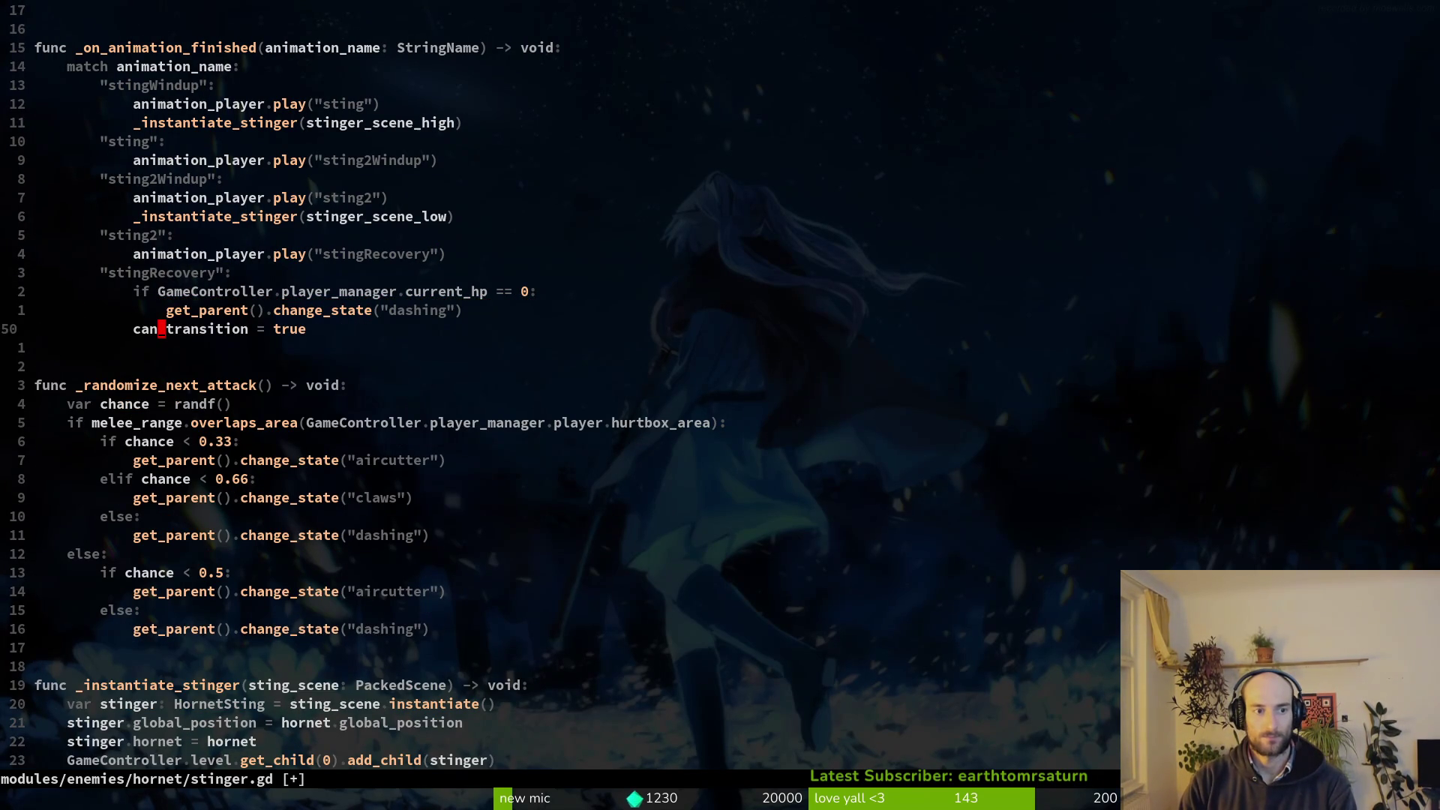
pyautogui.write('oelse:')
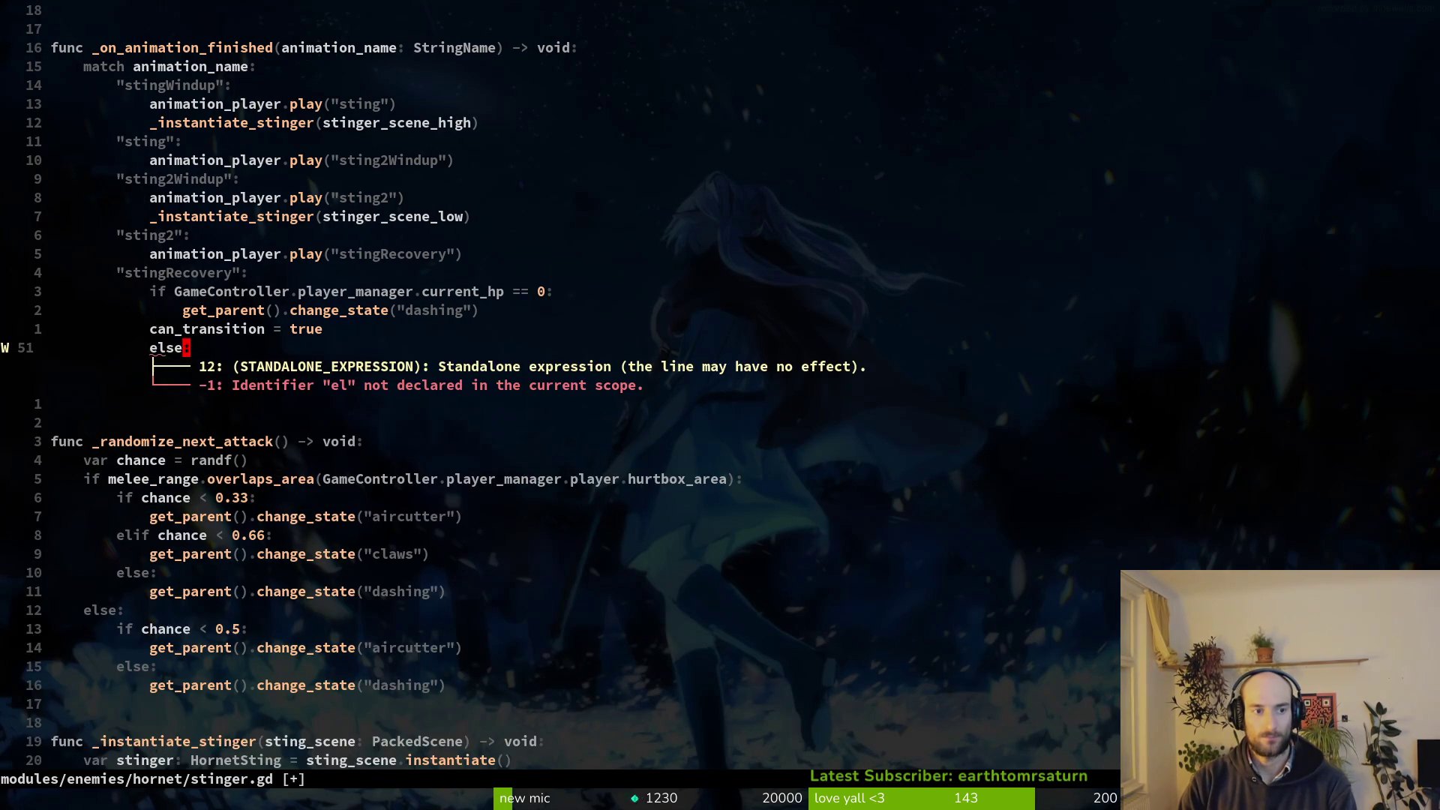
pyautogui.press('Escape')
pyautogui.press('k')
pyautogui.hotkey('shift', 'v')
pyautogui.press('d')
pyautogui.press('p')
pyautogui.press('>')
pyautogui.press('>')
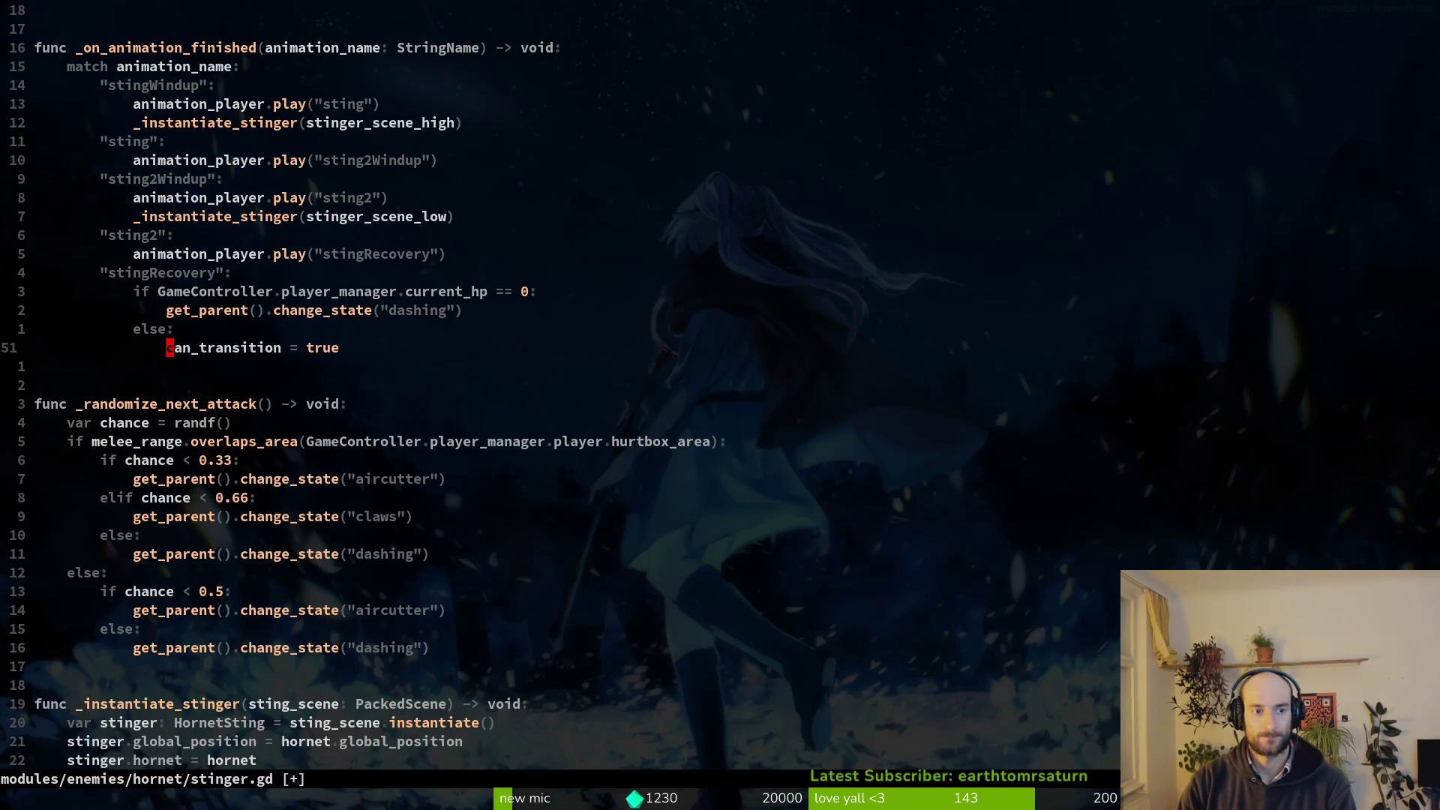
# Change the pasted state name from "dashing" to "murder".
pyautogui.press('k')
pyautogui.press('$')
pyautogui.press('h')
pyautogui.press('c')
pyautogui.press('i')
pyautogui.press('"')
pyautogui.write('murder')
pyautogui.press('Escape')
pyautogui.press('k')
pyautogui.hotkey('shift', 'v')
# Copy the four-line hp check block and open aircutter.gd.
pyautogui.press('j')
pyautogui.press('j')
pyautogui.press('j')
pyautogui.press('y')
pyautogui.press('space')
pyautogui.press('f')
pyautogui.press('f')
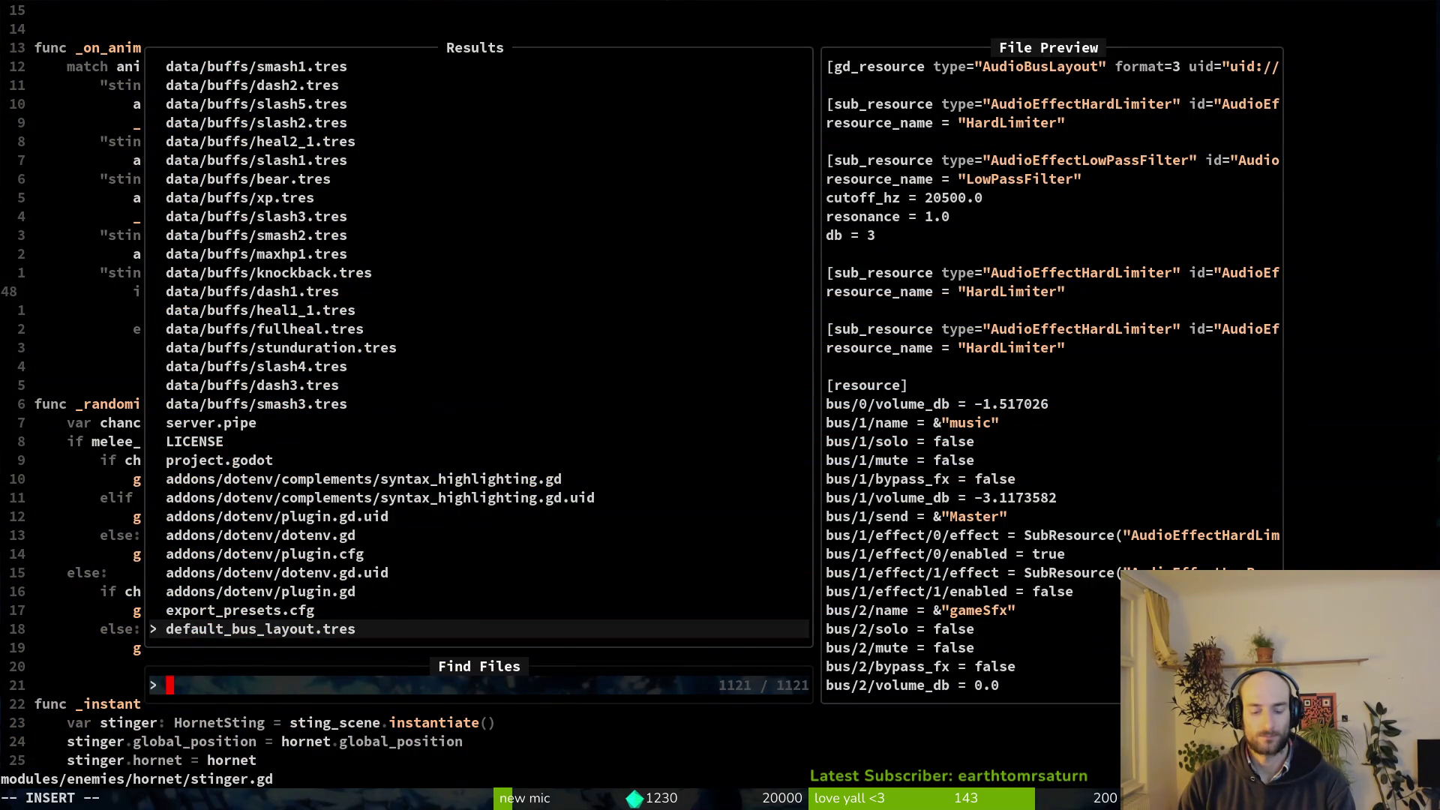
pyautogui.write('aircu')
pyautogui.press('Return')
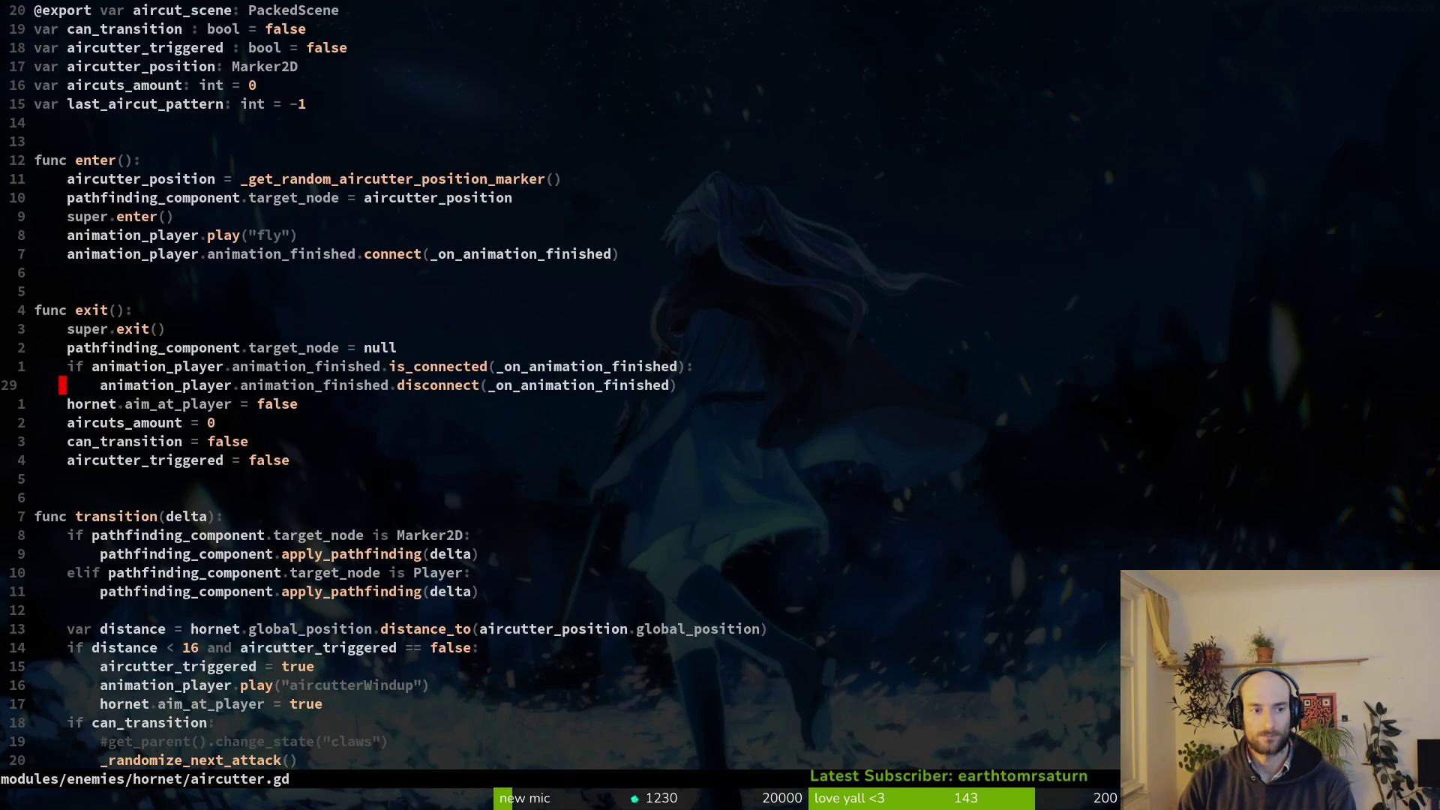
# Paste the hp check into aircutterRecovery, indent the aircuts_amount logic under else, and save.
pyautogui.hotkey('ctrl', 'd')
pyautogui.press('j')
pyautogui.press('j')
pyautogui.press('j')
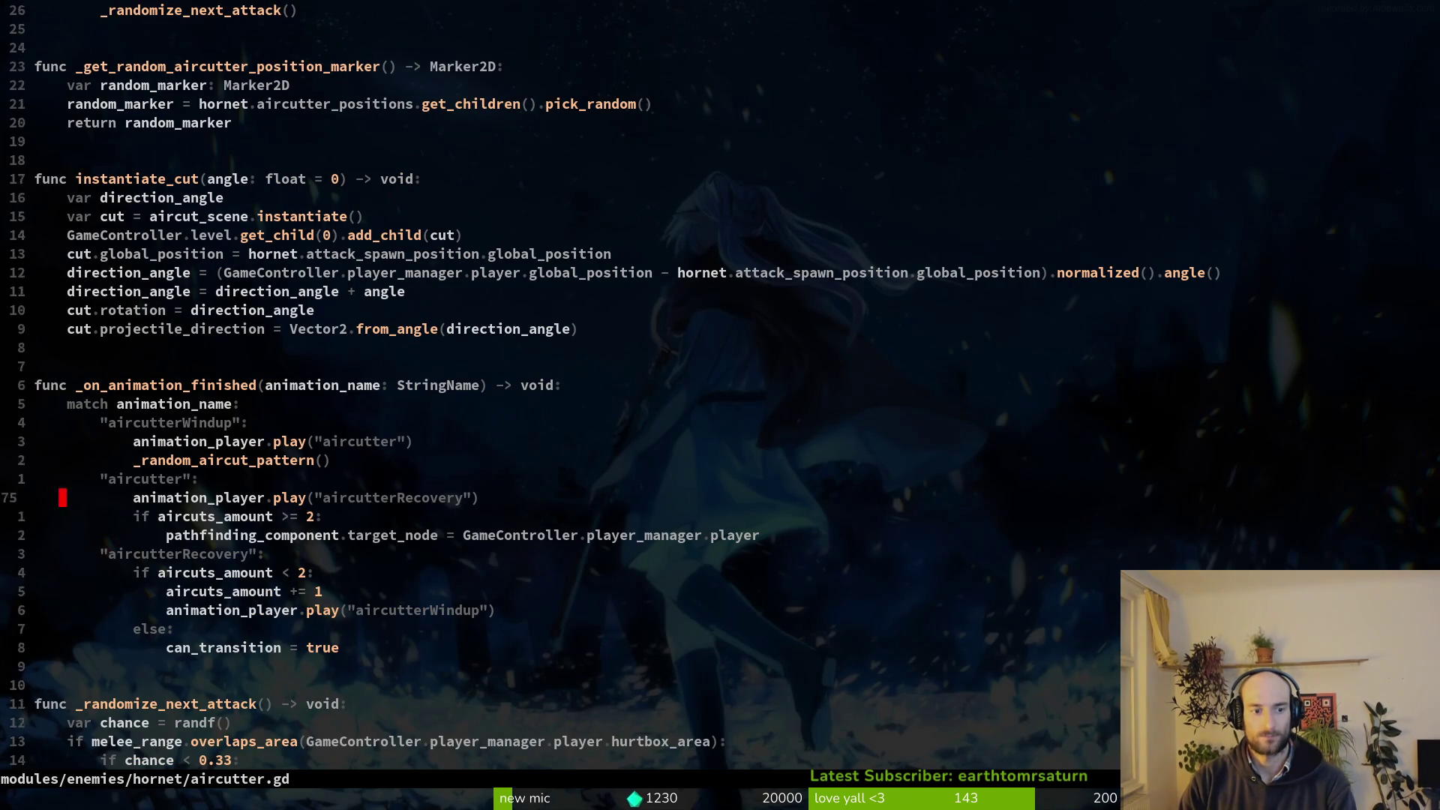
pyautogui.press('k')
pyautogui.press('p')
pyautogui.press('j')
pyautogui.press('j')
pyautogui.press('j')
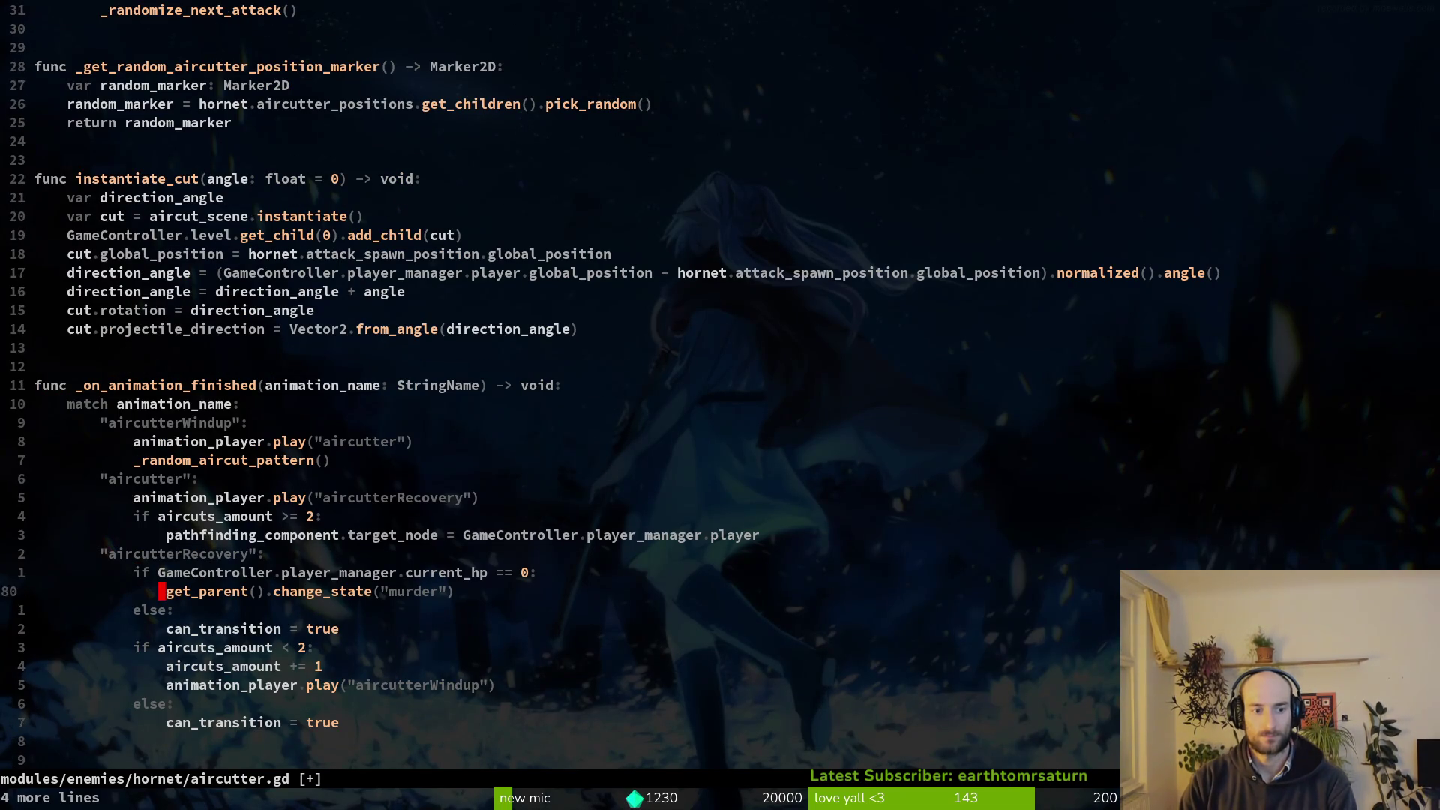
pyautogui.press('j')
pyautogui.press('k')
pyautogui.press('d')
pyautogui.press('d')
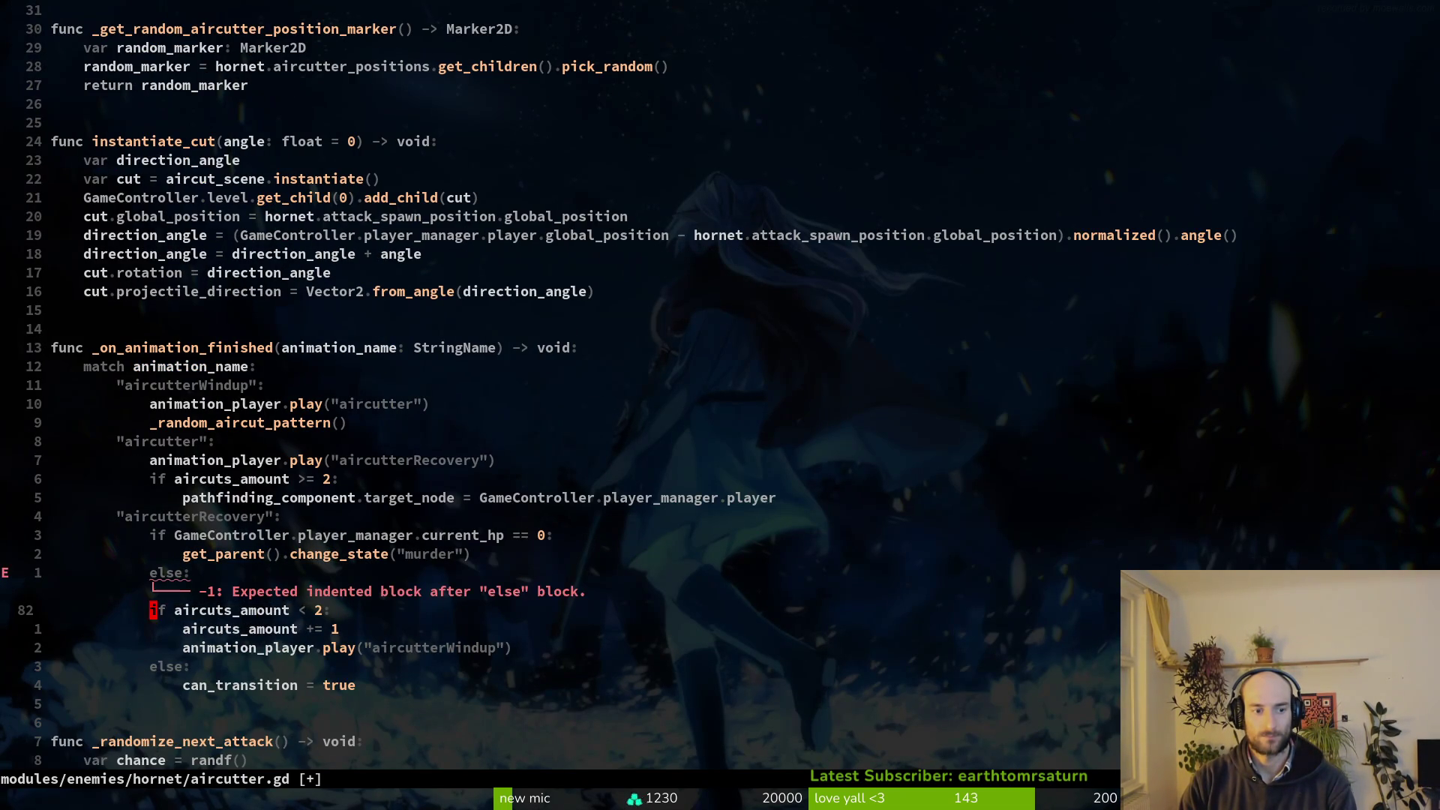
pyautogui.press('V')
pyautogui.press('j')
pyautogui.press('j')
pyautogui.press('j')
pyautogui.press('j')
pyautogui.press('>')
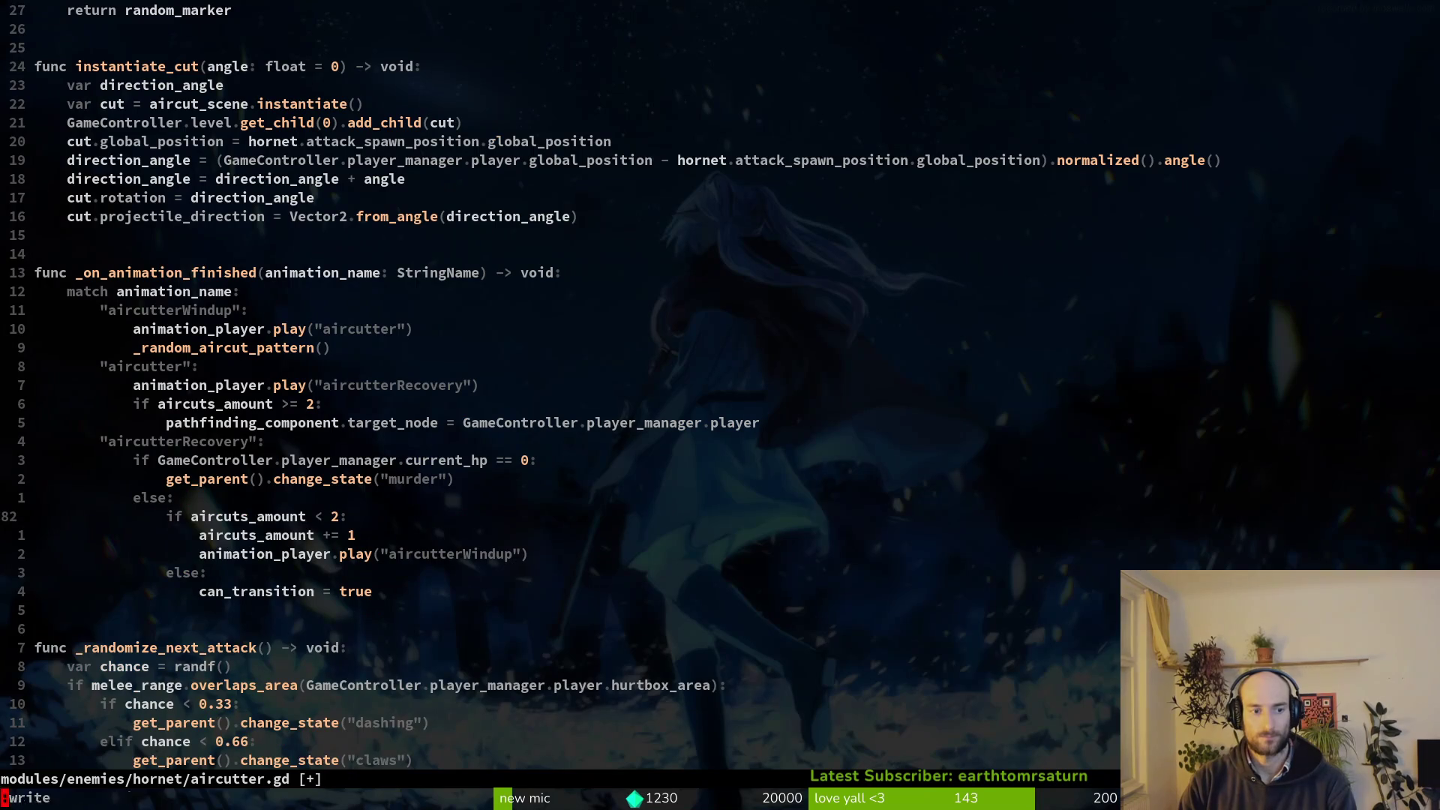
pyautogui.hotkey('ctrl', 's')
# Open claws.gd and go to the clawsRecovery branch.
pyautogui.press('space')
pyautogui.press('f')
pyautogui.press('f')
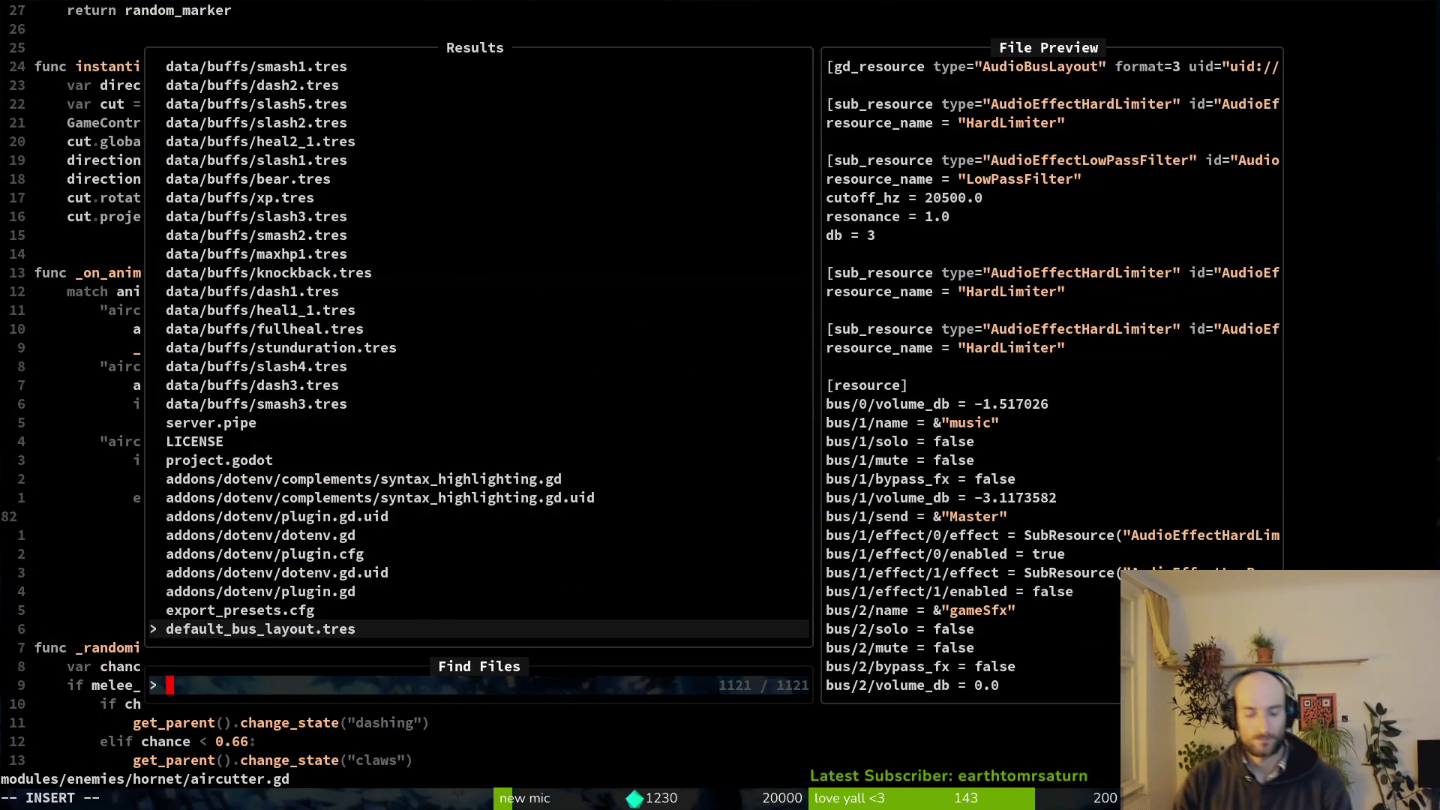
pyautogui.write('claws')
pyautogui.press('Return')
pyautogui.press('G')
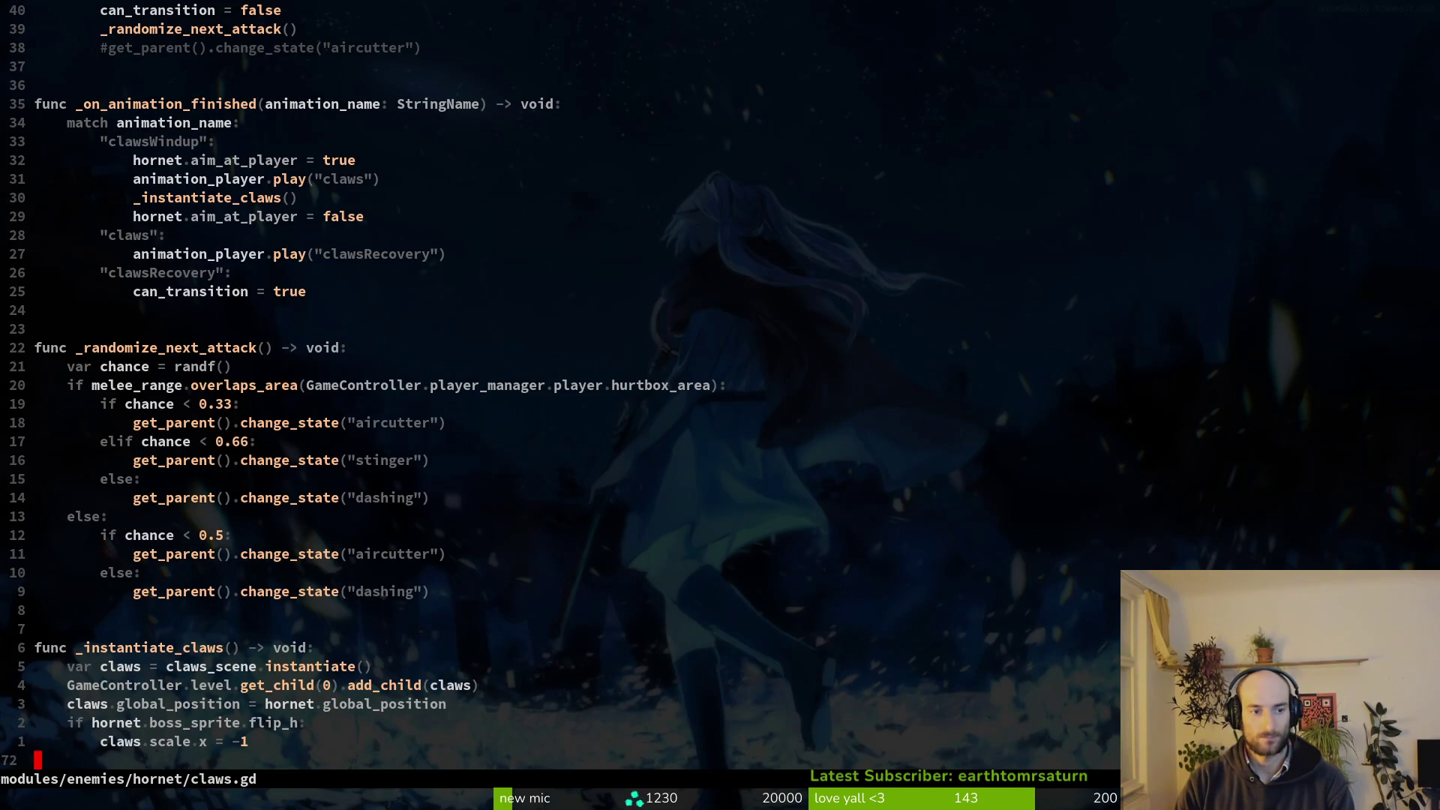
pyautogui.press('26k')
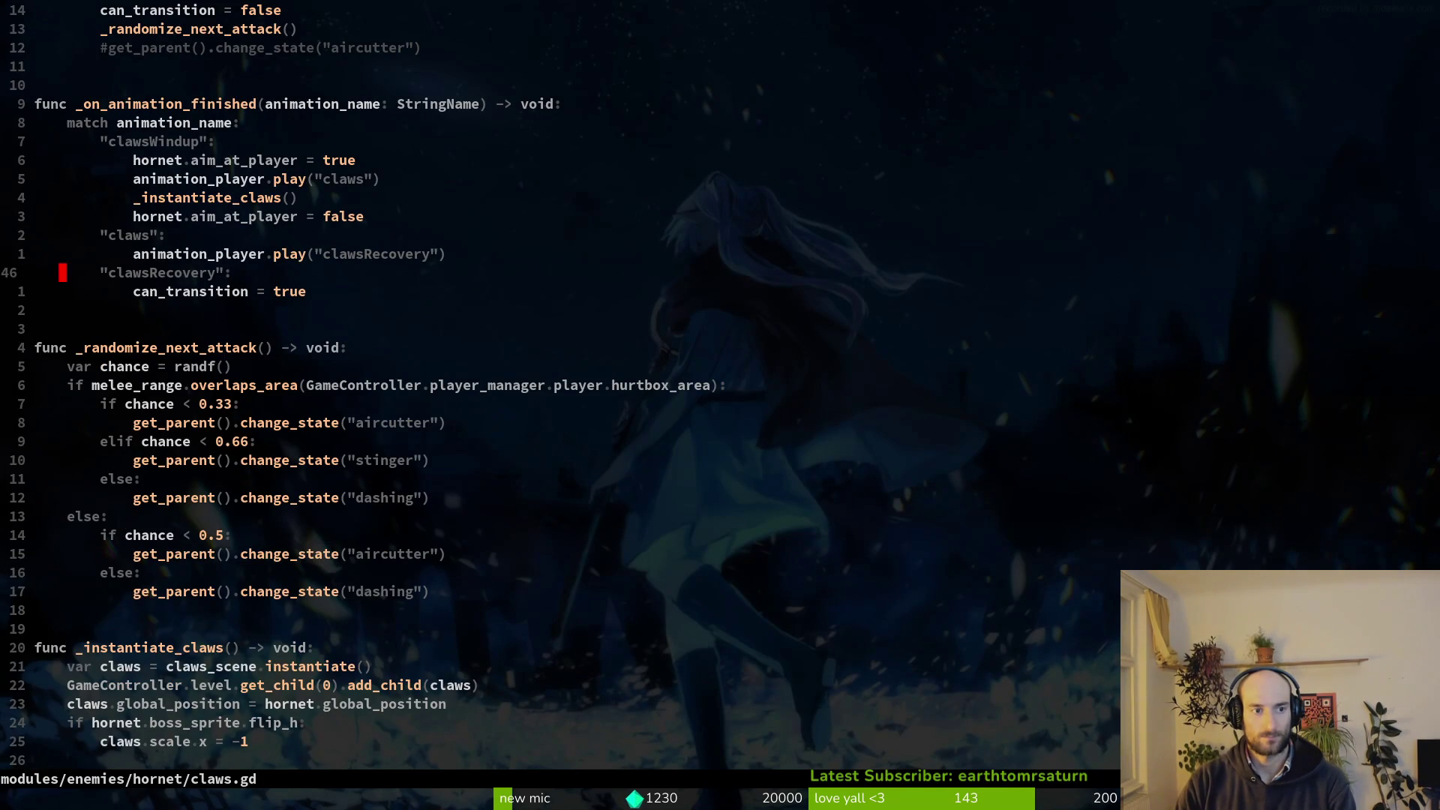
pyautogui.press('p')
# Paste the hp check block from clipboard history, remove leftover can_transition lines, and save claws.gd.
pyautogui.hotkey('ctrl', 'shift', 'v')
pyautogui.press('Down')
pyautogui.press('Return')
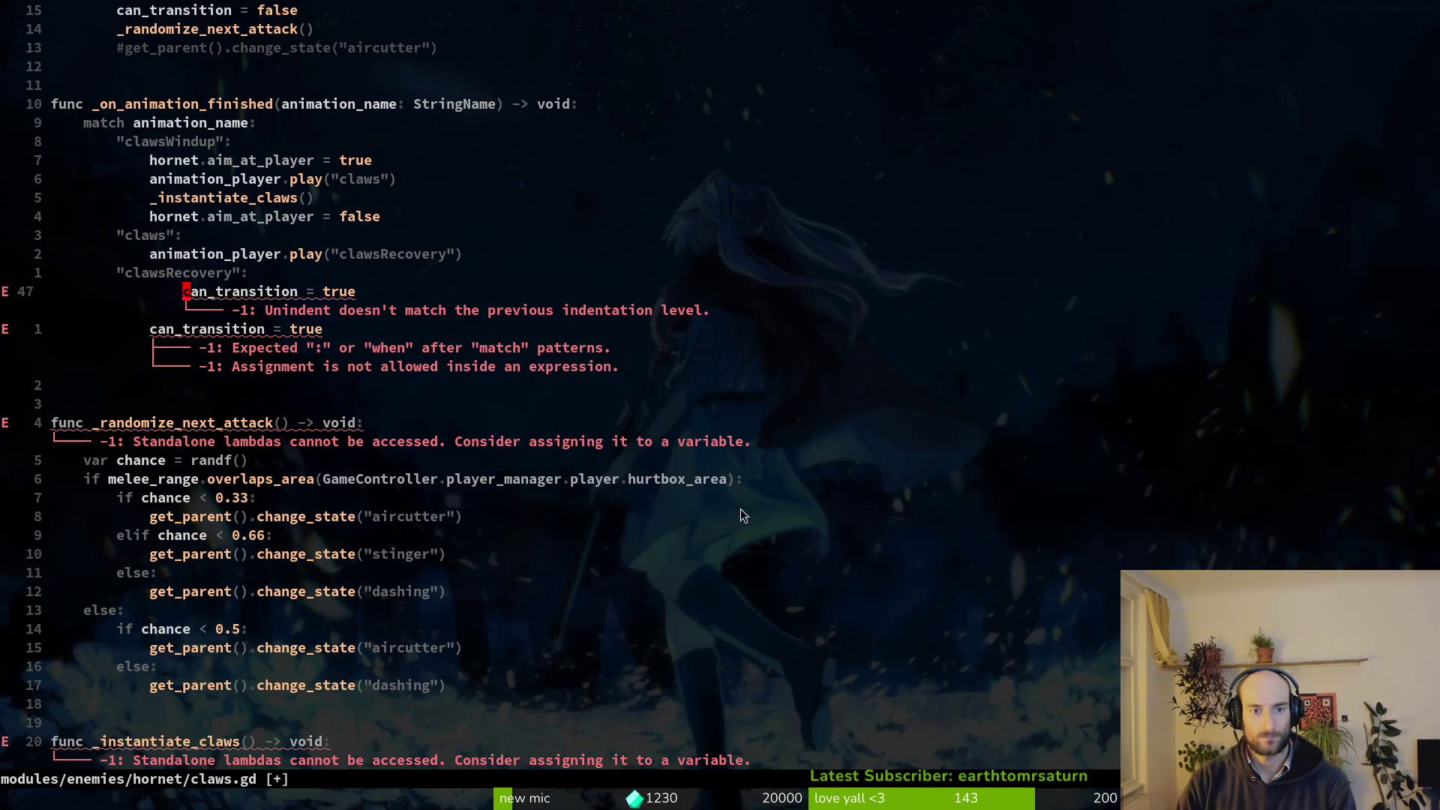
pyautogui.press('d')
pyautogui.press('d')
pyautogui.press('j')
pyautogui.press('j')
pyautogui.press('j')
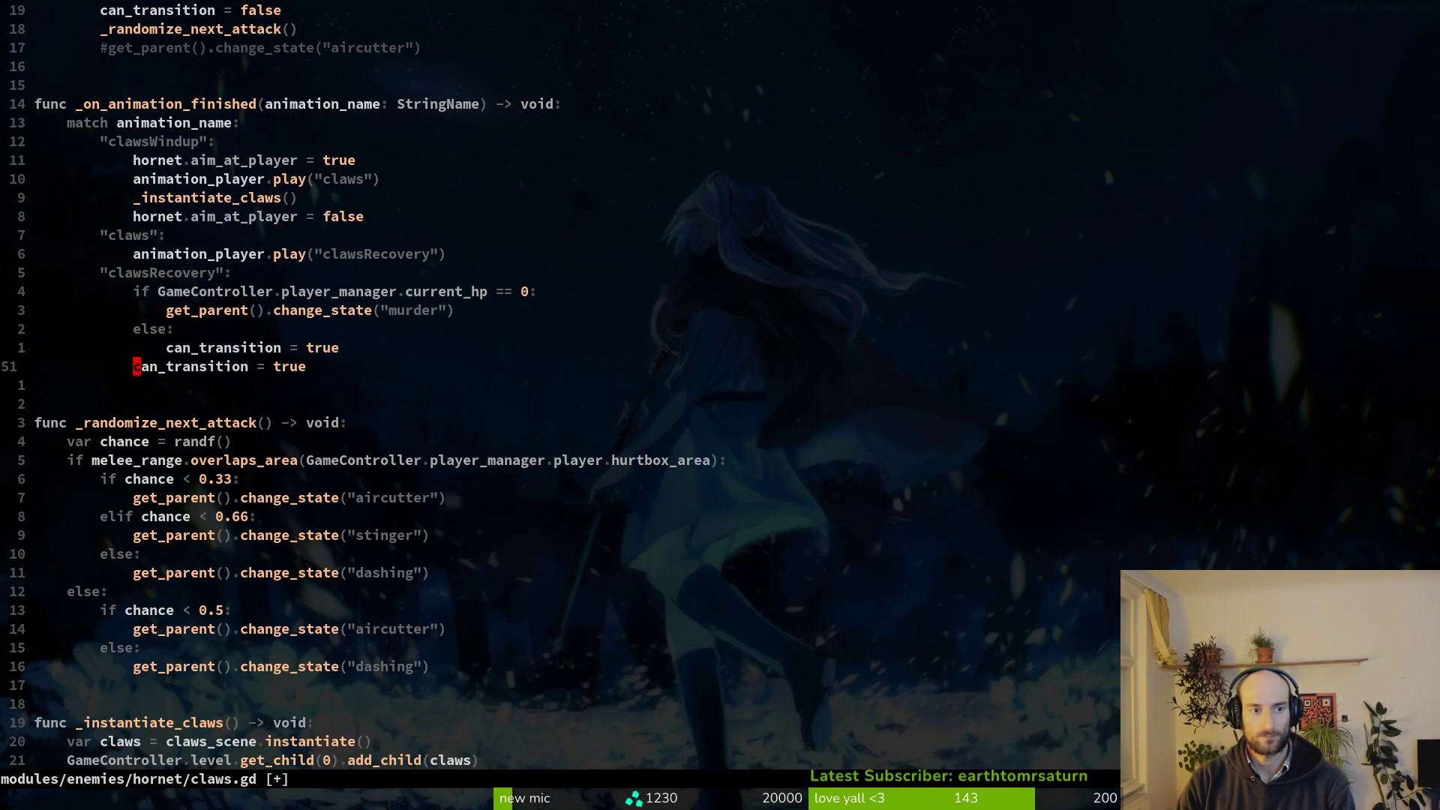
pyautogui.press('d')
pyautogui.press('d')
pyautogui.hotkey('ctrl', 's')
pyautogui.press('space')
# Paste the four-line HP check block into dashing.gd's dashRecovery branch and save it.
pyautogui.press('f')
pyautogui.press('f')
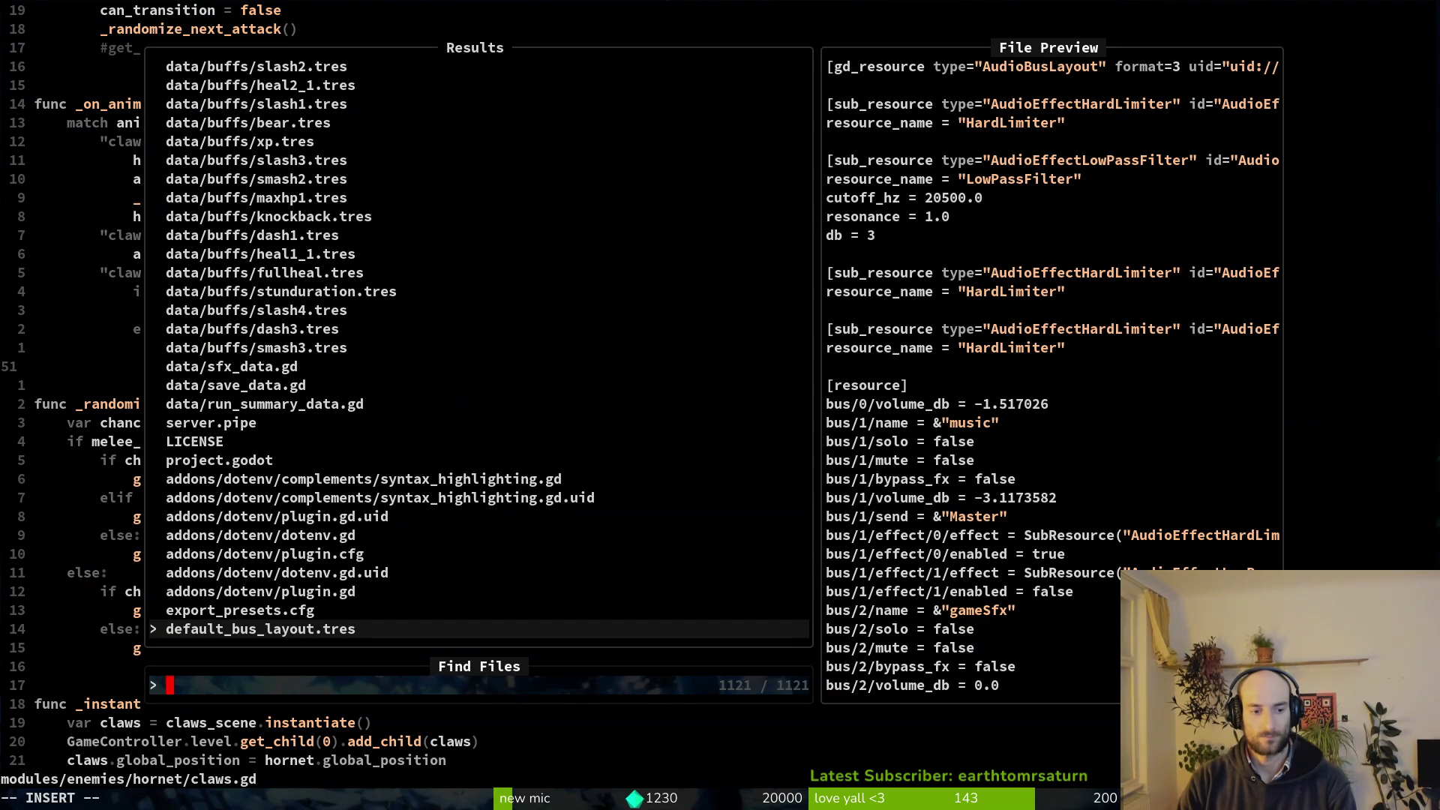
pyautogui.write('dashing')
pyautogui.press('Up')
pyautogui.press('Up')
pyautogui.press('Up')
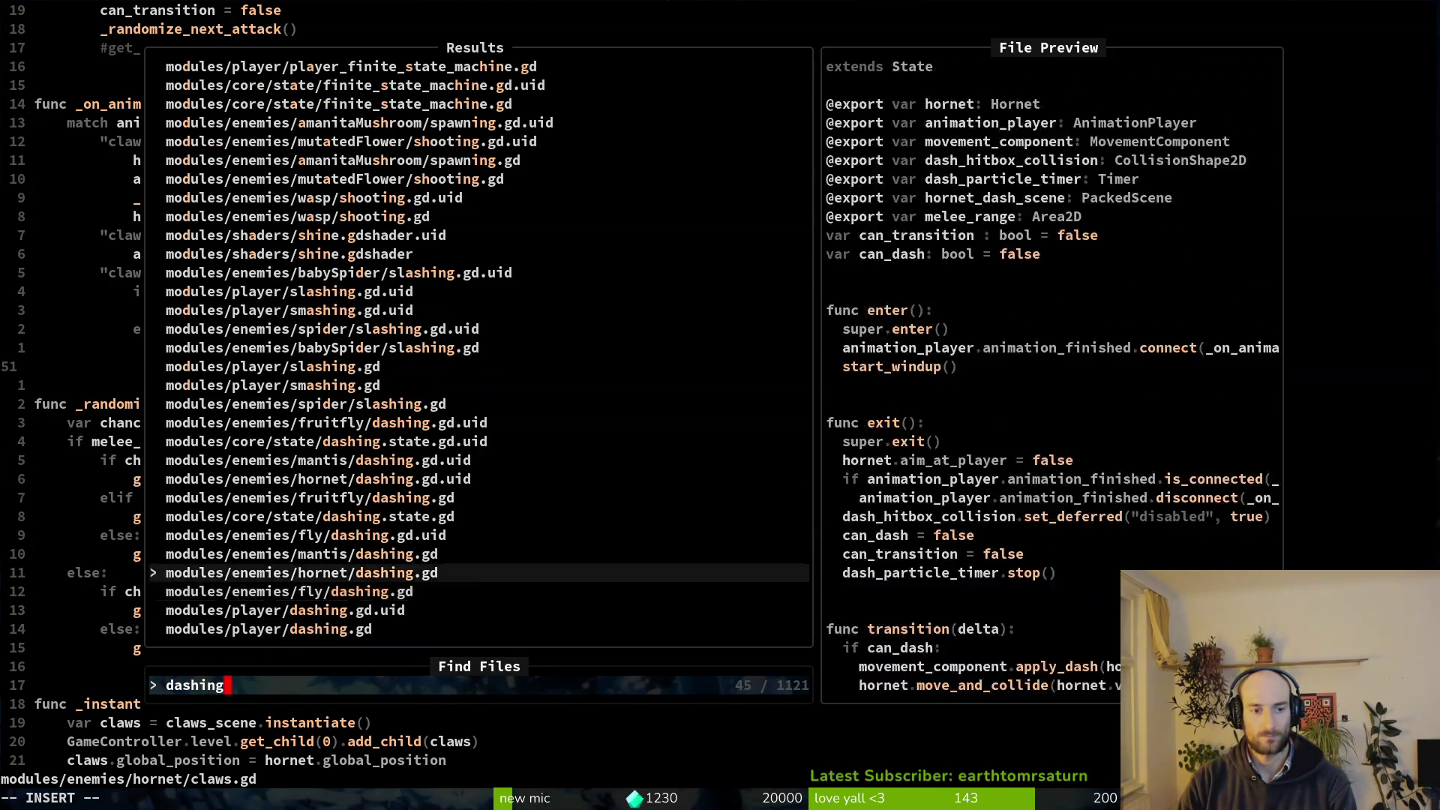
pyautogui.press('Return')
pyautogui.press('k')
pyautogui.press('k')
pyautogui.press('p')
pyautogui.press('super+v')
pyautogui.press('Escape')
pyautogui.press('p')
pyautogui.press('k')
pyautogui.press('V')
pyautogui.press('k')
pyautogui.press('c')
pyautogui.press('d')
pyautogui.press('d')
pyautogui.press('d')
pyautogui.press('d')
pyautogui.write(':w')
pyautogui.press('Return')
# Cut the pathfinding reset line out of hornet.gd and save the file.
pyautogui.press('space')
pyautogui.press('f')
pyautogui.press('f')
pyautogui.write('hornet')
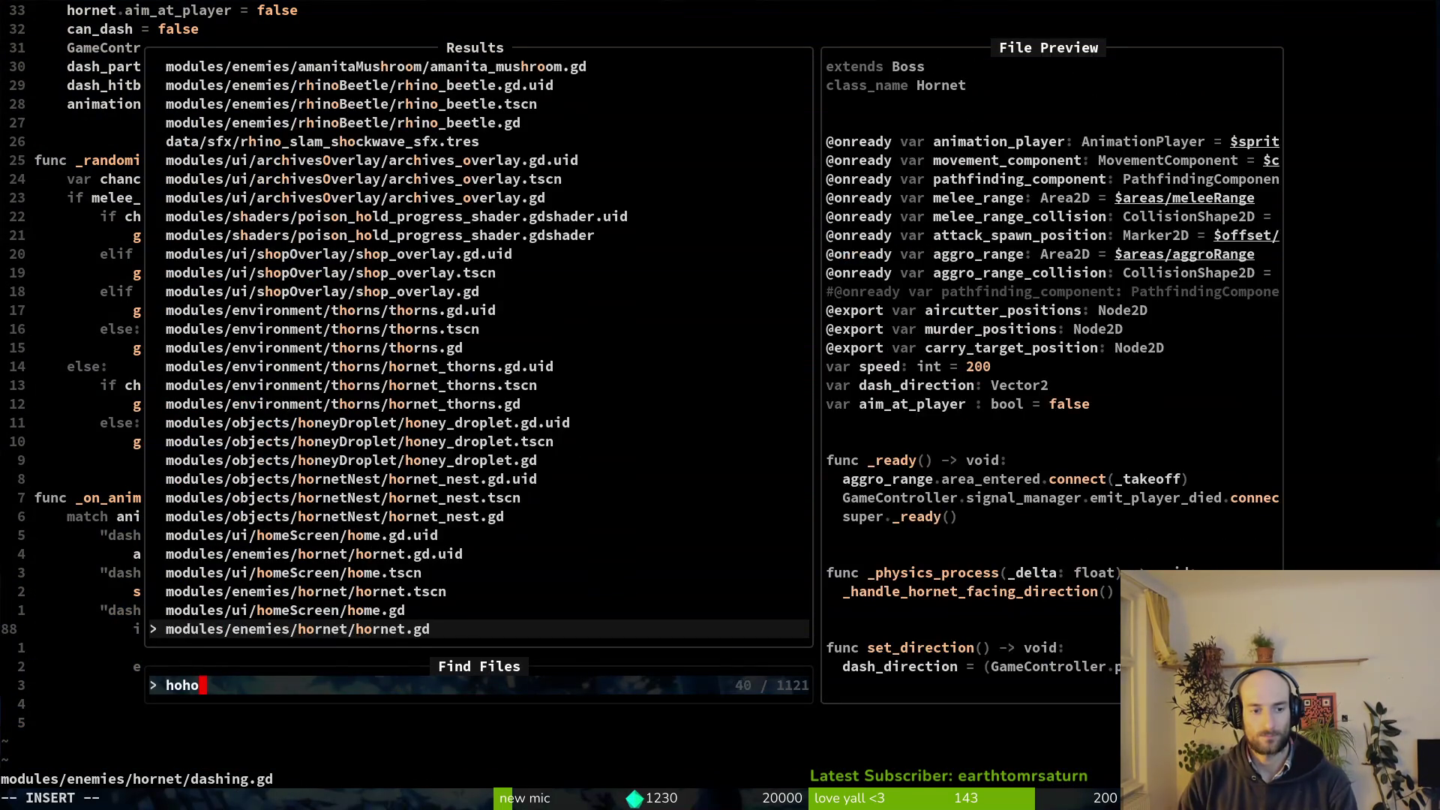
pyautogui.press('Return')
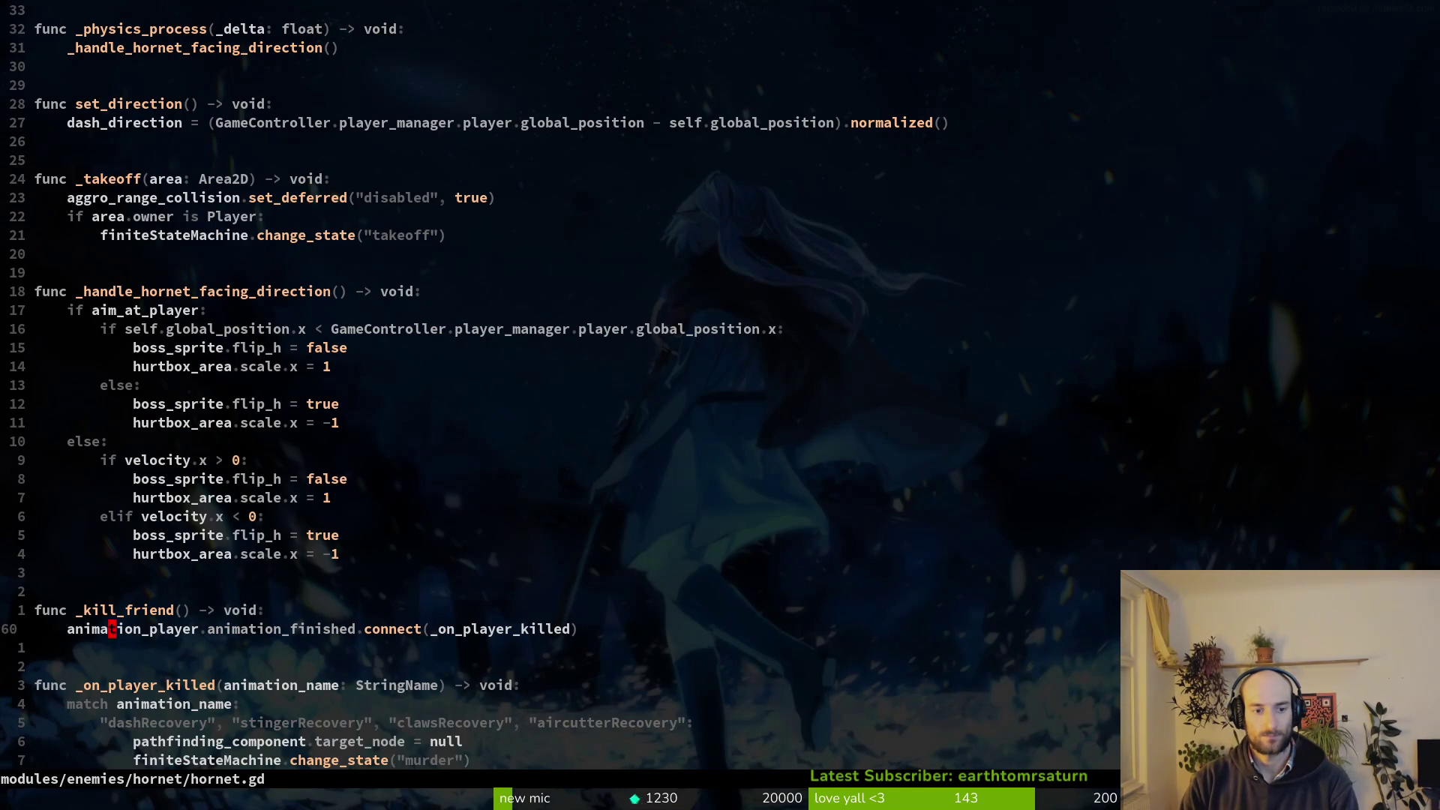
pyautogui.press('k')
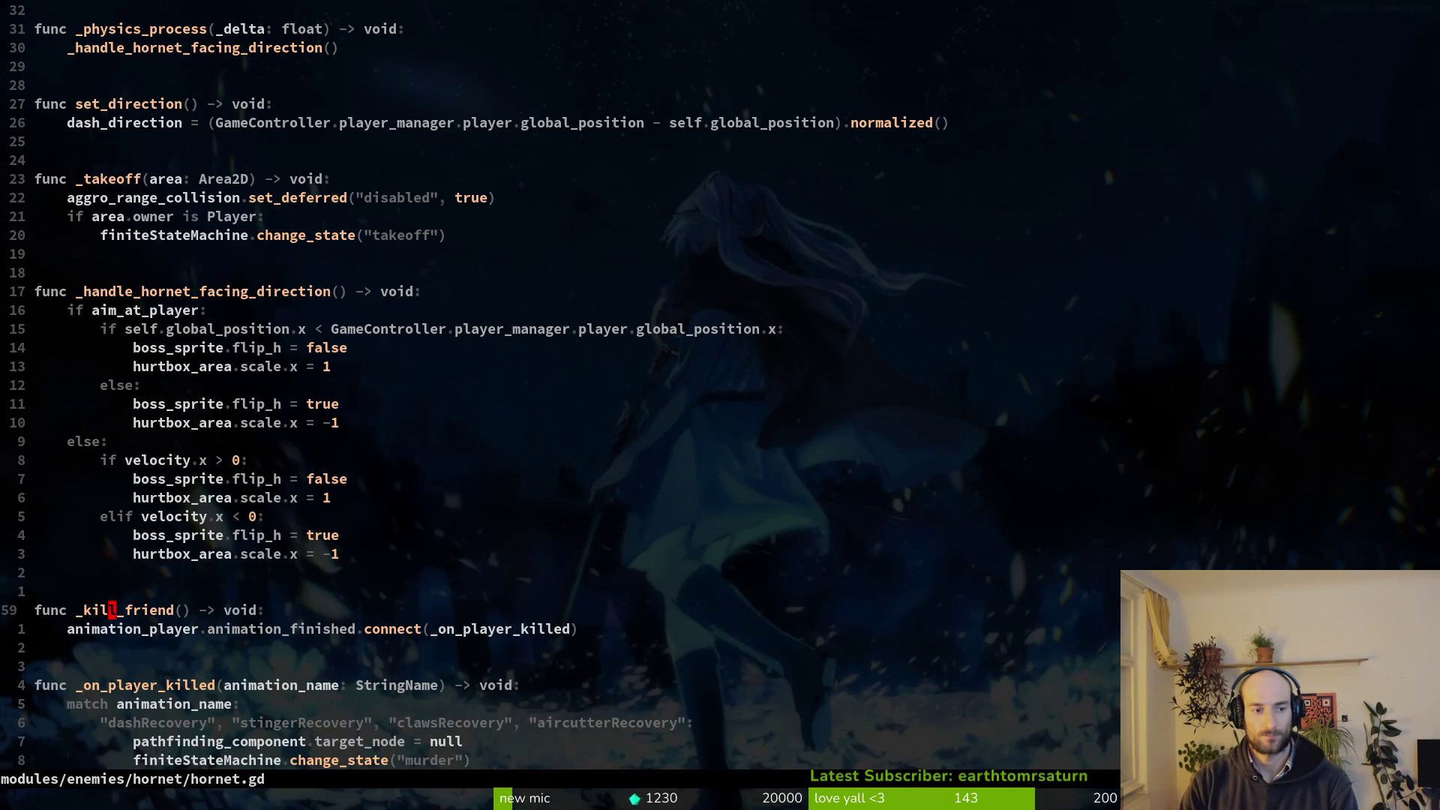
pyautogui.hotkey('shift', 'v')
pyautogui.press('j')
pyautogui.press('7')
pyautogui.press('j')
pyautogui.press('Escape')
pyautogui.press('k')
pyautogui.hotkey('shift', 'v')
pyautogui.press('j')
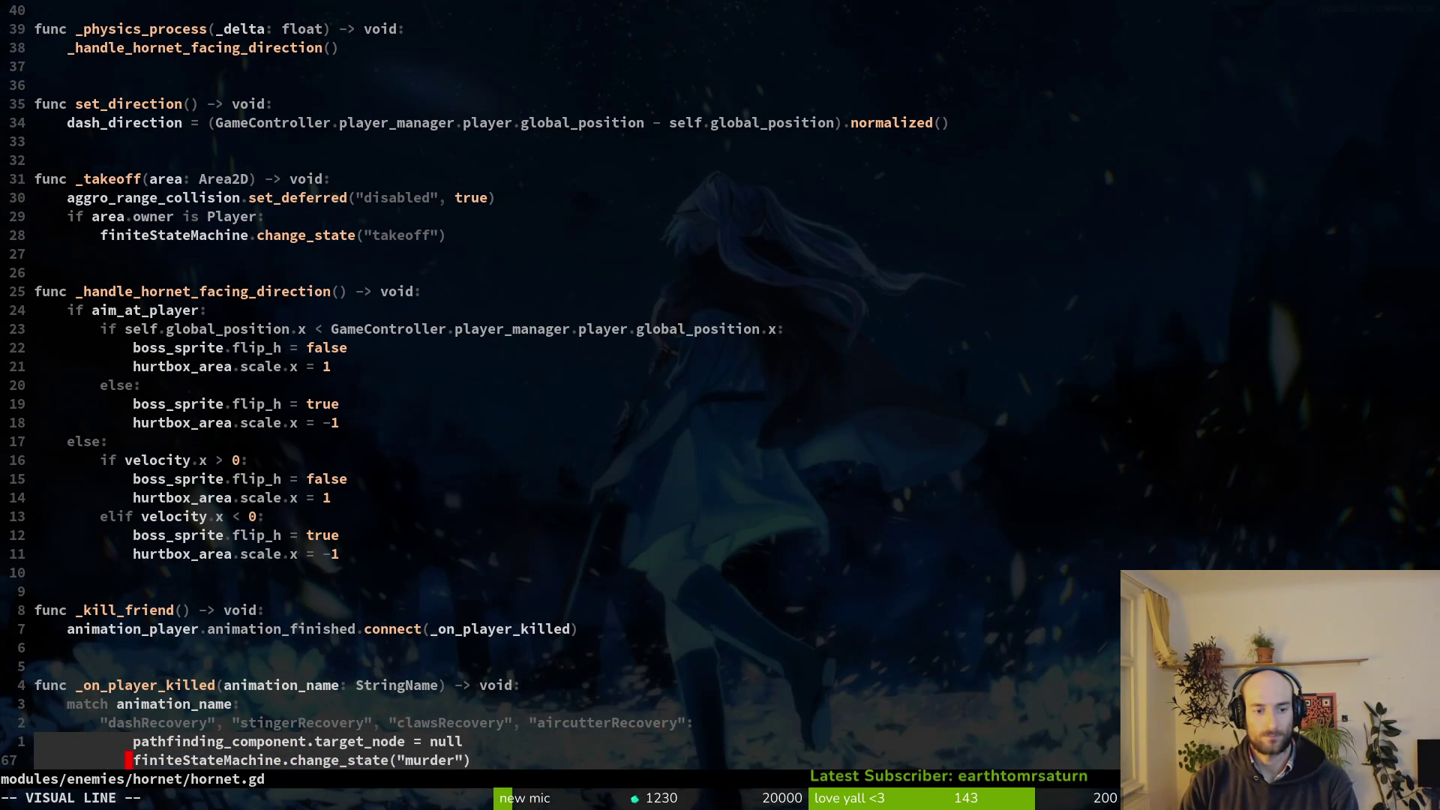
pyautogui.write('kd')
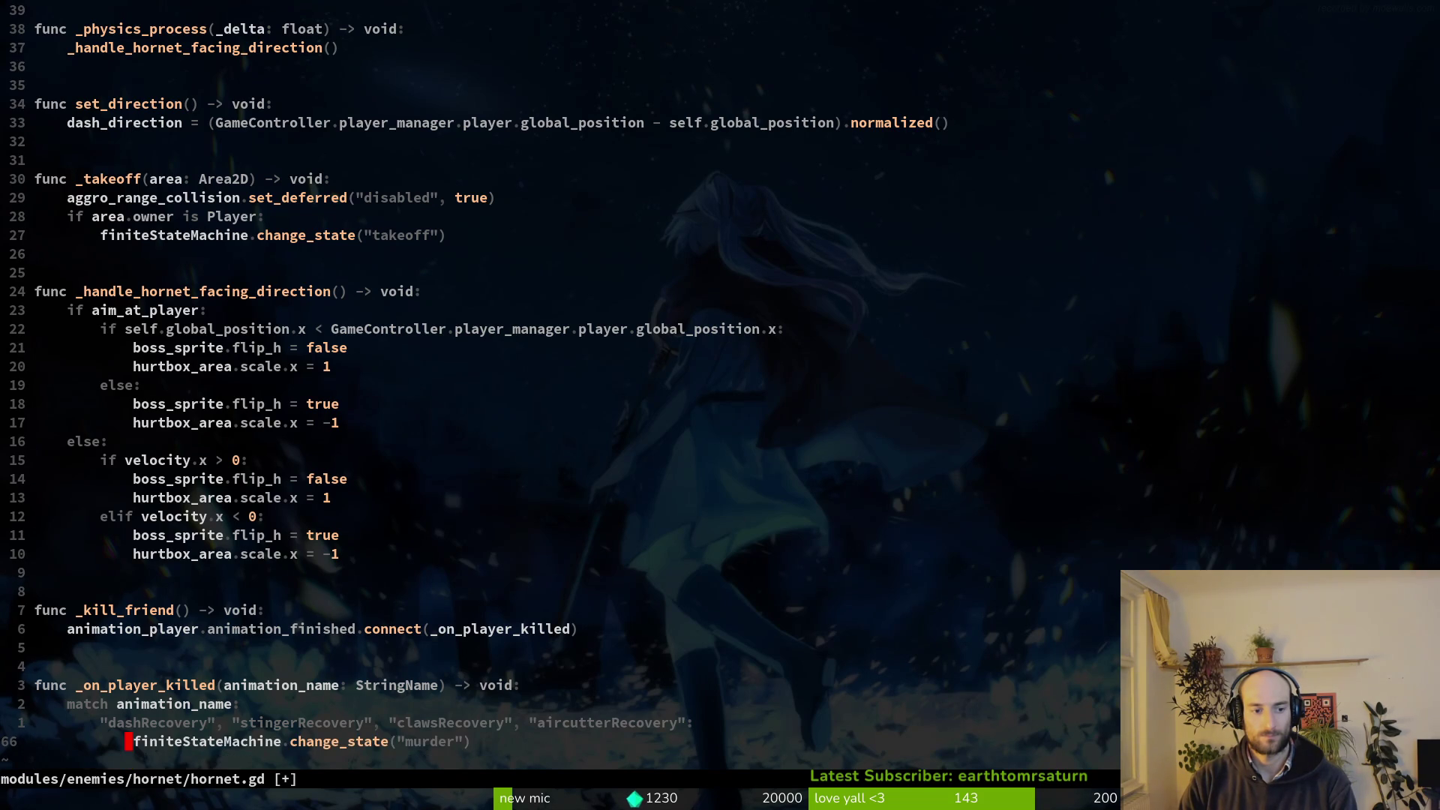
pyautogui.write(':w')
pyautogui.press('Return')
# Paste the pathfinding reset line into dashRecovery, indented under the HP check, and save dashing.gd.
pyautogui.hotkey('ctrl', '6')
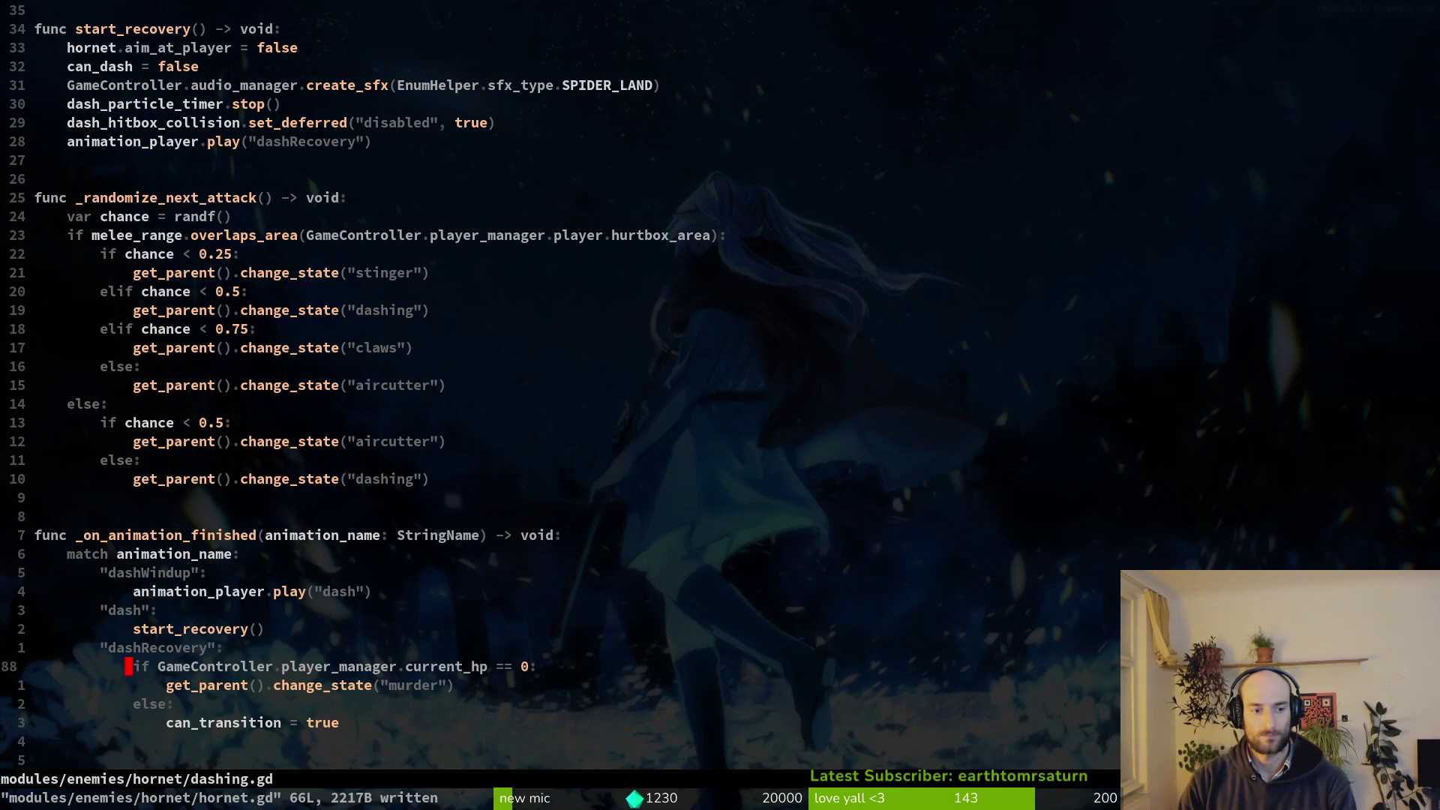
pyautogui.press('P')
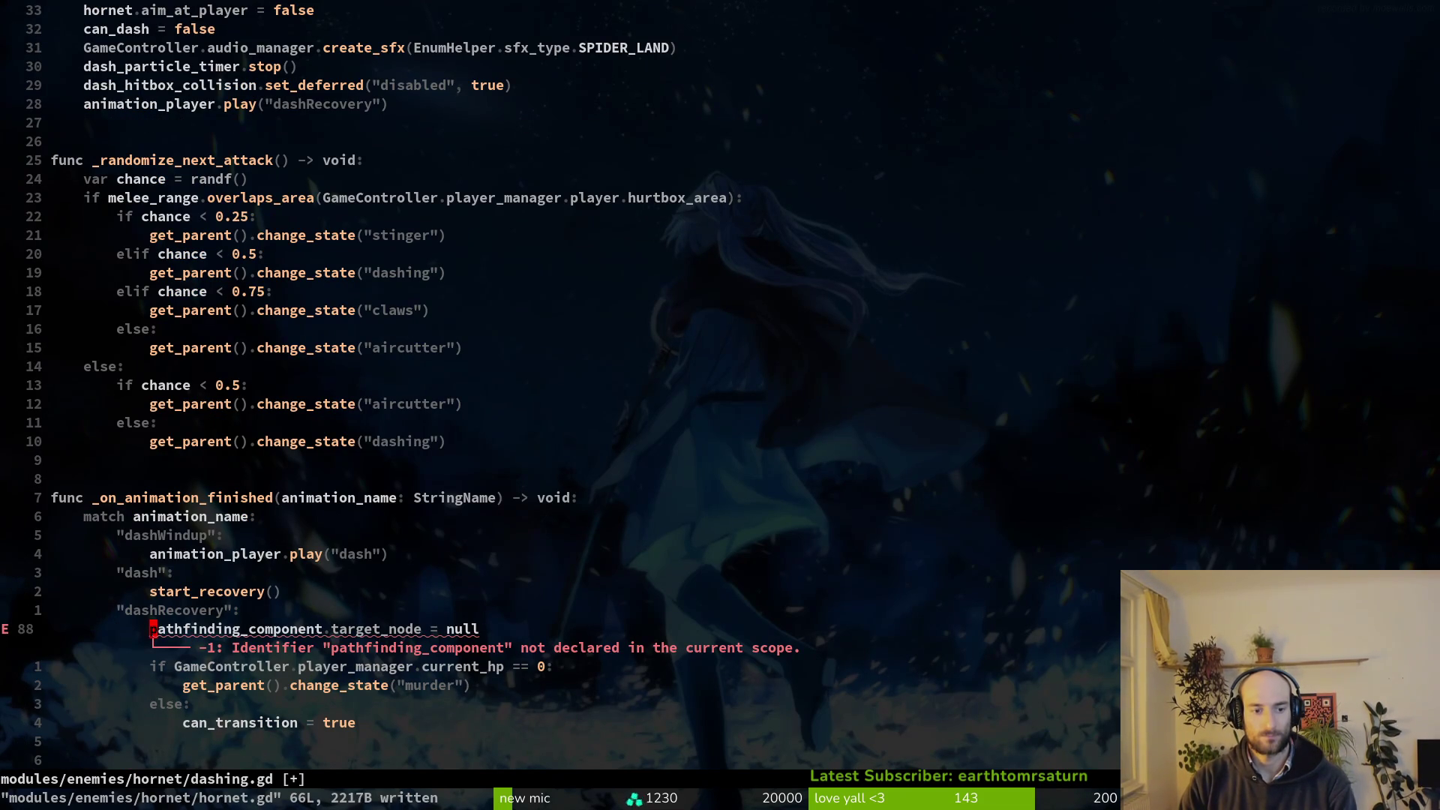
pyautogui.press('V')
pyautogui.press('J')
pyautogui.press('>')
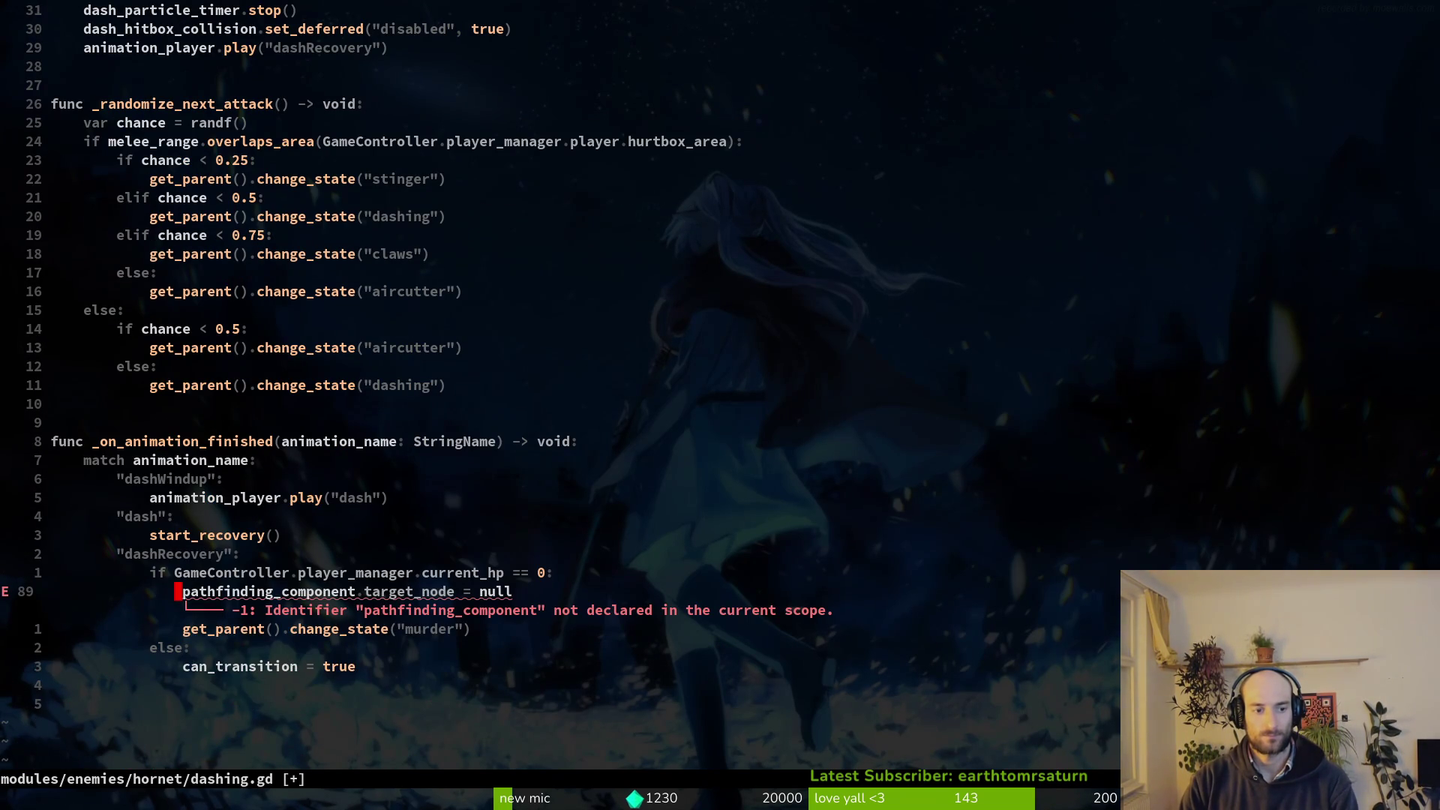
pyautogui.write(':w')
pyautogui.press('Return')
pyautogui.hotkey('ctrl', 'u')
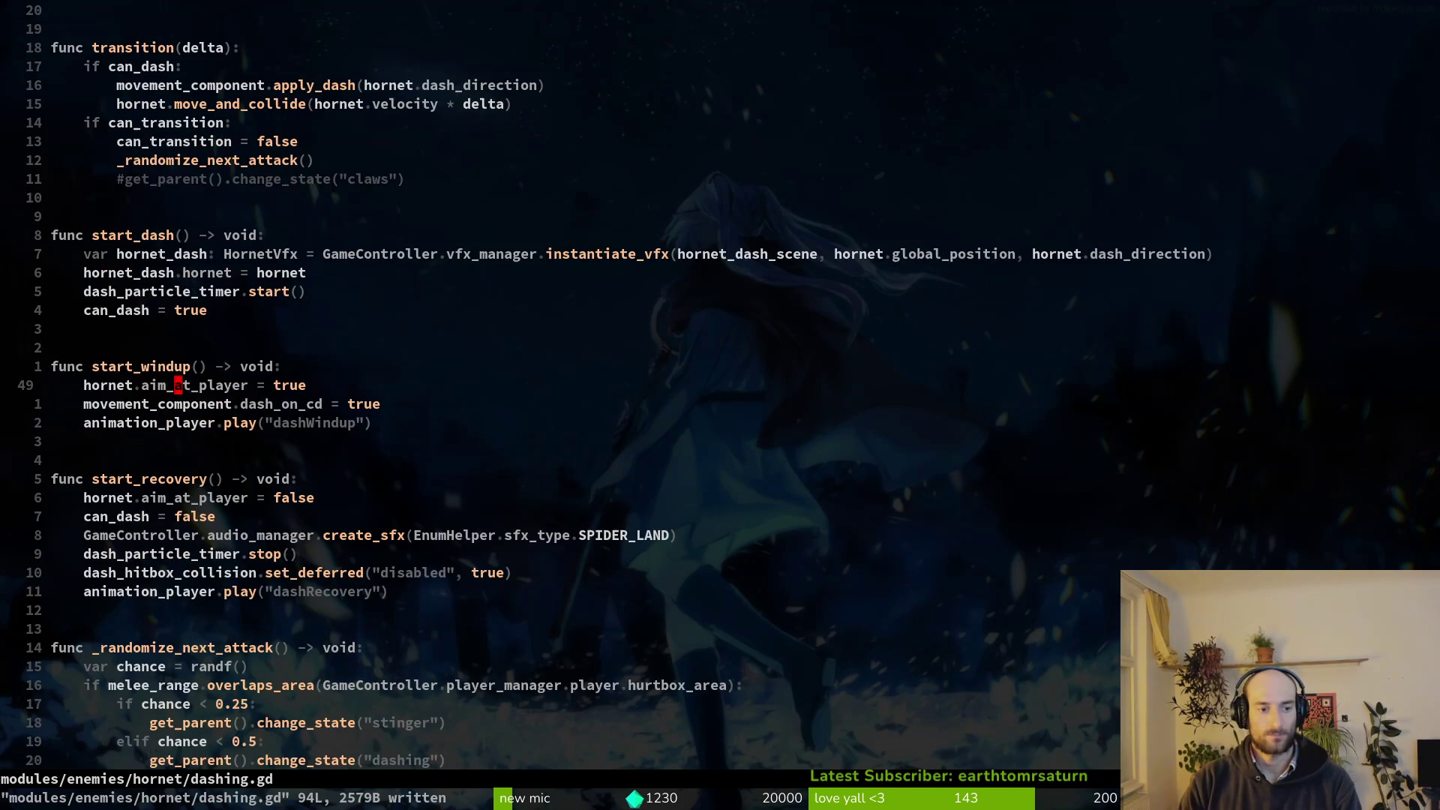
# Delete the undeclared pathfinding_component line from dashing.gd and save.
pyautogui.hotkey('ctrl', 'u')
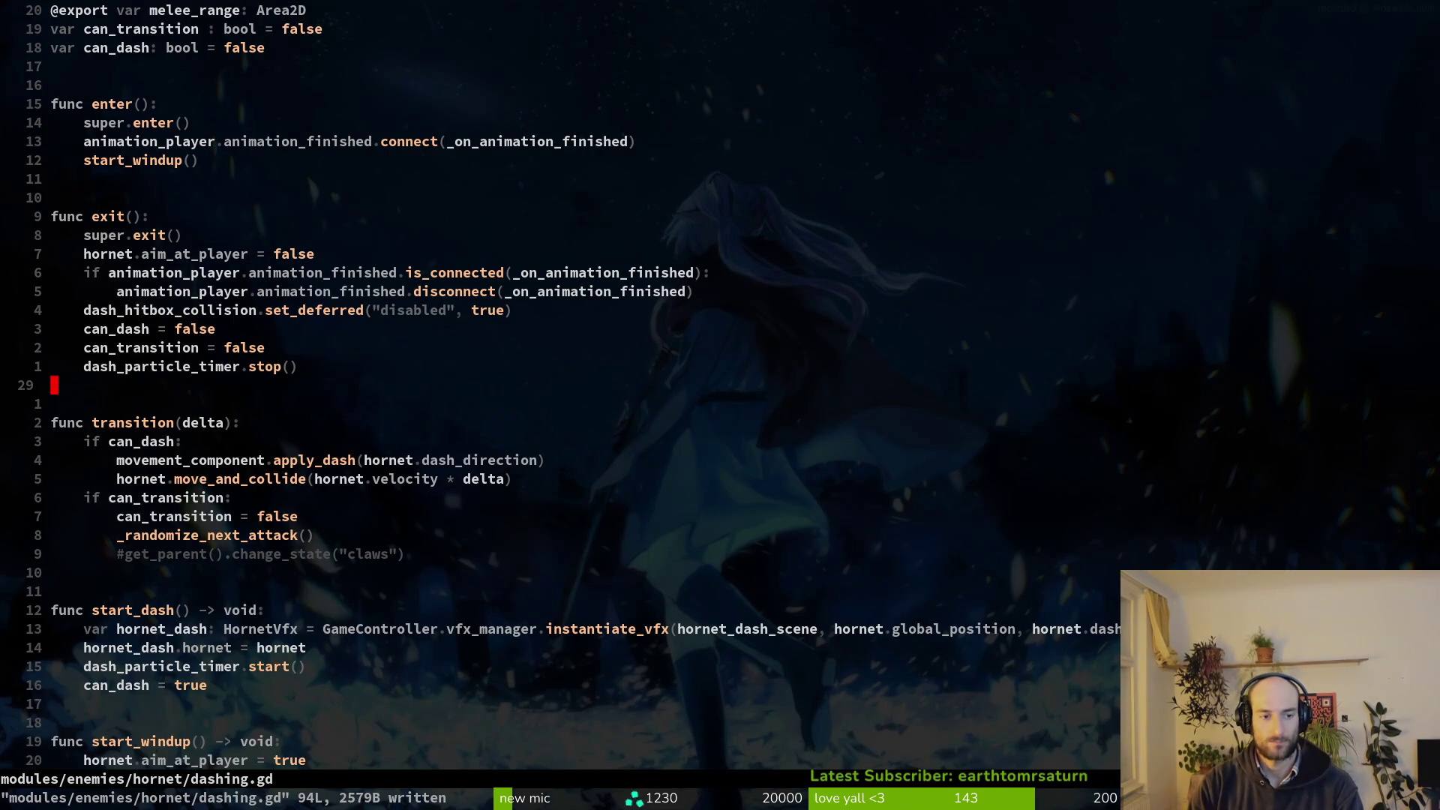
pyautogui.hotkey('ctrl', 'd')
pyautogui.hotkey('ctrl', 'd')
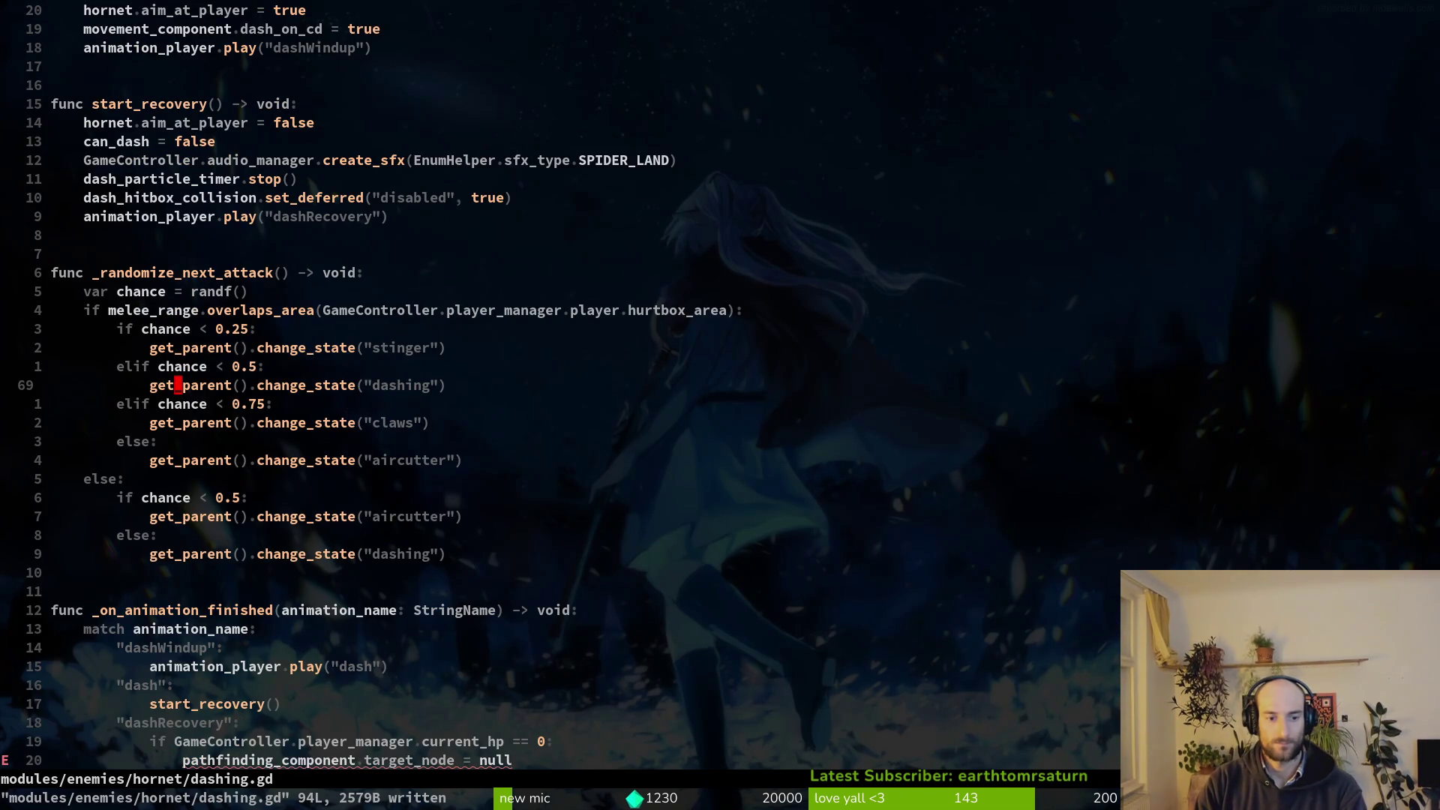
pyautogui.hotkey('ctrl', 'd')
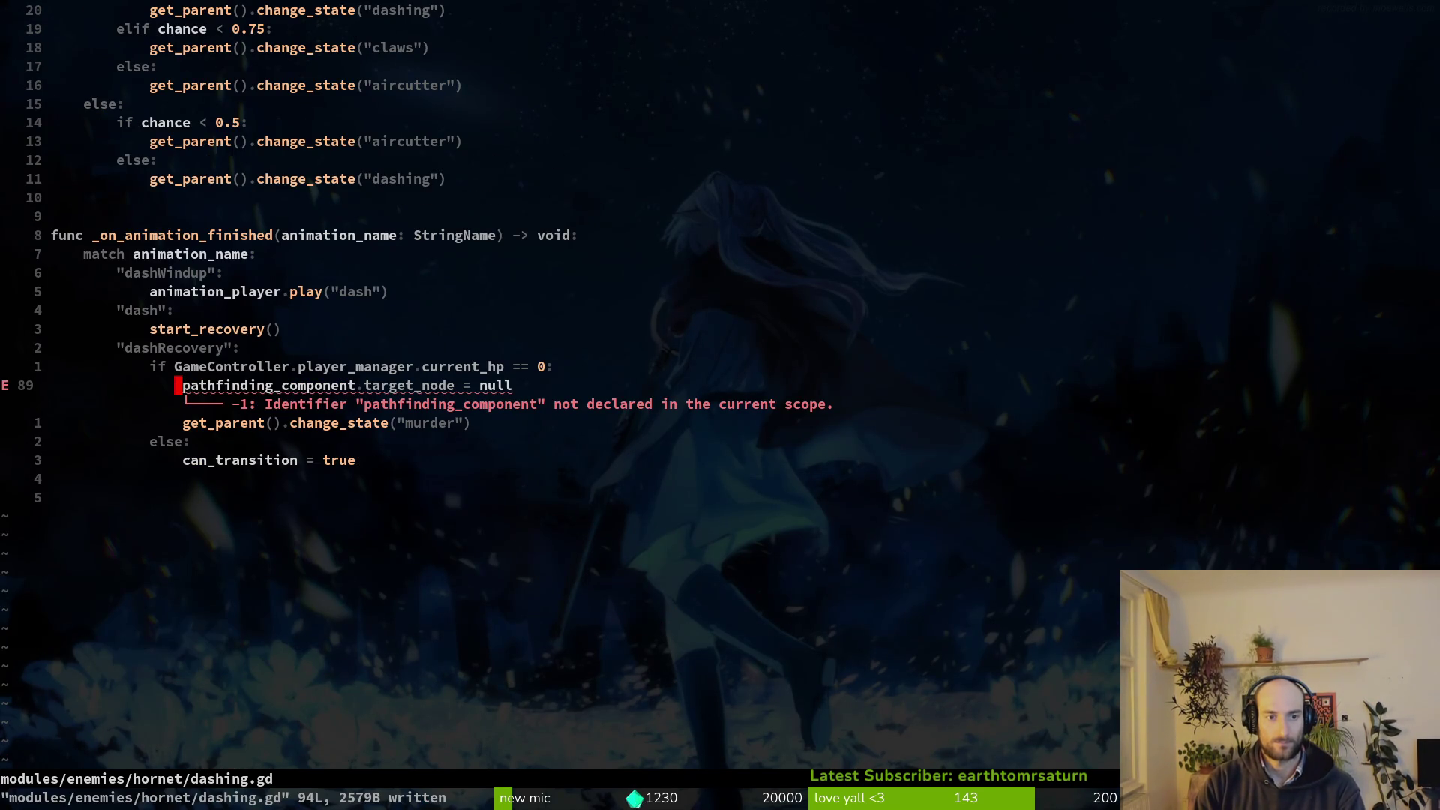
pyautogui.press('d')
pyautogui.press('d')
pyautogui.write(':w')
pyautogui.press('Return')
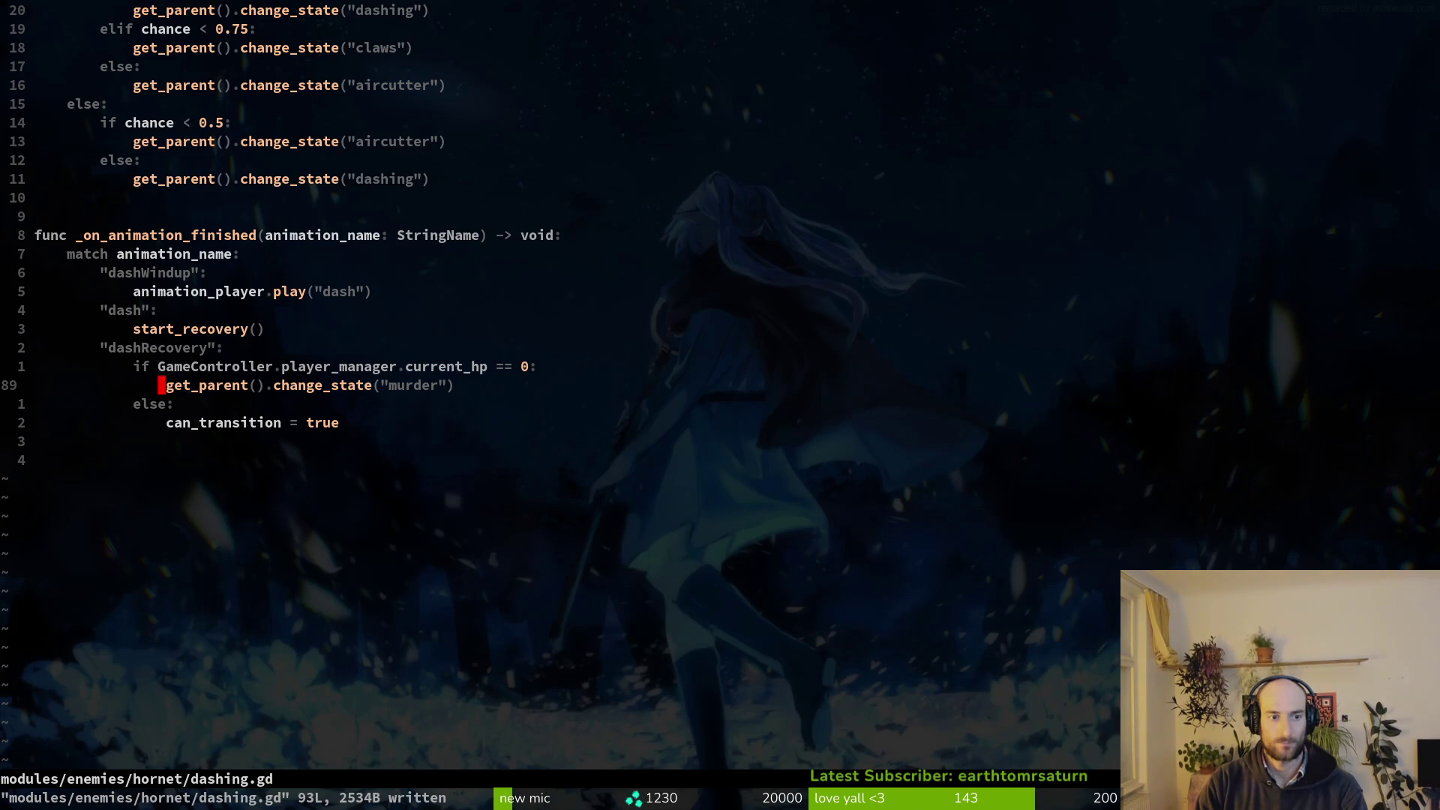
# Open murder.gd through the project file finder.
pyautogui.press('space')
pyautogui.press('f')
pyautogui.press('f')
pyautogui.press('Escape')
pyautogui.press('Escape')
pyautogui.press('space')
pyautogui.press('f')
pyautogui.press('f')
pyautogui.write('murder')
pyautogui.press('Return')
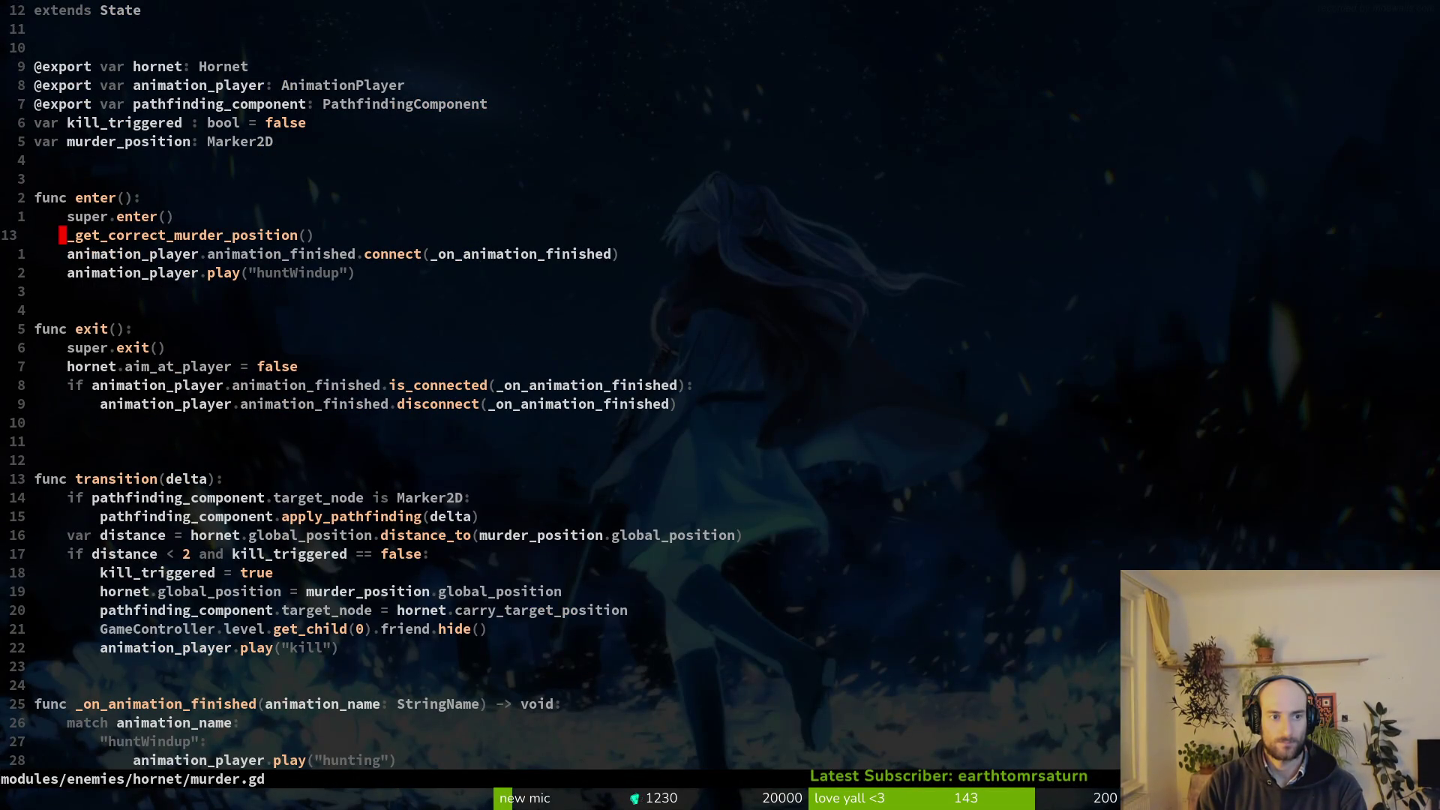
# Open hornet_thorns.gd, then hornet.gd, through the project file finder.
pyautogui.hotkey('ctrl', 'o')
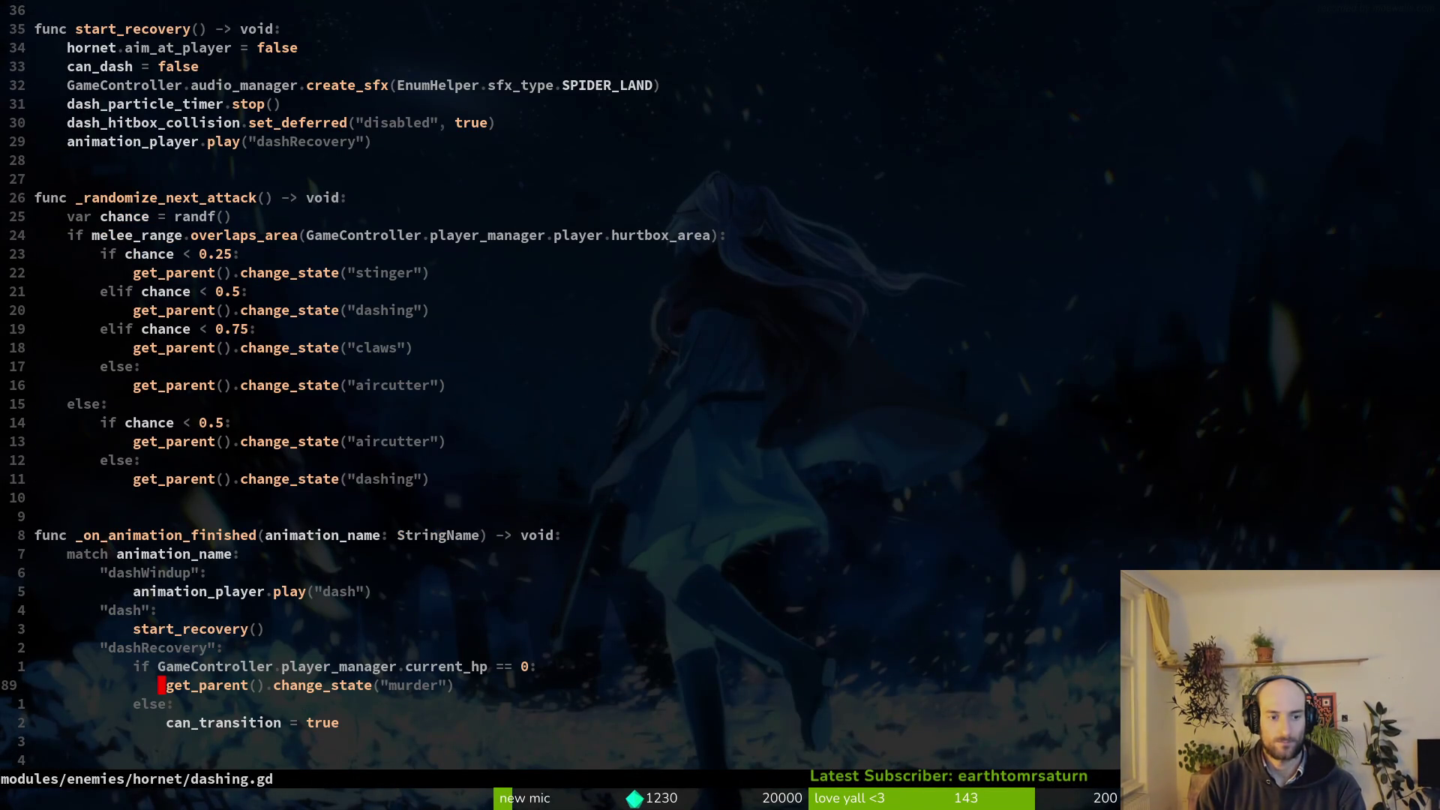
pyautogui.press('space')
pyautogui.press('f')
pyautogui.press('f')
pyautogui.write('thorns')
pyautogui.press('Return')
pyautogui.press('space')
pyautogui.press('f')
pyautogui.press('f')
pyautogui.write('hornet')
pyautogui.press('Return')
# Delete the _on_player_killed and _kill_friend function lines and save hornet.gd.
pyautogui.hotkey('shift', 'v')
pyautogui.press('j')
pyautogui.press('j')
pyautogui.press('j')
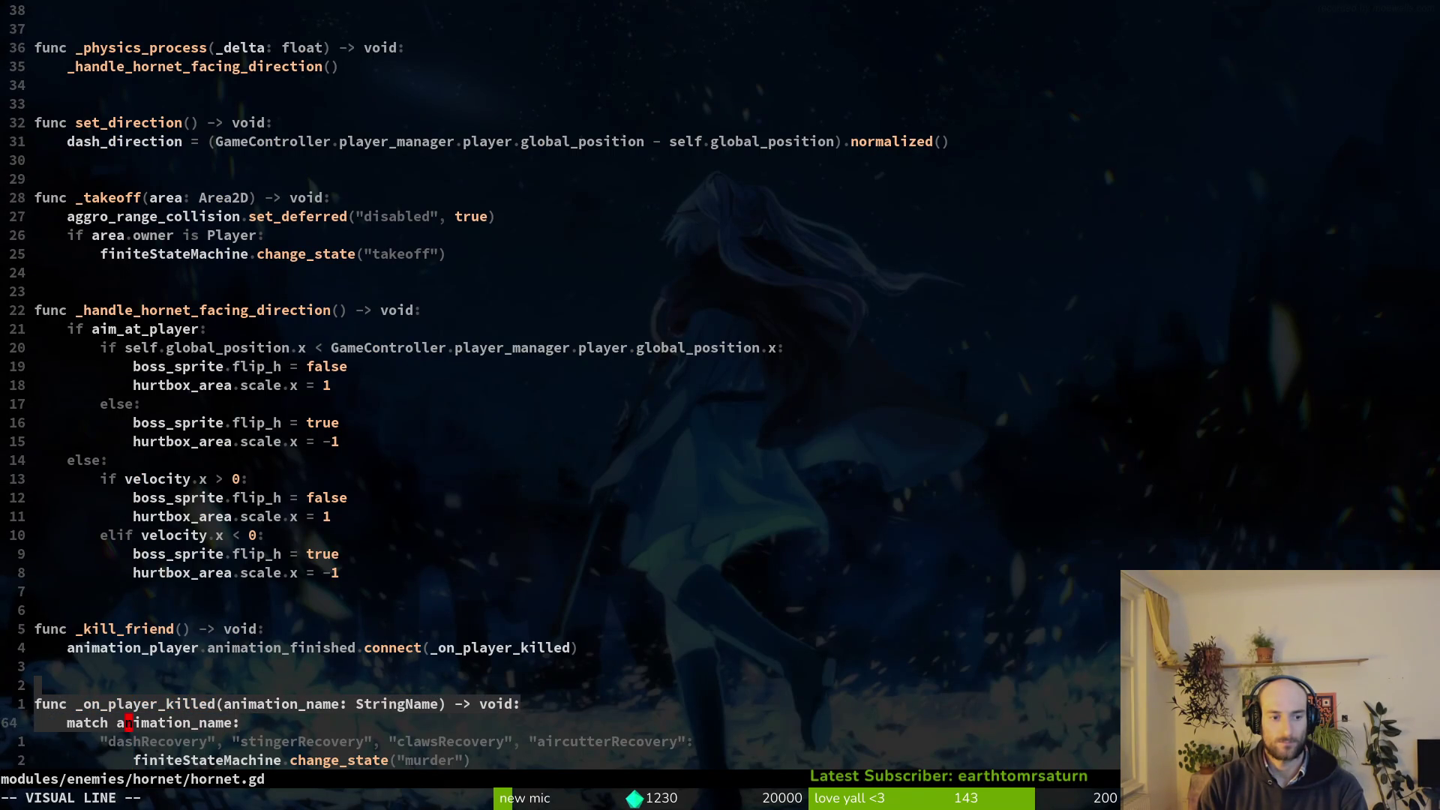
pyautogui.press('d')
pyautogui.press('k')
pyautogui.press('d')
pyautogui.press('d')
pyautogui.press('d')
pyautogui.press('d')
pyautogui.write('k:w')
pyautogui.press('Return')
# Undo those deletions, then remove both kill functions in one selection and save.
pyautogui.hotkey('ctrl', 'o')
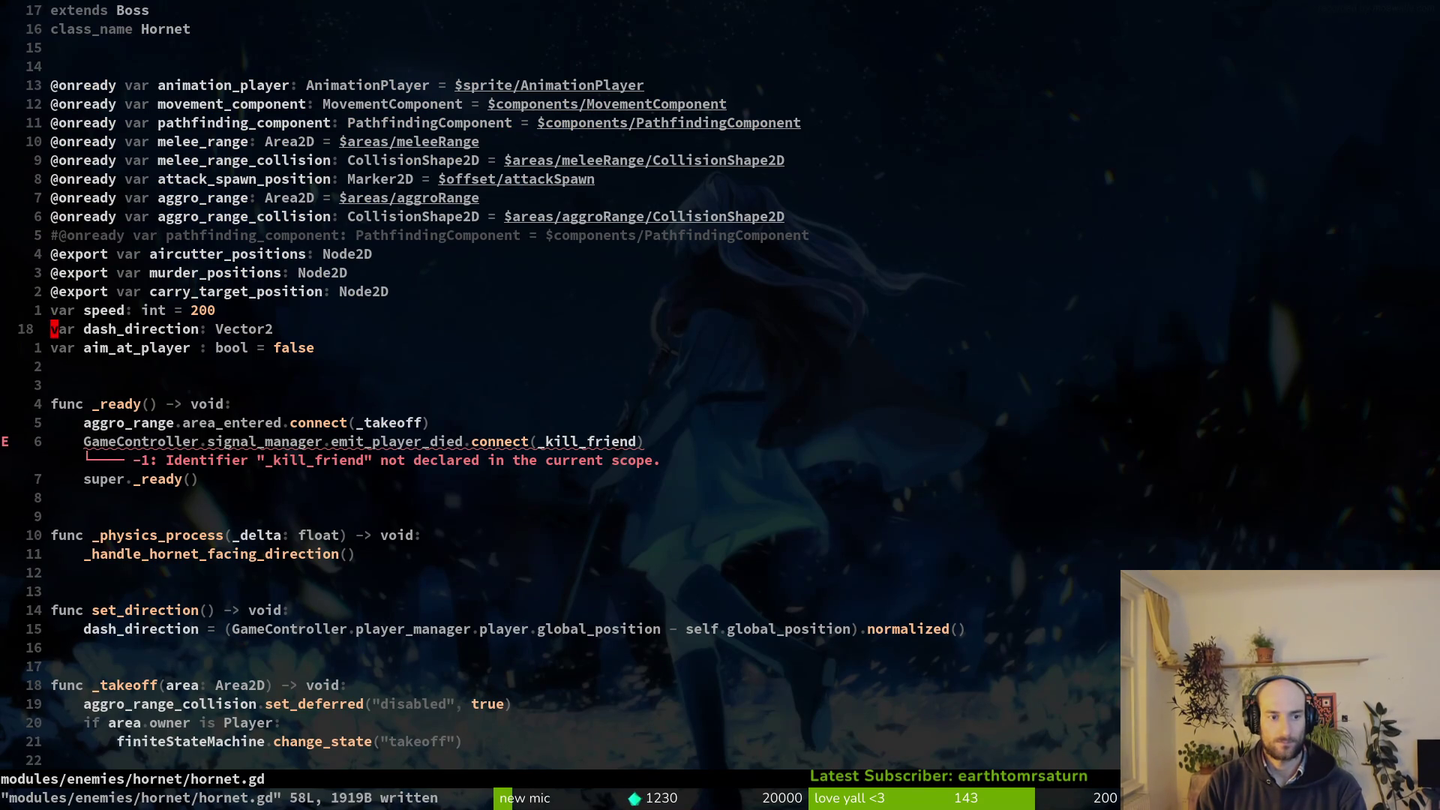
pyautogui.press('j')
pyautogui.press('j')
pyautogui.press('j')
pyautogui.press('u')
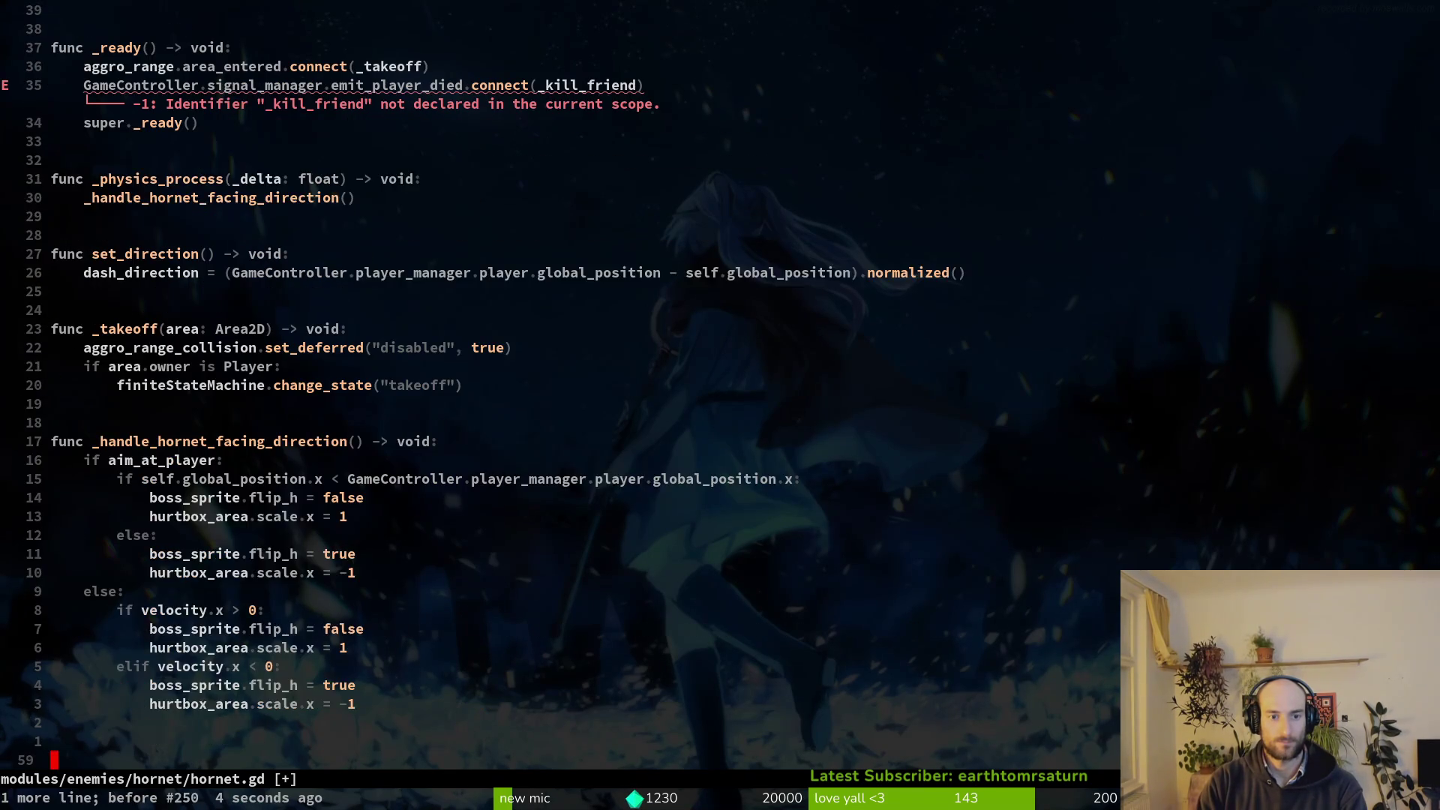
pyautogui.press('u')
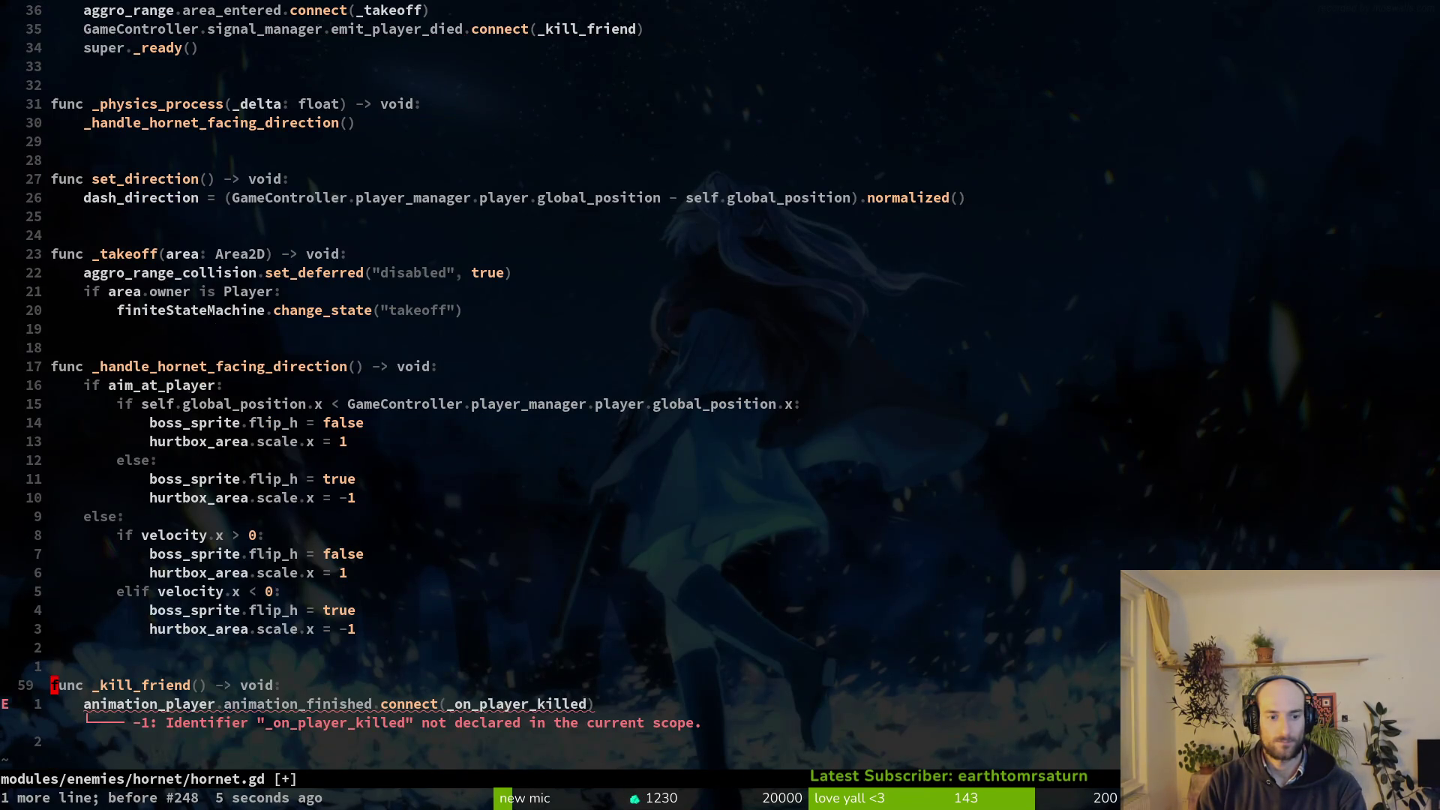
pyautogui.press('u')
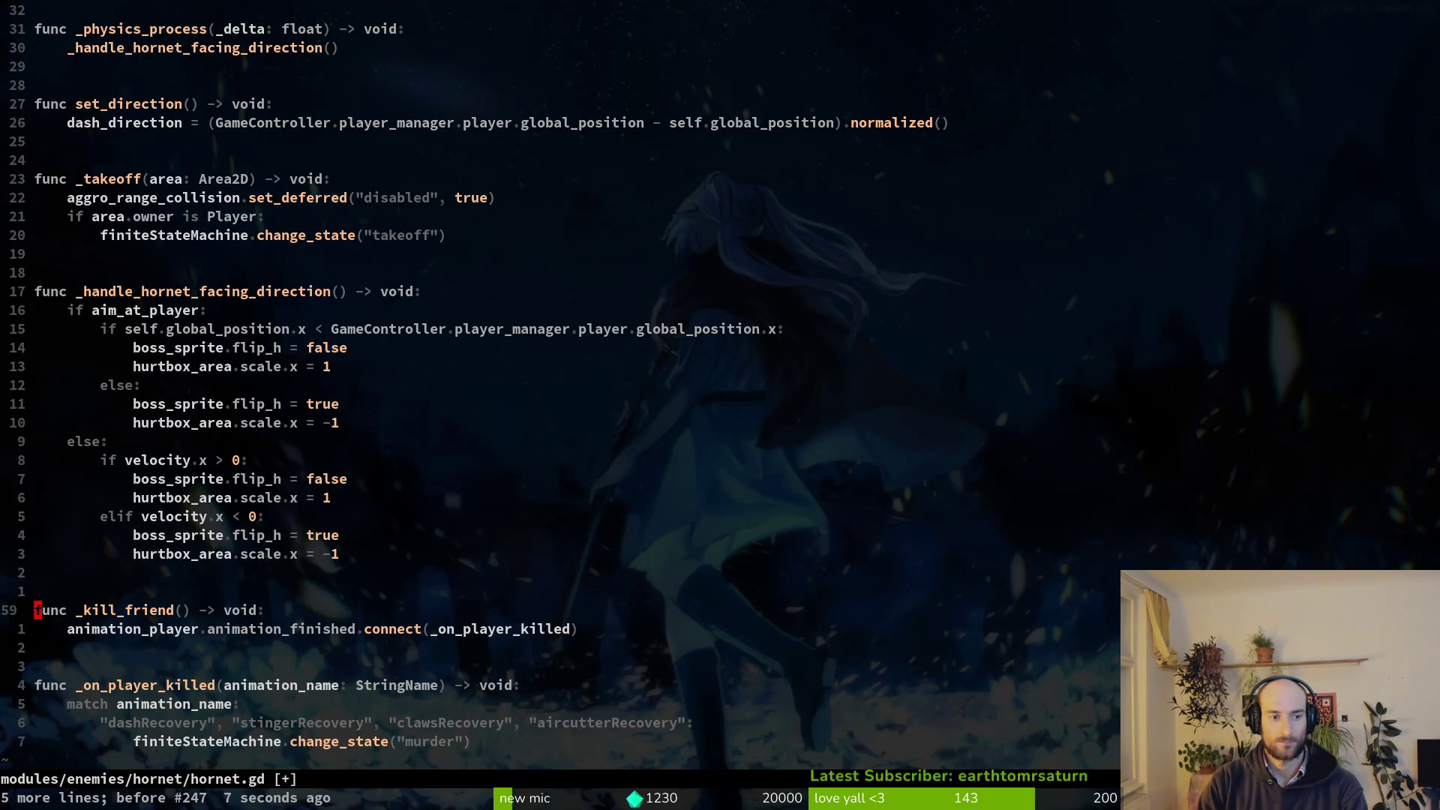
pyautogui.press('V')
pyautogui.press('j')
pyautogui.press('j')
pyautogui.press('j')
pyautogui.write('d:w')
pyautogui.press('Return')
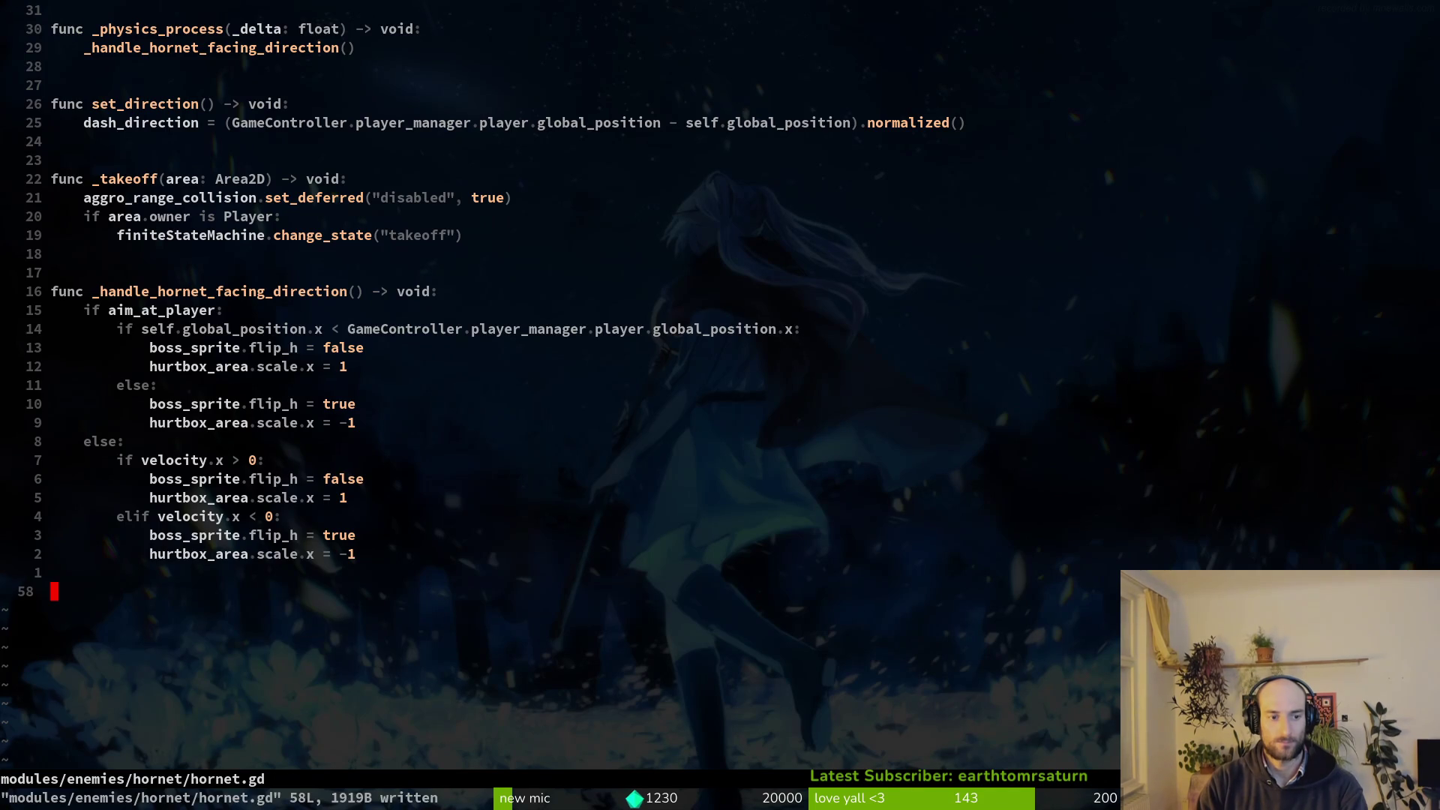
# Delete the connect(_kill_friend) line in _ready, save, and run the game in Godot.
pyautogui.hotkey('ctrl', 'o')
pyautogui.press('j')
pyautogui.press('j')
pyautogui.press('j')
pyautogui.press('d')
pyautogui.press('d')
pyautogui.write(':w')
pyautogui.press('Return')
pyautogui.hotkey('alt', 'Tab')
pyautogui.press('F5')
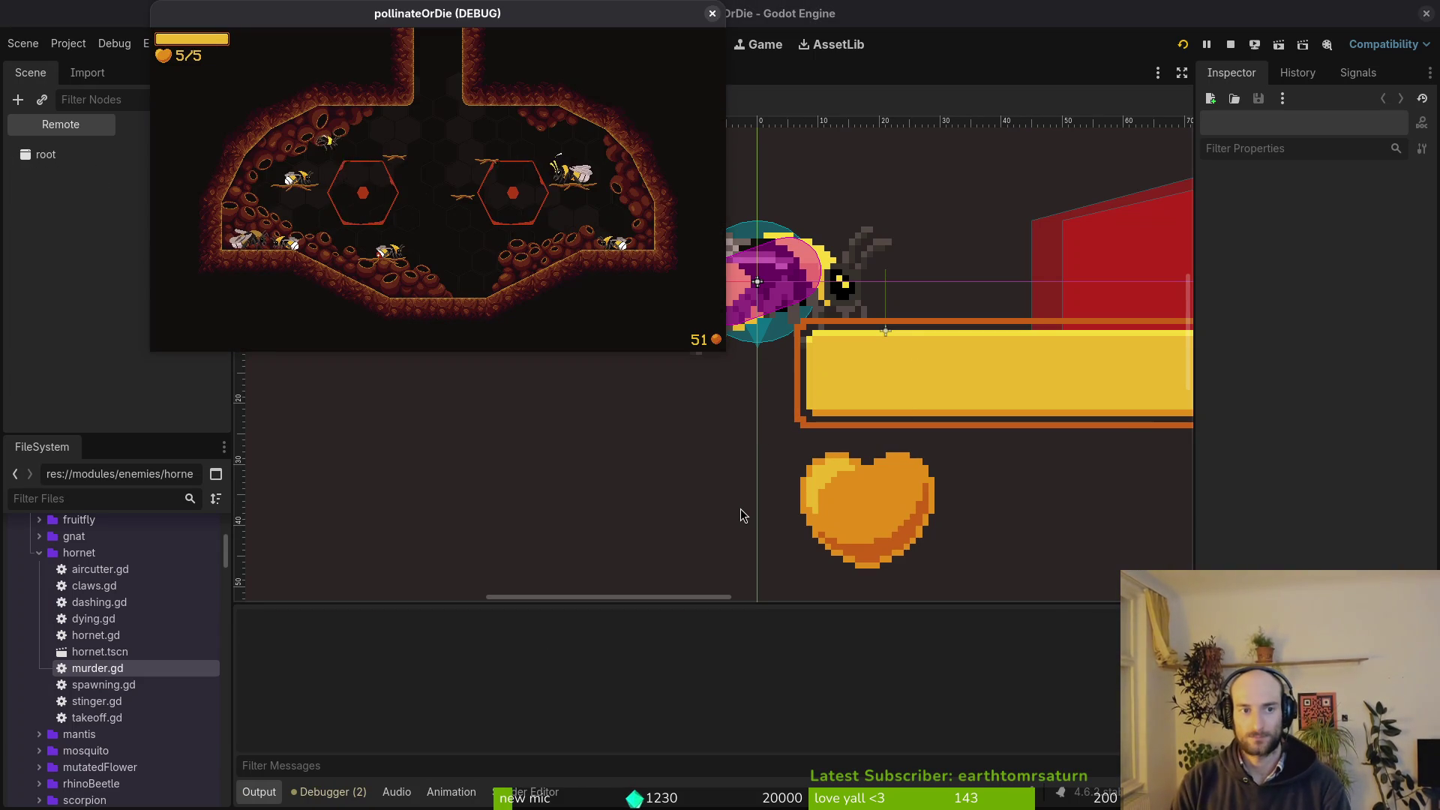
# Load the HORNET level from the debug level-select menu and skip the intro dialogue.
pyautogui.press('Escape')
pyautogui.press('Up')
pyautogui.press('Return')
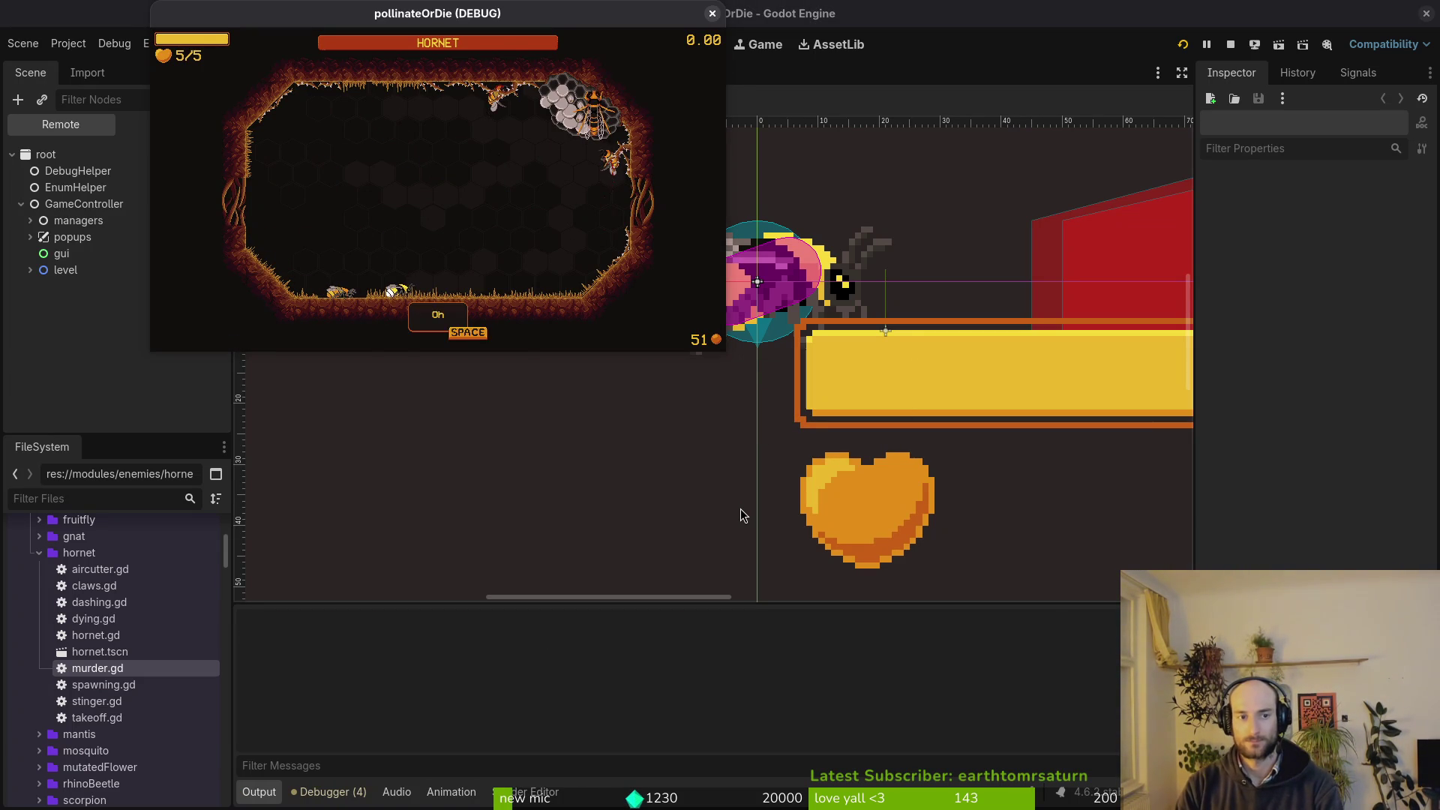
pyautogui.press('space')
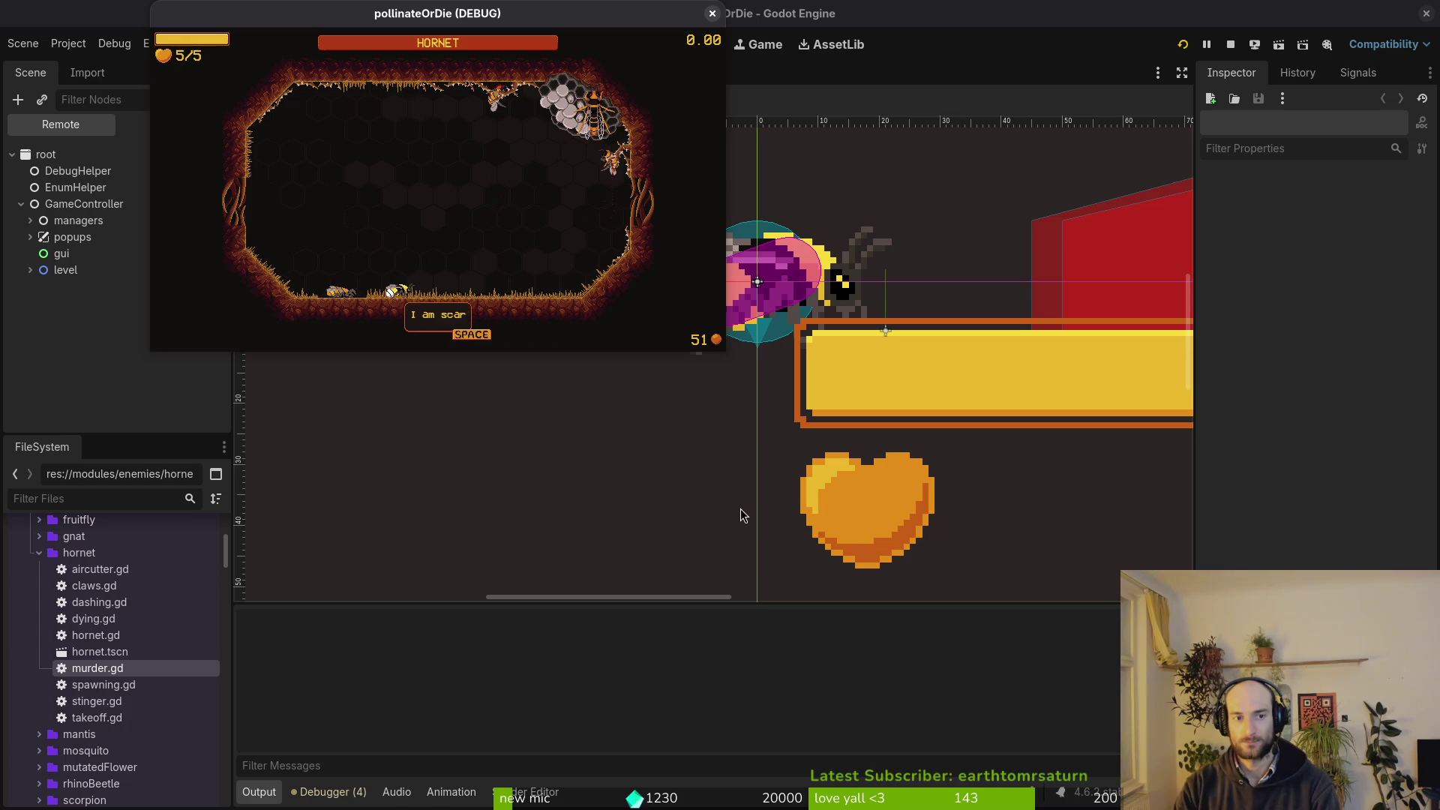
pyautogui.press('space')
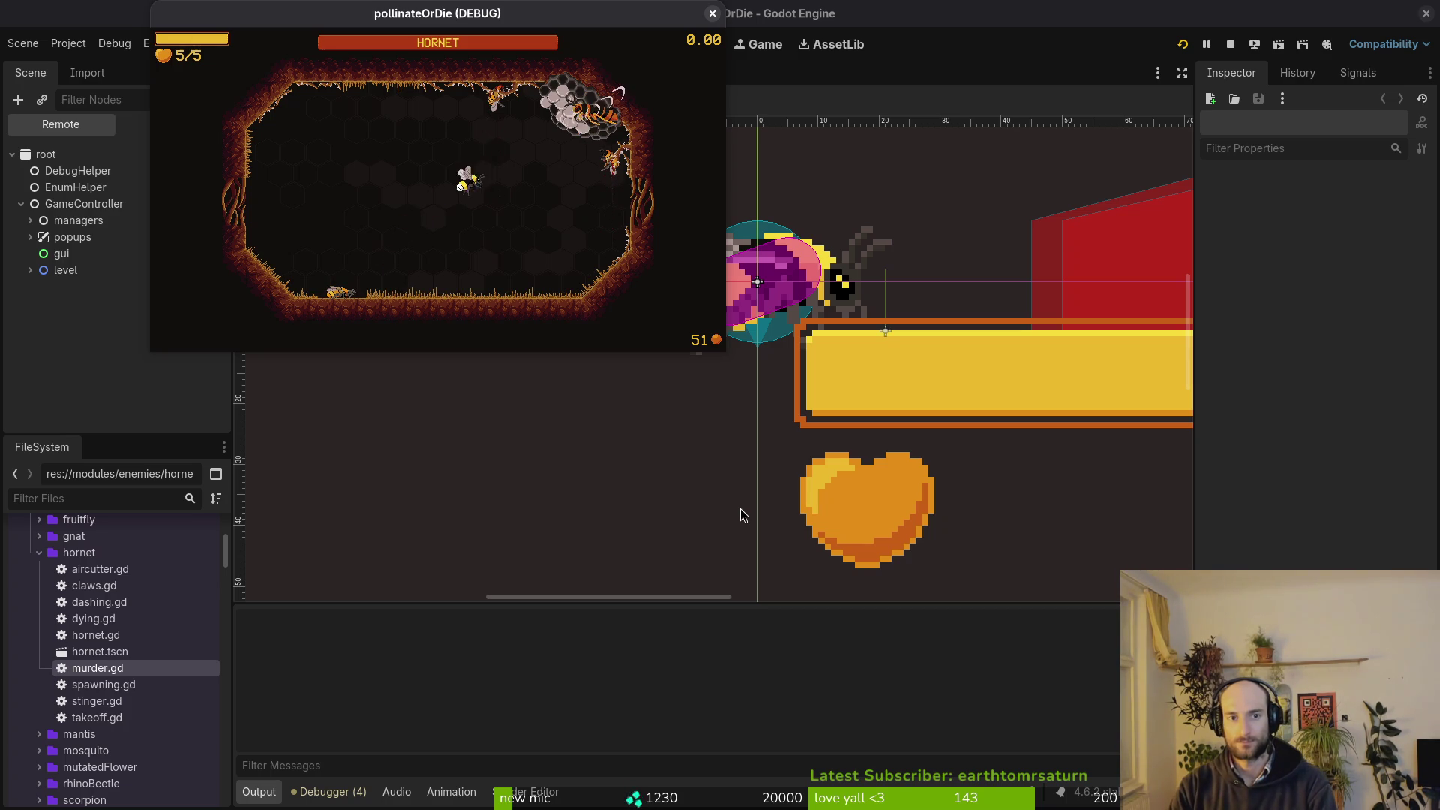
# Fly the bee through the hornet fight until it dies and respawns at the hive.
pyautogui.press('Left')
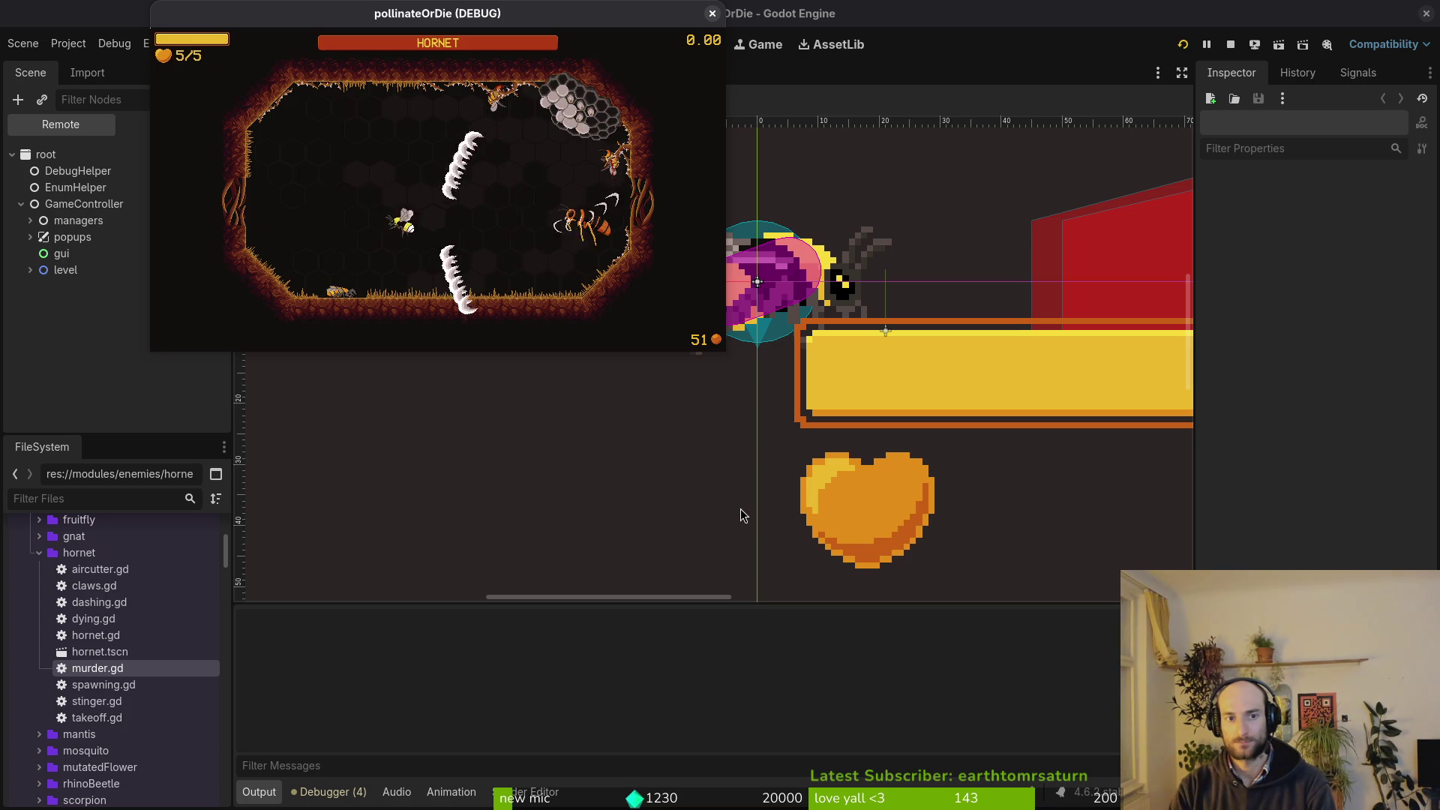
pyautogui.press('Right')
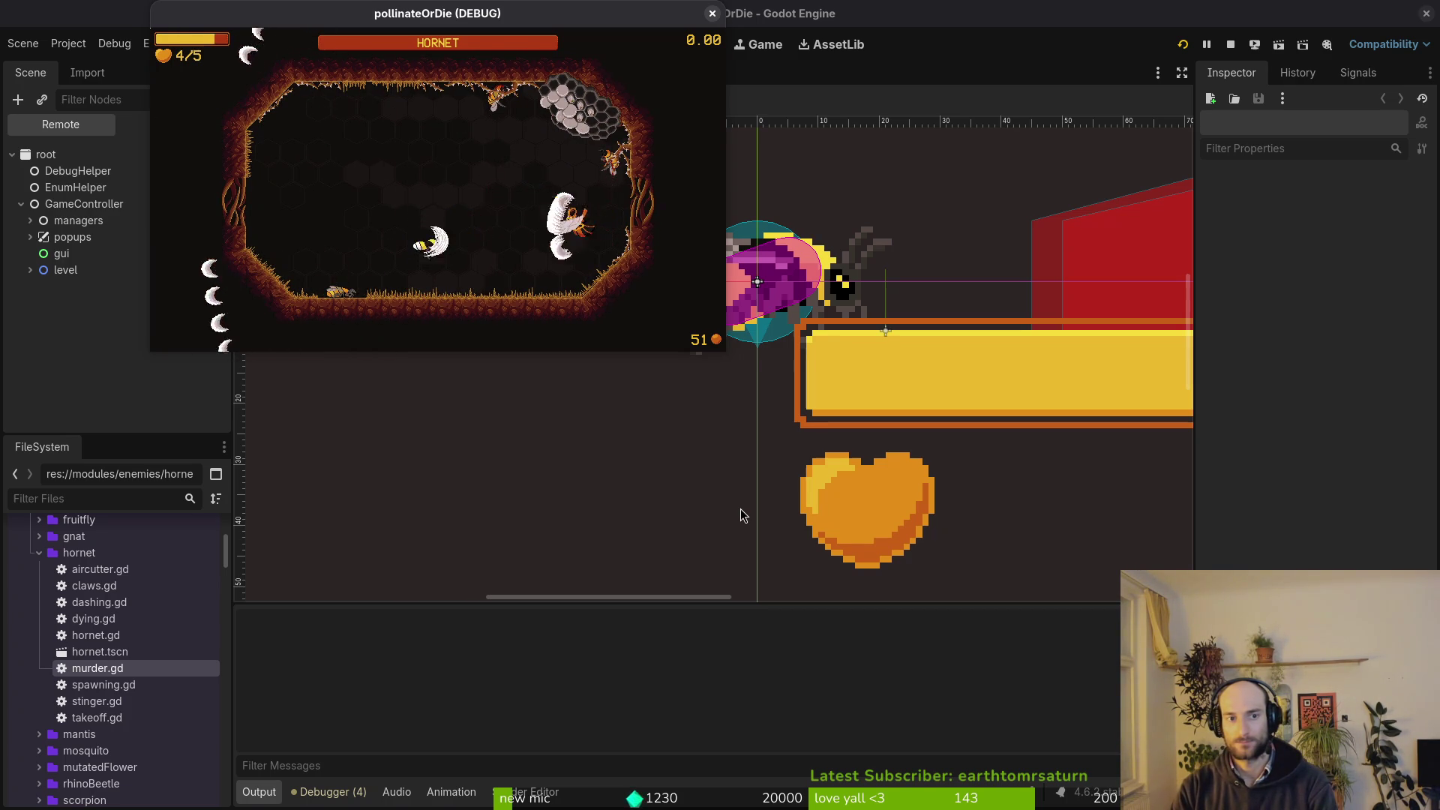
pyautogui.press('Up')
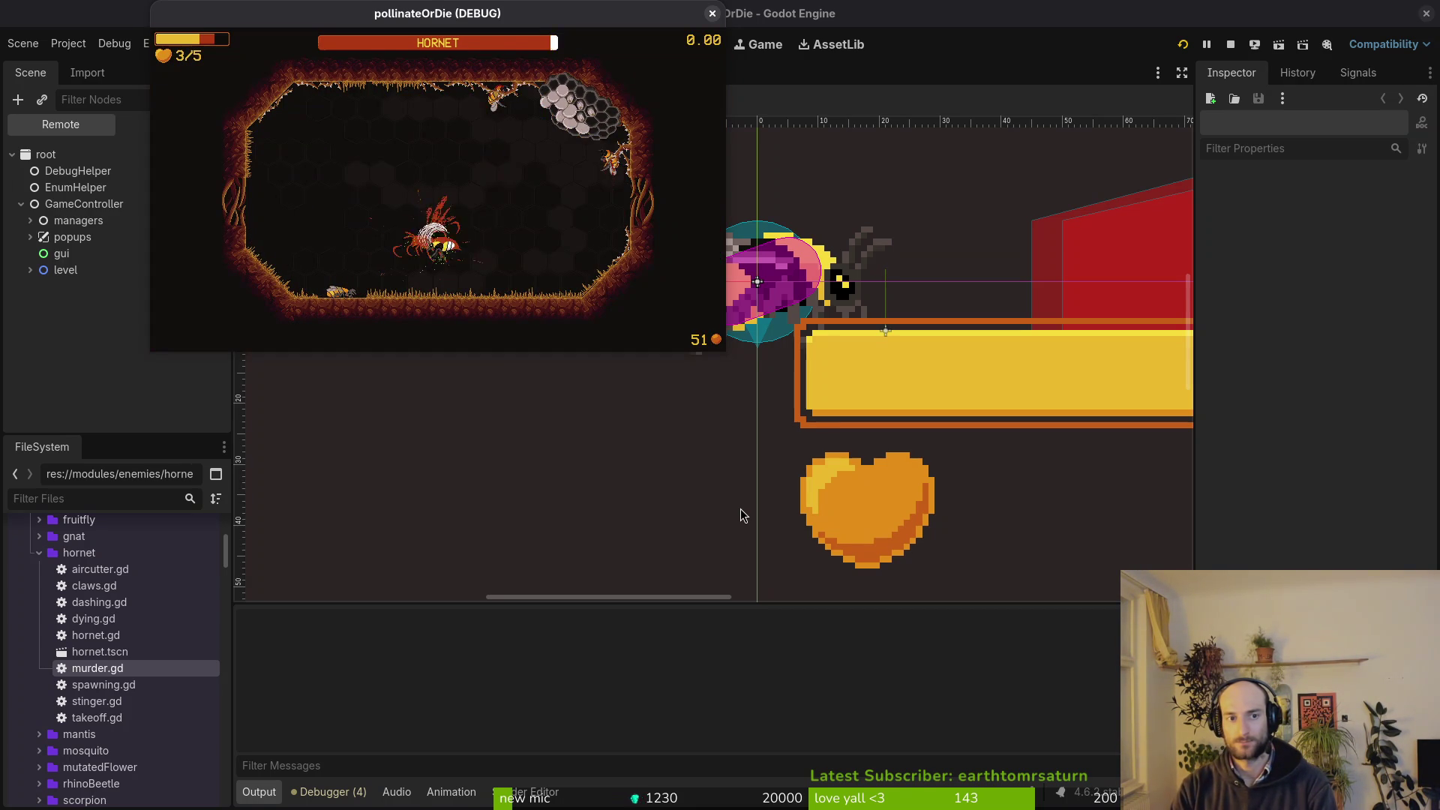
pyautogui.press('Right')
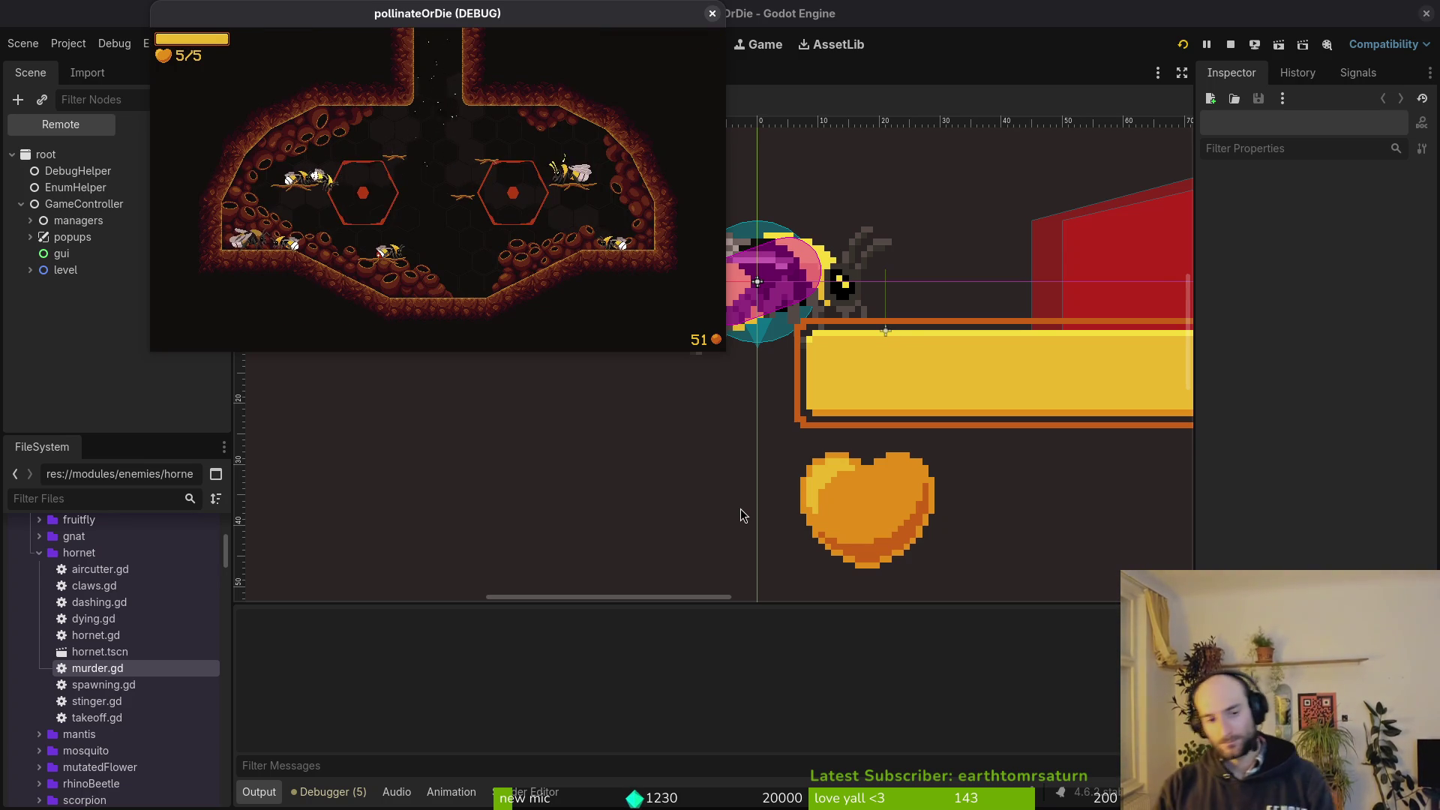
pyautogui.press('super+1')
# Quit Neovim and stage the first changed files, including the signal manager, in tig status.
pyautogui.write(':q')
pyautogui.press('Return')
pyautogui.write('tig status')
pyautogui.press('Return')
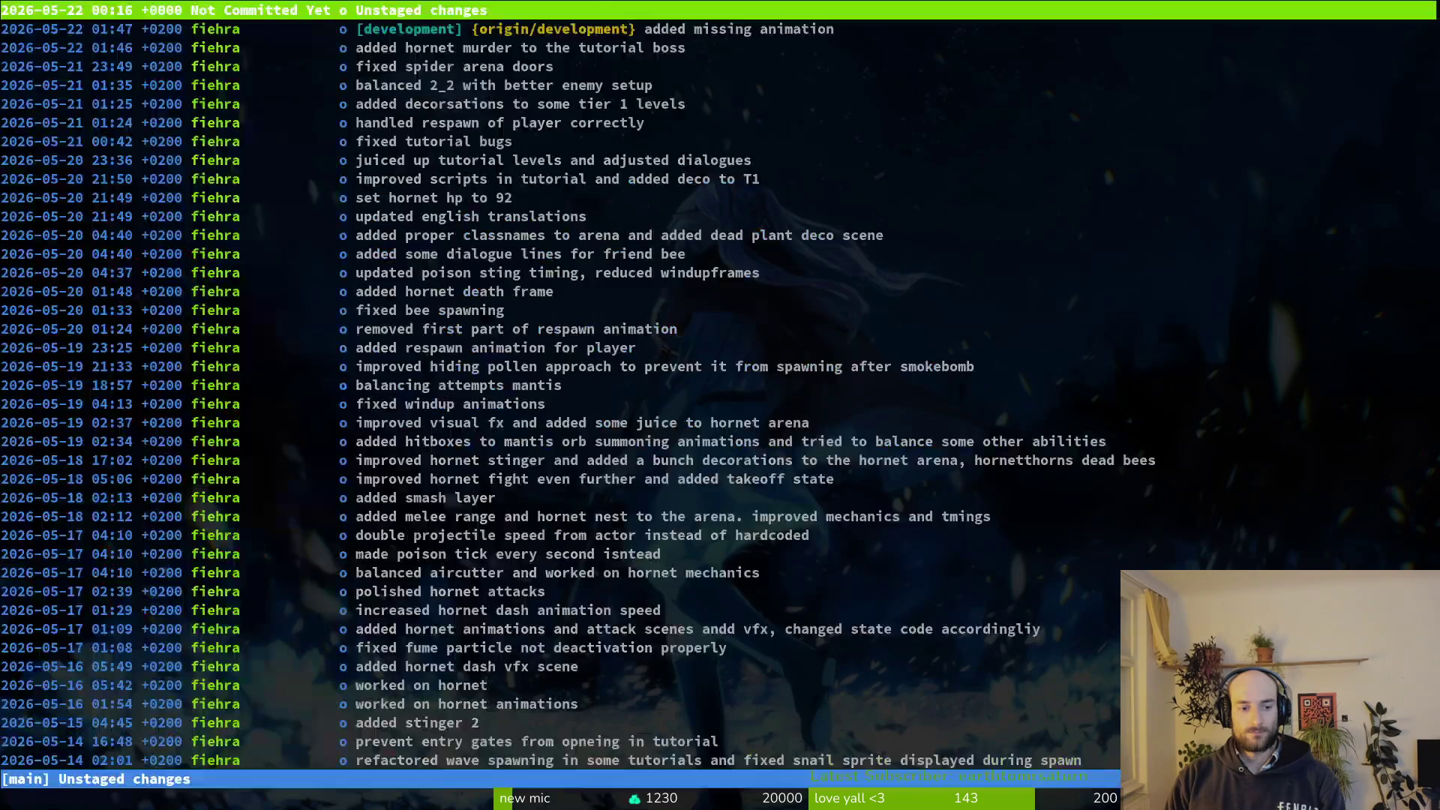
pyautogui.press('Down')
pyautogui.press('Return')
pyautogui.press('u')
pyautogui.press('u')
pyautogui.press('u')
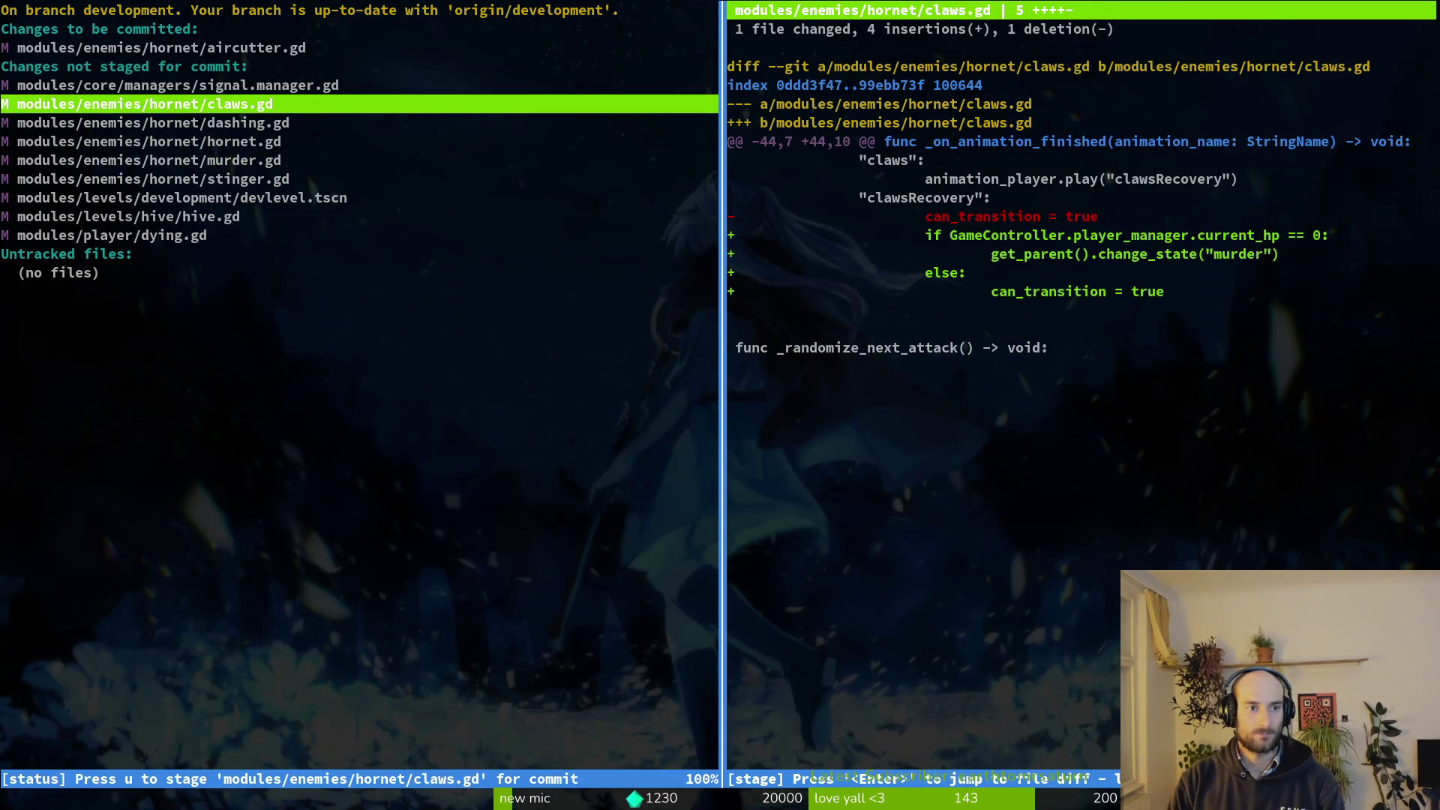
pyautogui.press('Up')
pyautogui.press('Up')
pyautogui.press('Up')
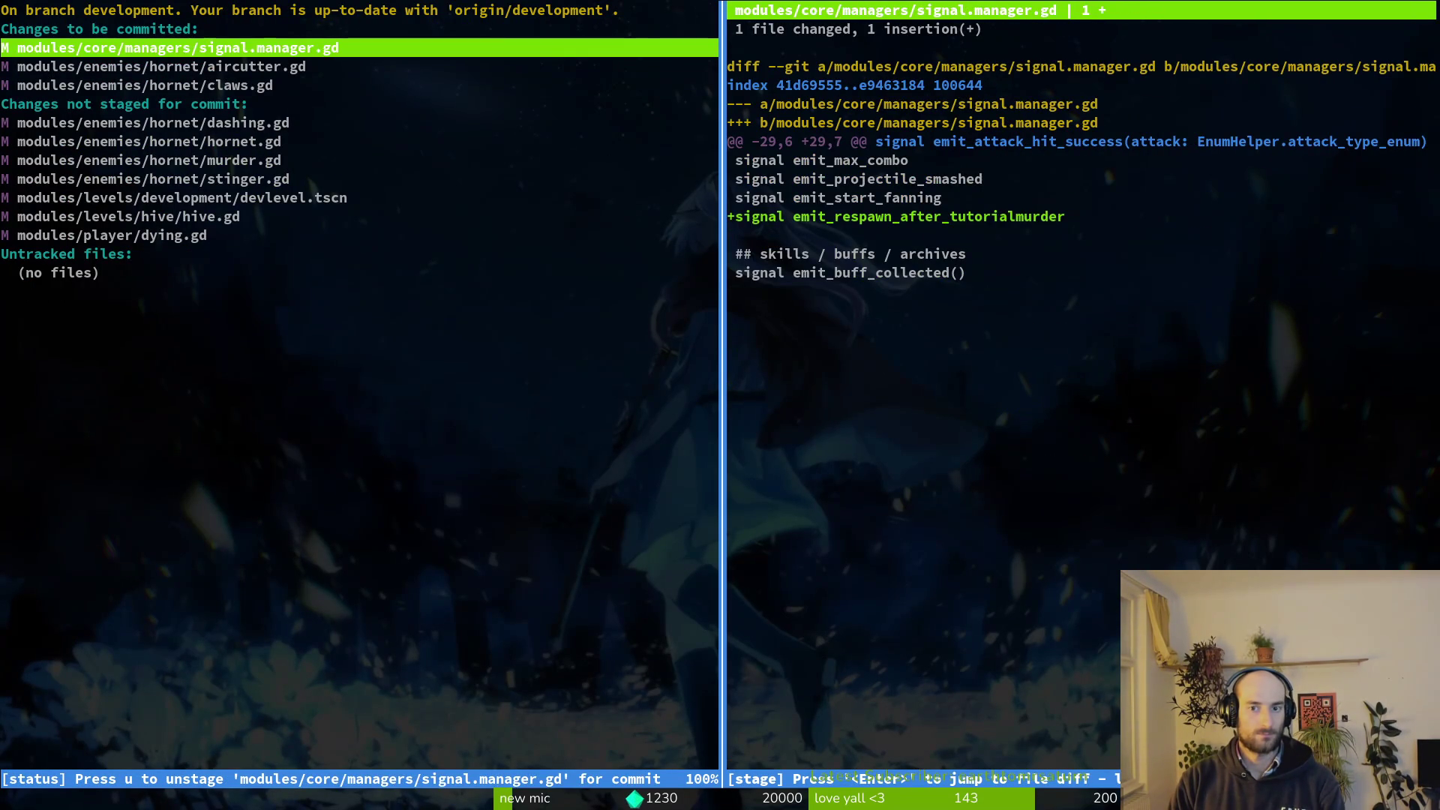
pyautogui.press('q')
pyautogui.press('q')
# Open the project with 'vim .', browse up to the gamedev folder, and quit again.
pyautogui.write('vim .')
pyautogui.press('Return')
pyautogui.press('space')
pyautogui.press('f')
pyautogui.press('f')
pyautogui.press('Escape')
pyautogui.press('-')
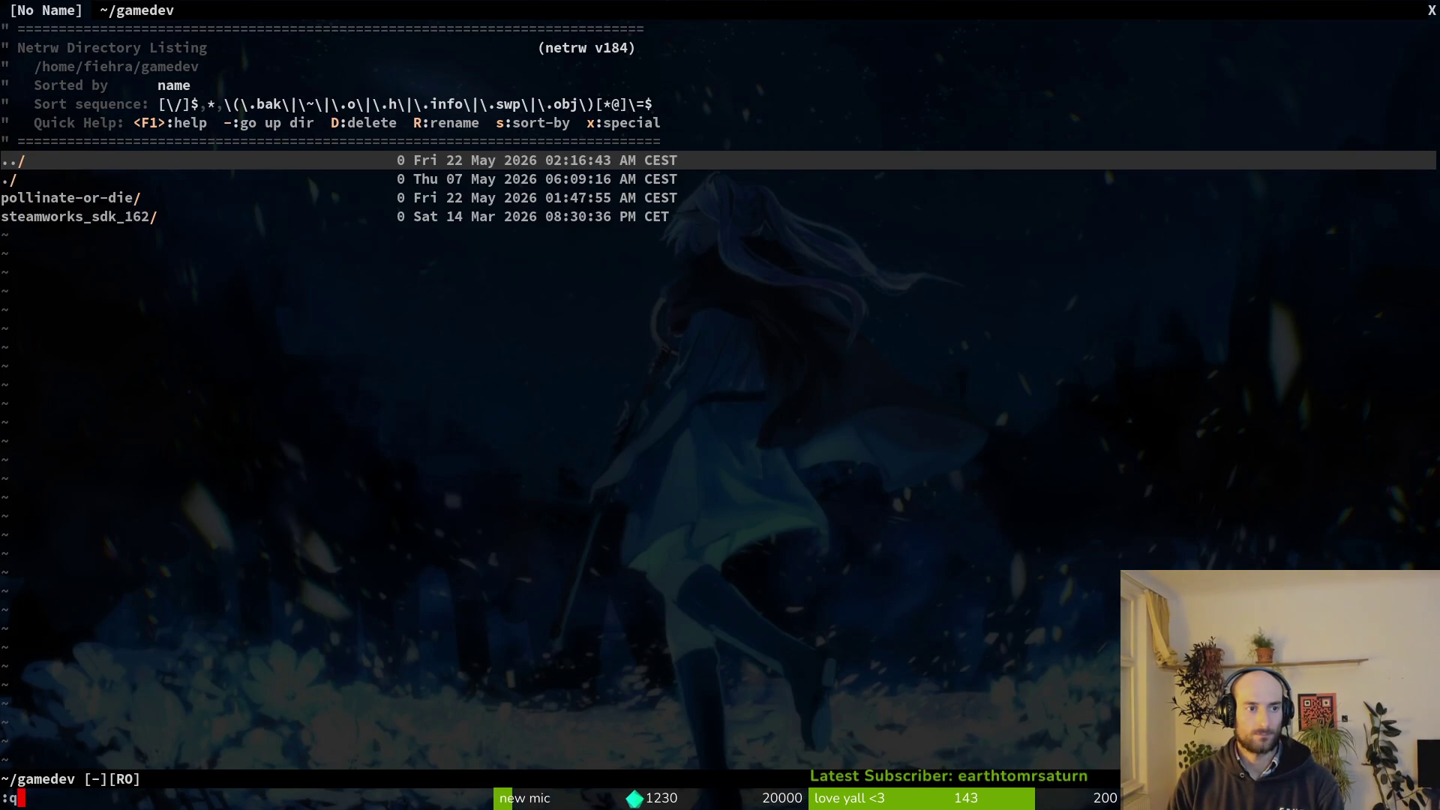
pyautogui.press('Return')
pyautogui.write(':q')
pyautogui.press('Return')
# Stage dashing.gd and the hornet scripts, discard hive.gd's debug print, and stage dying.gd.
pyautogui.write('tig status')
pyautogui.press('Return')
pyautogui.press('Down')
pyautogui.press('Down')
pyautogui.press('u')
pyautogui.press('u')
pyautogui.press('u')
pyautogui.press('u')
pyautogui.press('Down')
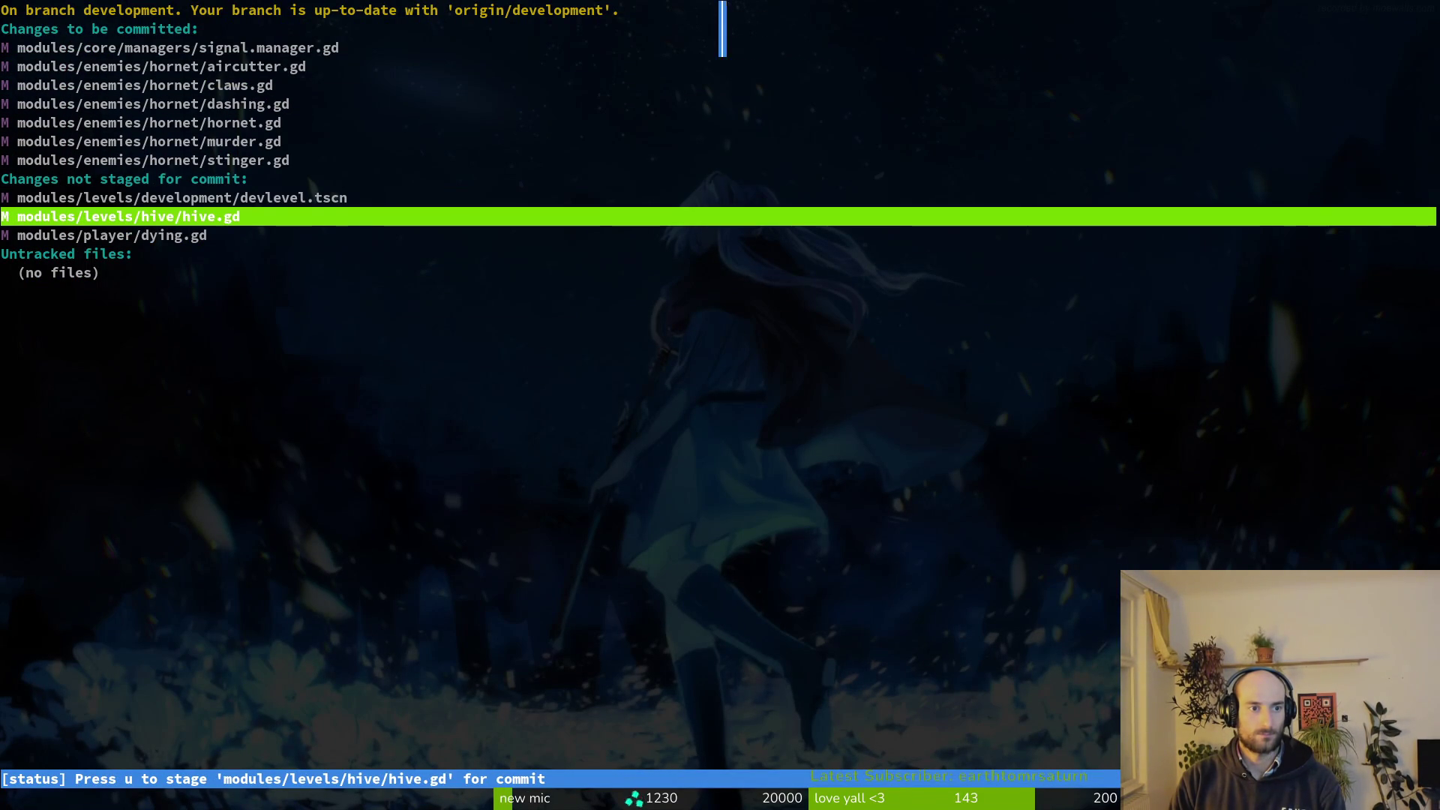
pyautogui.press('Return')
pyautogui.press('!')
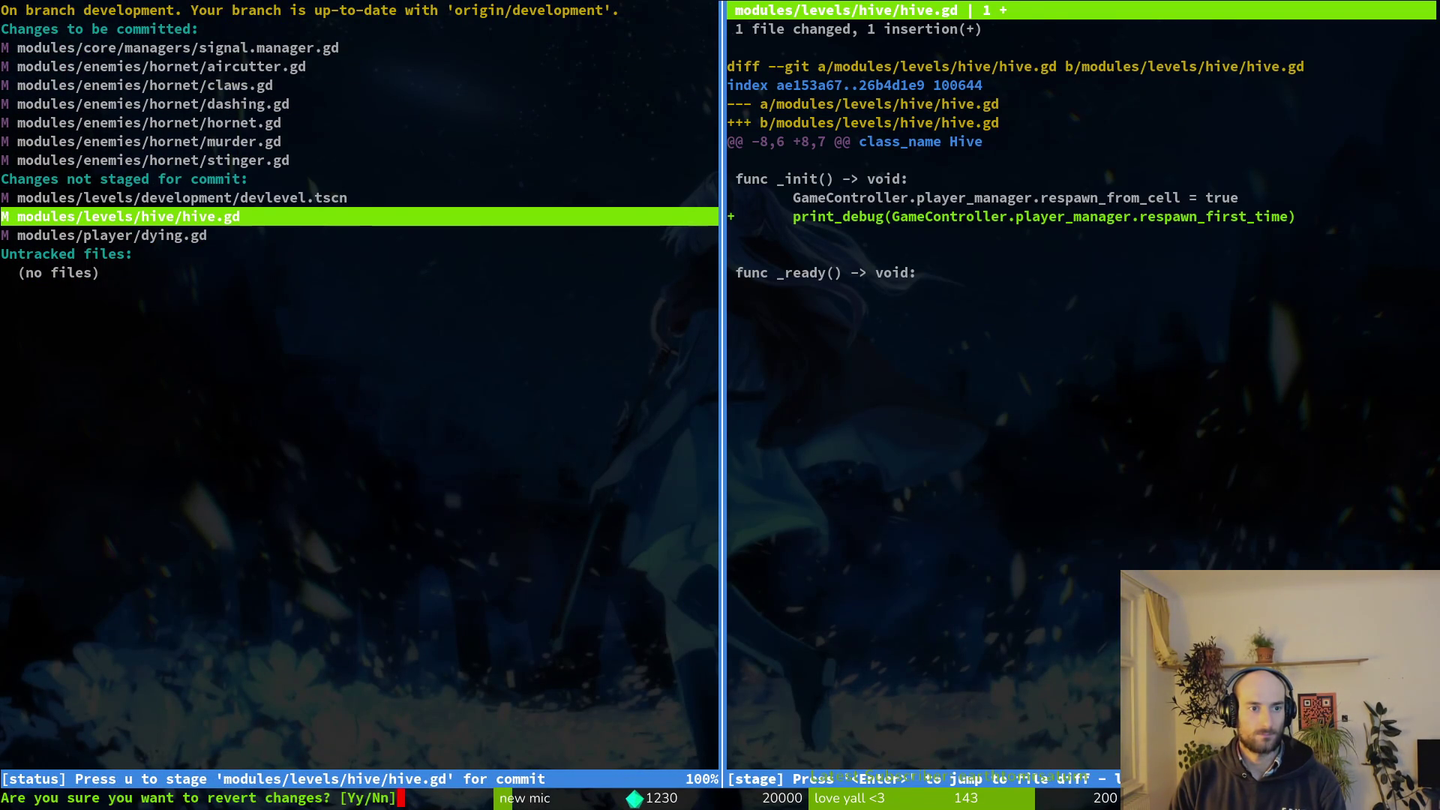
pyautogui.press('y')
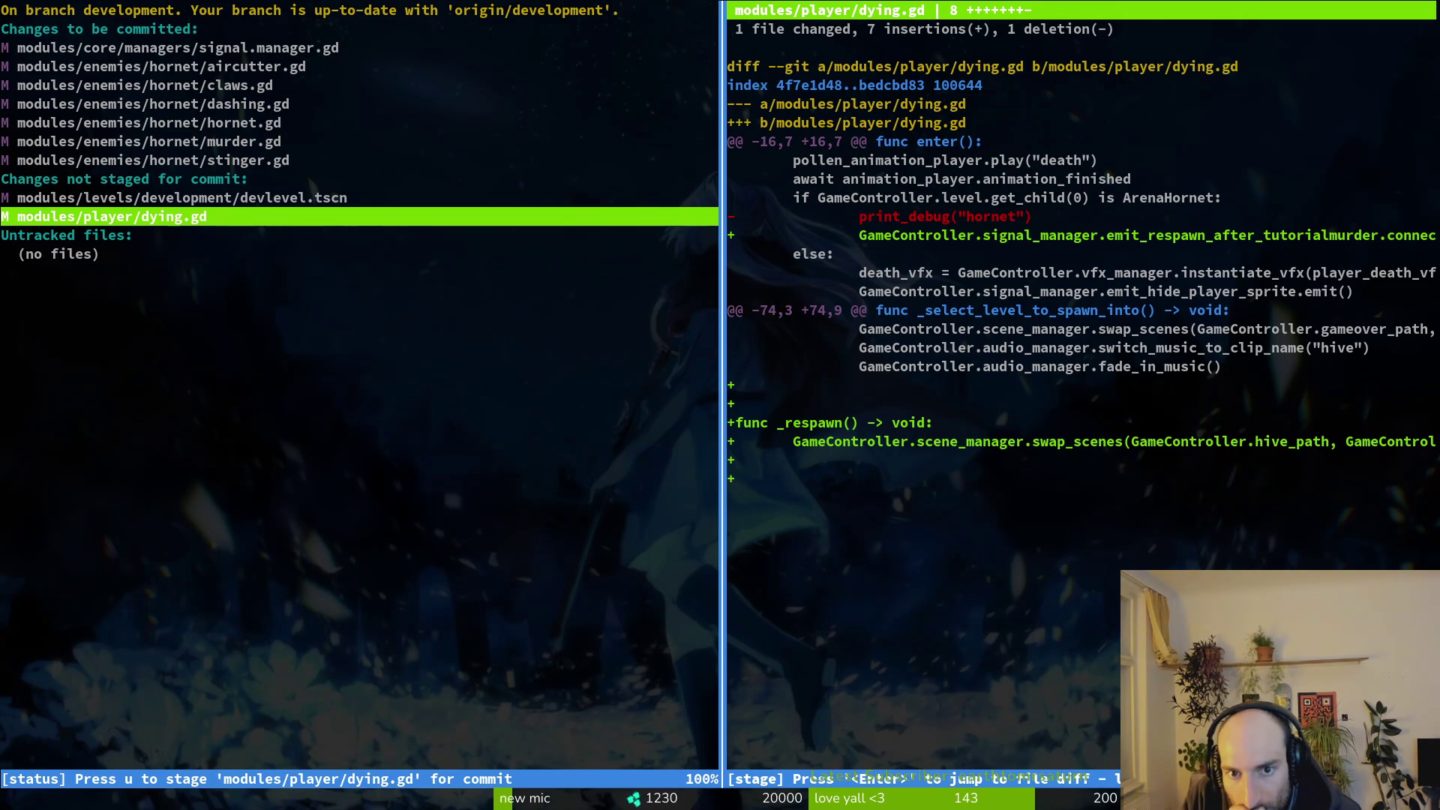
pyautogui.press('u')
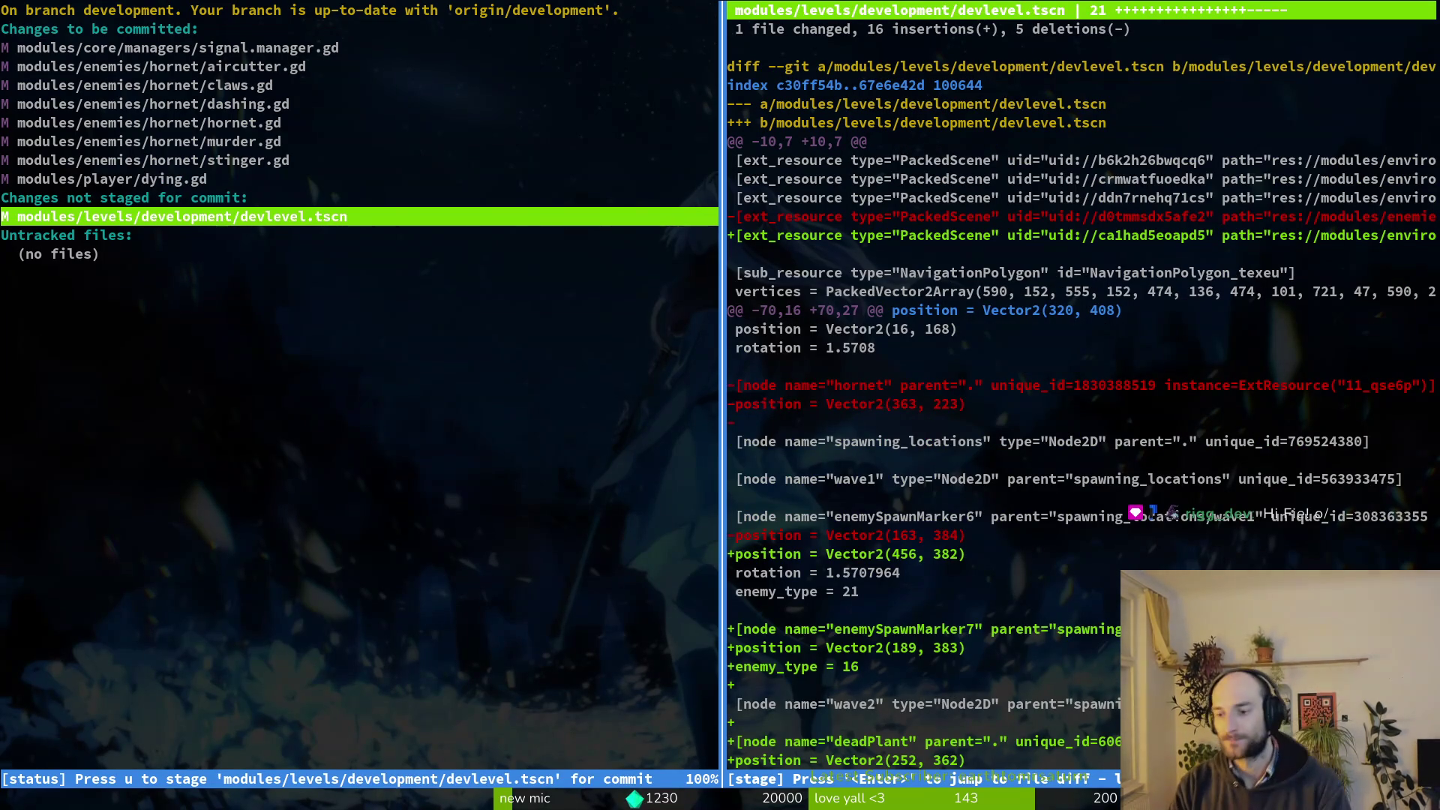
pyautogui.write('qg')
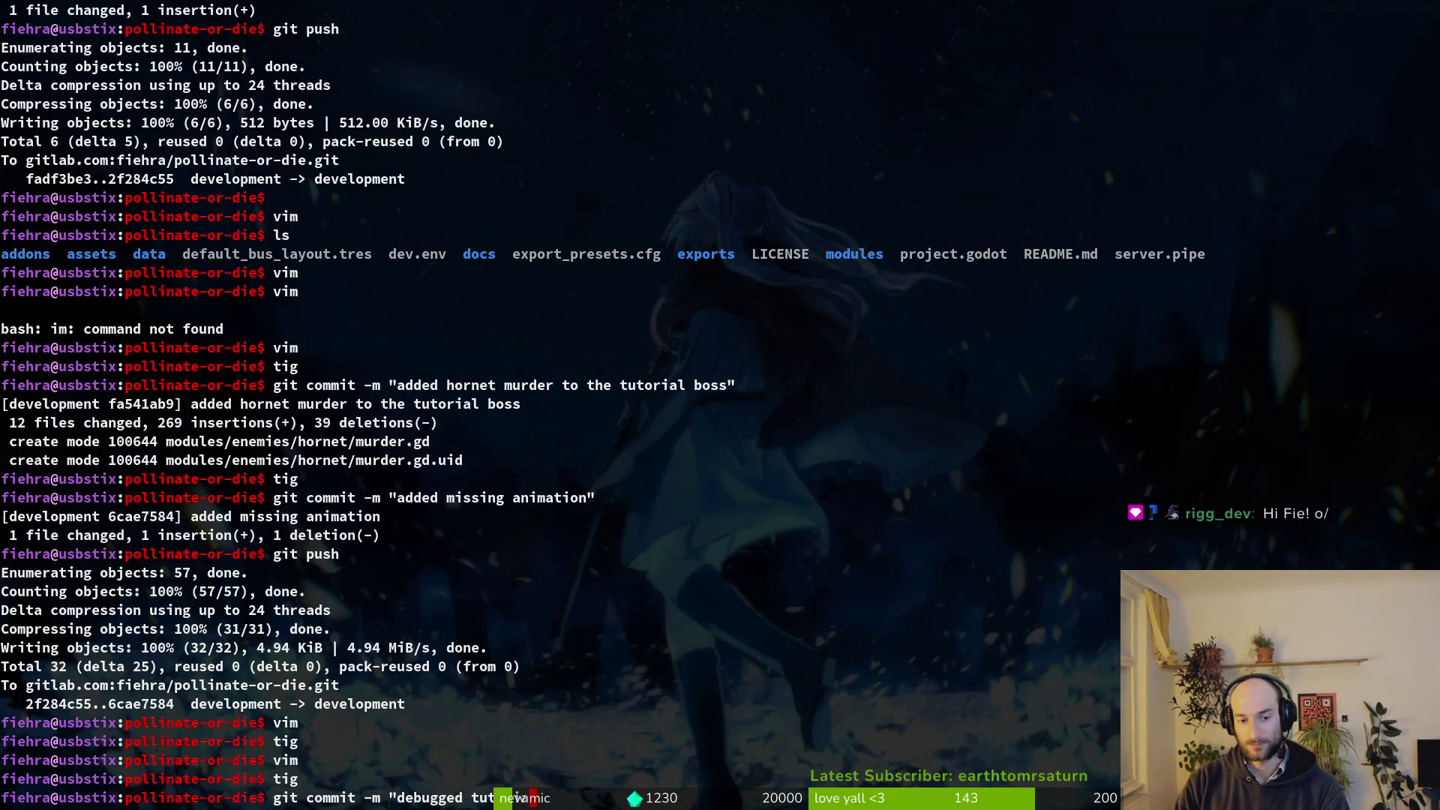
# Commit with message 'debugged tutorial ending' and push it to the development branch.
pyautogui.write('"')
pyautogui.press('Return')
pyautogui.write('git pus')
pyautogui.press('Return')
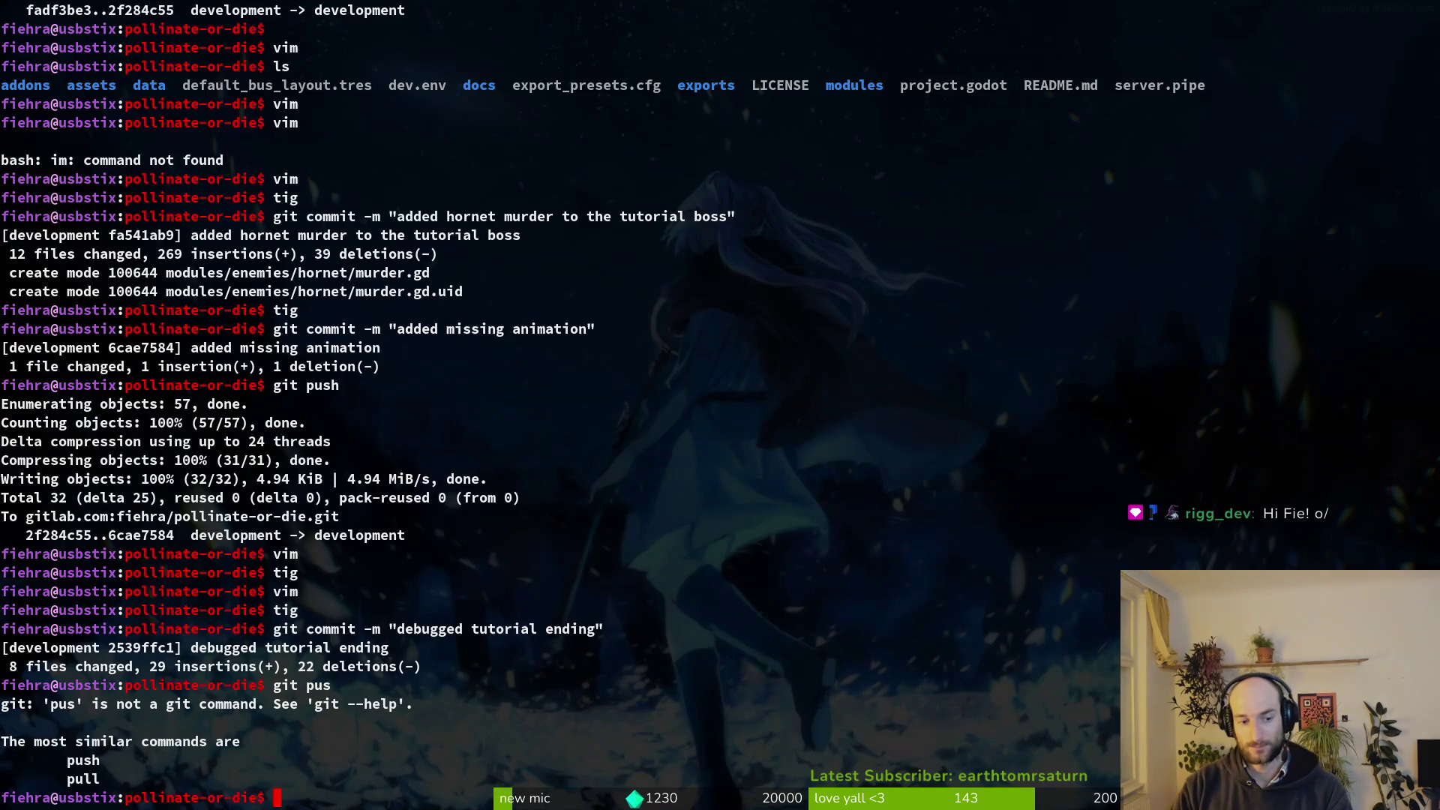
pyautogui.write('git push')
pyautogui.press('Return')
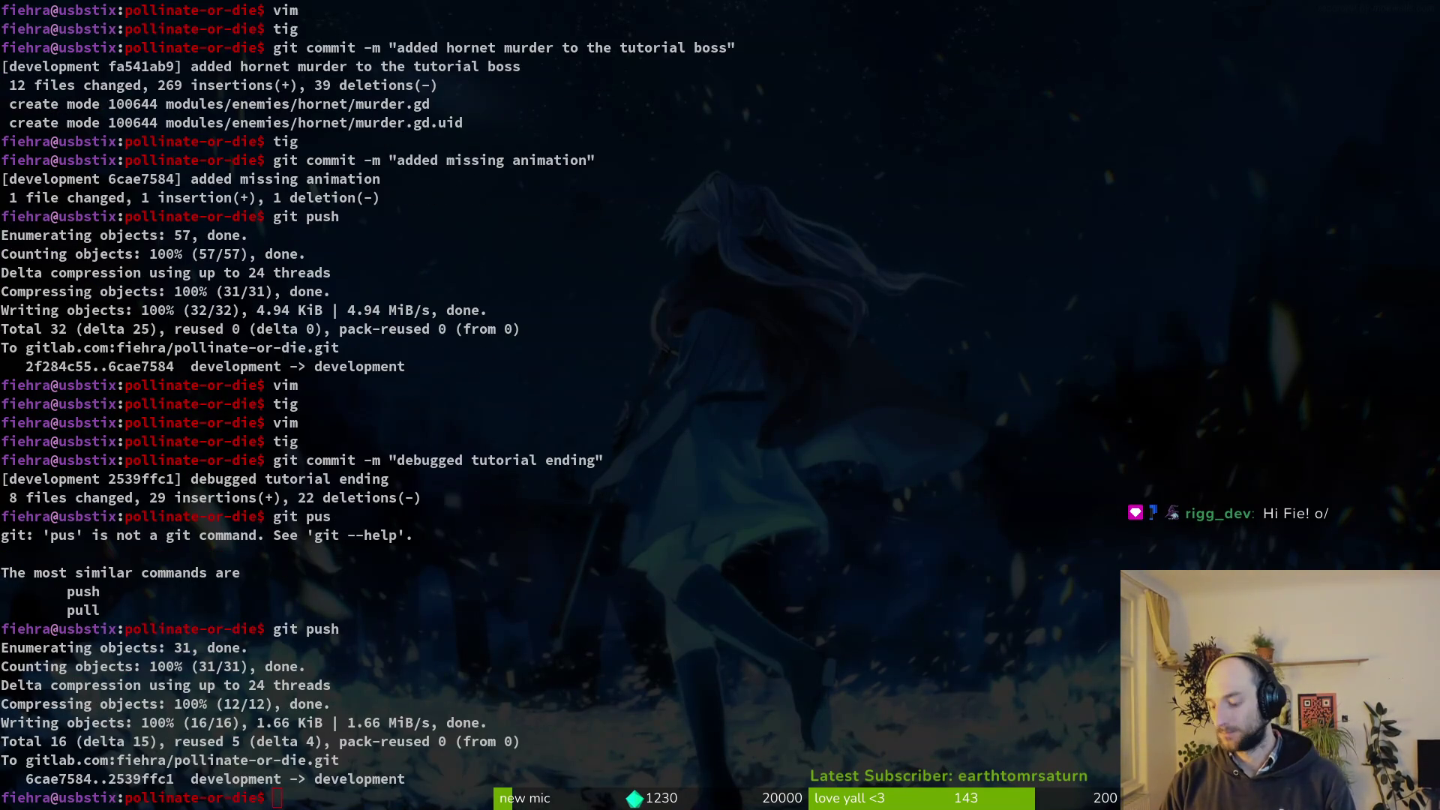
pyautogui.press('super+b')
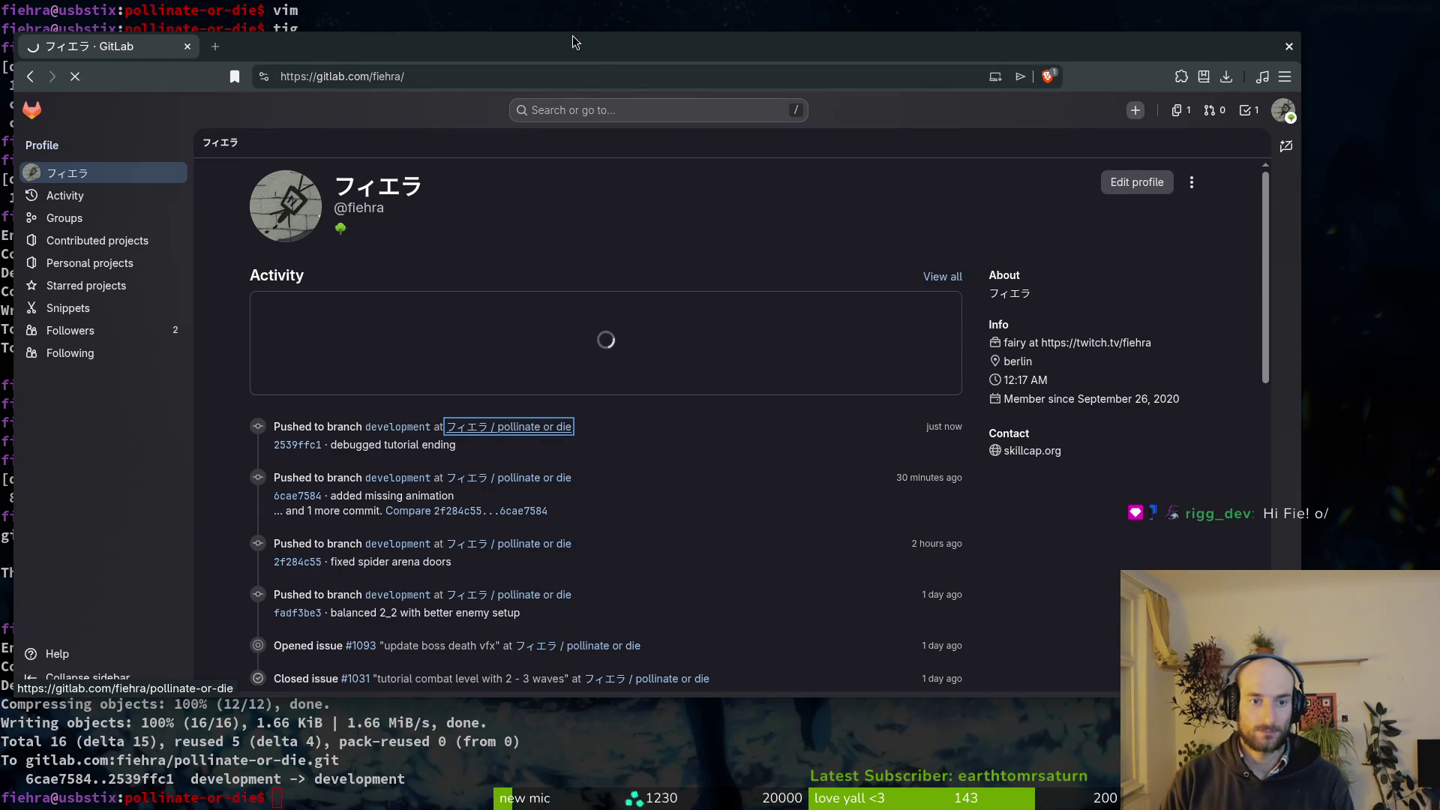
# Open the pollinate or die project's Milestones page from Plan and maximize the browser.
pyautogui.click(551, 427)
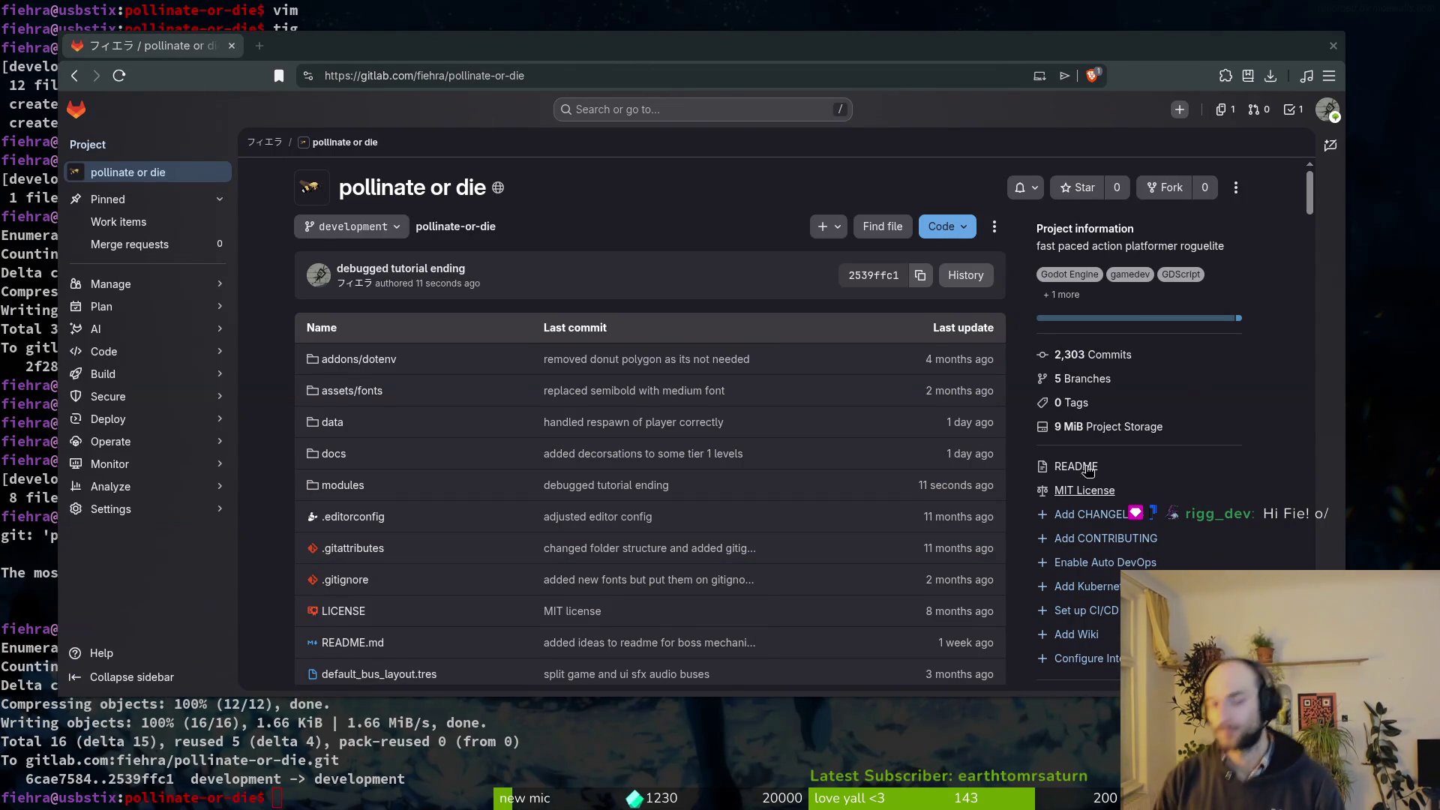
pyautogui.moveTo(225, 308)
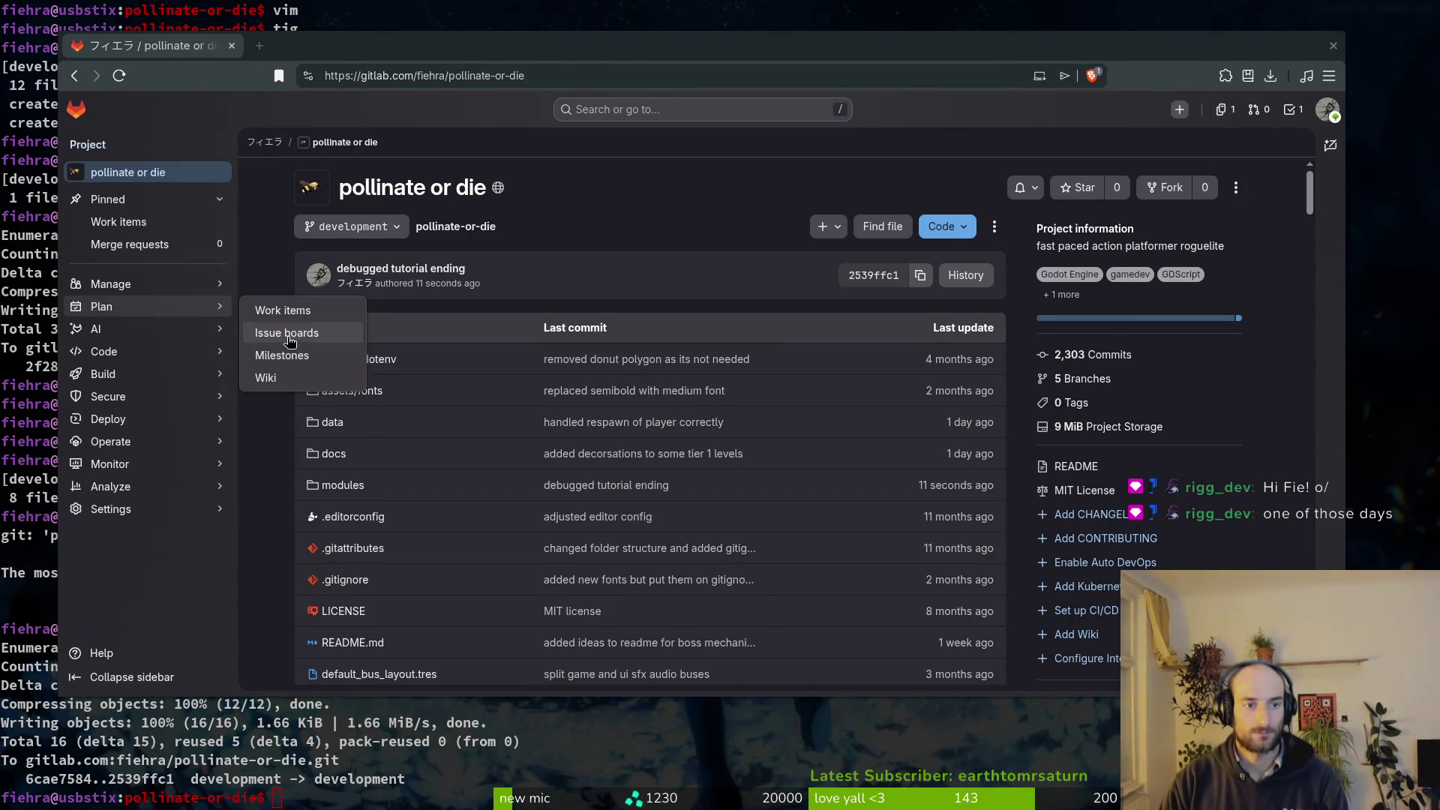
pyautogui.click(282, 356)
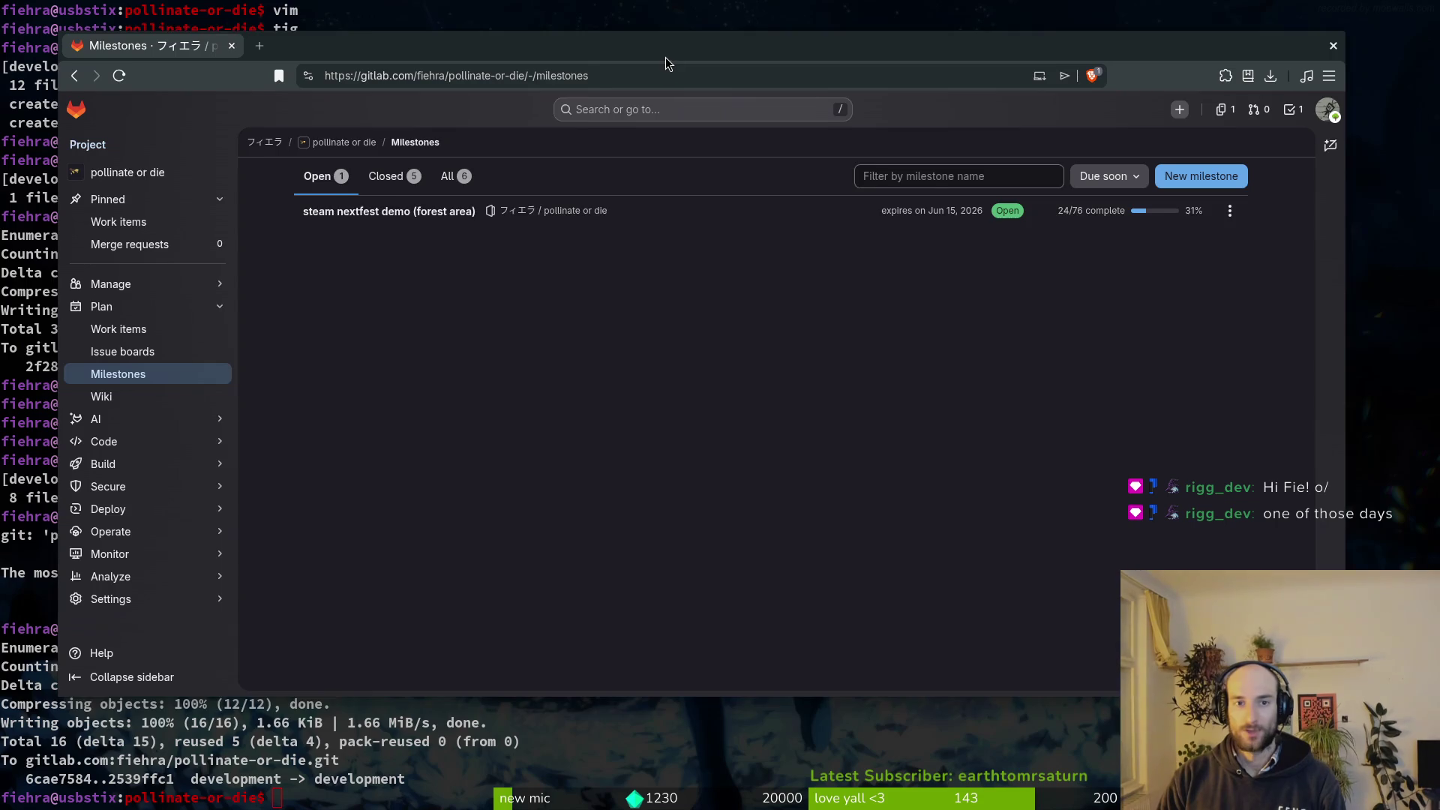
pyautogui.moveTo(665, 58); pyautogui.dragTo(688, 71)
pyautogui.doubleClick(641, 65)
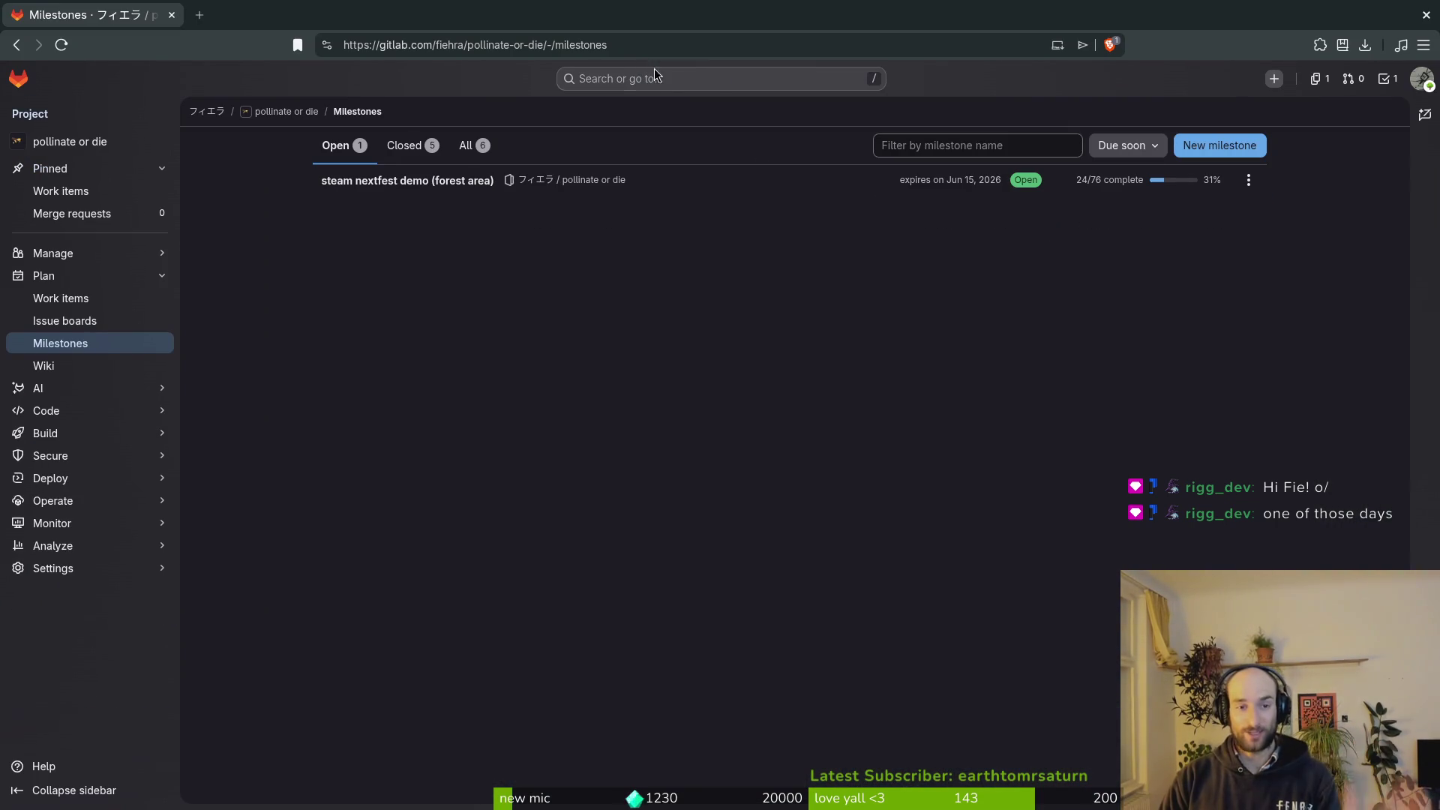
pyautogui.hotkey('alt', 'Tab')
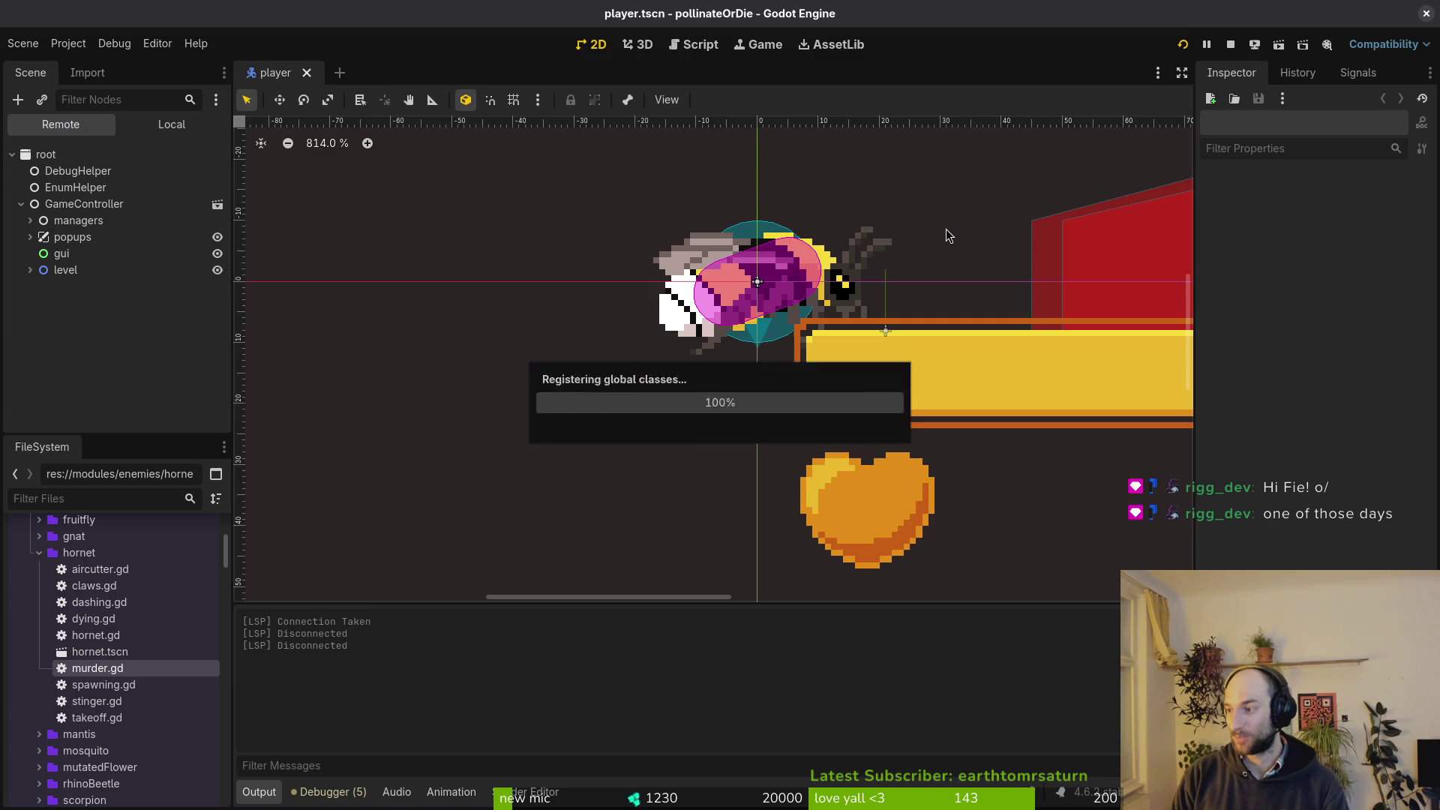
# Run the game maximized and load the Hornet boss level from the F1 debug level select.
pyautogui.press('F5')
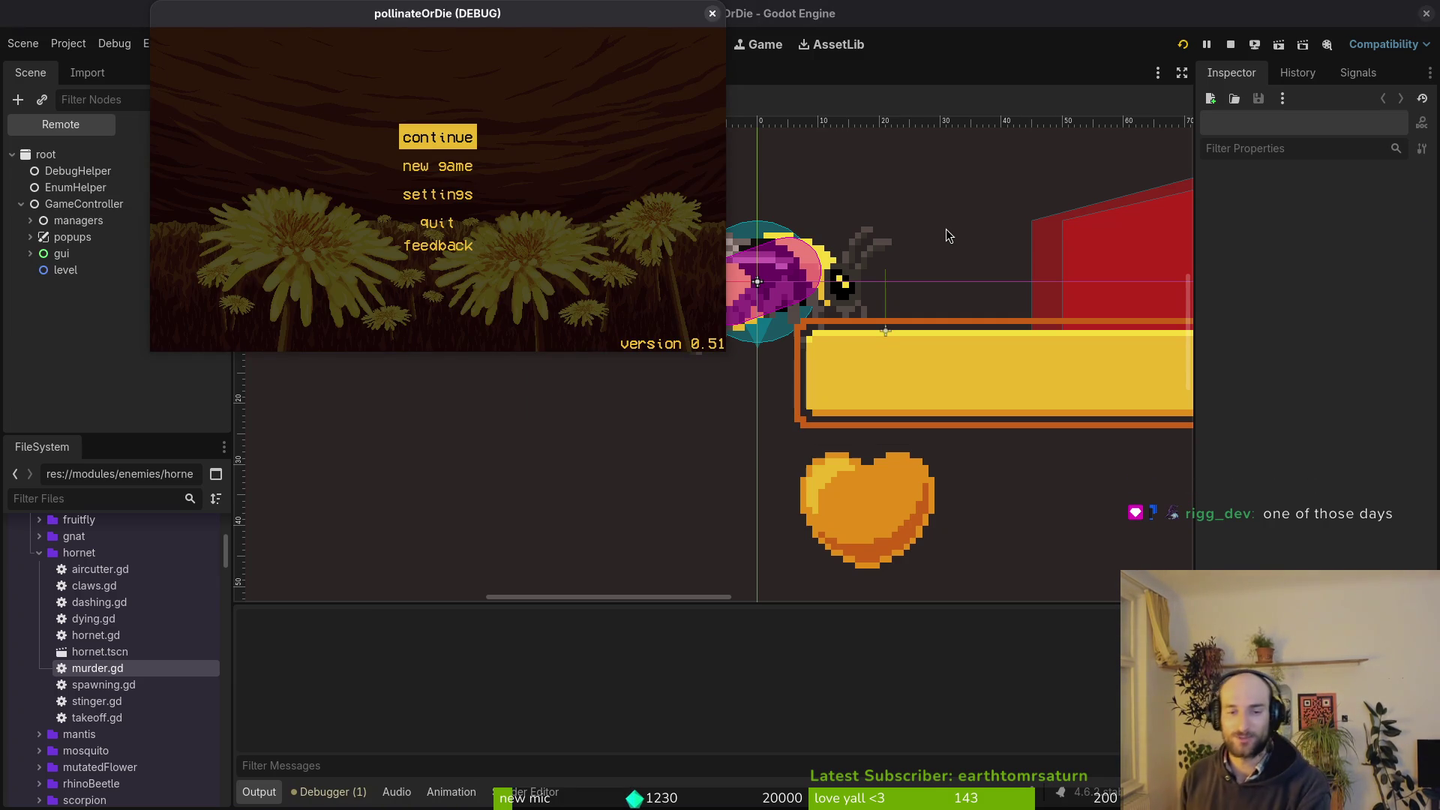
pyautogui.doubleClick(627, 17)
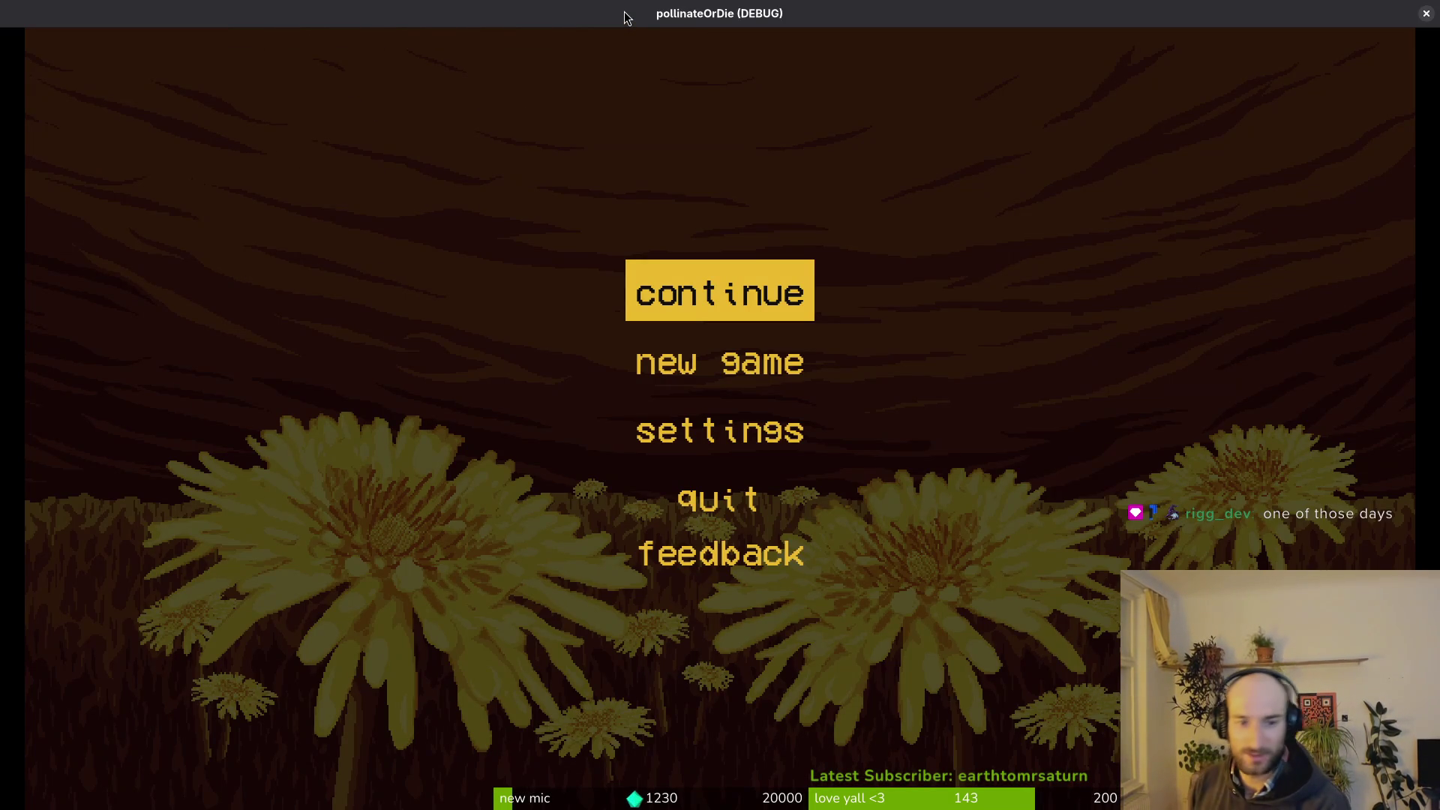
pyautogui.press('Return')
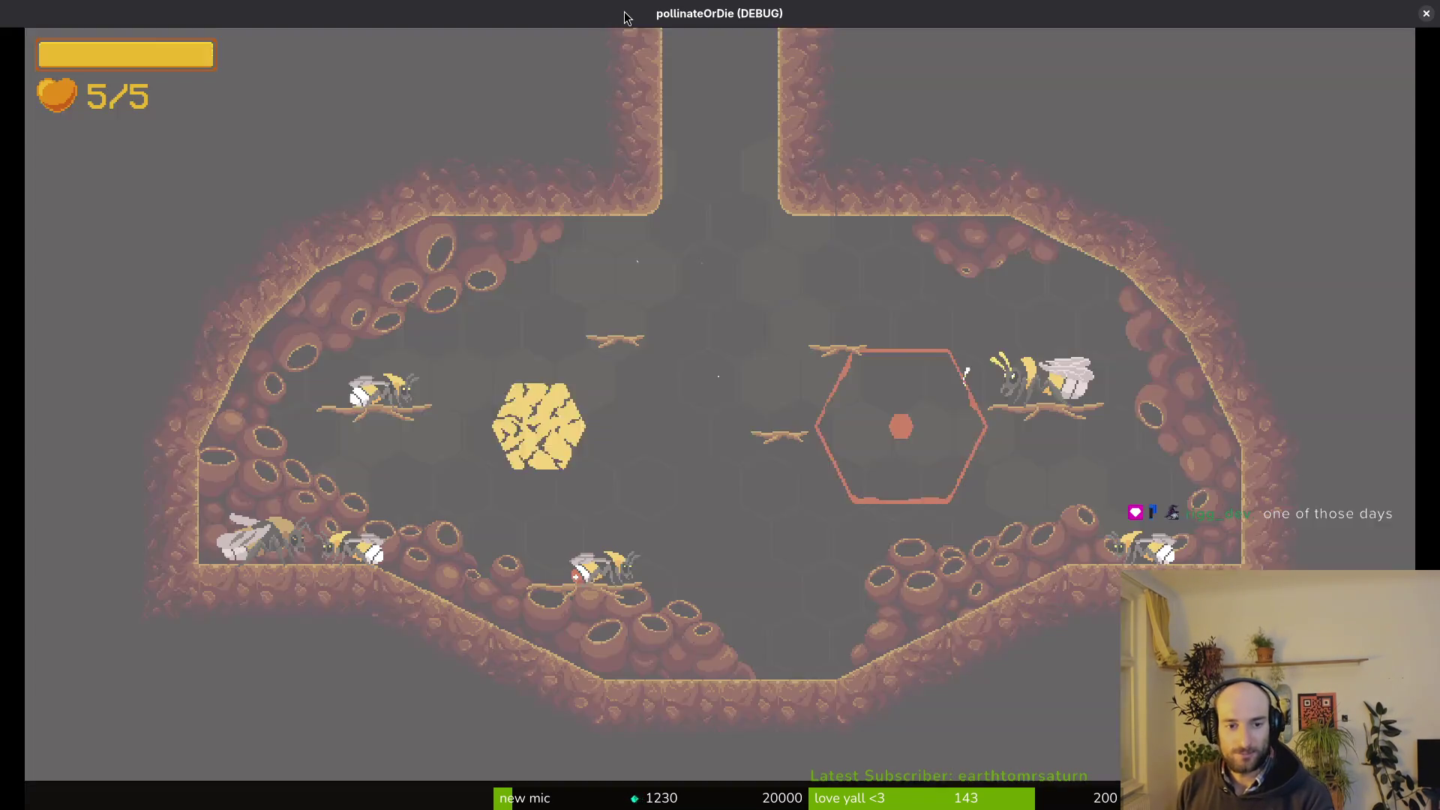
pyautogui.press('F1')
pyautogui.press('Up')
pyautogui.press('Return')
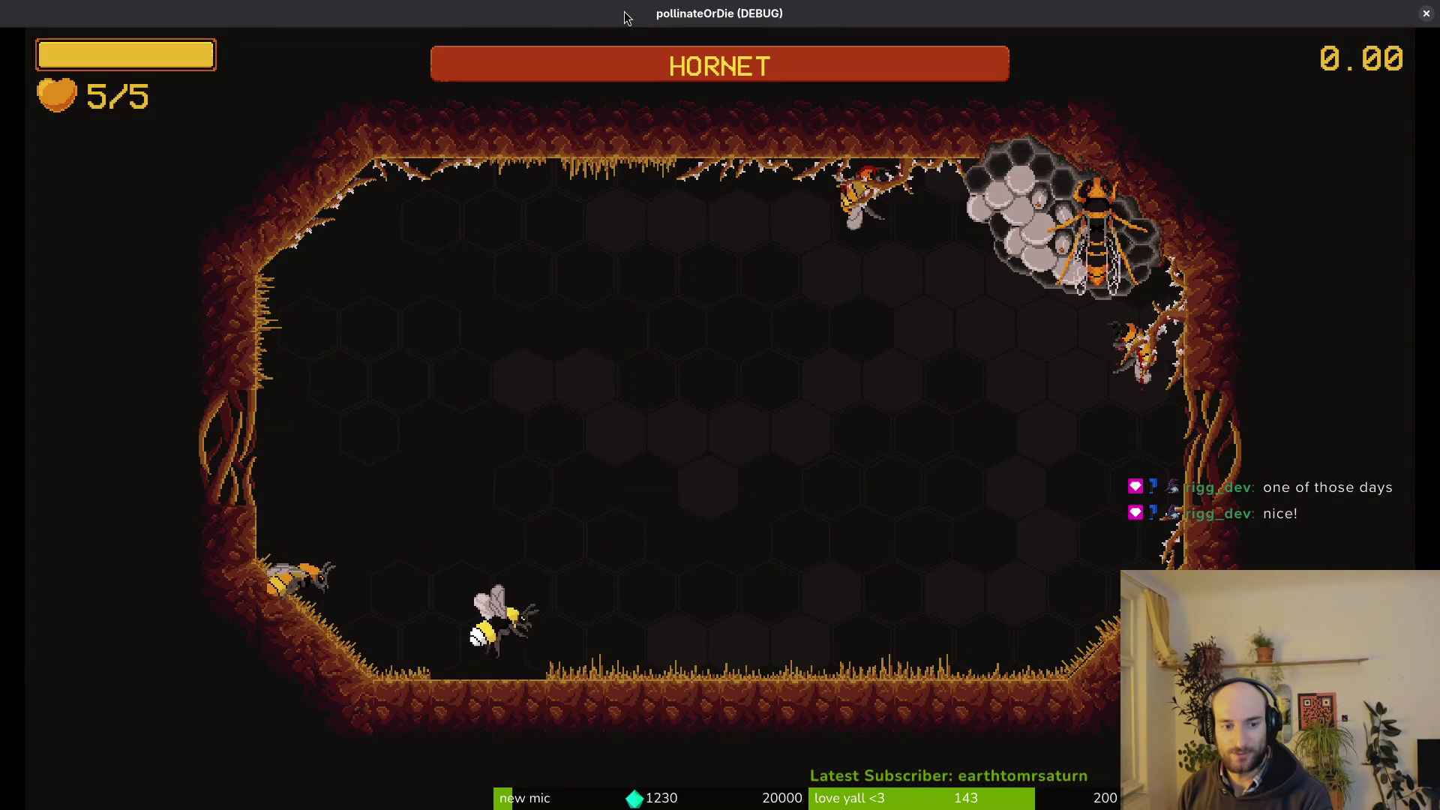
# Open the debugging panel from the pause menu, close it, and resume the fight.
pyautogui.press('Escape')
pyautogui.press('Down')
pyautogui.press('Return')
pyautogui.press('Escape')
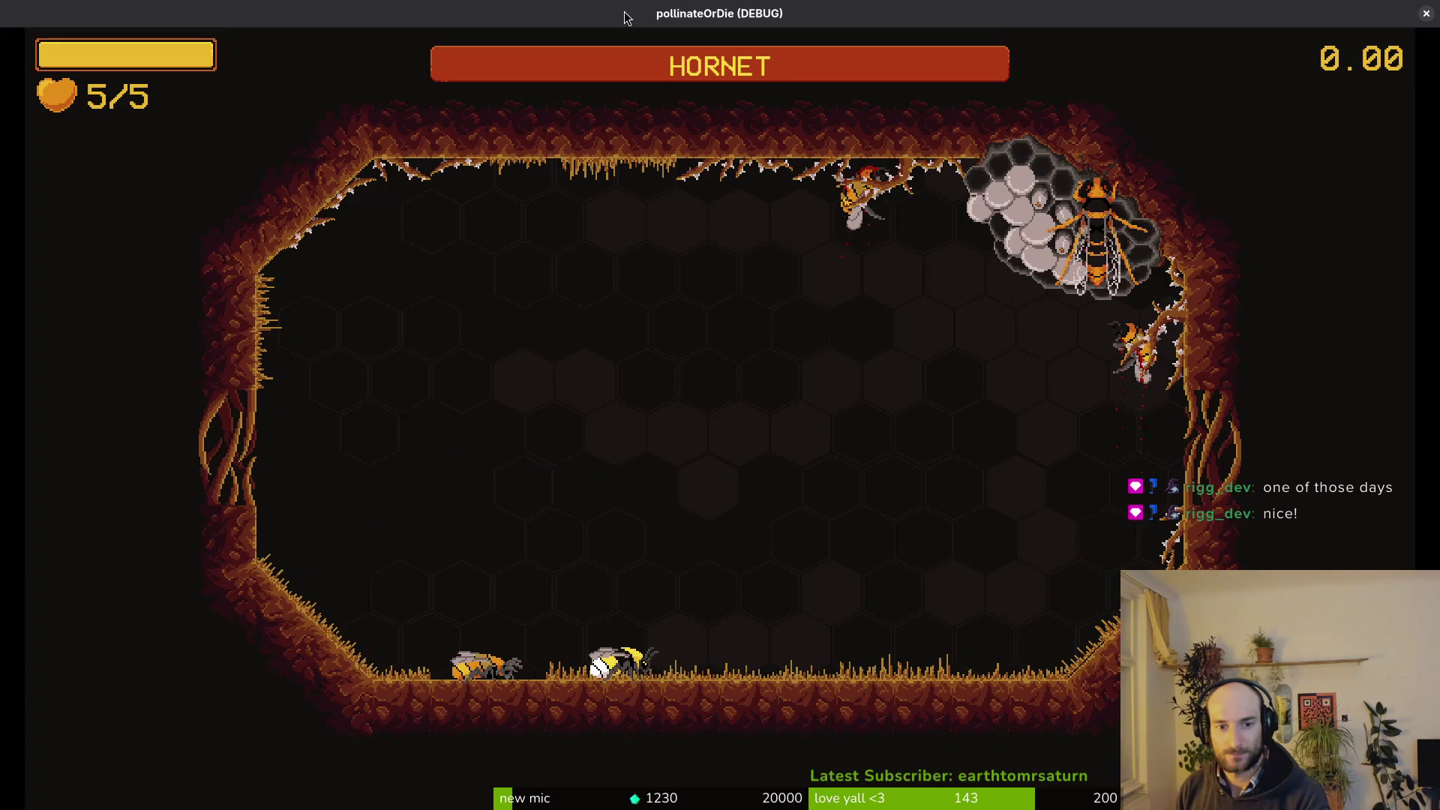
# In settings, switch the language to deutsch and back to english, and set music volume to minimum.
pyautogui.press('Escape')
pyautogui.press('Down')
pyautogui.press('Down')
pyautogui.press('Return')
pyautogui.press('Right')
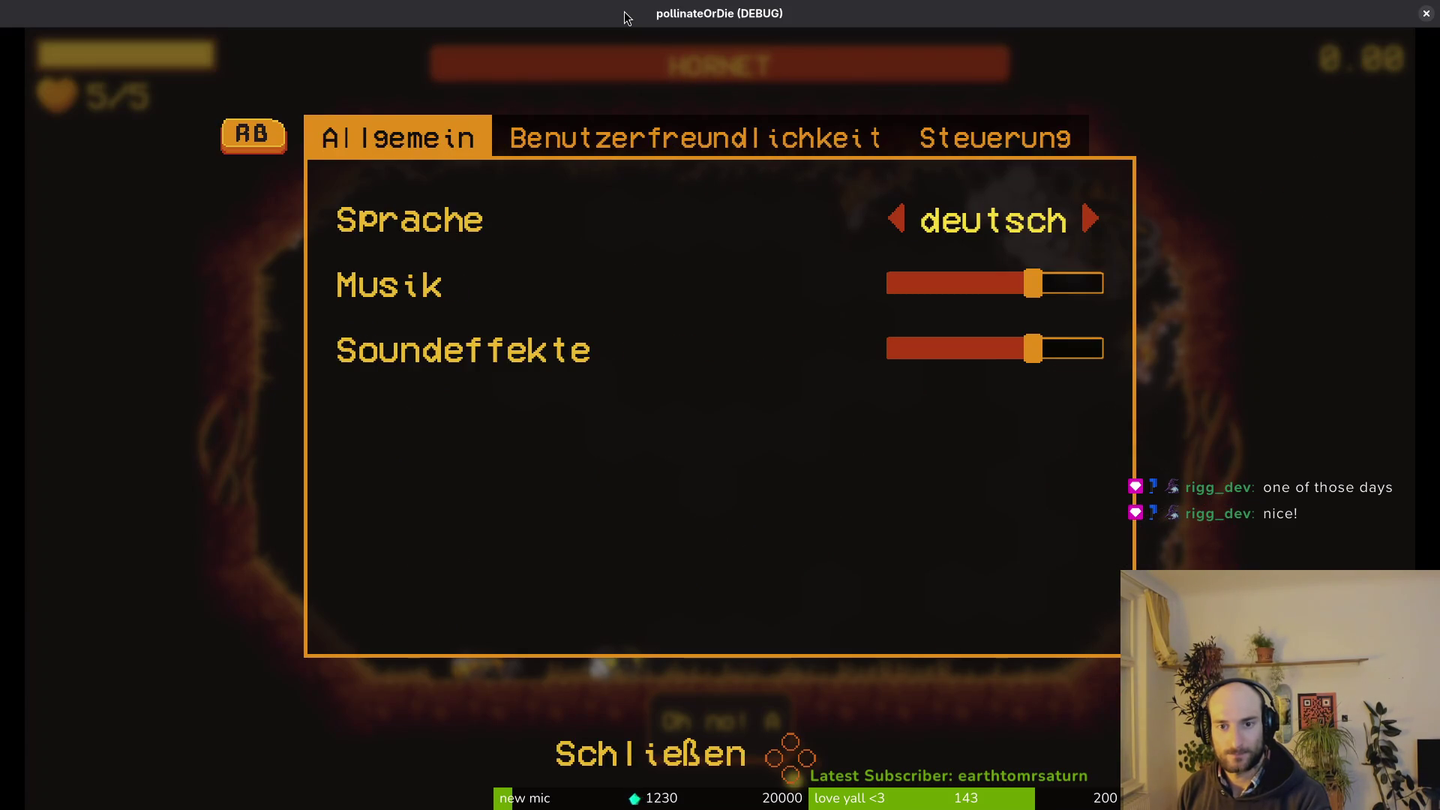
pyautogui.press('Right')
pyautogui.press('Down')
pyautogui.press('Left')
pyautogui.press('Left')
pyautogui.press('Left')
pyautogui.press('Escape')
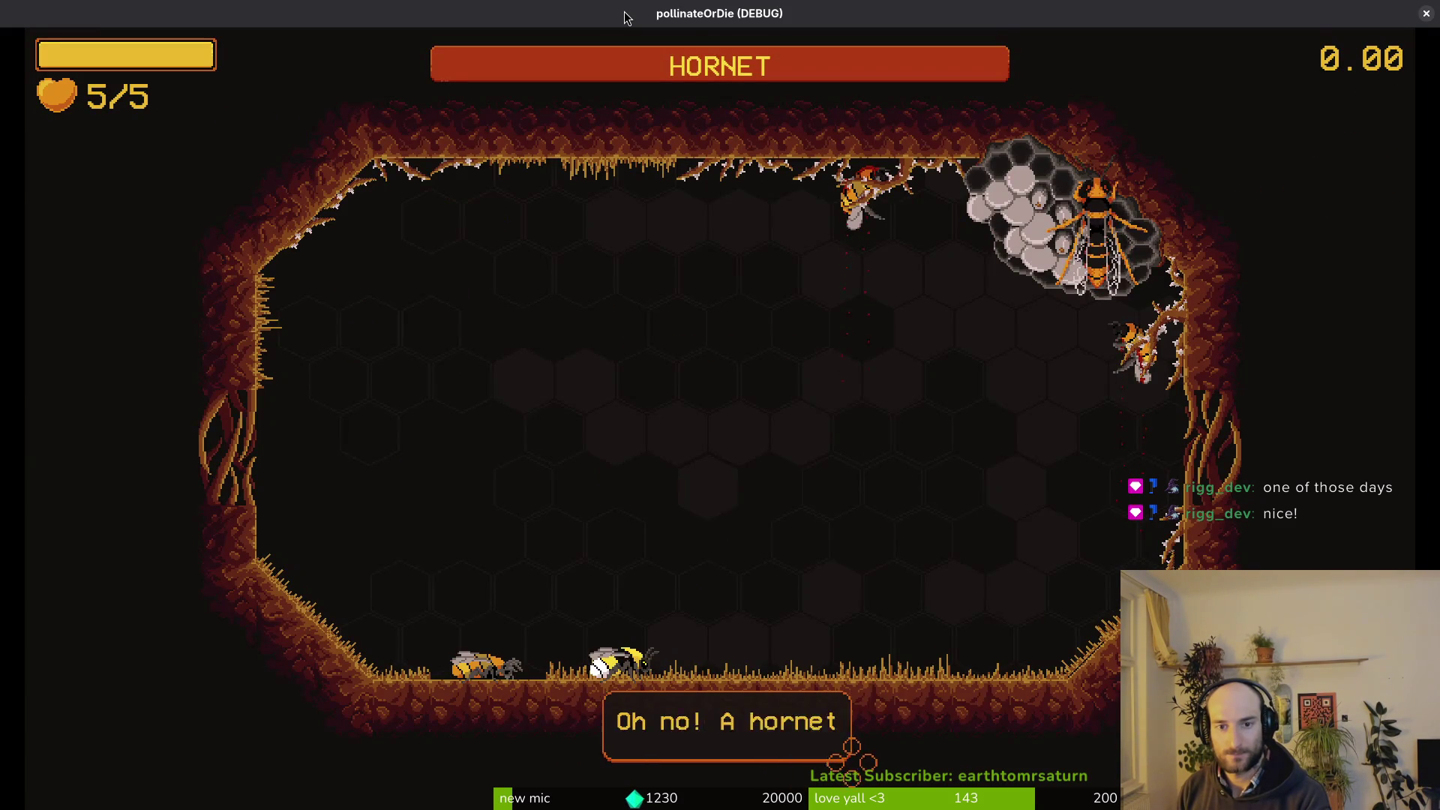
# Fly the bee at the hornet and dodge attacks until its health drops to 0/5.
pyautogui.press('Up')
pyautogui.press('Right')
pyautogui.press('Left')
pyautogui.press('Down')
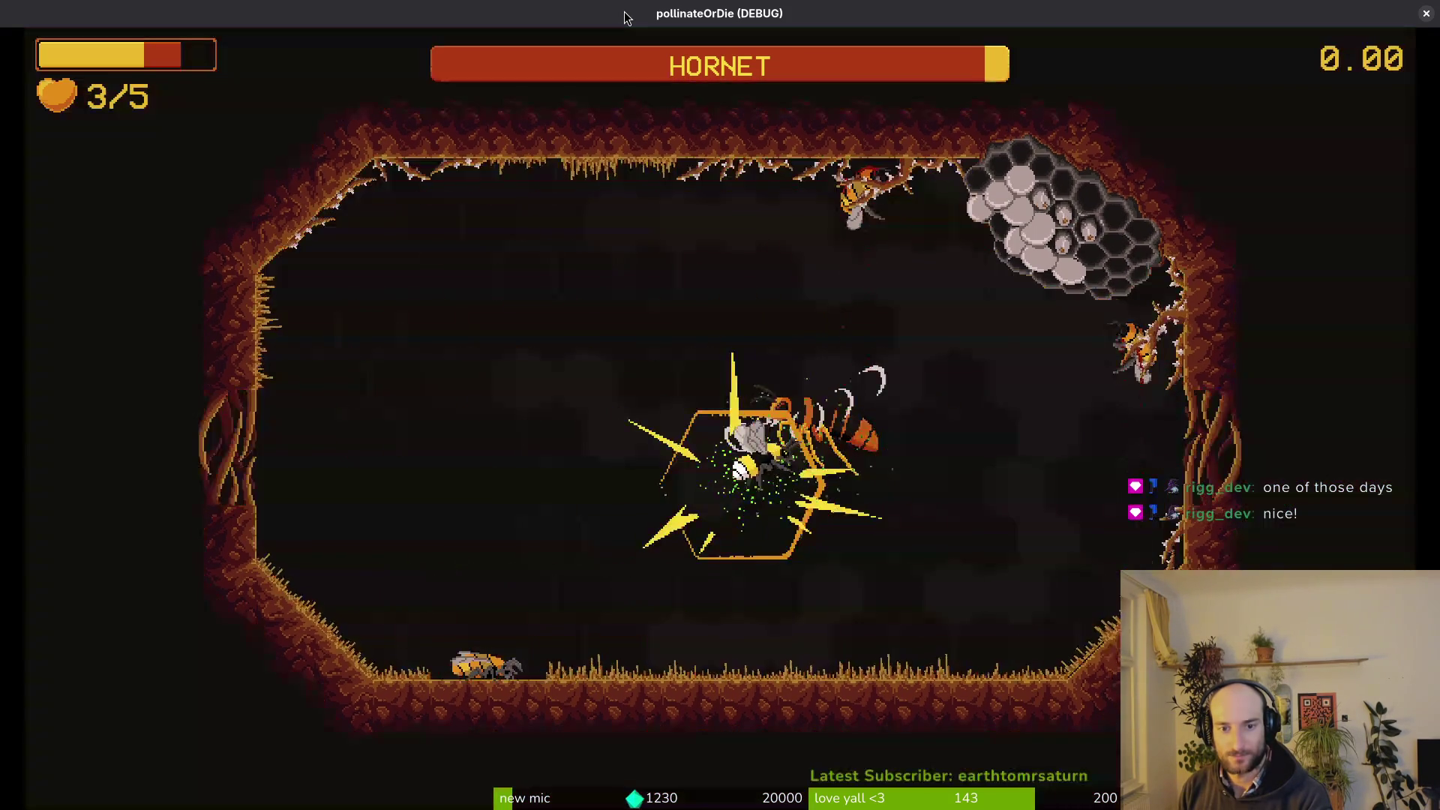
pyautogui.press('Right')
pyautogui.press('Down')
pyautogui.press('Up')
pyautogui.press('Down')
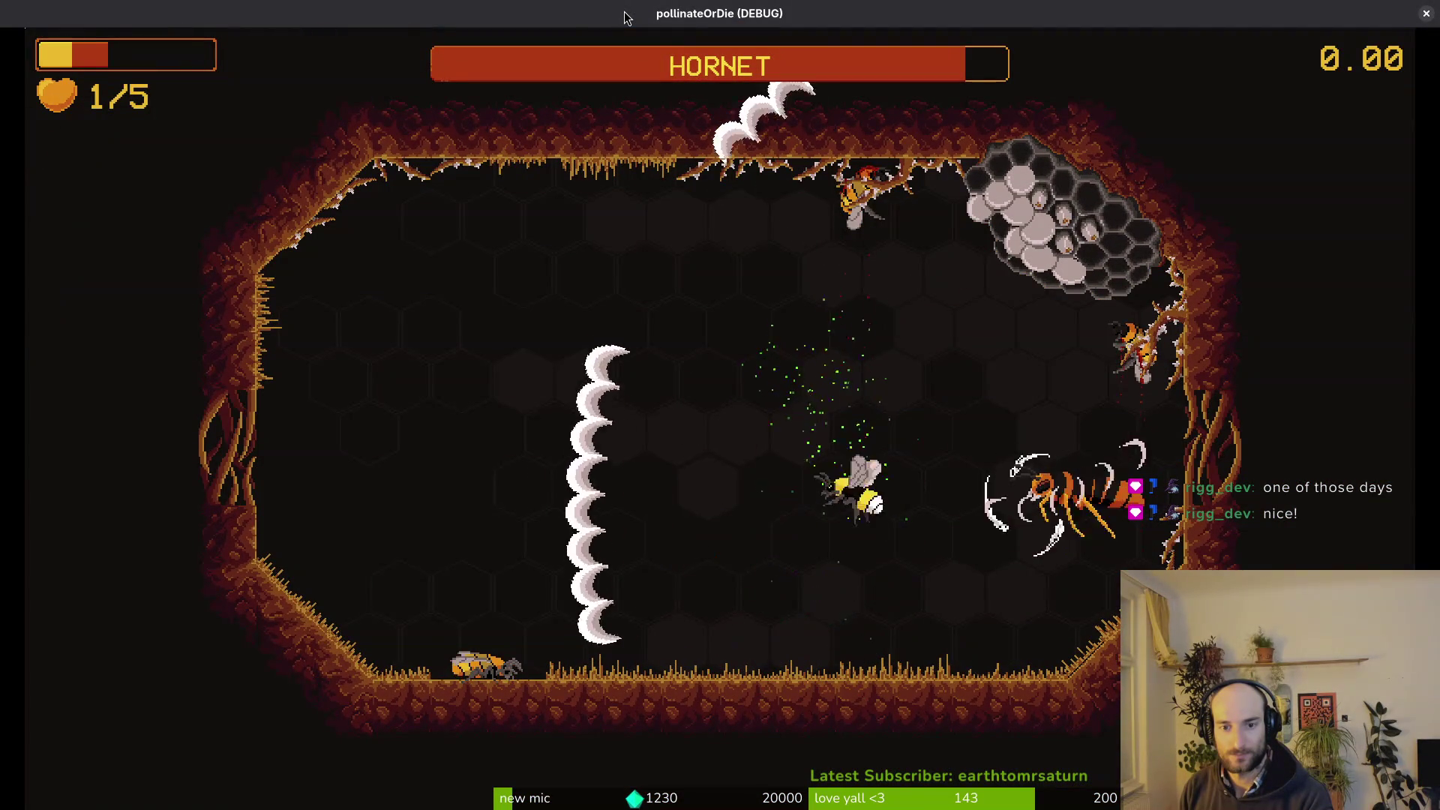
pyautogui.press('Right')
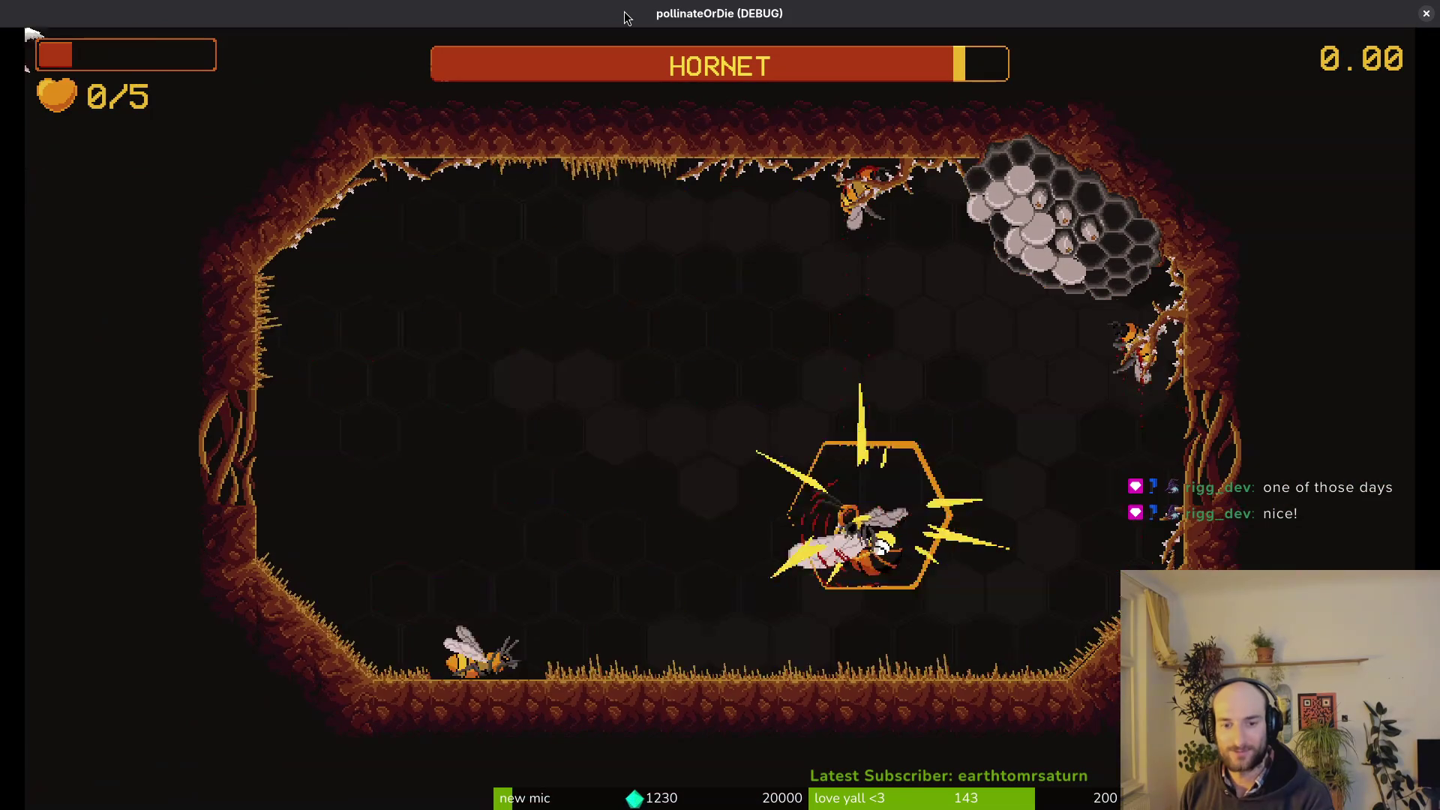